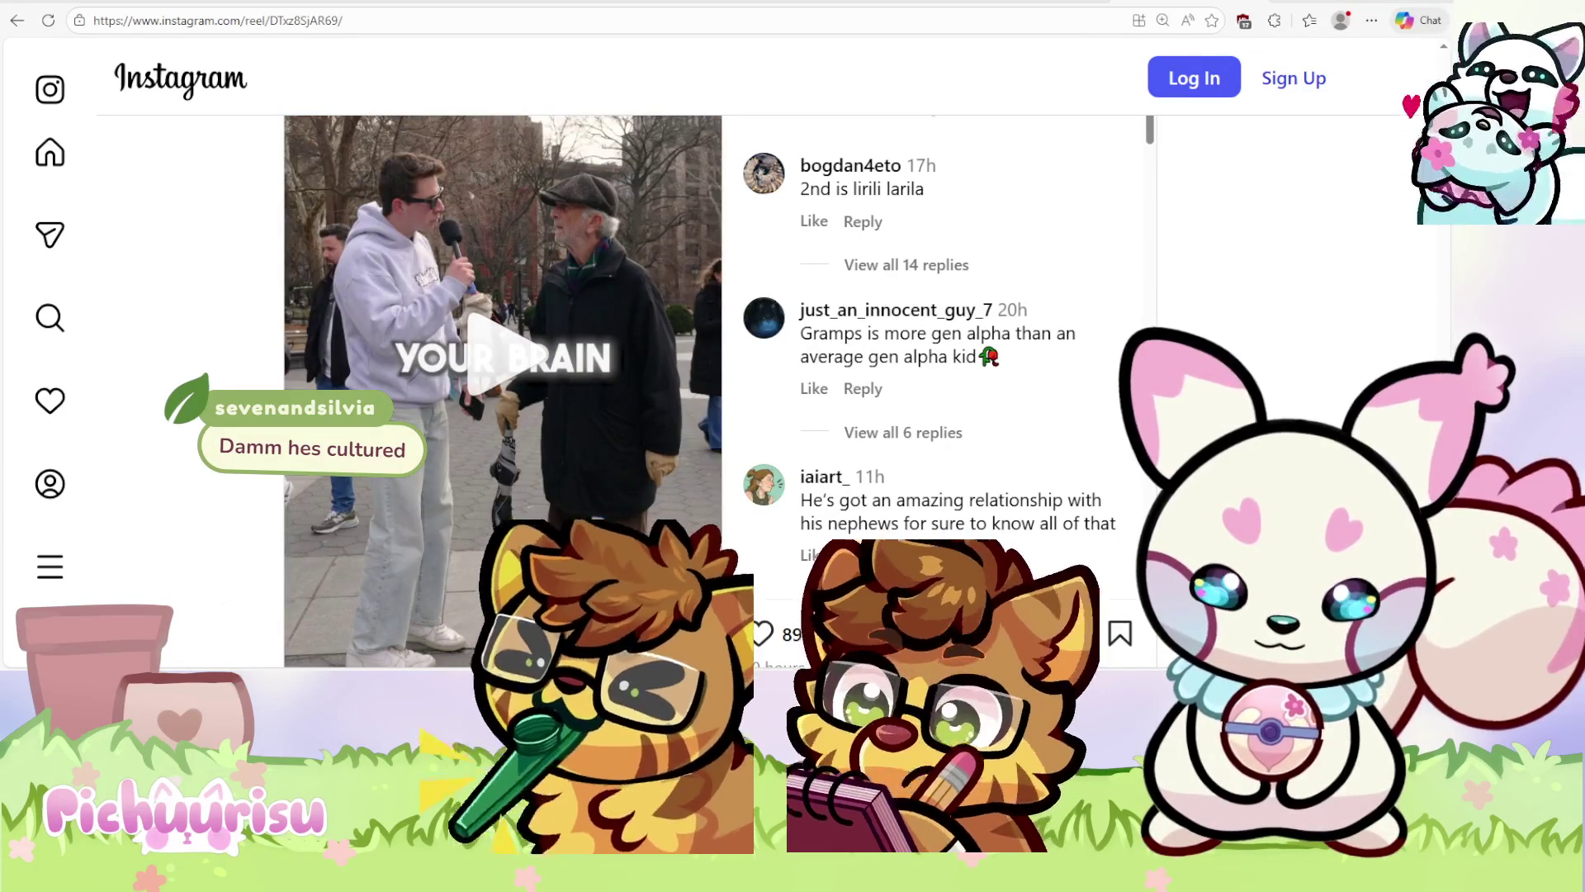
Return from Instagram to PaintTool SAI, then move on toward the rose bouquet cat drawing
key("alt+Tab")
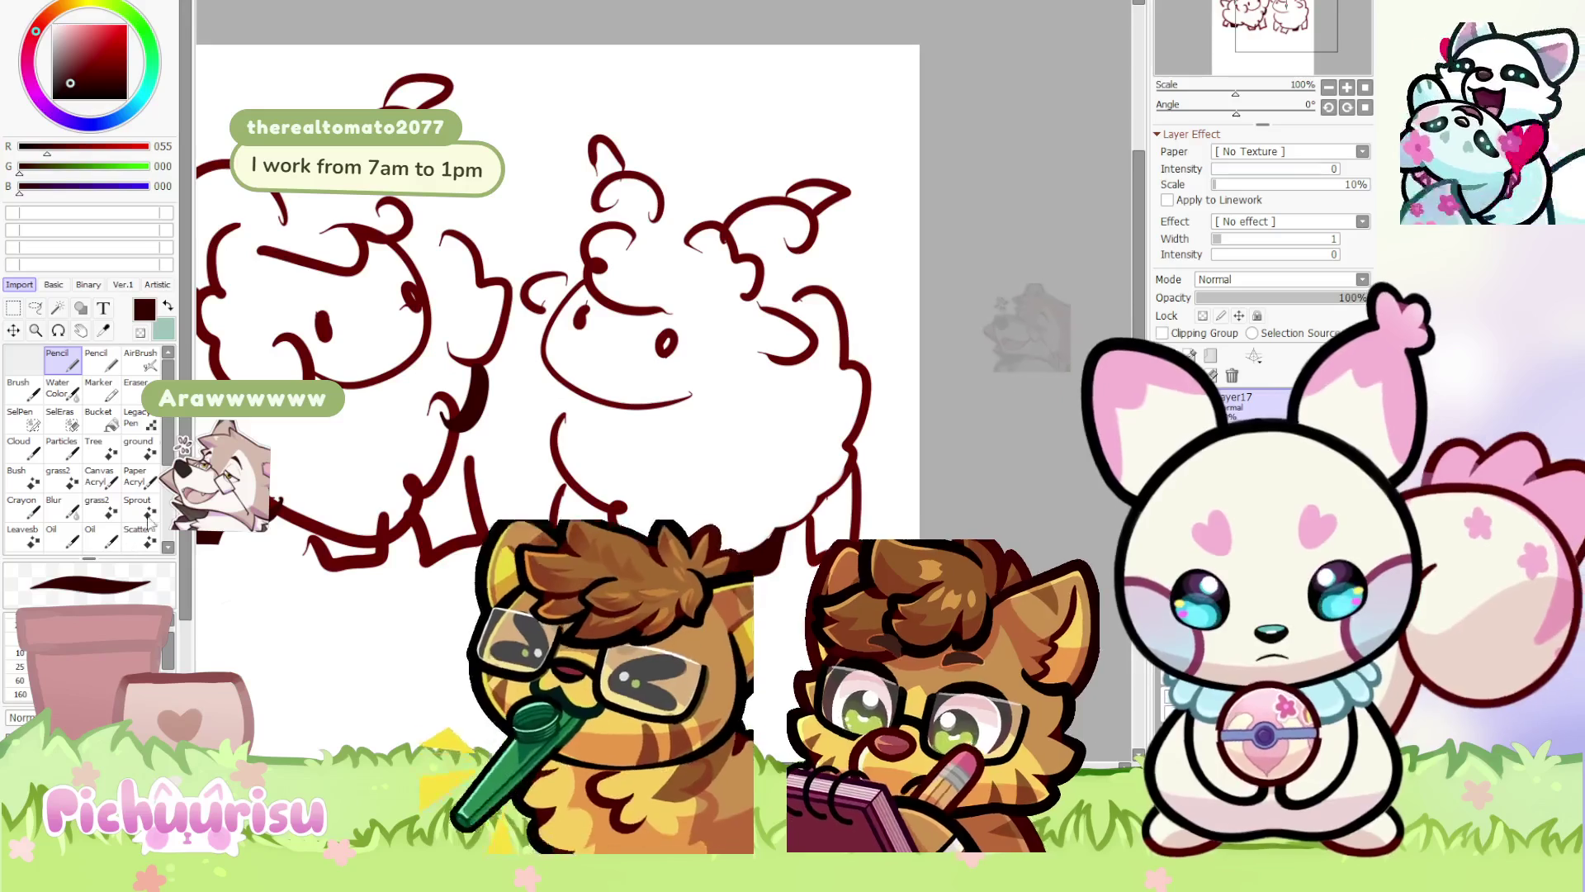
key("ctrl+Tab")
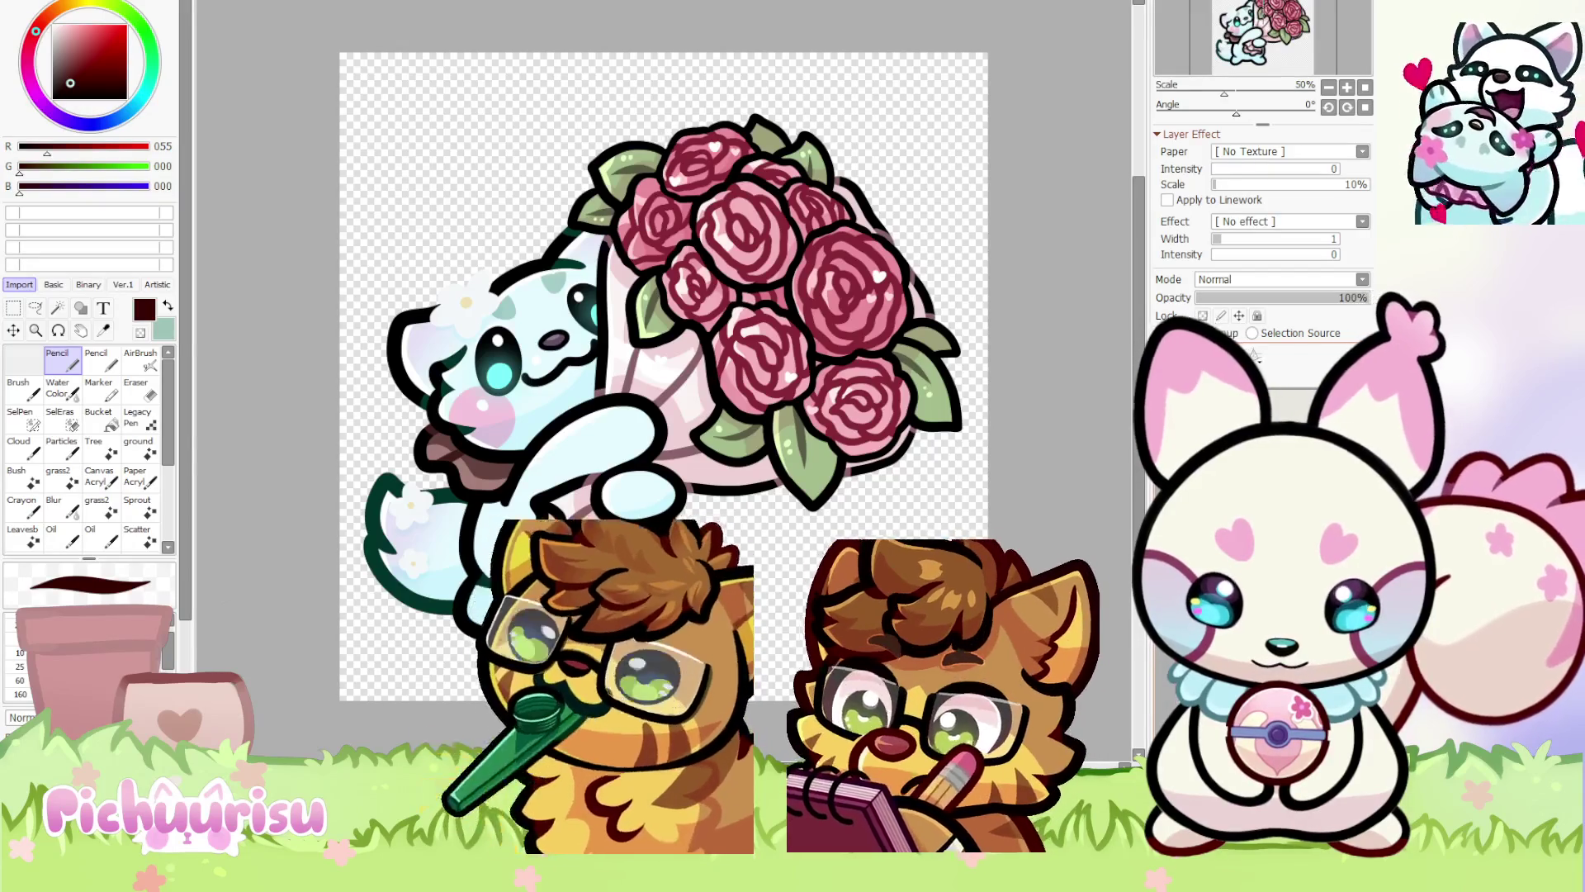
Zoom the rose bouquet cat drawing out and back in to look it over
scroll(748, 341, "down", 4)
scroll(748, 341, "up", 3)
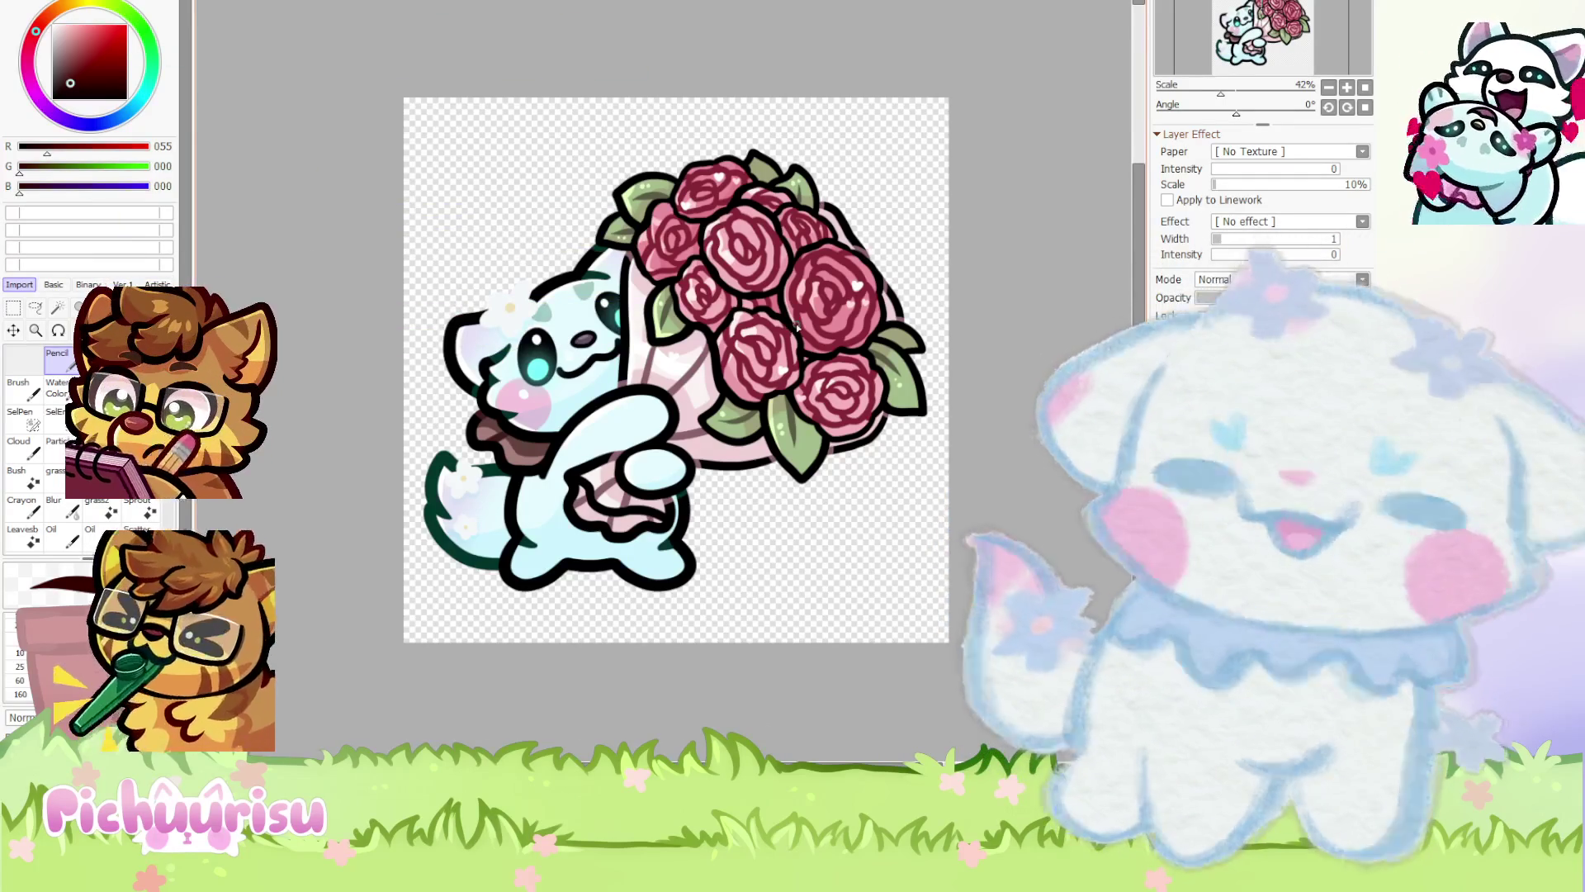
scroll(795, 328, "down", 2)
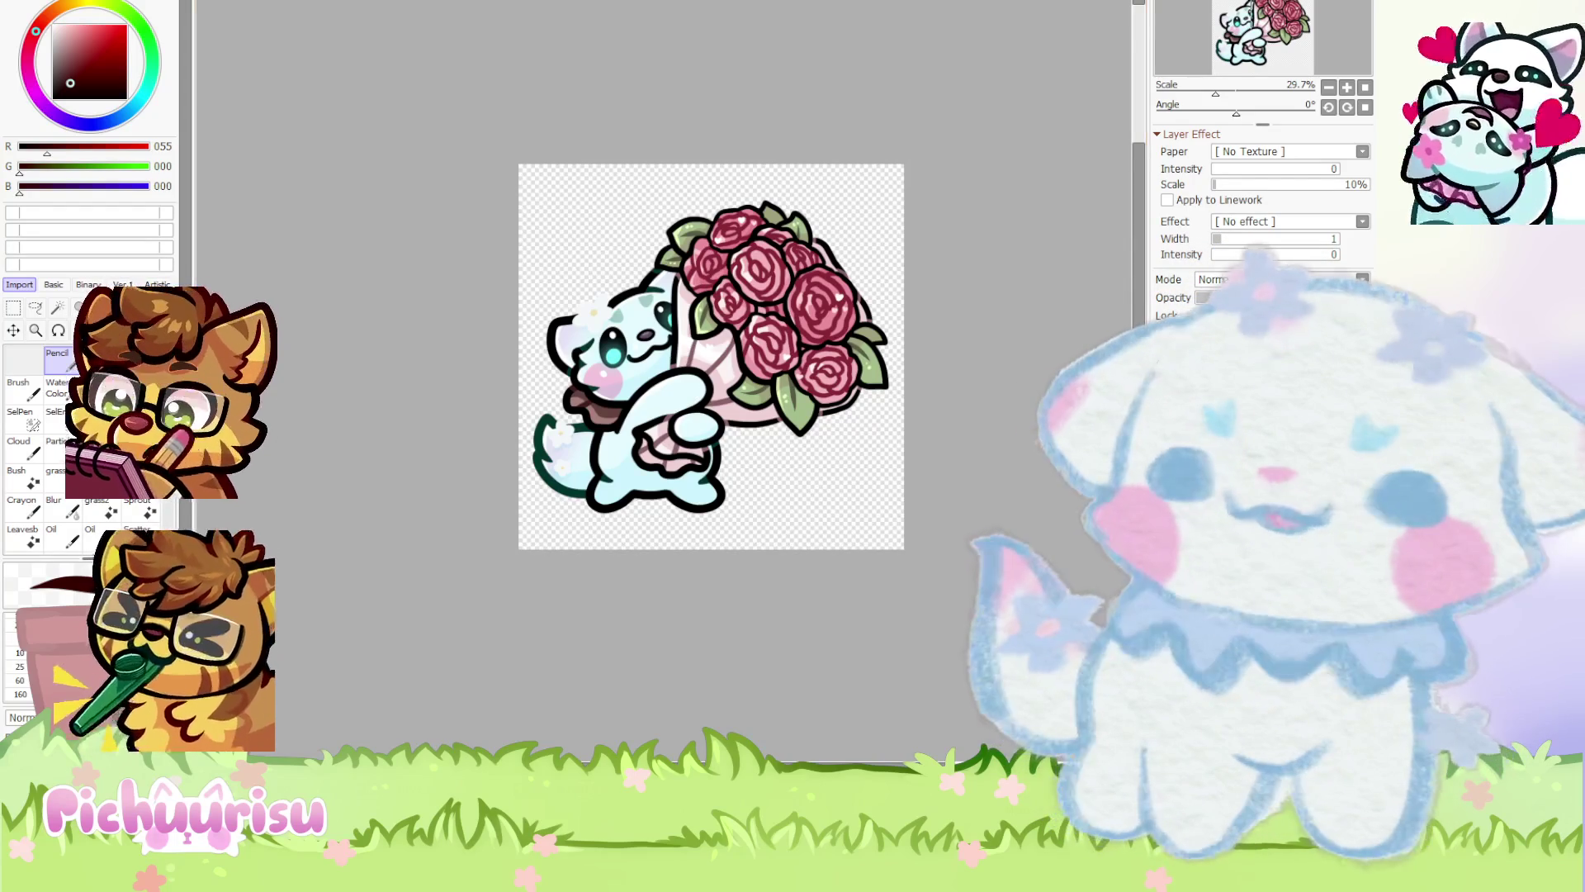
Move from the cat-and-roses drawing to the canvas with the rabbit manure screenshot
key("ctrl+Tab")
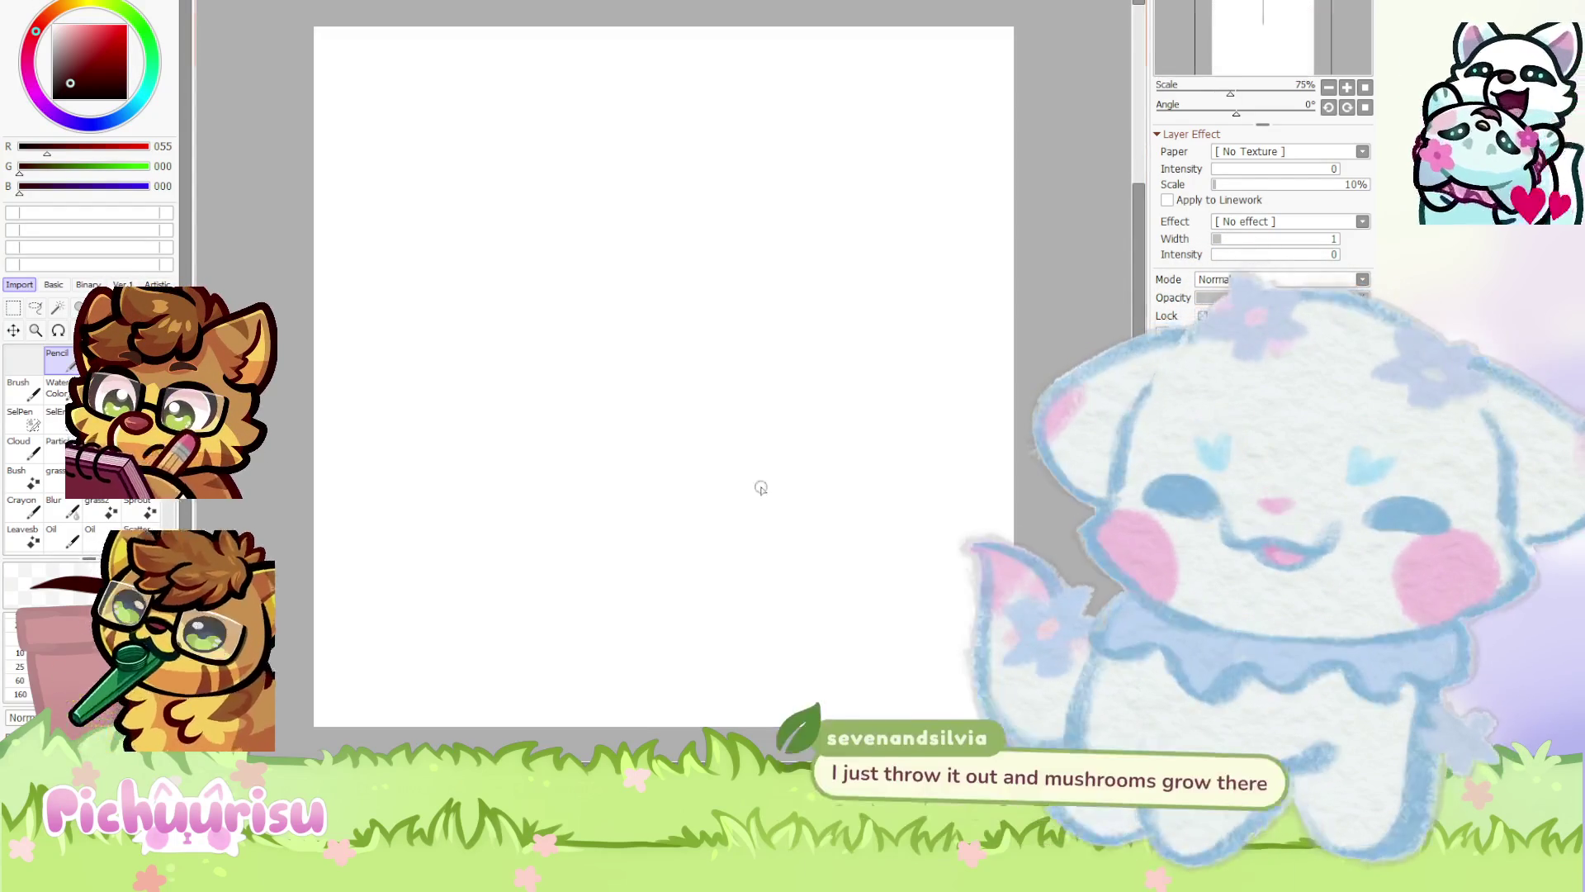
Zoom over the pasted rabbit manure screenshot, then delete it to blank the canvas
scroll(591, 237, "up", 2)
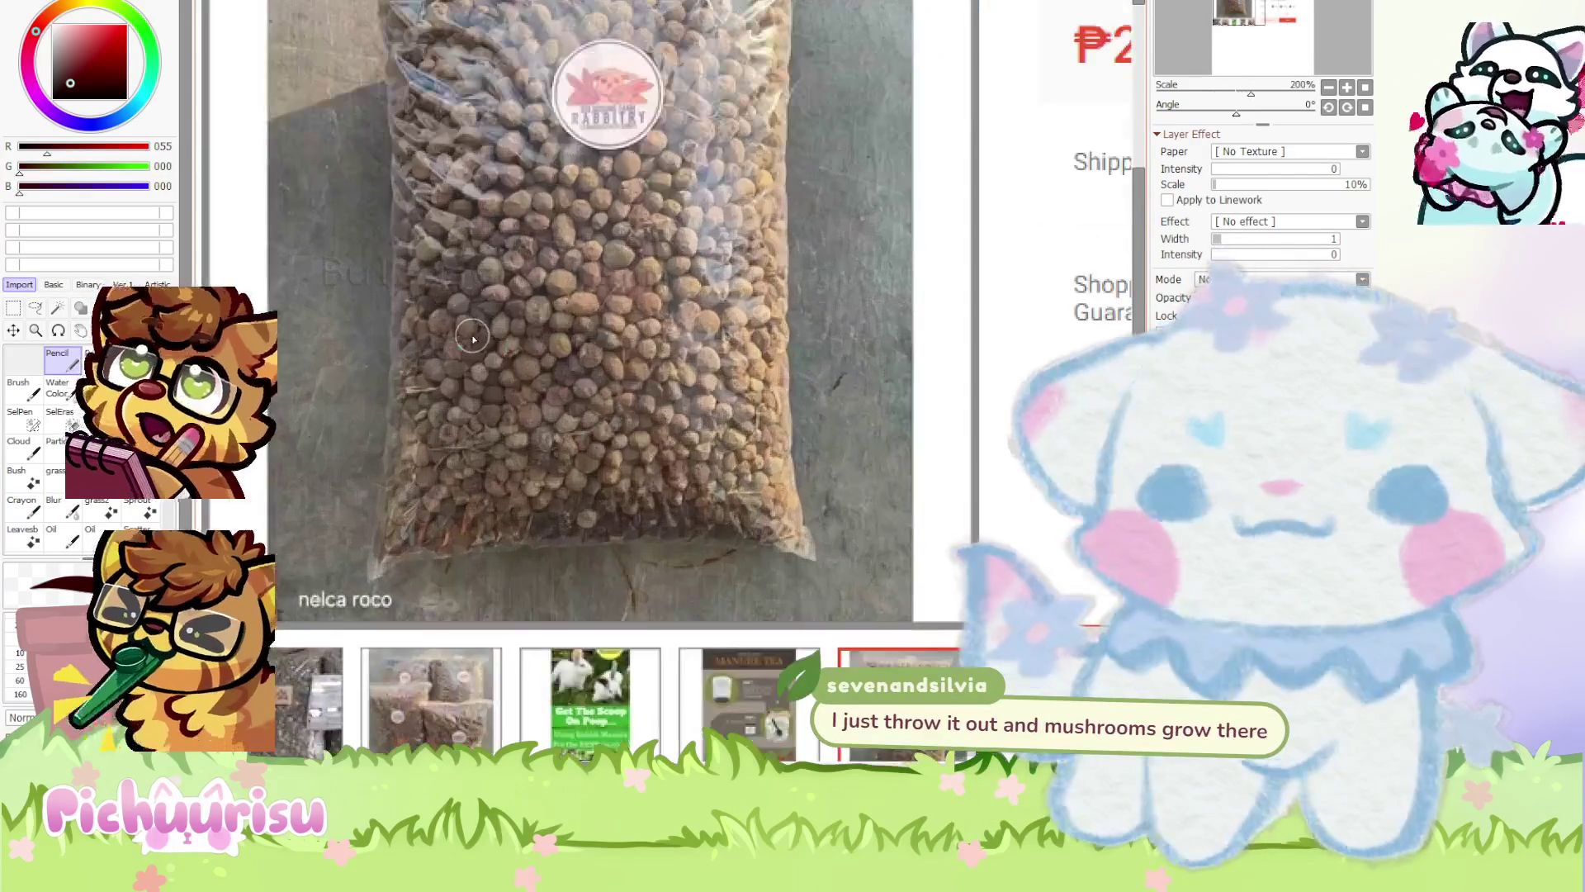
scroll(561, 265, "down", 2)
scroll(530, 297, "up", 1)
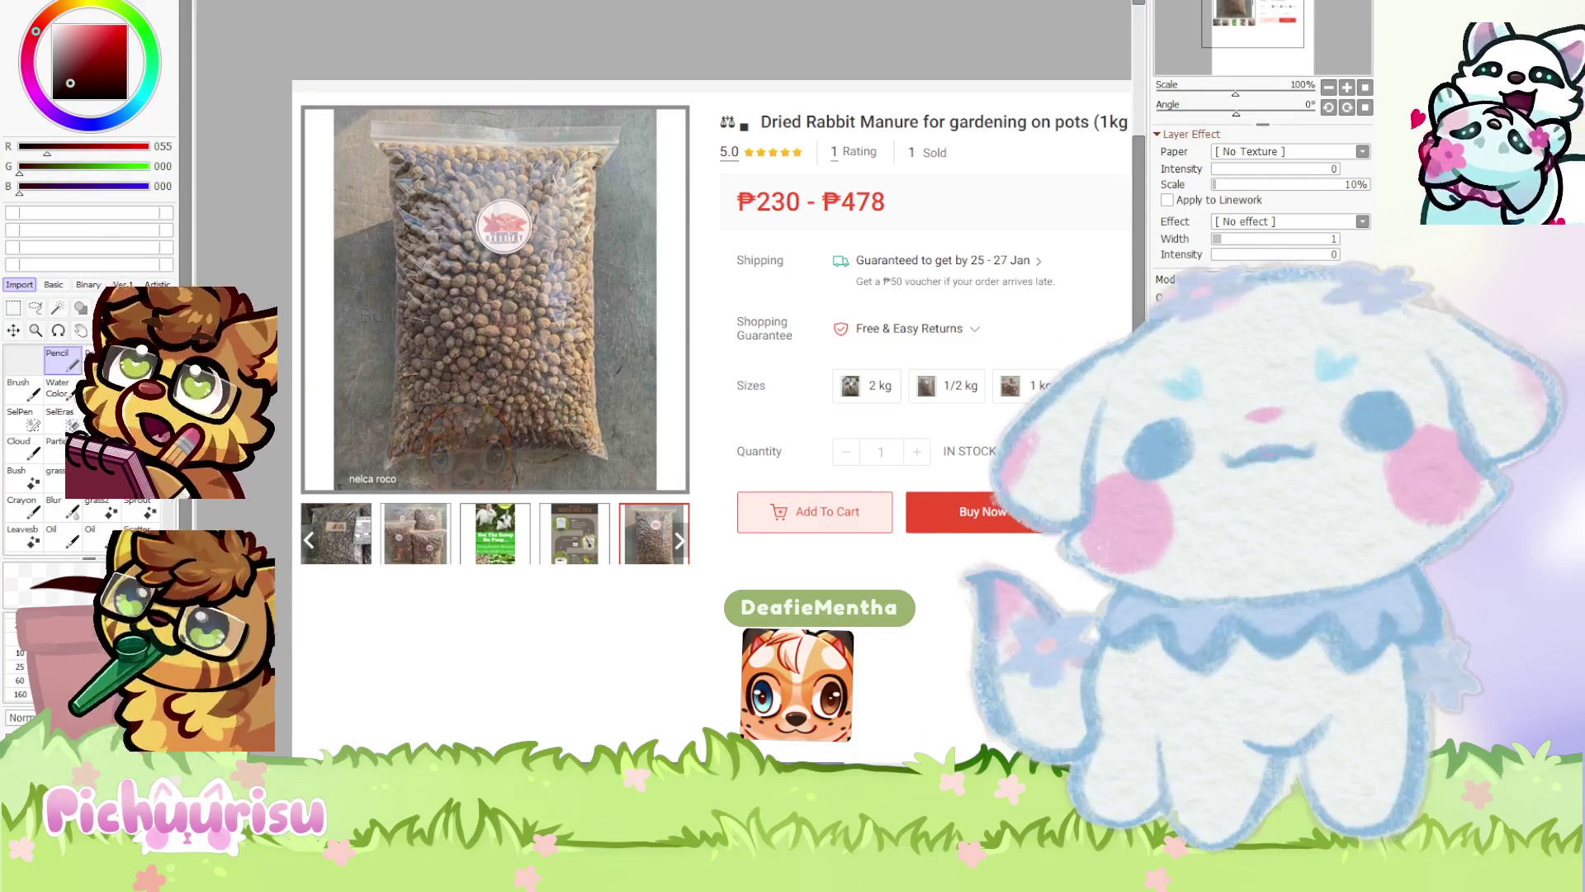
key("Delete")
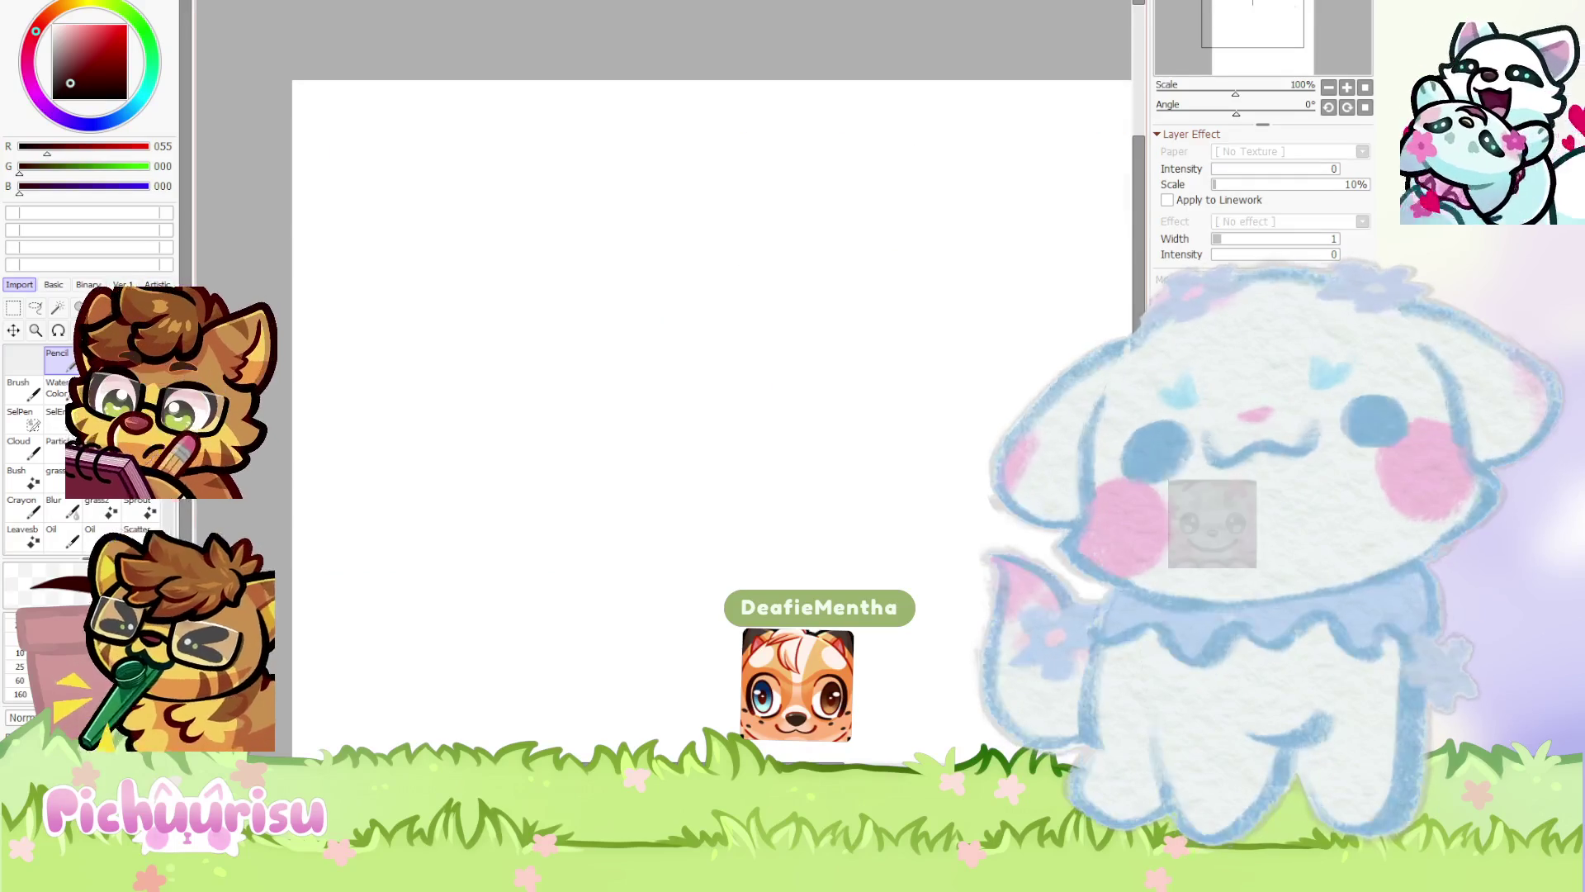
scroll(777, 462, "down", 3)
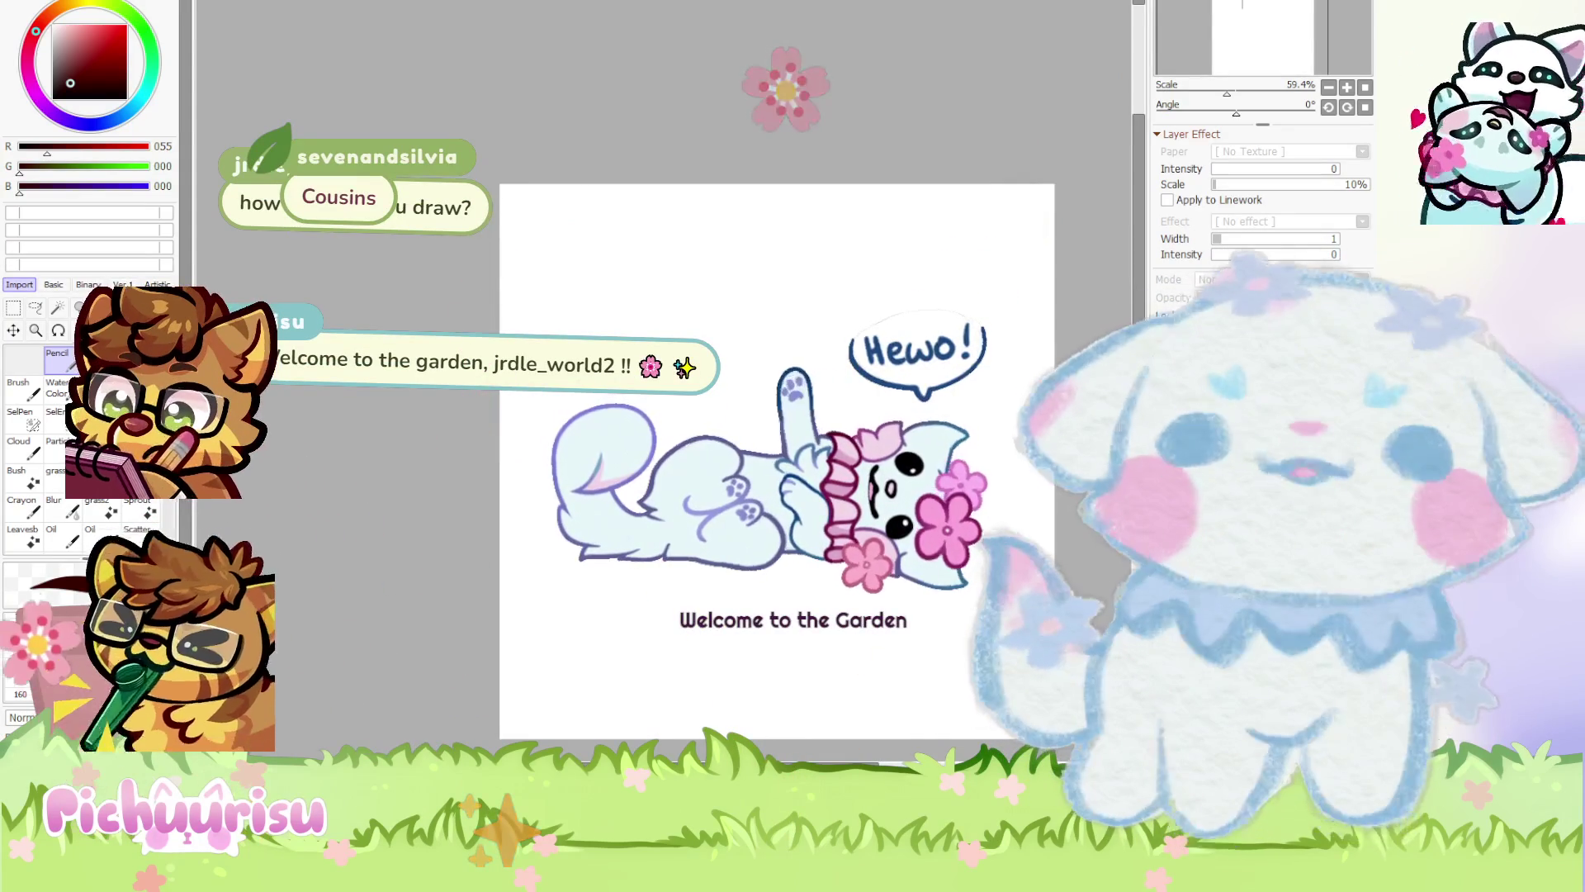
scroll(484, 274, "up", 1)
Return to the cat-and-roses drawing, then switch to the rainbow-heart fox reference sheet
scroll(781, 269, "down", 2)
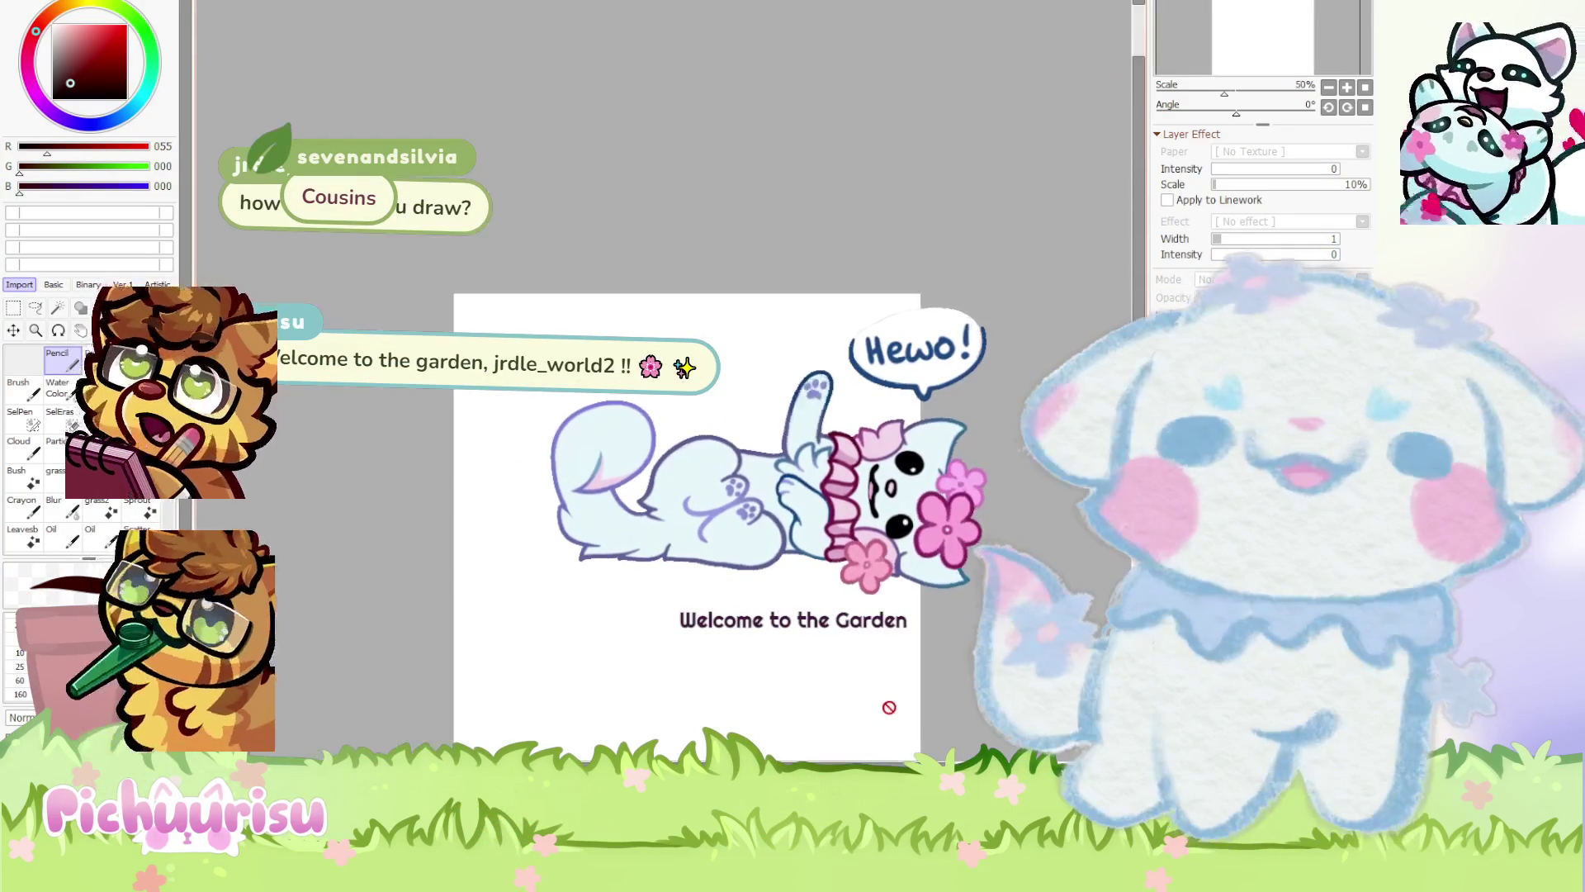
key("ctrl+z")
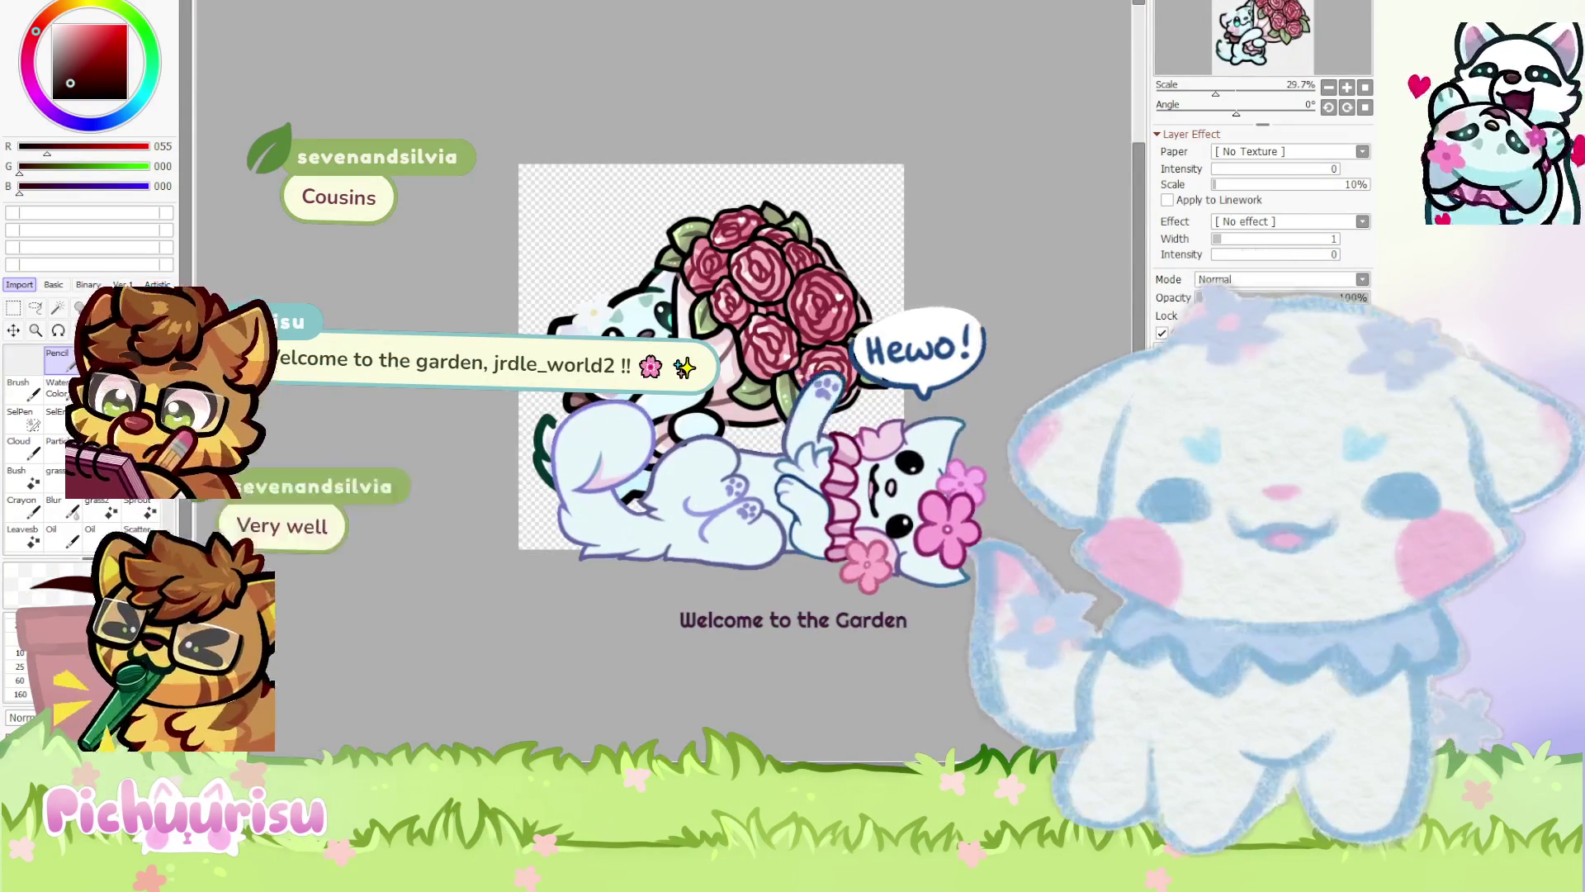
scroll(667, 400, "down", 1)
scroll(33, 83, "down", 3)
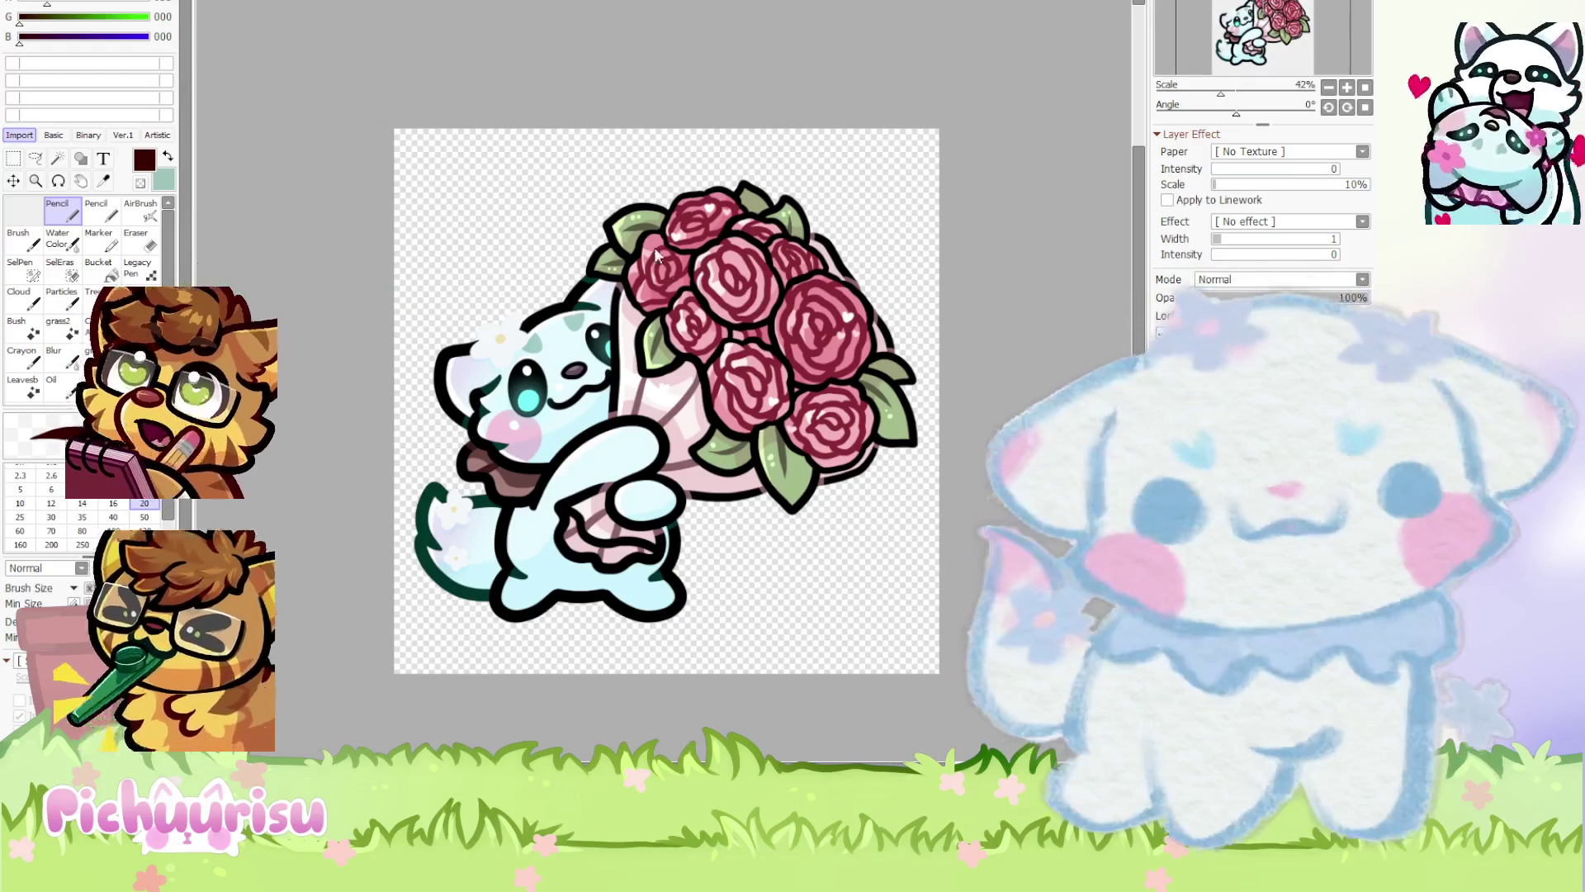
key("ctrl+Tab")
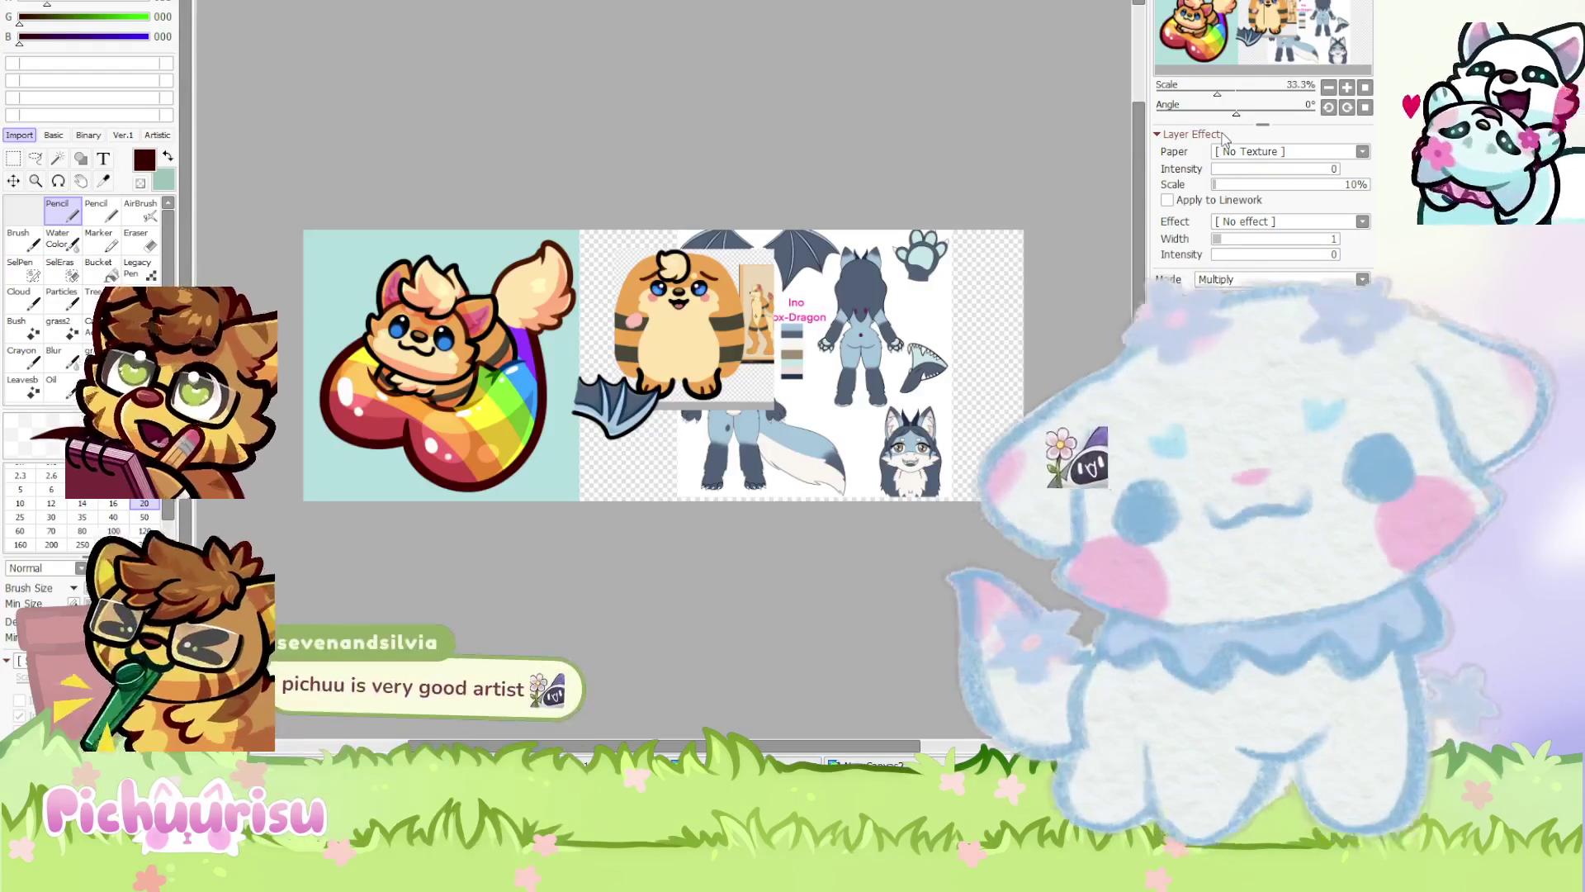
Flip through the tiger and fox sheet tabs, ending back on the rose bouquet drawing
scroll(491, 132, "up", 1)
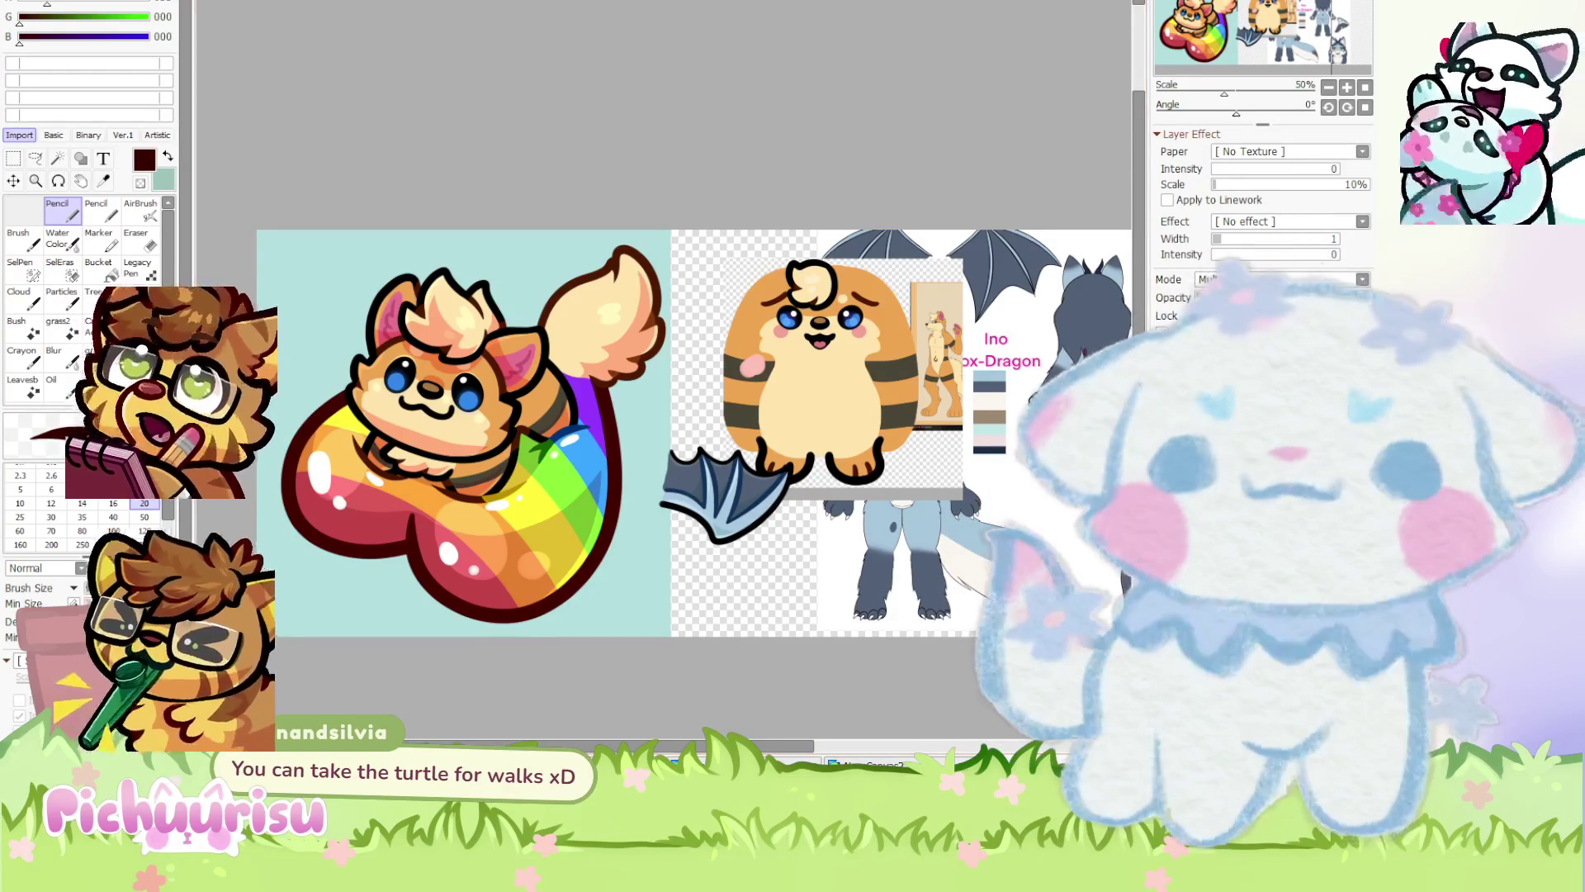
left_click(867, 764)
scroll(1319, 23, "down", 1)
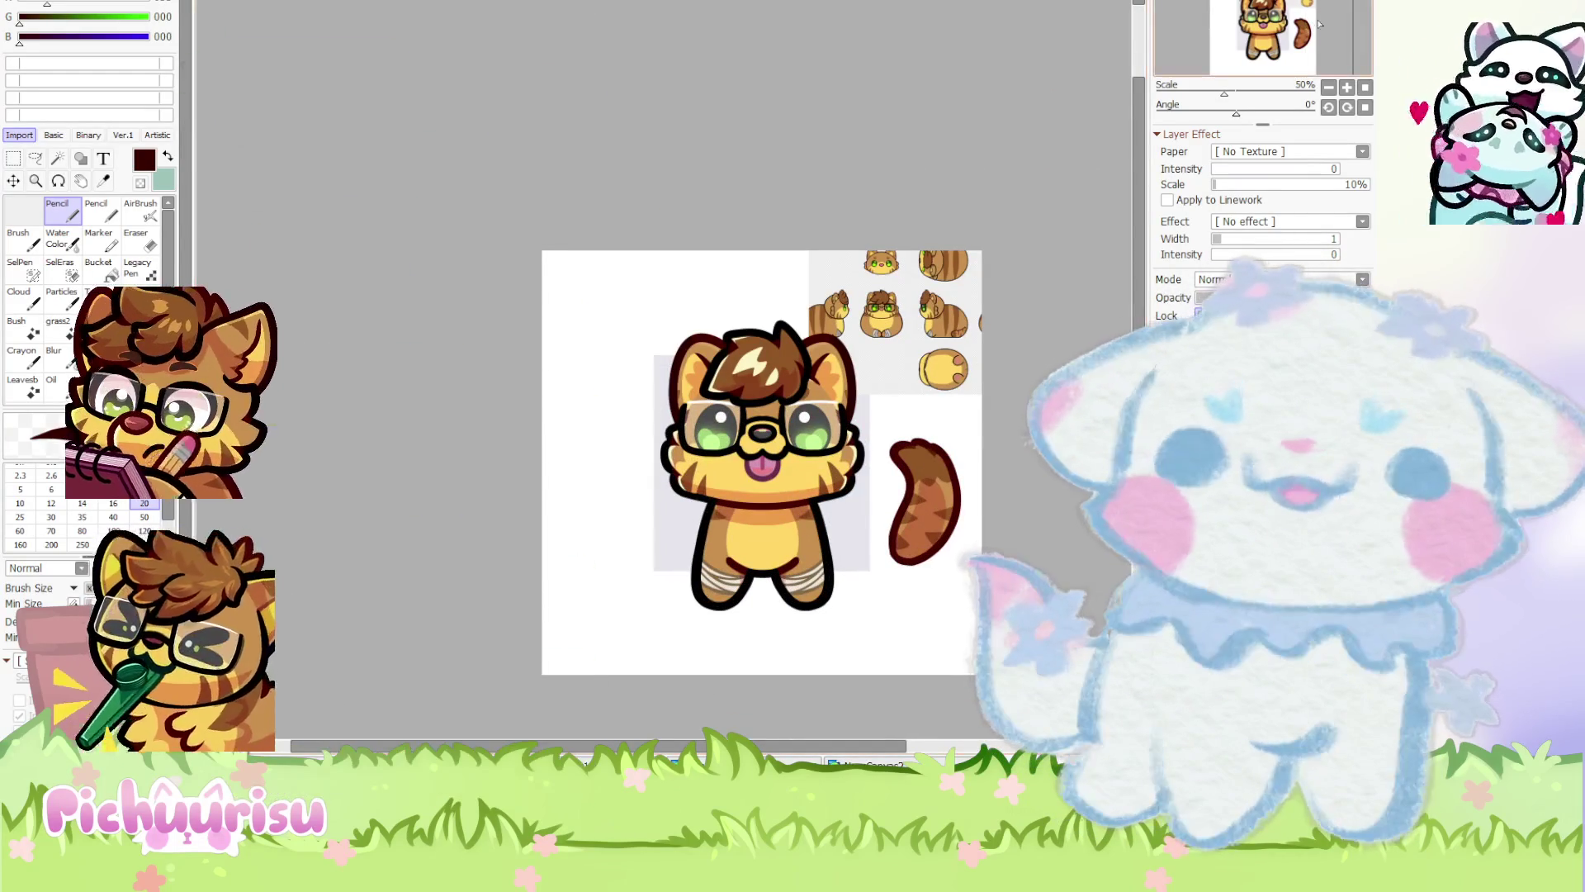
left_click(859, 759)
scroll(773, 411, "down", 1)
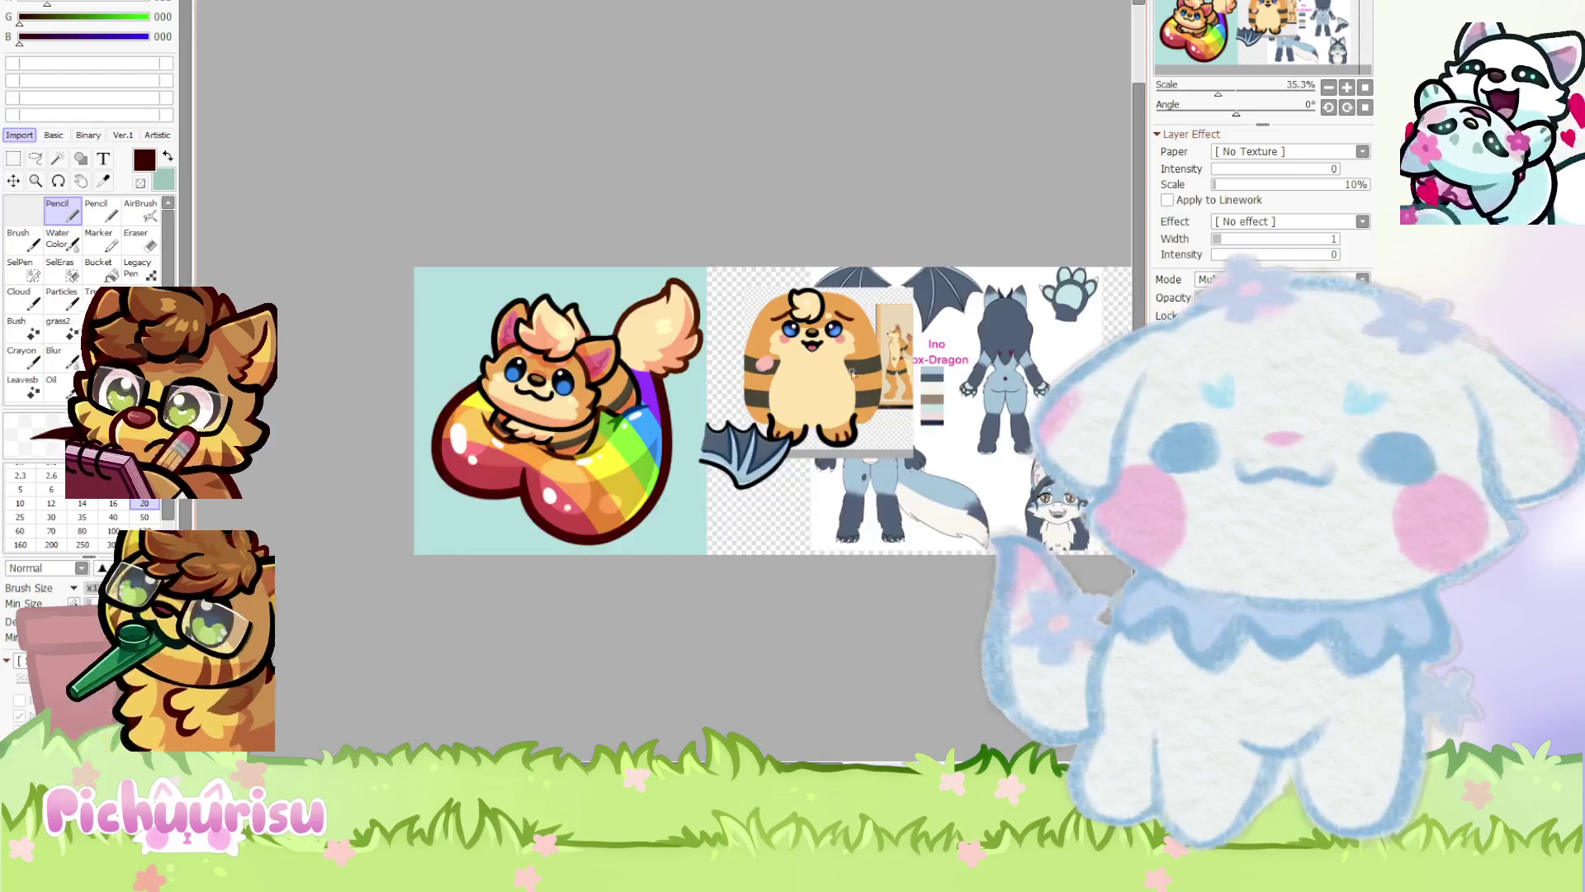
left_click(949, 761)
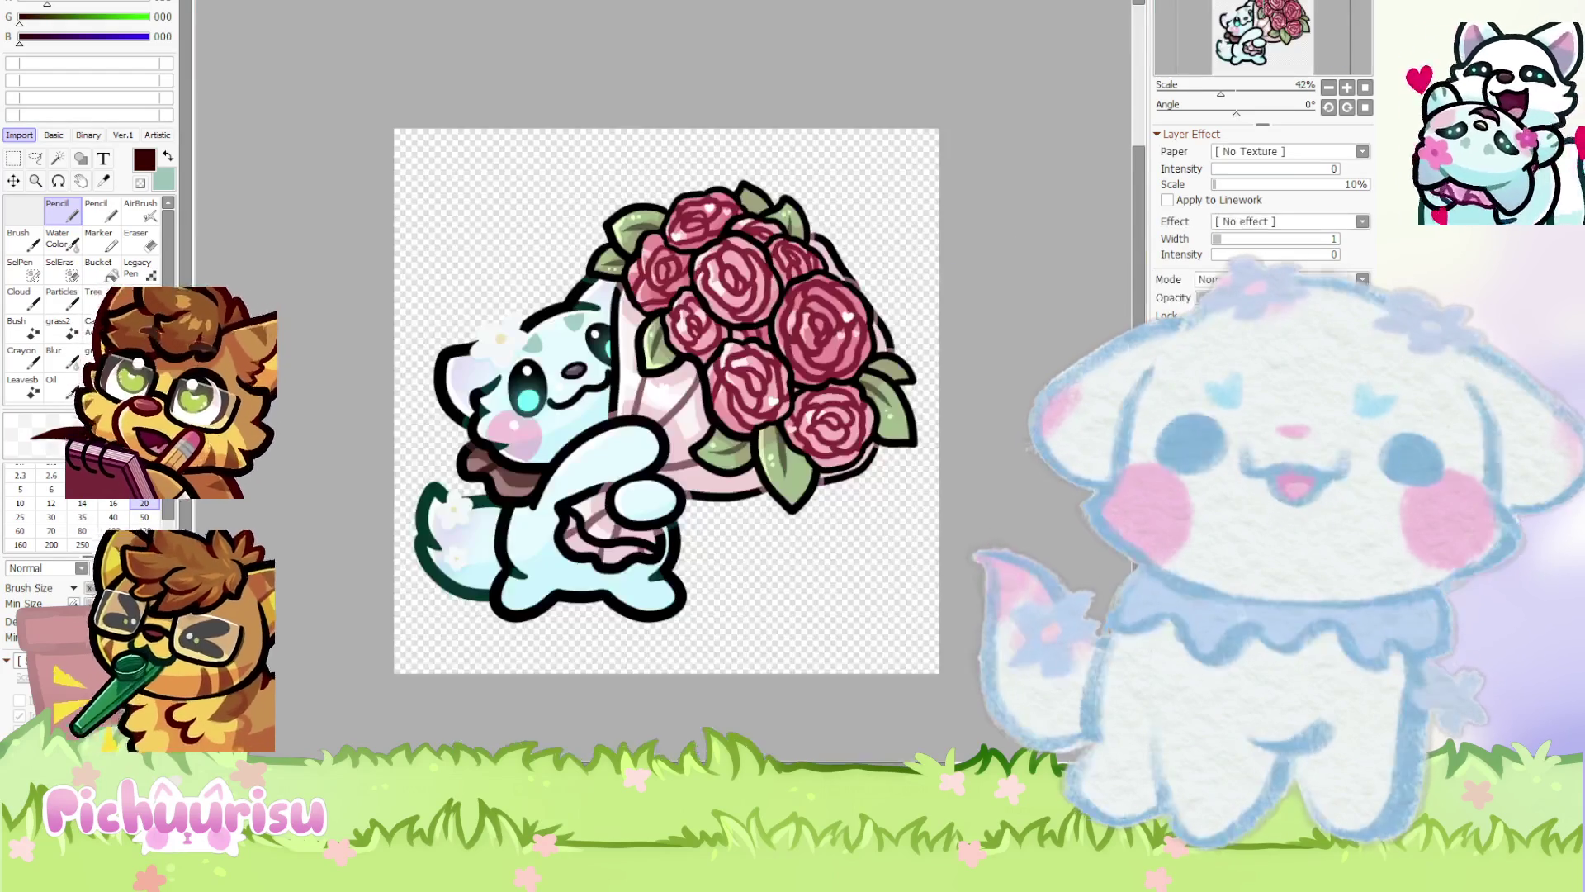
Paste the fox and tiger references and shrink them into the drawing's top-right corner
key("ctrl+v")
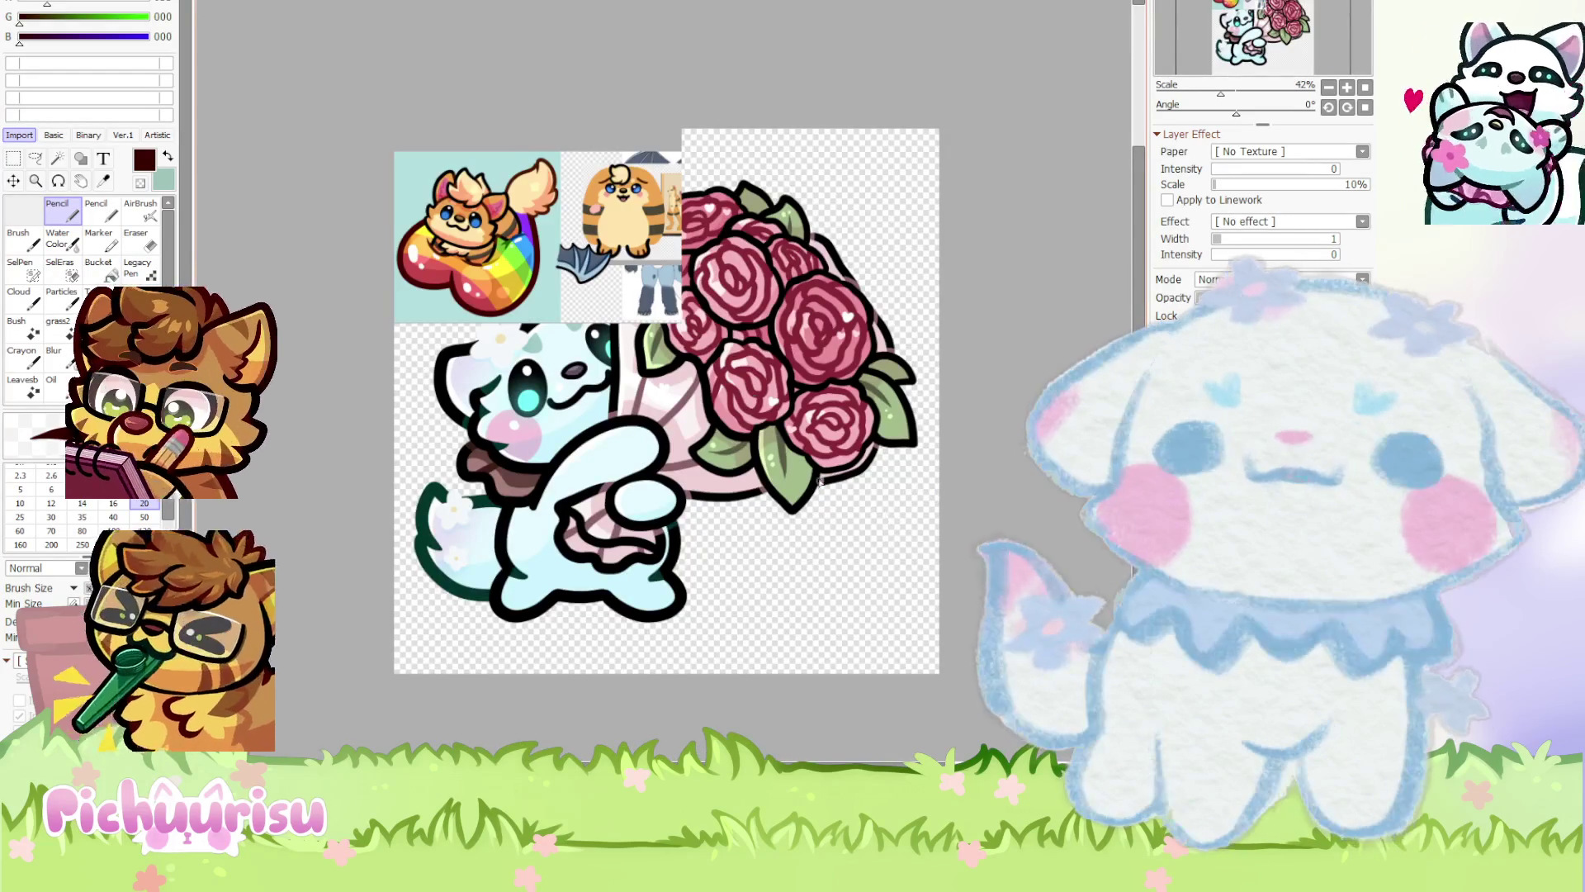
scroll(601, 219, "up", 1)
left_click_drag(600, 219, 914, 231)
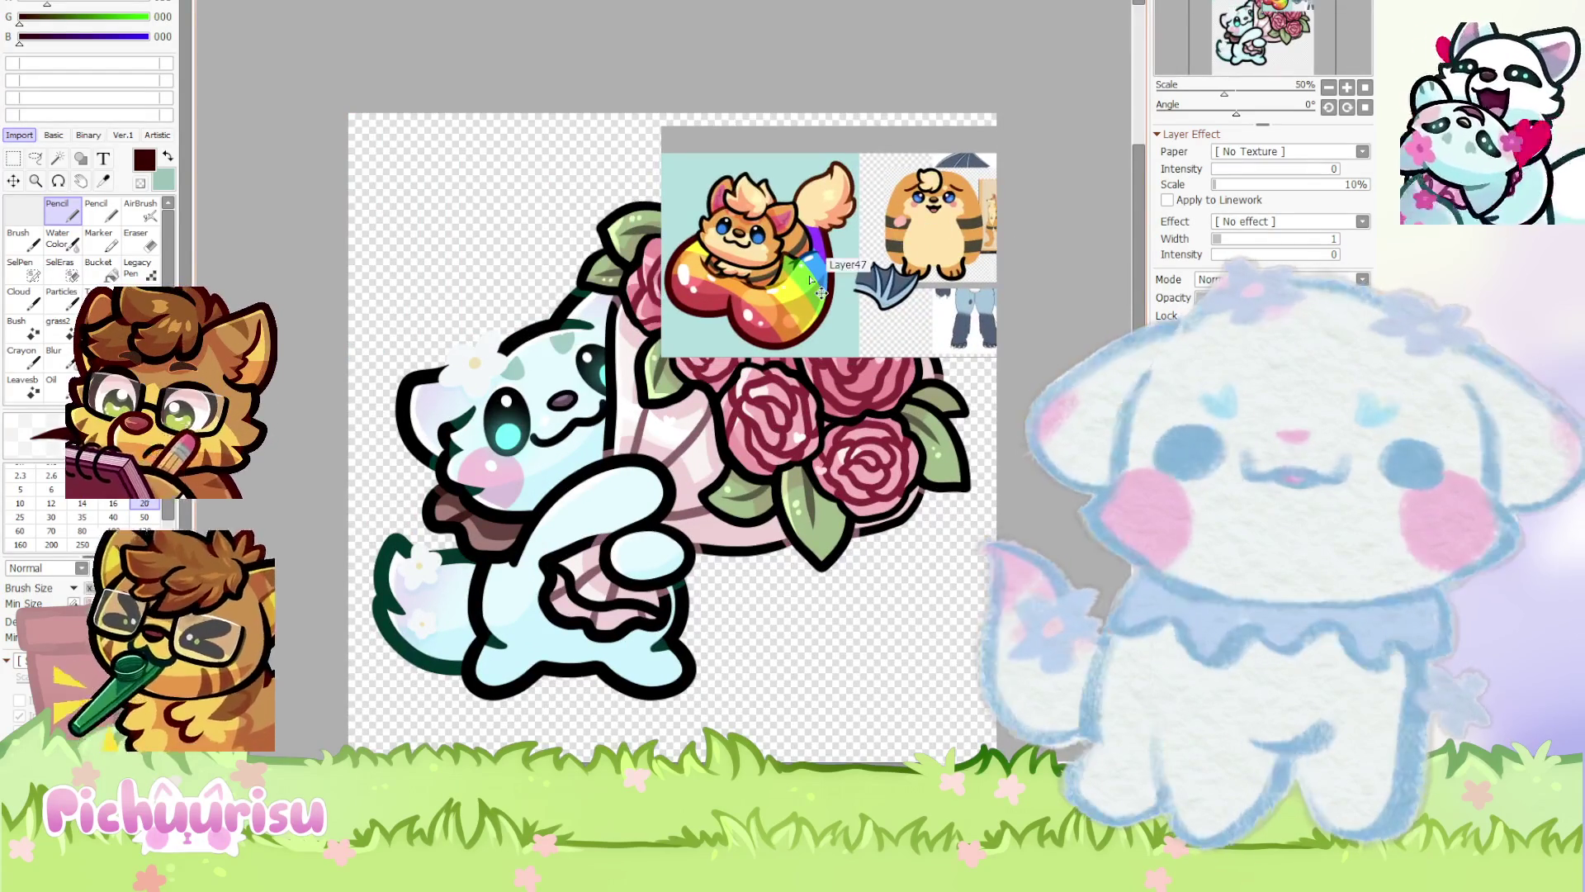
key("ctrl+t")
left_click_drag(667, 357, 832, 242)
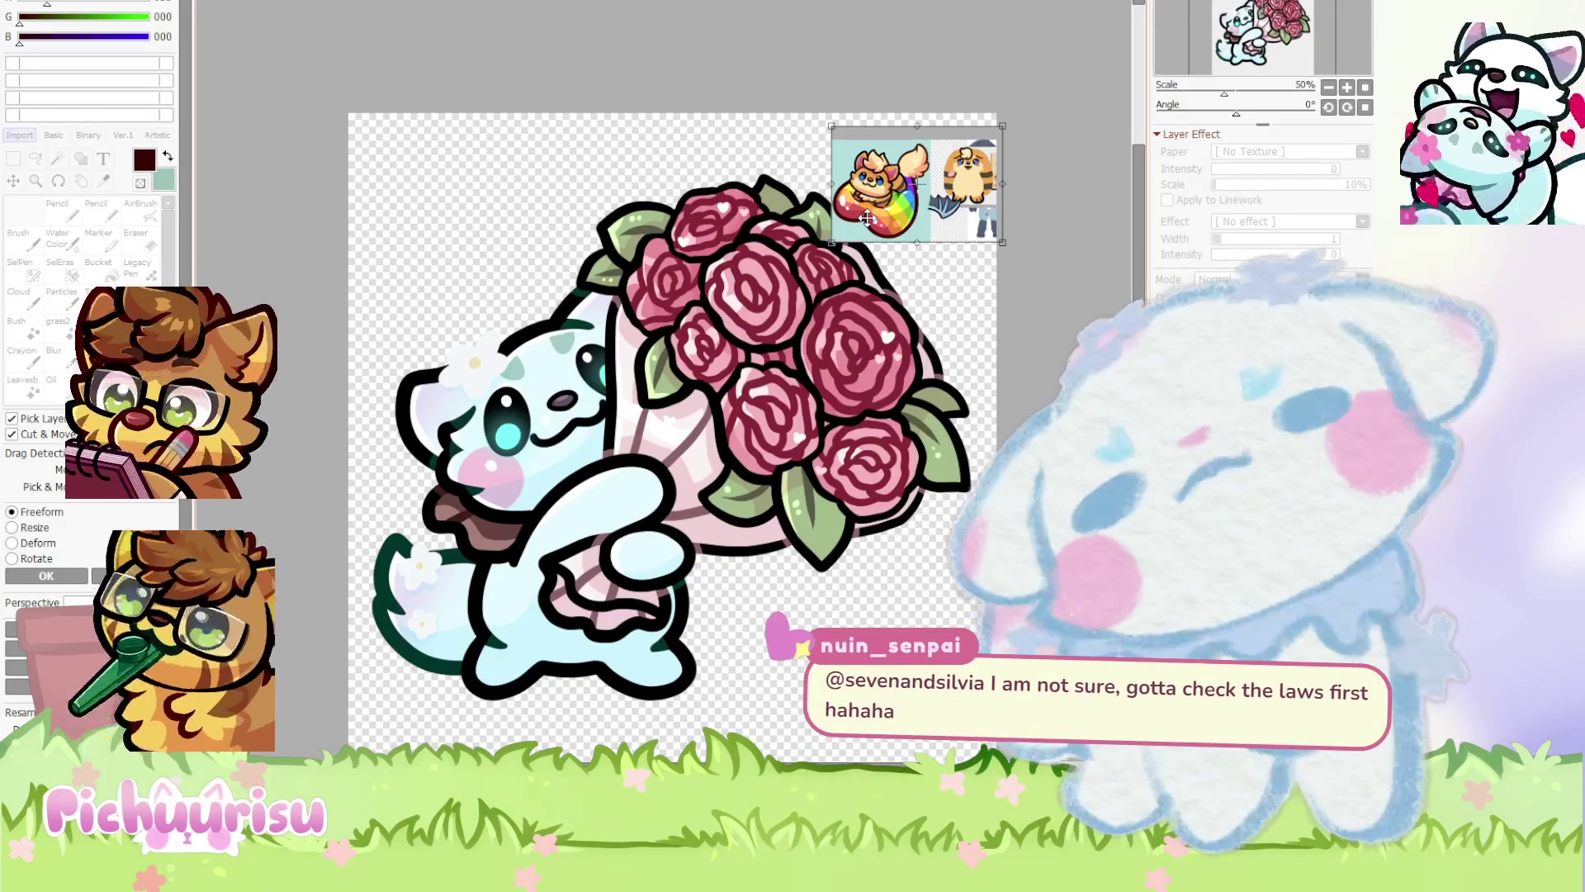
key("n")
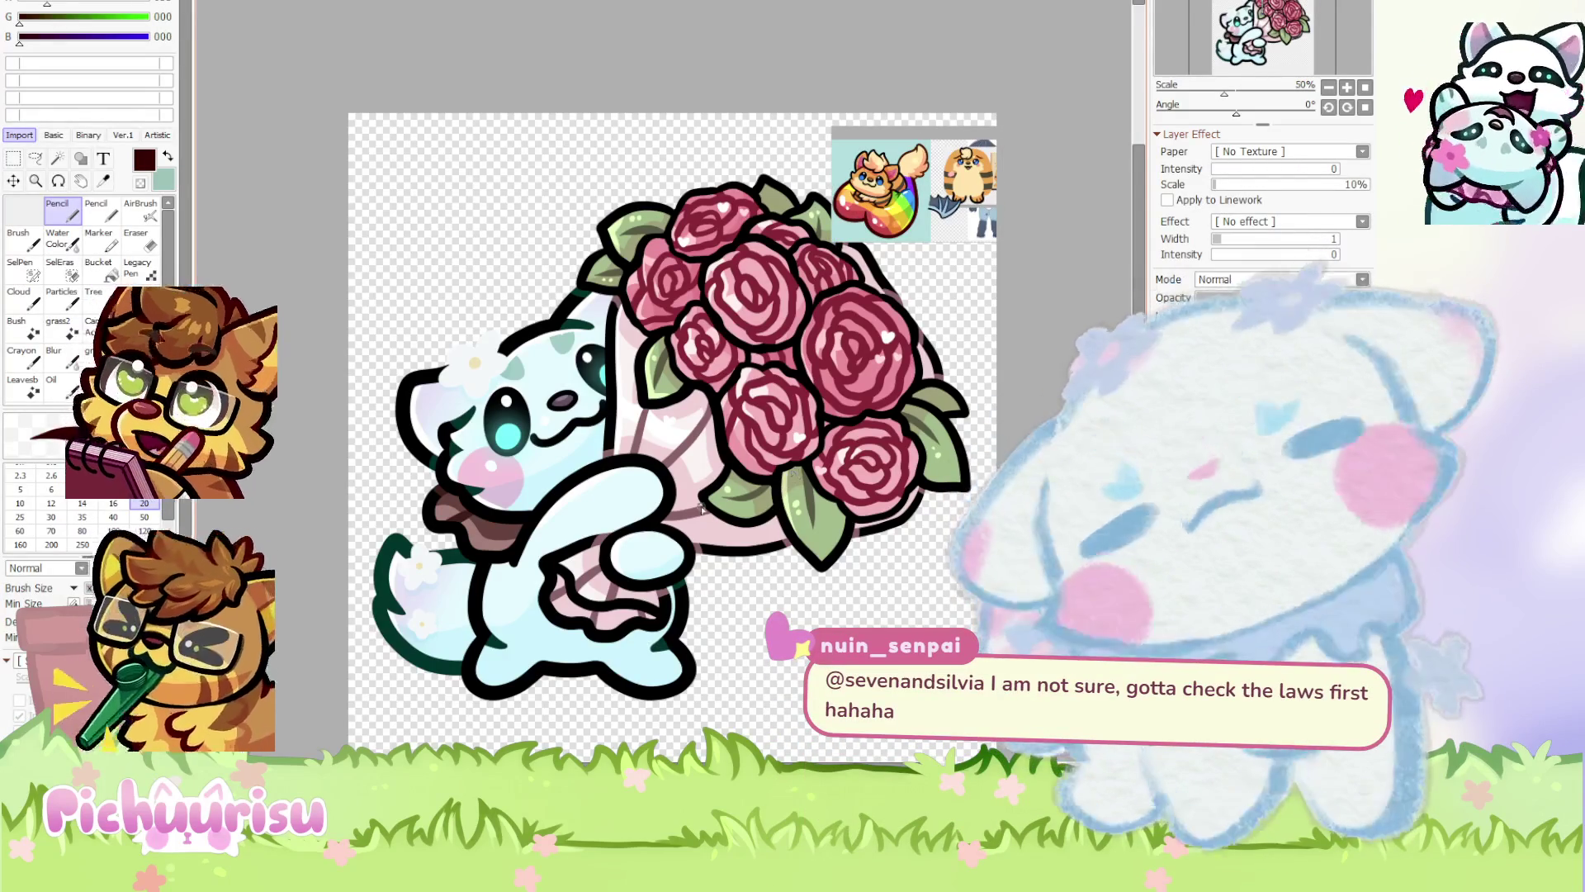
scroll(504, 566, "up", 1)
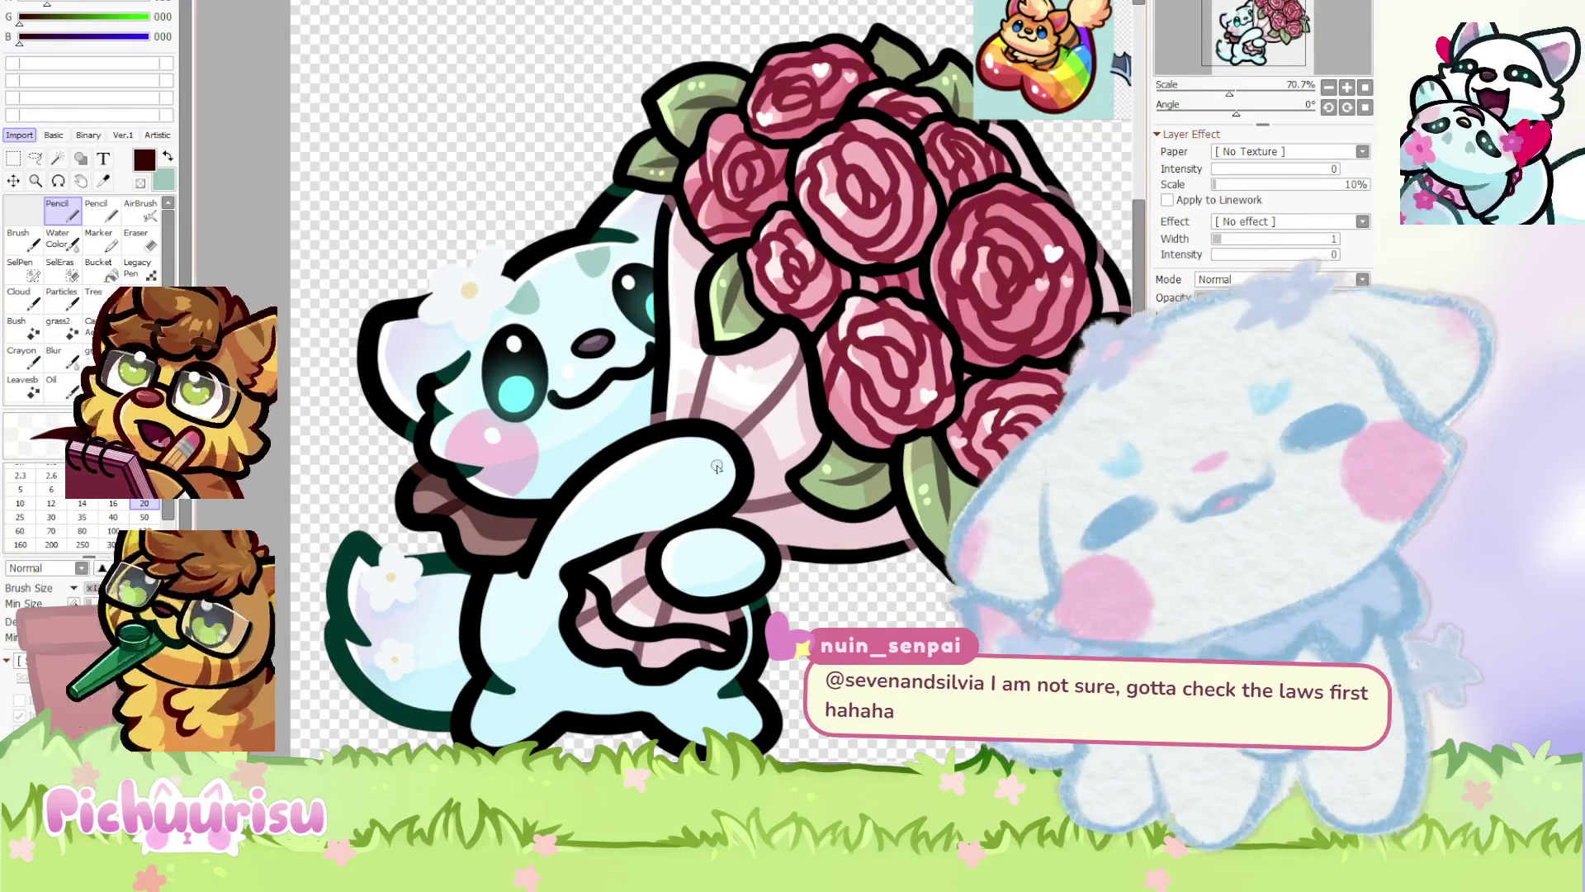
scroll(716, 466, "down", 2)
scroll(718, 454, "up", 1)
scroll(723, 440, "up", 1)
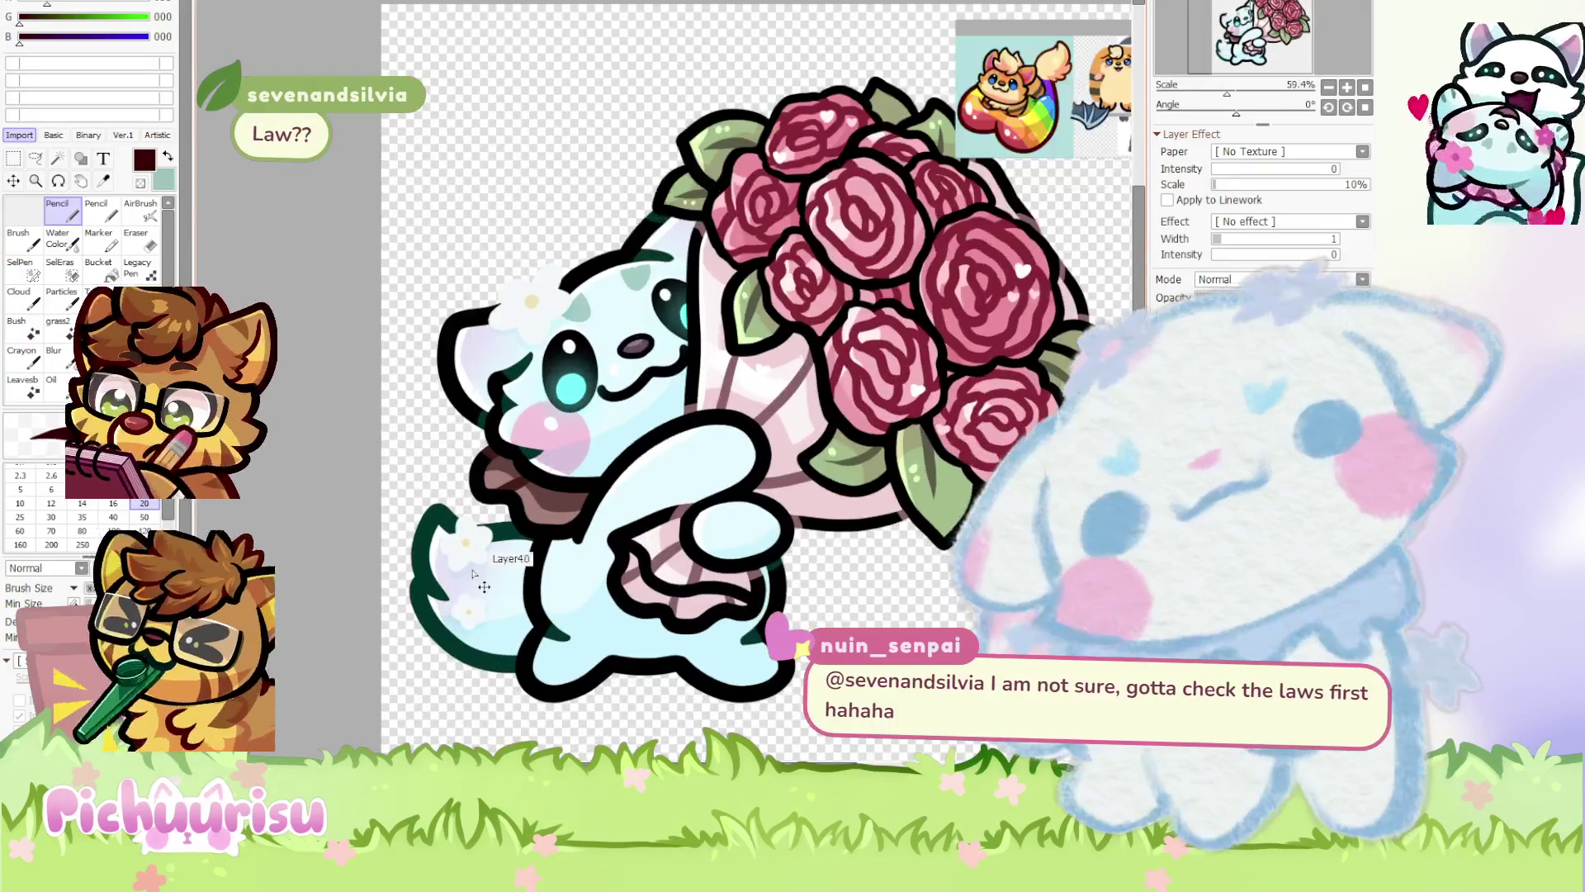
scroll(432, 374, "down", 3)
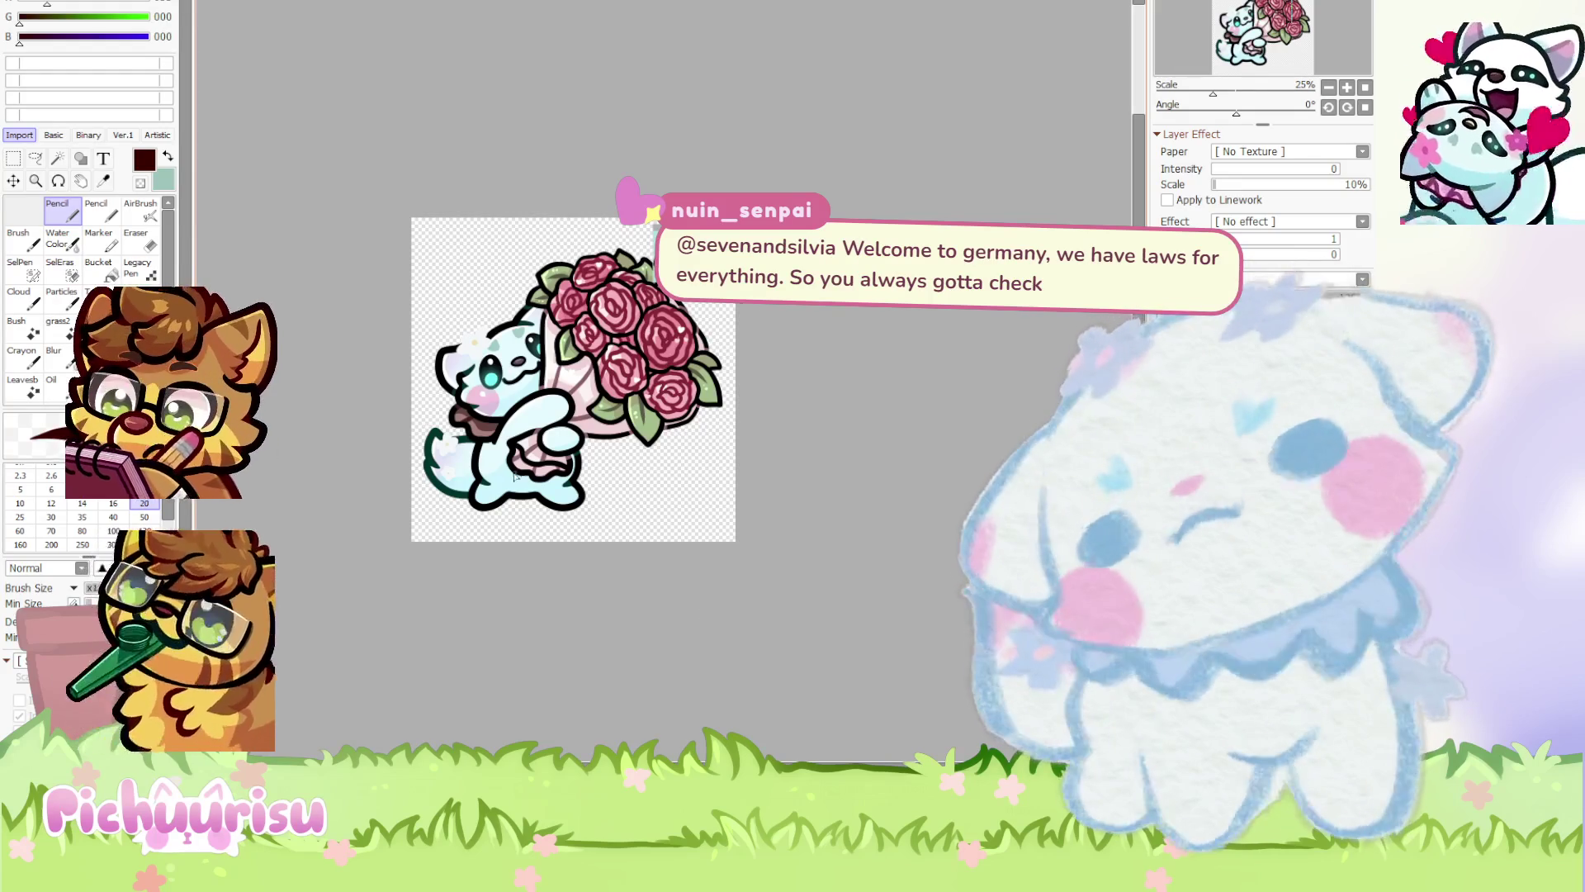
scroll(515, 475, "up", 3)
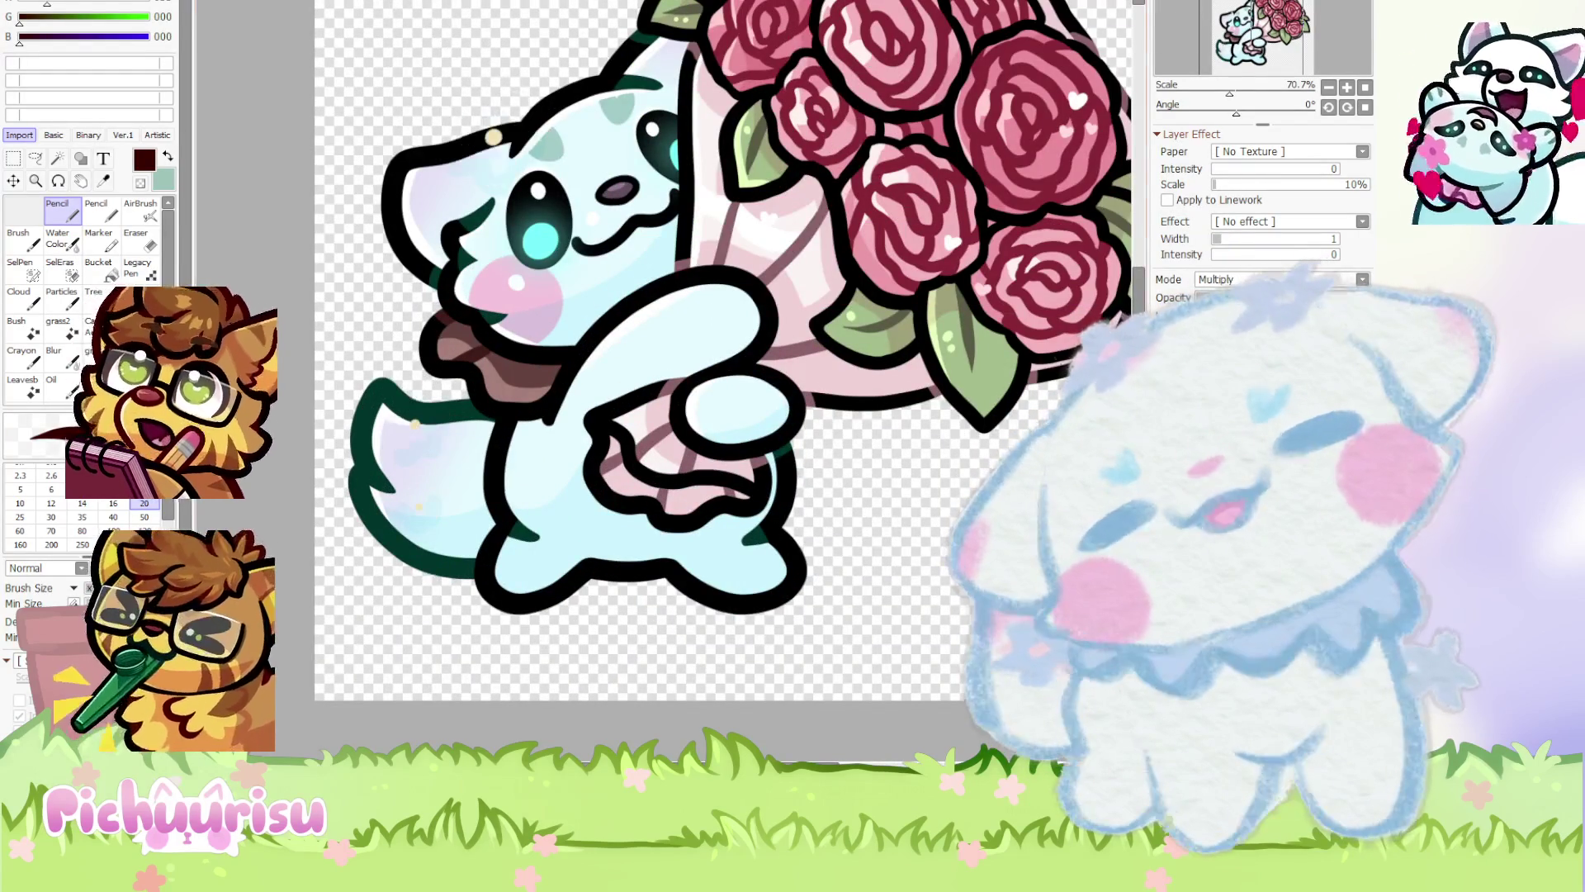
scroll(570, 462, "up", 2)
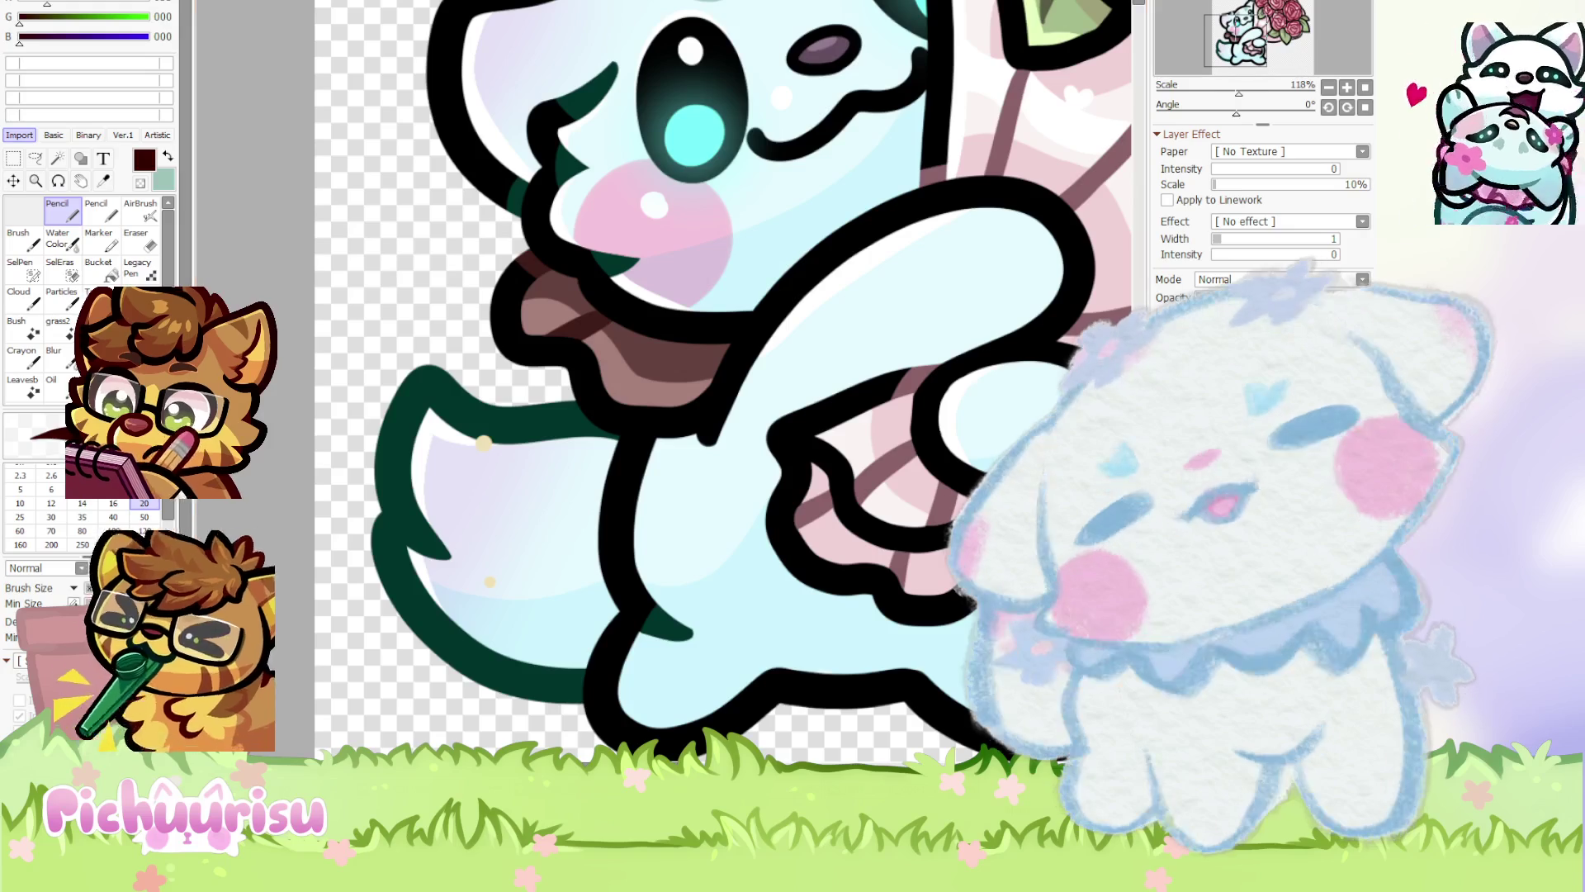
scroll(484, 442, "down", 4)
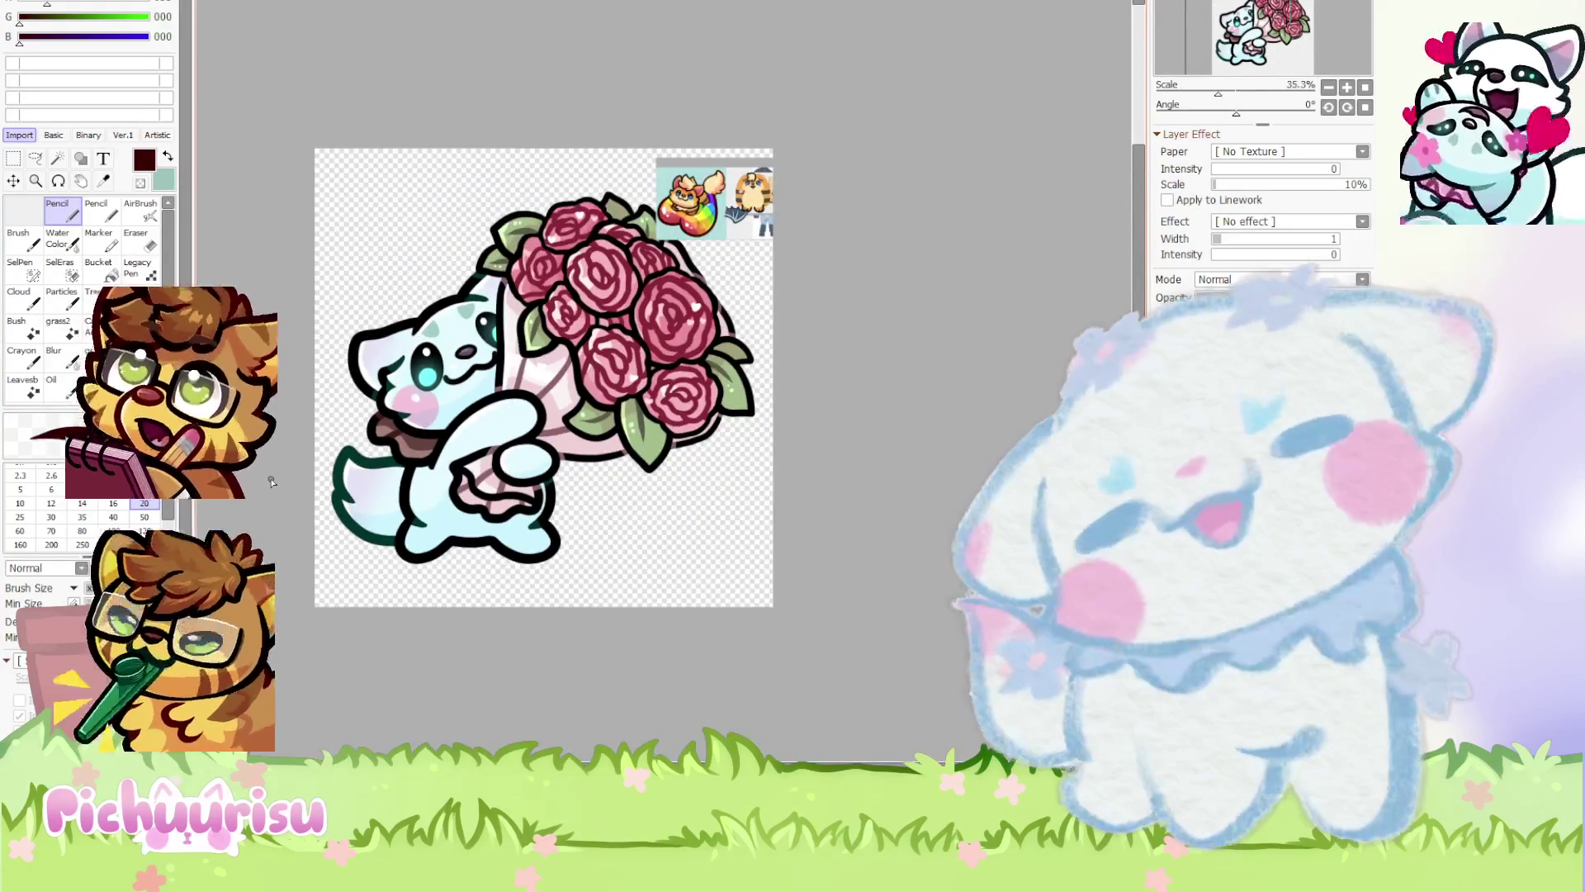
scroll(272, 481, "up", 2)
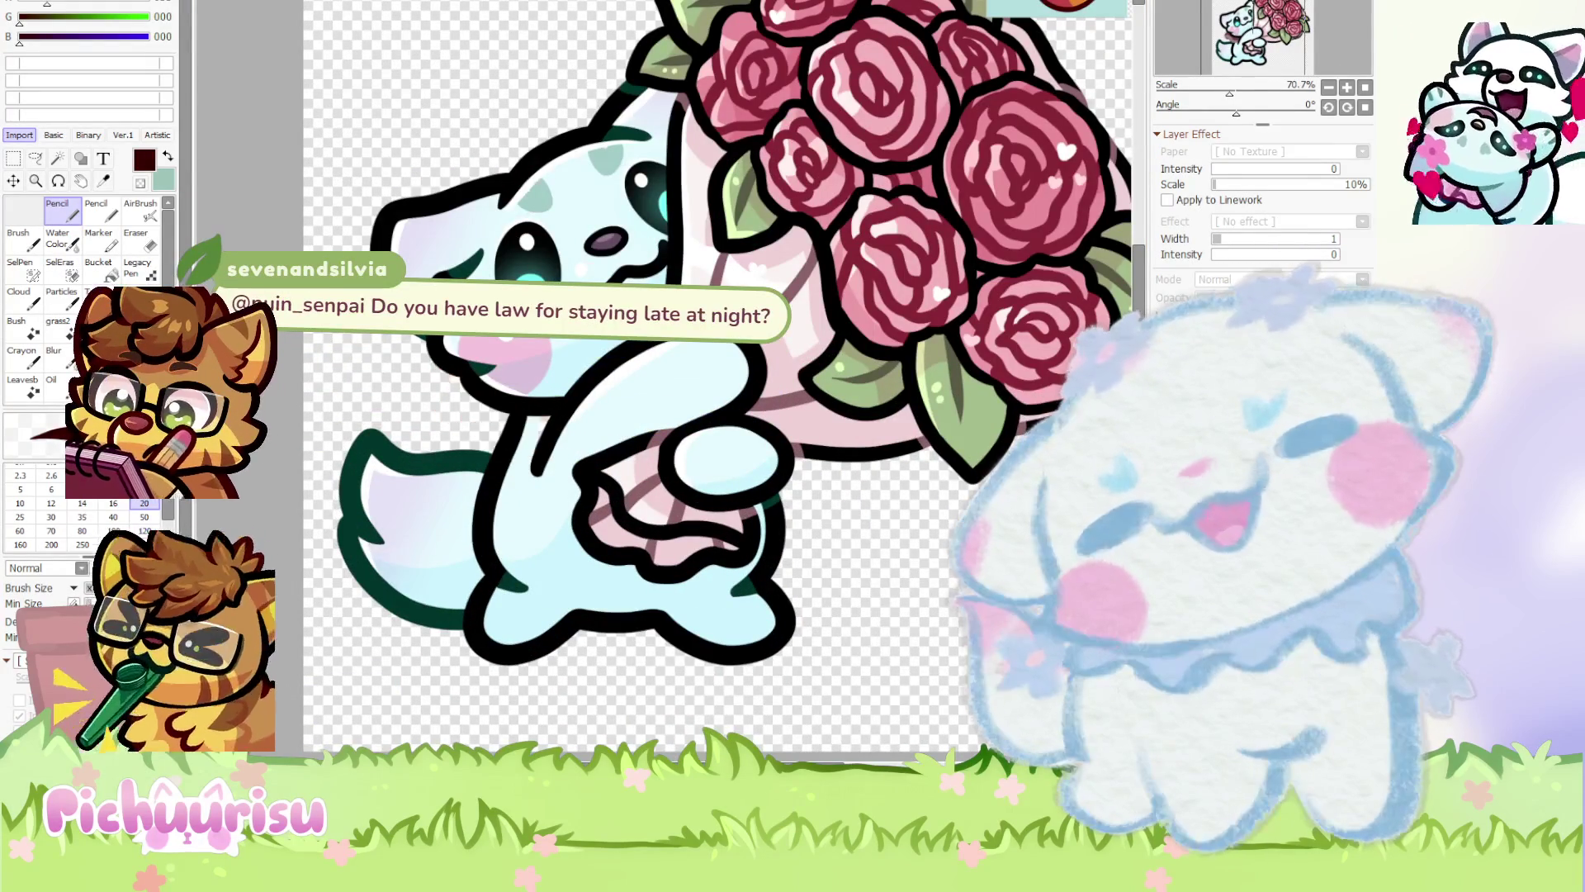
scroll(578, 454, "down", 2)
scroll(578, 454, "up", 1)
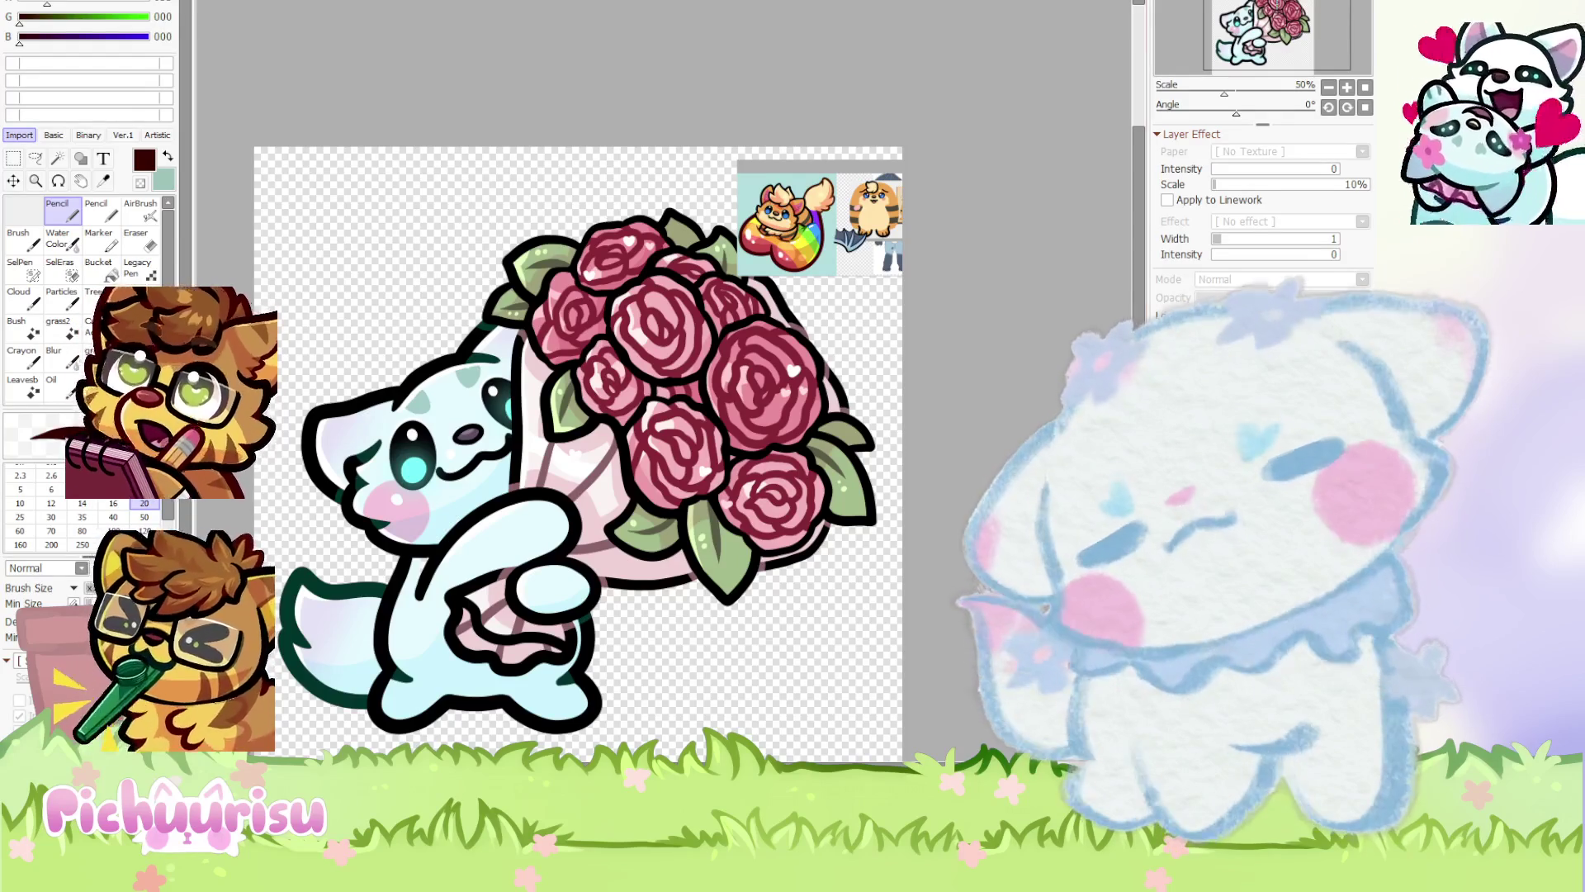
scroll(755, 469, "down", 3)
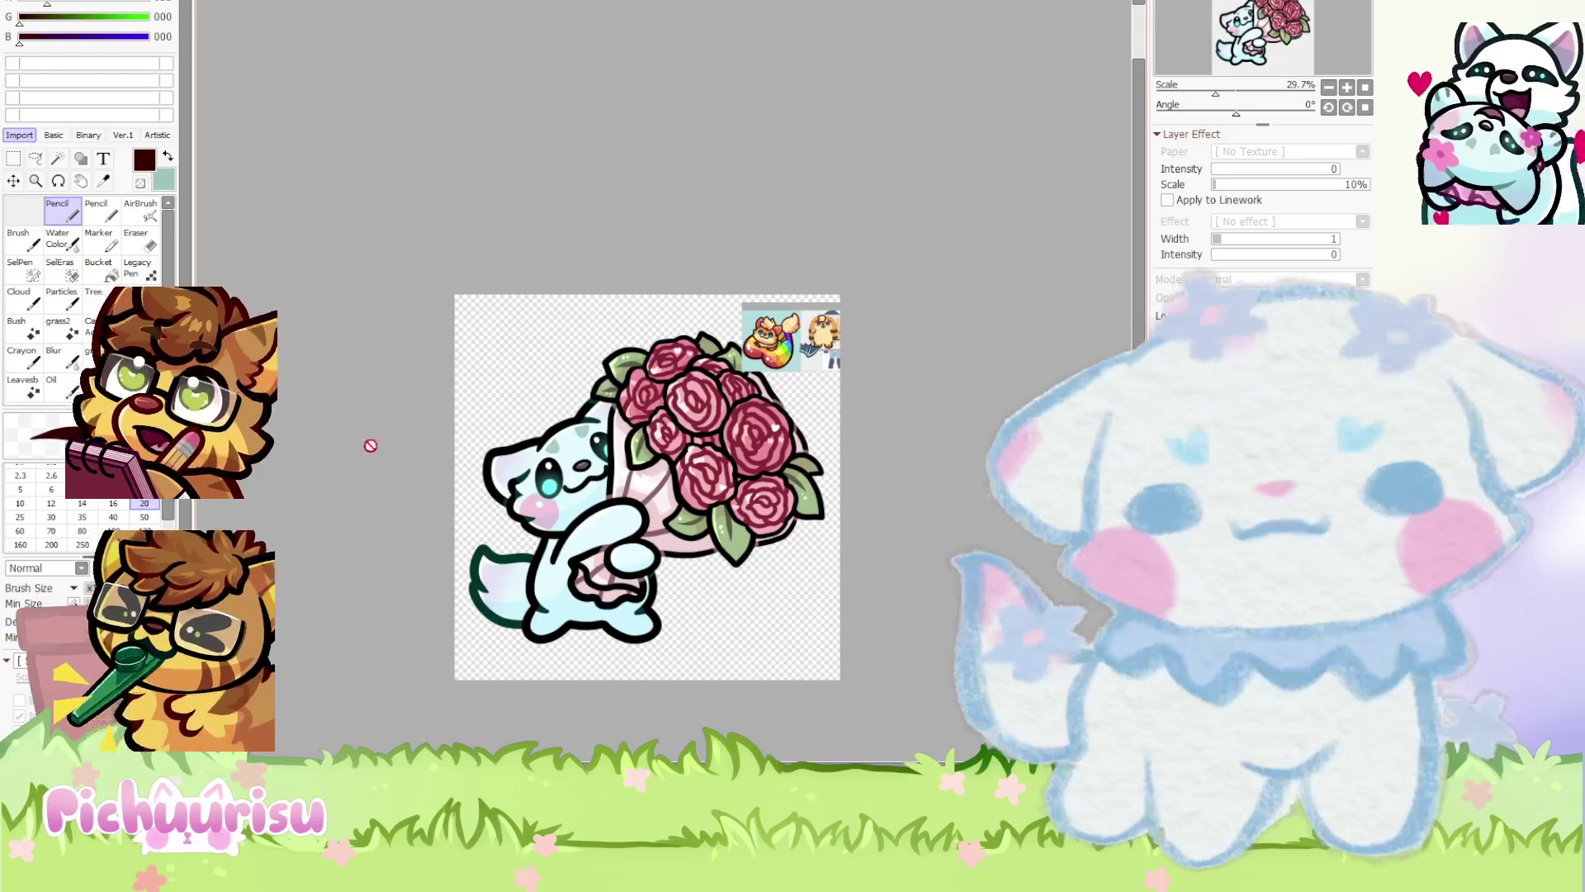
scroll(473, 442, "up", 5)
scroll(575, 447, "down", 2)
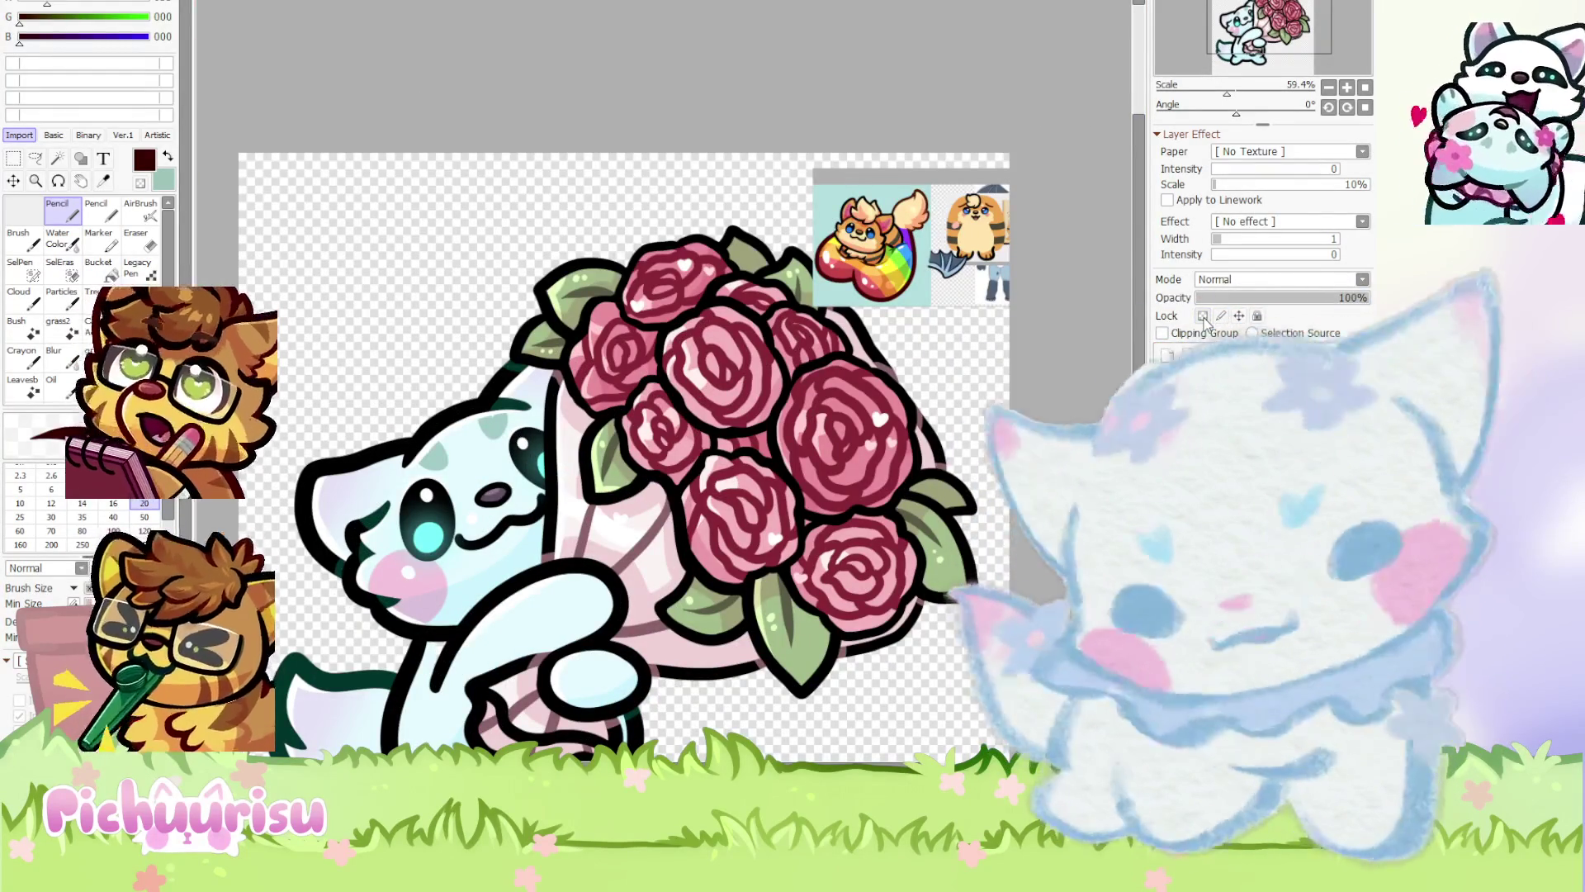
scroll(871, 389, "down", 2)
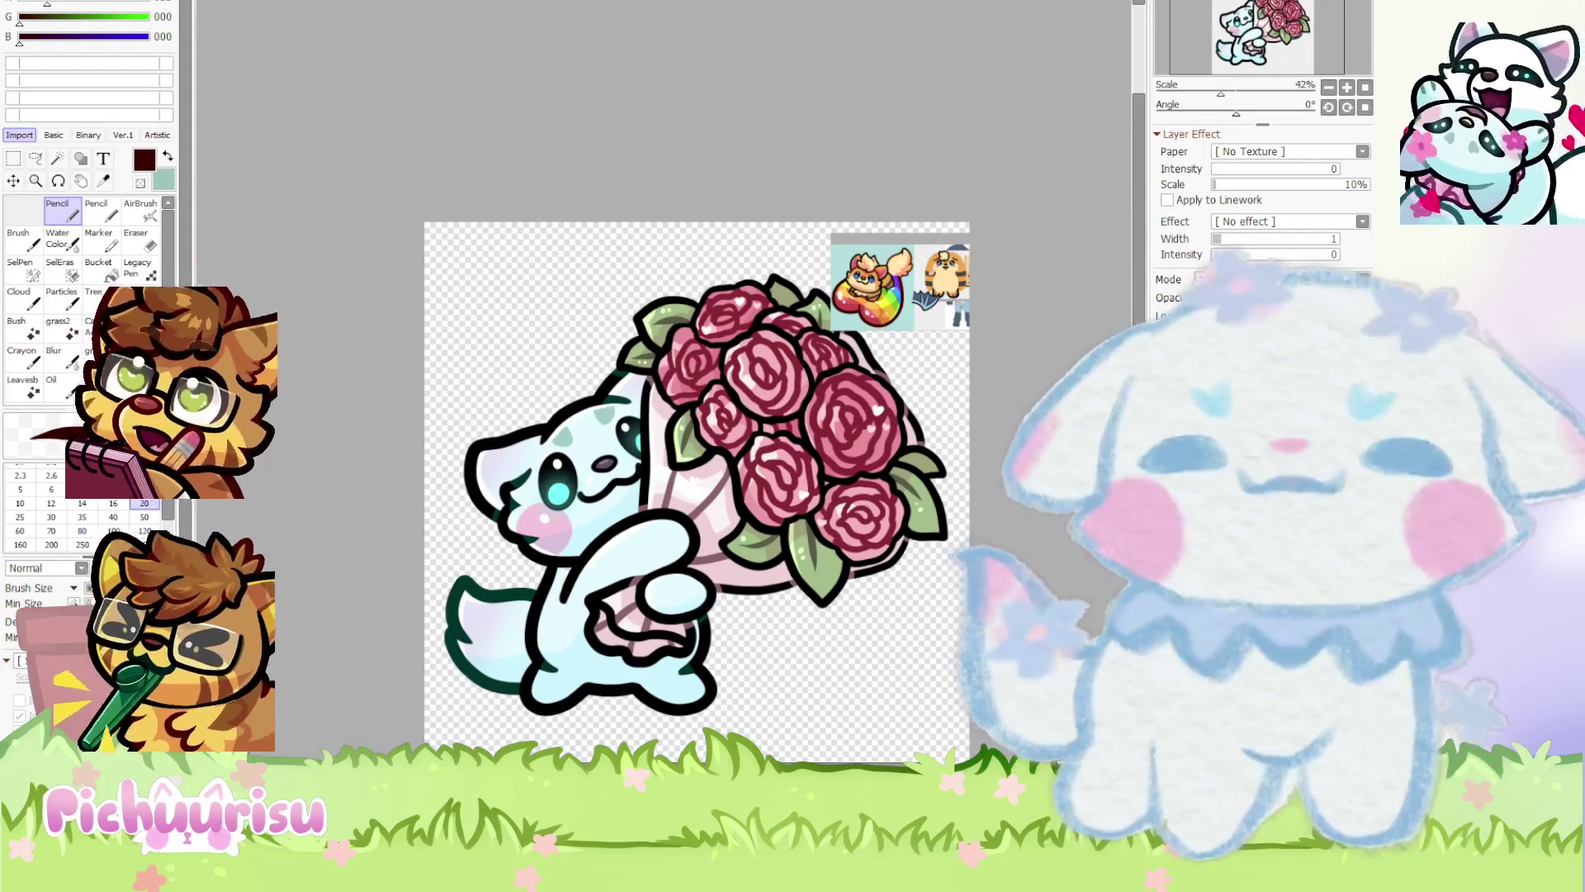
Sample black from the eye outline and draw the cat's ear outline down its side
scroll(644, 507, "down", 2)
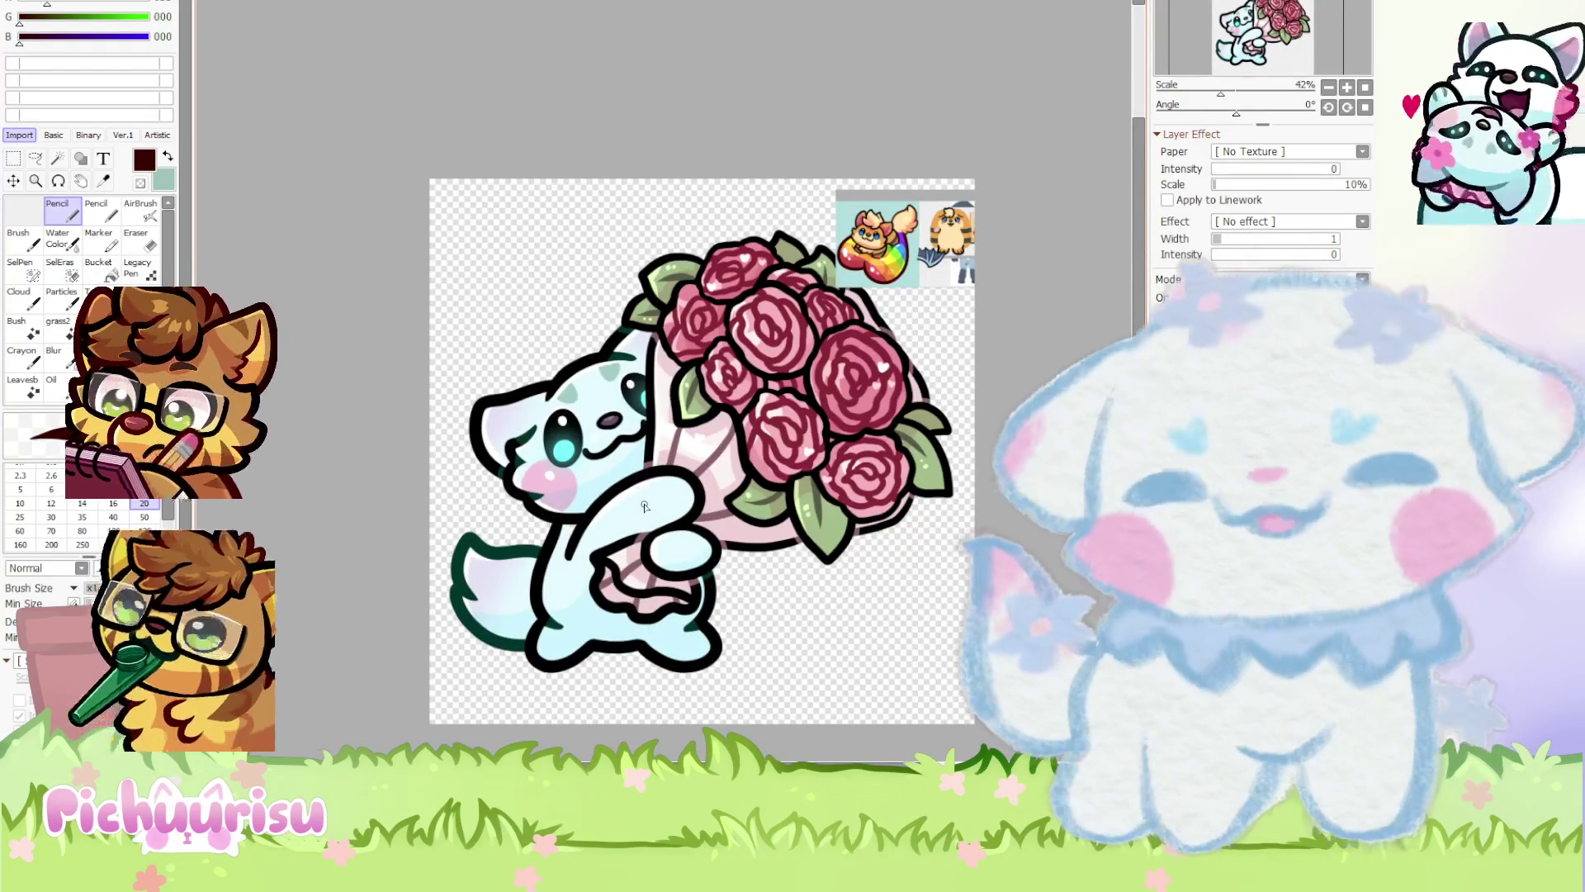
scroll(645, 506, "up", 3)
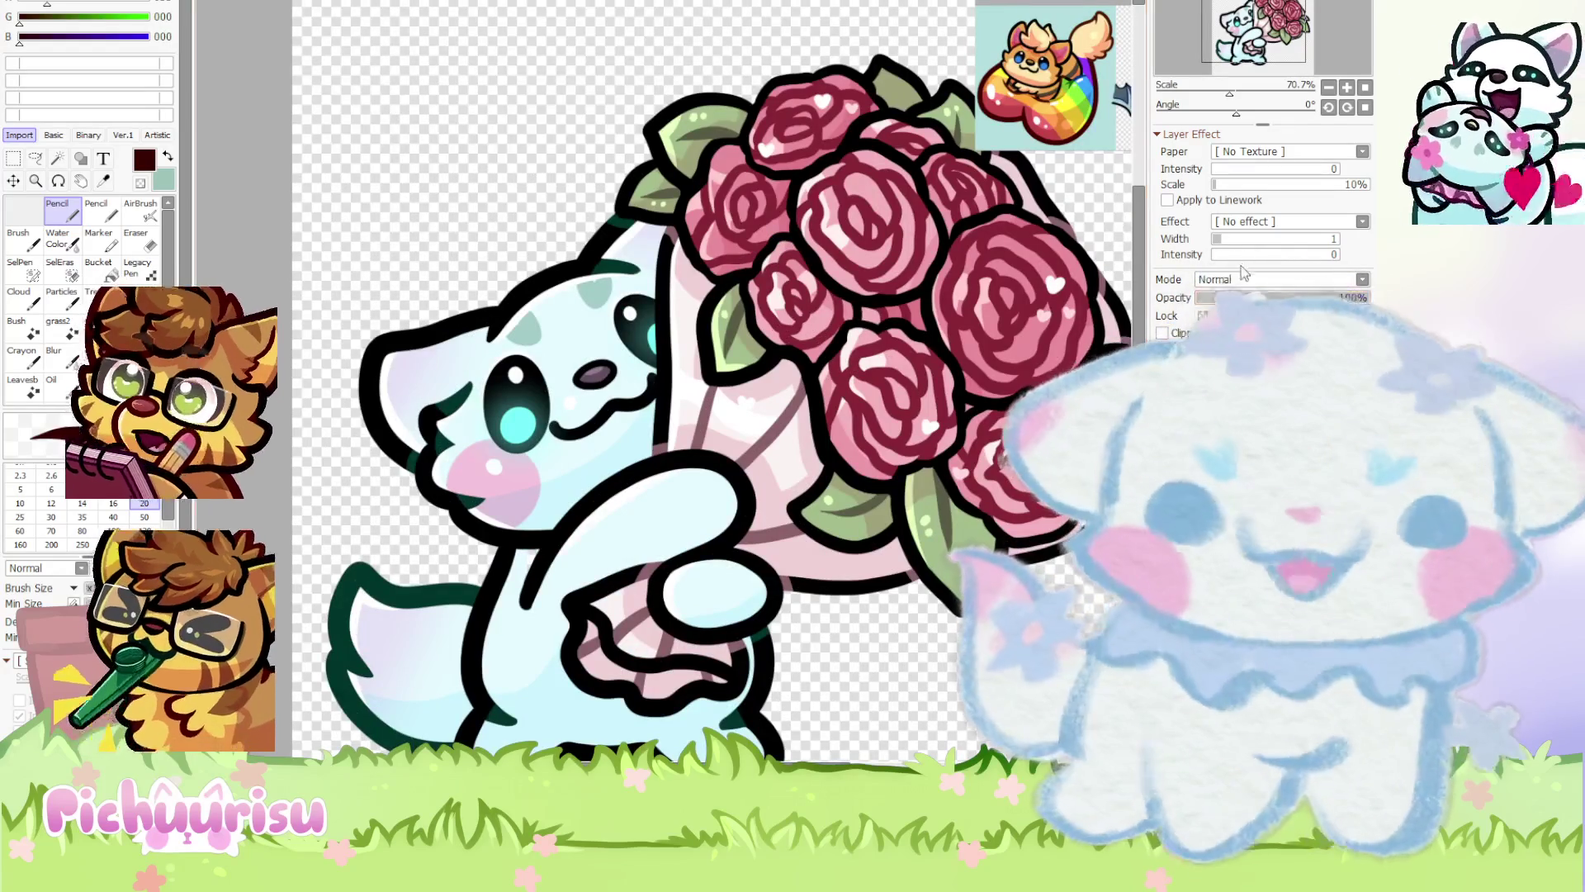
scroll(663, 375, "up", 1)
left_click(664, 376, "alt")
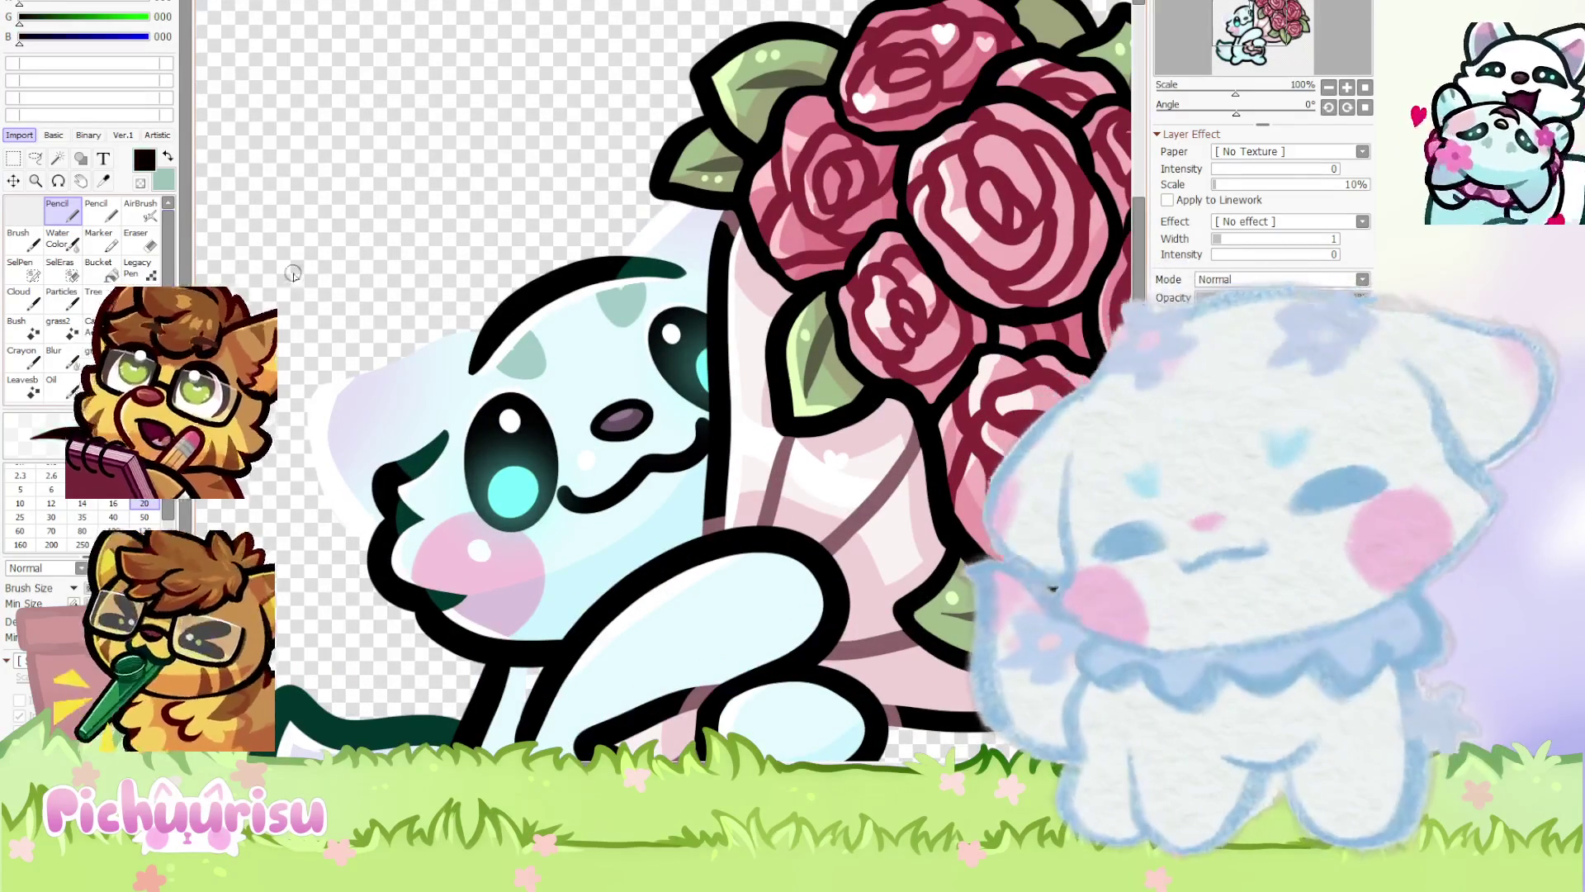
scroll(455, 354, "up", 1)
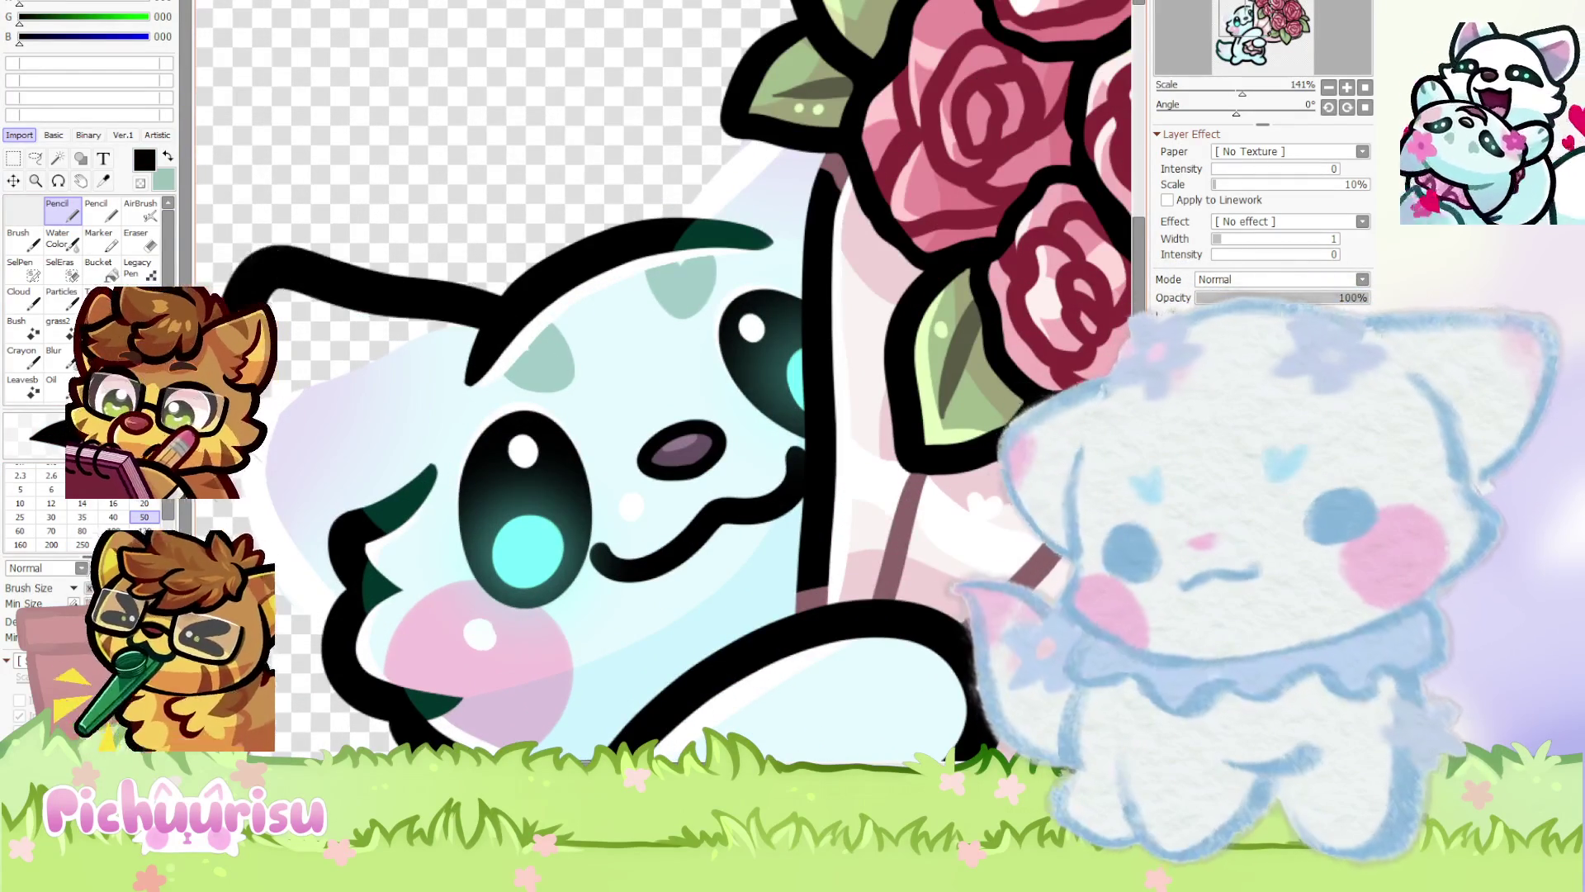
scroll(418, 360, "down", 4)
scroll(418, 359, "up", 2)
scroll(481, 380, "down", 4)
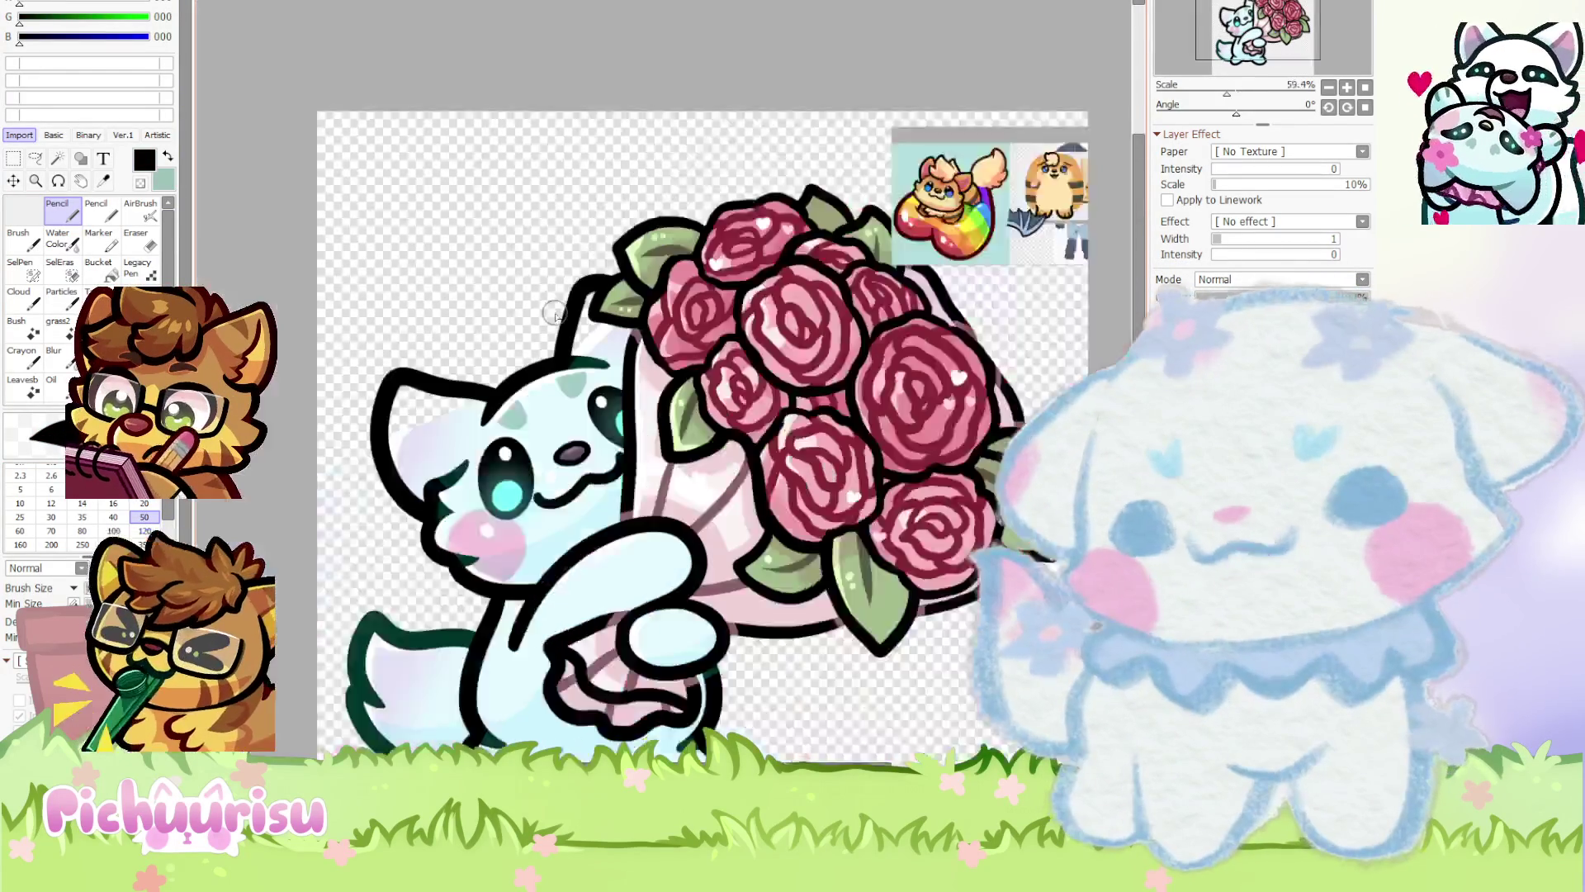
scroll(482, 381, "up", 8)
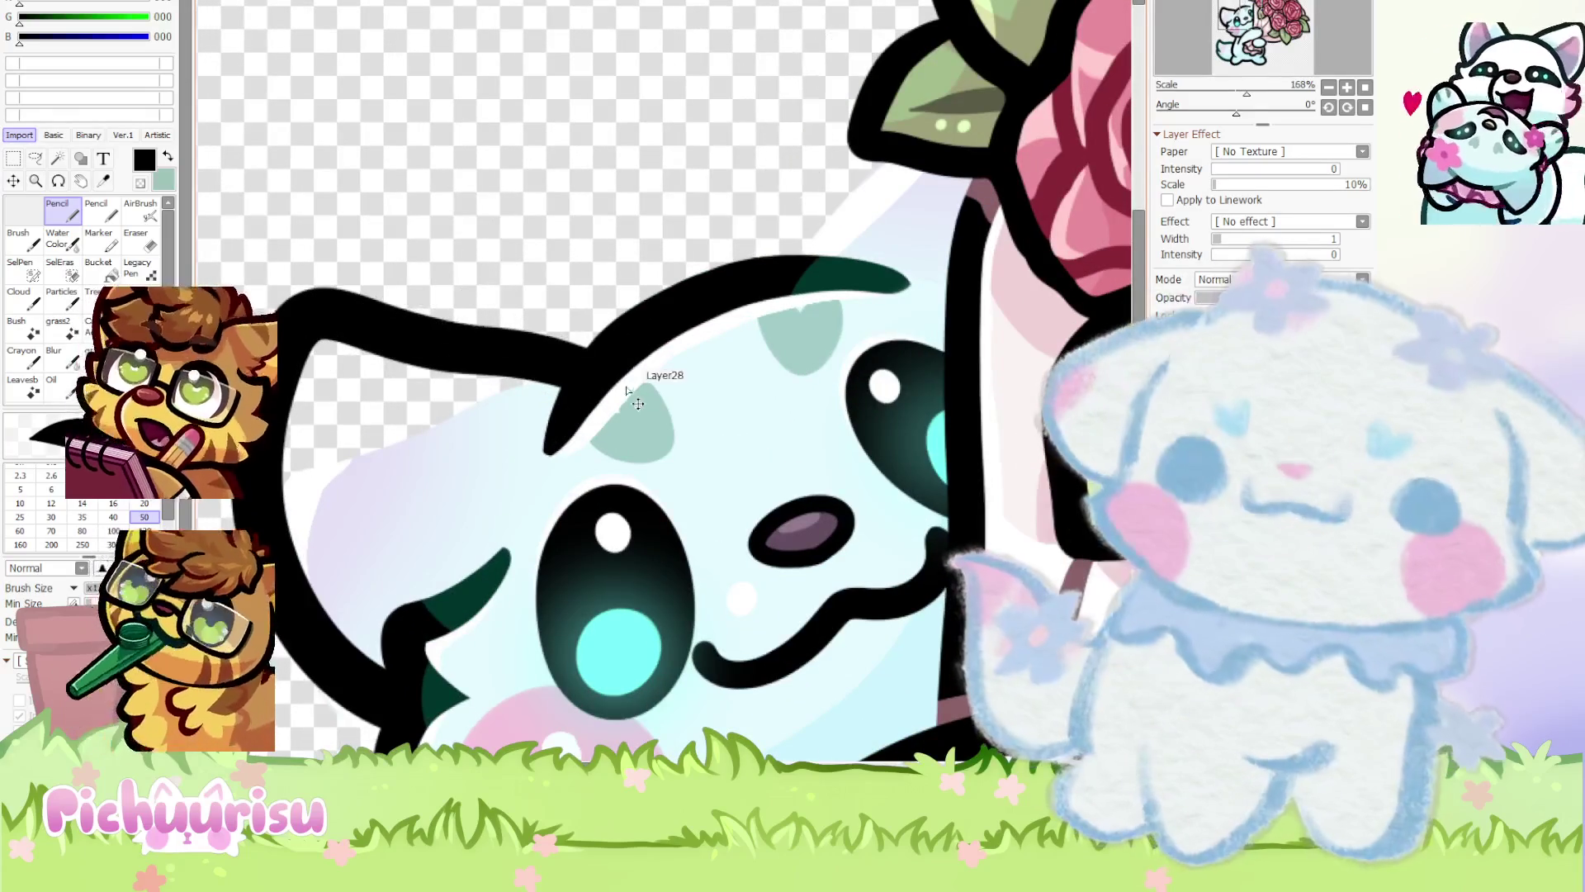
mouse_move(578, 367)
left_mouse_down()
mouse_move(289, 417)
mouse_move(397, 739)
left_mouse_up()
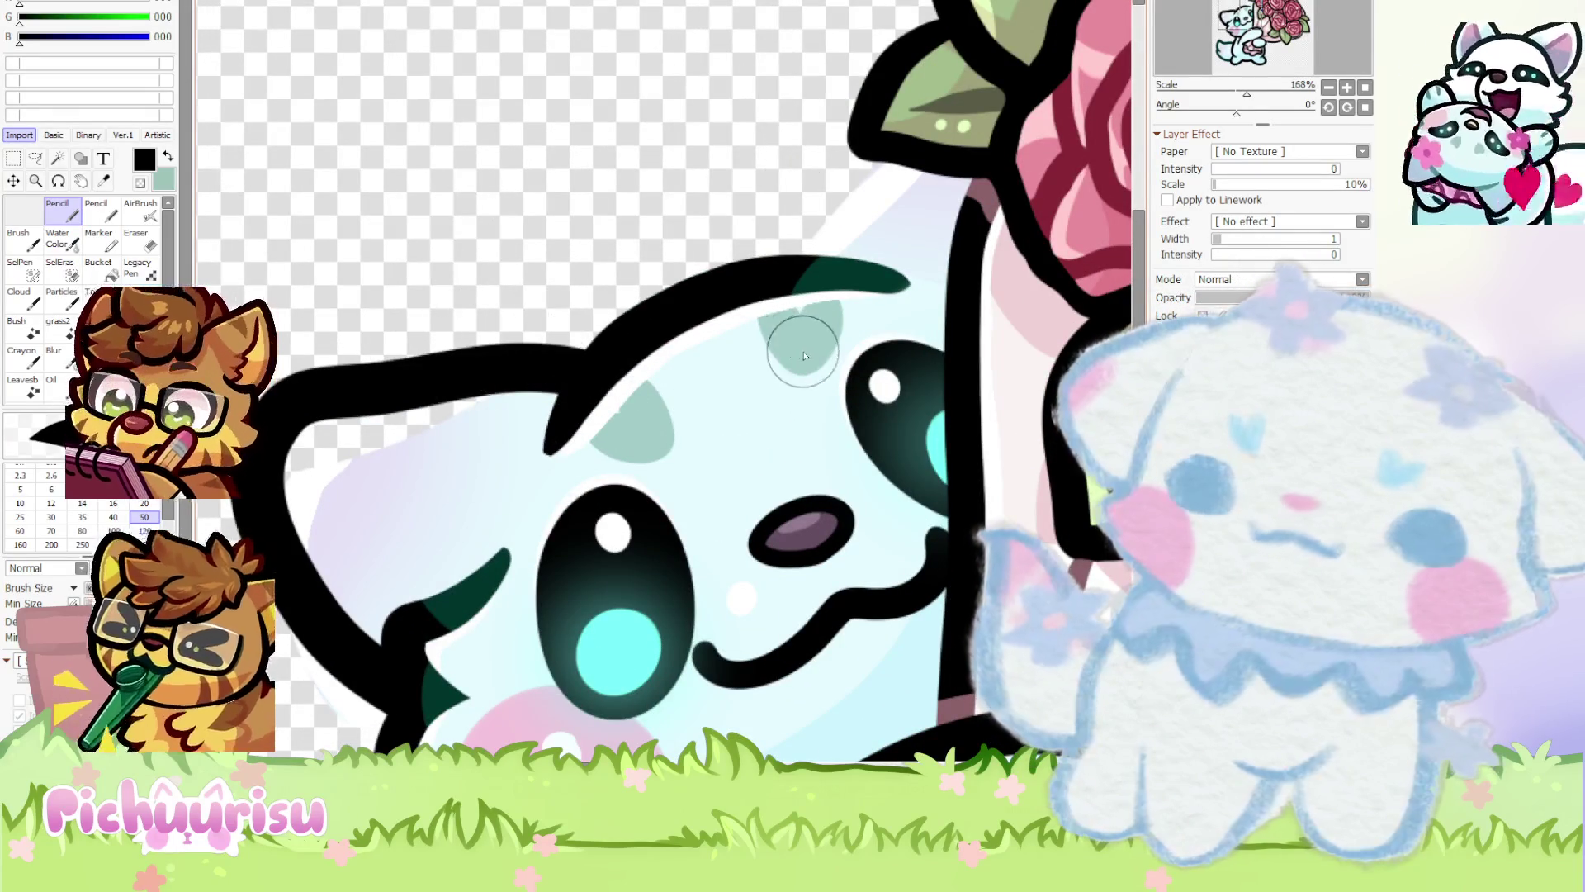
left_click_drag(788, 266, 873, 50)
Add a black line rising from the ear toward the bouquet leaves
scroll(487, 292, "down", 7)
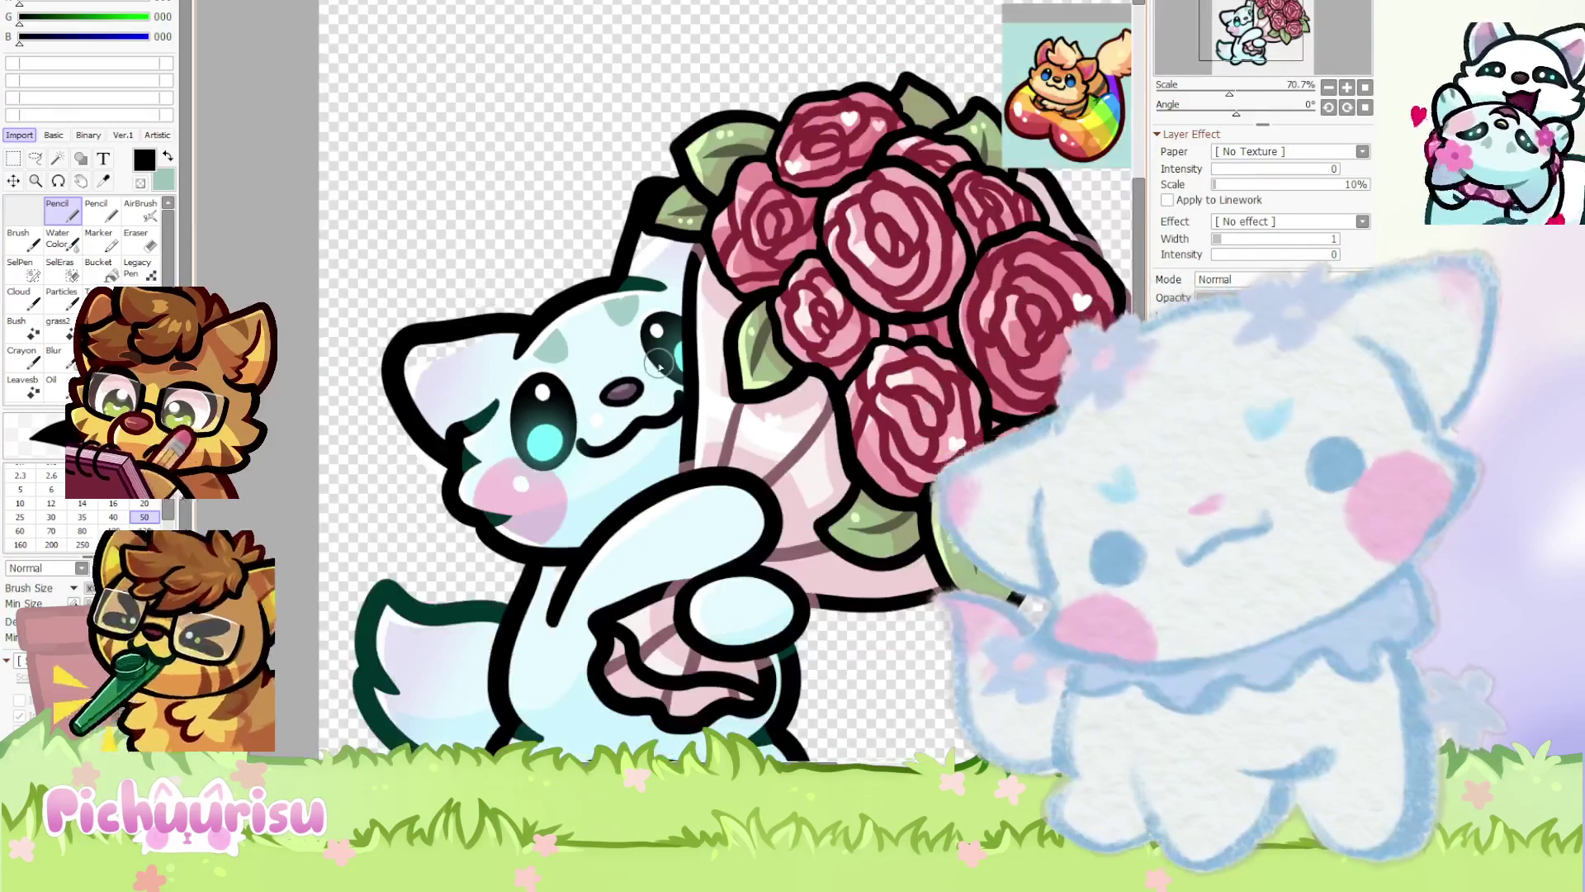
scroll(646, 307, "up", 6)
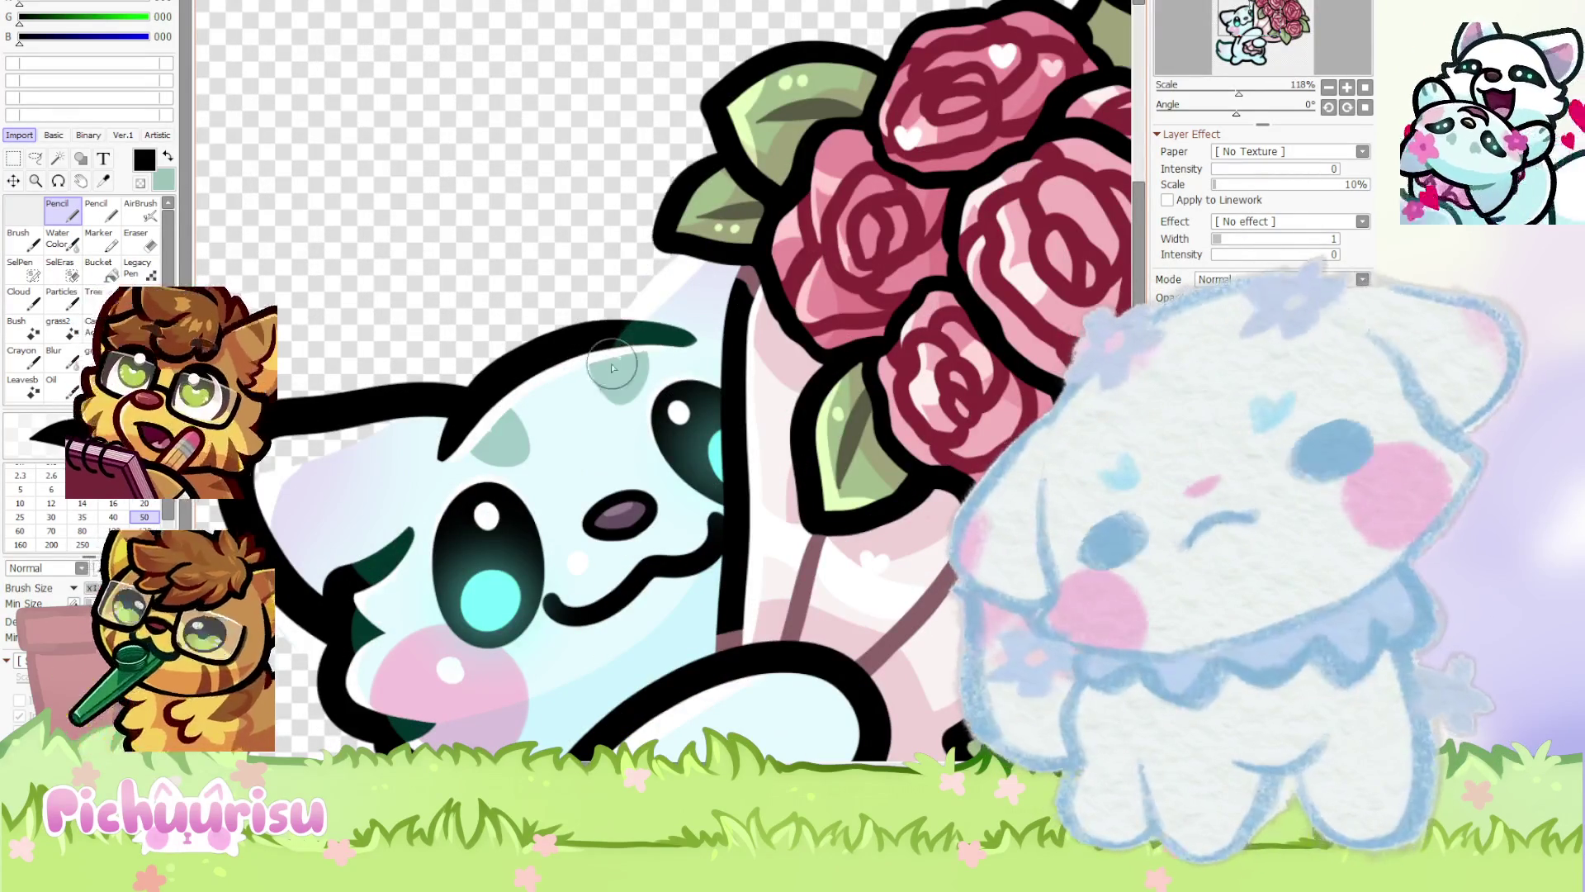
left_click_drag(586, 322, 673, 132)
scroll(673, 133, "down", 6)
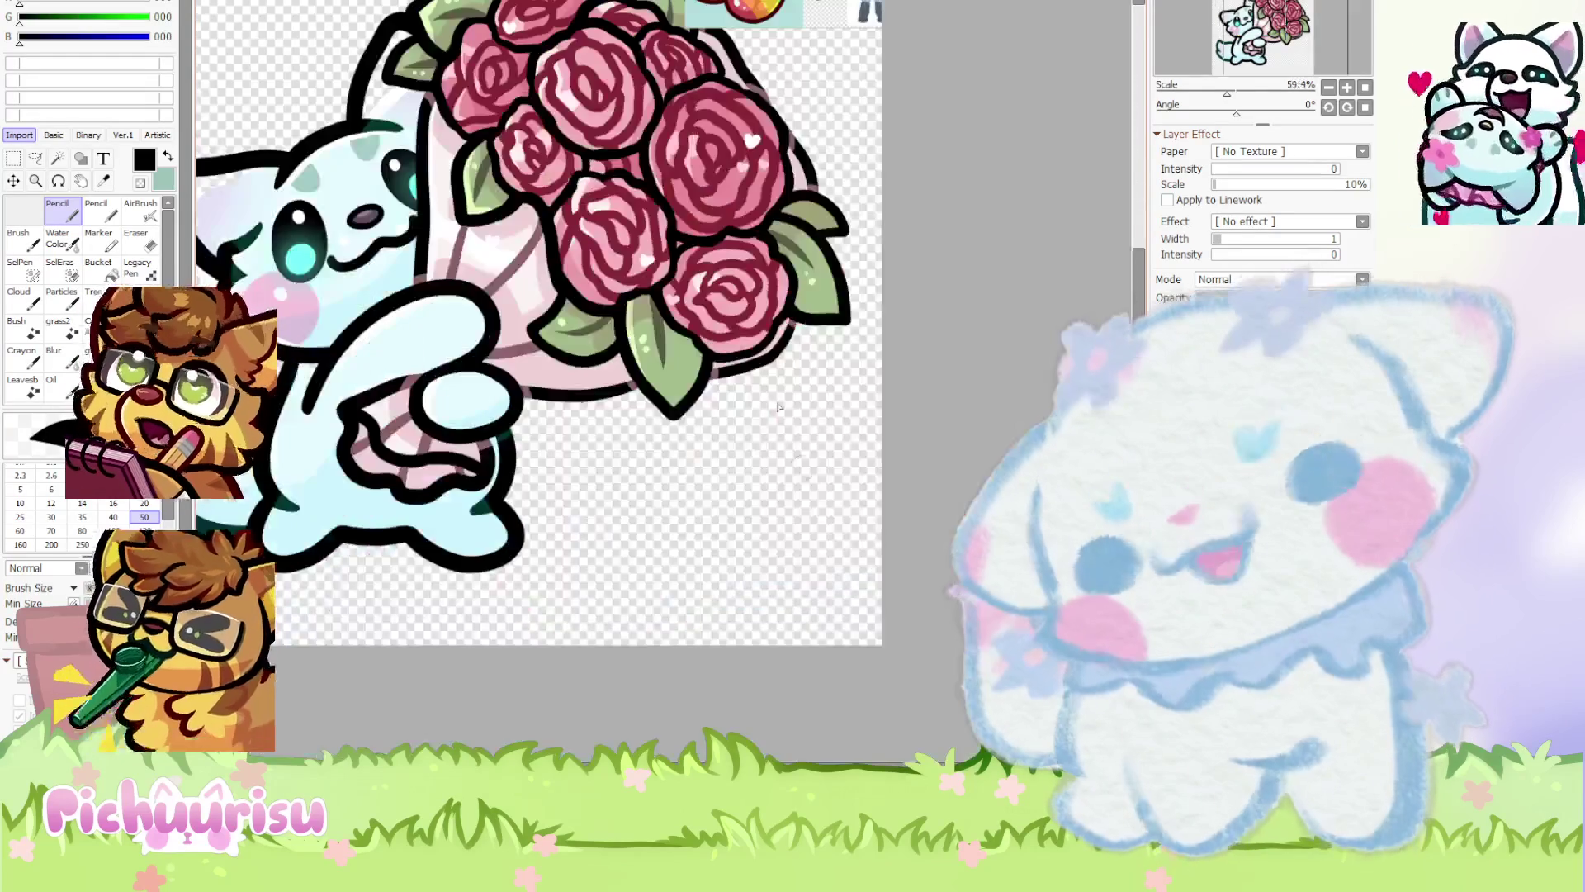
scroll(598, 433, "up", 3)
Lasso the cat's ear and shrink it slightly with free transform
key("a")
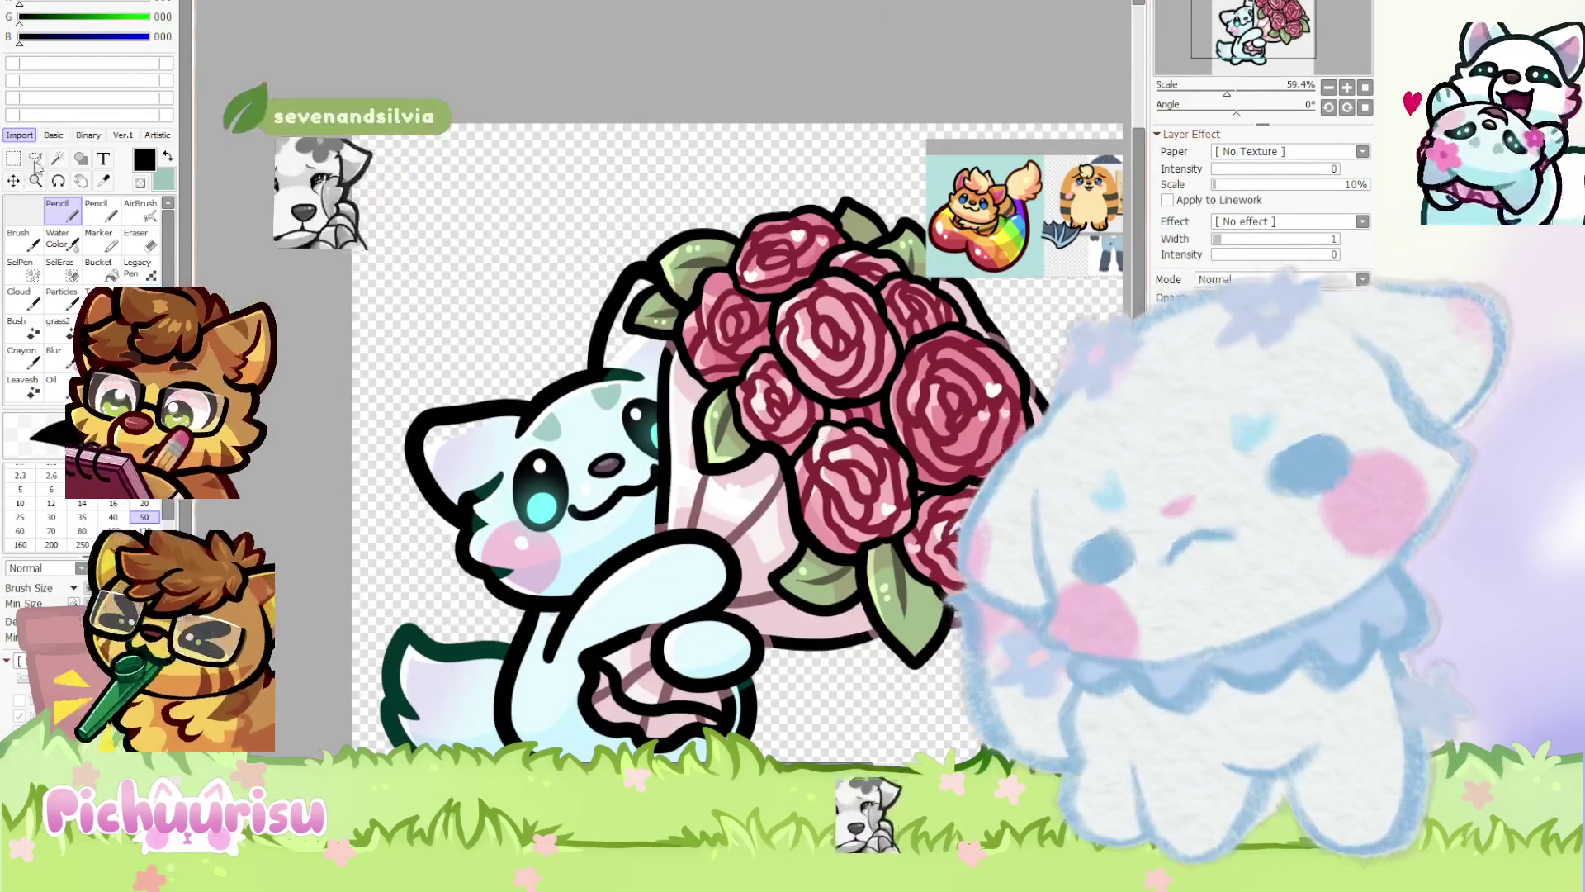
mouse_move(646, 442)
left_mouse_down()
mouse_move(591, 272)
mouse_move(727, 264)
mouse_move(623, 426)
left_mouse_up()
scroll(624, 427, "up", 1)
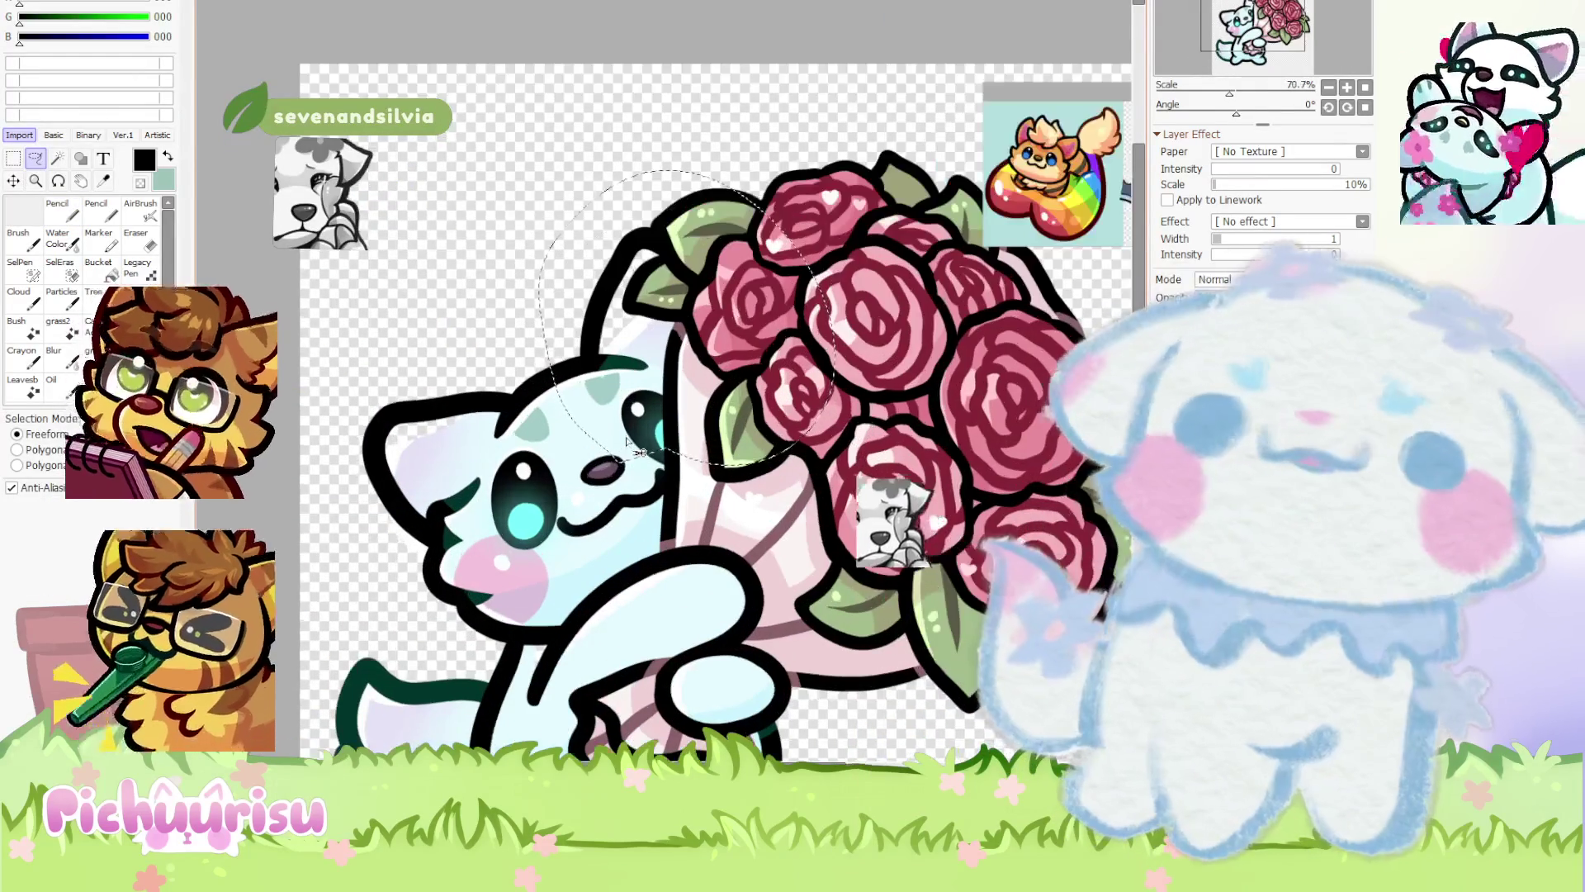
key("ctrl+t")
mouse_move(747, 224)
left_mouse_down()
mouse_move(729, 251)
mouse_move(641, 255)
left_mouse_up()
key("Return")
scroll(652, 269, "down", 2)
Paint orange sampled from the reference cat inside the ears, undoing the pale yellow highlights
key("a")
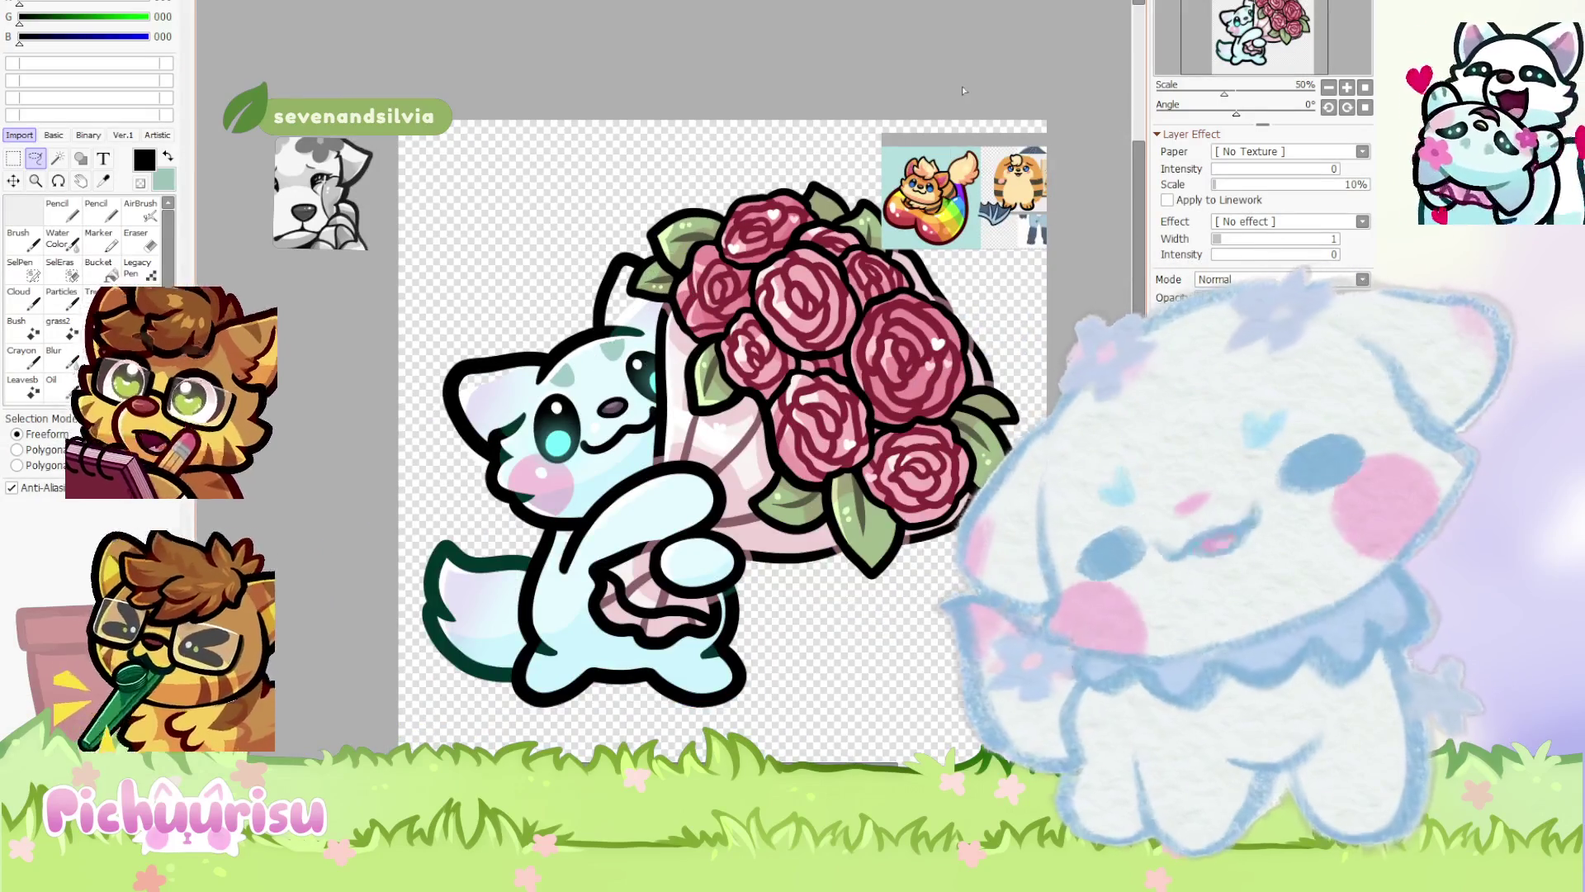
scroll(942, 194, "up", 4)
scroll(942, 194, "up", 2)
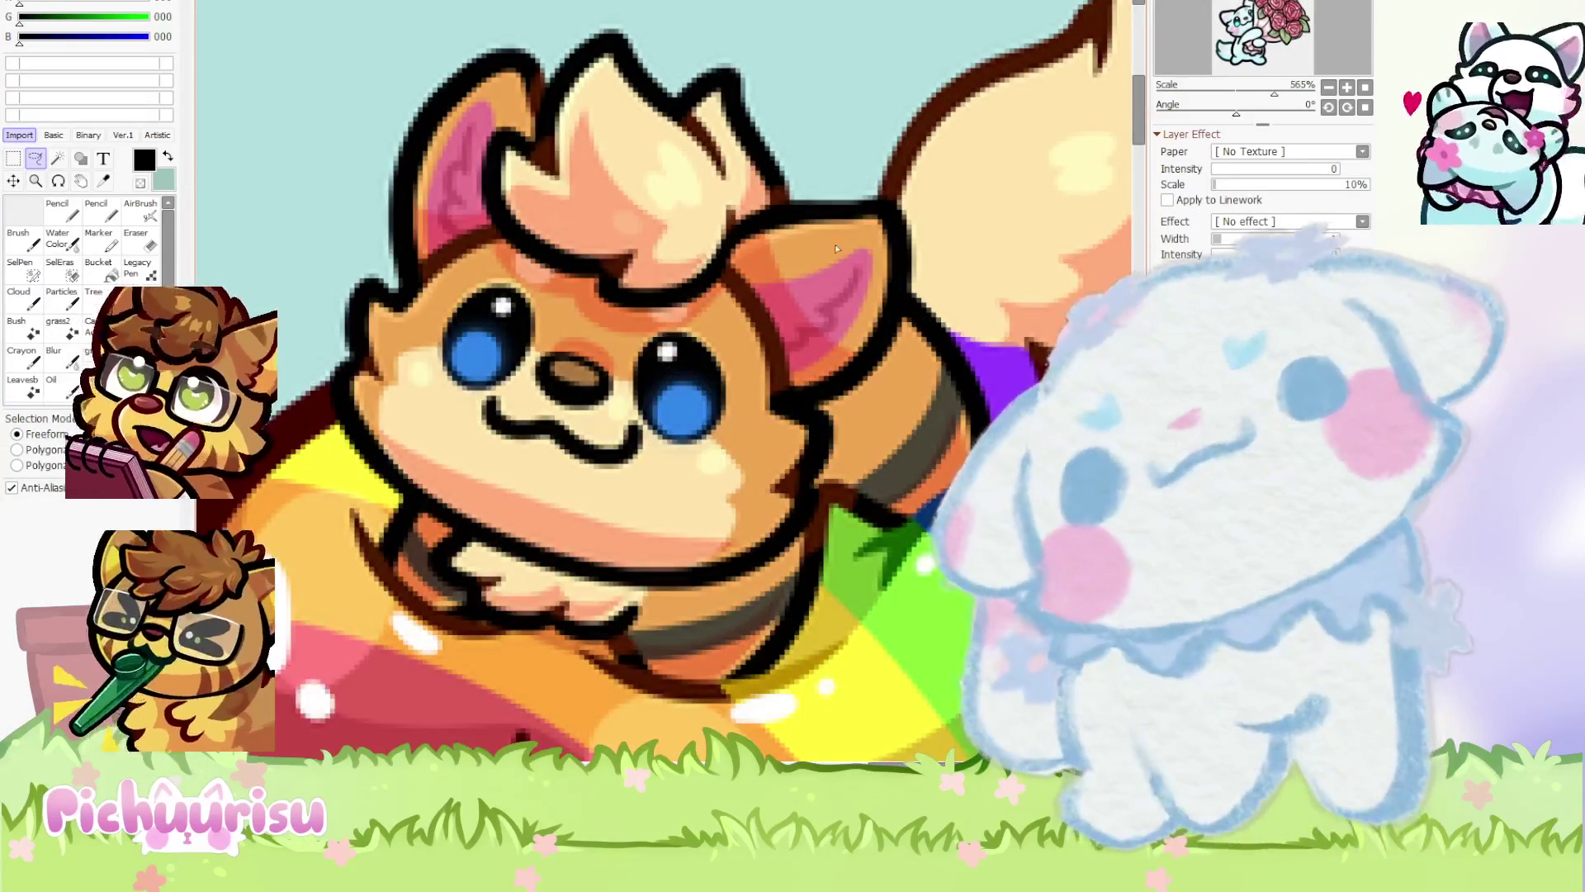
left_click(834, 244, "alt")
scroll(834, 244, "down", 10)
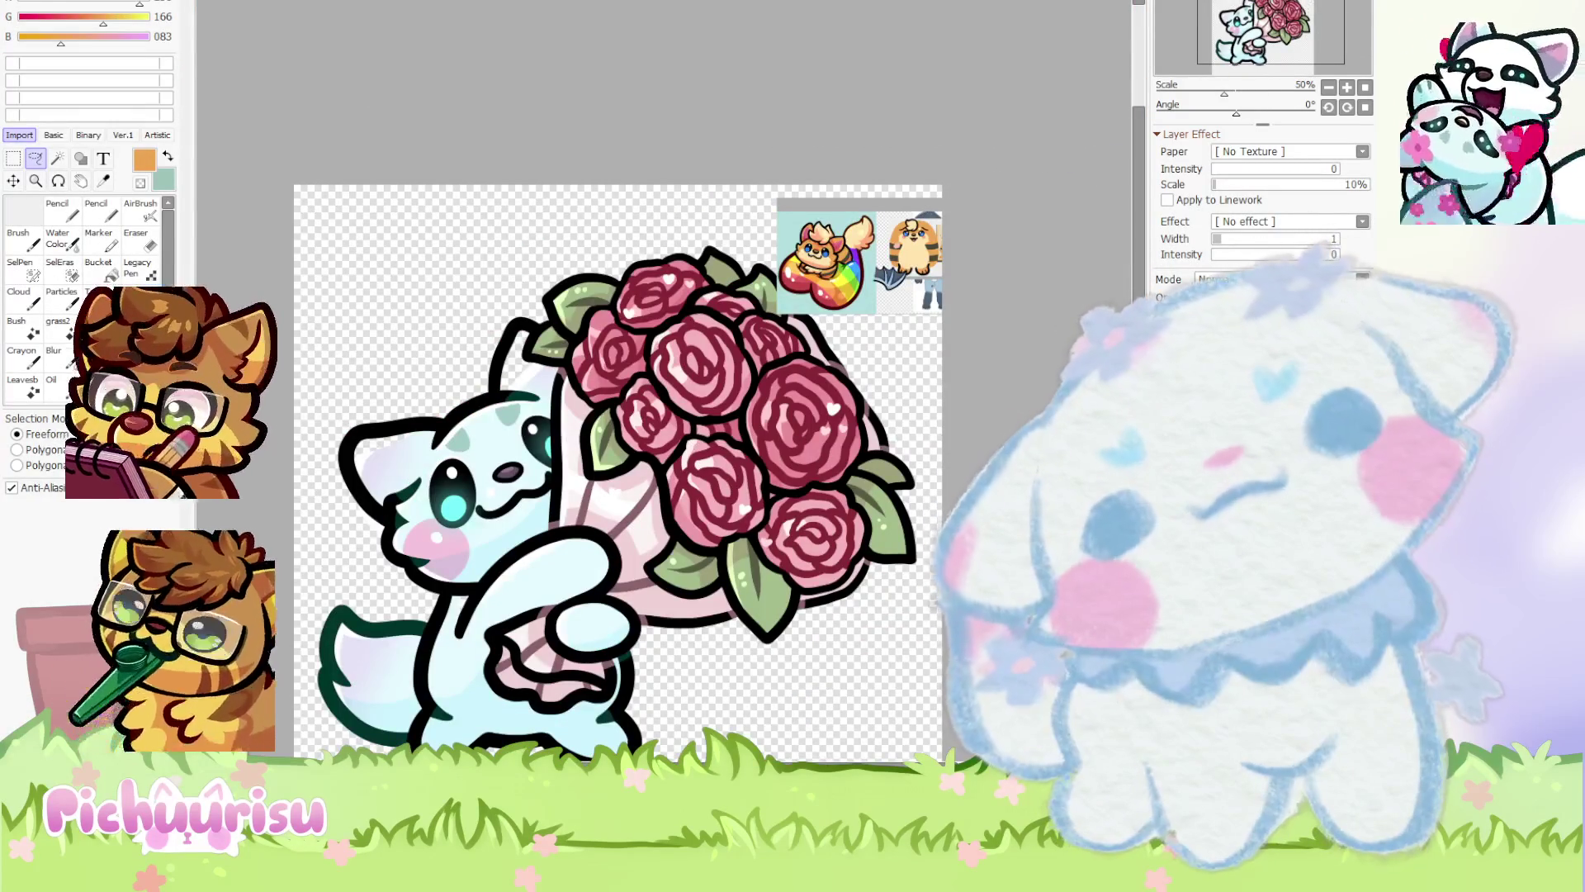
scroll(431, 489, "up", 1)
key("n")
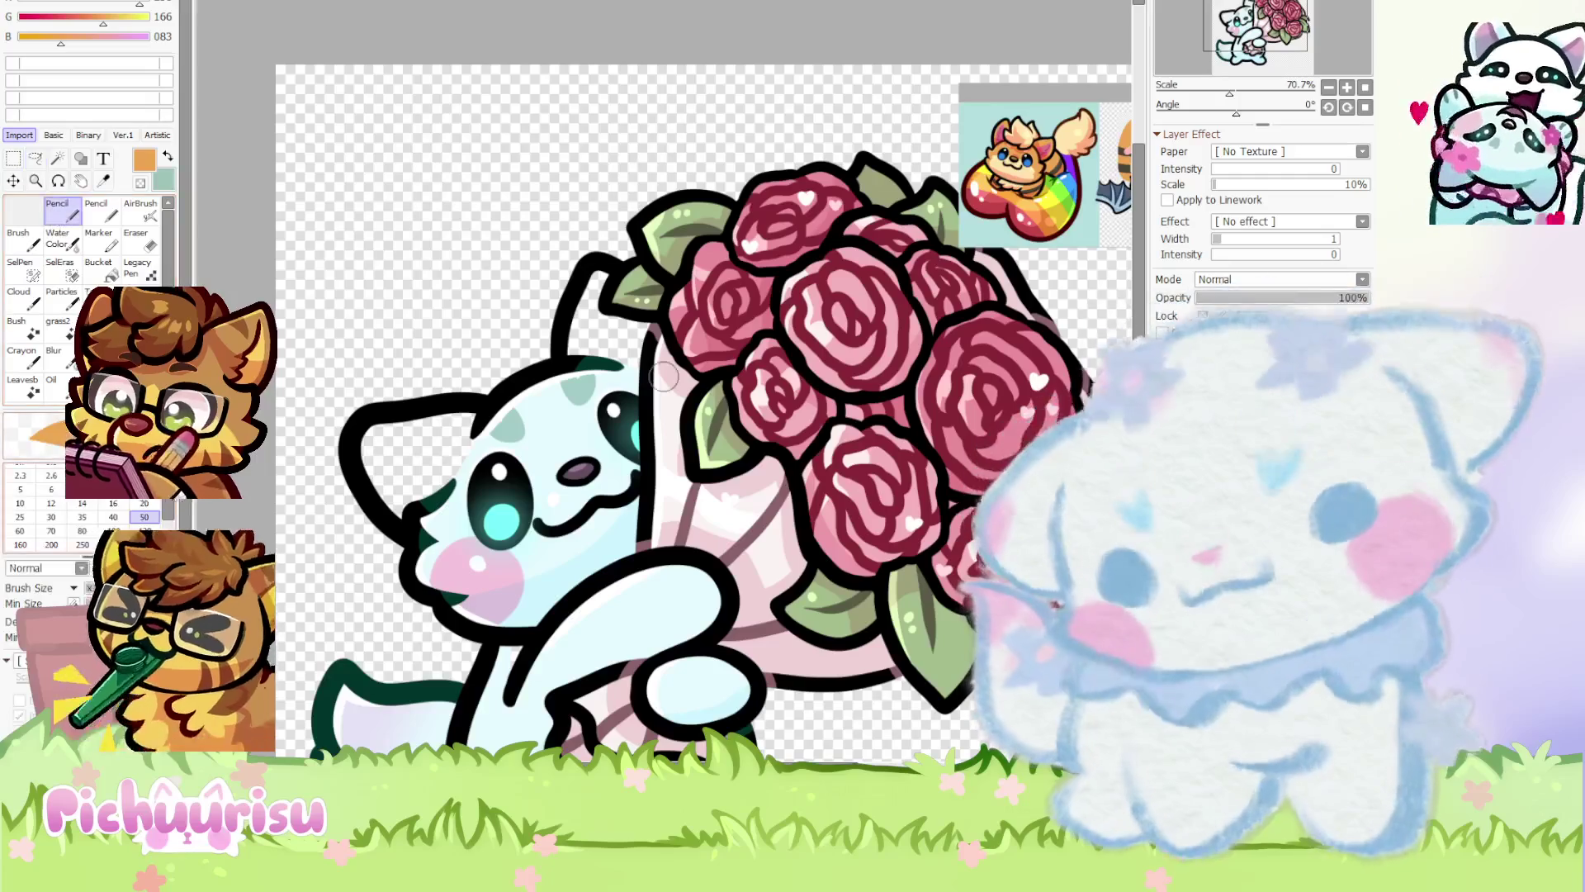
scroll(362, 436, "up", 1)
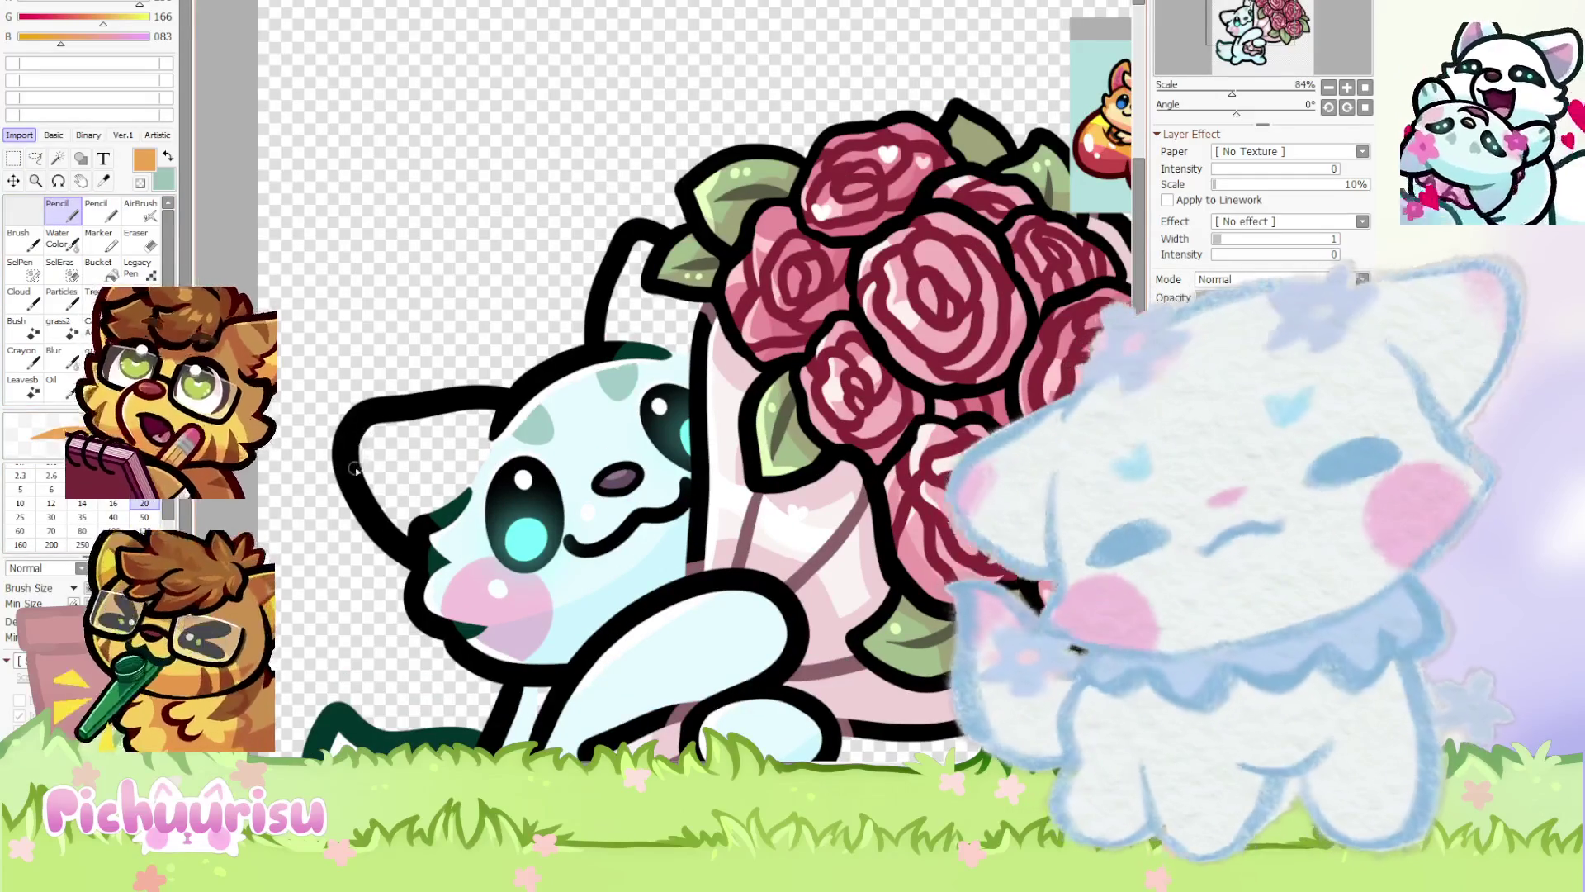
scroll(404, 444, "up", 1)
left_click_drag(395, 508, 373, 435)
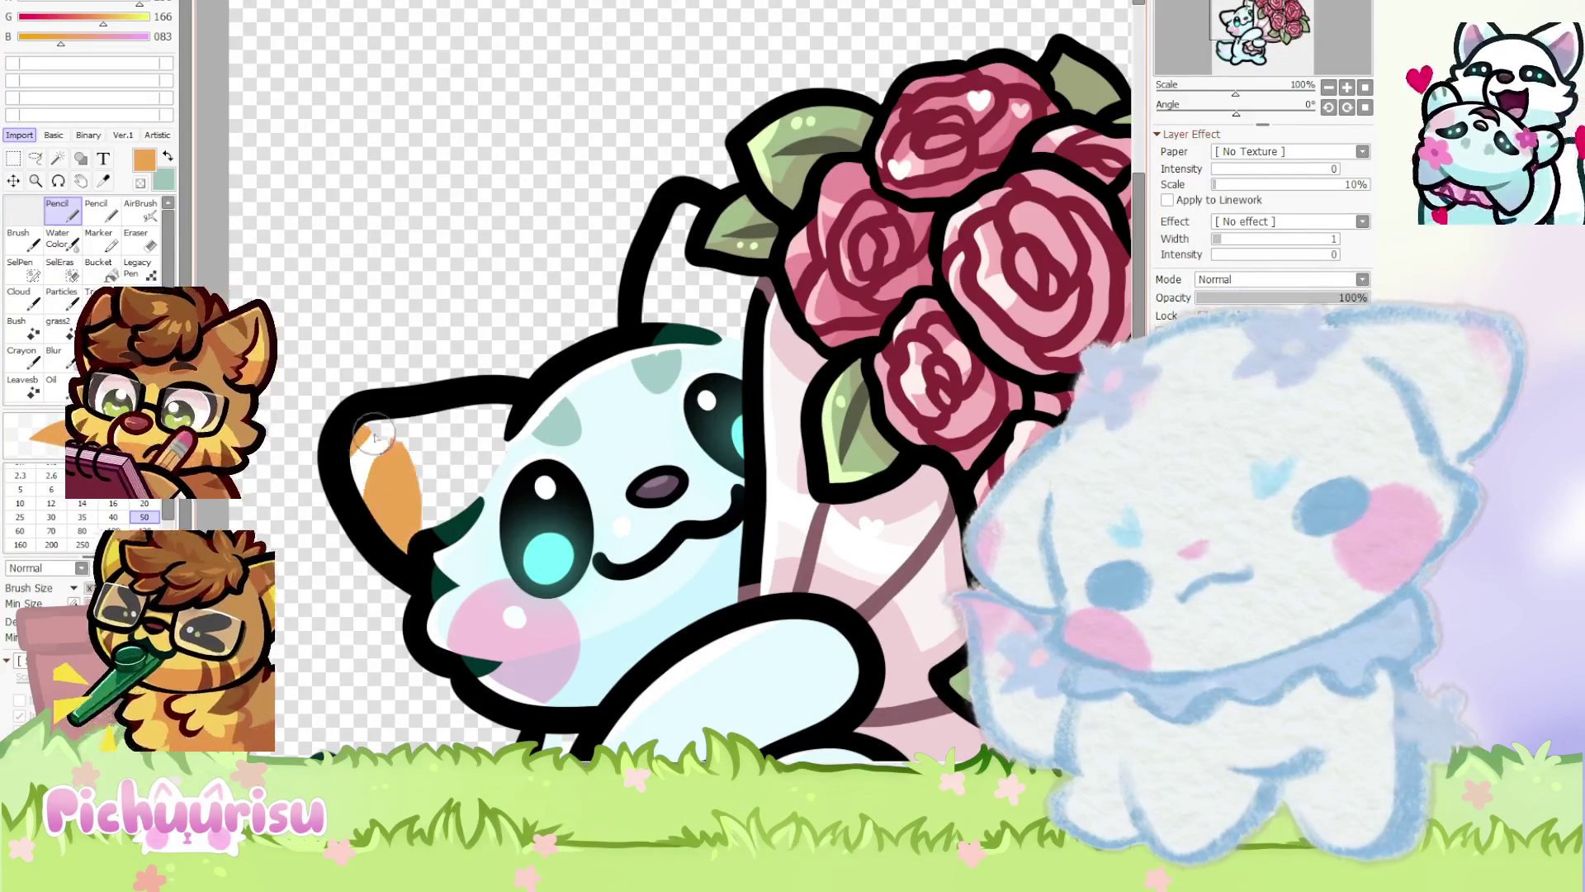
scroll(415, 428, "down", 4)
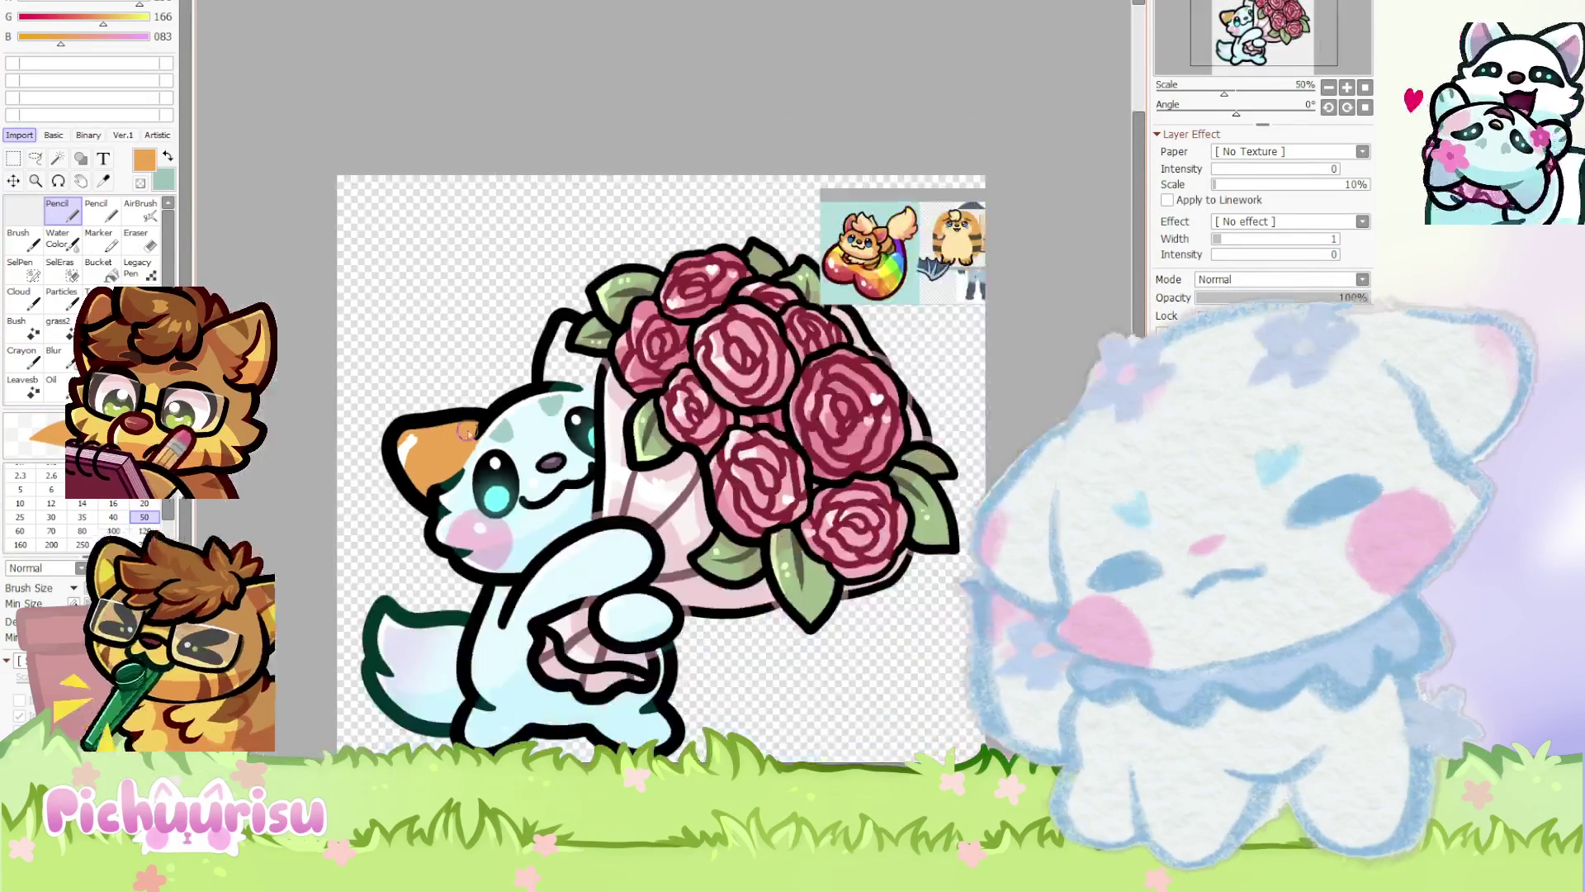
scroll(547, 353, "up", 3)
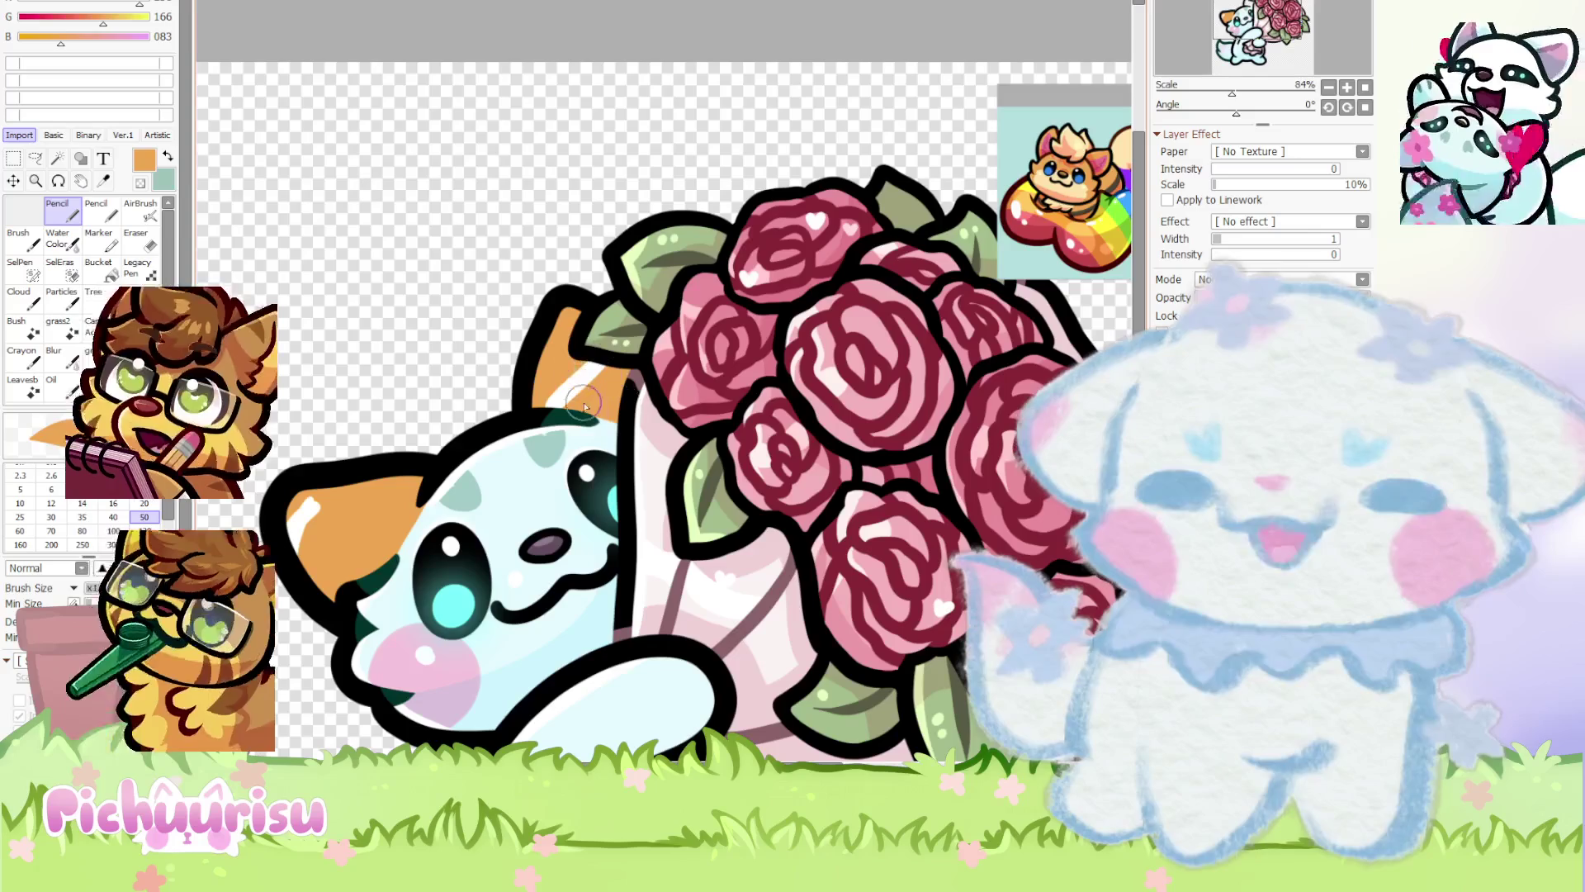
scroll(564, 413, "down", 5)
scroll(477, 402, "up", 8)
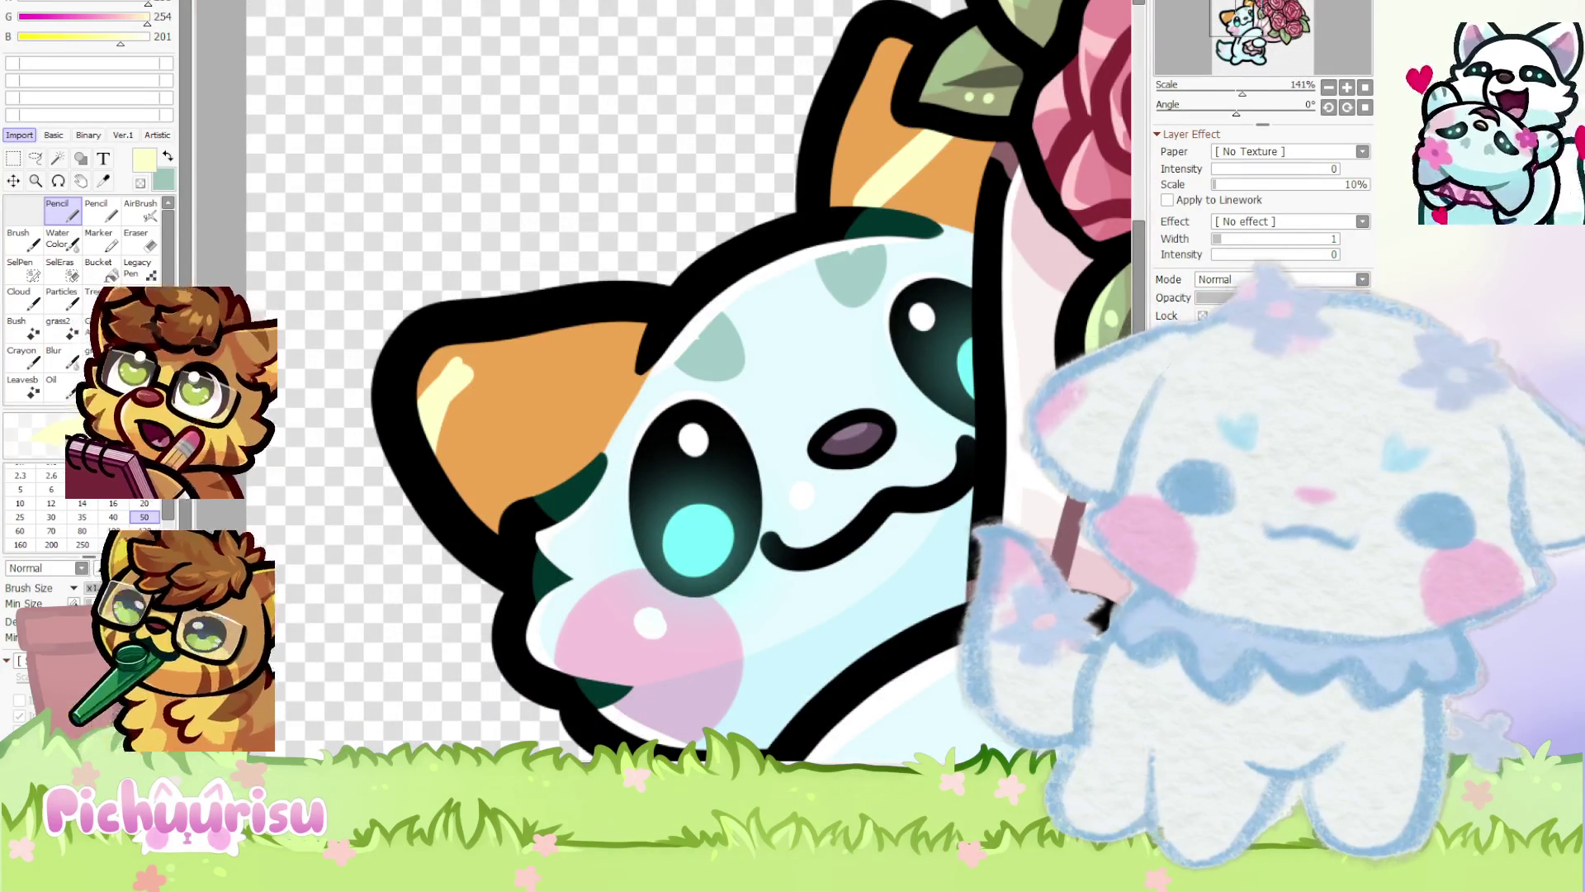
key("ctrl+z")
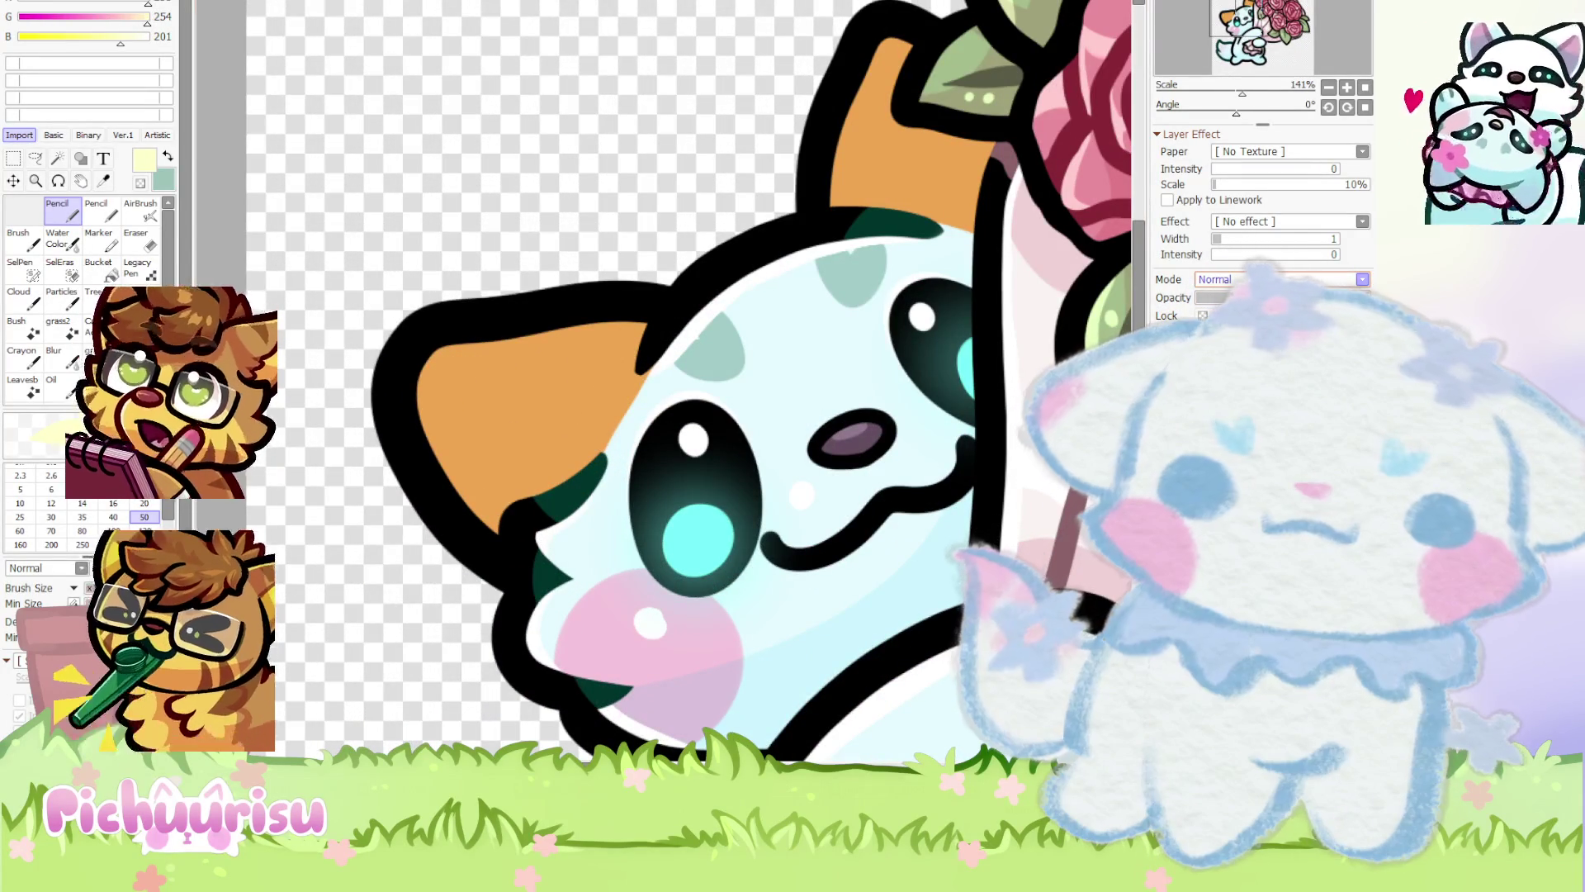
scroll(657, 395, "up", 2)
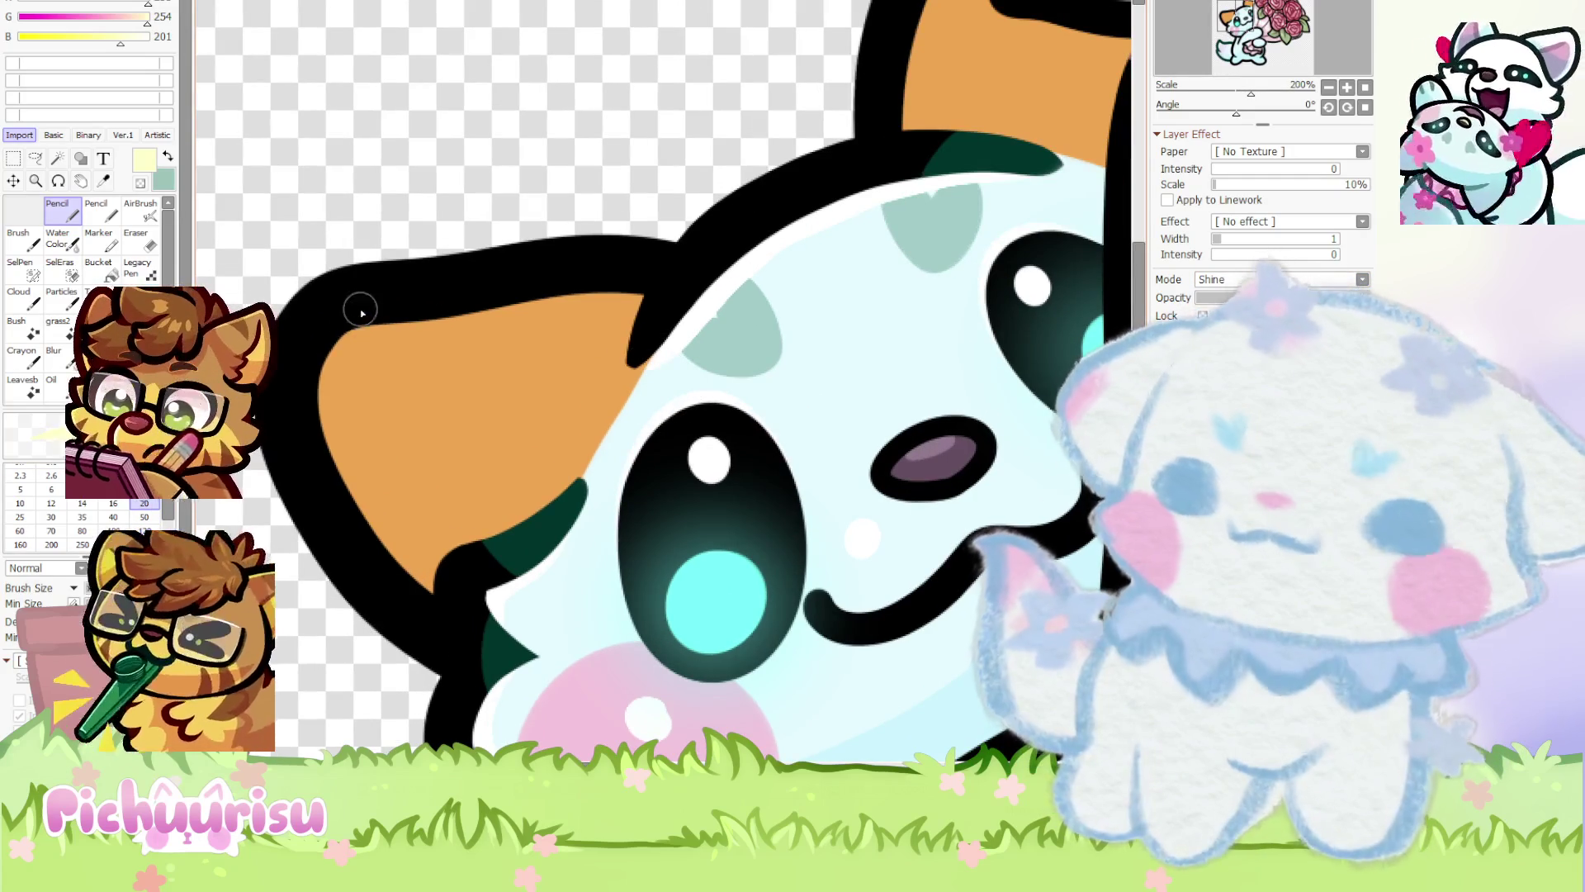
Stroke a pale highlight along the left ear's inner edge
left_click_drag(361, 313, 479, 641)
scroll(333, 462, "down", 4)
scroll(613, 312, "up", 4)
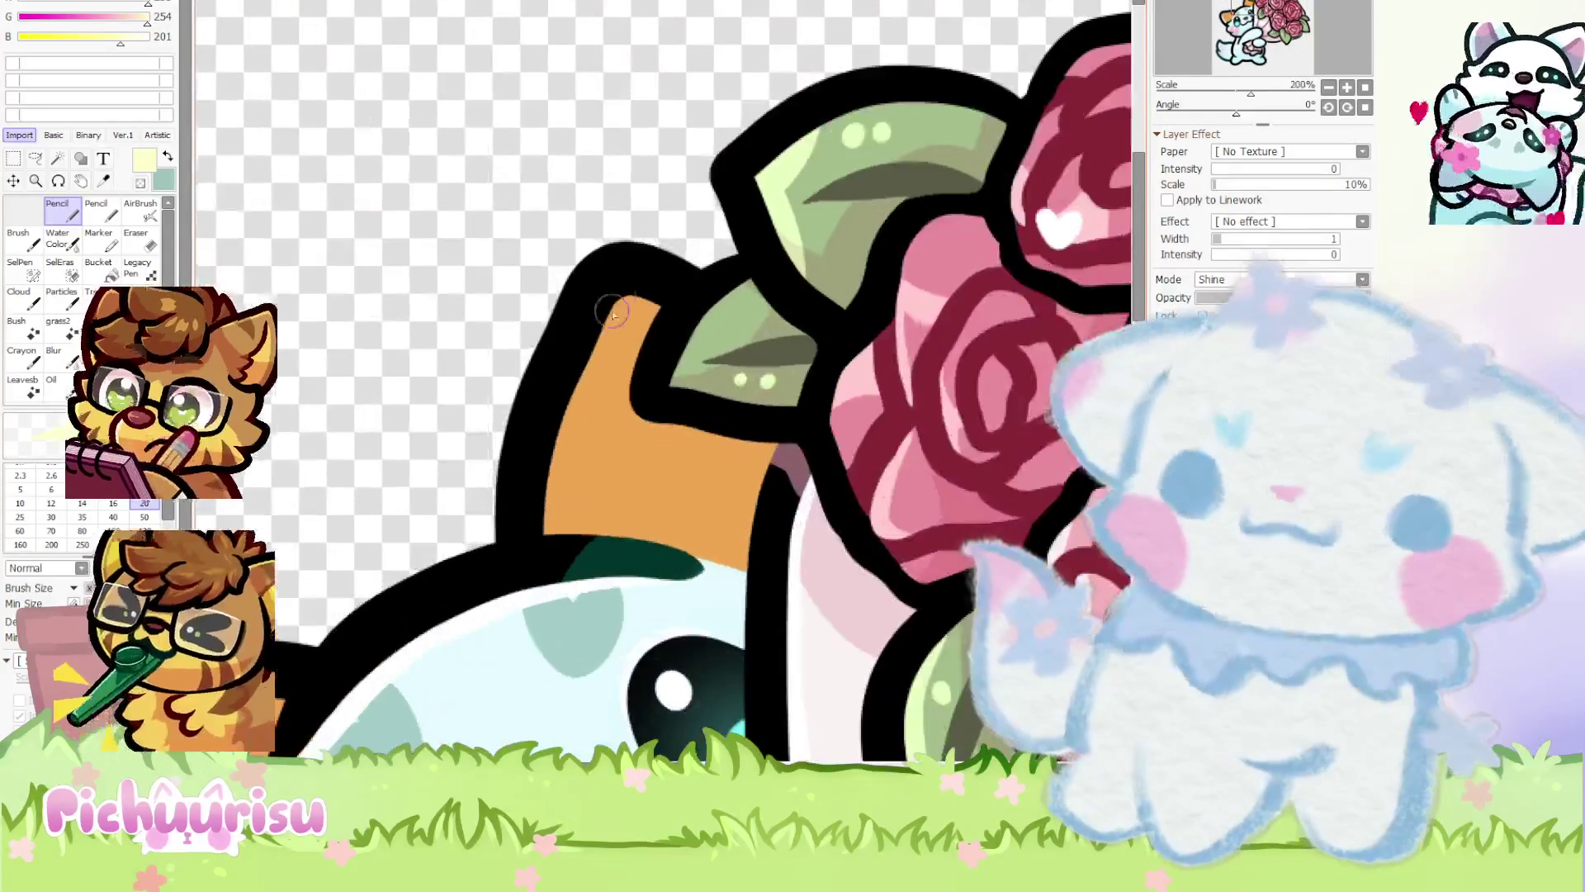
scroll(502, 308, "down", 4)
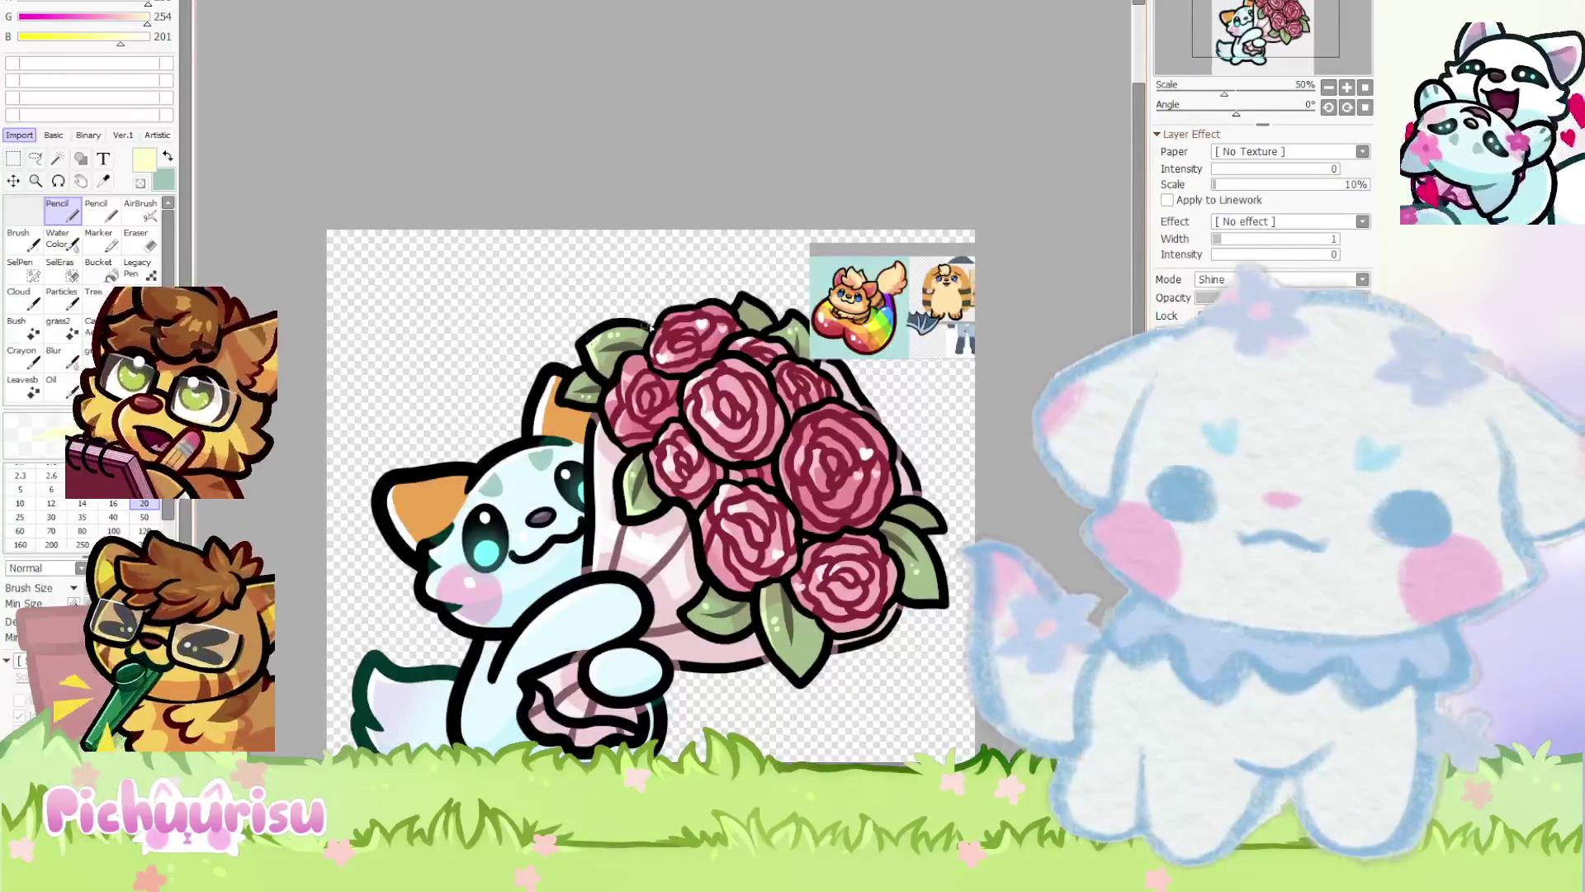
scroll(864, 304, "up", 5)
Sample rose pink from the reference sticker and paint pink inner ears over the orange
left_click(862, 293, "alt")
scroll(862, 289, "down", 5)
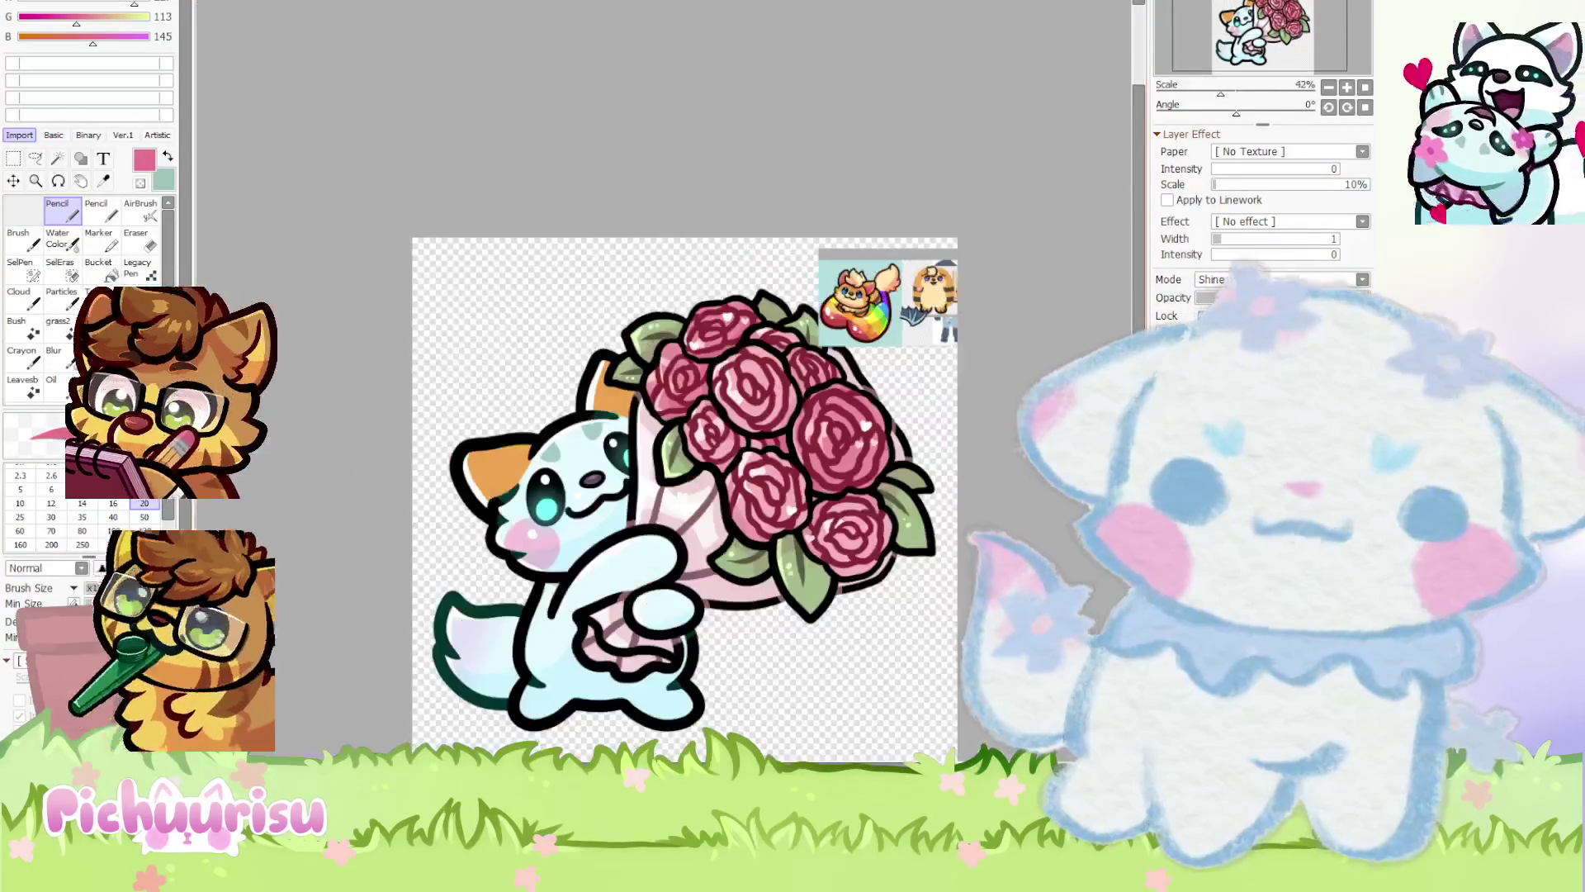
scroll(619, 385, "up", 5)
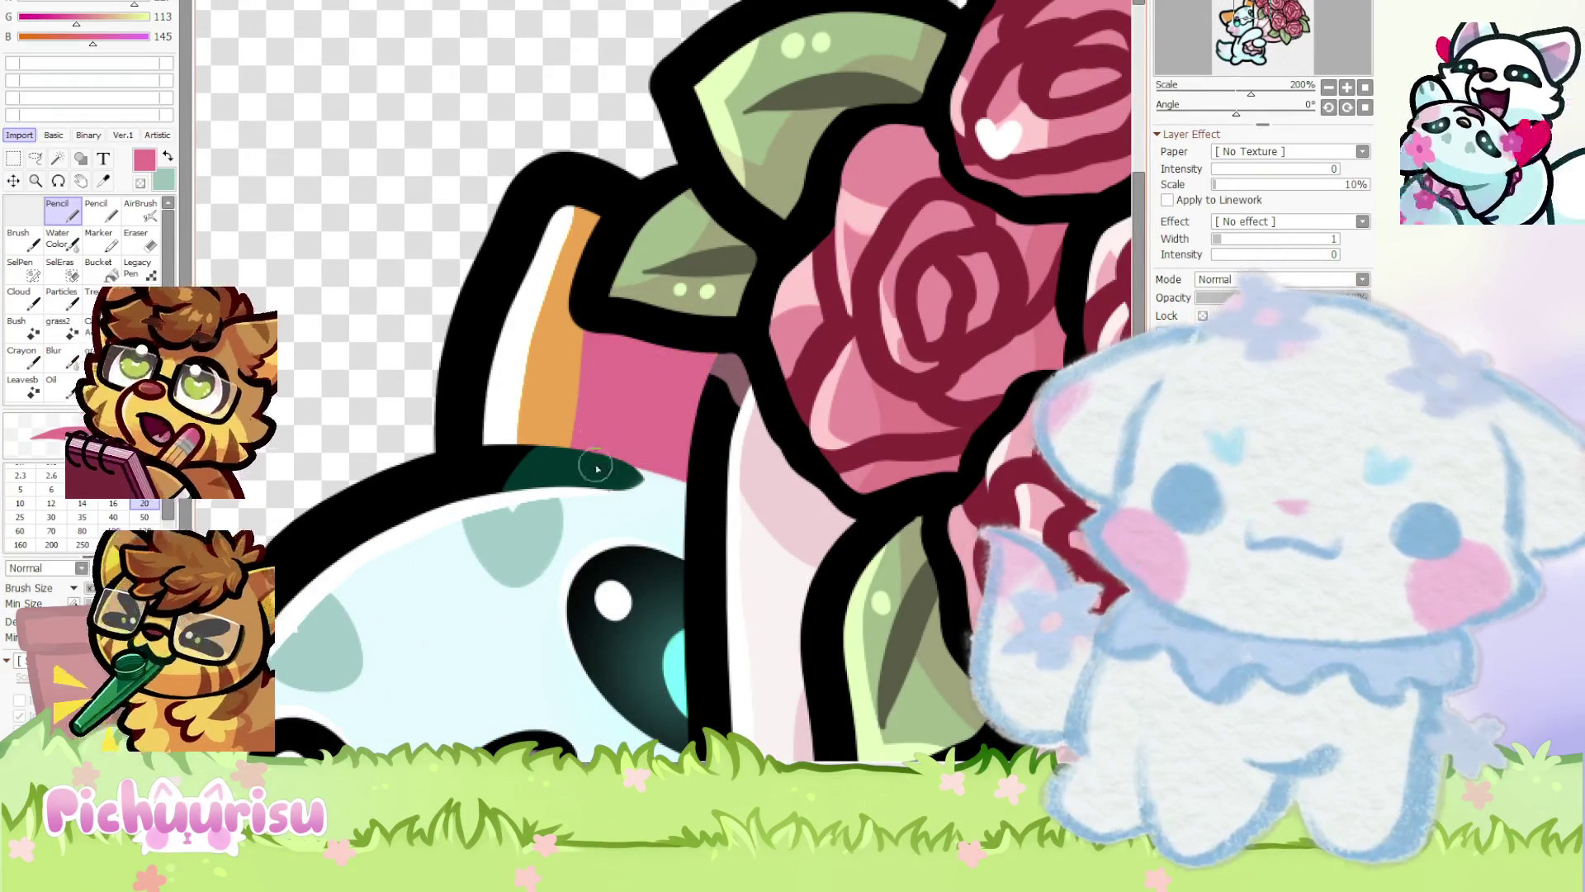
scroll(597, 469, "down", 4)
scroll(495, 428, "up", 5)
mouse_move(726, 375)
left_mouse_down()
mouse_move(417, 402)
mouse_move(496, 486)
left_mouse_up()
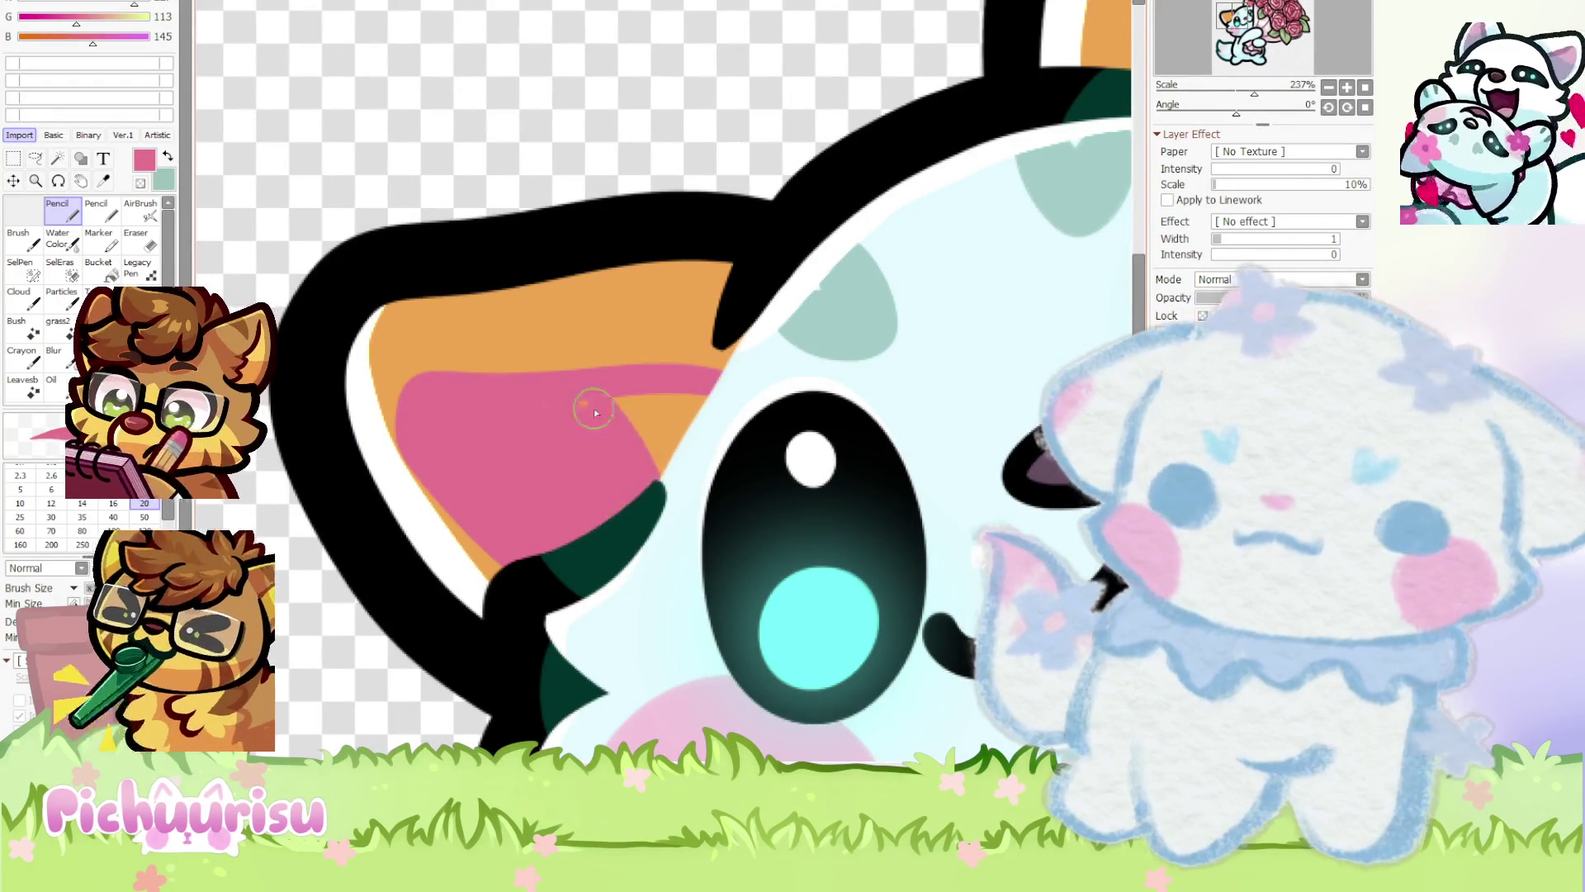
scroll(548, 423, "down", 5)
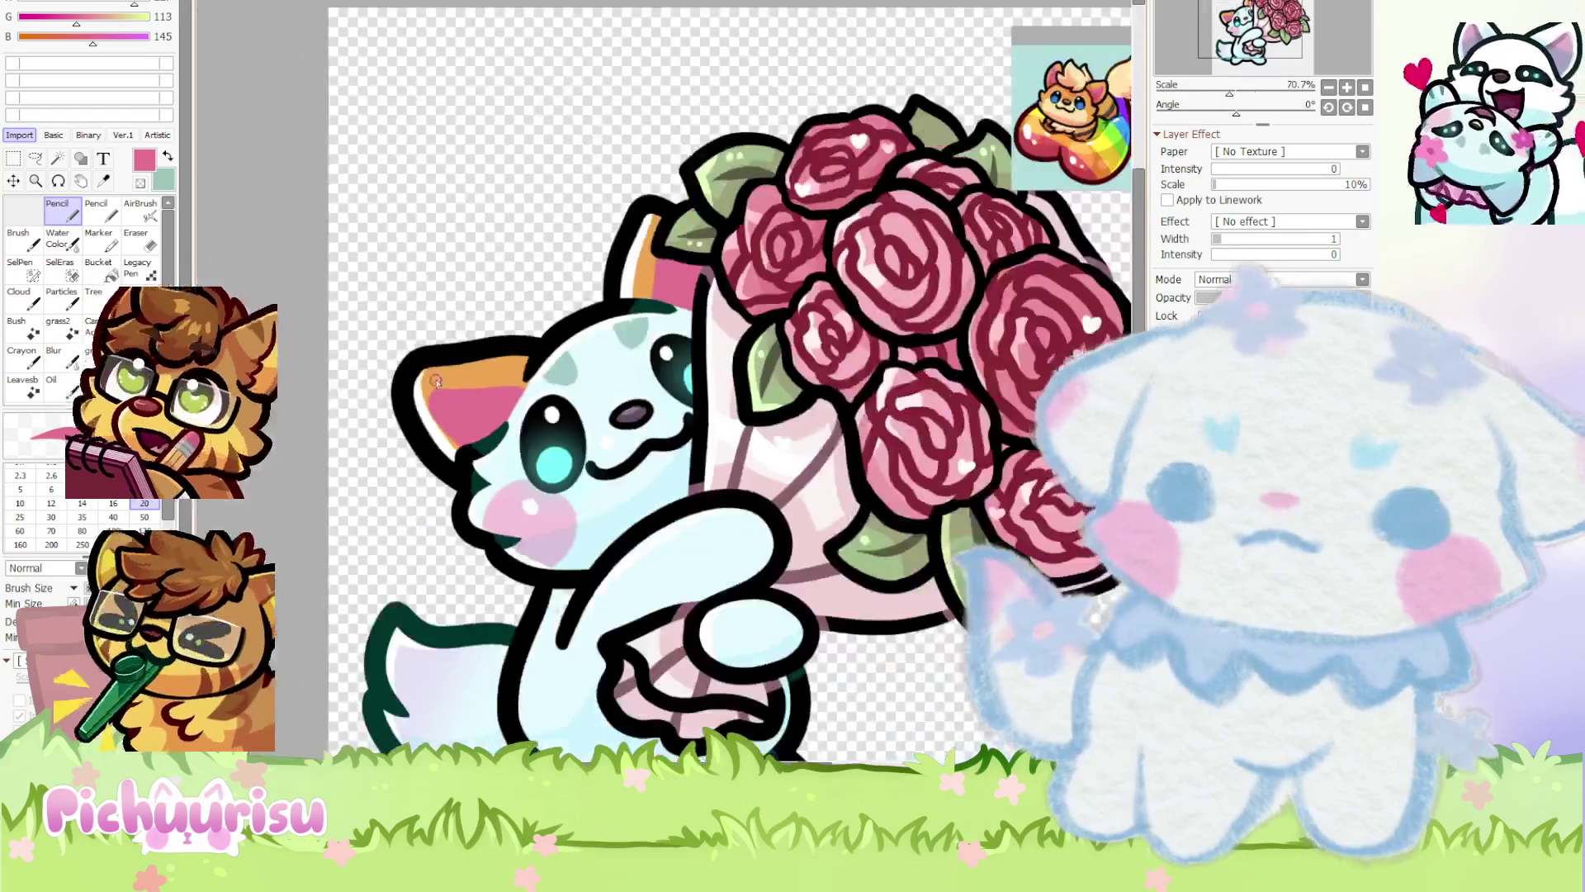
scroll(437, 376, "up", 5)
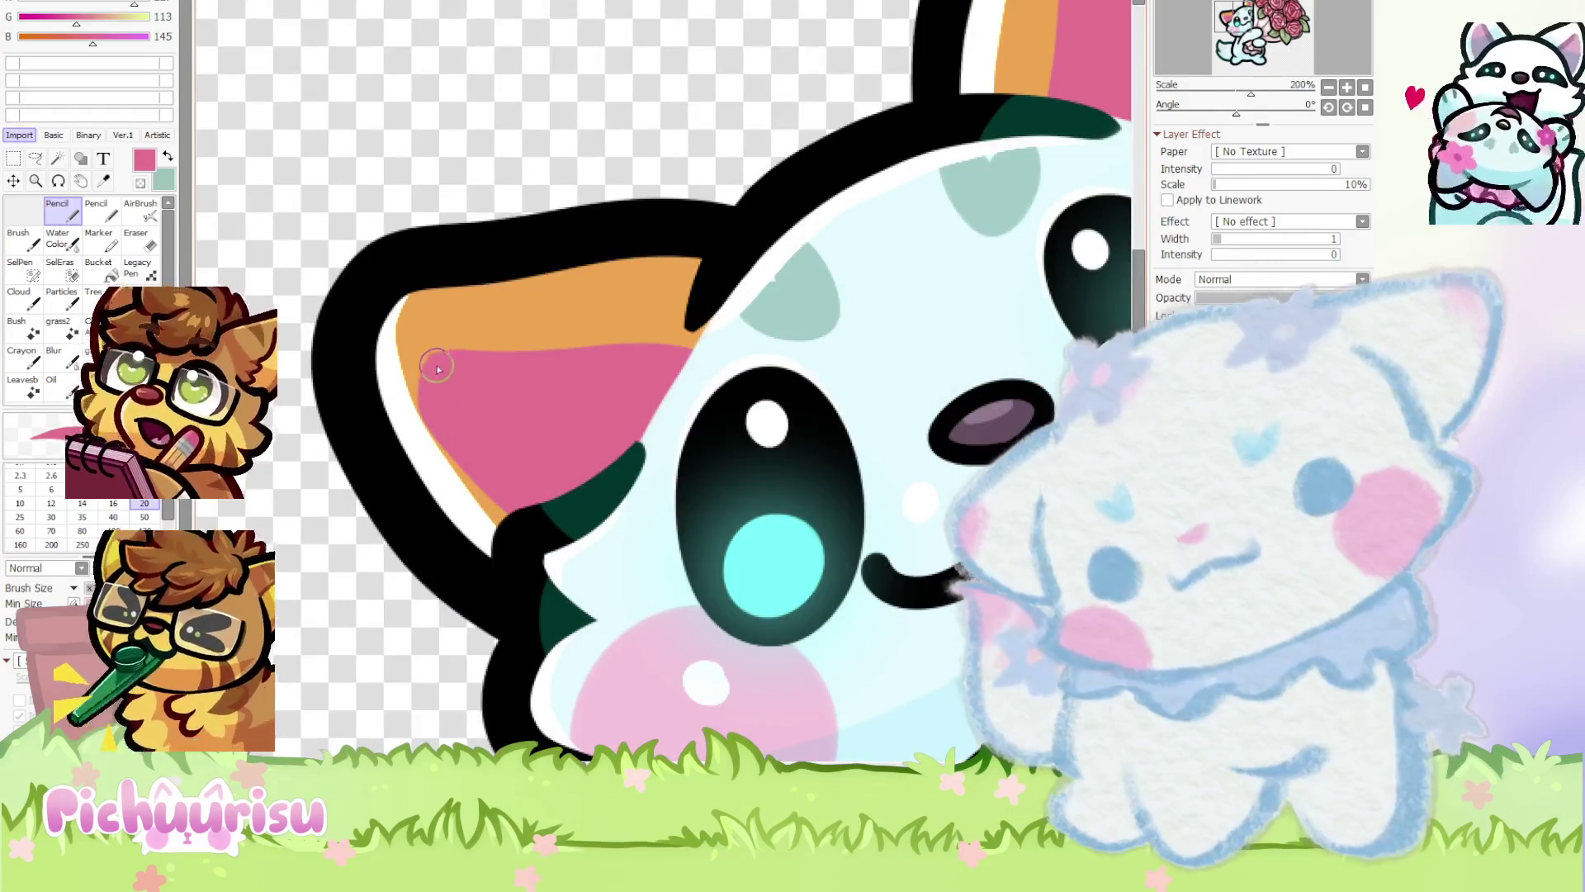
scroll(551, 501, "down", 4)
scroll(409, 392, "up", 6)
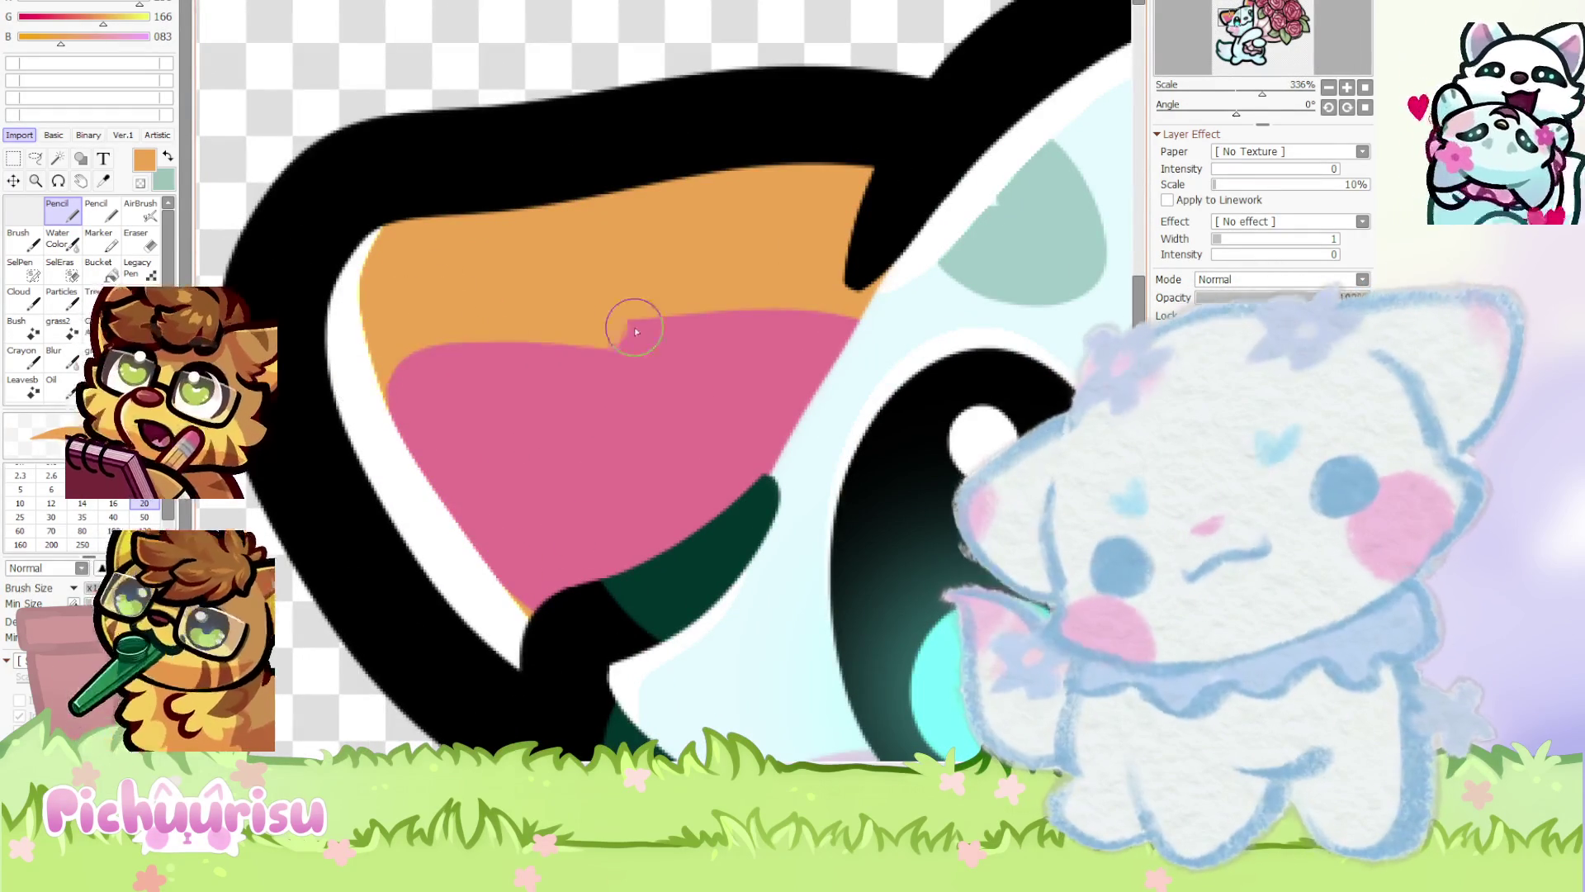
scroll(672, 322, "down", 4)
scroll(425, 452, "down", 3)
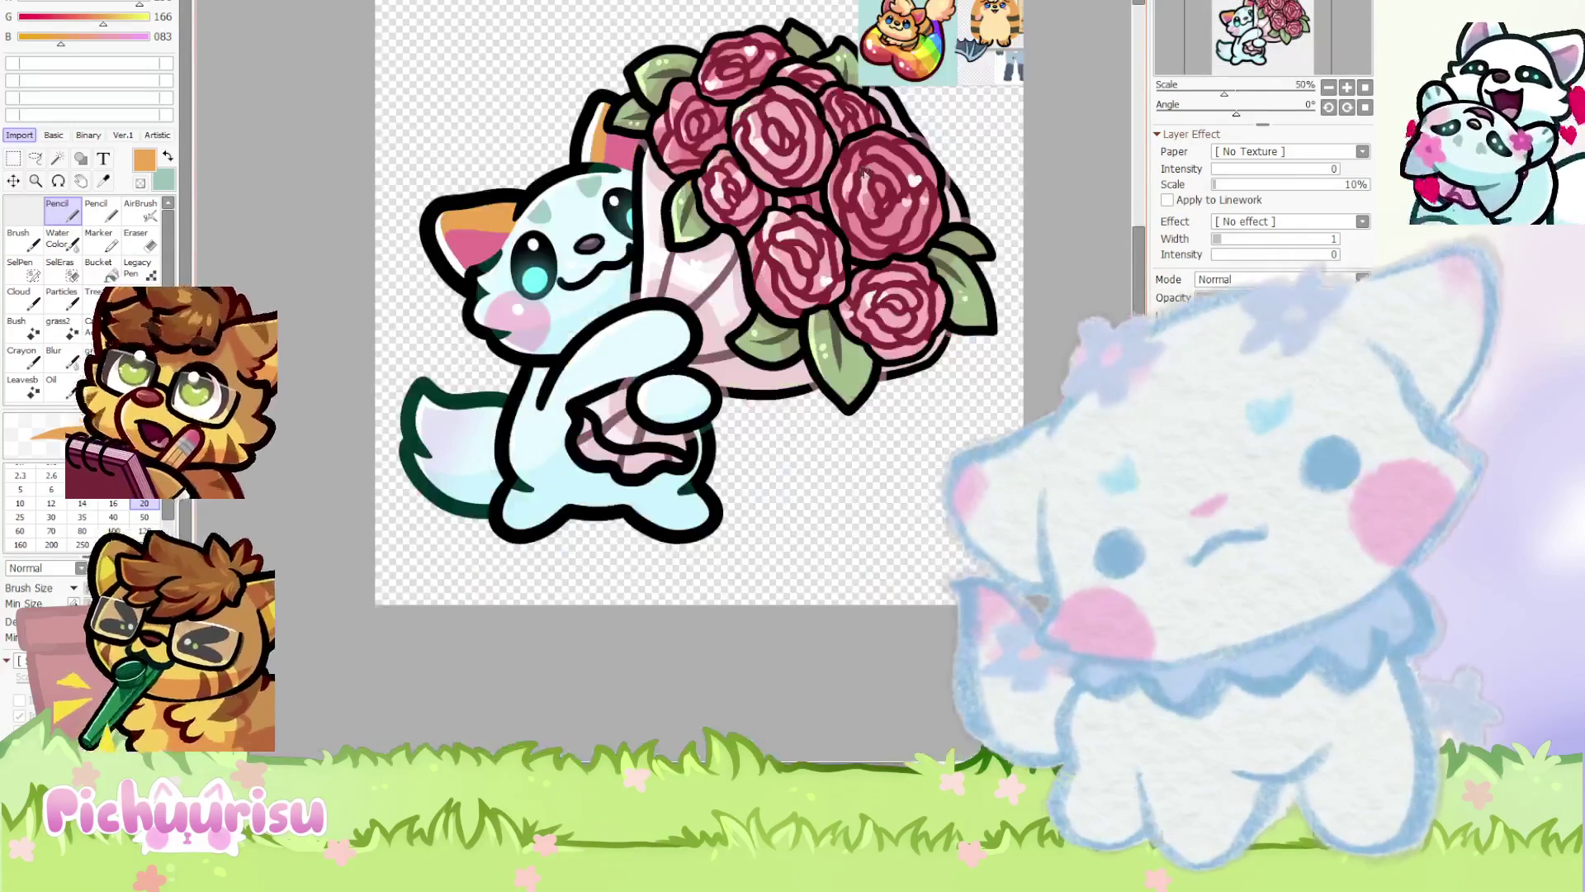
scroll(937, 146, "up", 6)
scroll(938, 146, "up", 3)
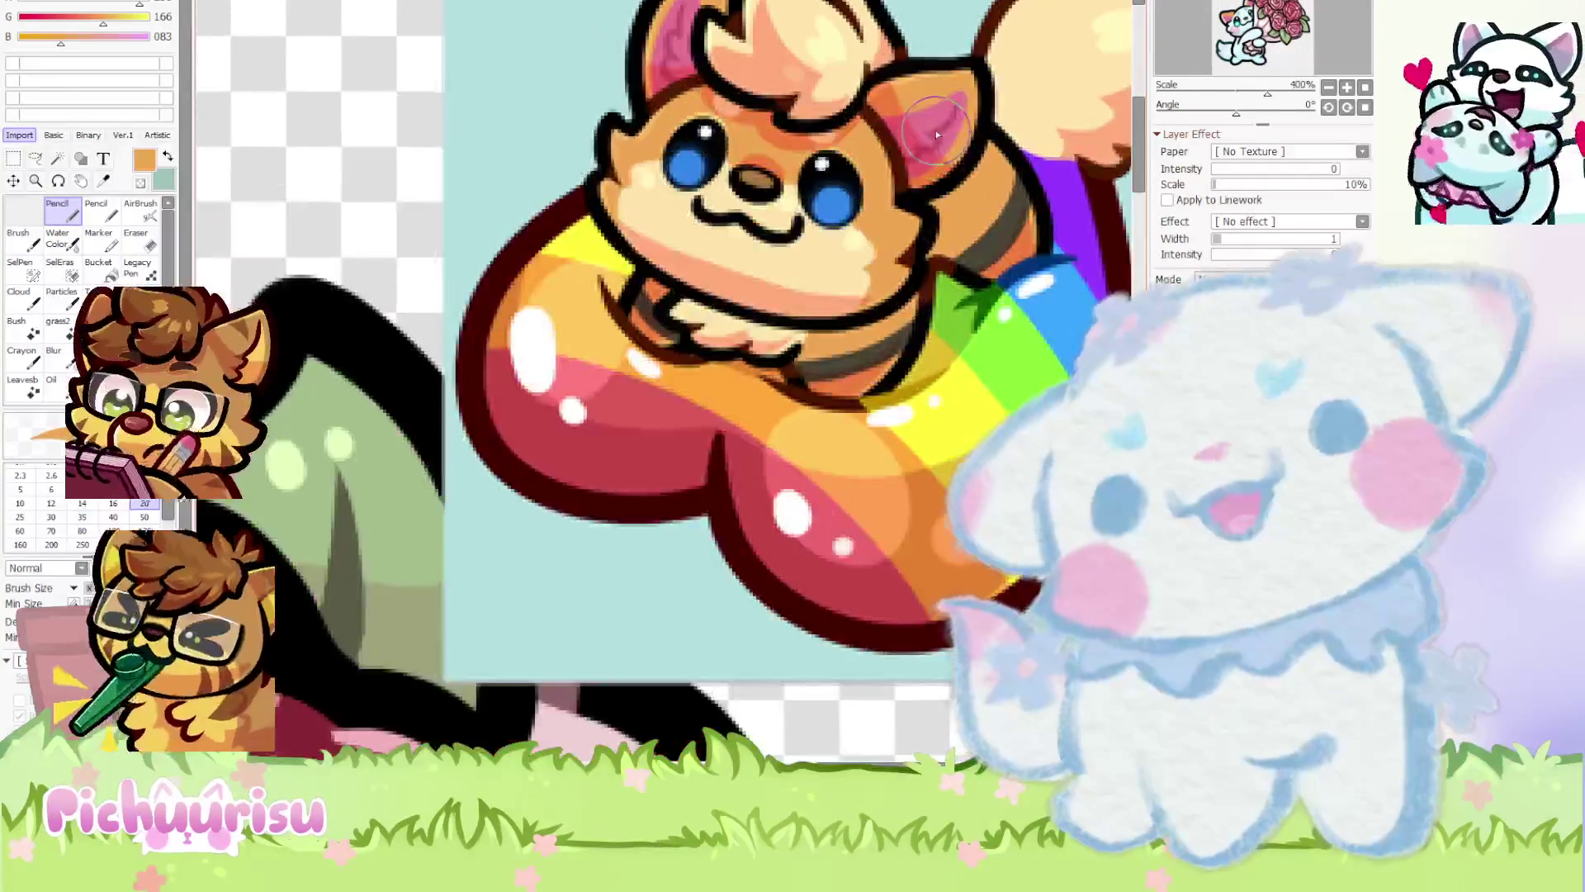
left_click(939, 130, "alt")
scroll(938, 131, "down", 14)
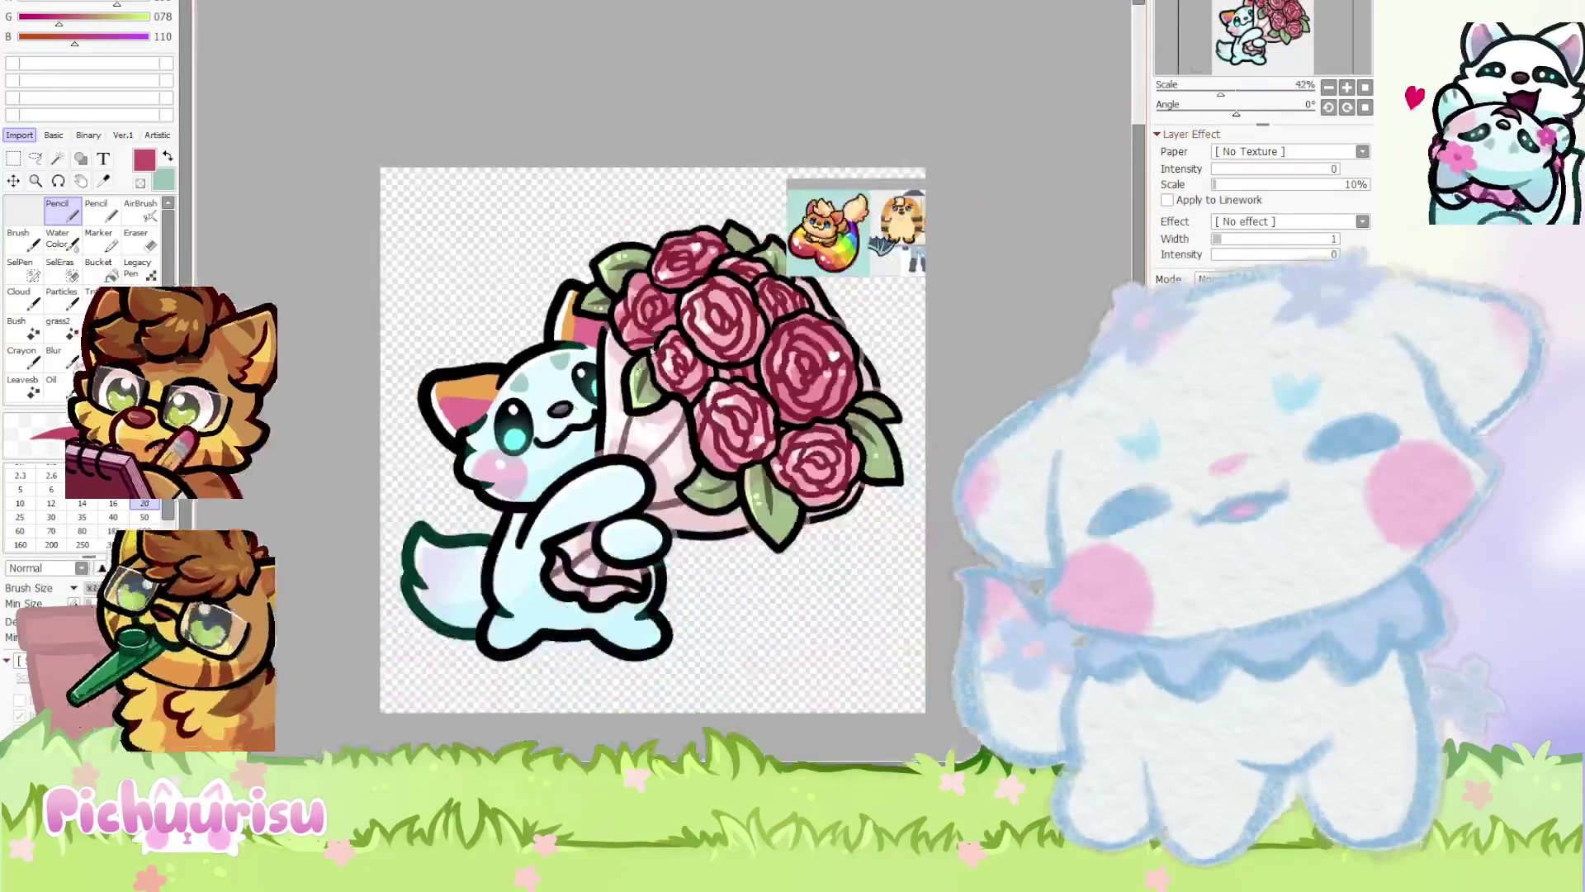
Paint pink fur detail across the inner part of the back ear behind the bouquet
scroll(660, 372, "up", 4)
scroll(489, 443, "up", 7)
mouse_move(351, 317)
left_mouse_down()
mouse_move(512, 453)
mouse_move(528, 514)
mouse_move(704, 538)
mouse_move(728, 472)
left_mouse_up()
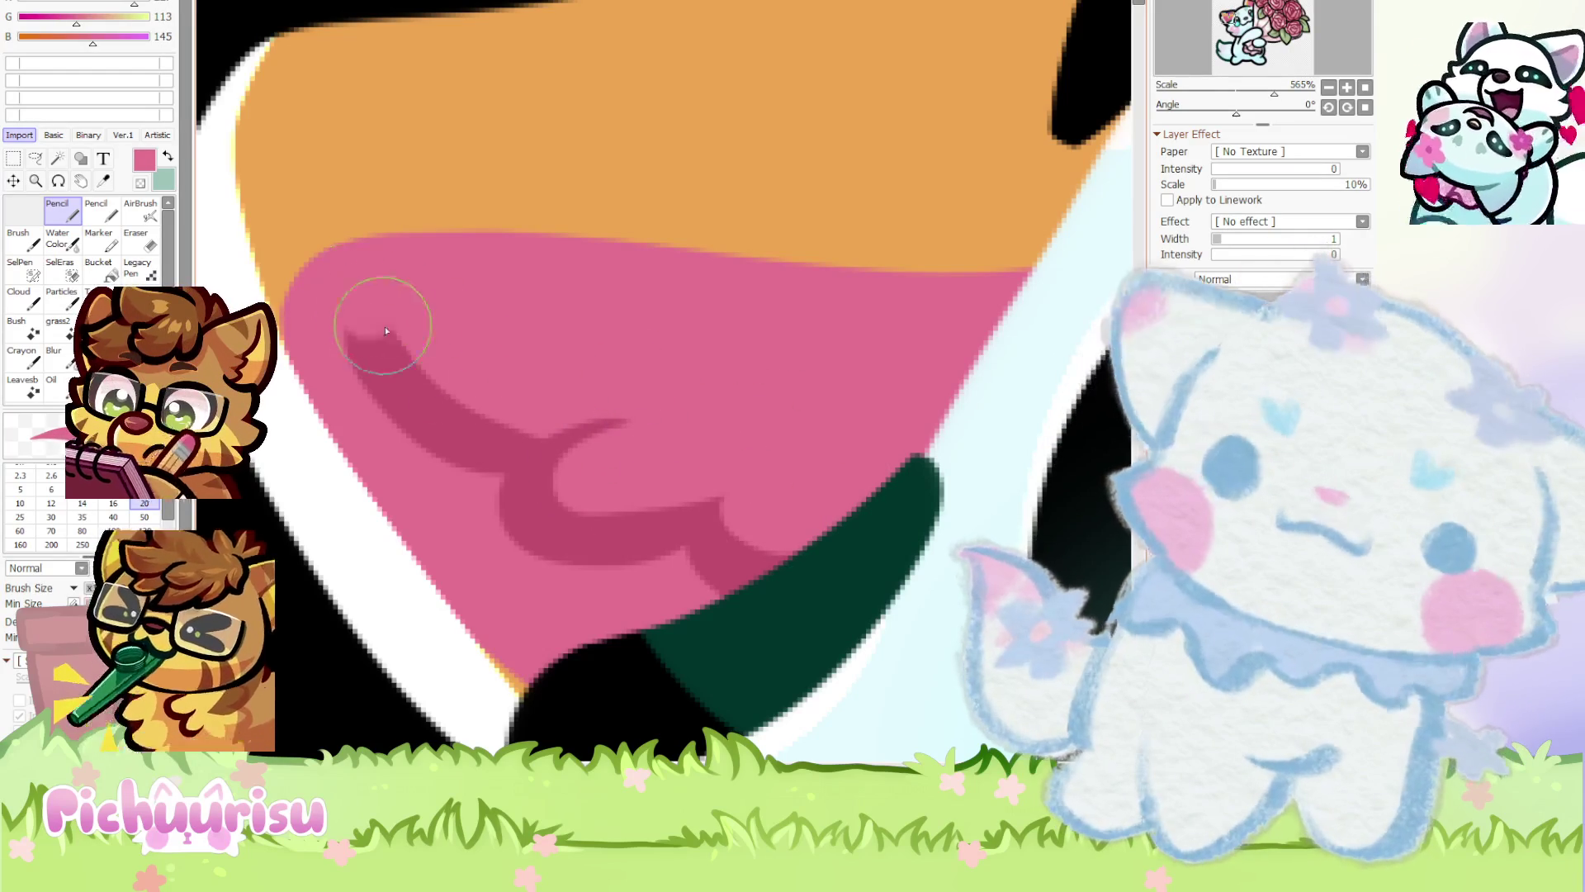
Add darker rose dabs and a curly fur tuft inside the back ear near its edge
left_click(455, 436, "alt")
scroll(461, 379, "down", 8)
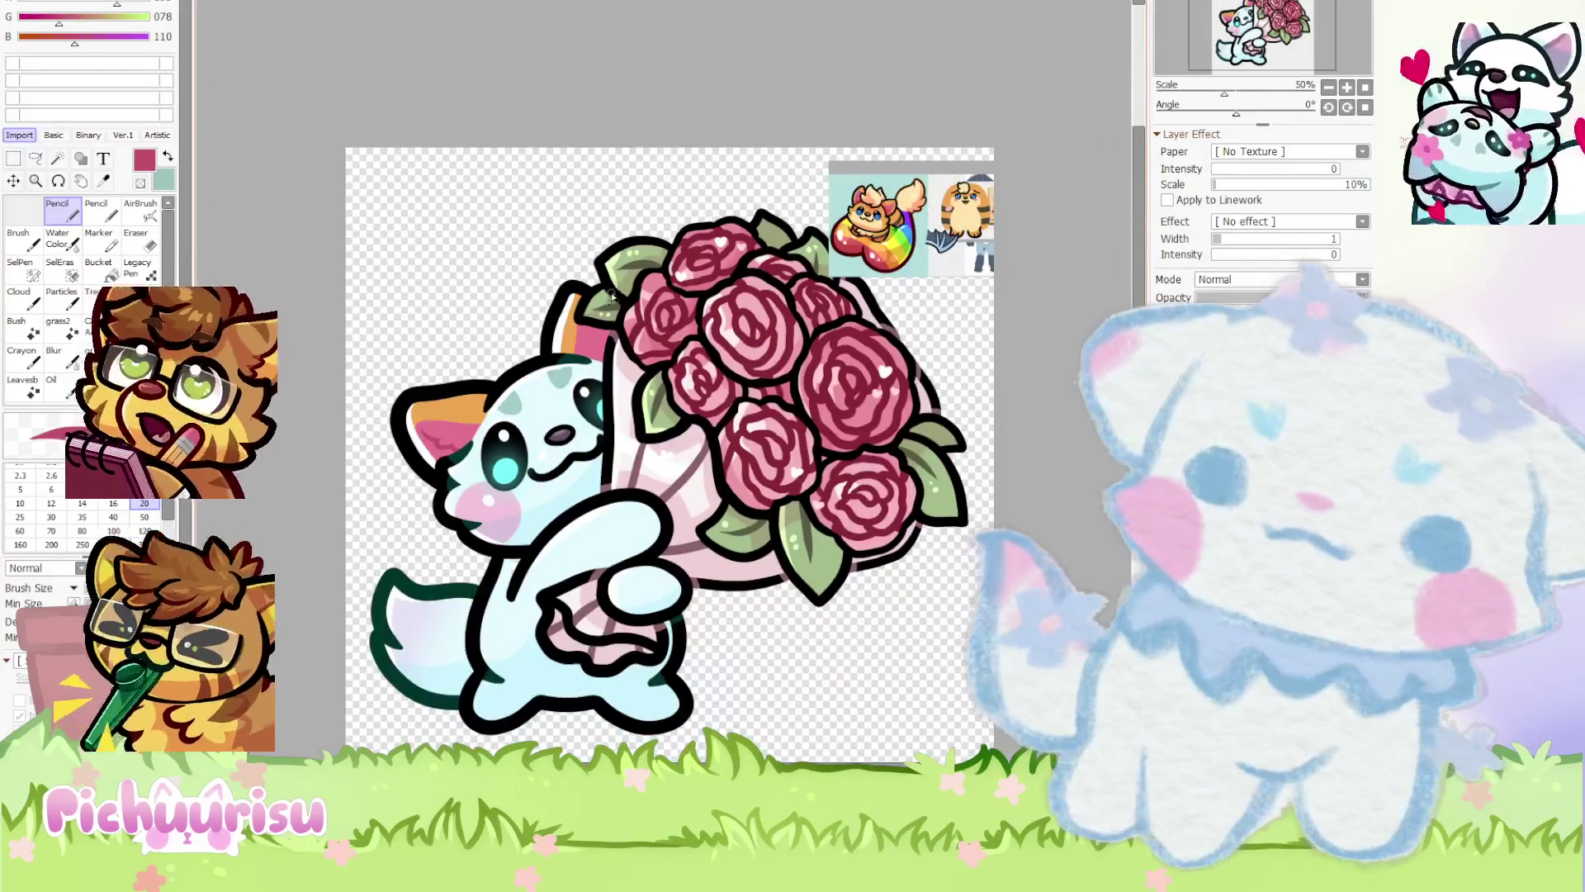
scroll(567, 336, "up", 7)
left_click(615, 408)
left_click_drag(672, 495, 666, 660)
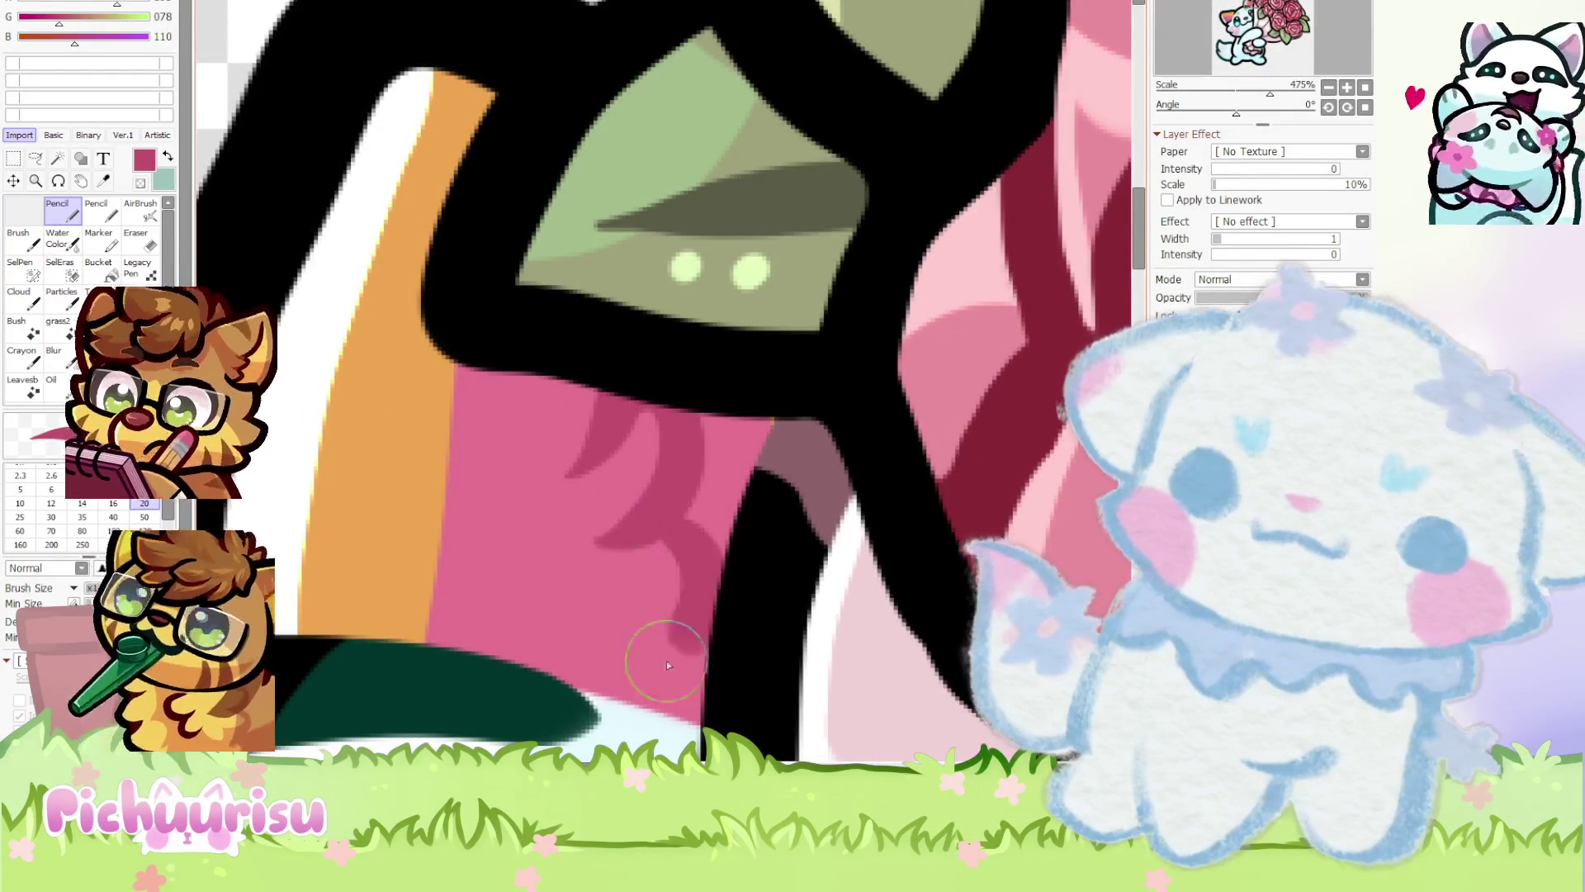
scroll(595, 462, "down", 3)
scroll(580, 422, "up", 2)
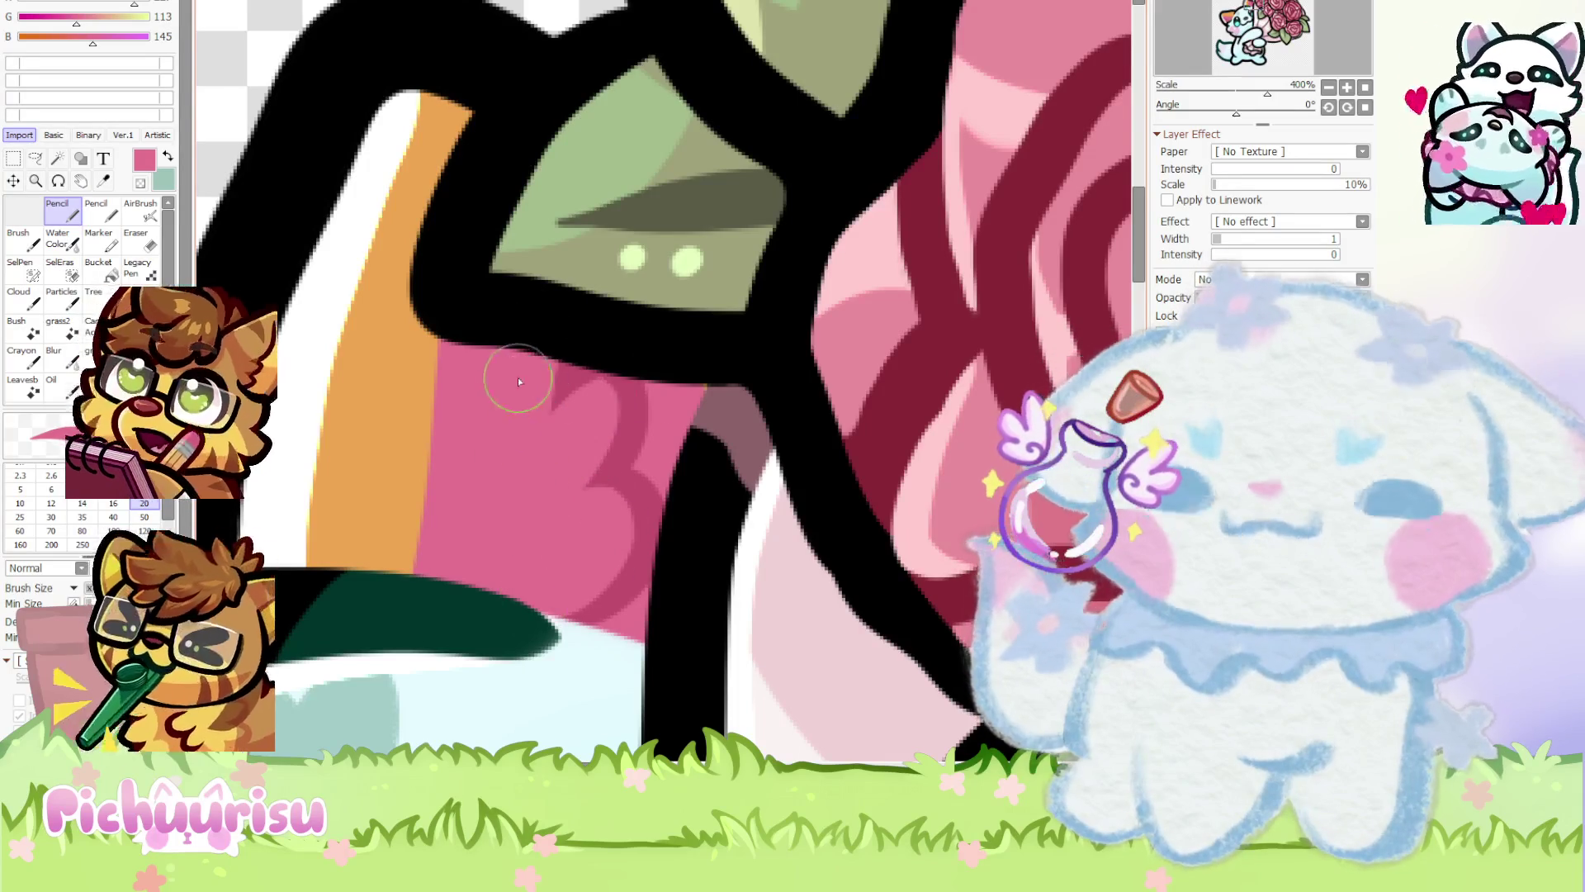
scroll(519, 381, "down", 5)
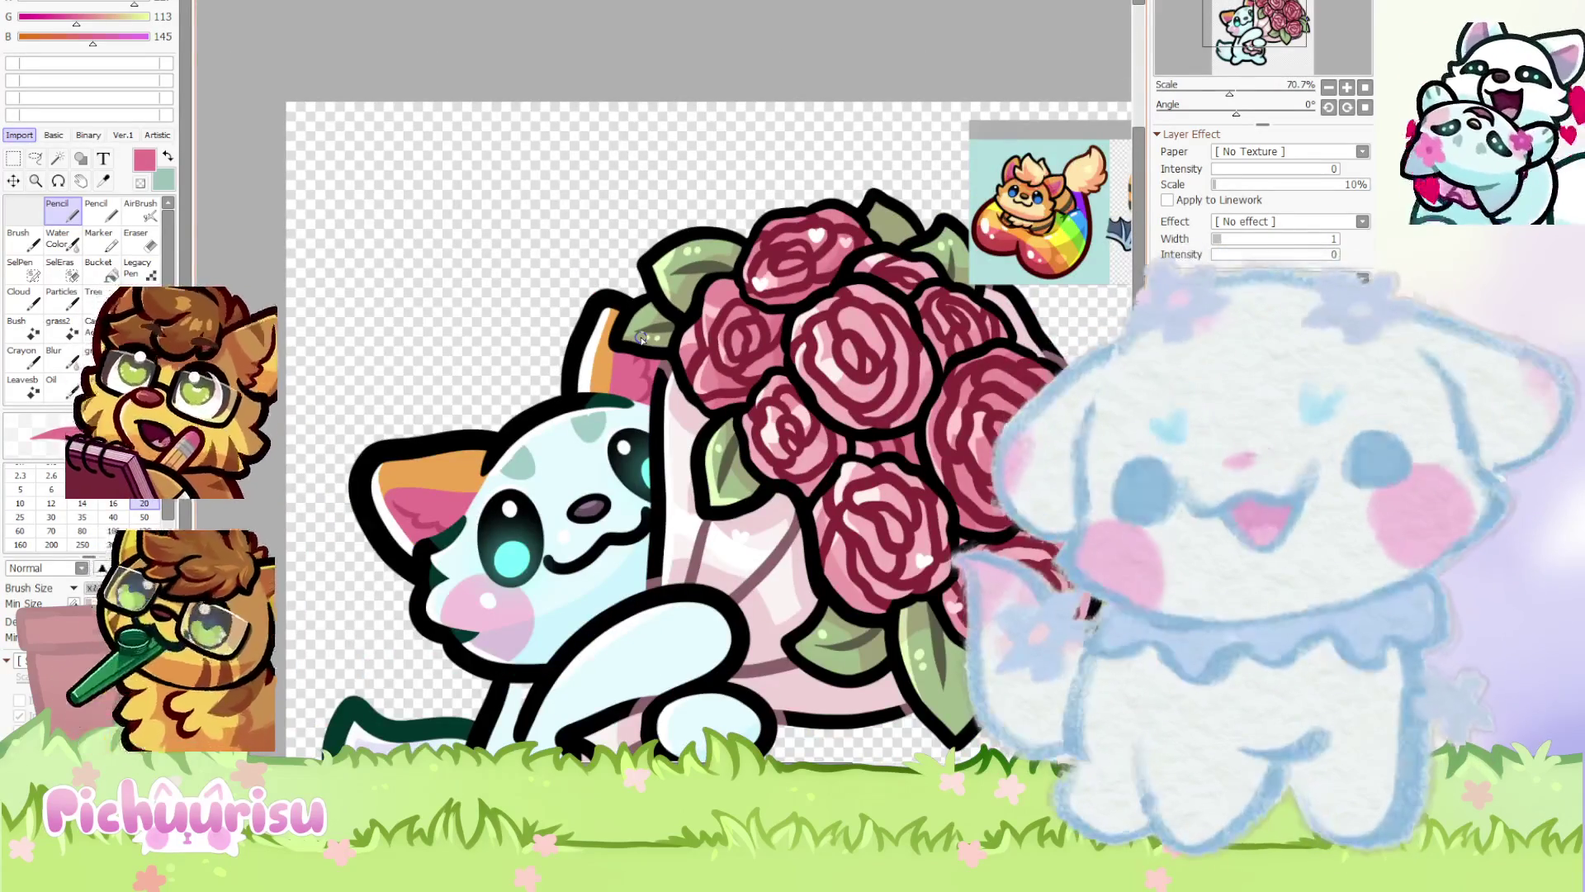
scroll(641, 339, "up", 4)
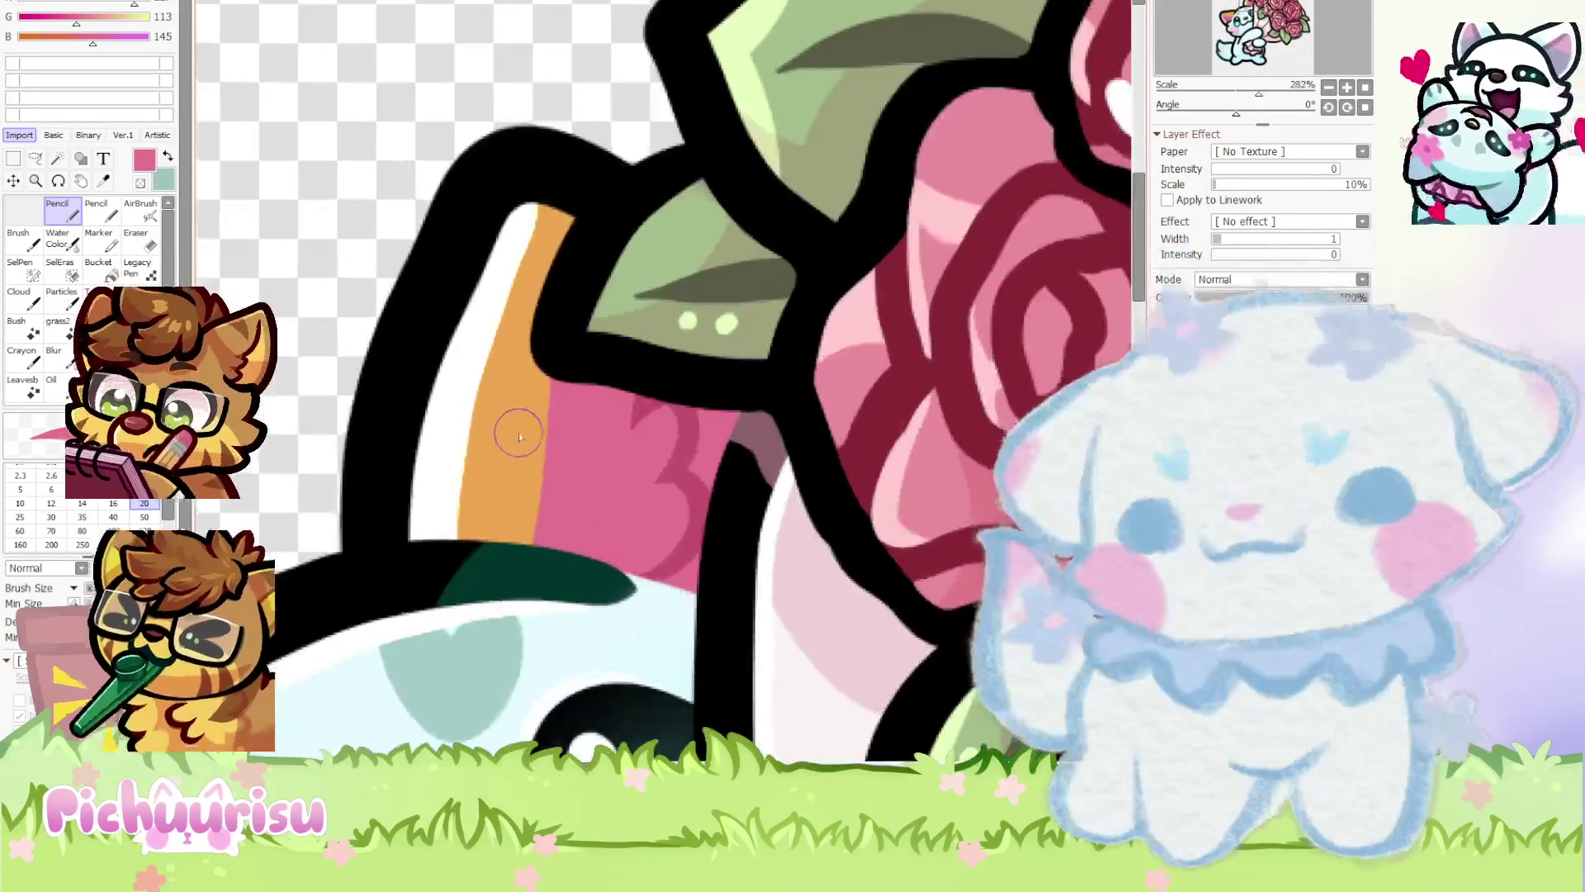
scroll(605, 281, "down", 5)
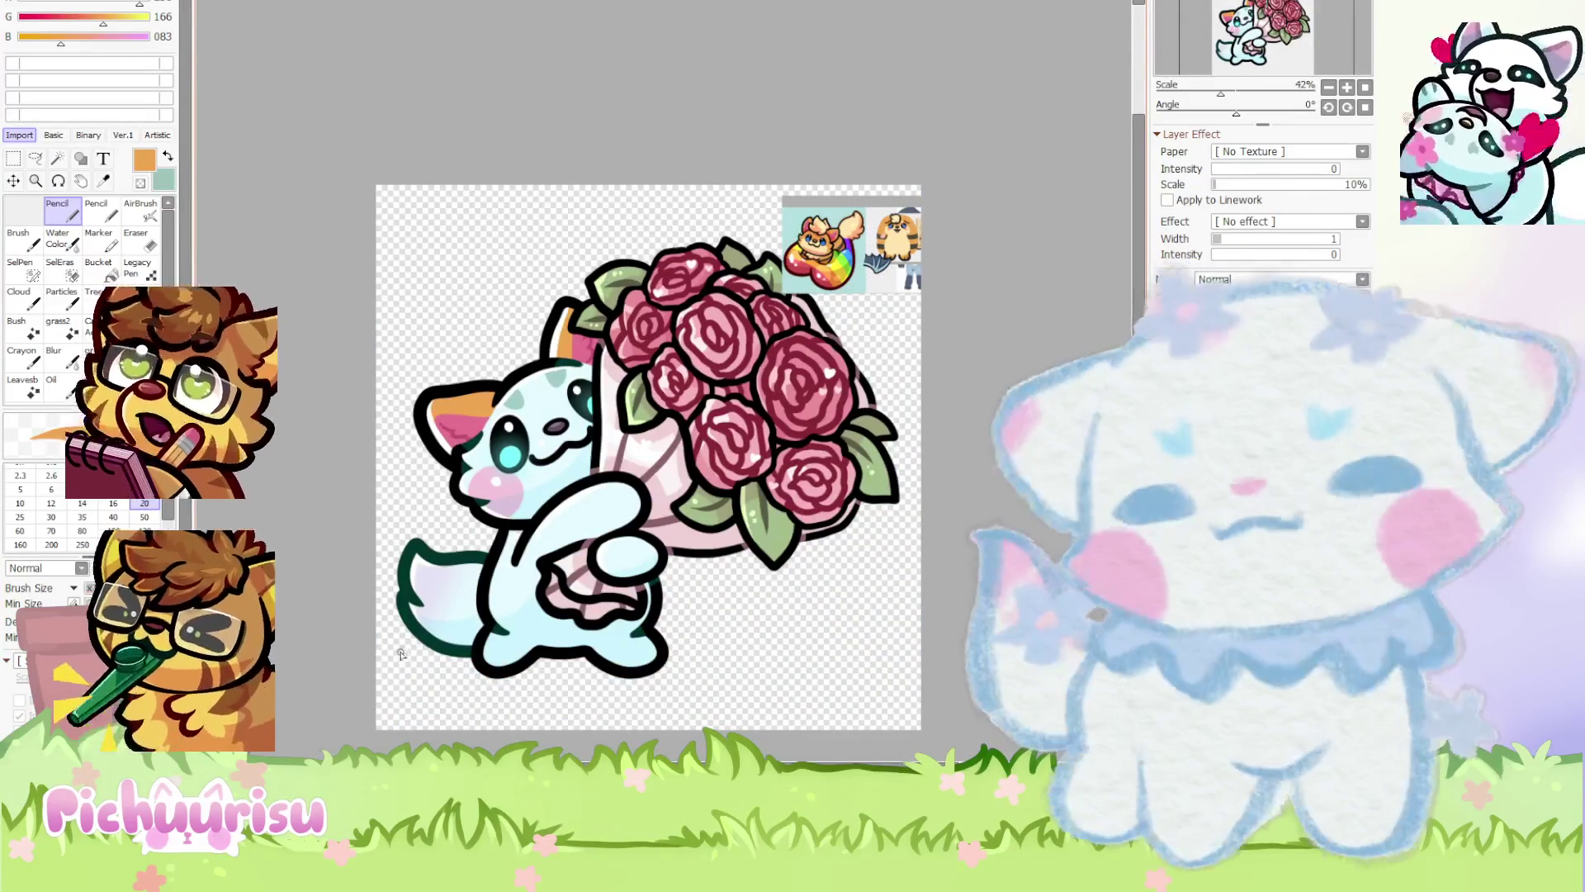
Draw an orange Pencil outline along the top edge of the cat's tail
scroll(414, 633, "up", 1)
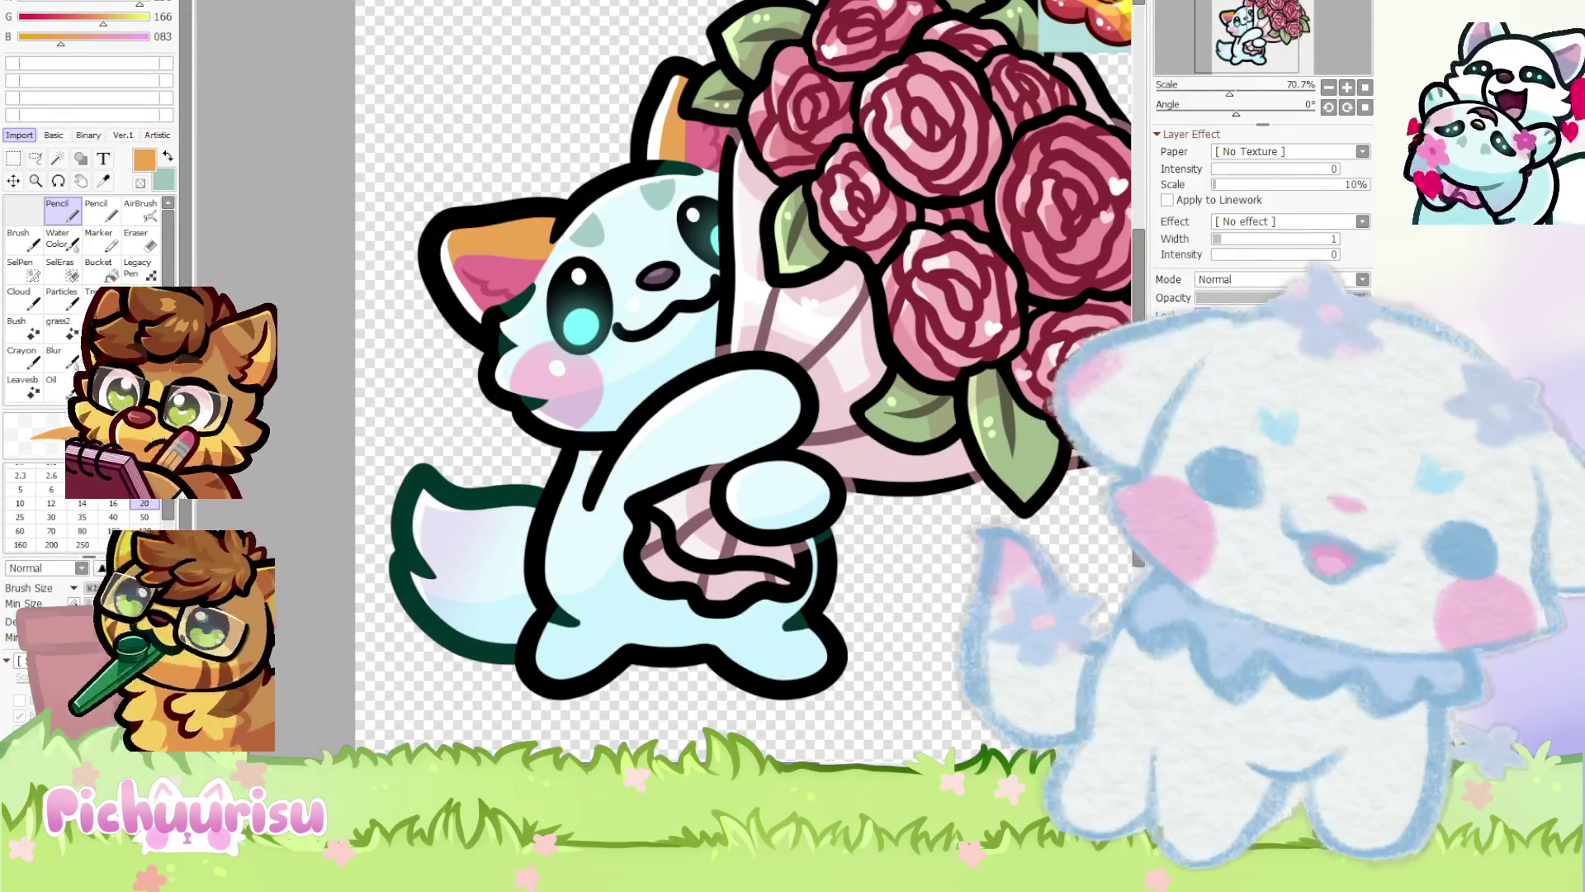
scroll(397, 652, "up", 1)
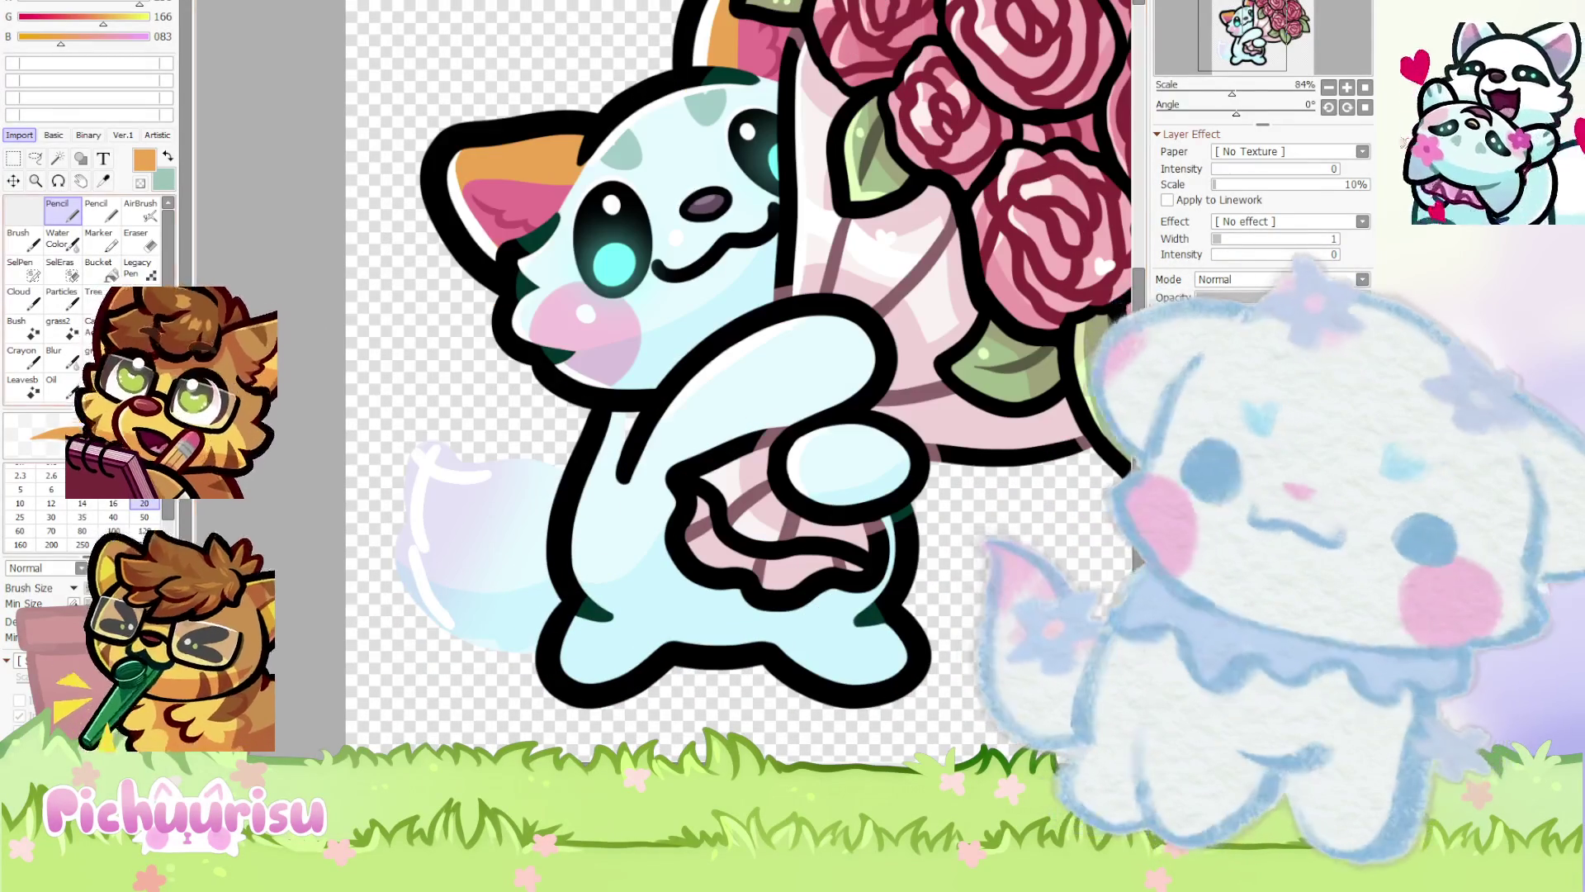
scroll(596, 495, "up", 1)
mouse_move(567, 429)
left_mouse_down()
mouse_move(375, 434)
mouse_move(396, 644)
mouse_move(528, 693)
left_mouse_up()
scroll(528, 694, "down", 5)
scroll(381, 449, "up", 5)
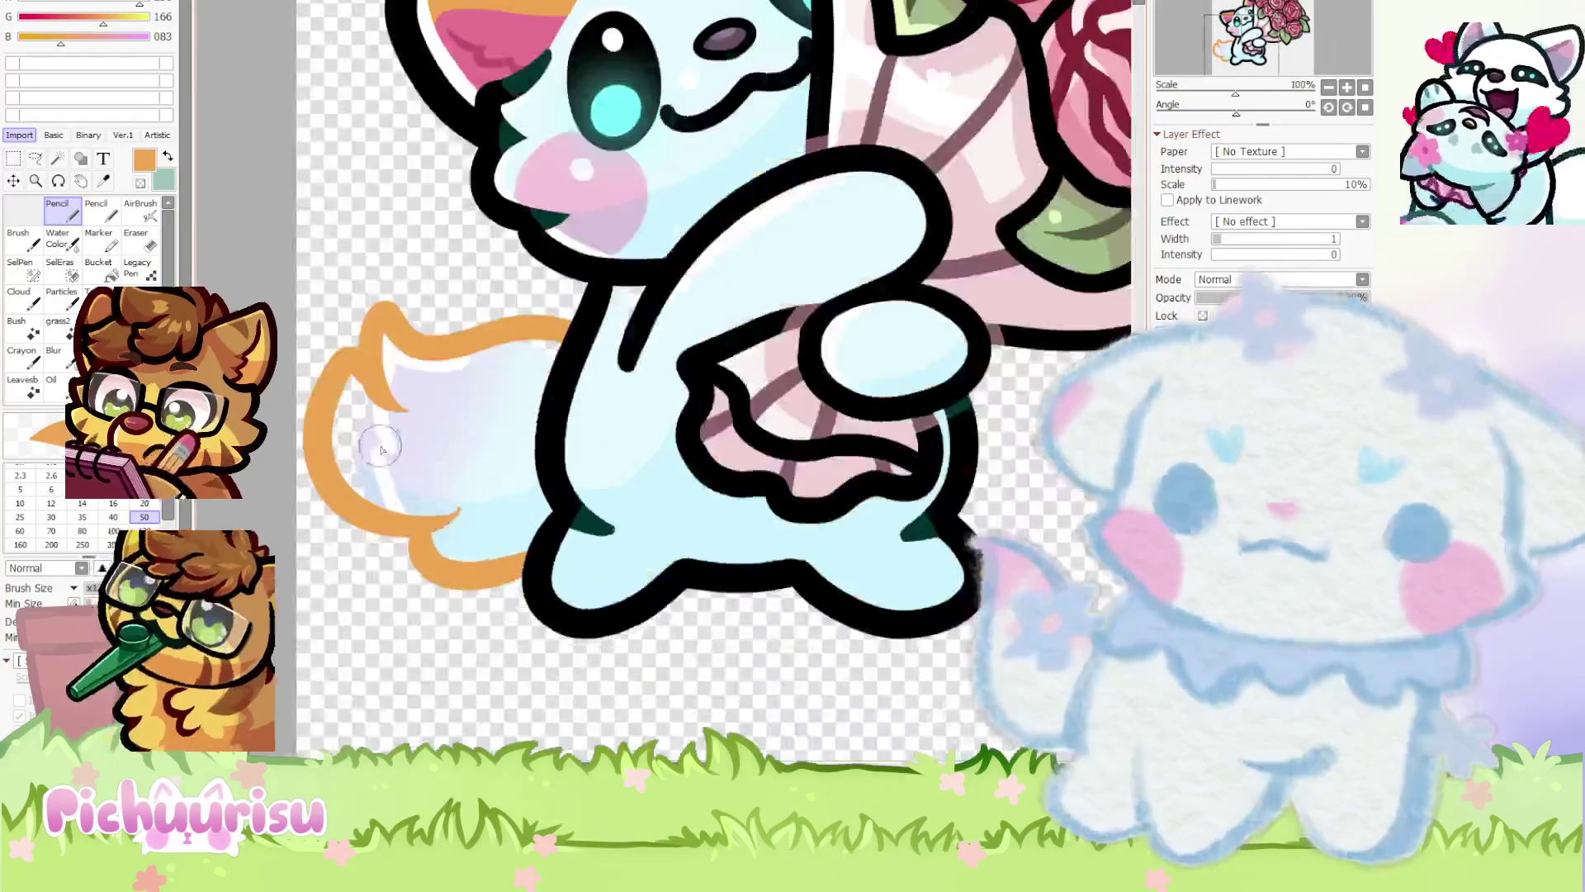
scroll(382, 450, "up", 3)
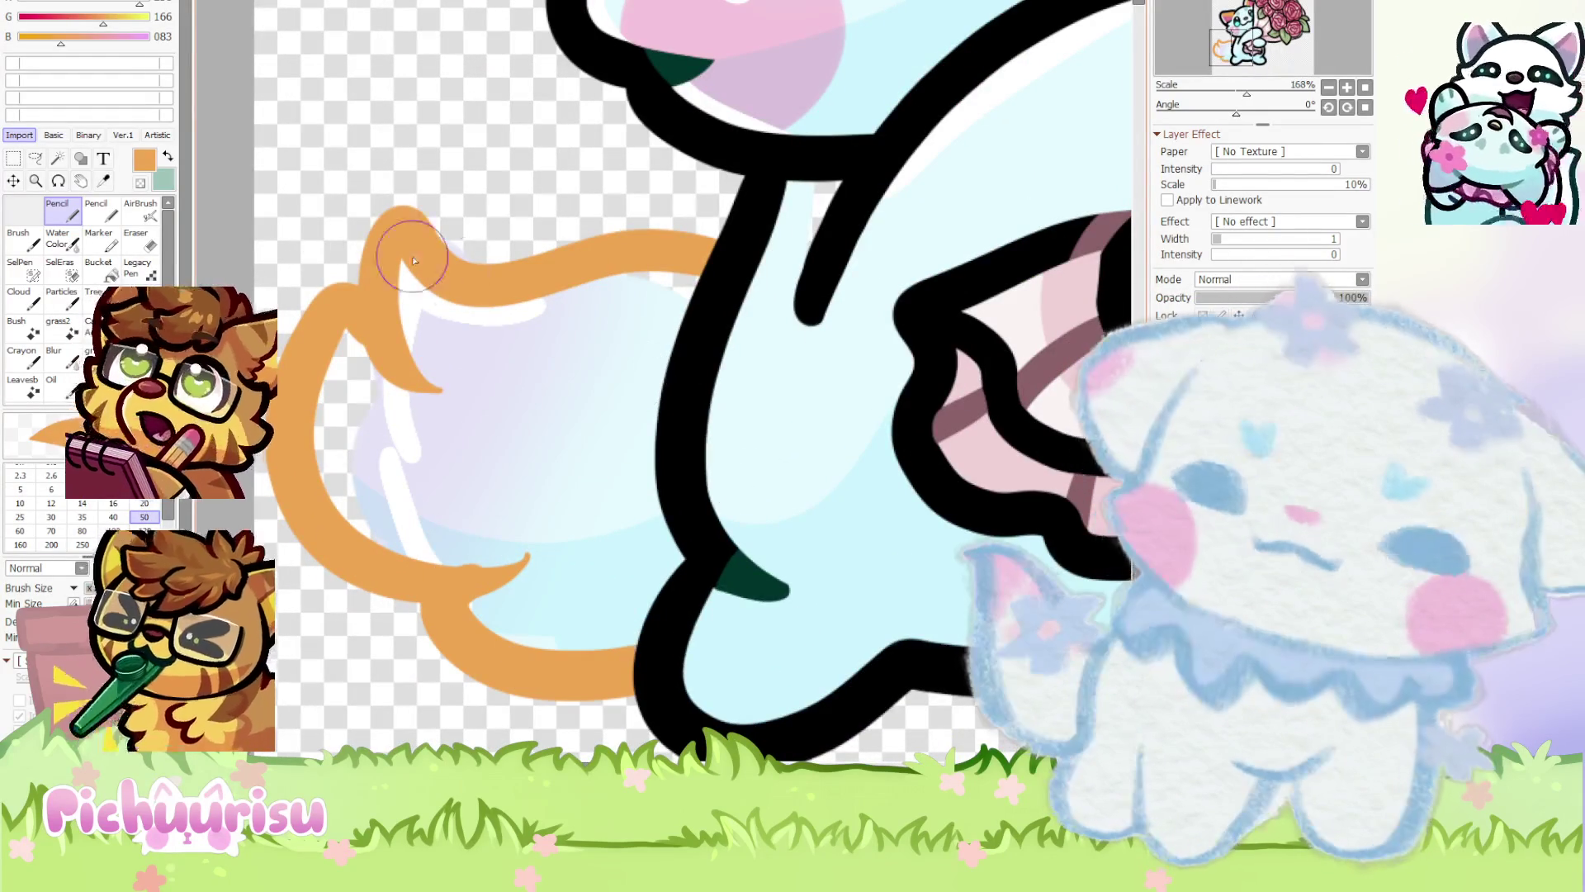
scroll(354, 310, "up", 5)
Use the Eraser to tidy the tips of the tail's fur curls
key("e")
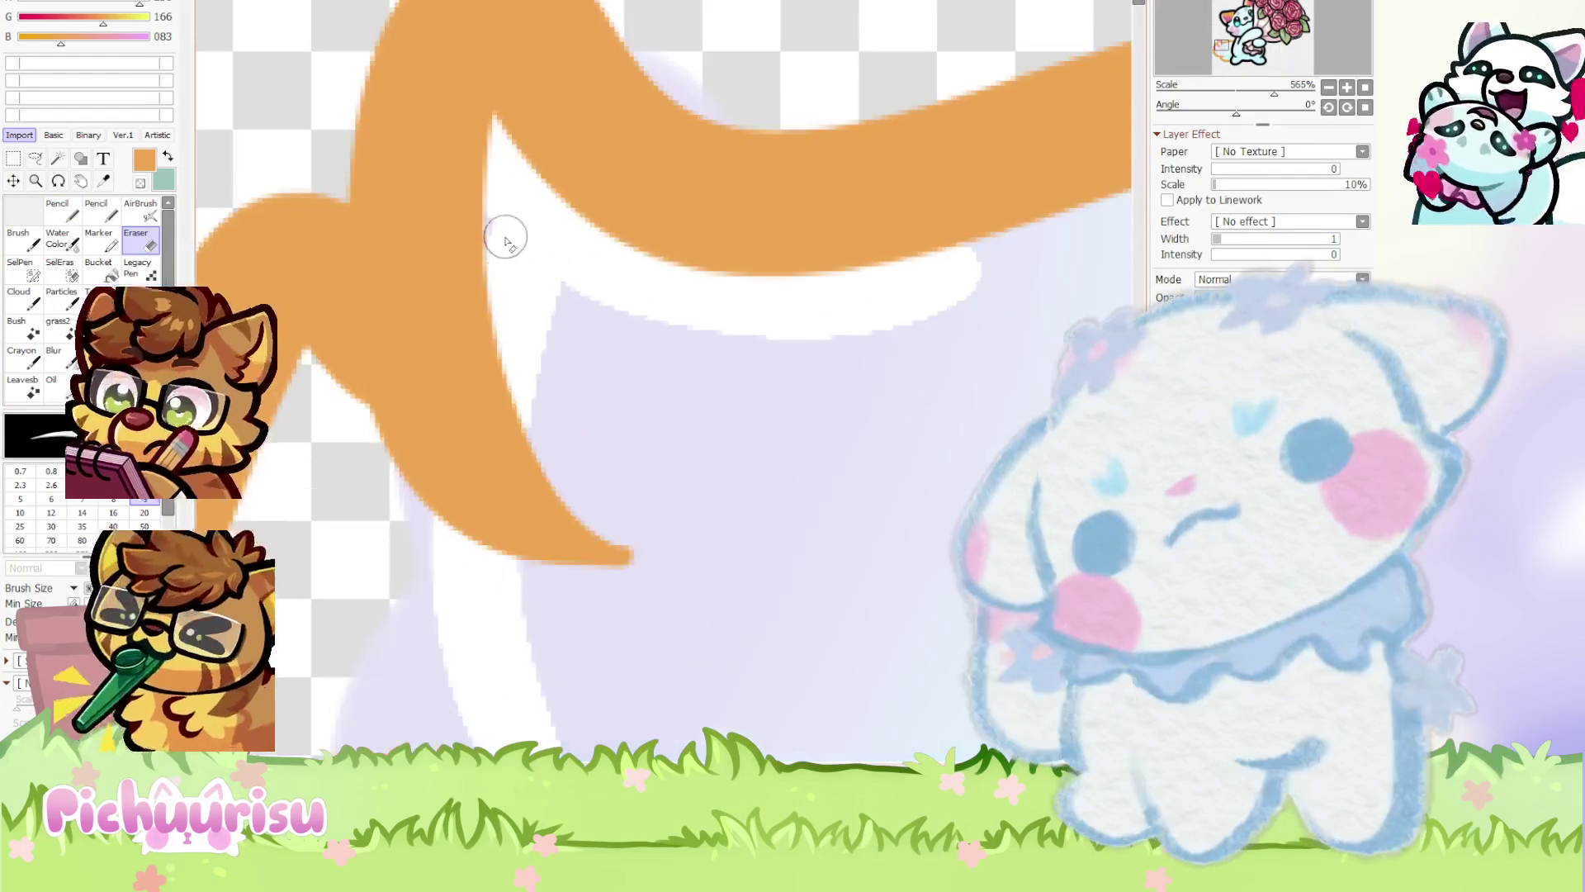
scroll(306, 302, "down", 6)
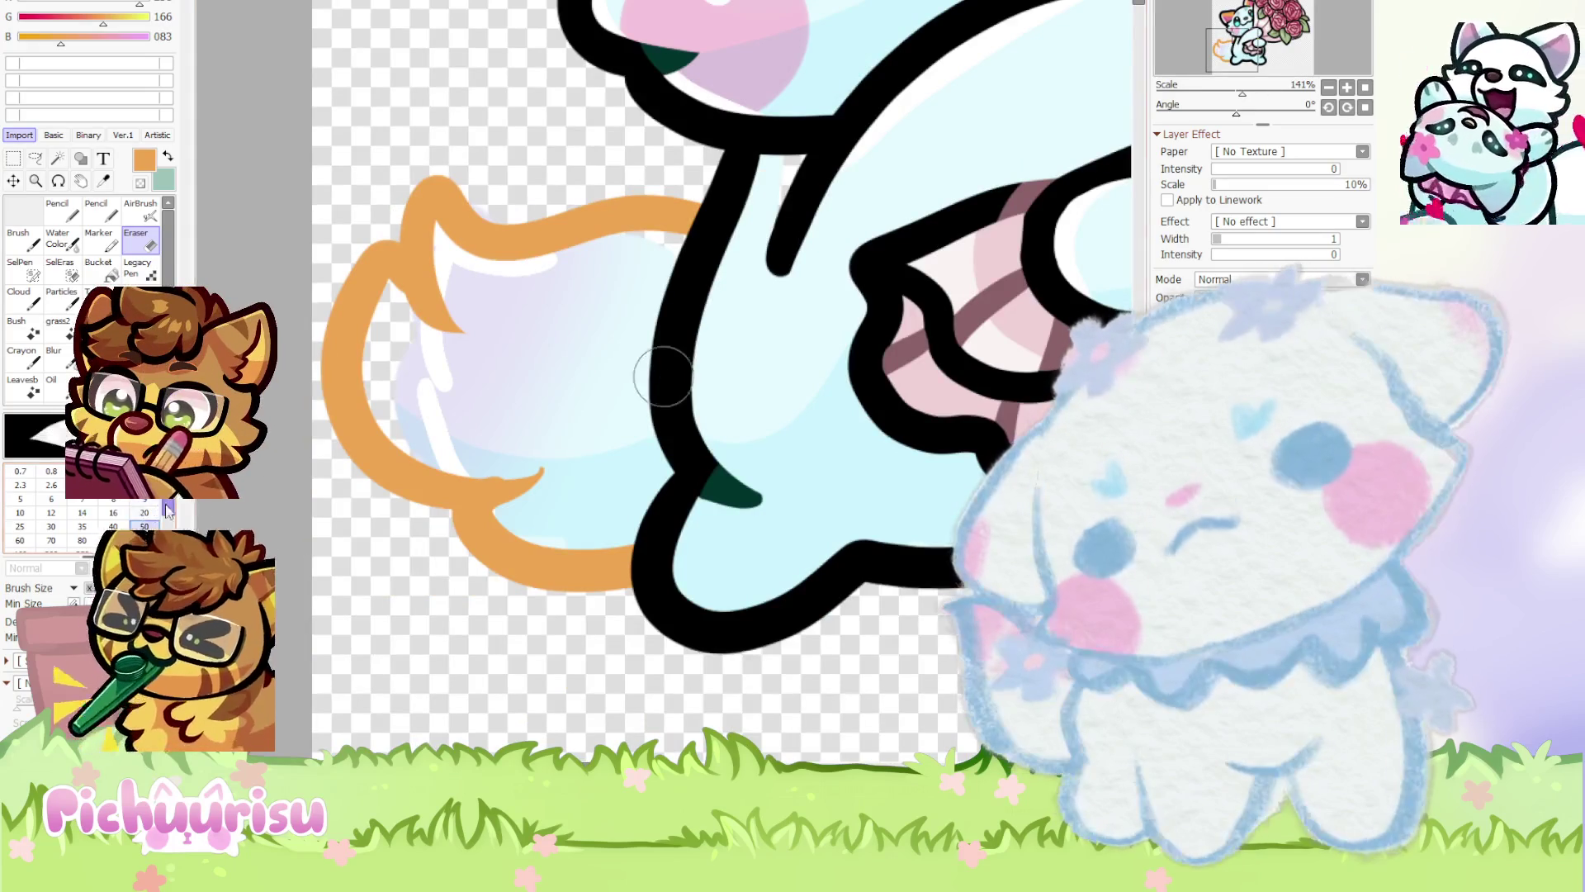
scroll(418, 449, "up", 4)
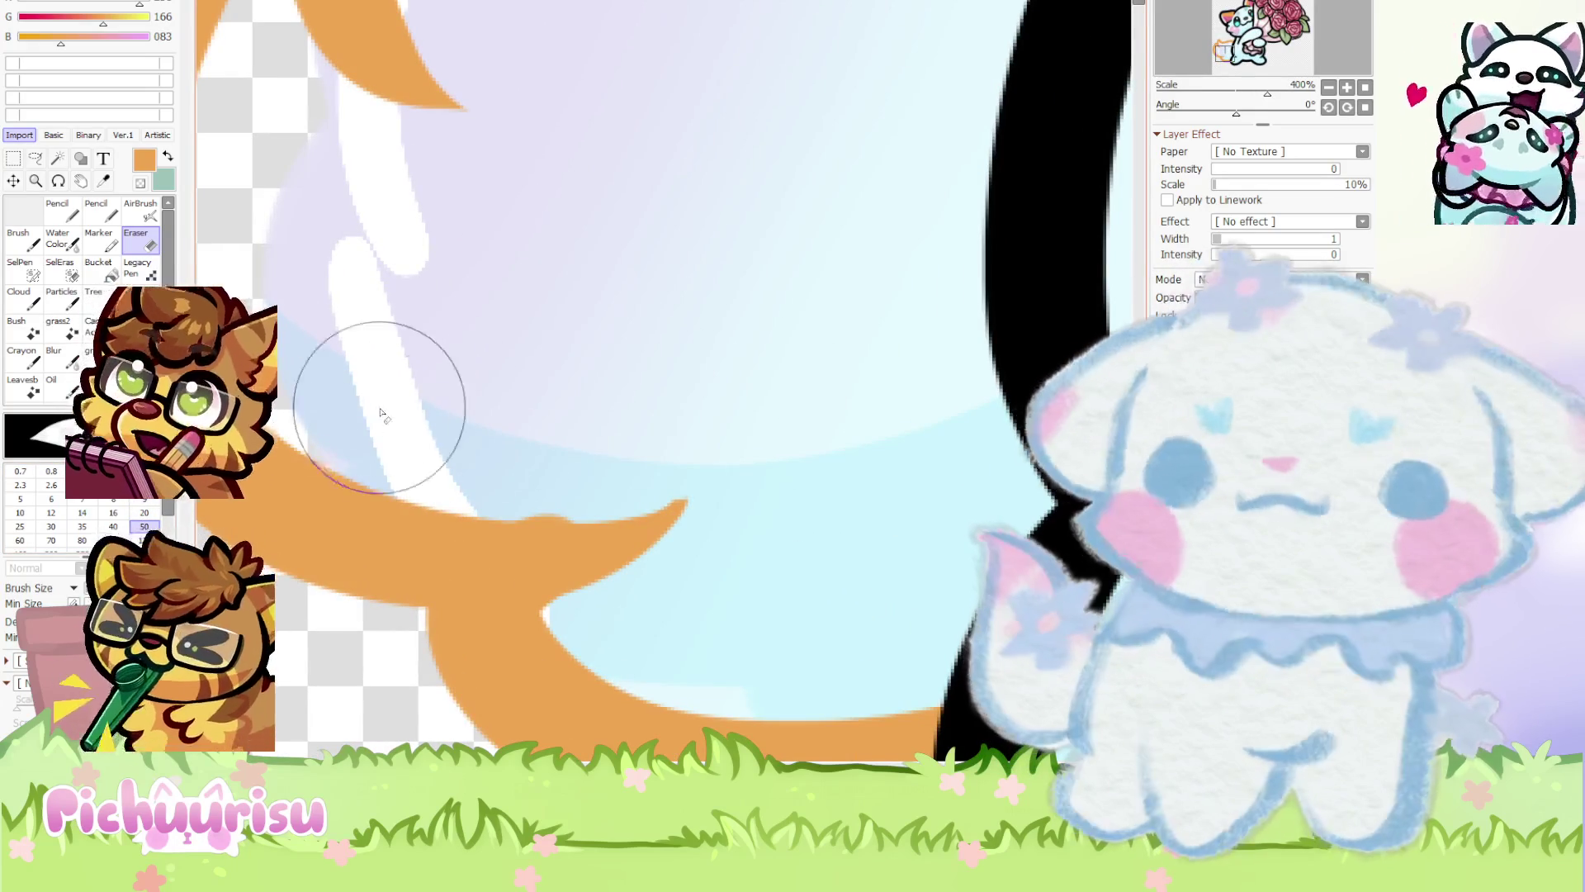
scroll(817, 459, "down", 6)
scroll(466, 365, "up", 2)
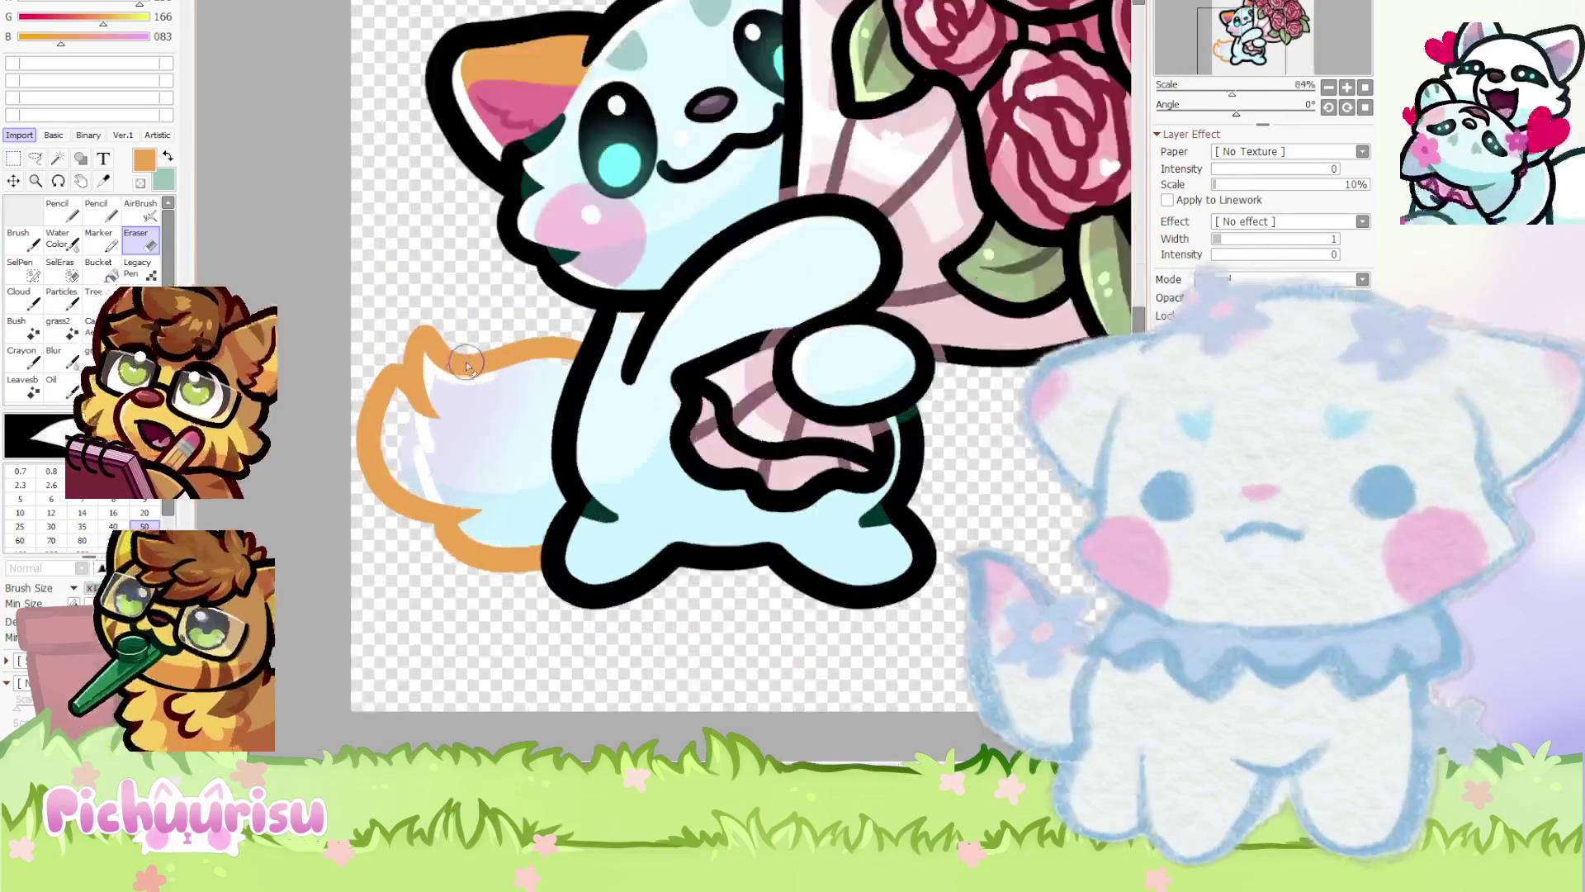
scroll(467, 366, "up", 1)
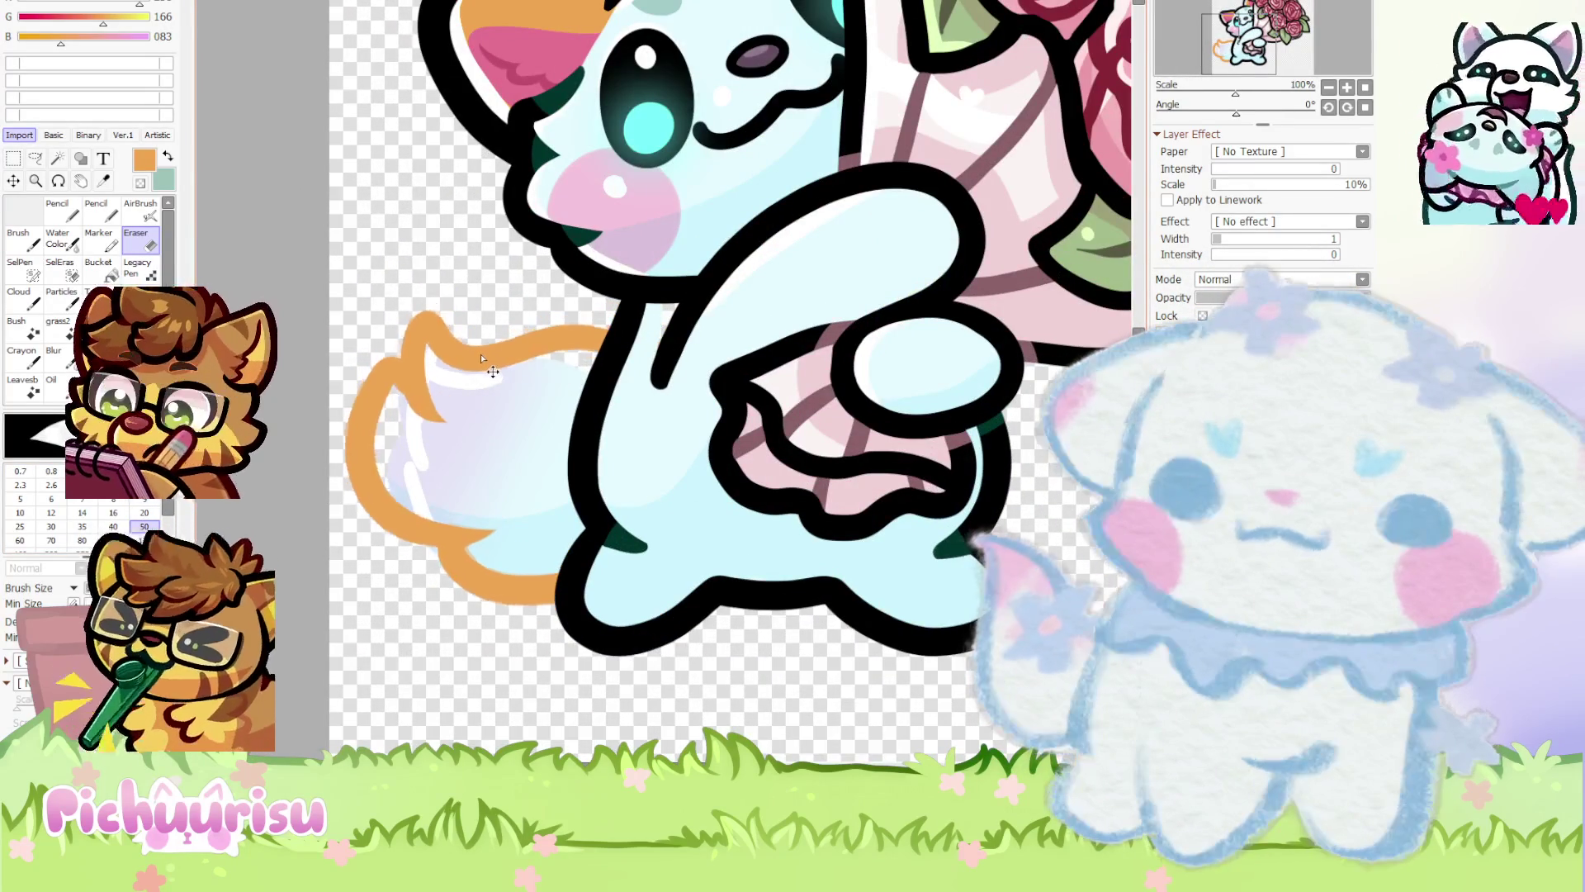
scroll(482, 352, "down", 5)
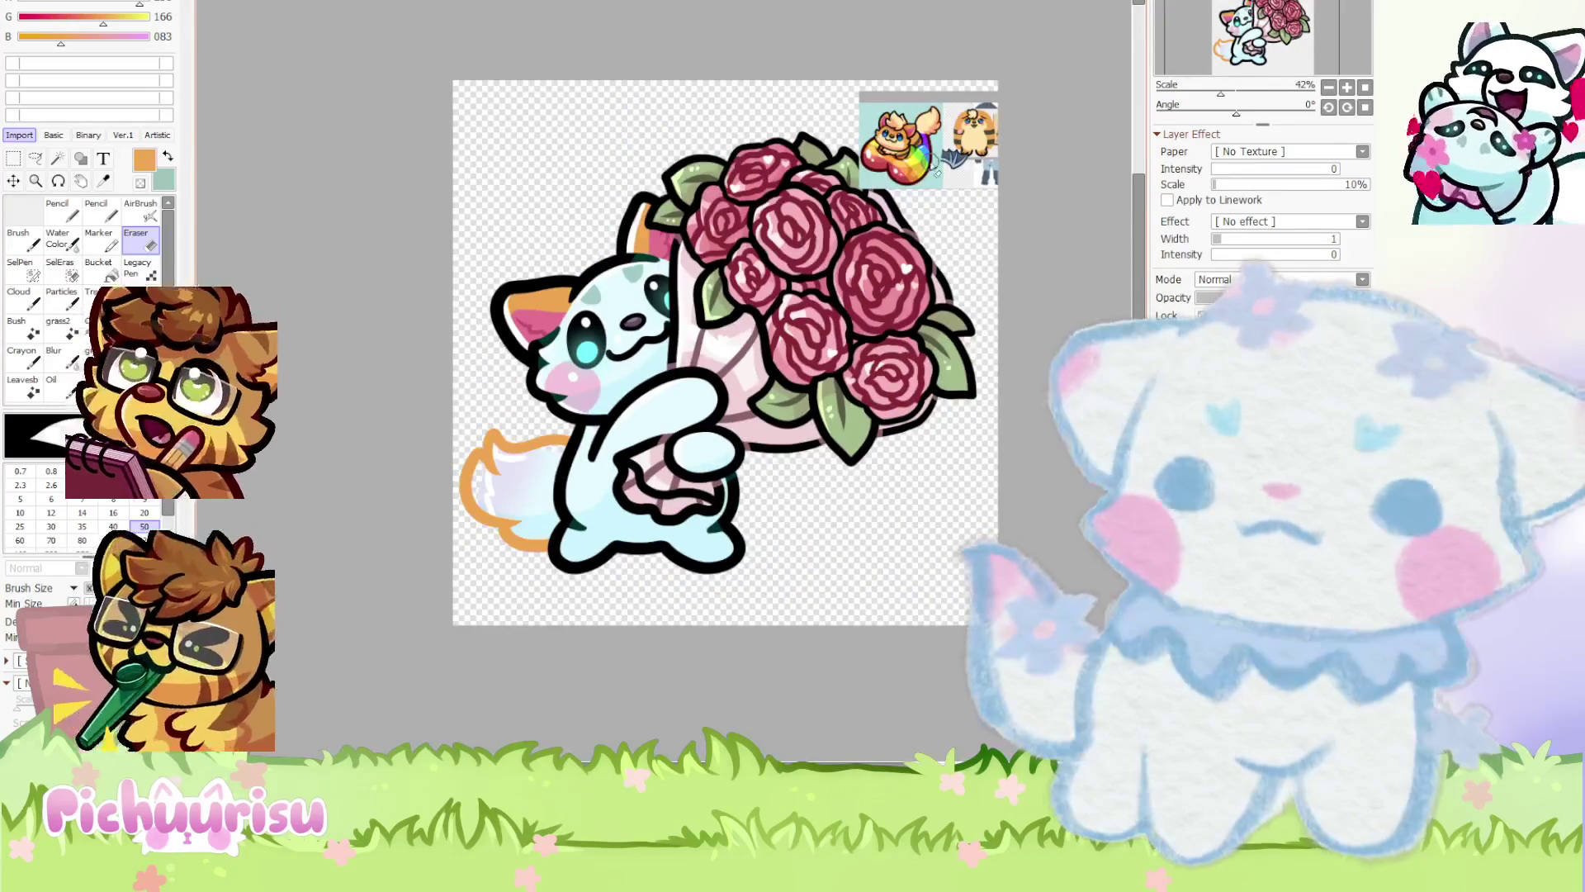
scroll(937, 171, "up", 8)
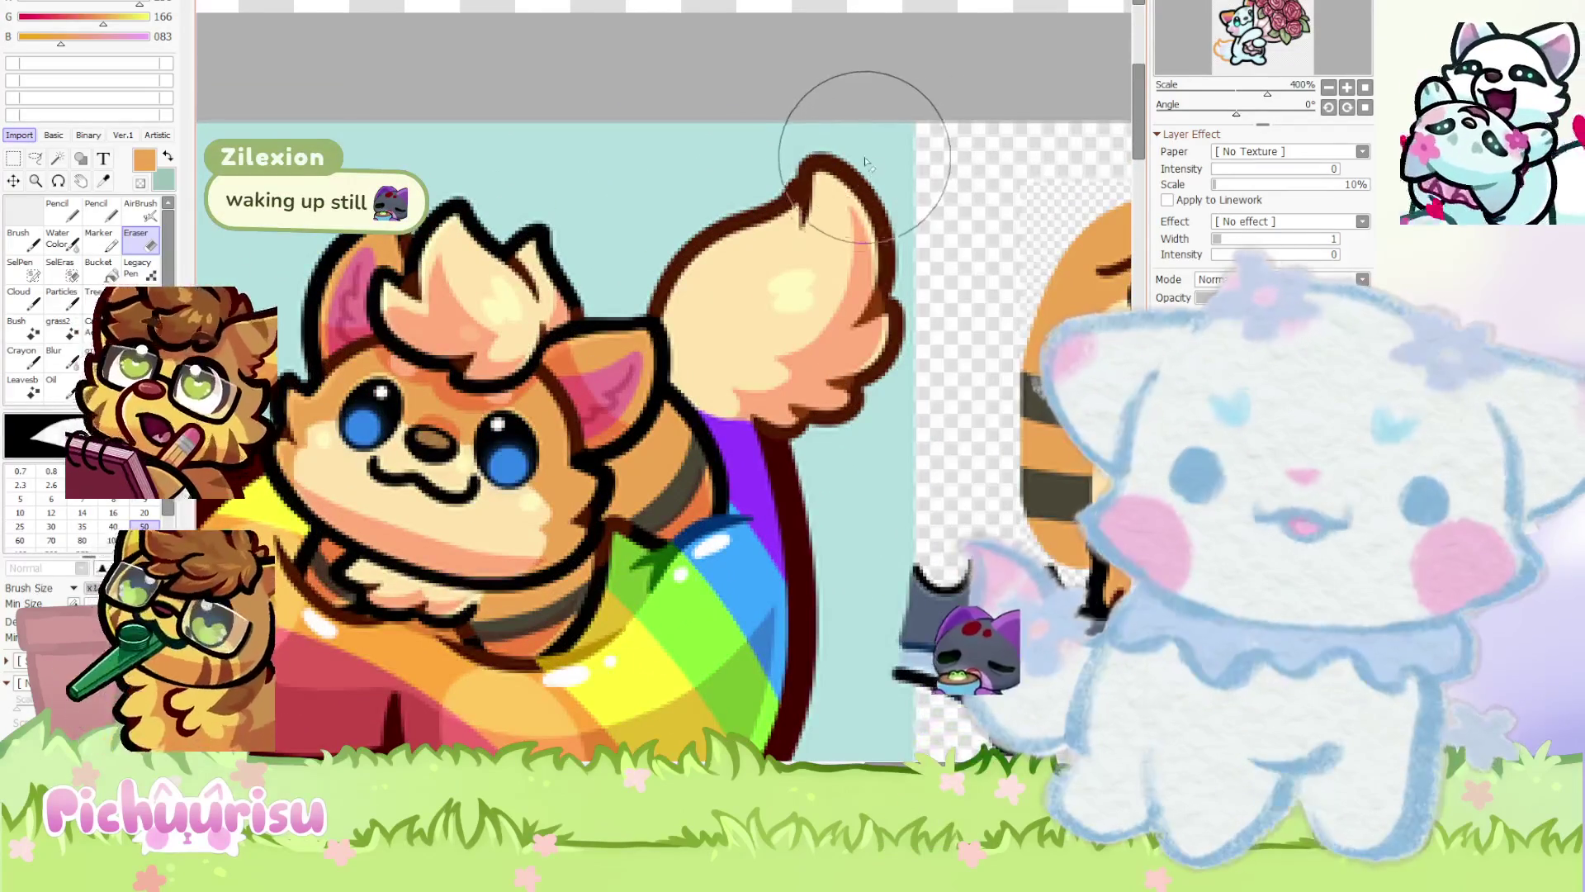
Sample the reference's dark brown and retrace the tail outline with the Pencil
right_click(865, 160)
scroll(859, 165, "down", 7)
scroll(381, 380, "up", 3)
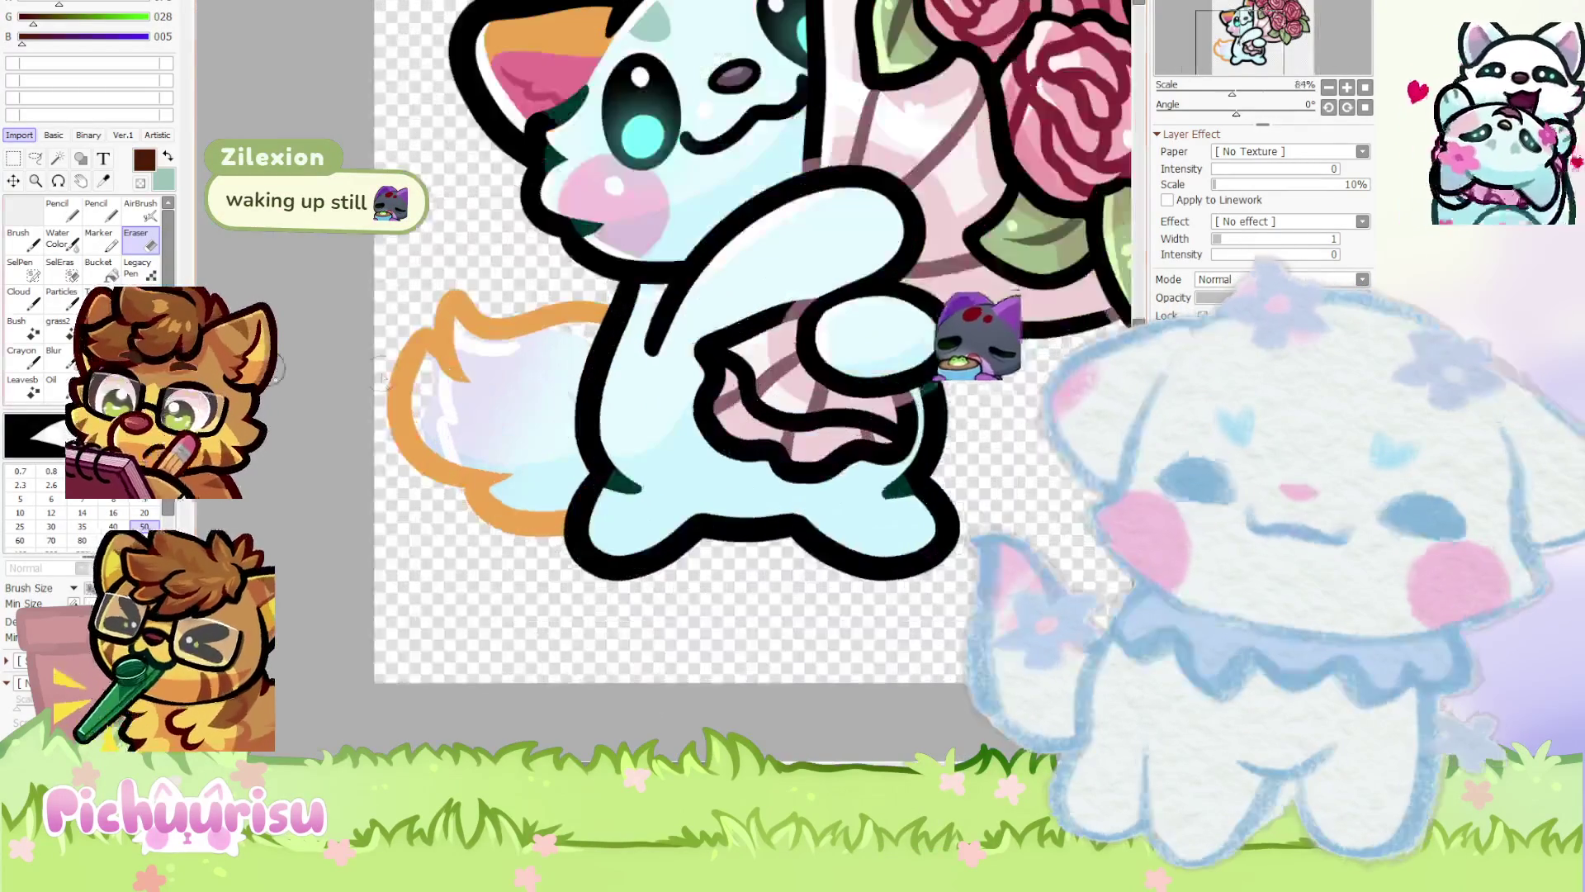
key("n")
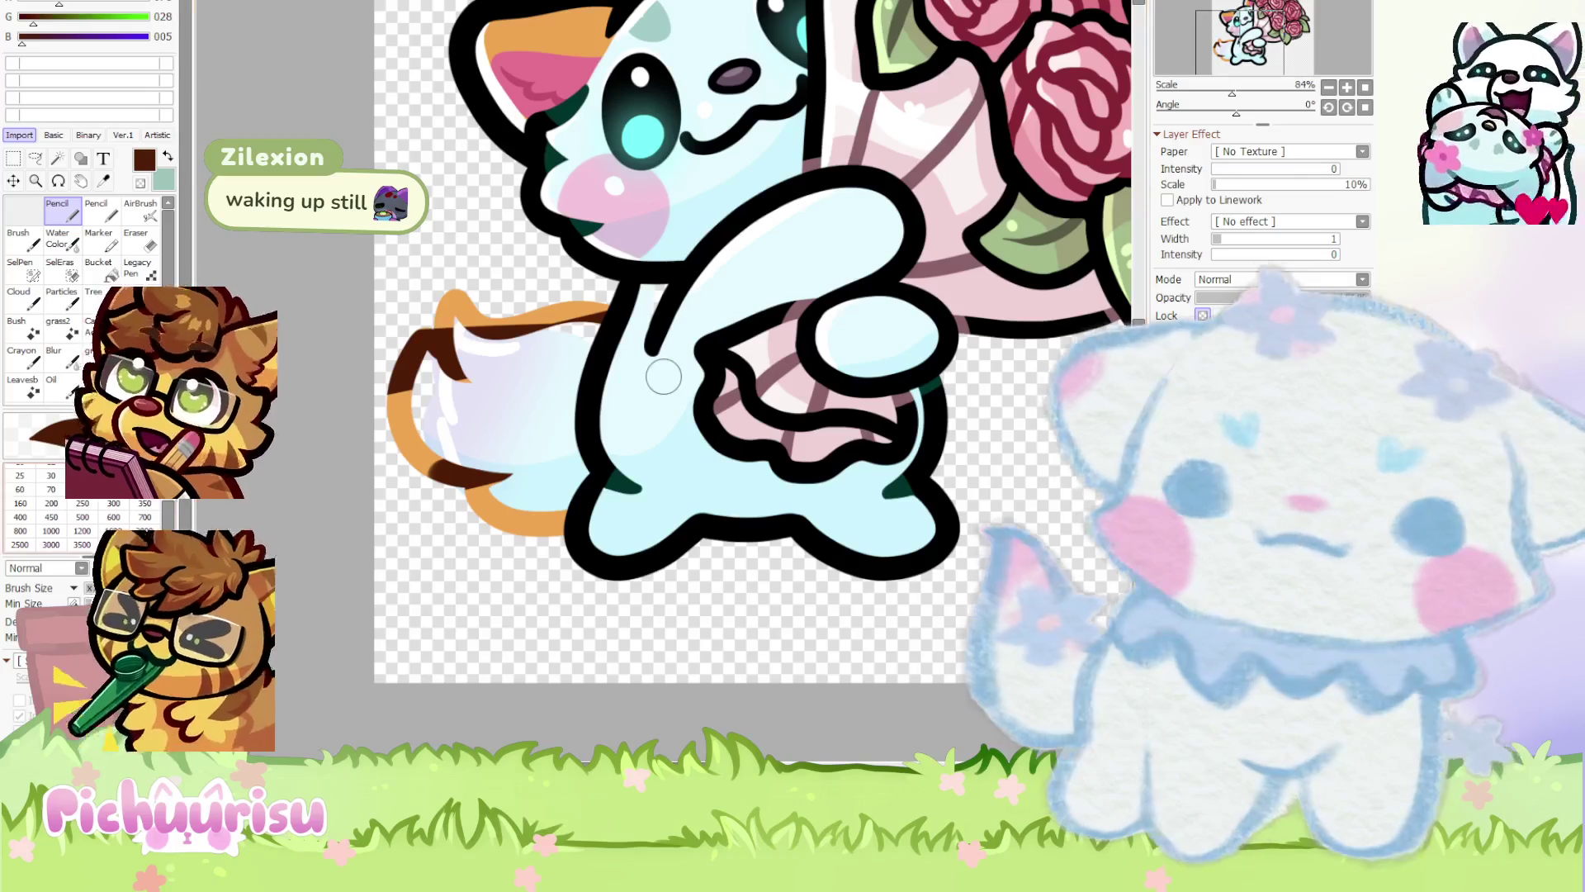
scroll(745, 341, "down", 3)
scroll(799, 169, "up", 4)
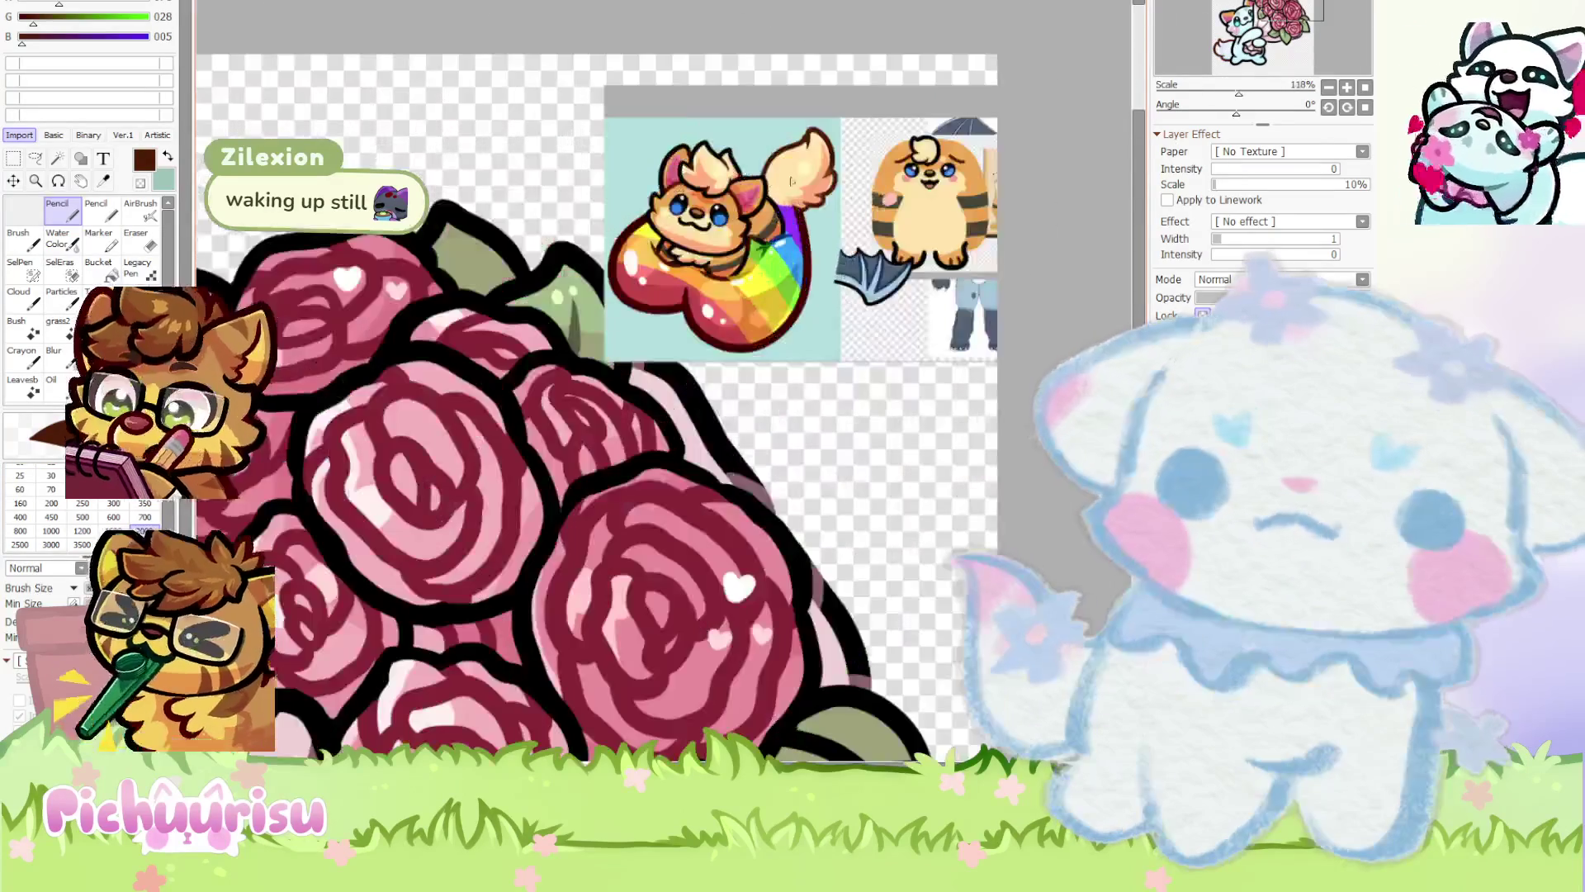
Sample the reference's pale peach and paint it into the tail's inner area
right_click(798, 168)
scroll(794, 168, "down", 4)
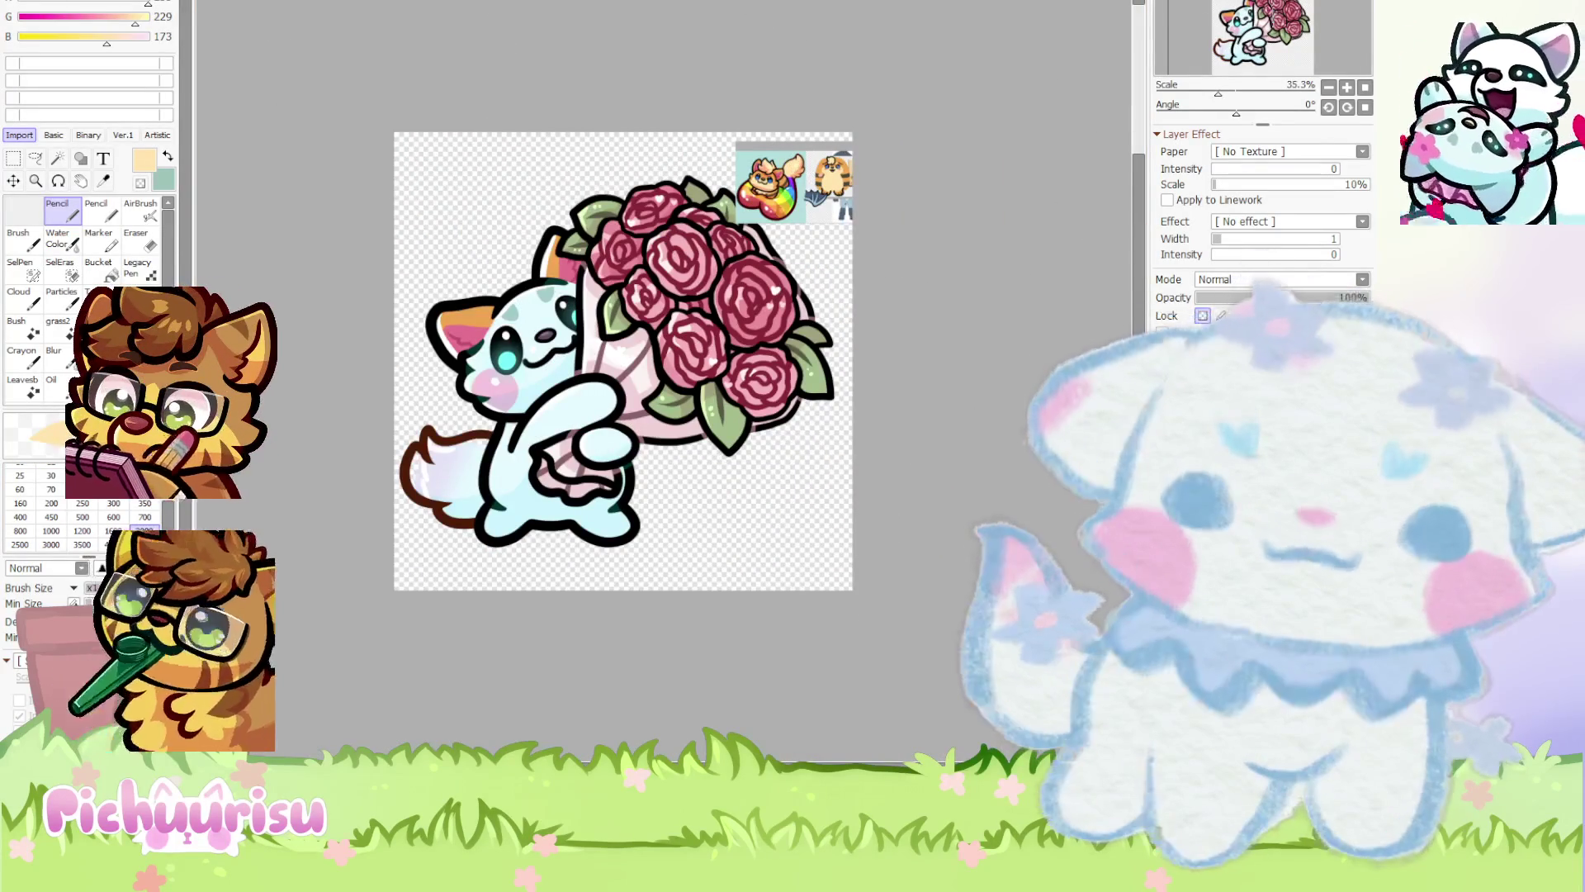
scroll(572, 465, "up", 1)
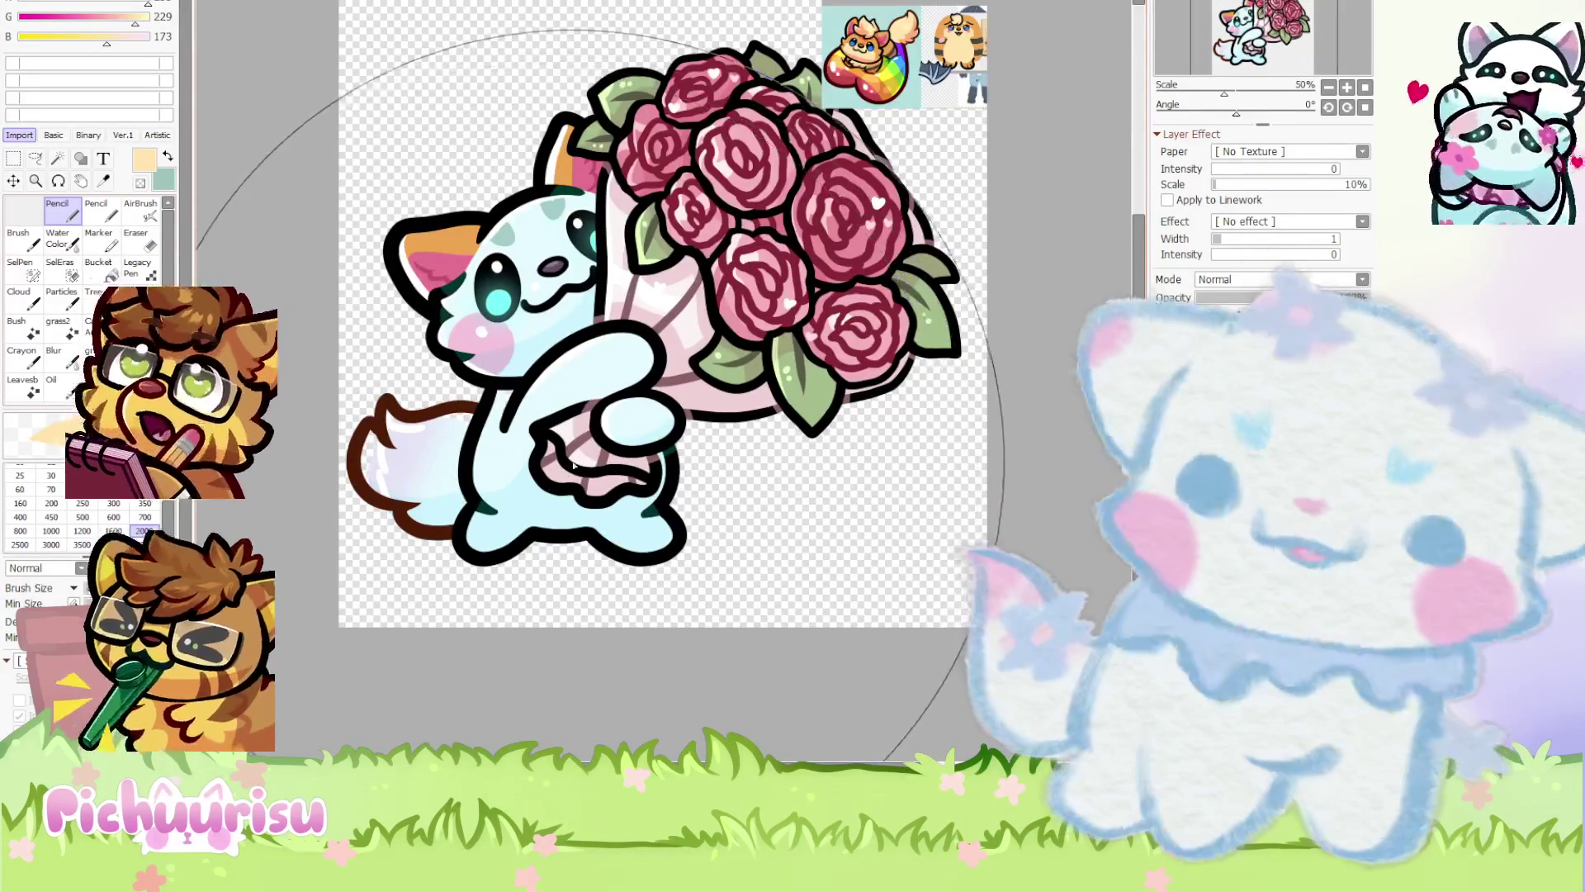
scroll(396, 435, "up", 5)
mouse_move(363, 422)
left_mouse_down()
mouse_move(371, 462)
mouse_move(467, 601)
left_mouse_up()
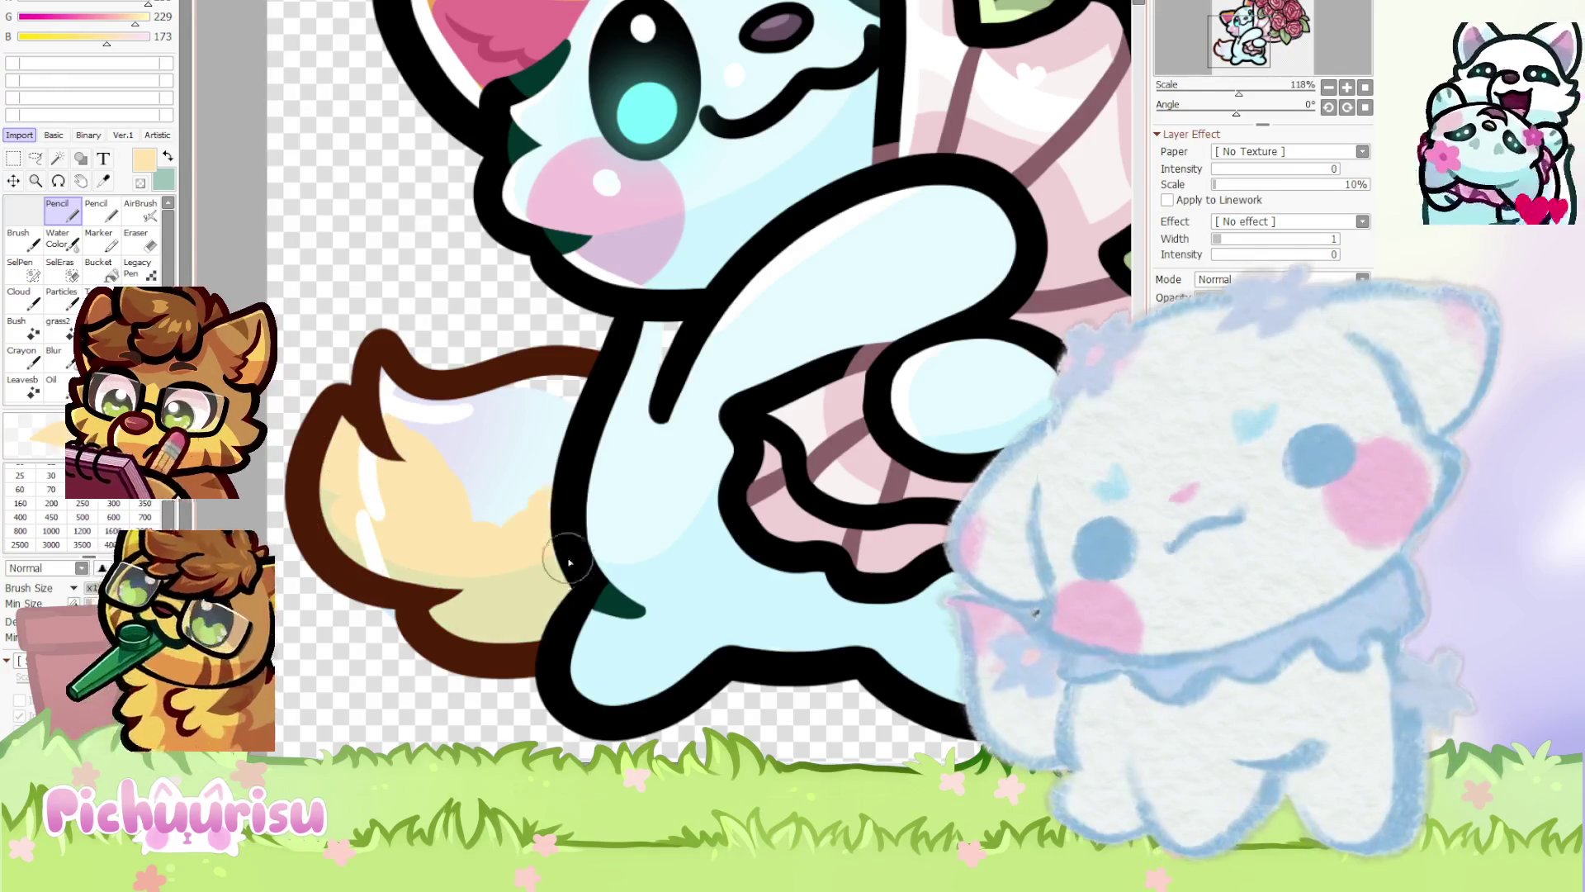
Fill more of the tail with pale peach
scroll(518, 490, "down", 4)
scroll(518, 490, "up", 4)
mouse_move(529, 511)
left_mouse_down()
mouse_move(578, 462)
mouse_move(580, 495)
mouse_move(548, 548)
mouse_move(495, 484)
left_mouse_up()
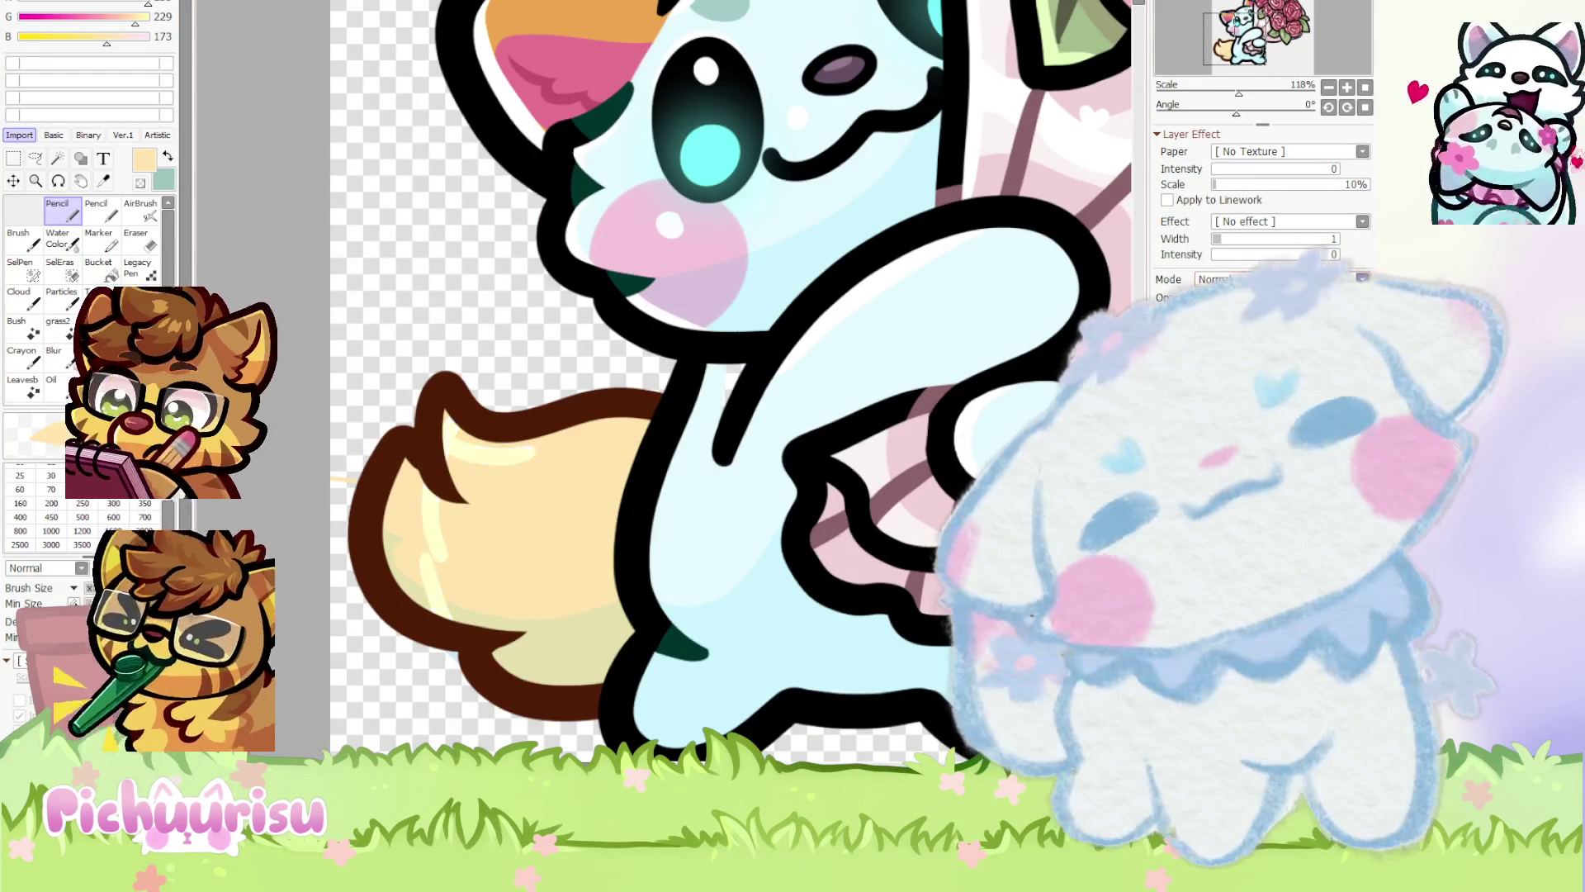
Choose a paler cream for tail highlights and undo the last highlight stroke
scroll(484, 394, "up", 2)
left_click(444, 460, "alt")
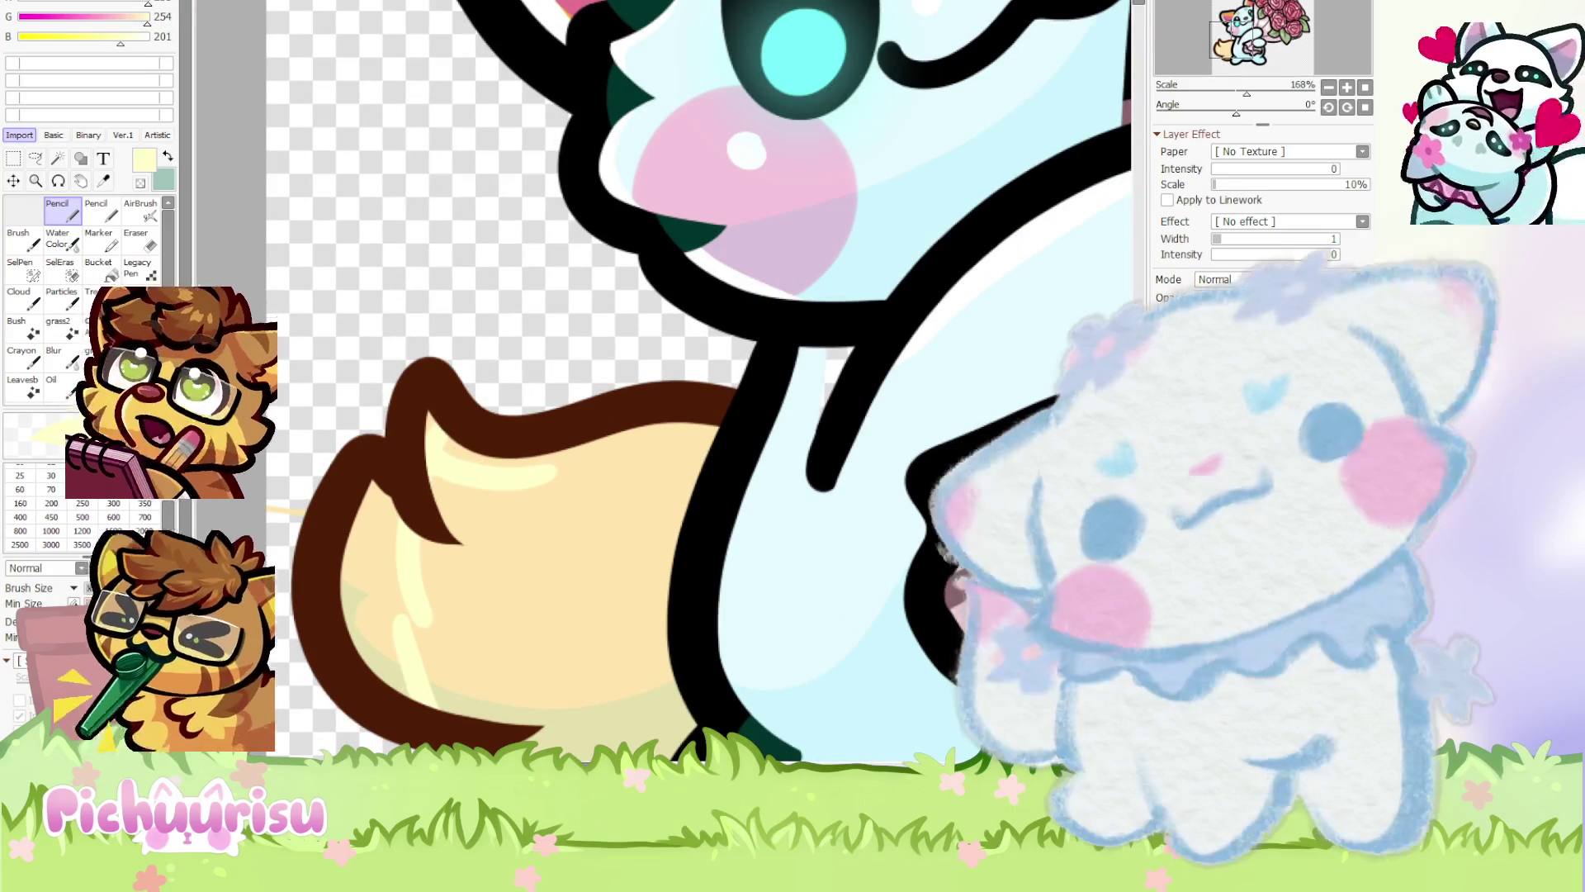
key("ctrl+z")
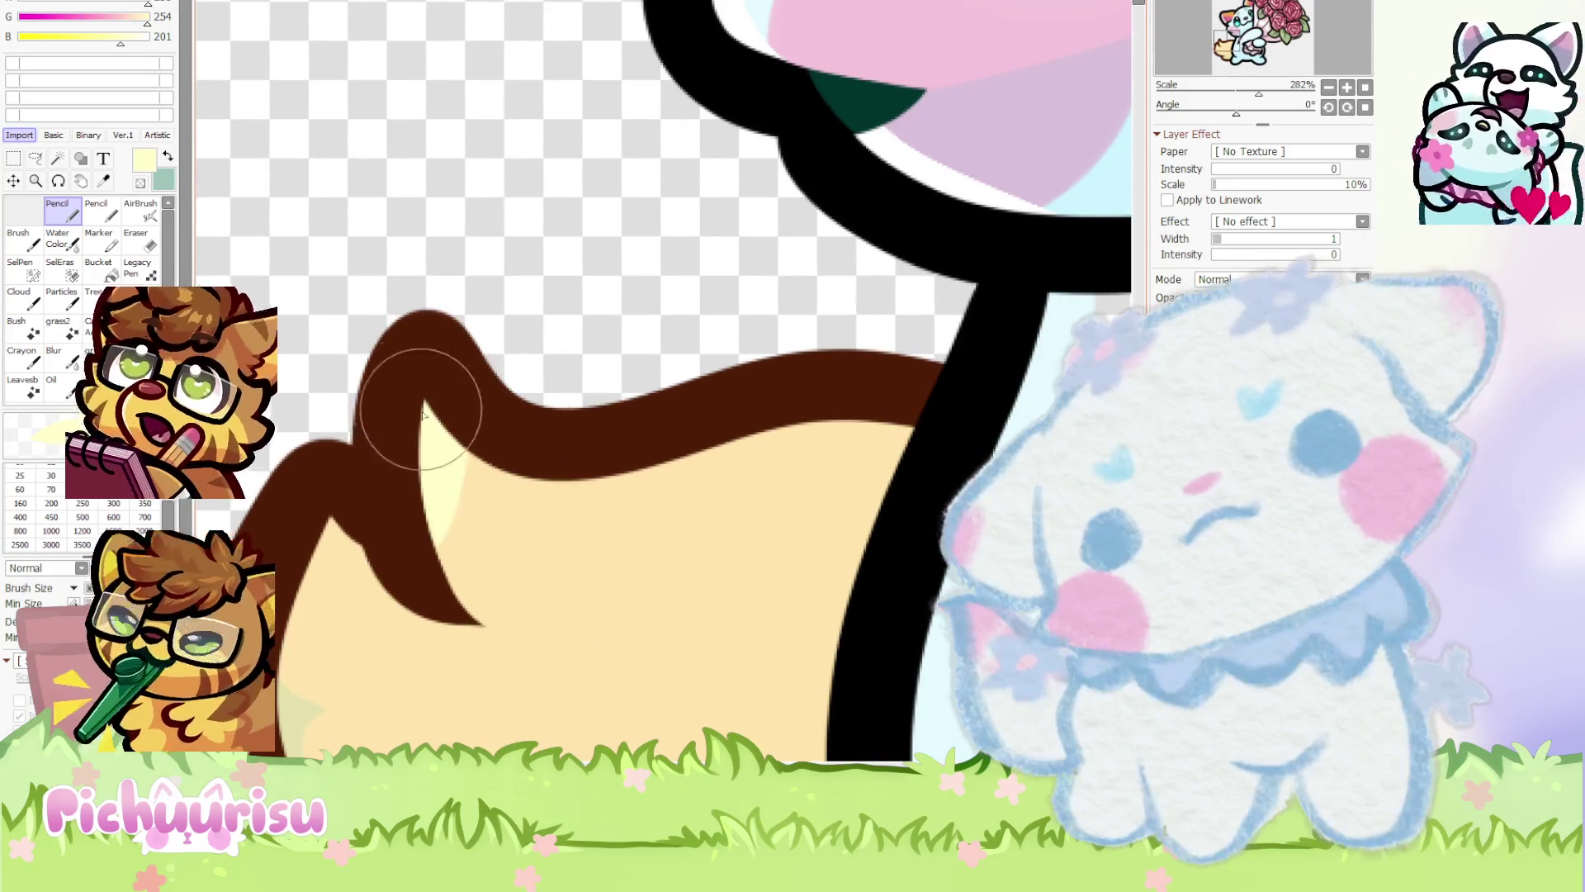
scroll(443, 398, "down", 3)
scroll(439, 415, "up", 2)
scroll(439, 415, "down", 2)
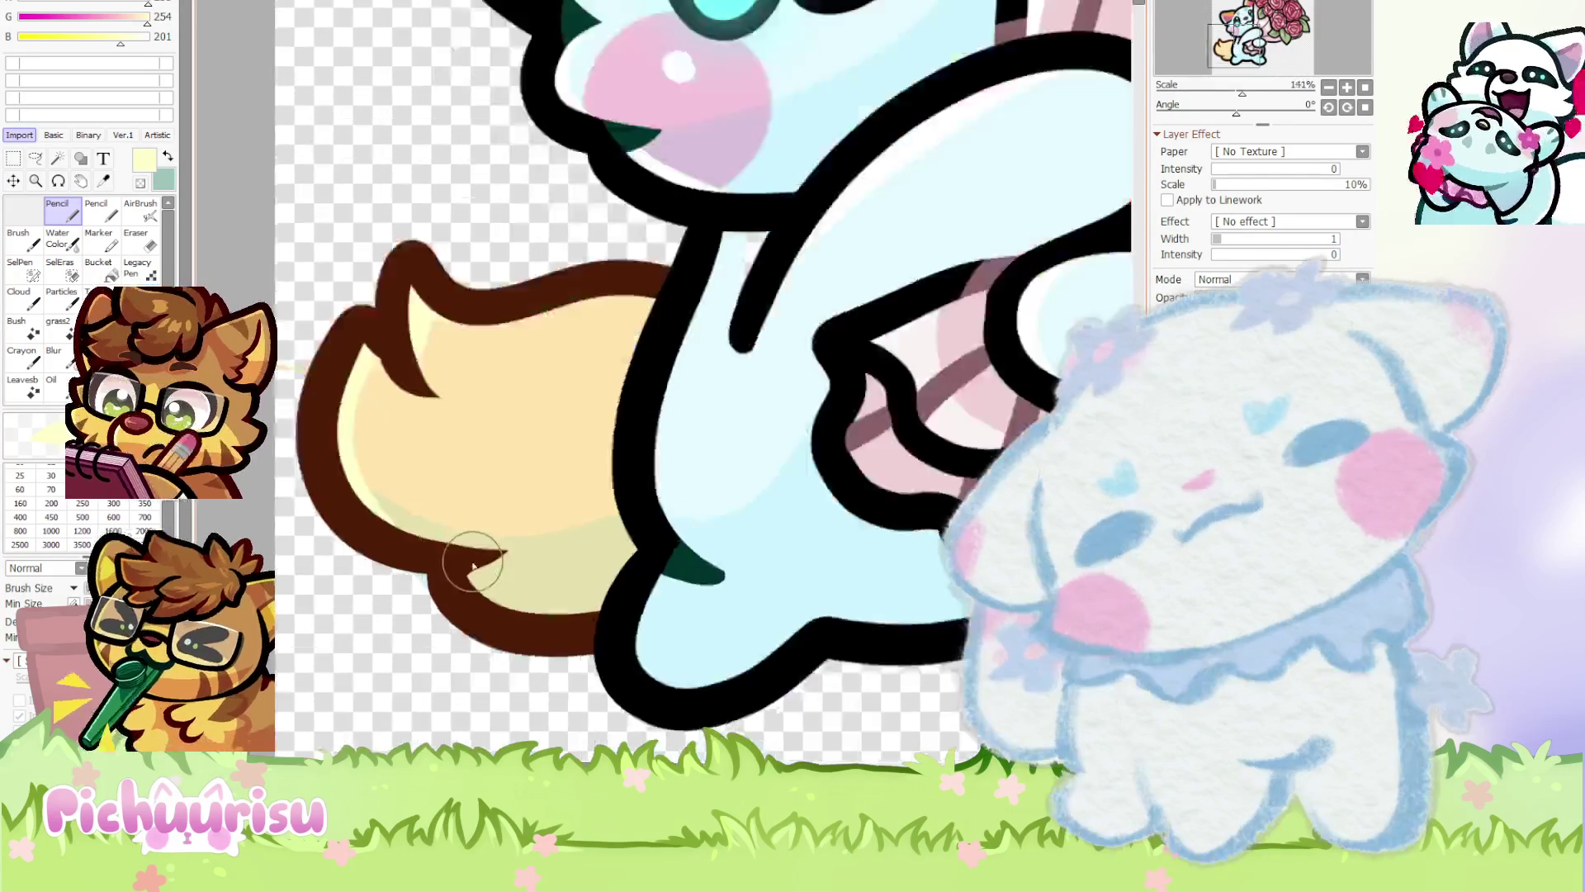
scroll(548, 654, "up", 2)
scroll(407, 448, "down", 2)
scroll(337, 392, "up", 1)
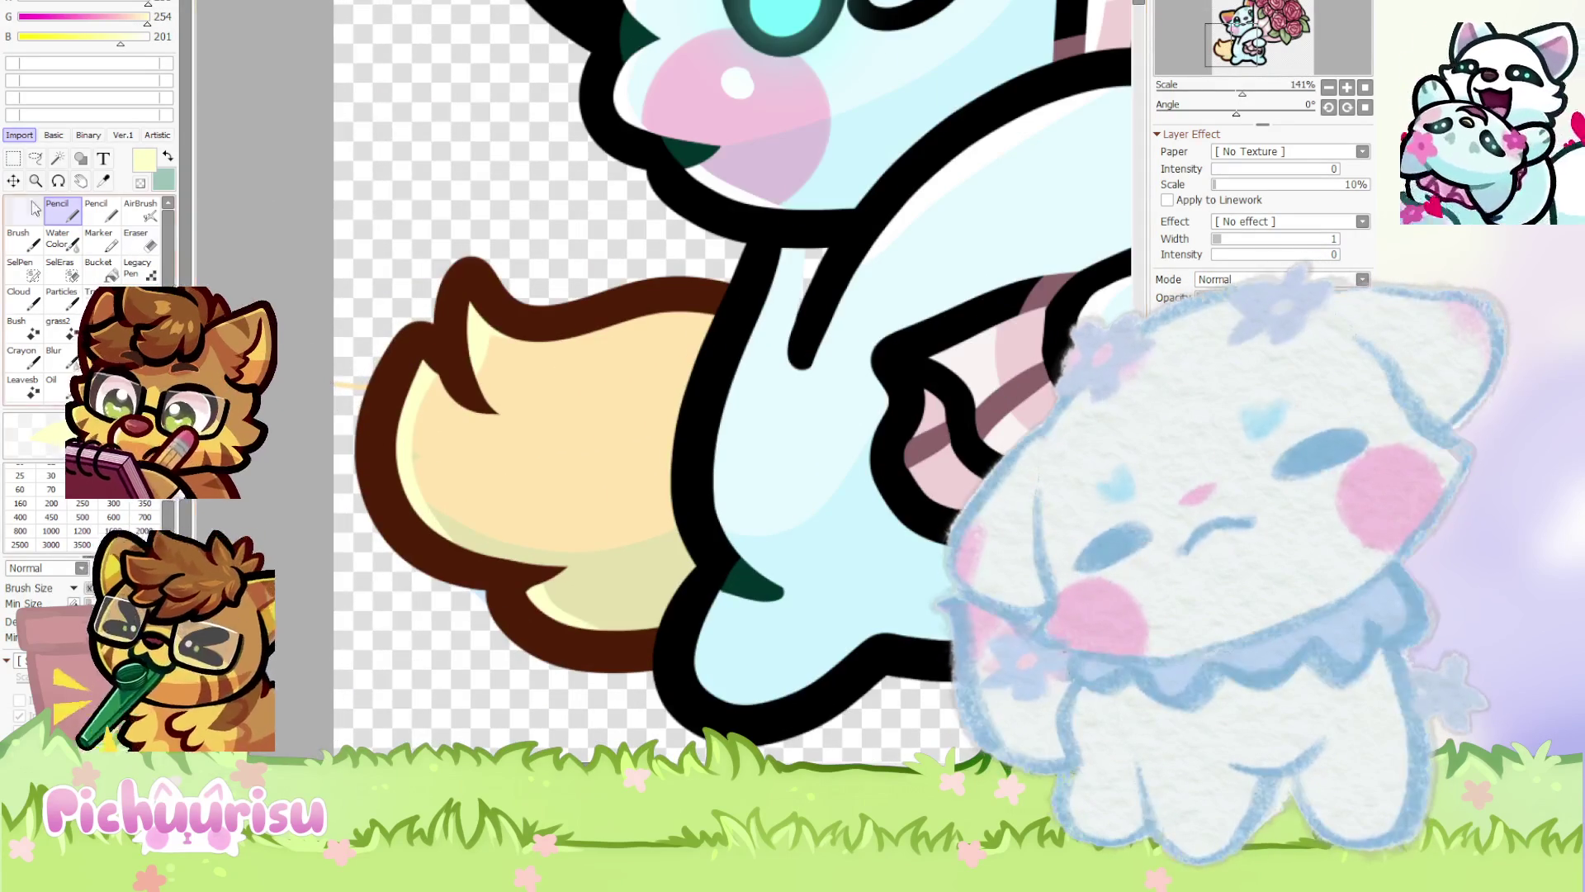
Lasso an area beside the tail, then switch to a smaller Eraser for fine edits
left_click(34, 158)
left_click_drag(368, 420, 375, 311)
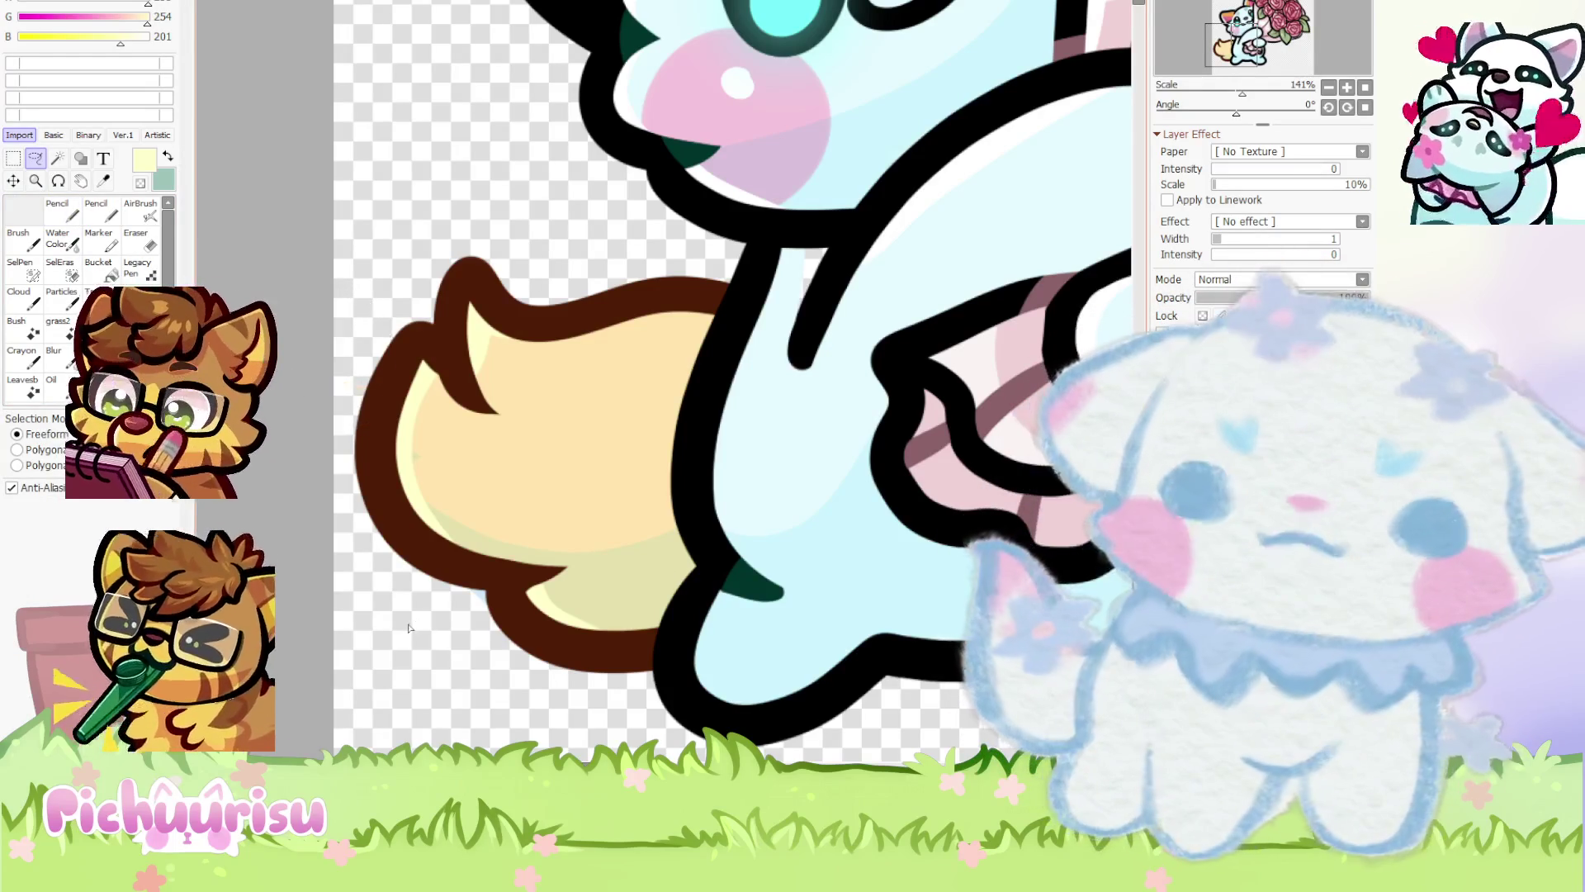
scroll(519, 546, "down", 7)
scroll(519, 545, "up", 3)
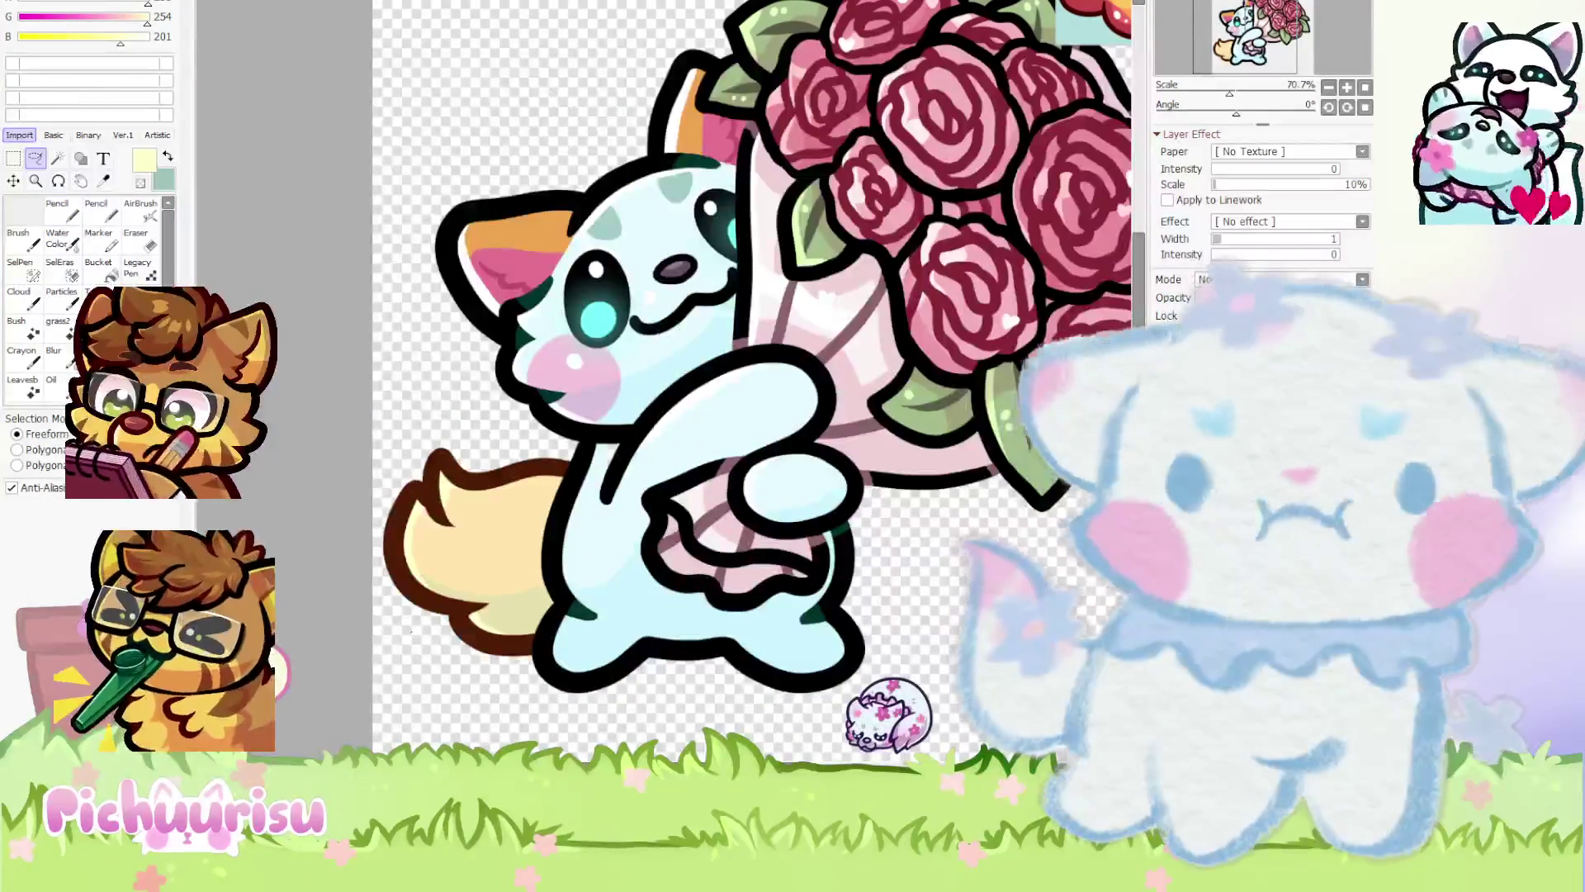
key("e")
scroll(796, 502, "up", 2)
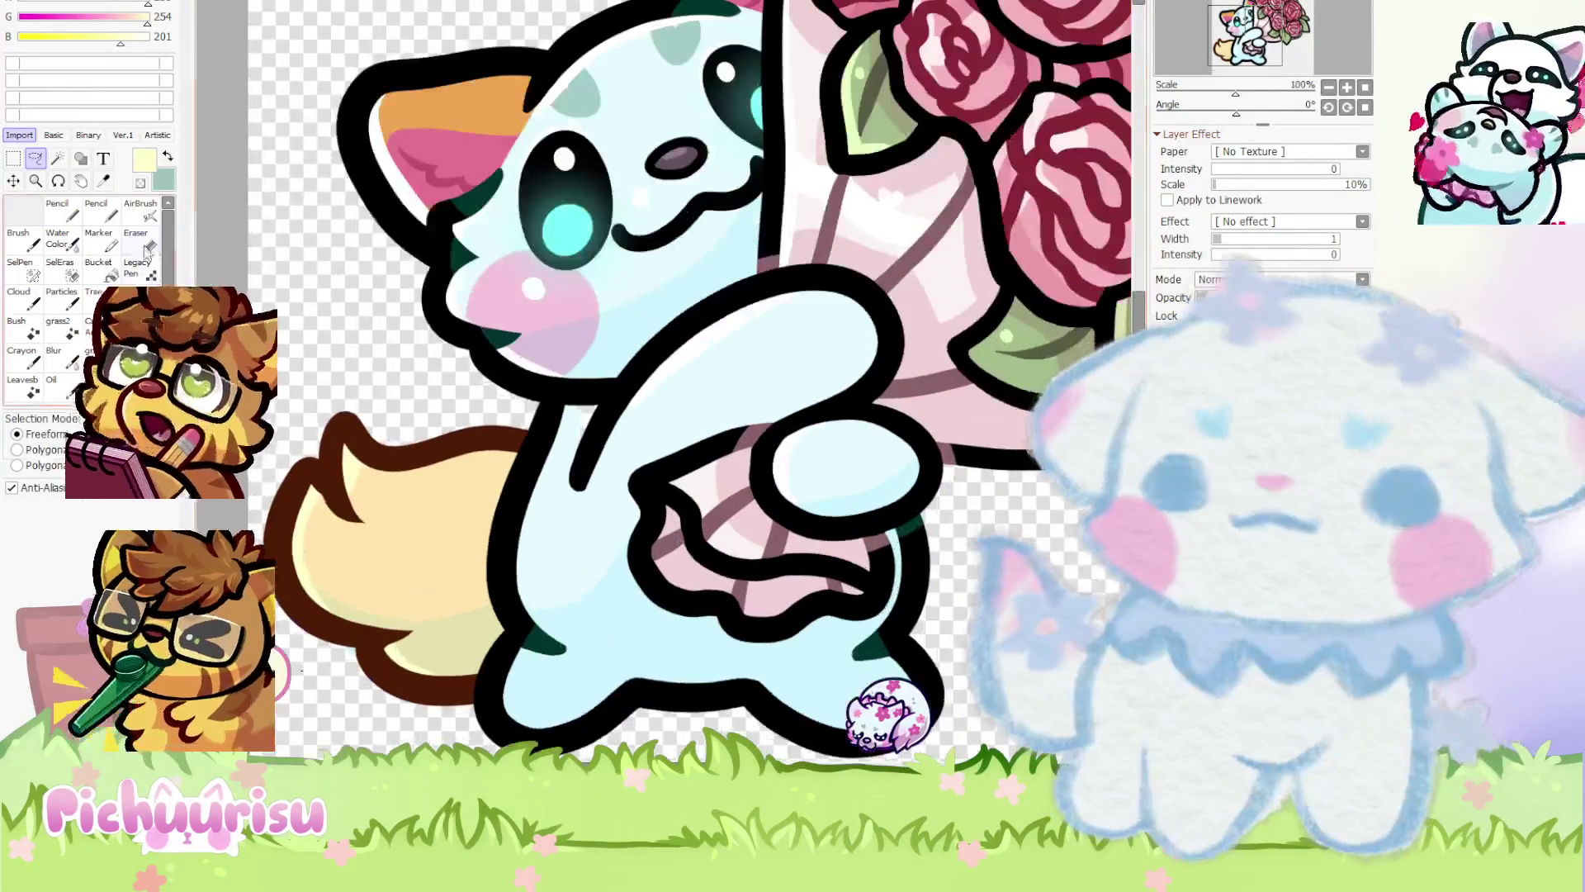
scroll(578, 506, "down", 2)
scroll(402, 508, "up", 8)
key("bracketleft")
key("bracketleft")
key("bracketleft")
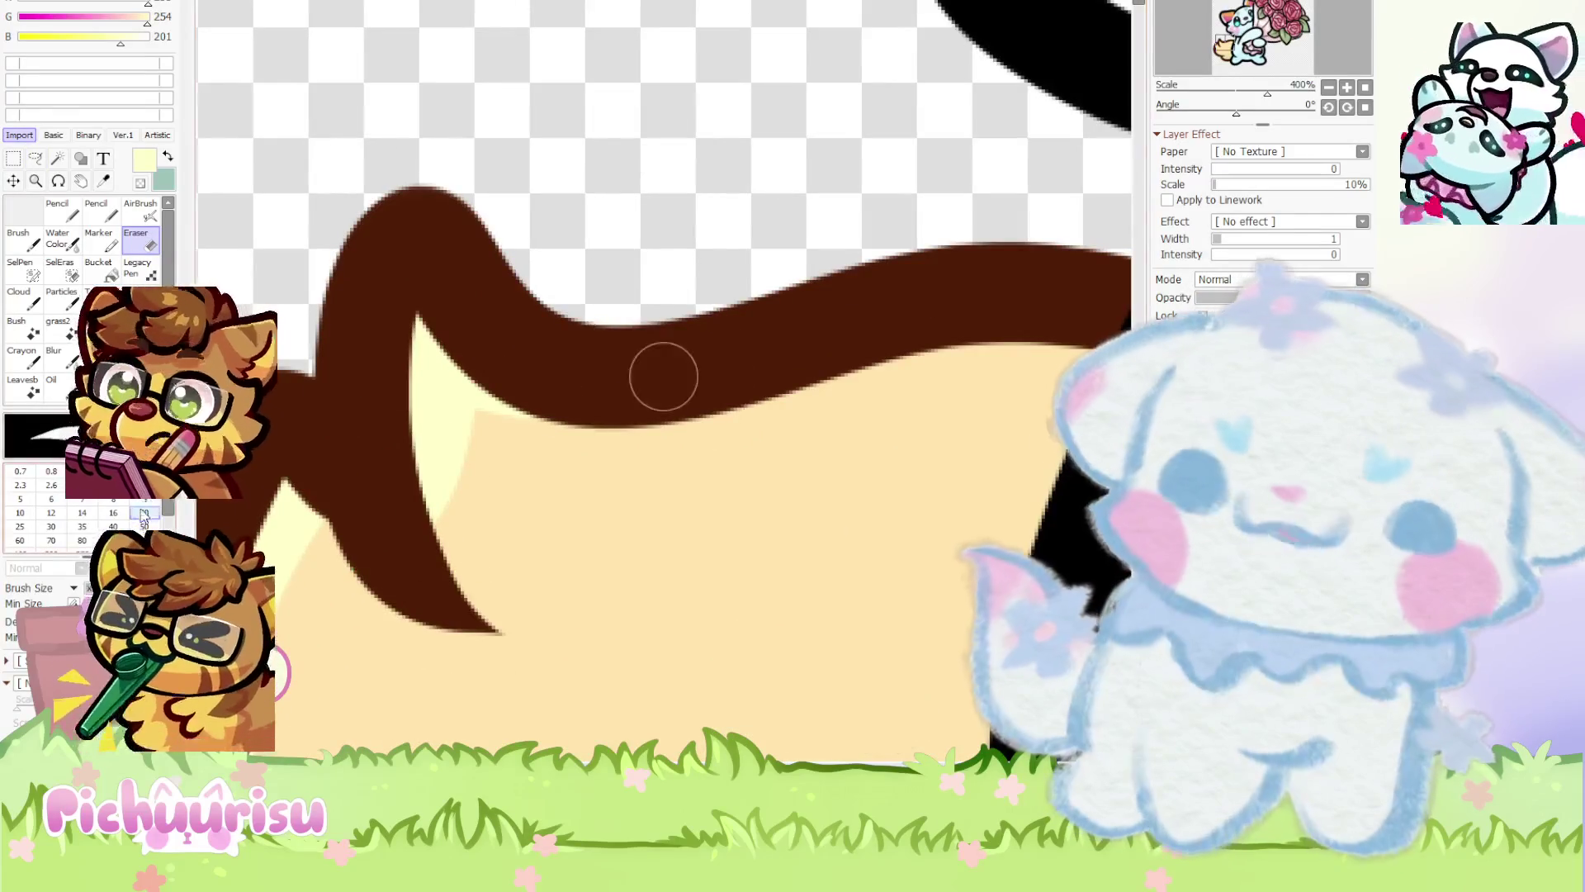
Erase the lower edge of the brown tail marking with a size-20 Eraser, then return to Pencil
scroll(425, 354, "up", 1)
scroll(330, 494, "down", 4)
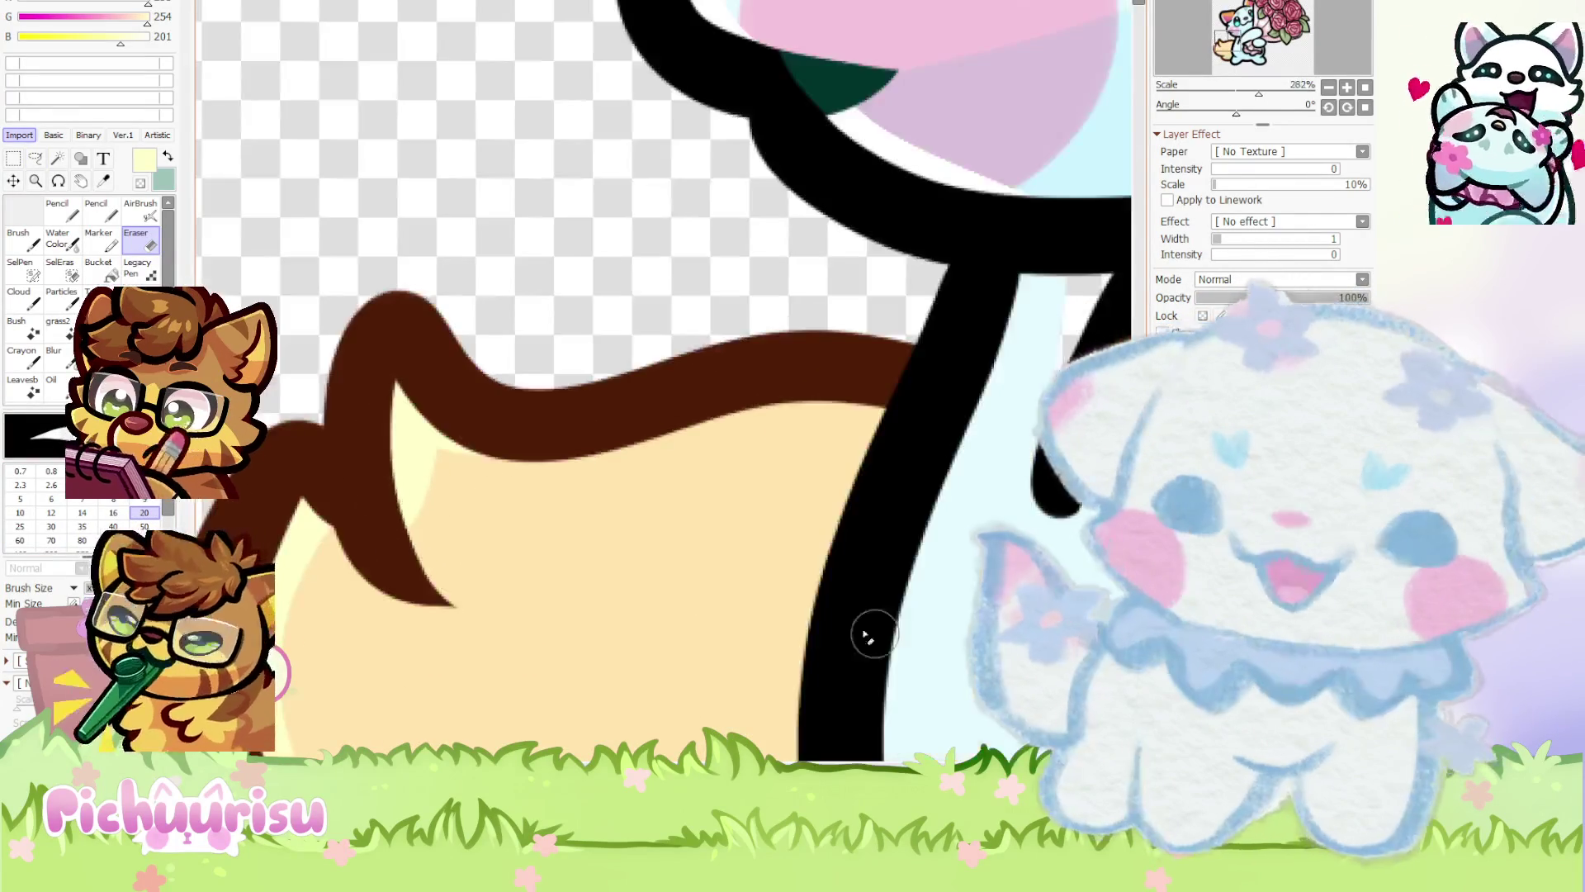
left_click(14, 158)
scroll(430, 516, "up", 1)
key("e")
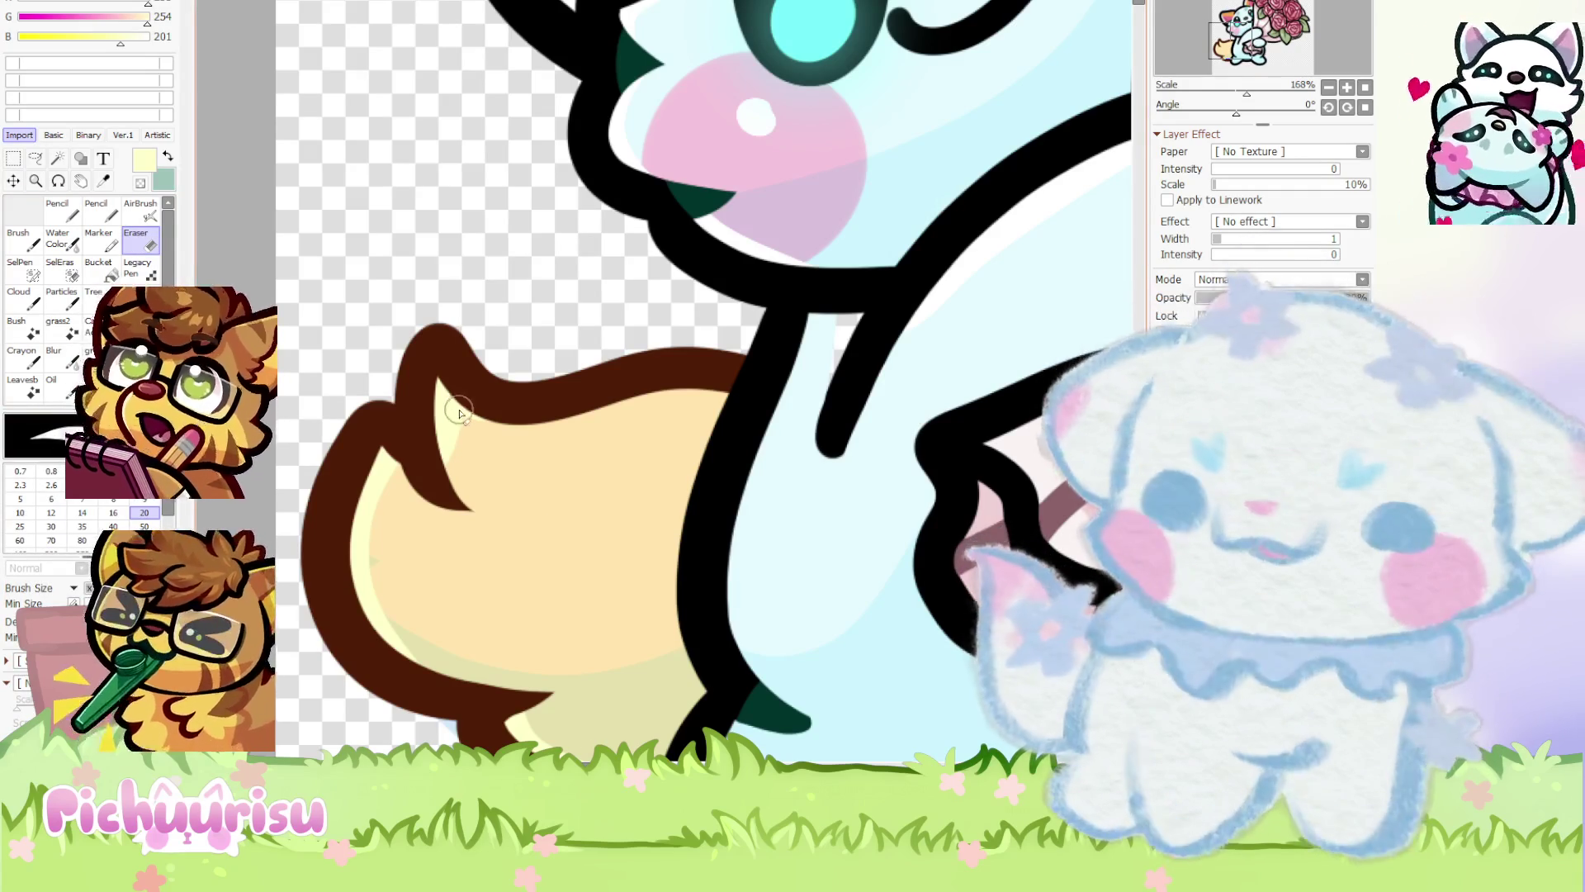
scroll(460, 413, "up", 2)
scroll(396, 511, "up", 2)
left_click_drag(303, 471, 449, 549)
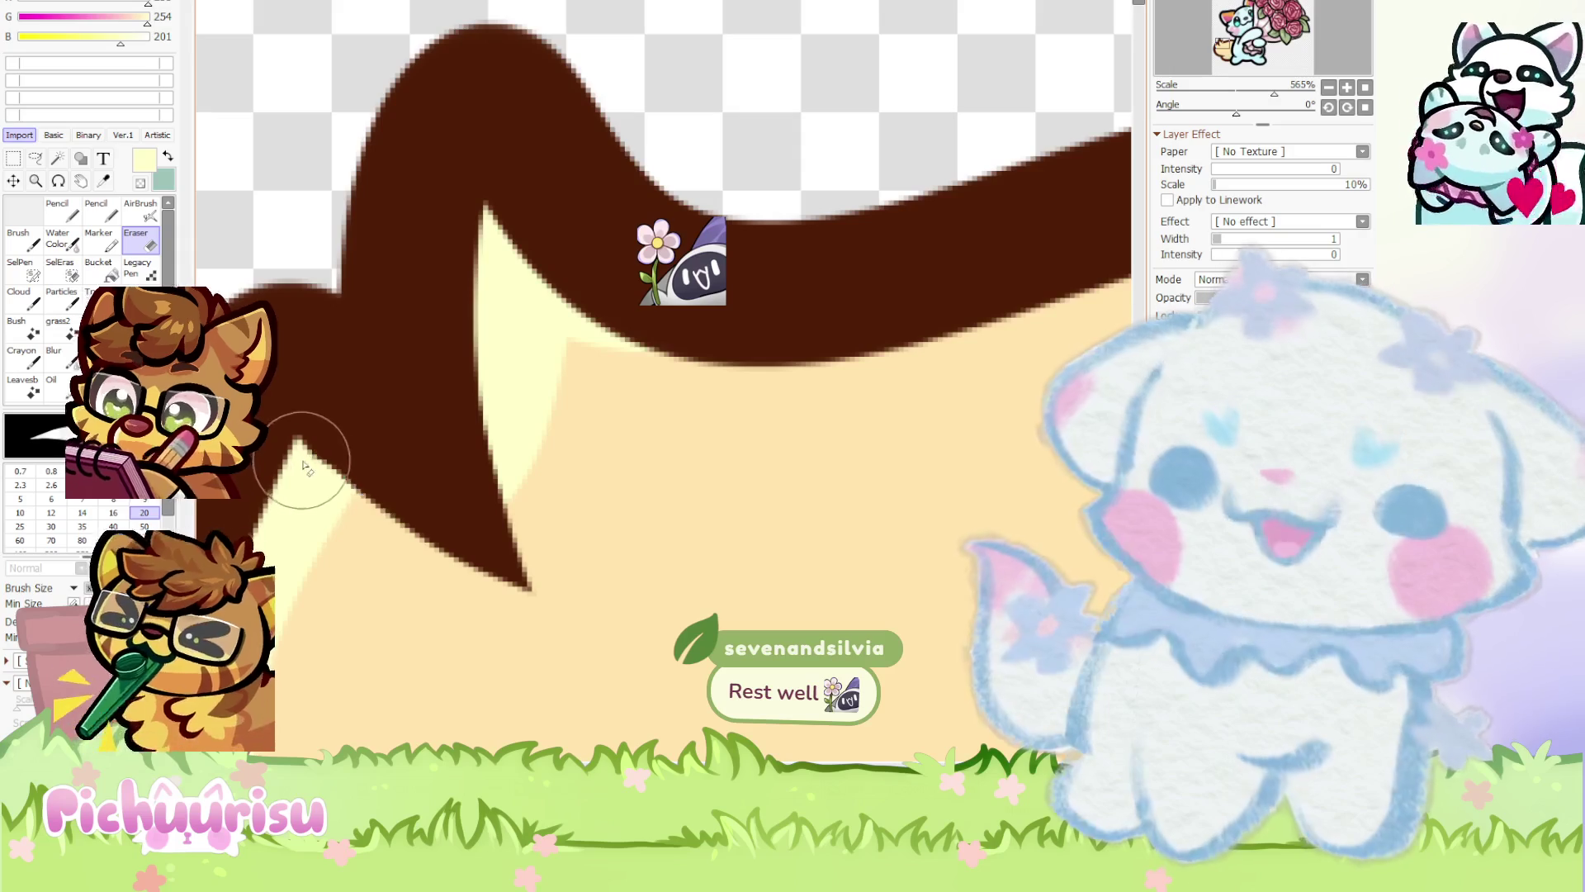
scroll(384, 429, "down", 8)
left_click(60, 210)
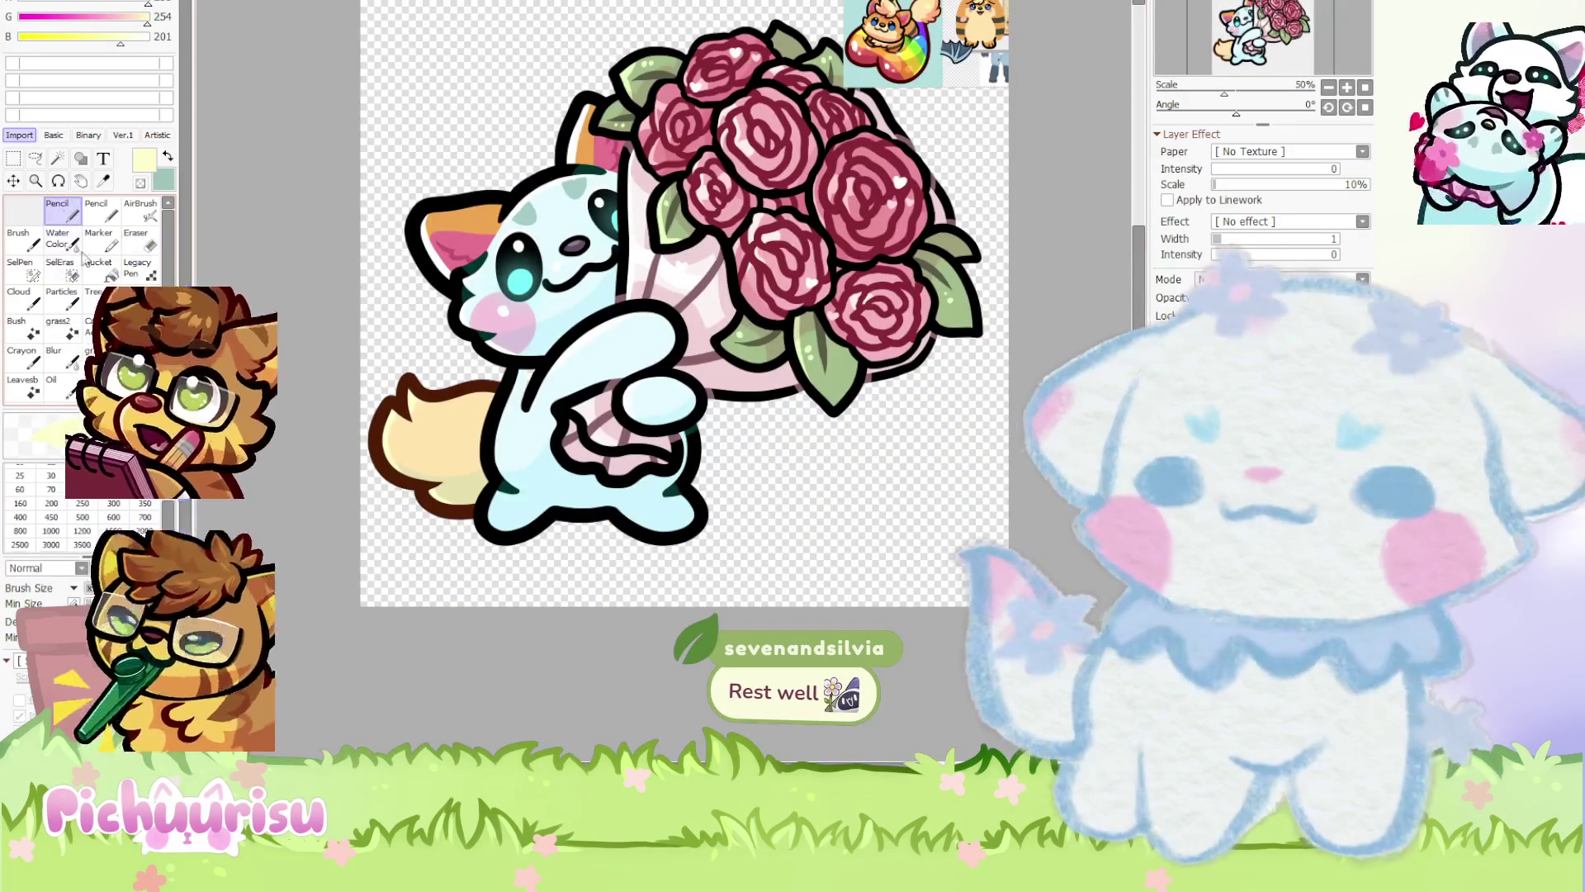
View the fox reference sheet, set its layer blending to Multiply, and return to the bouquet drawing
scroll(783, 230, "up", 5)
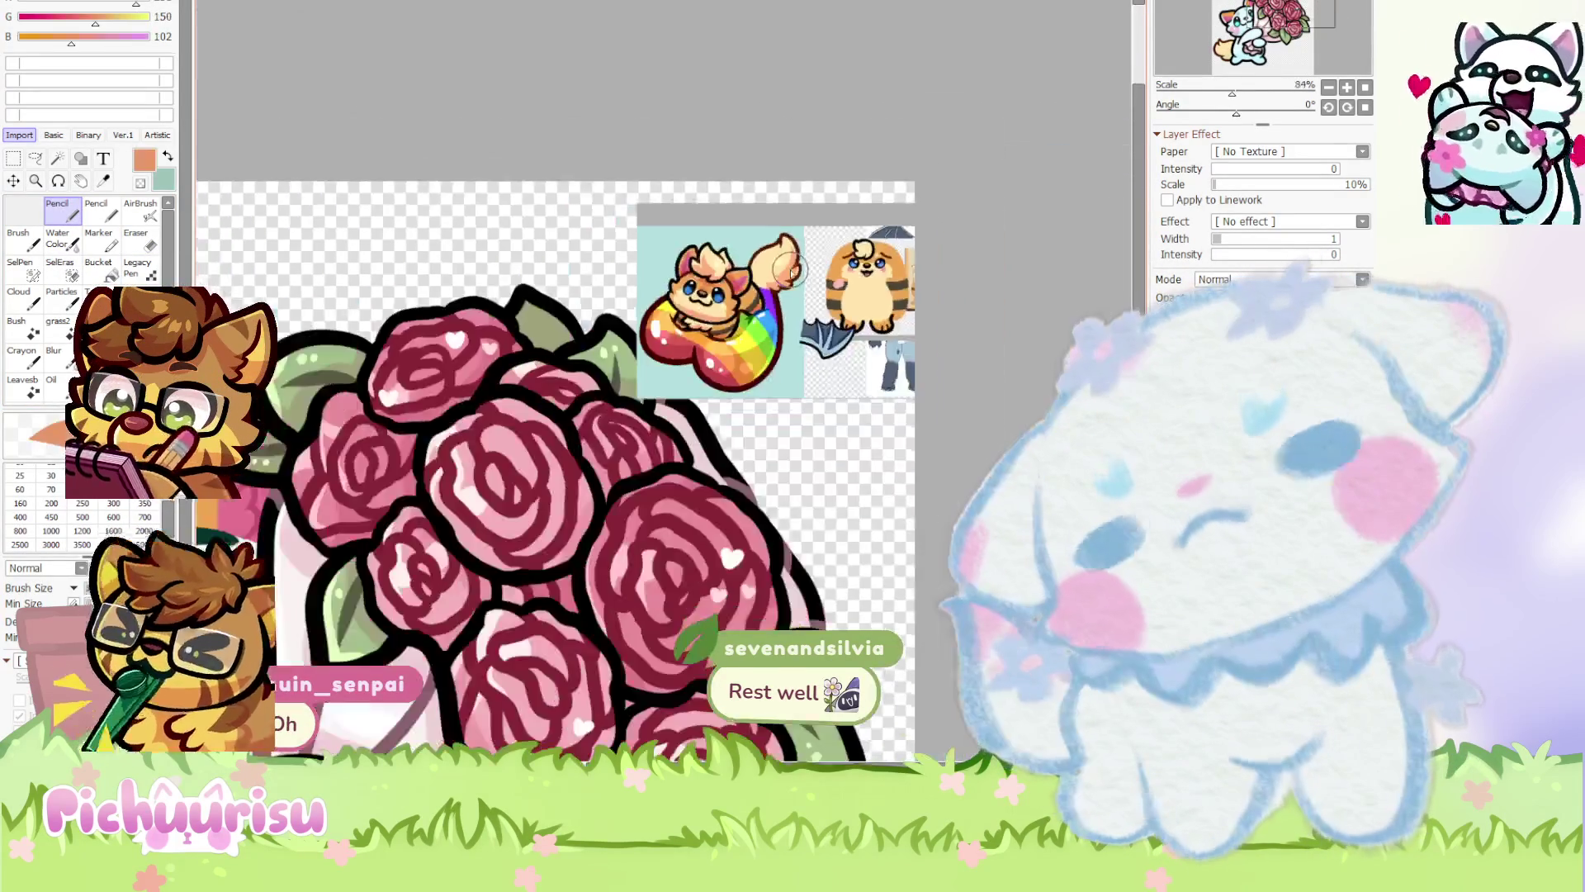
key("ctrl+Tab")
key("ctrl+Tab")
key("ctrl+Tab")
scroll(754, 303, "up", 3)
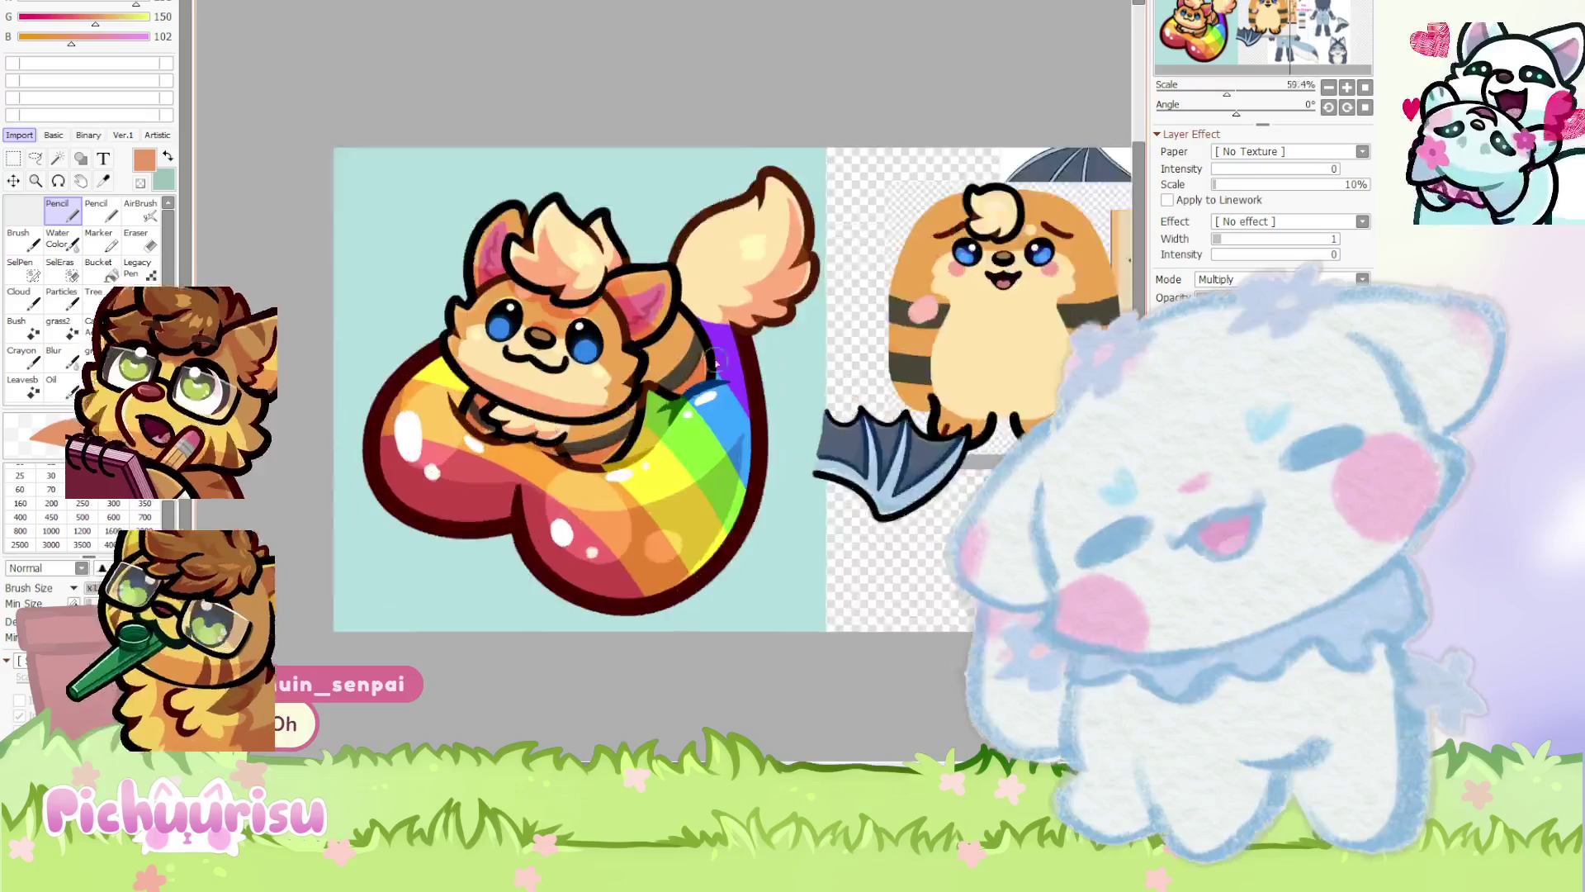
left_click(1279, 279)
left_click(1222, 299)
scroll(1216, 281, "up", 1)
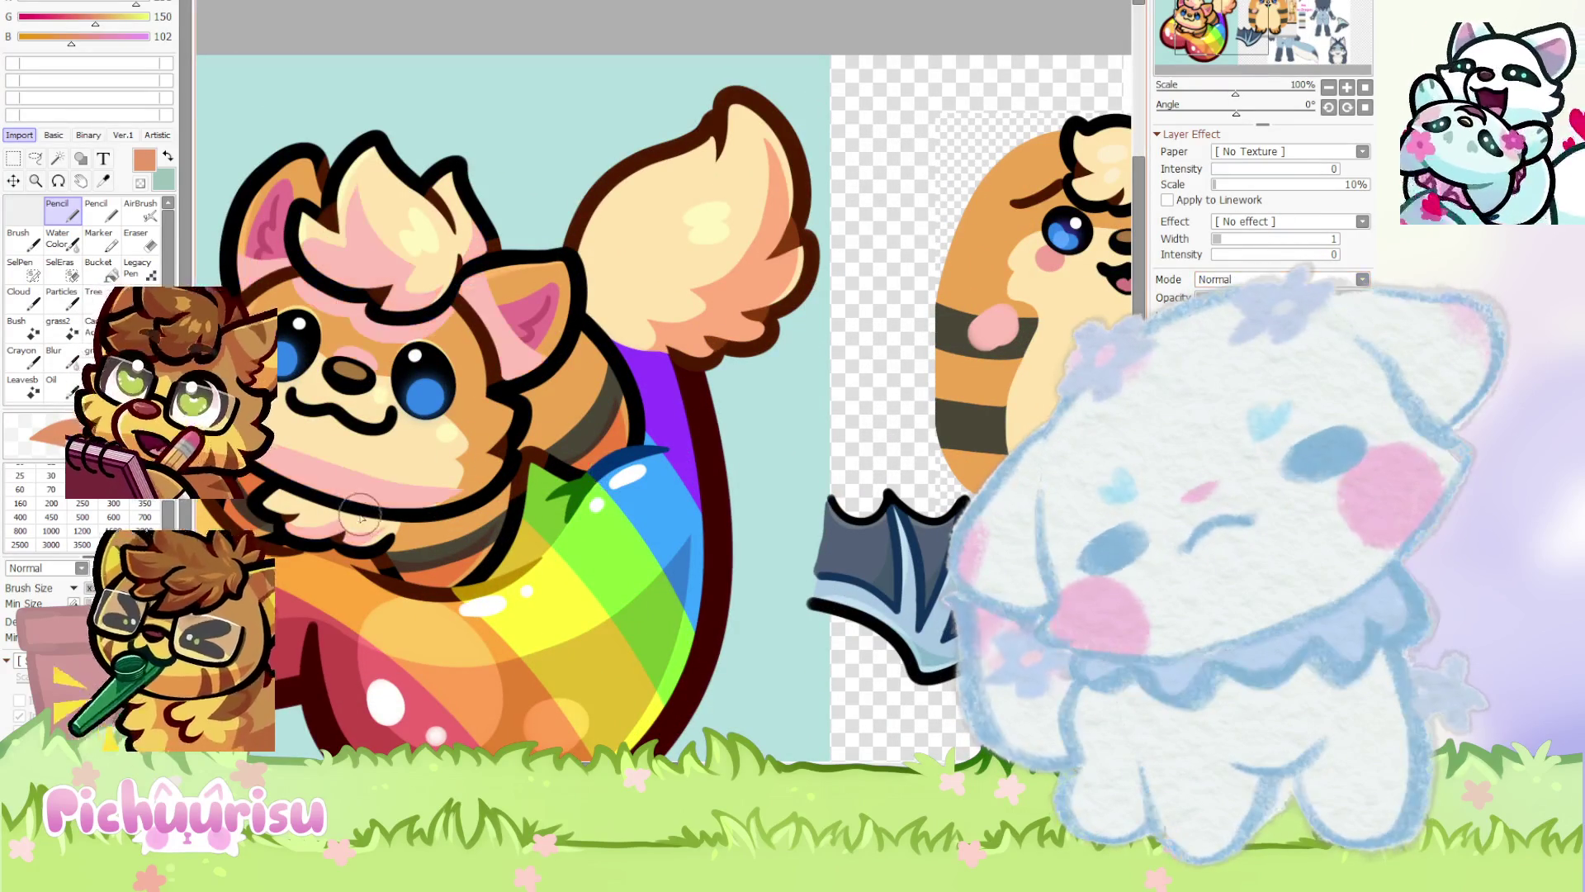
key("ctrl+Tab")
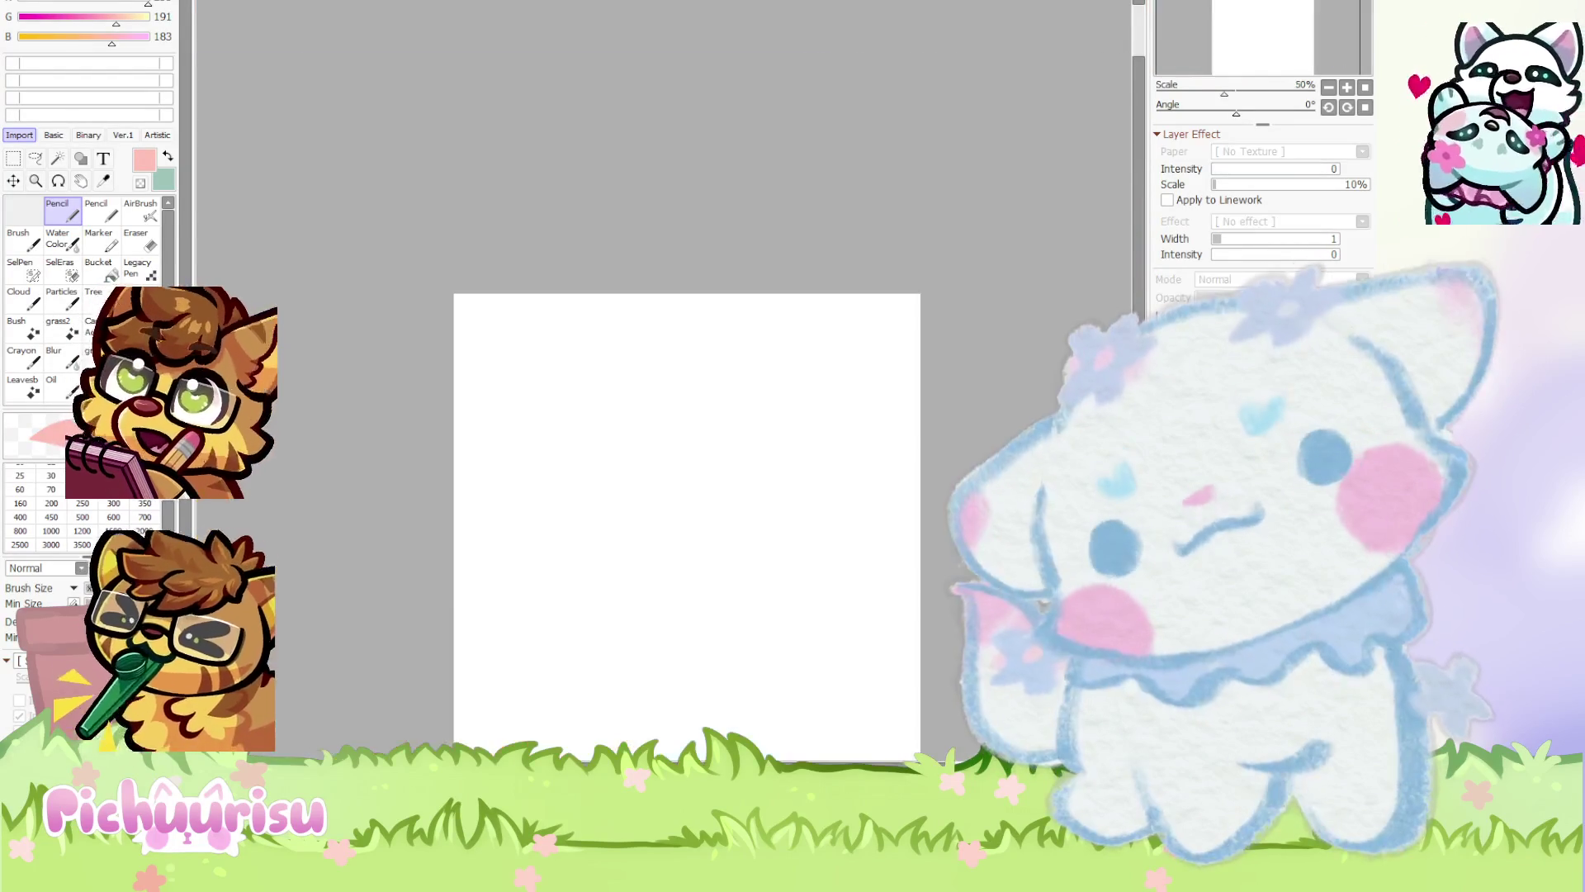
scroll(660, 371, "up", 3)
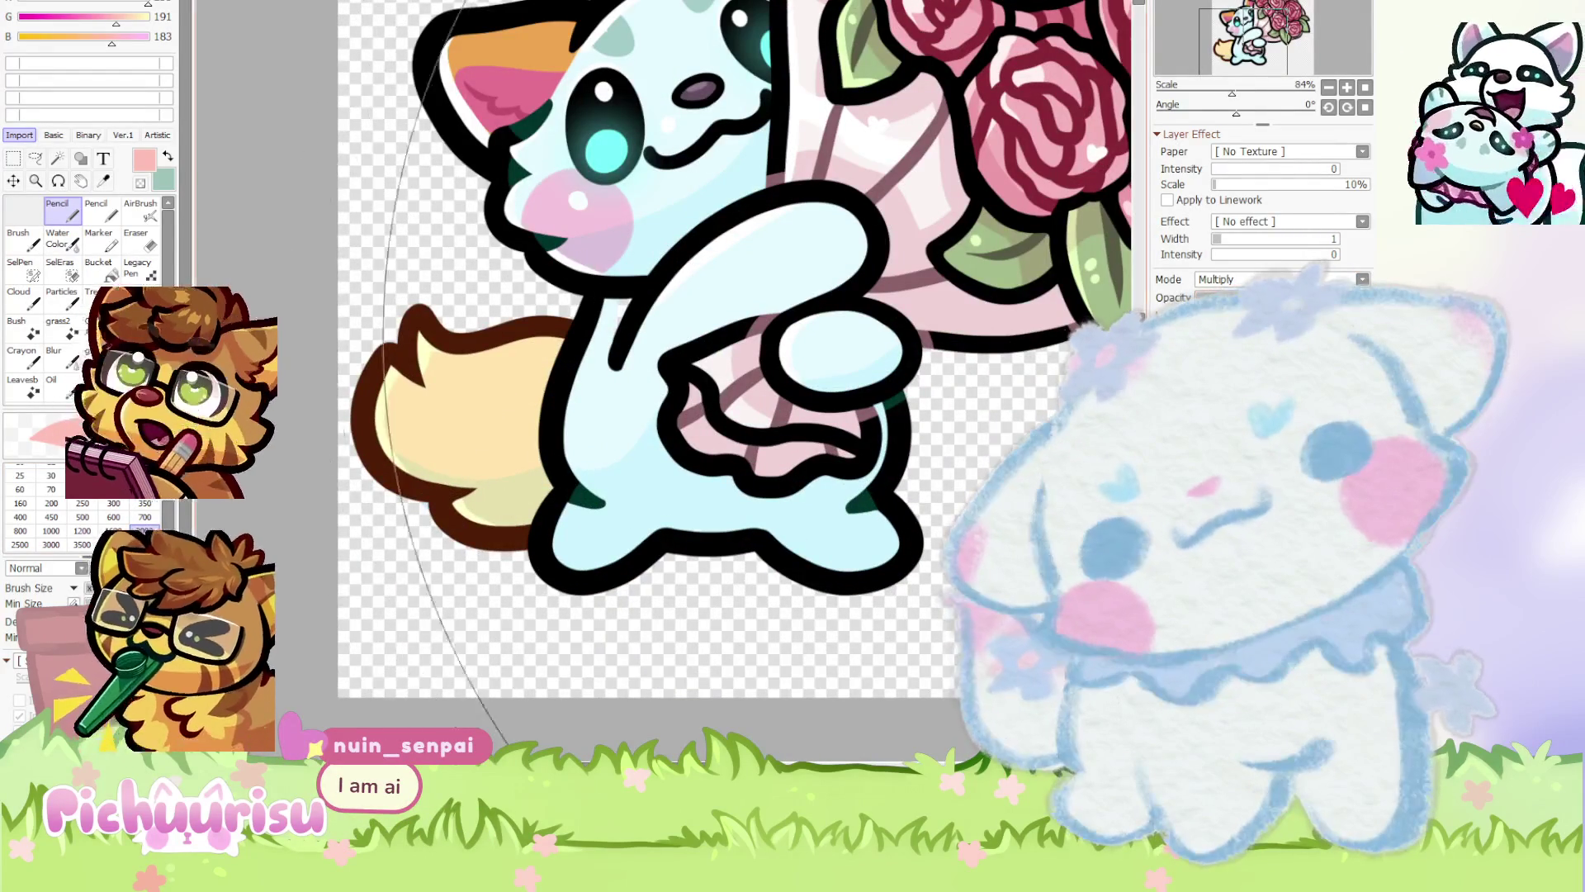
Shade the lower part of the cream tail orange with the Pencil
left_click_drag(413, 503, 546, 421)
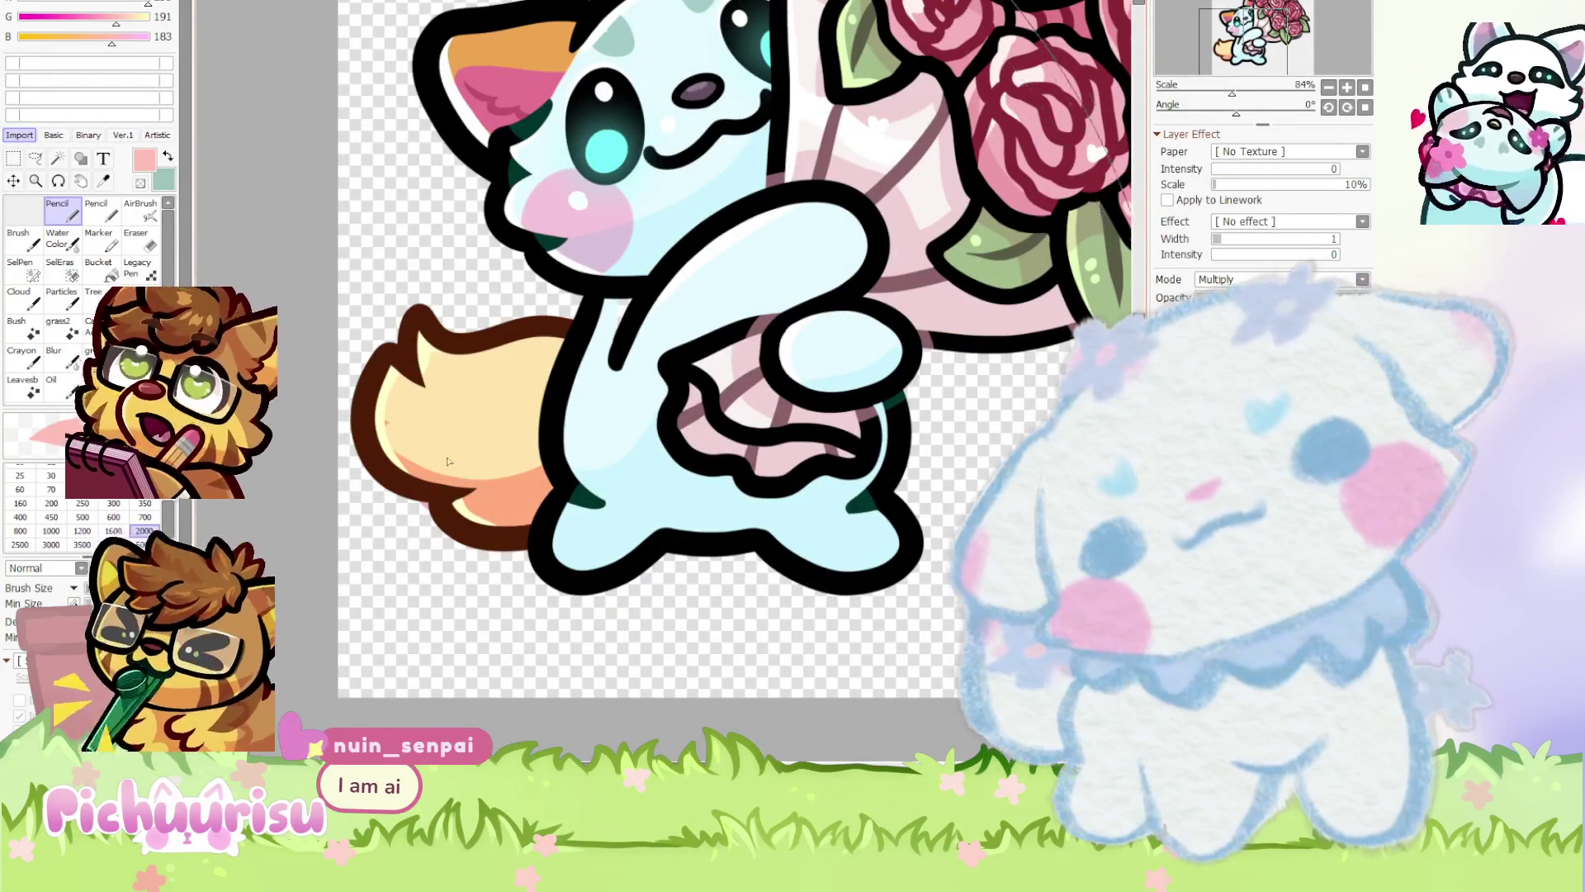
scroll(660, 528, "up", 3)
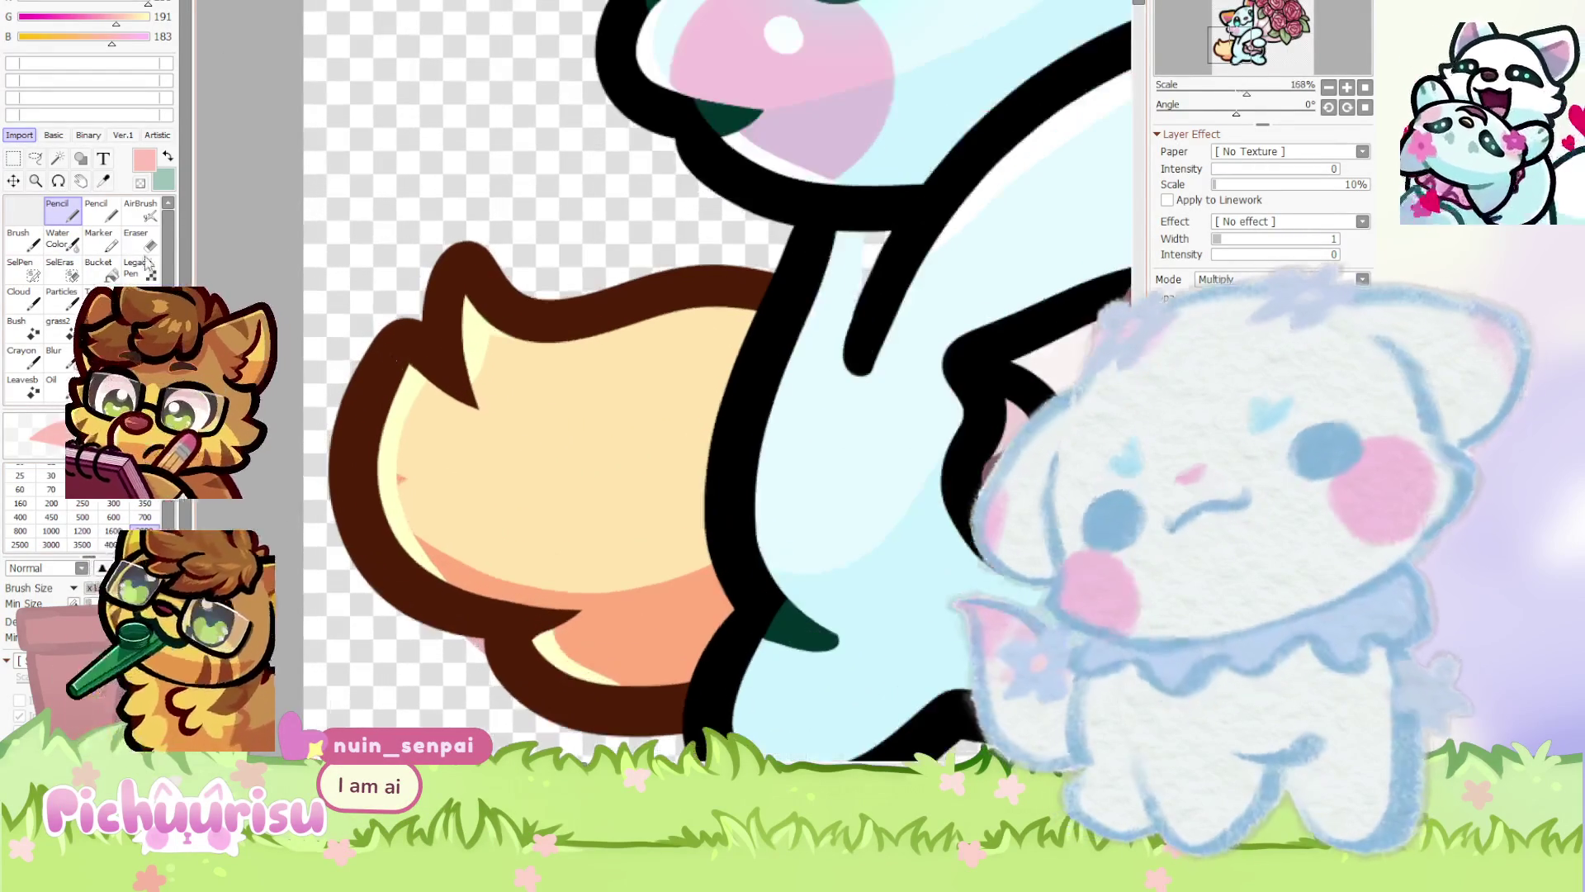
key("e")
left_click(73, 219)
left_click(73, 219)
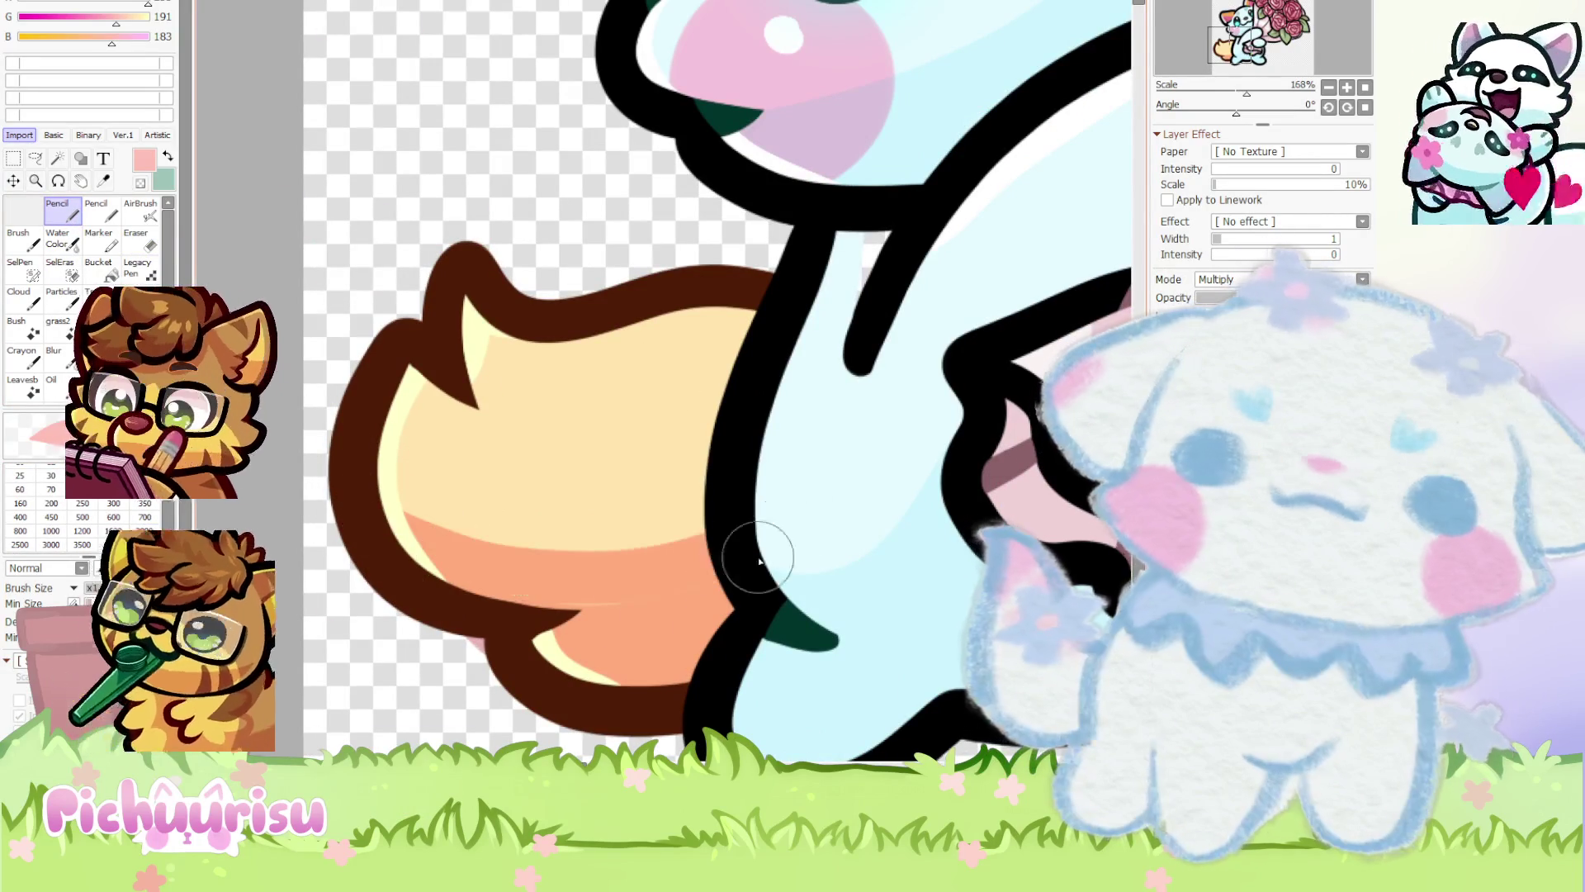
scroll(401, 534, "down", 5)
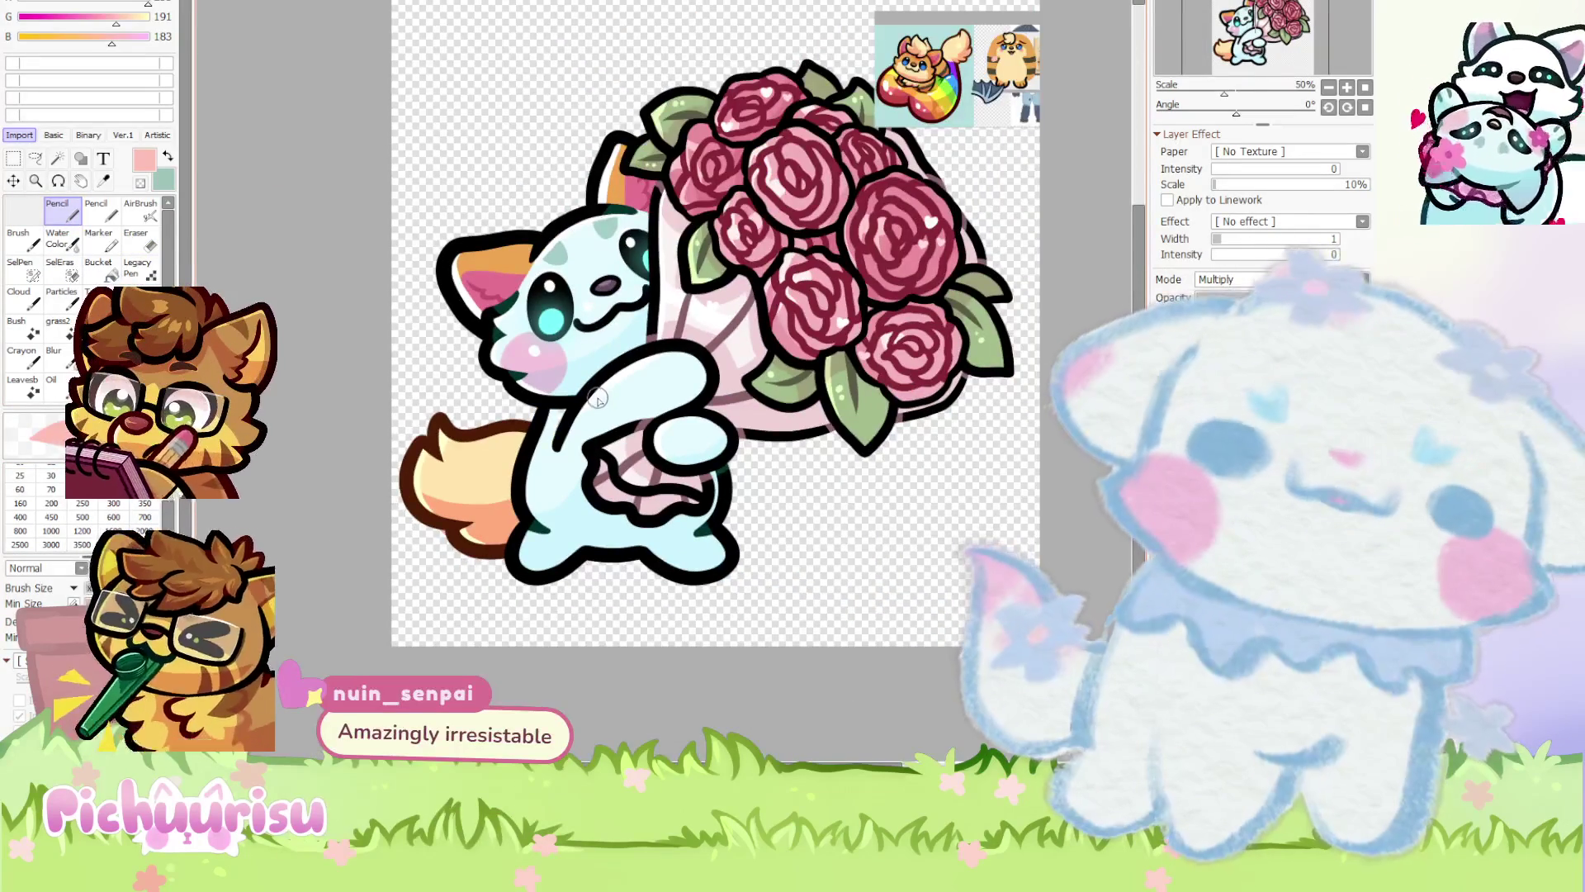
scroll(598, 401, "up", 2)
scroll(597, 400, "up", 2)
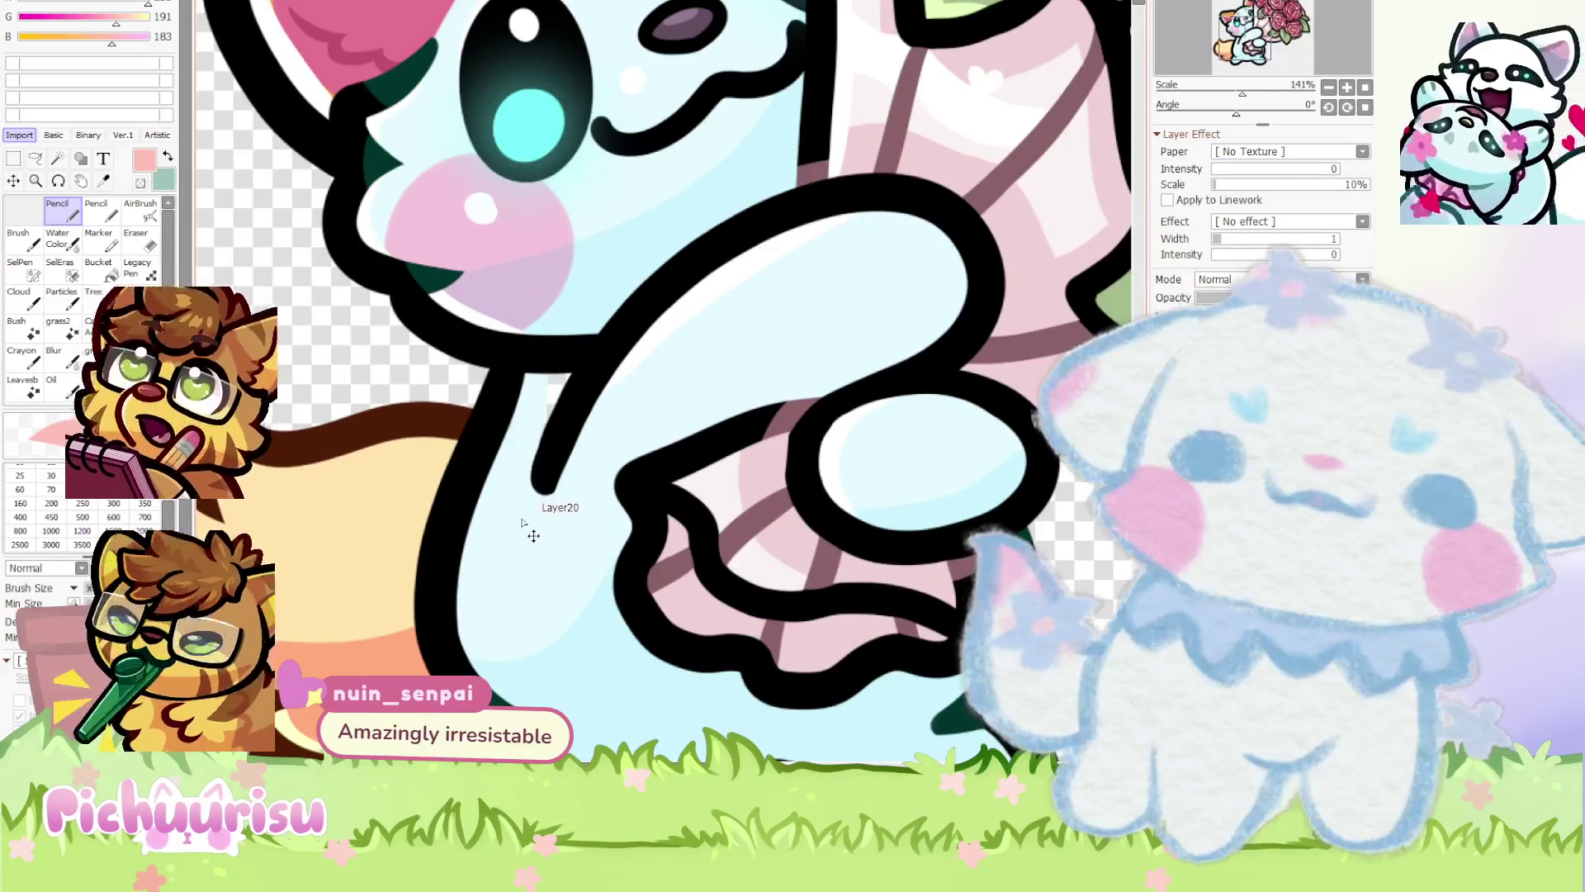
Swap colours, try and undo teal shading on the lower legs, then shade the lower body pink
key("x")
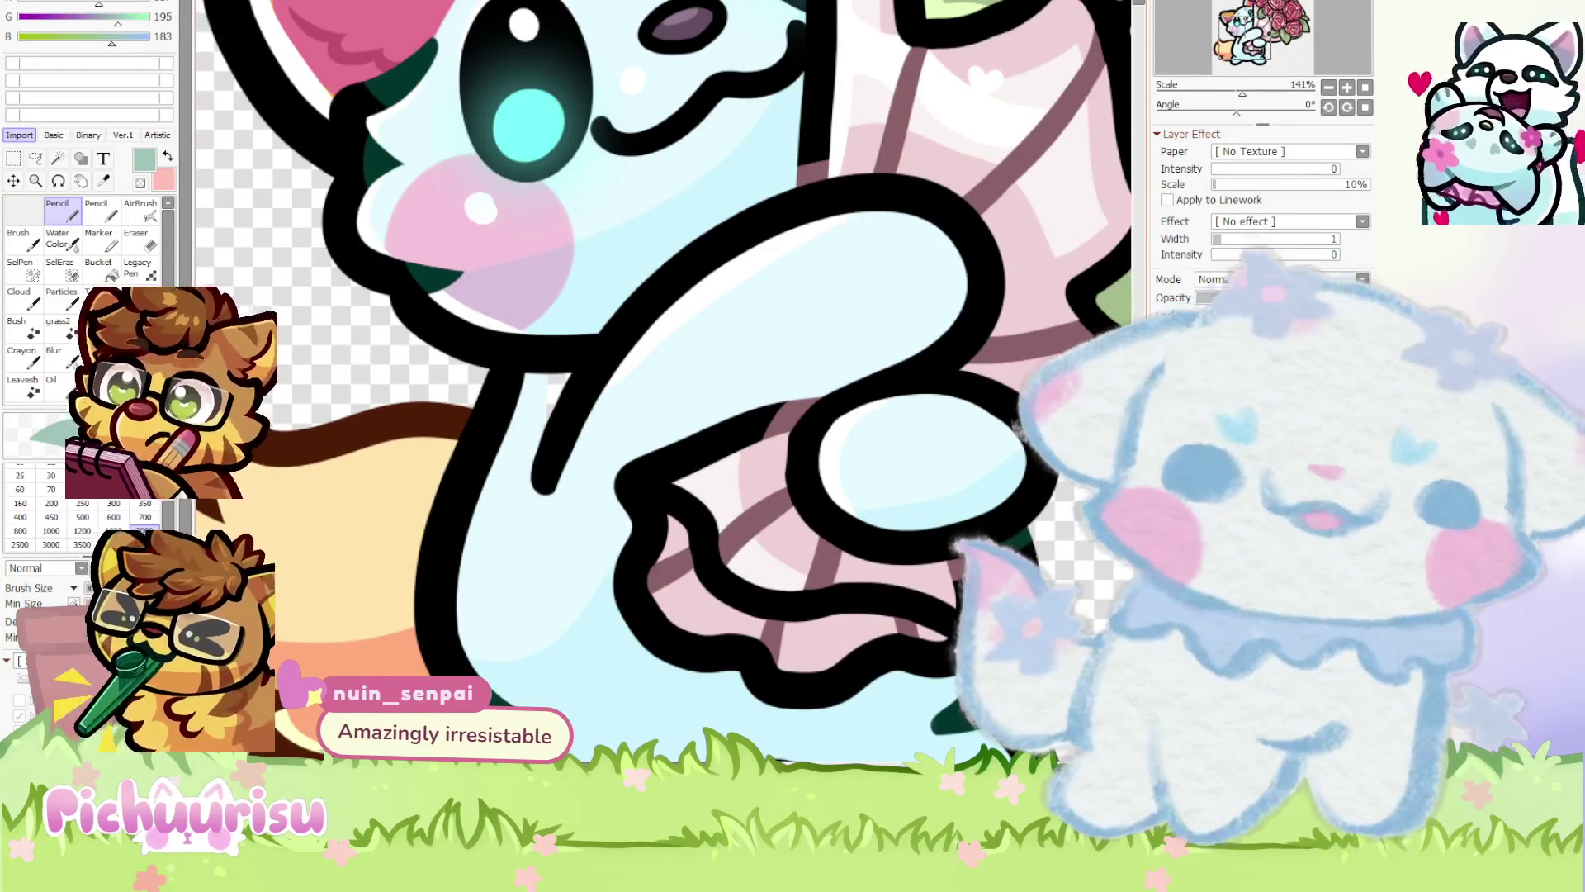
scroll(666, 368, "down", 2)
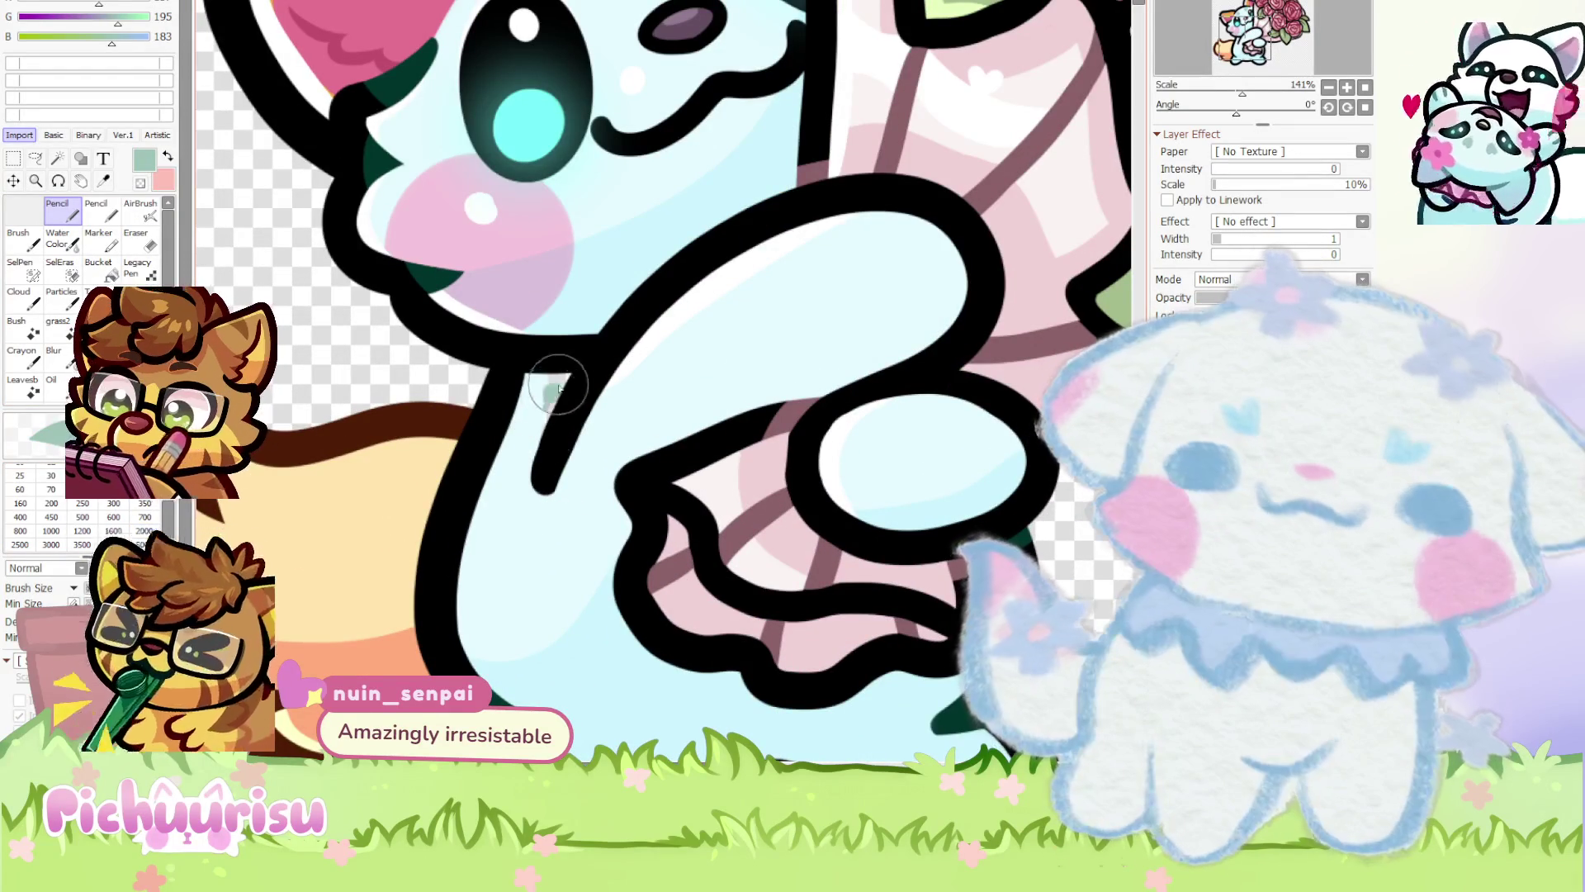
scroll(555, 380, "down", 1)
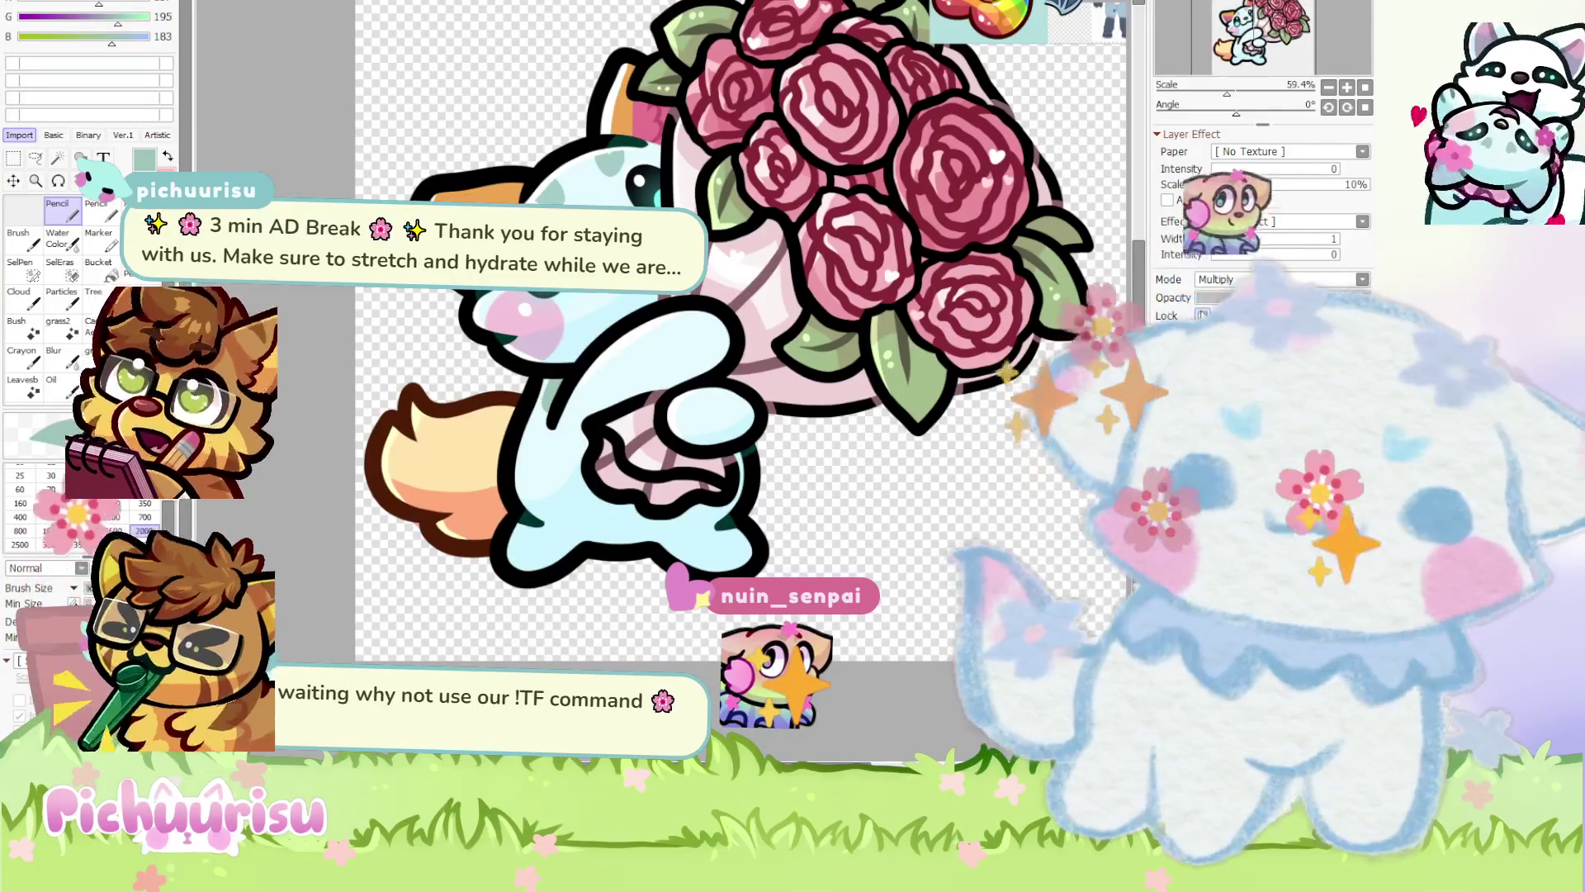
left_click(628, 520)
key("ctrl+z")
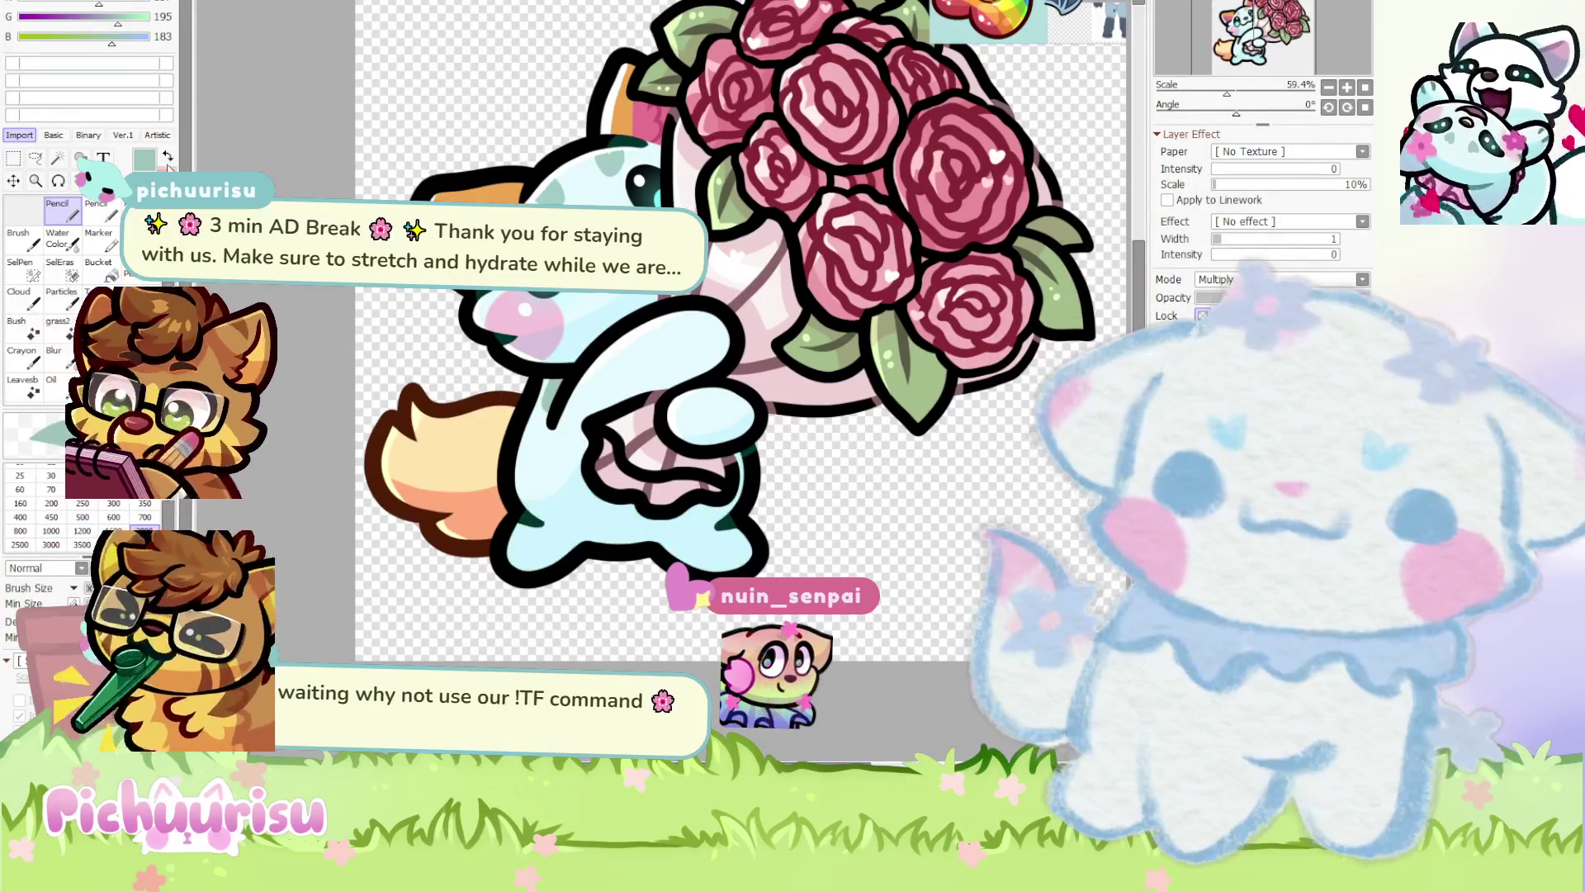
left_click(609, 456)
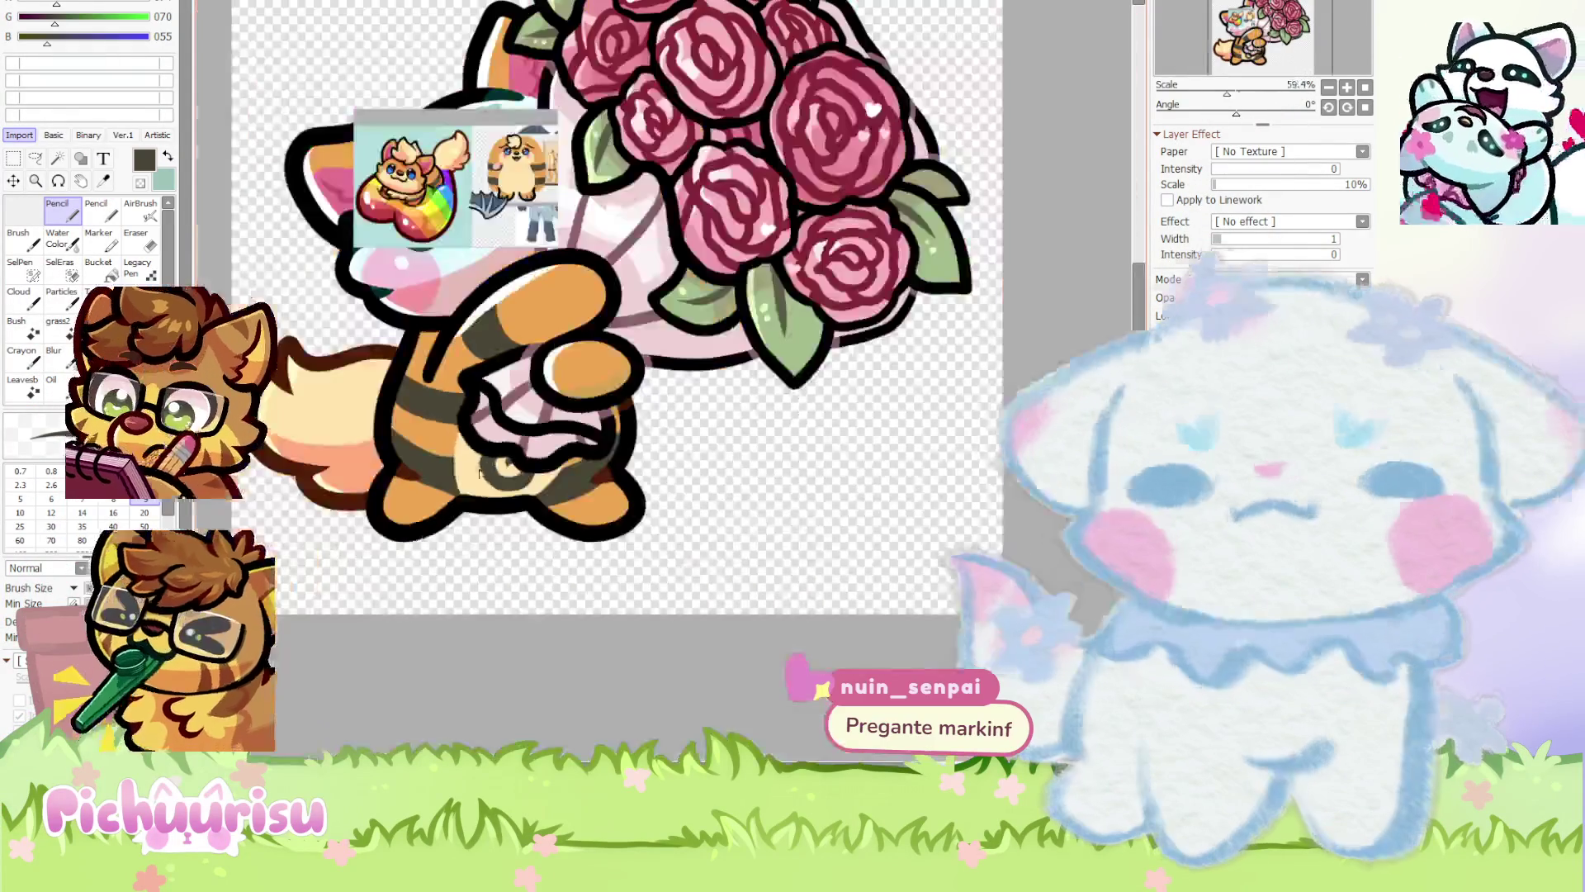
Move the reference image to the top-left corner of the canvas
scroll(744, 449, "down", 2)
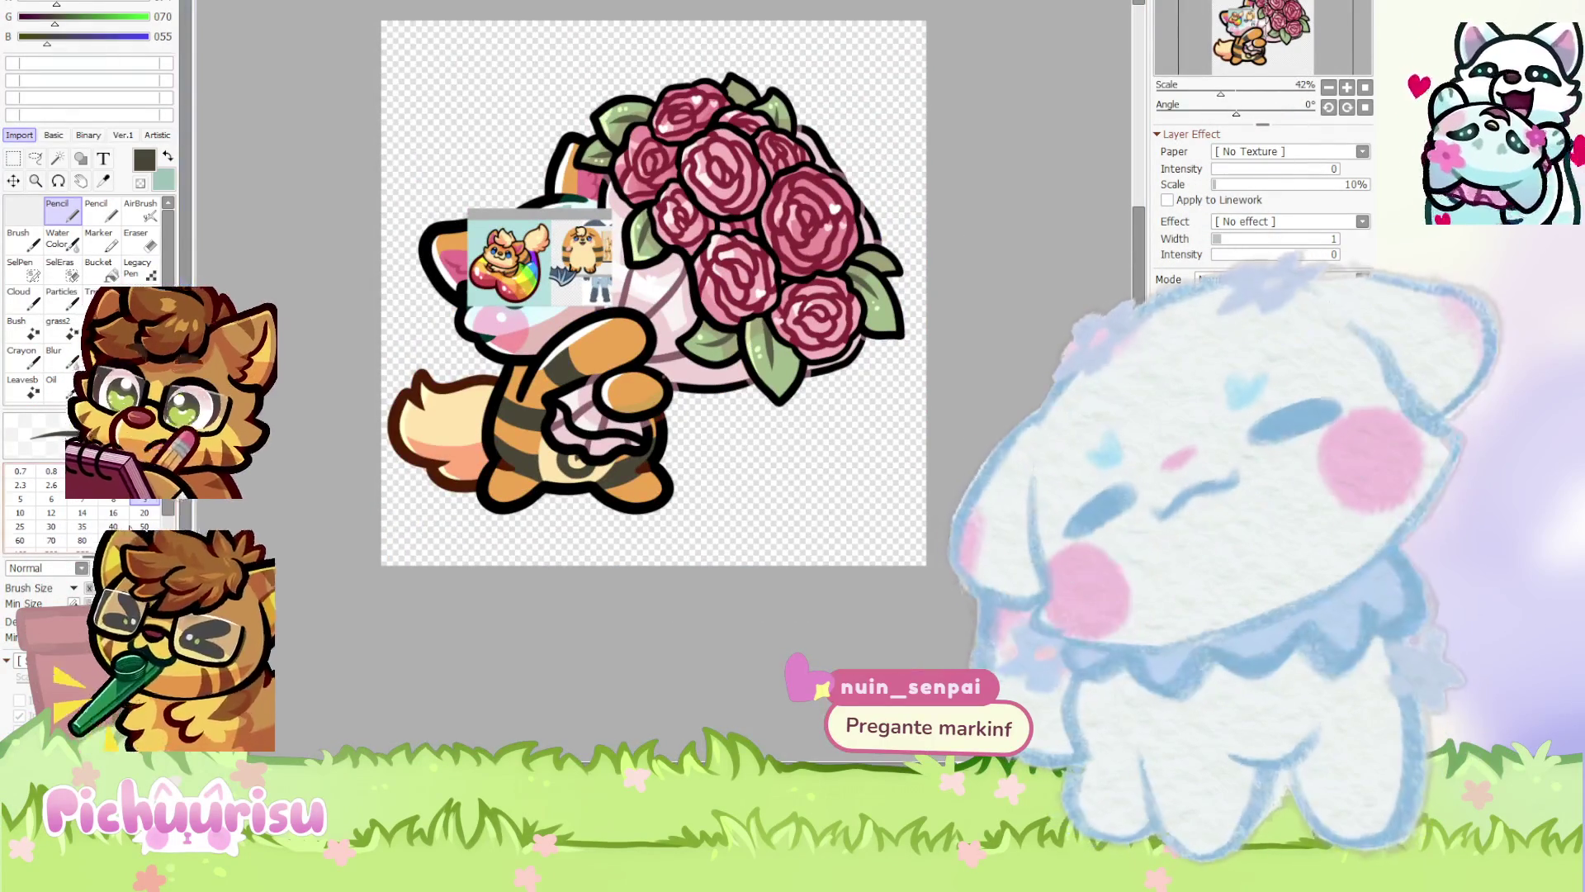
scroll(629, 286, "up", 3)
left_click_drag(558, 344, 423, 134)
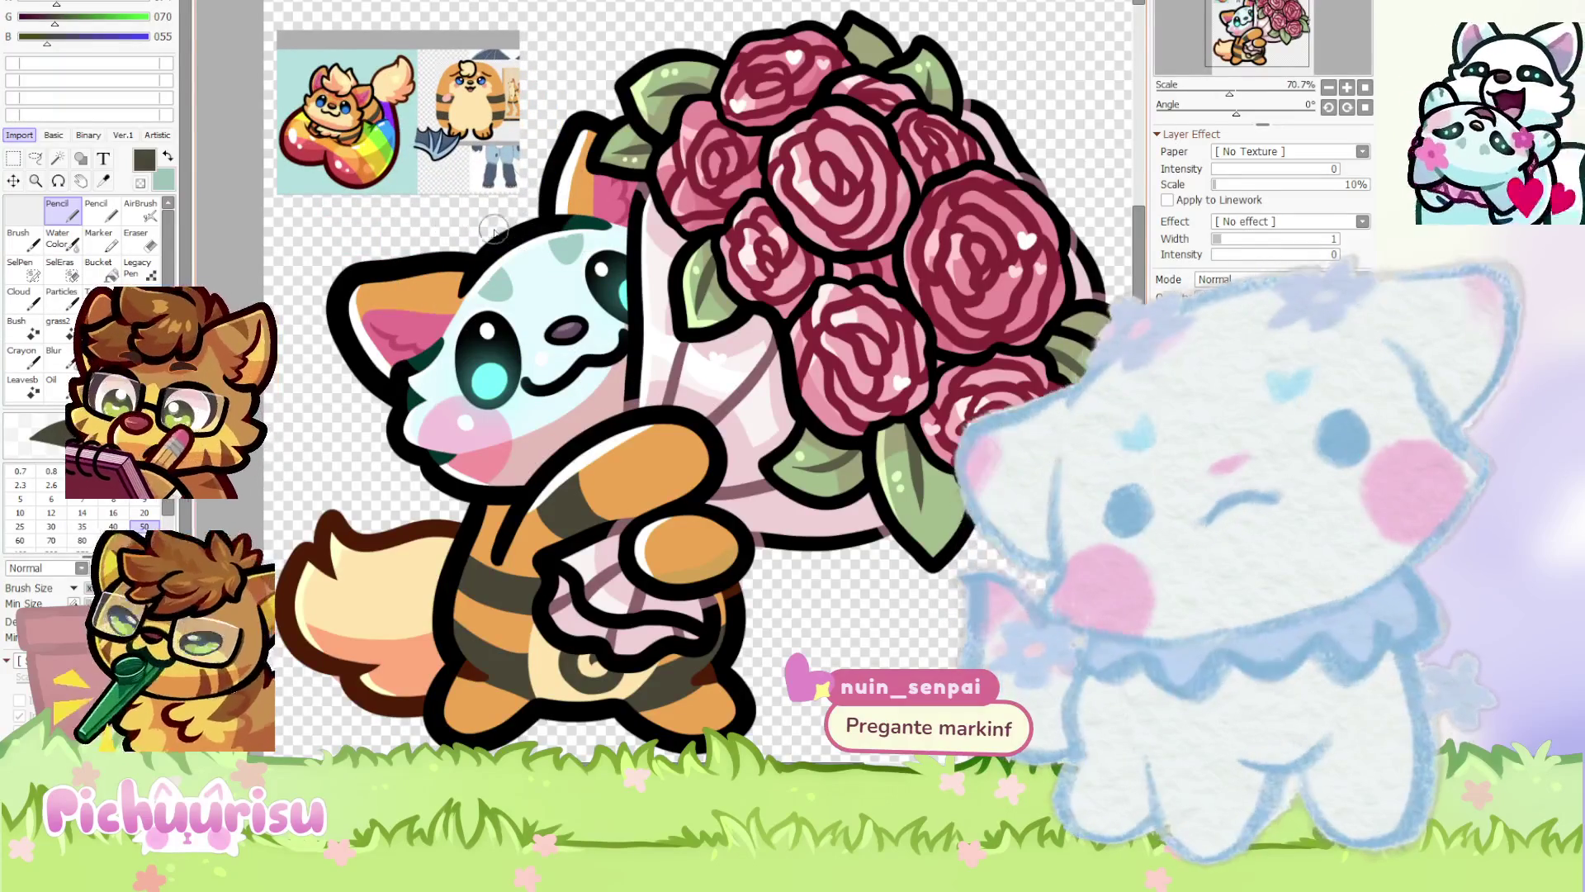
Sample the ear's orange and paint over the cat's white head
left_click(439, 279, "alt")
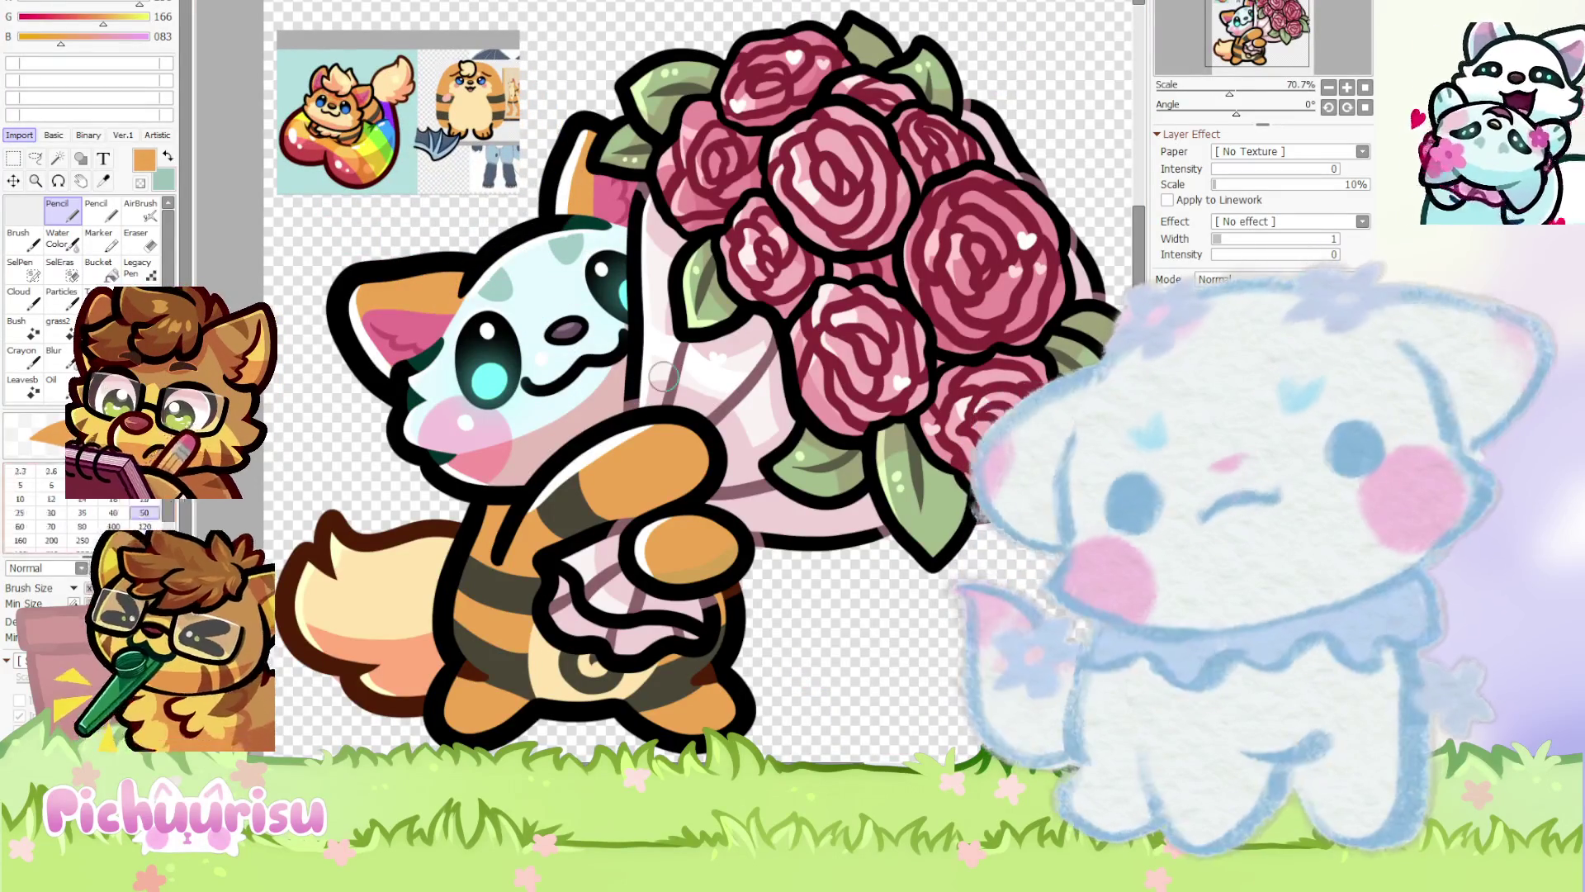
left_click_drag(663, 377, 529, 355)
scroll(671, 419, "down", 1)
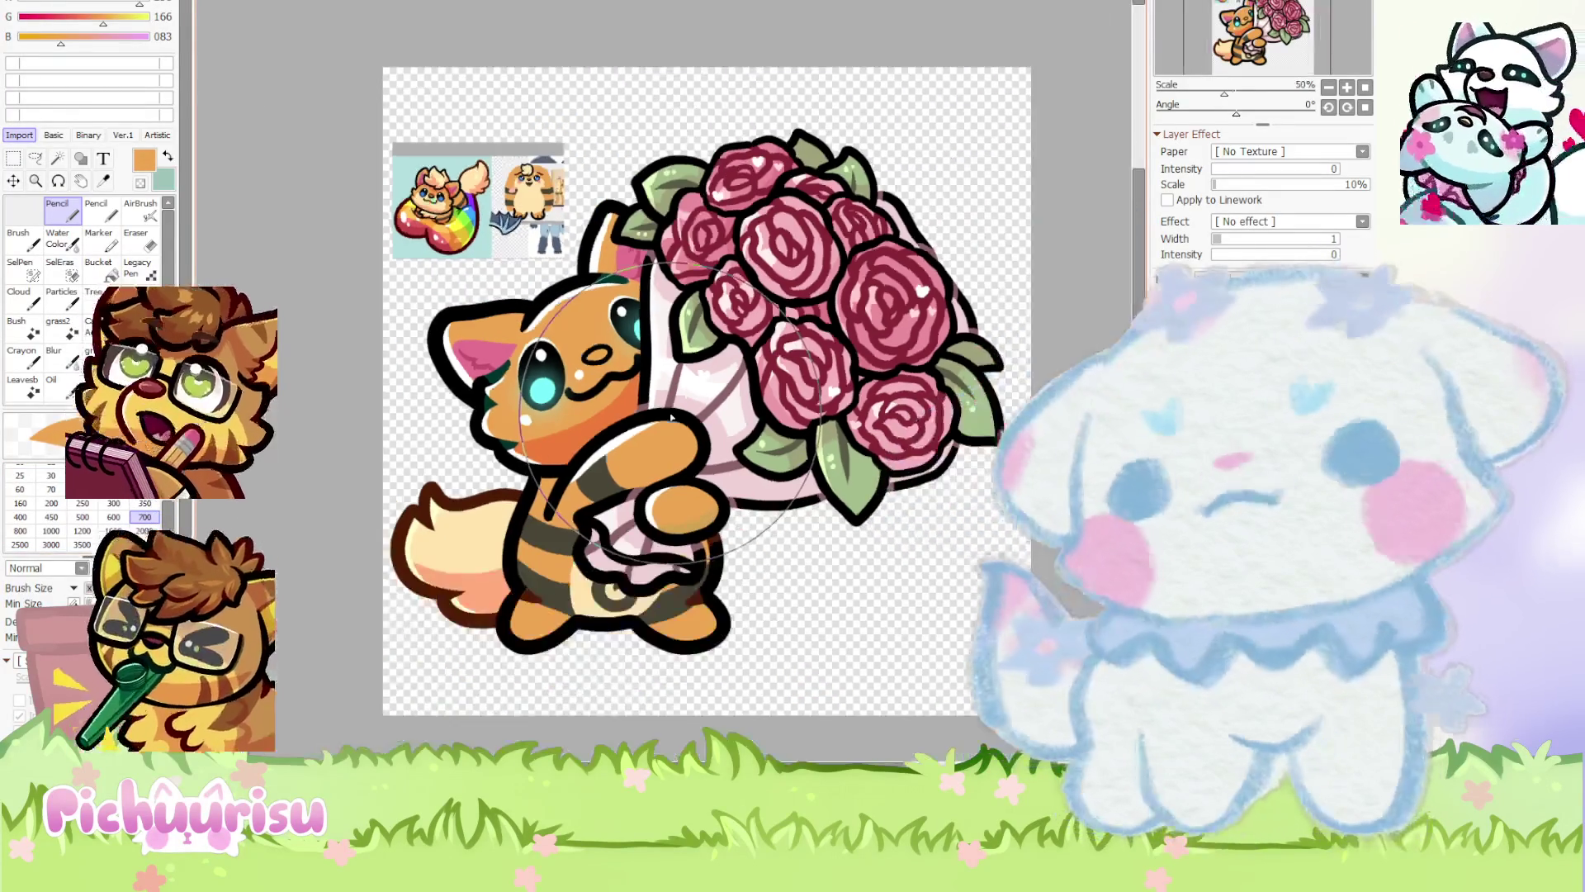
scroll(671, 418, "up", 2)
scroll(359, 172, "up", 2)
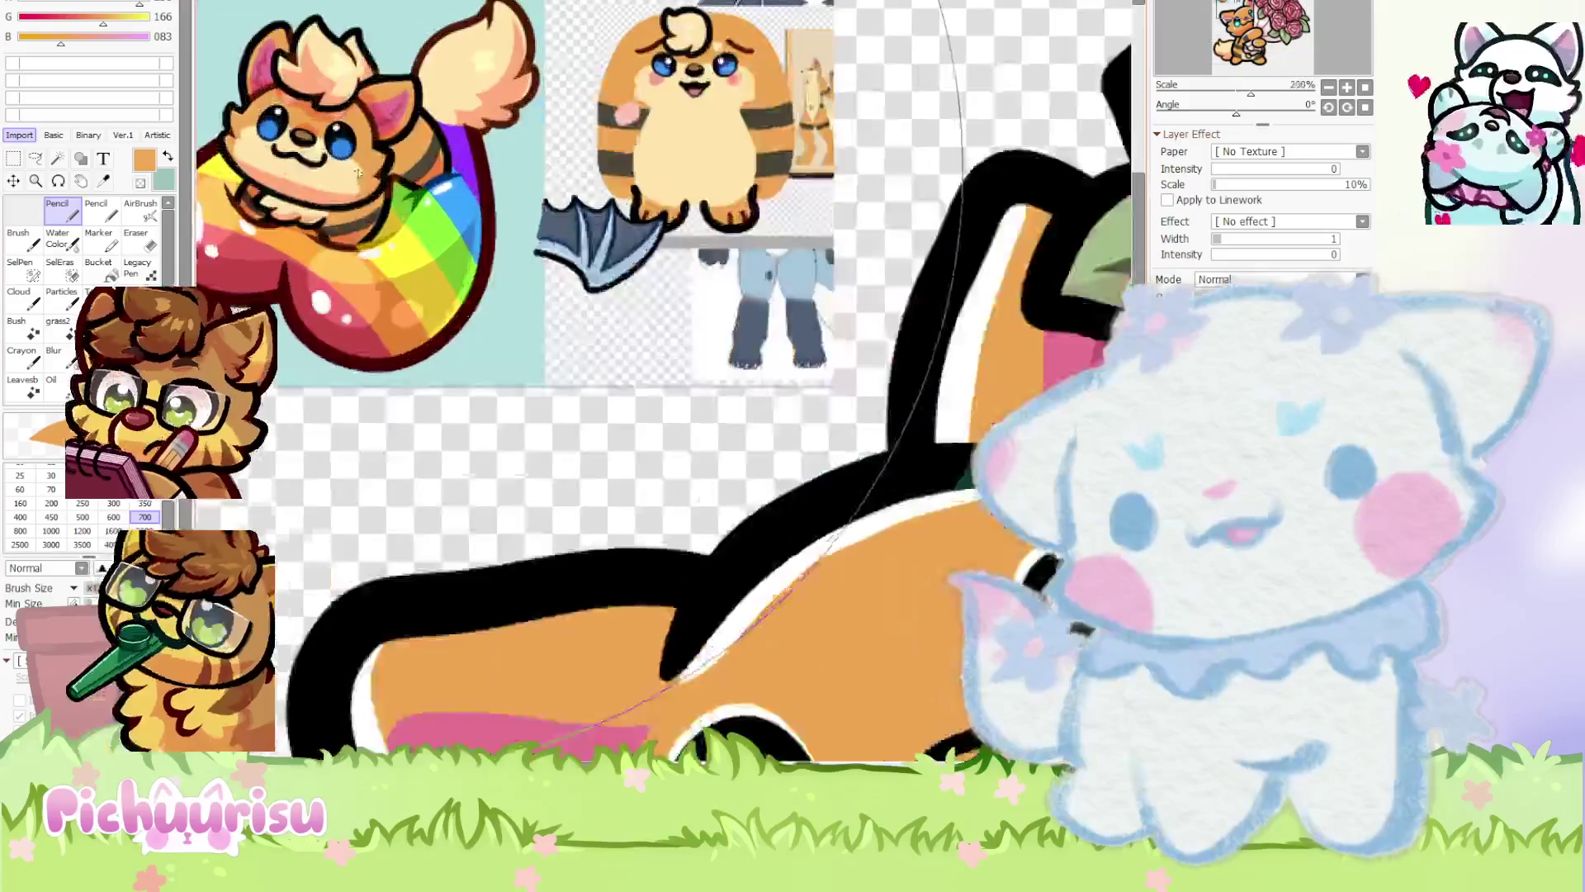
scroll(359, 172, "down", 2)
scroll(555, 430, "up", 2)
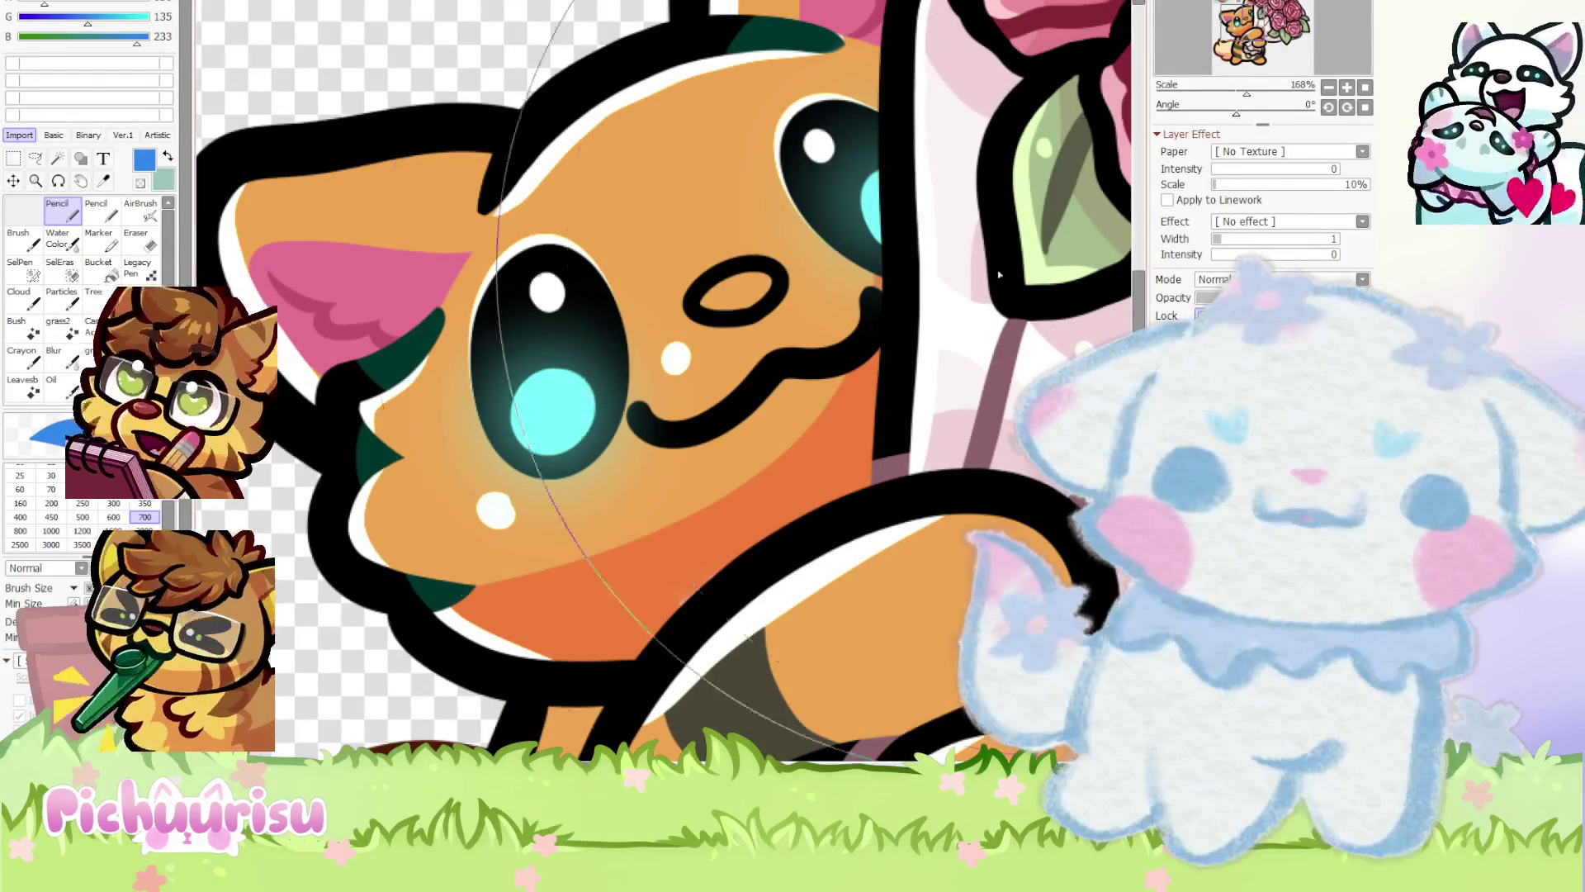
Repaint the cat's cyan pupil solid blue
left_click(484, 502)
key("ctrl+z")
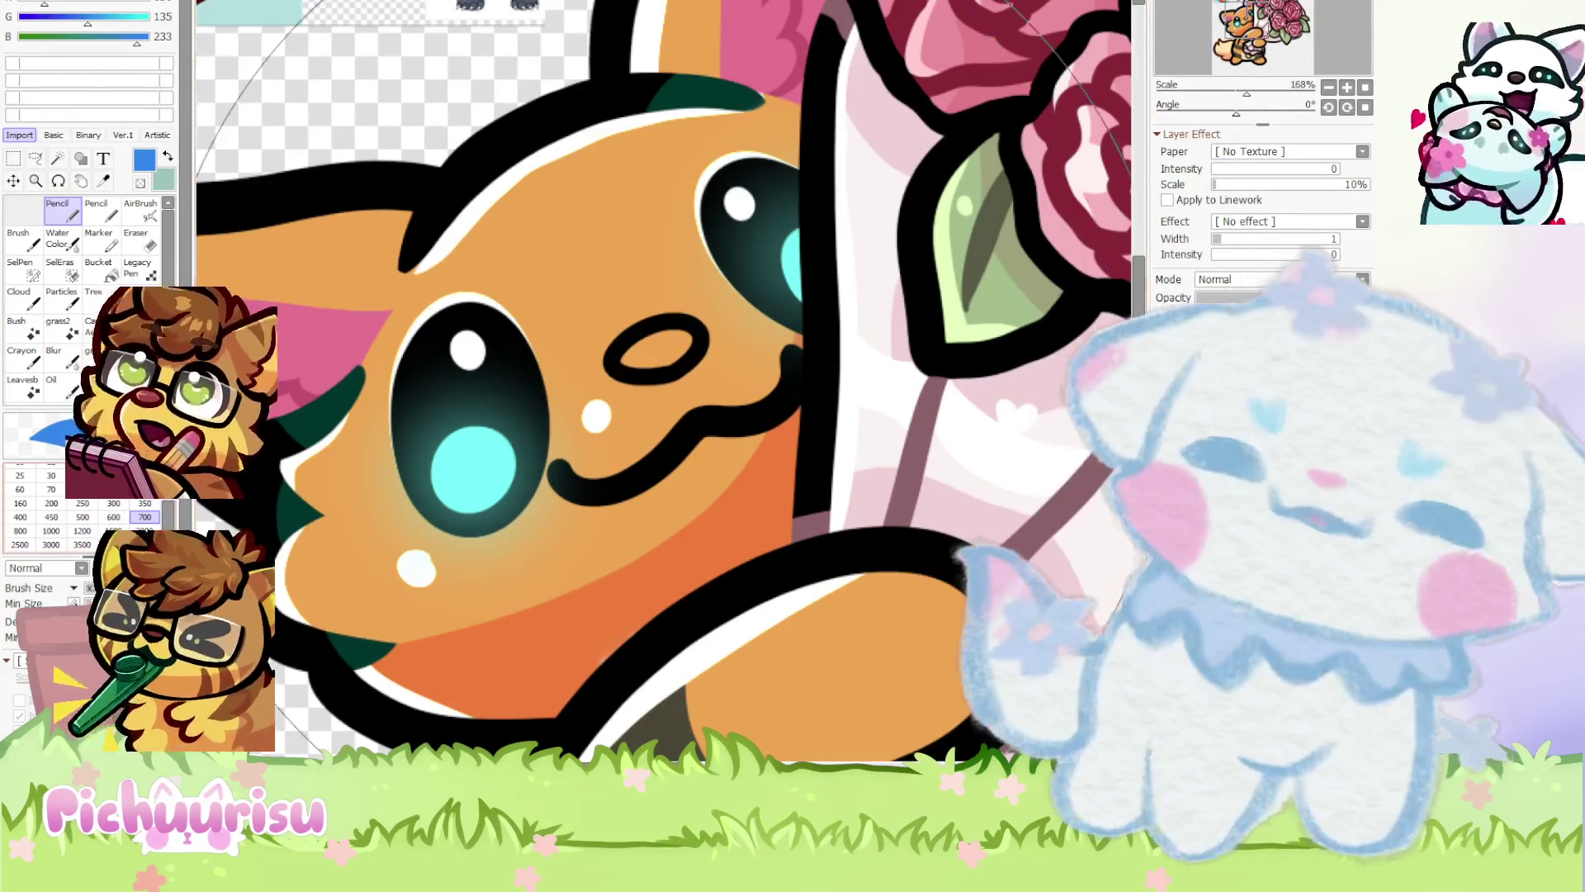
left_click_drag(488, 493, 470, 444)
Enlarge the brush, pick black, and exit a trial transform of the nose unchanged
left_click(144, 503)
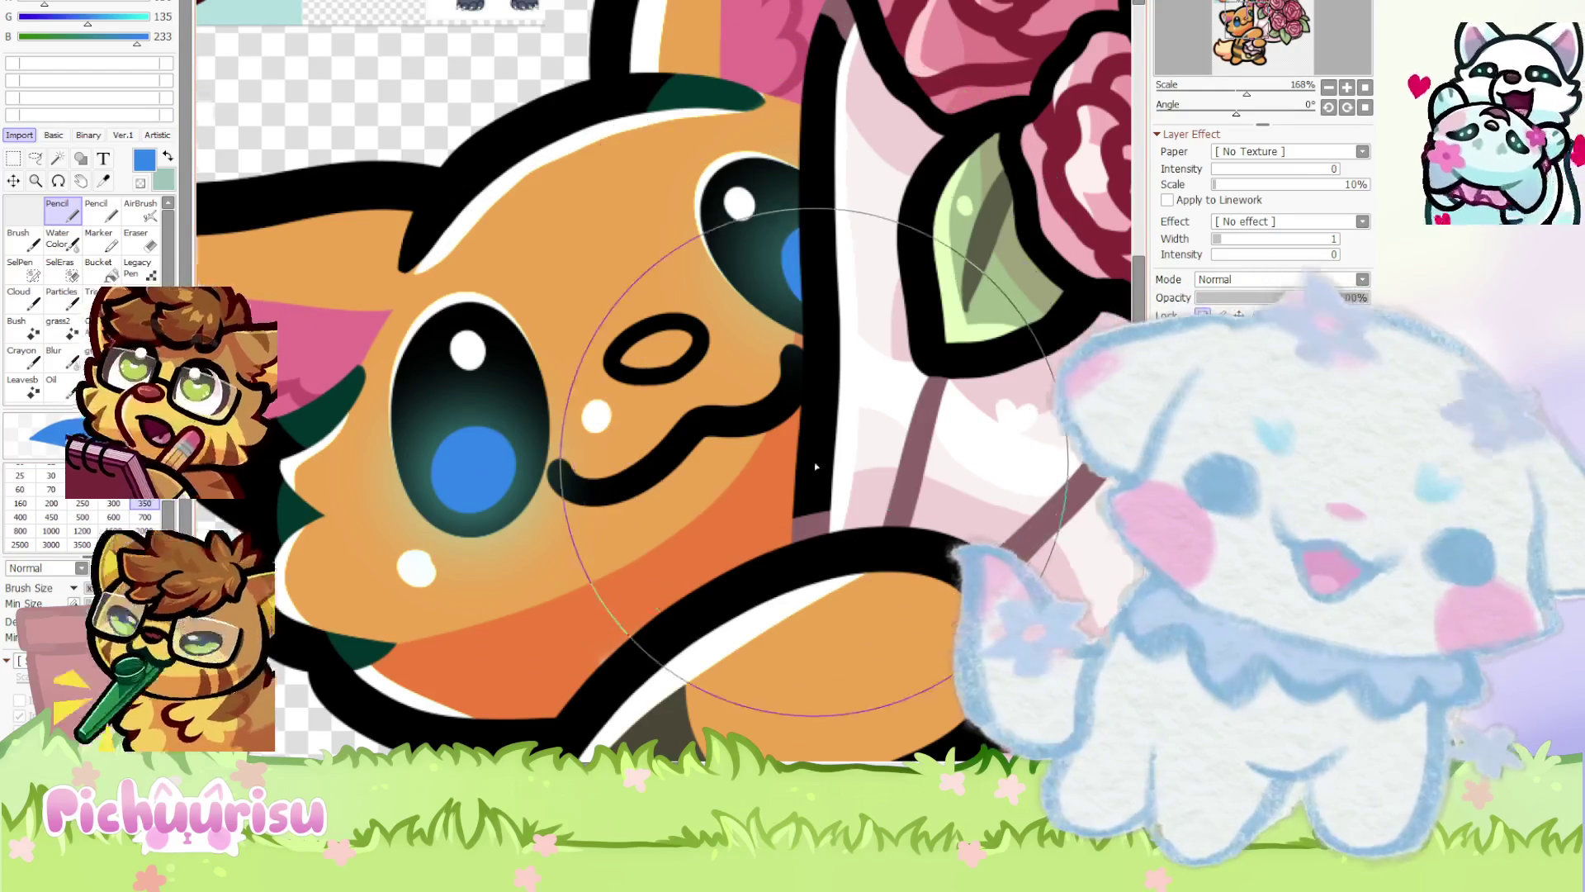
scroll(816, 467, "down", 3)
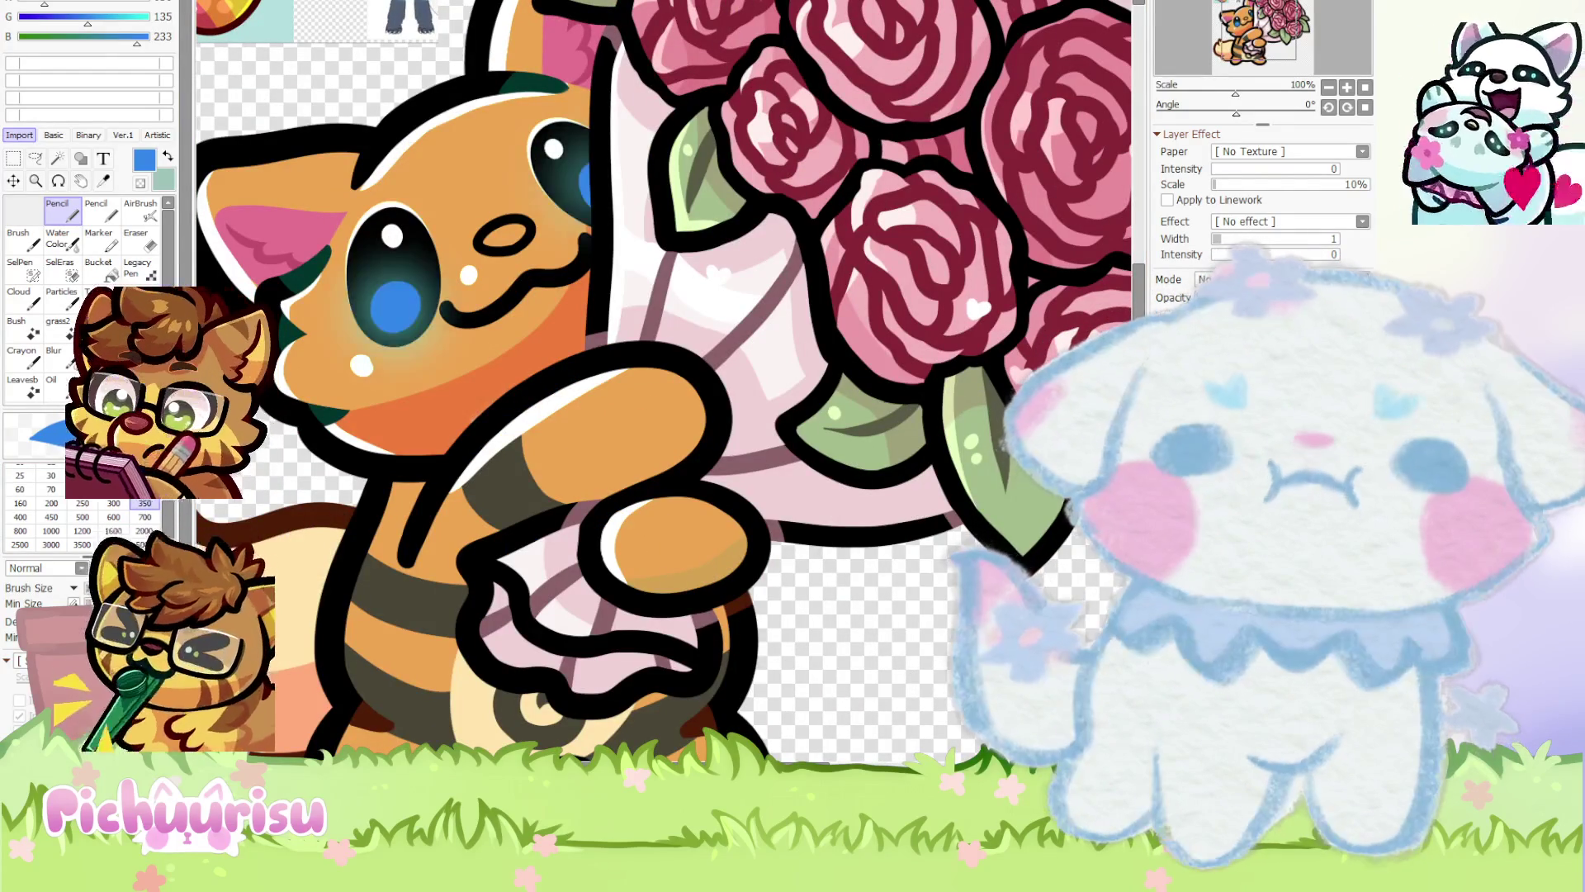
scroll(701, 313, "down", 3)
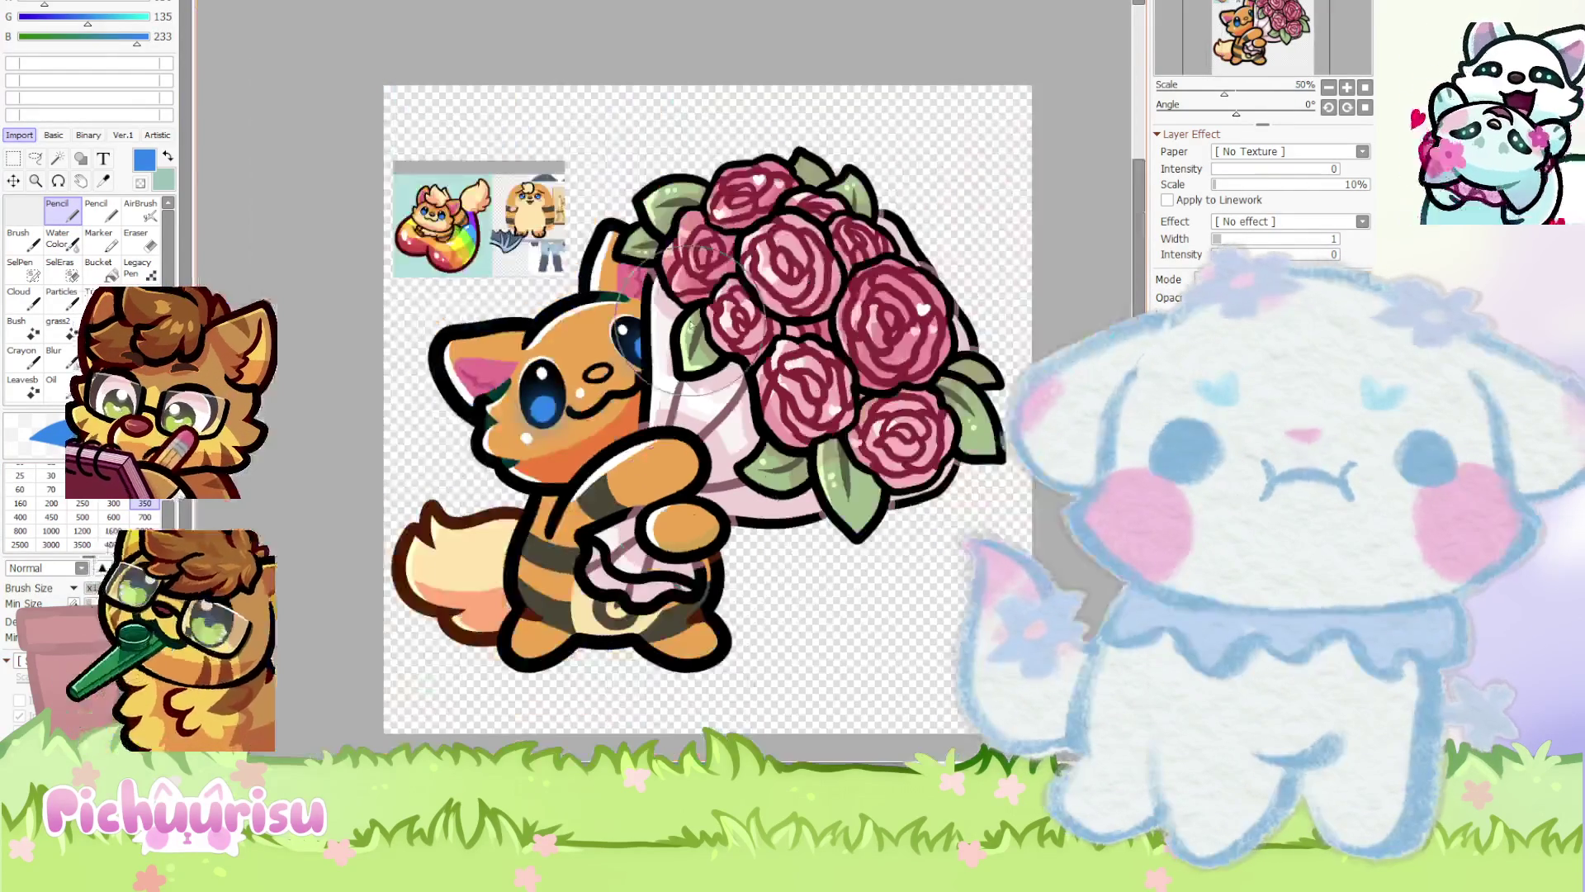
scroll(446, 248, "up", 5)
left_click(464, 256, "alt")
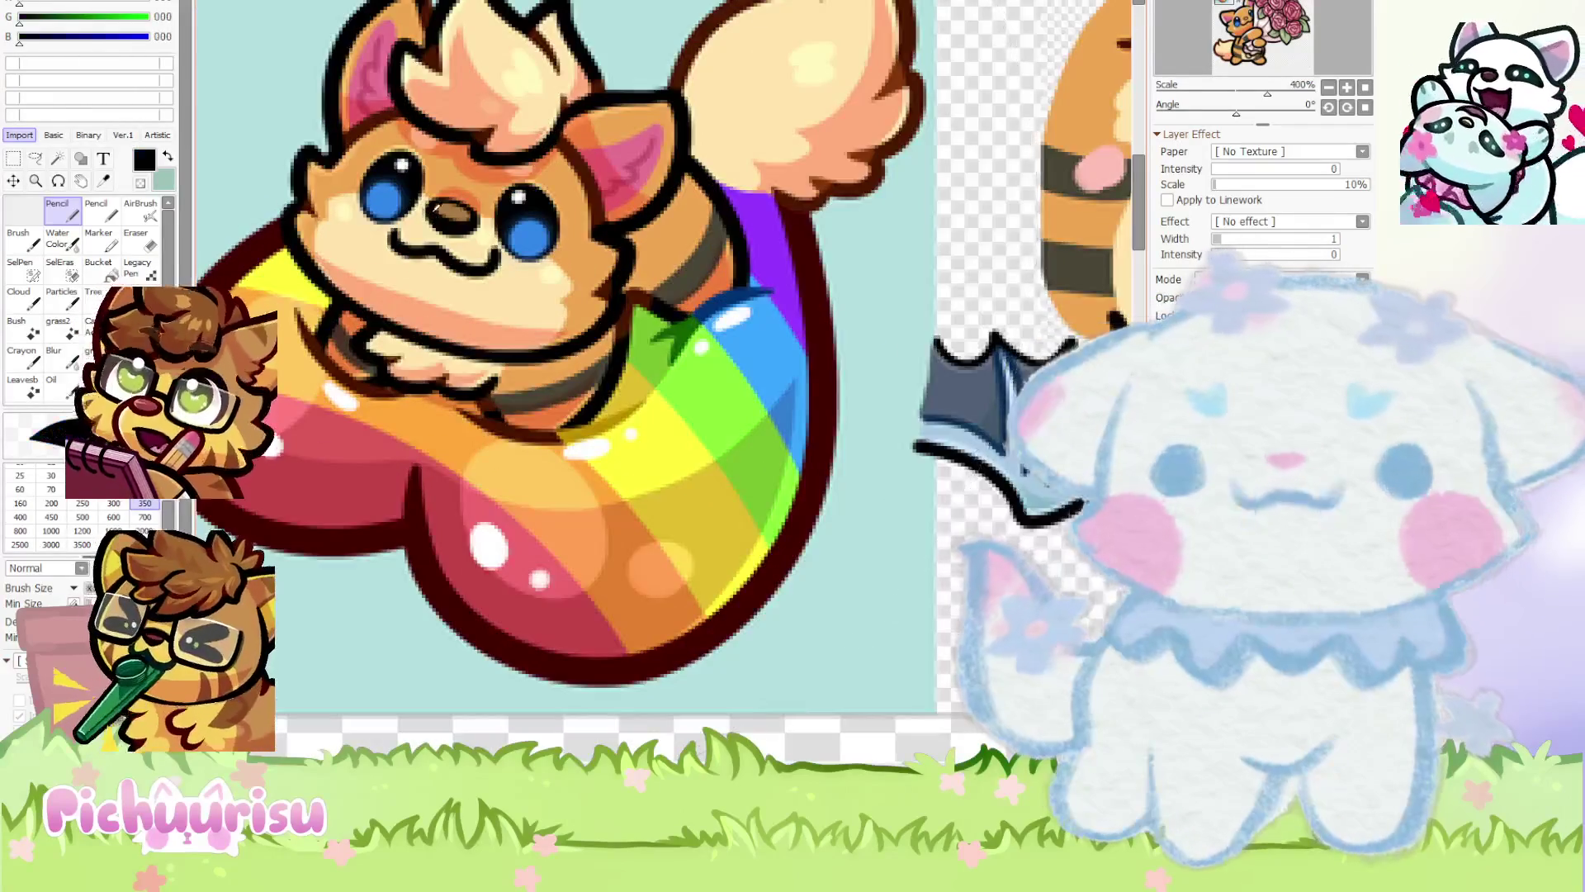
scroll(464, 255, "down", 3)
scroll(660, 454, "up", 4)
key("ctrl+t")
key("Return")
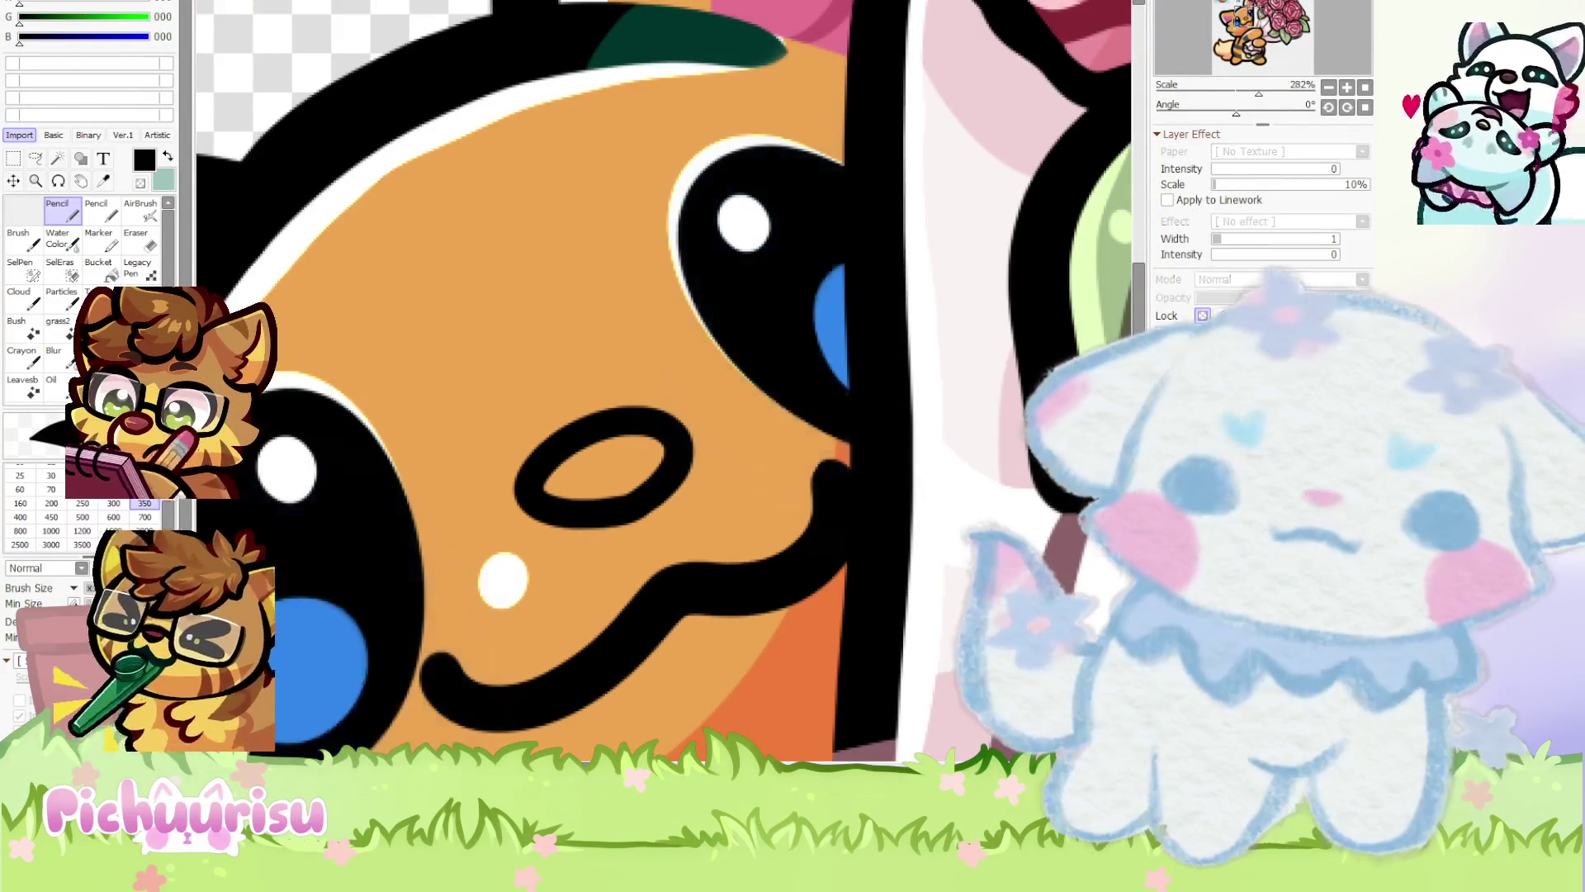
Lasso the nostril and reshape it with a Ctrl+T transform
scroll(525, 446, "up", 1)
left_click(36, 158)
left_click_drag(751, 487, 528, 558)
scroll(577, 462, "down", 1)
key("ctrl+t")
left_click_drag(485, 413, 510, 421)
key("Return")
scroll(641, 407, "down", 6)
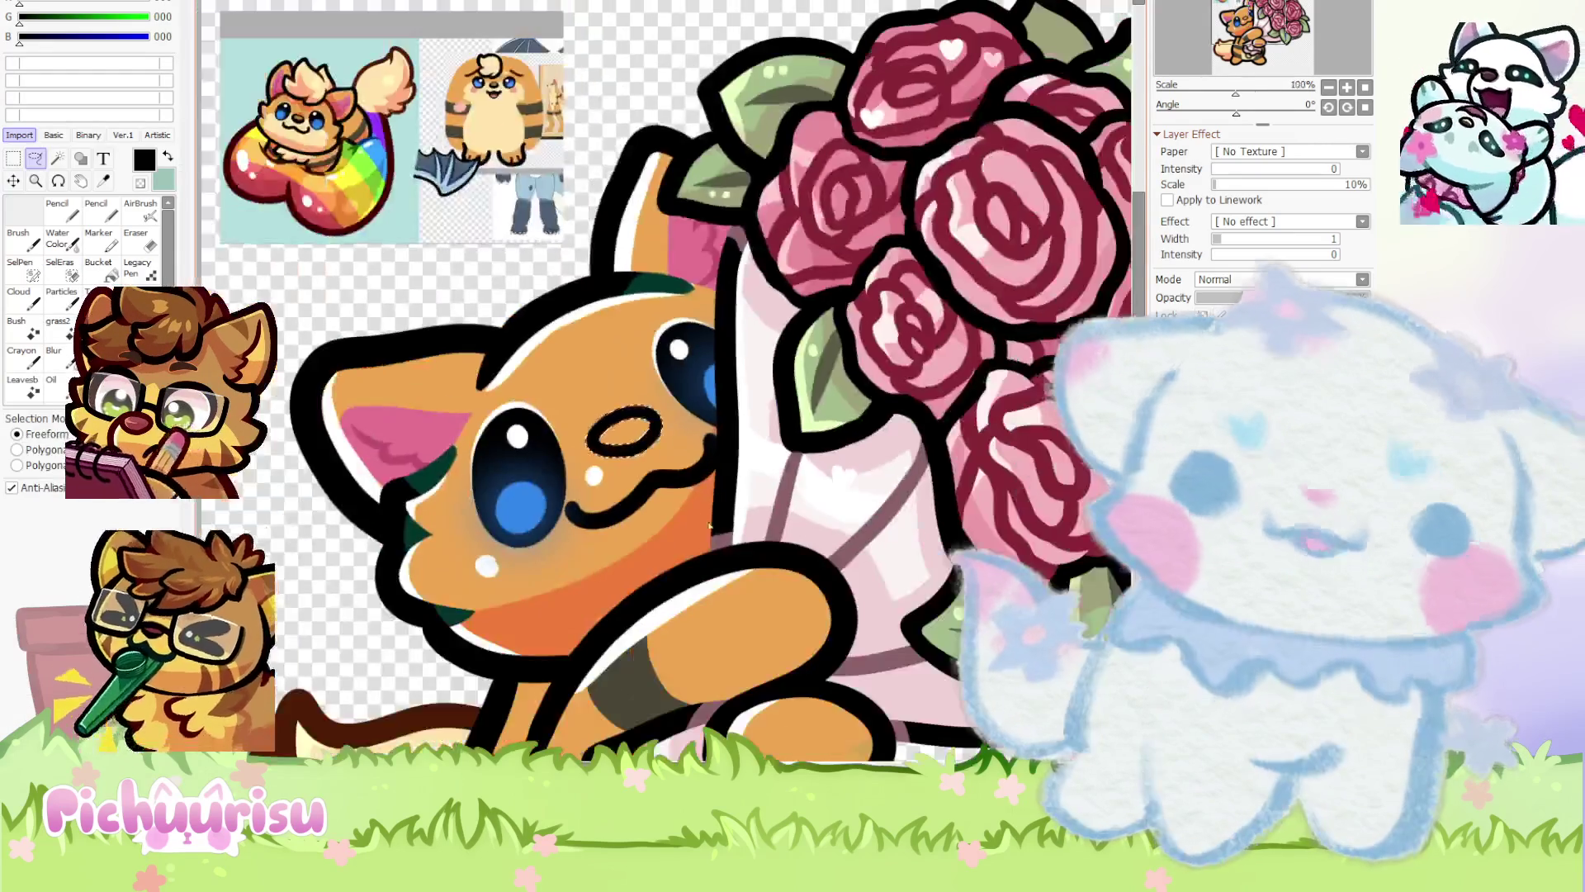
Transform the selected nostril again and confirm it
scroll(635, 437, "up", 6)
key("ctrl+t")
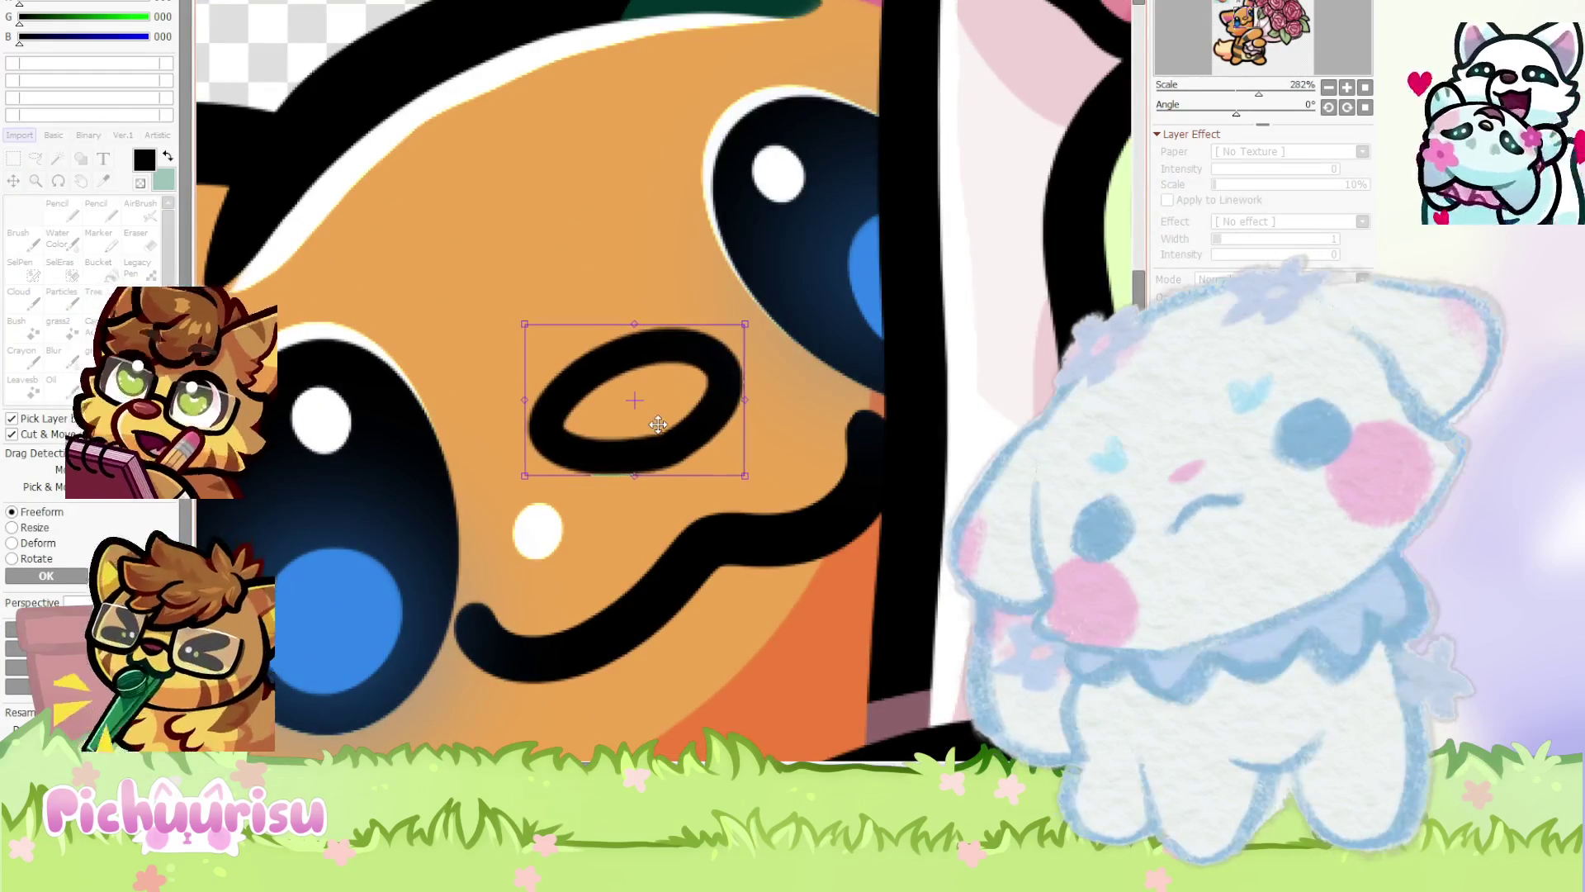
key("Return")
scroll(658, 424, "down", 7)
scroll(453, 216, "up", 6)
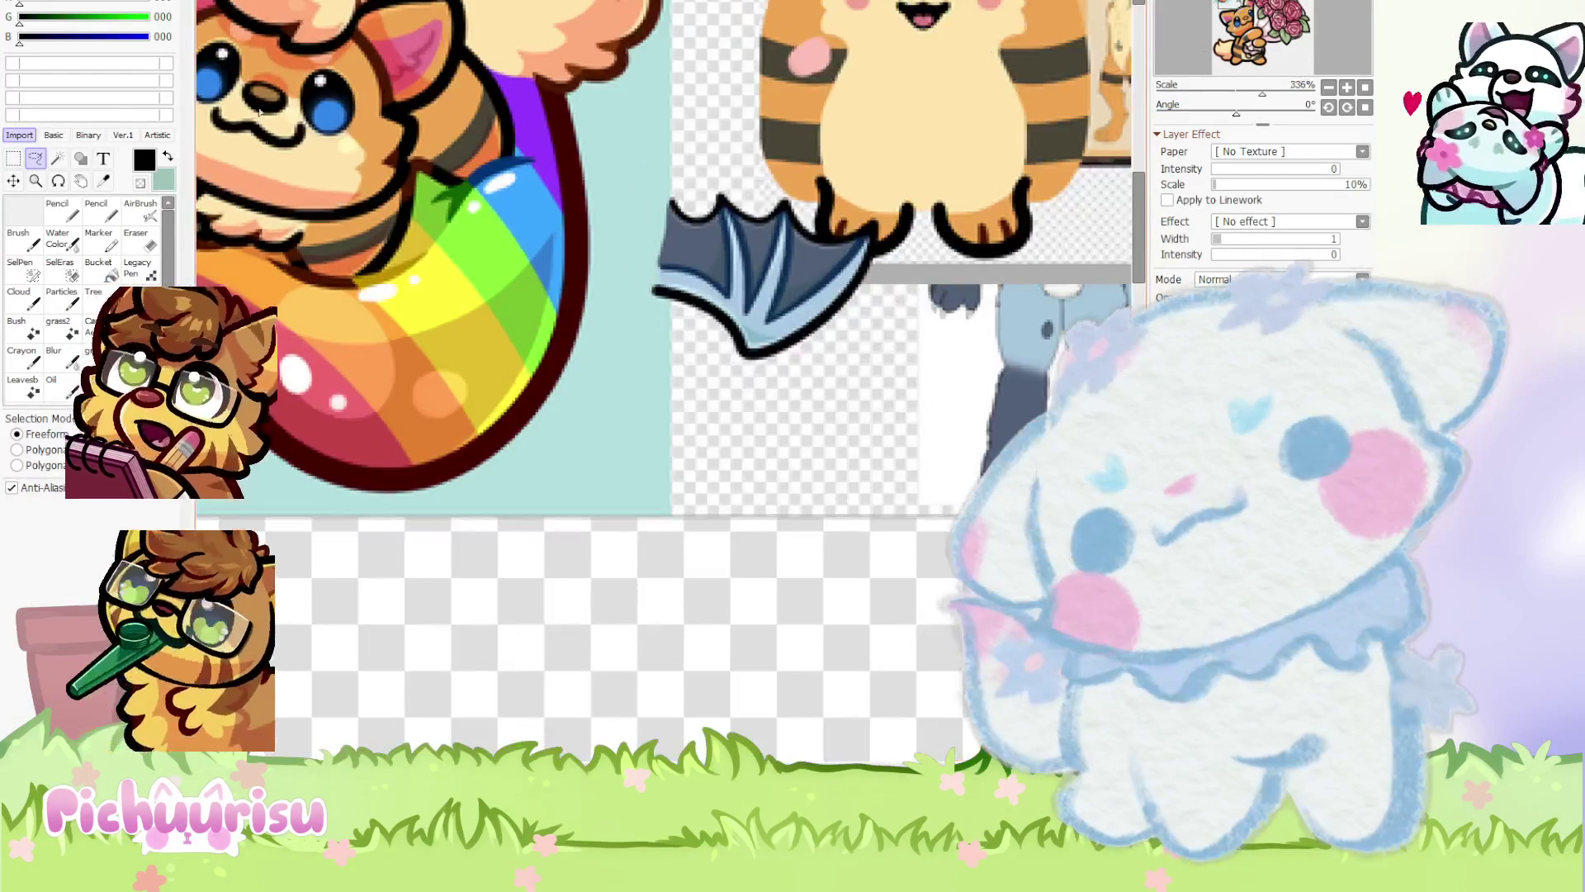
scroll(258, 107, "down", 7)
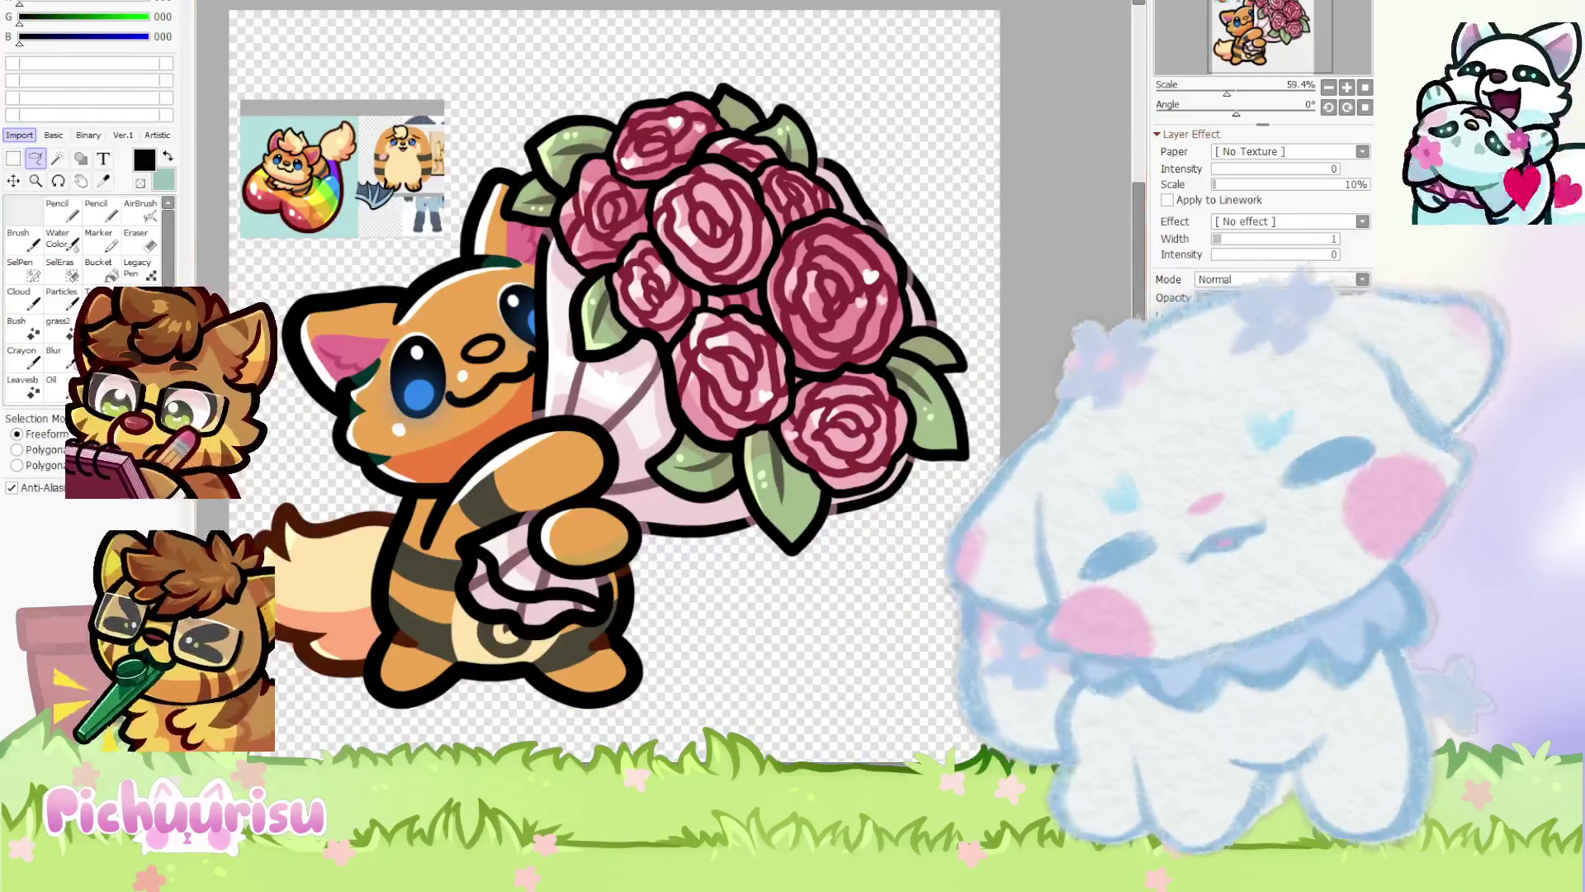
scroll(362, 277, "up", 2)
Switch back to the painting brush and fill the inside of the nose dark grey
left_click(64, 205)
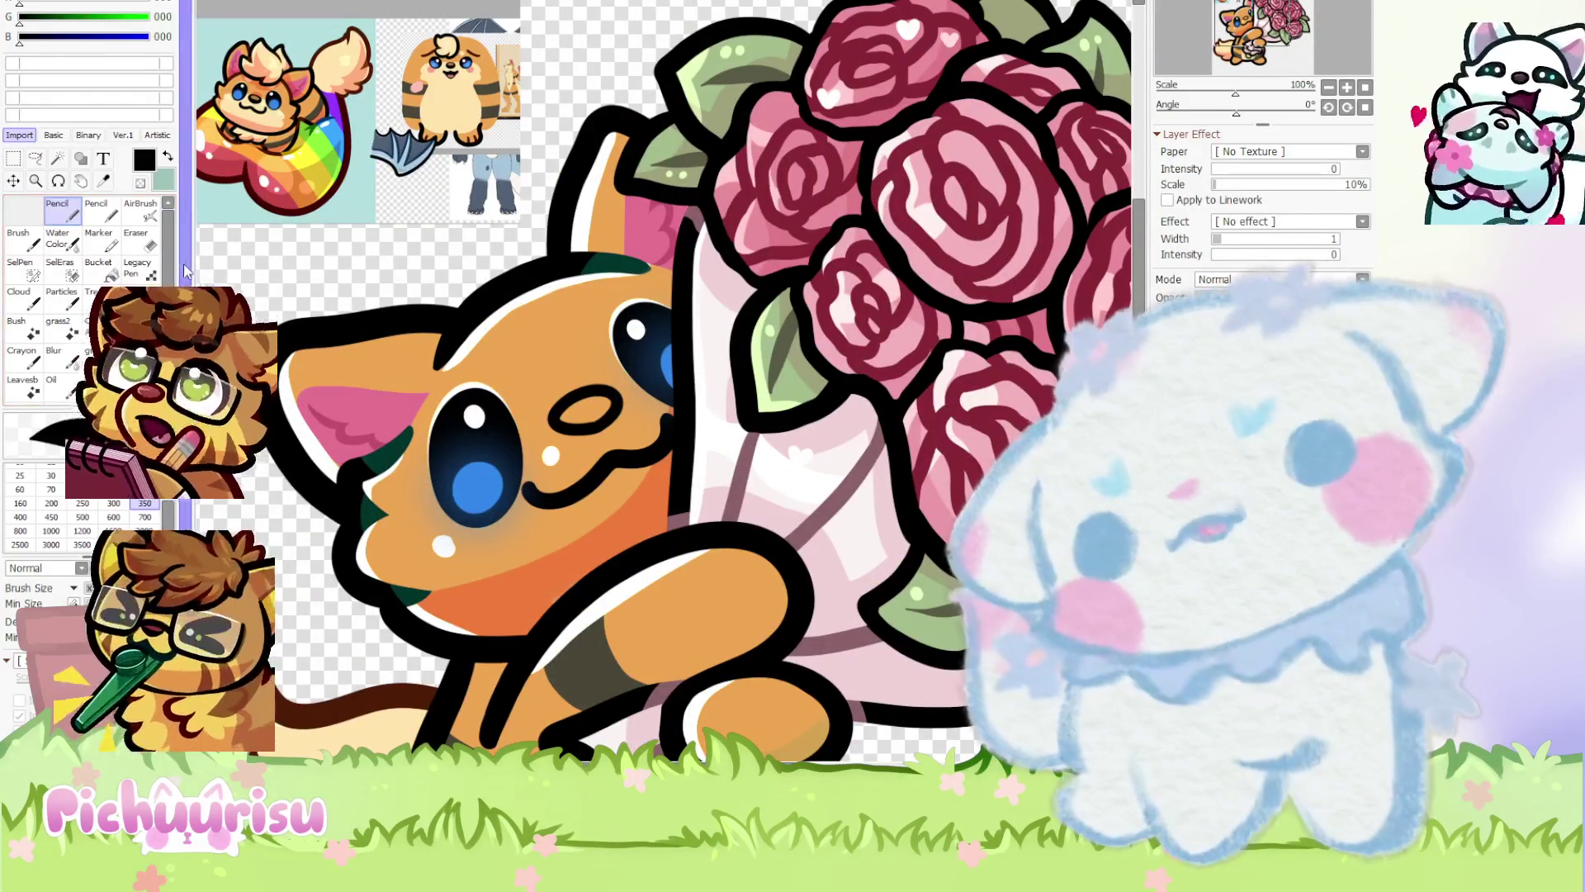
scroll(10, 12, "up", 3)
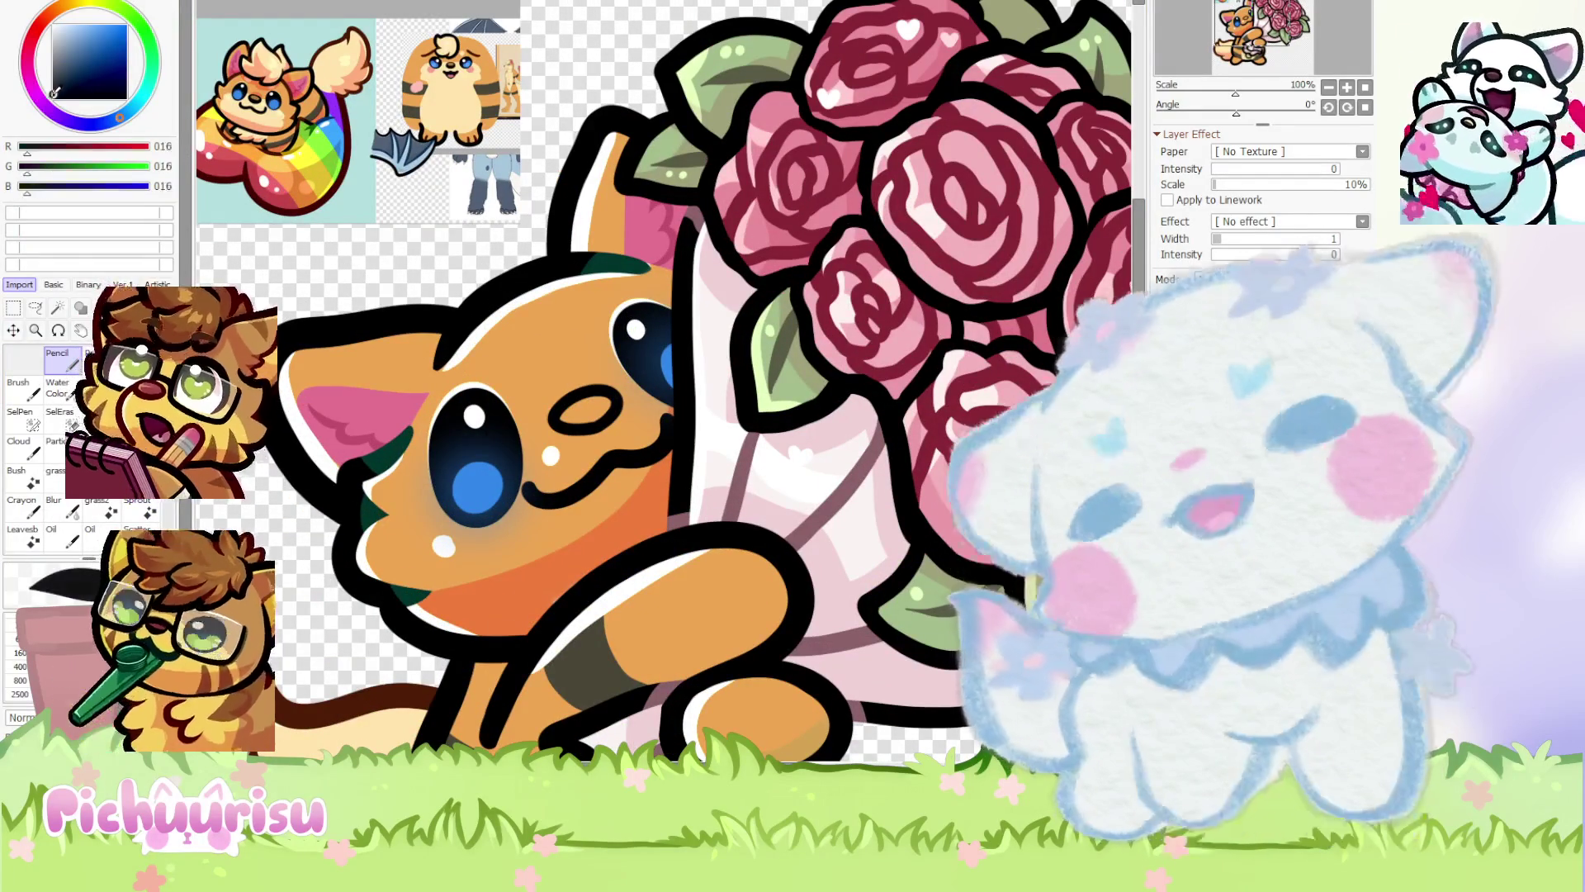
scroll(607, 396, "up", 3)
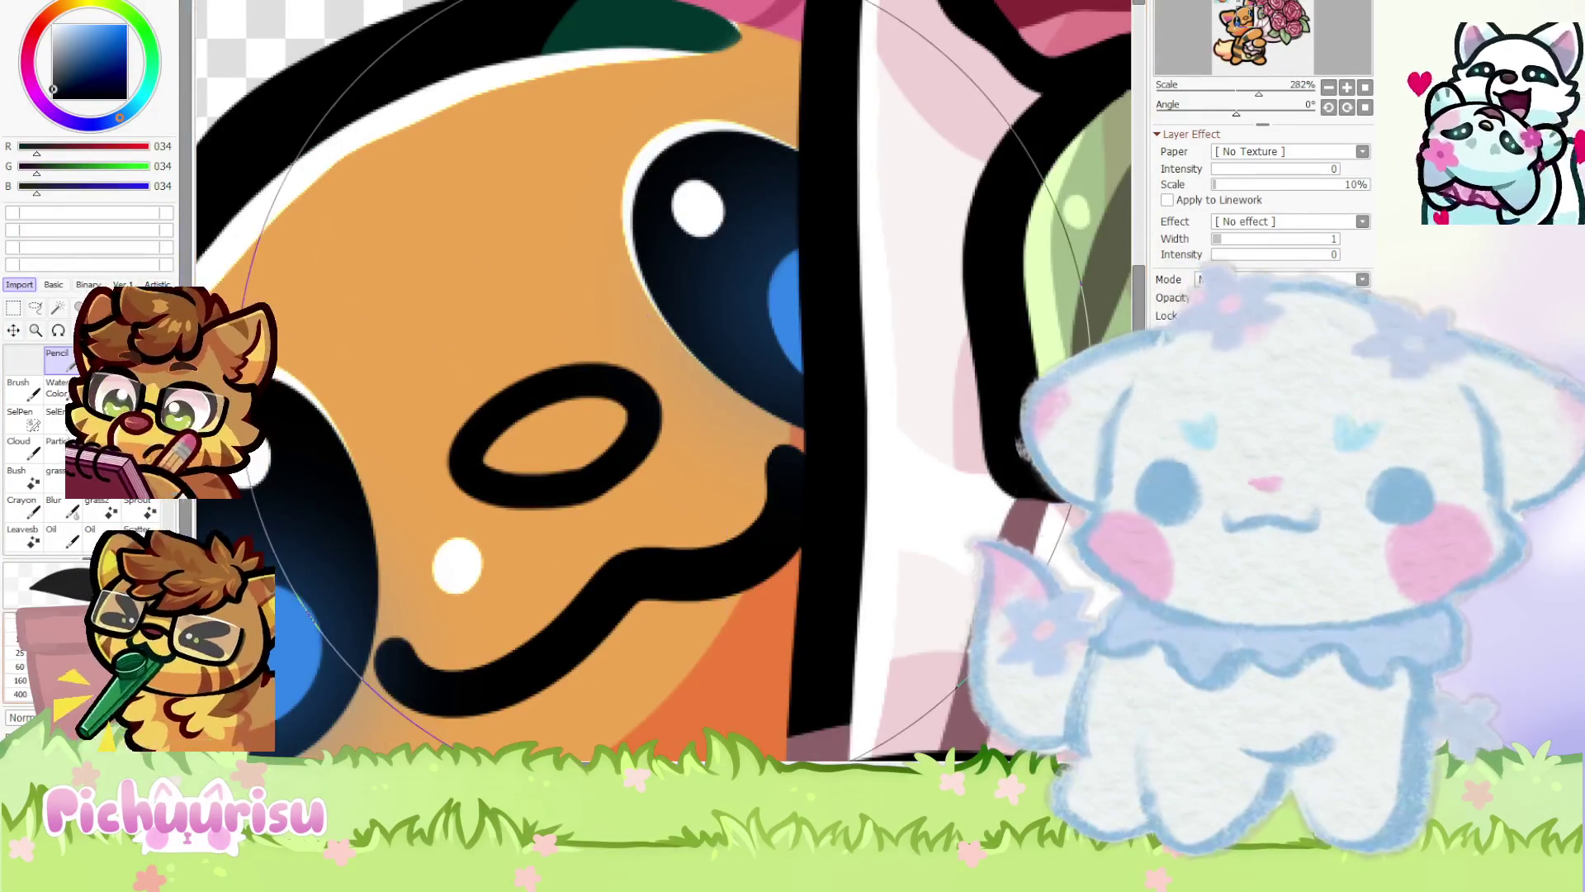
left_click_drag(552, 462, 475, 417)
scroll(536, 445, "down", 4)
scroll(536, 446, "up", 3)
Choose a light khaki colour and paint a highlight stripe inside the nose
left_click(80, 6)
left_click(65, 51)
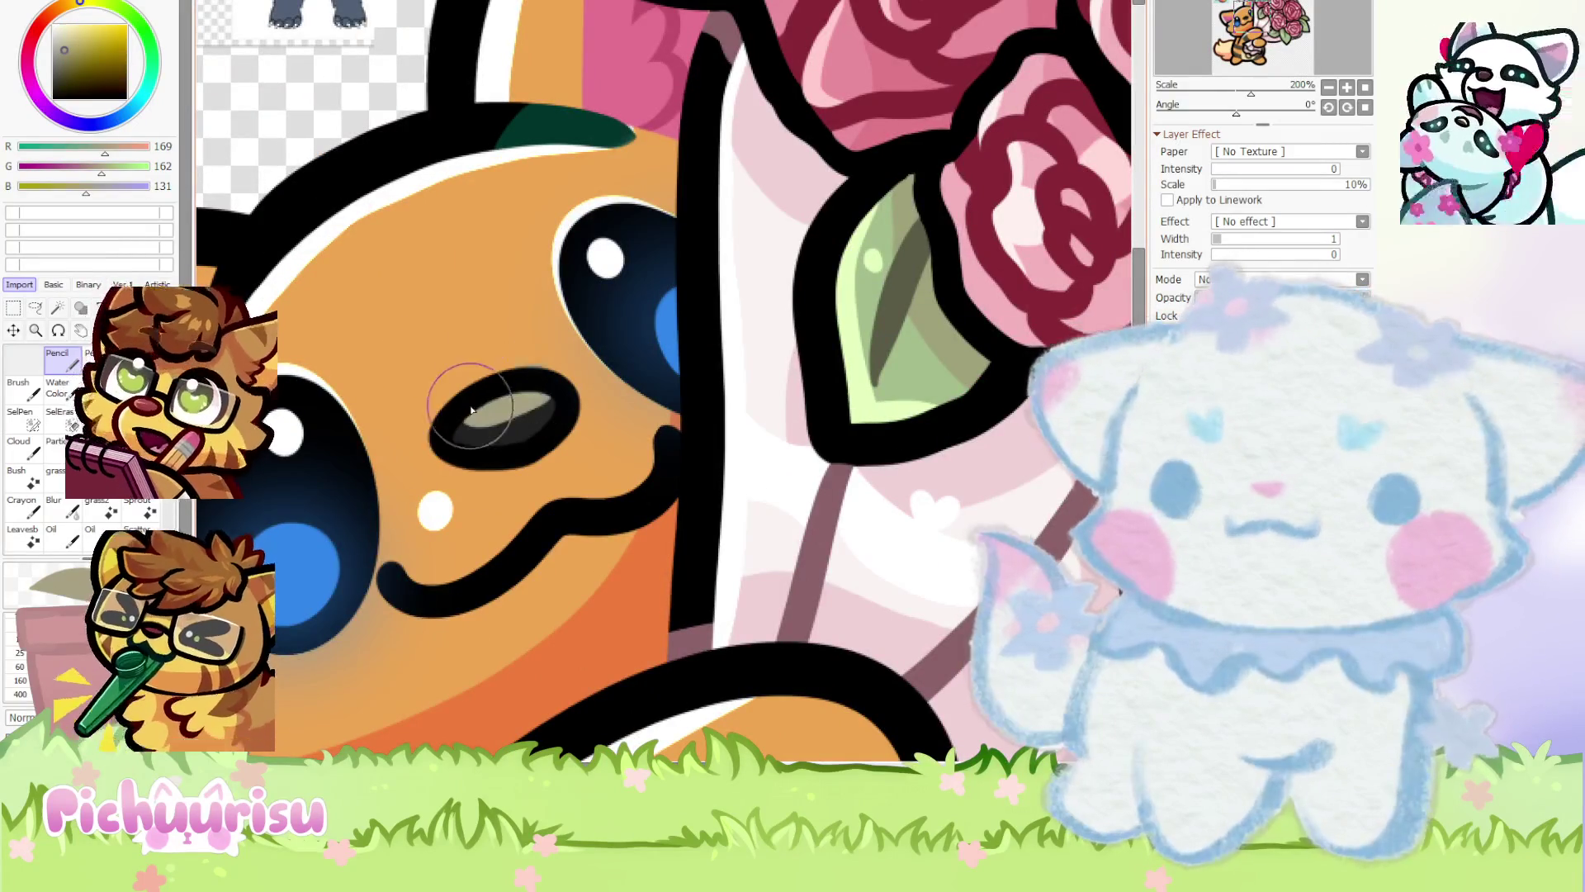
scroll(475, 416, "down", 4)
scroll(442, 402, "up", 6)
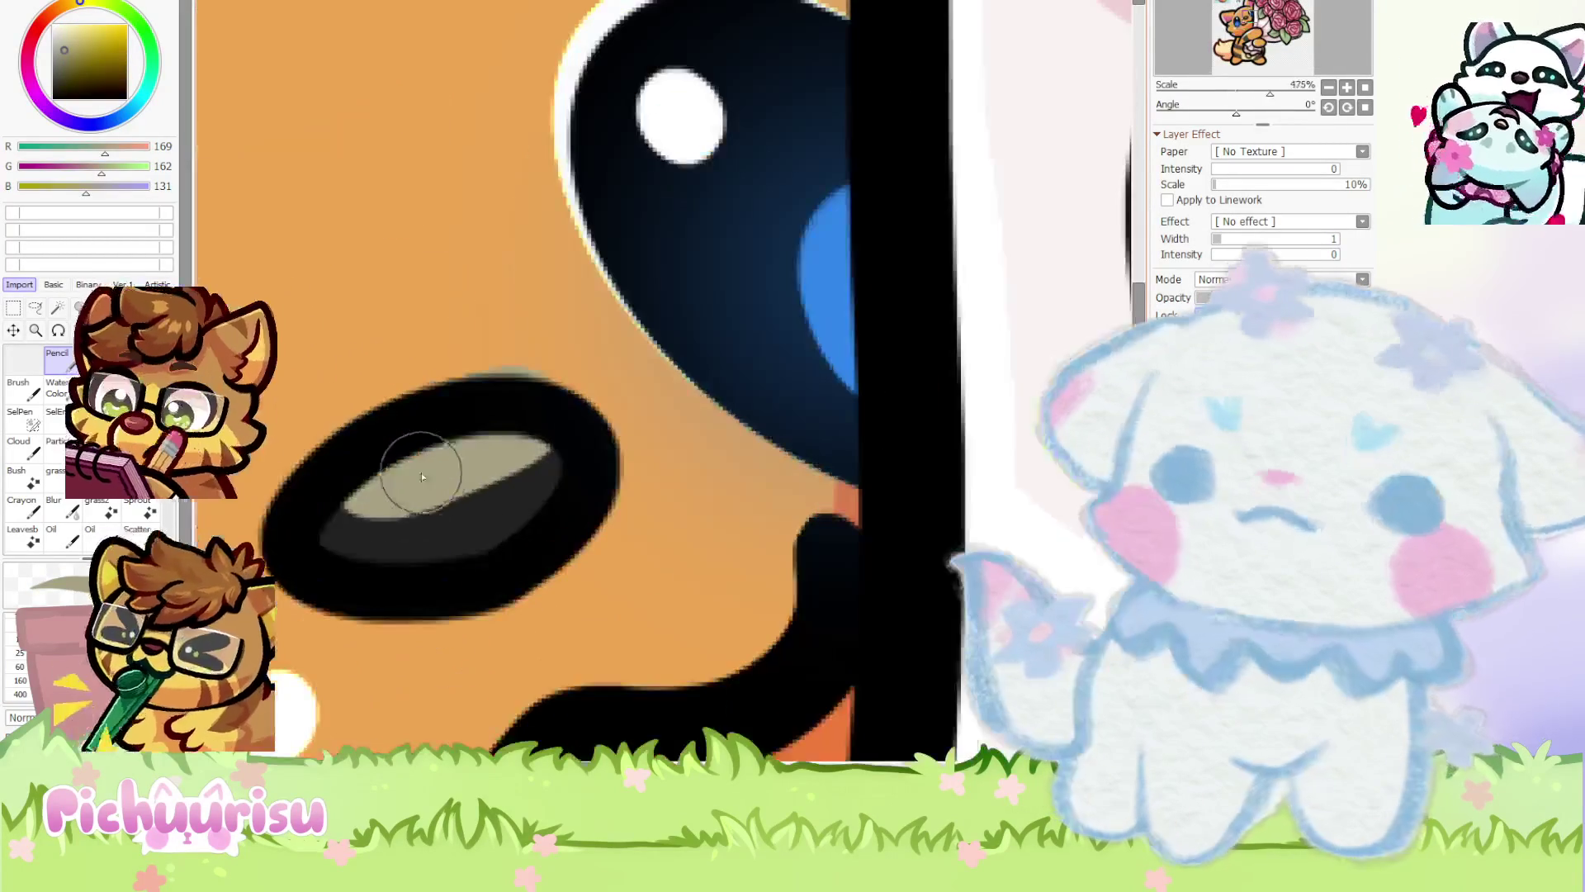
left_click_drag(354, 534, 545, 466)
left_click(425, 342, "alt")
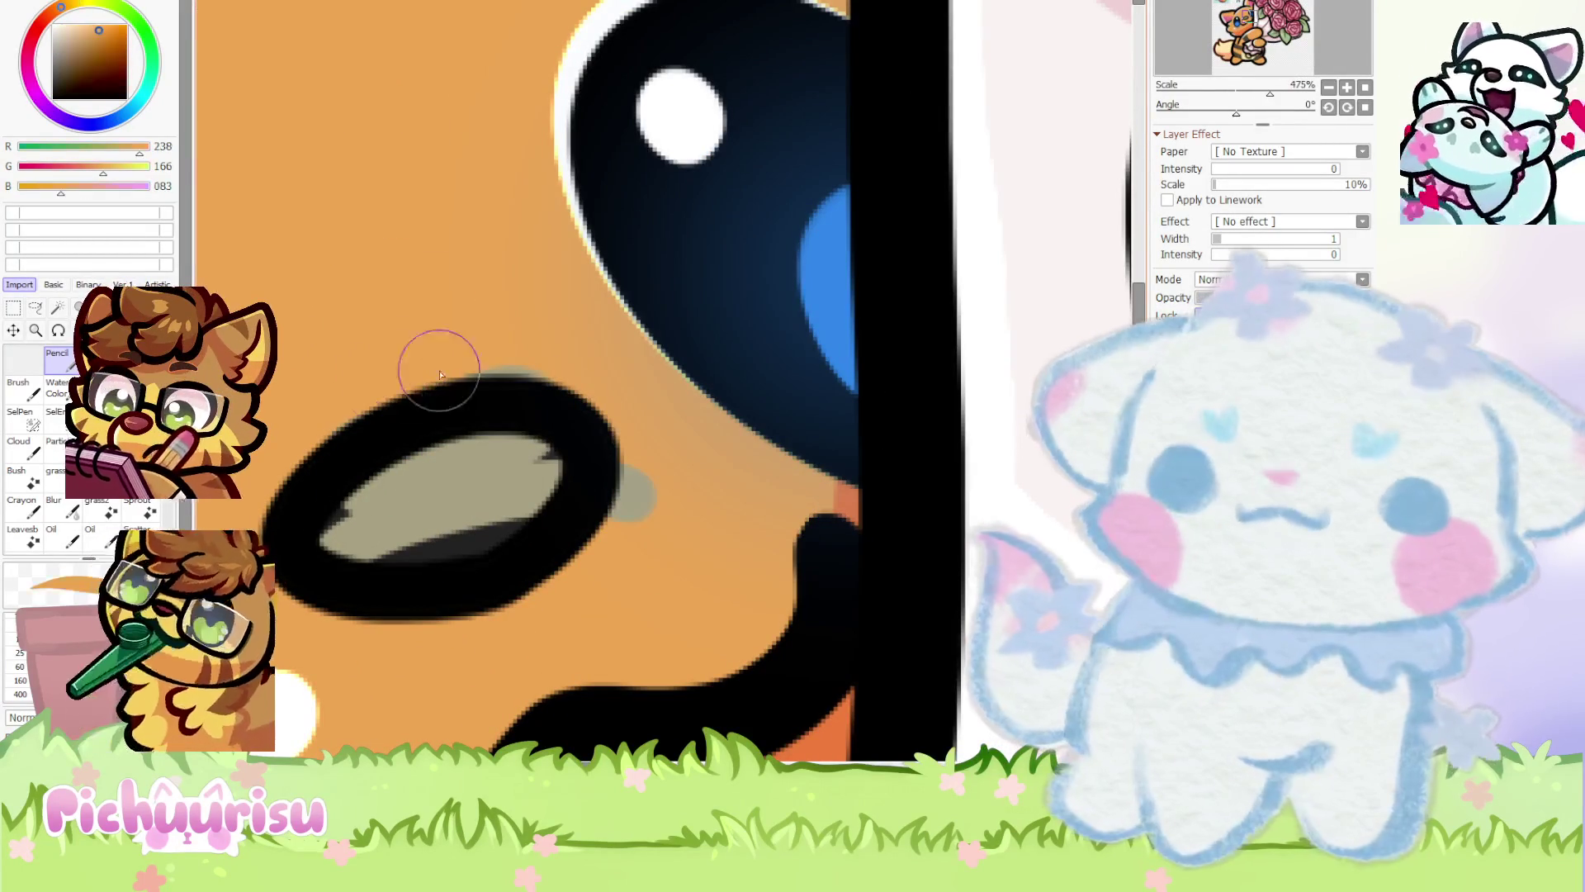
left_click(404, 505, "alt")
mouse_move(453, 541)
left_mouse_down()
mouse_move(407, 530)
mouse_move(379, 555)
mouse_move(344, 512)
mouse_move(566, 431)
left_mouse_up()
left_click(602, 365, "alt")
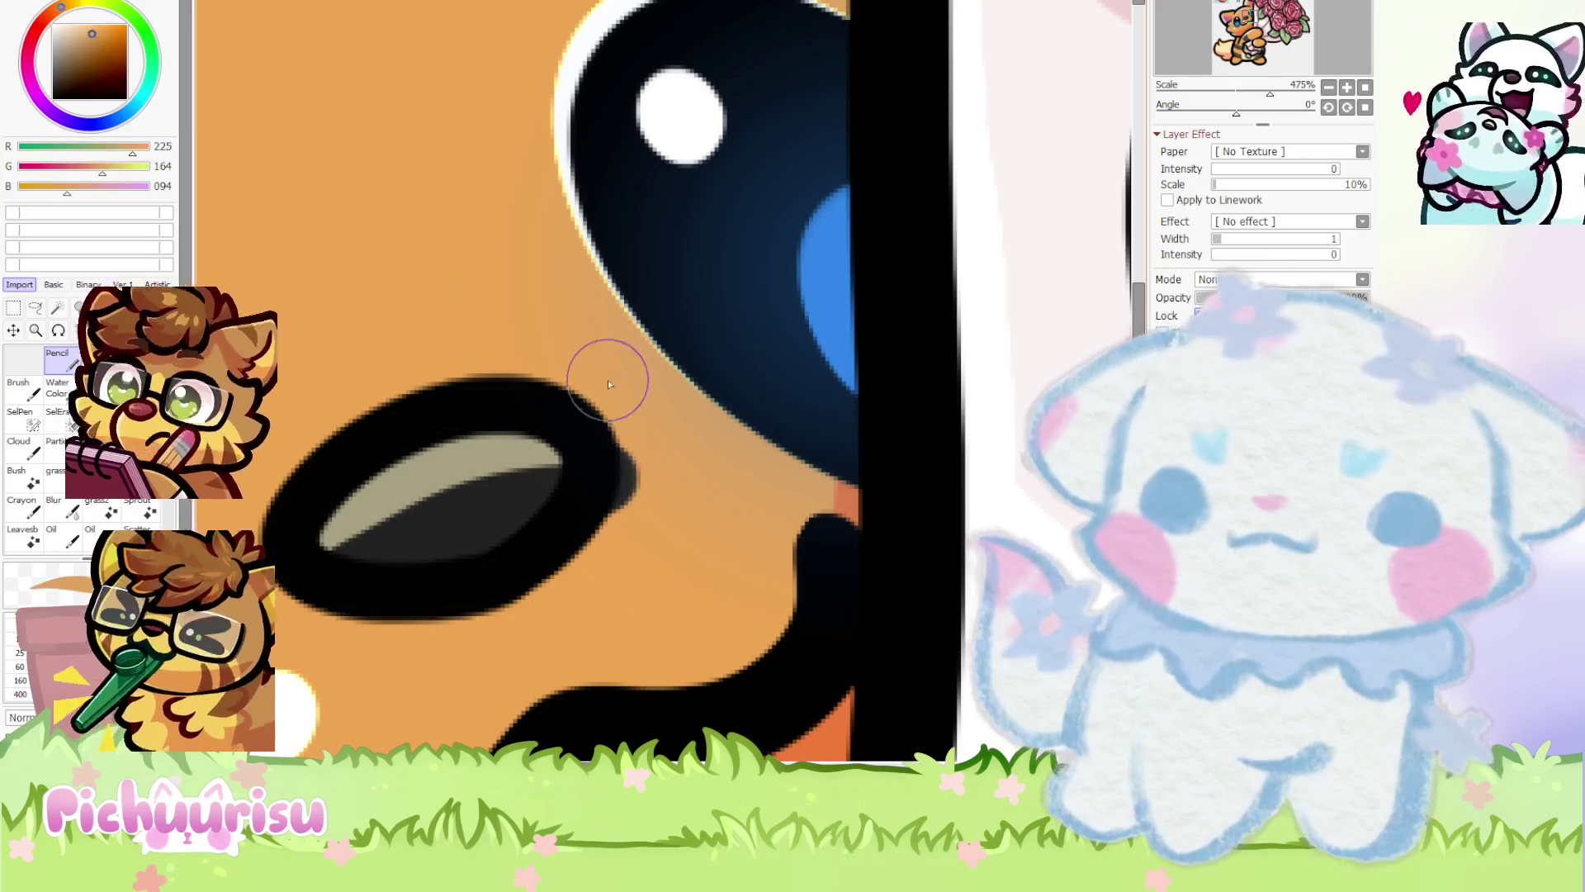
scroll(660, 336, "down", 7)
scroll(479, 181, "up", 5)
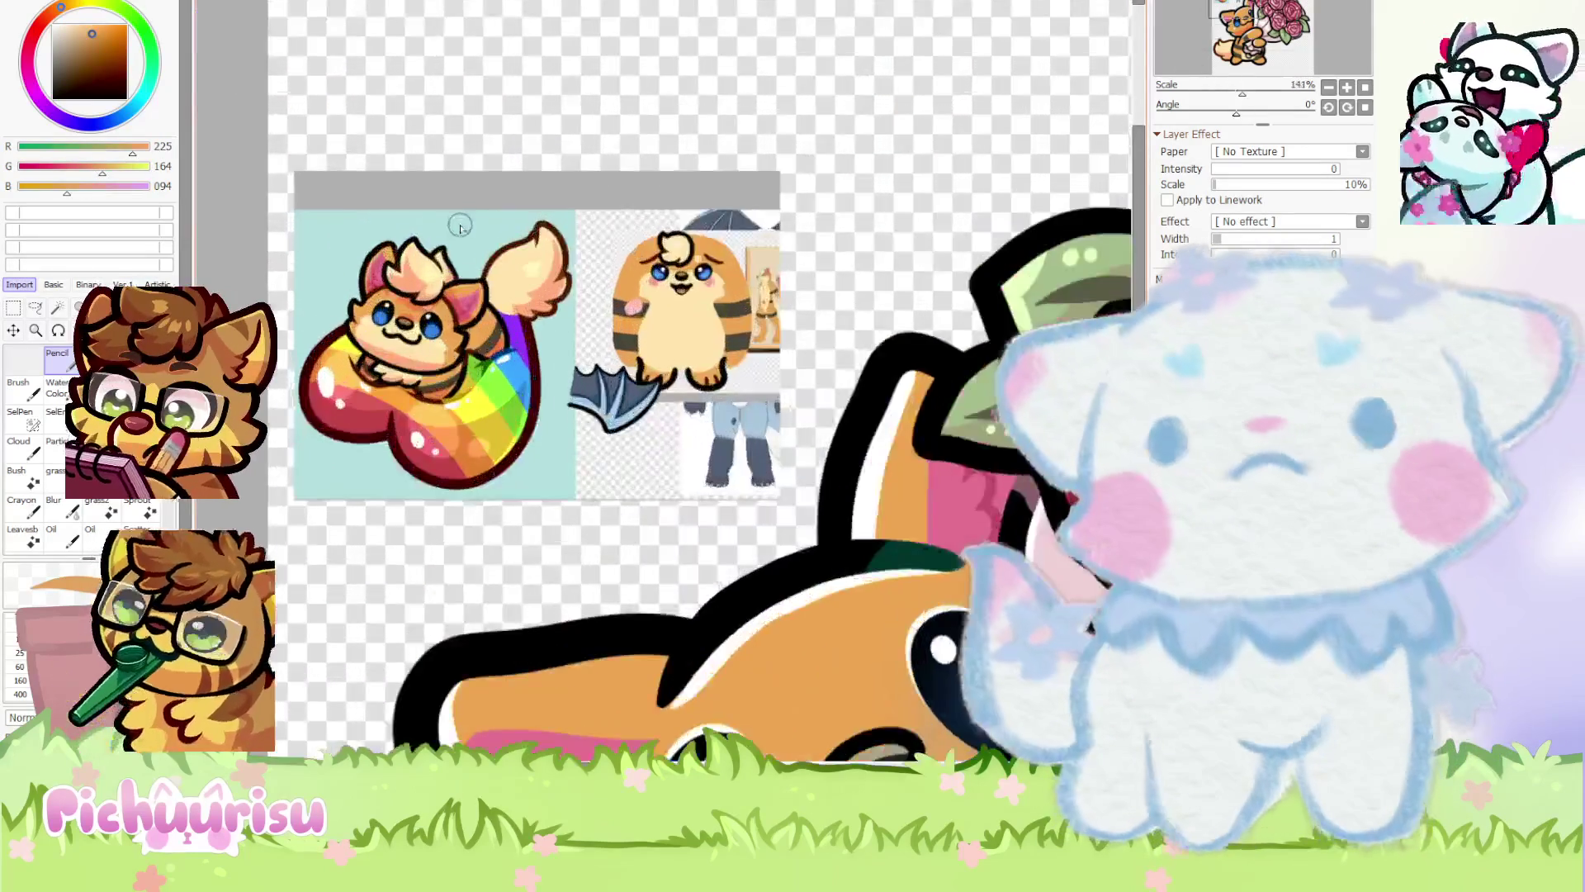
Sample light peach and highlight the lower cheek and the cheek below the eye
left_click(417, 355, "alt")
scroll(417, 355, "down", 6)
scroll(507, 446, "up", 2)
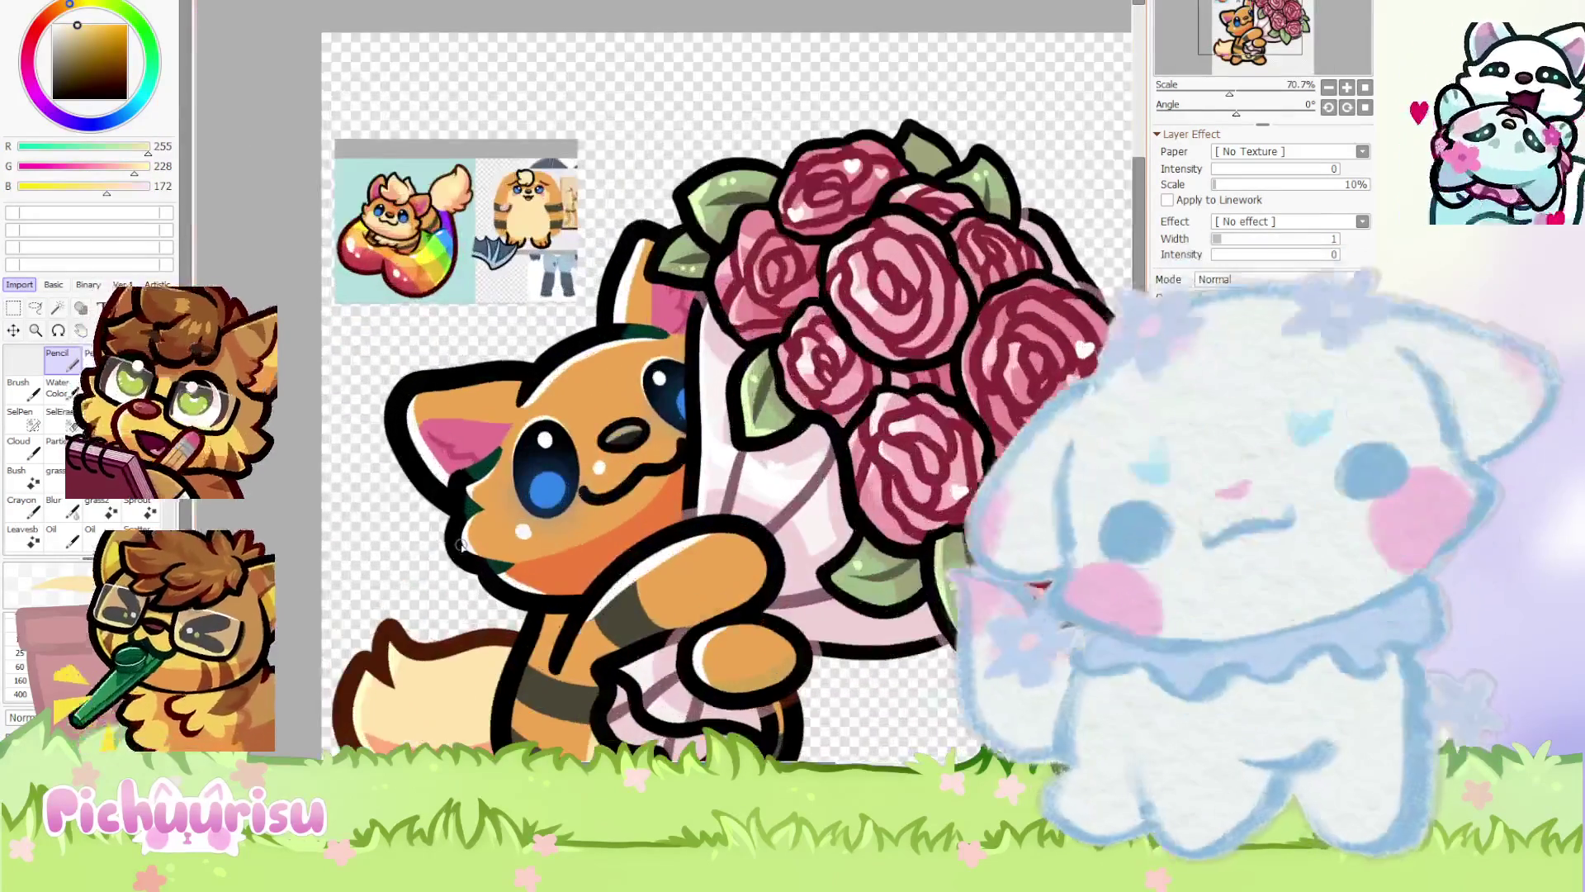
scroll(545, 495, "up", 2)
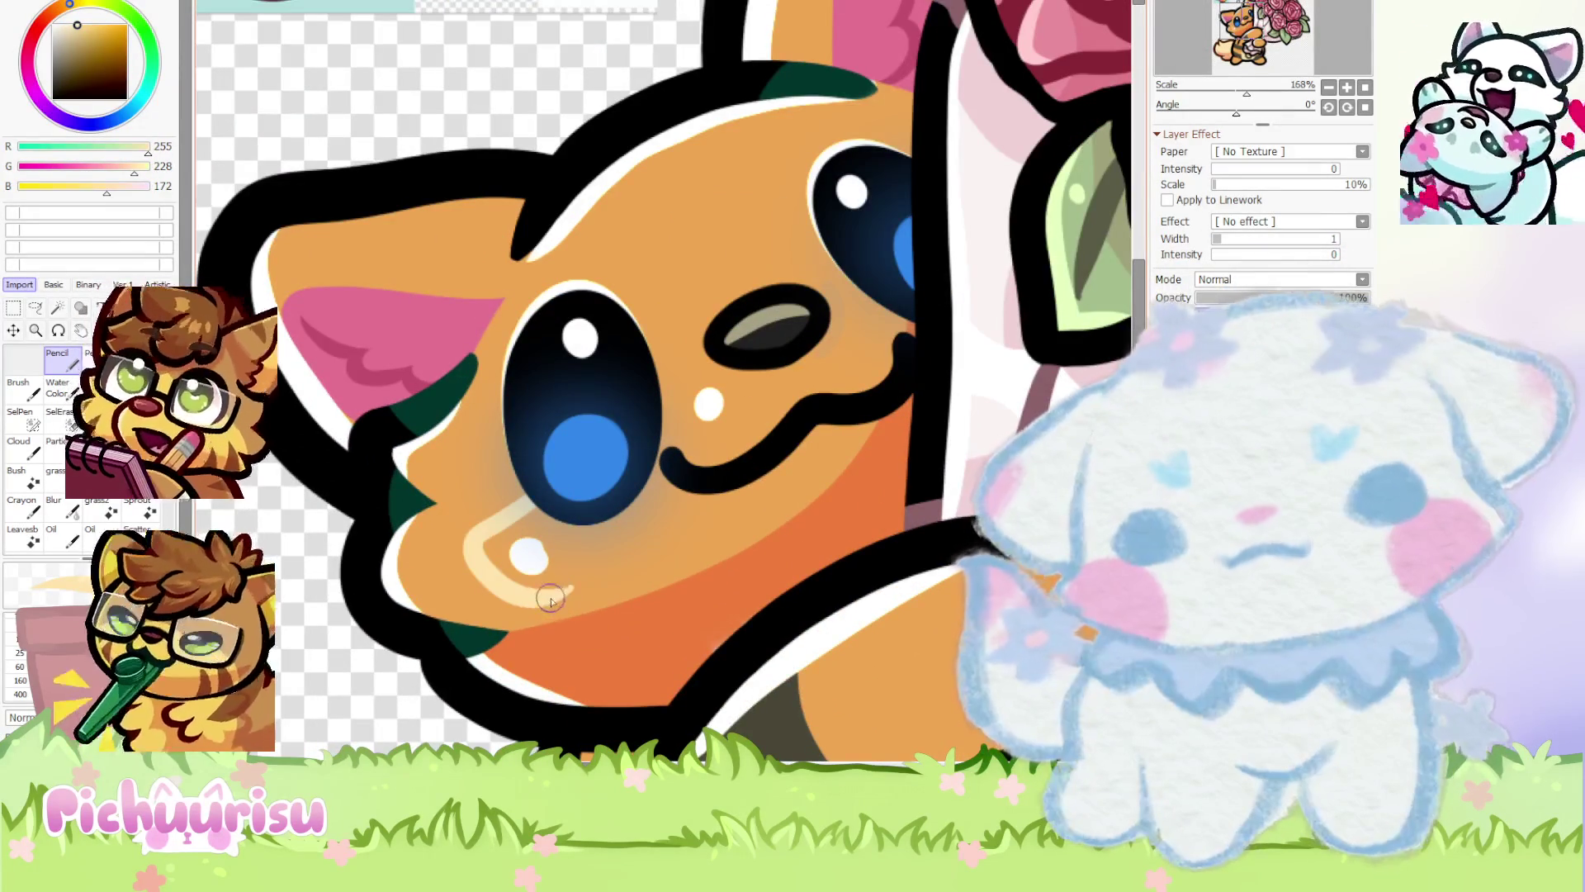
left_click_drag(552, 601, 609, 655)
scroll(608, 654, "down", 3)
scroll(463, 503, "up", 2)
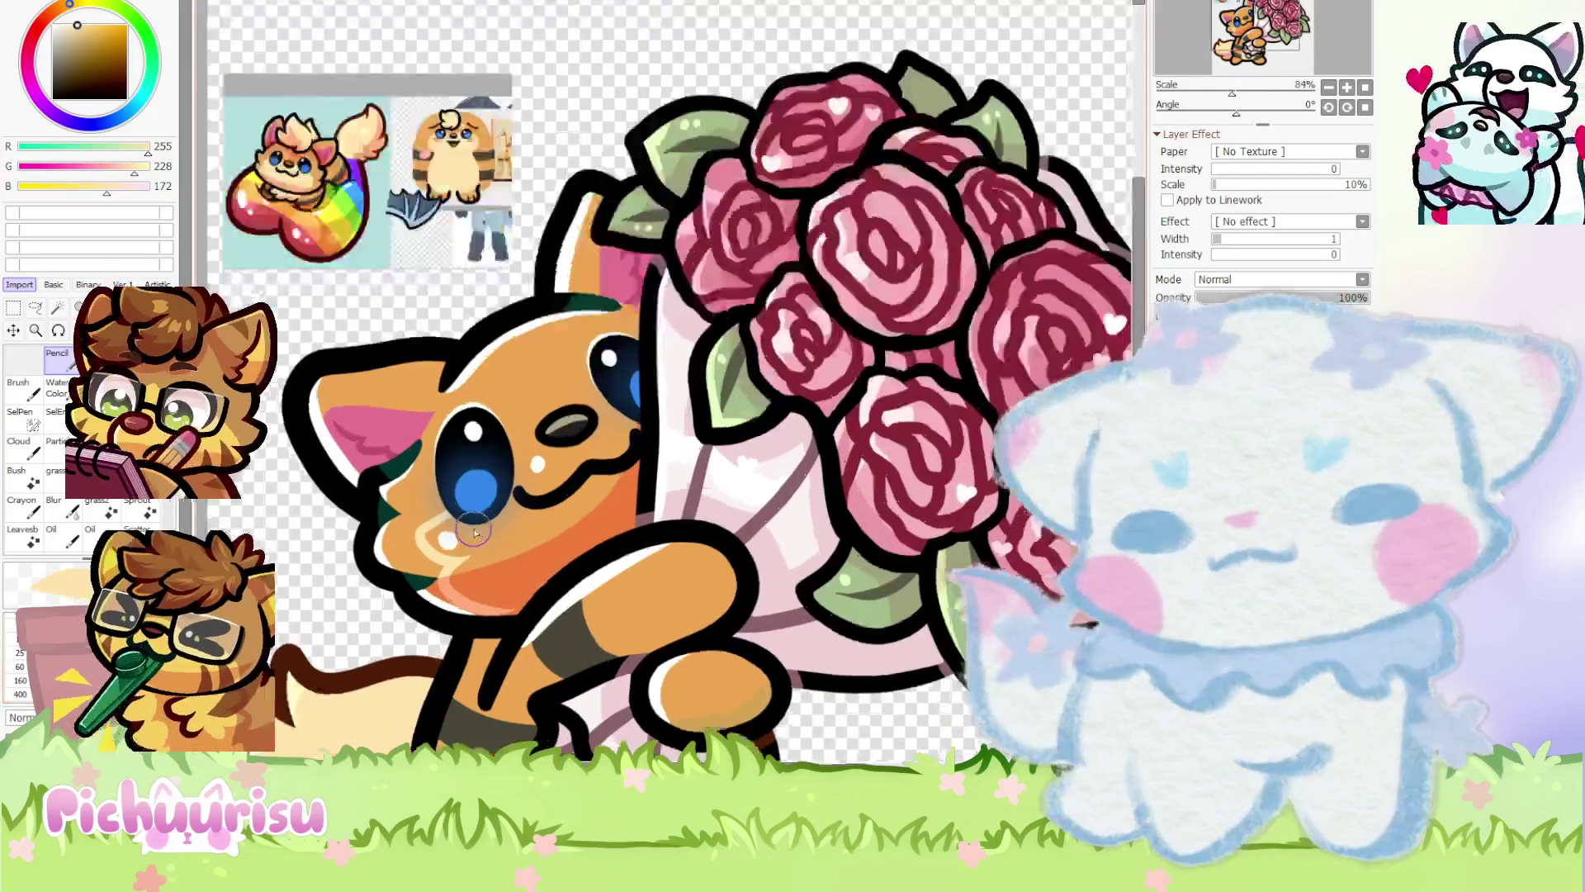
left_click_drag(418, 549, 522, 532)
scroll(523, 533, "down", 2)
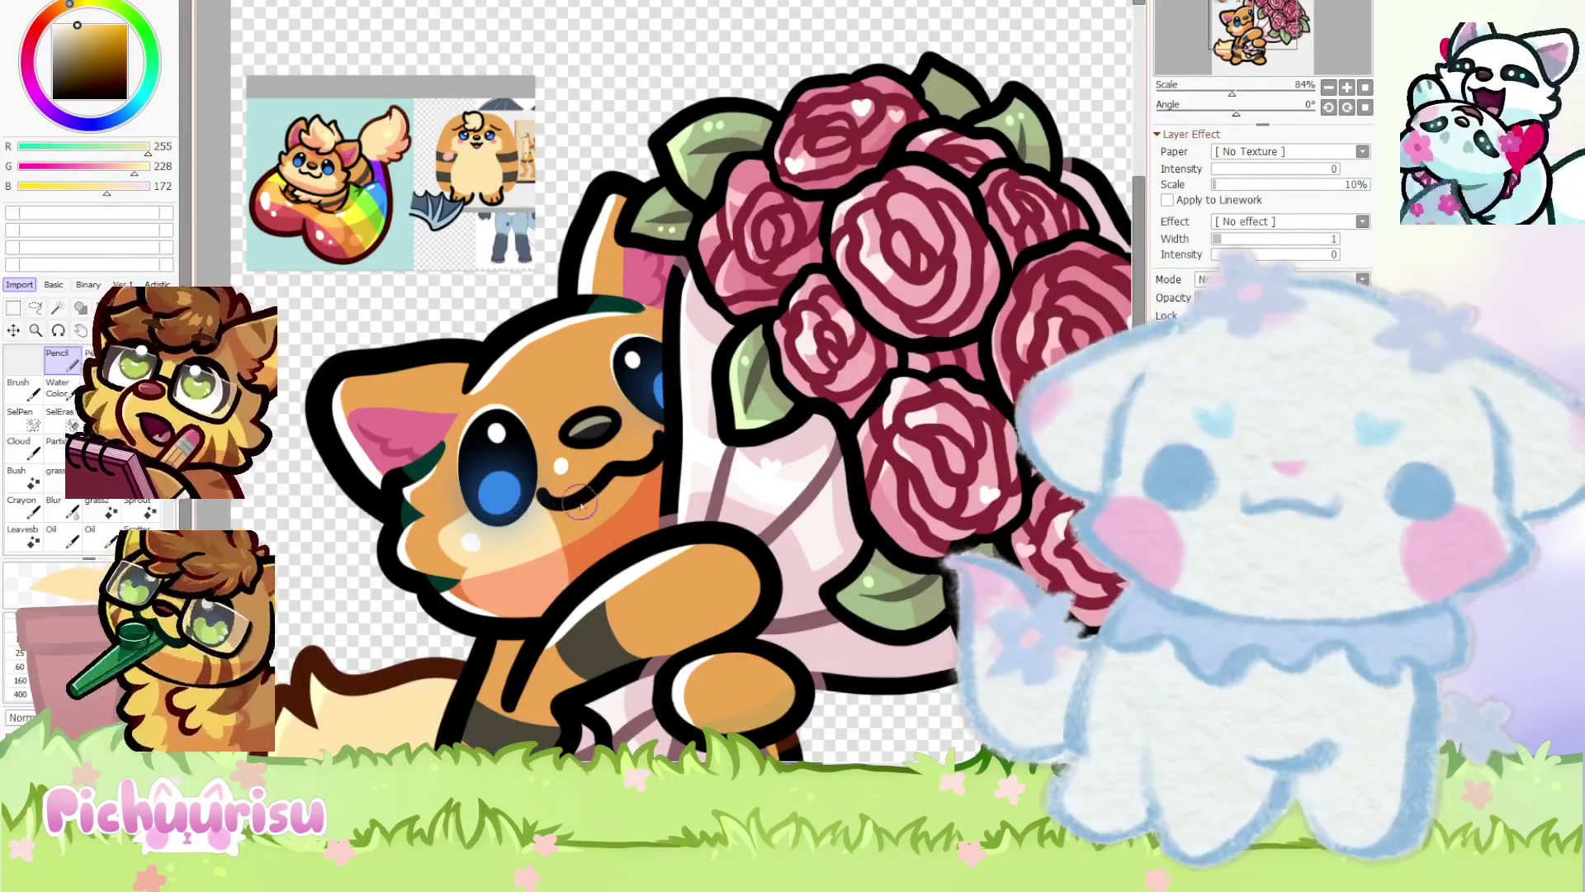
scroll(566, 444, "up", 3)
Brush cream over the muzzle under the nose and dab two cream dots on the brow
mouse_move(566, 444)
left_mouse_down()
mouse_move(578, 495)
mouse_move(685, 462)
mouse_move(704, 393)
left_mouse_up()
scroll(704, 392, "down", 2)
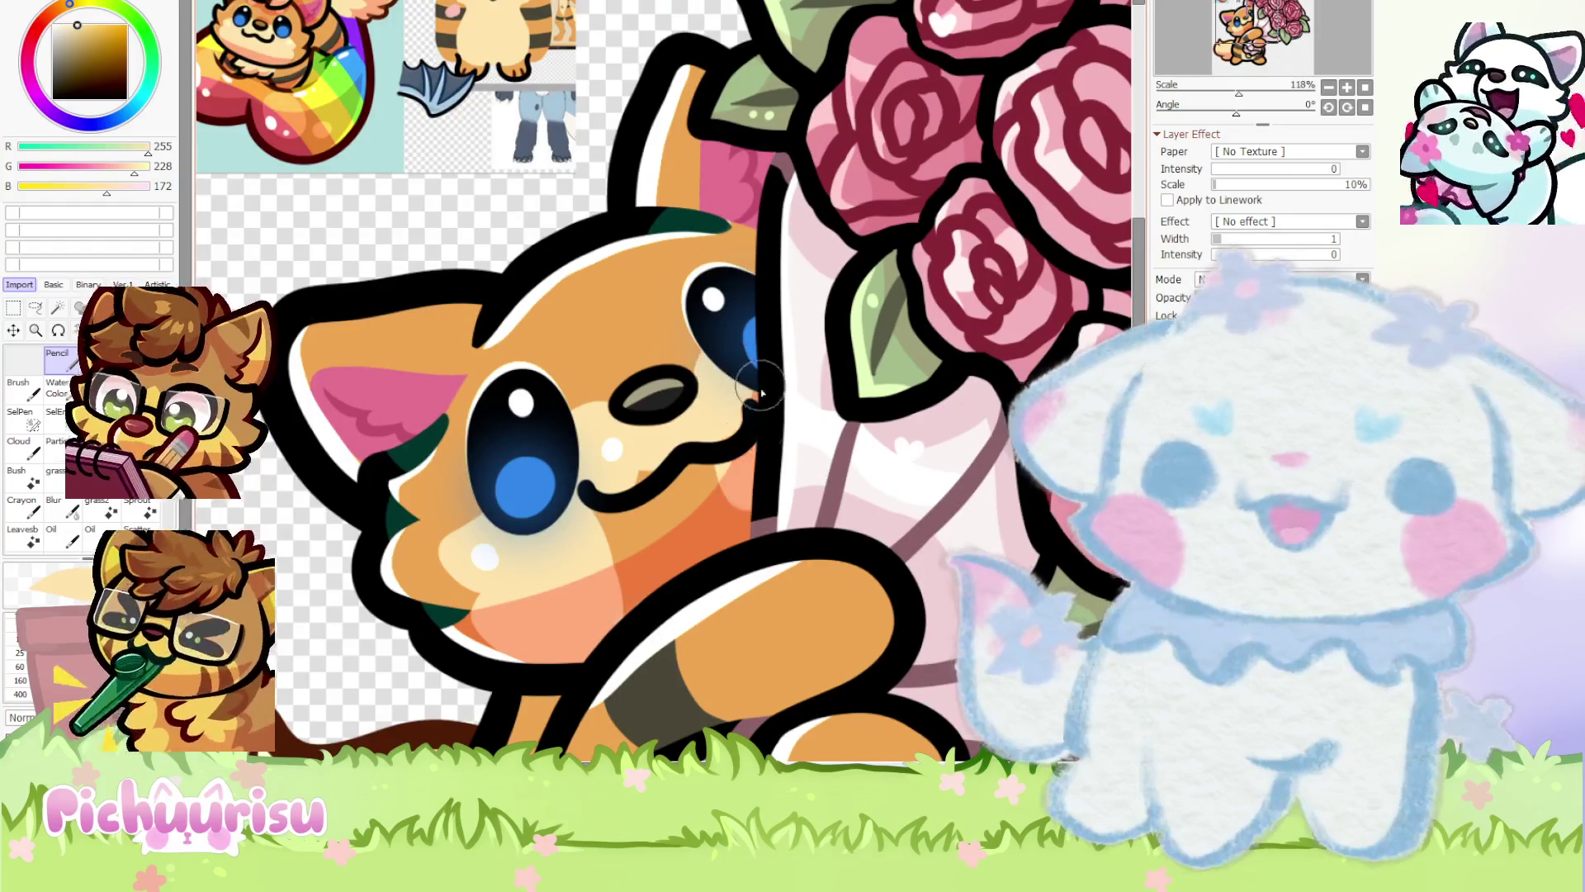
scroll(653, 596, "down", 3)
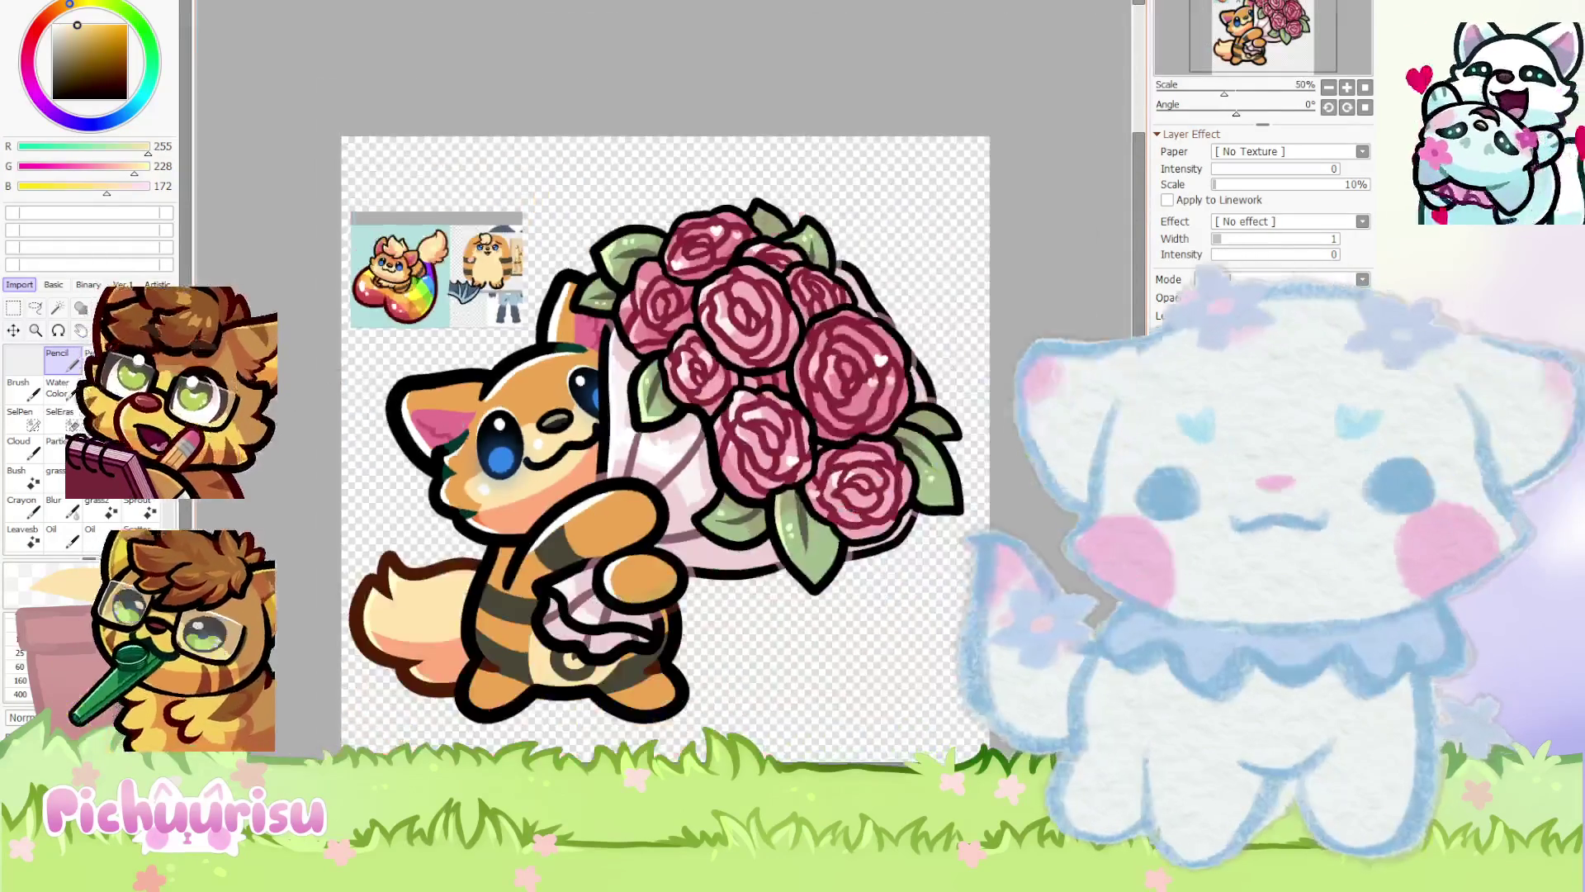
scroll(379, 307, "up", 2)
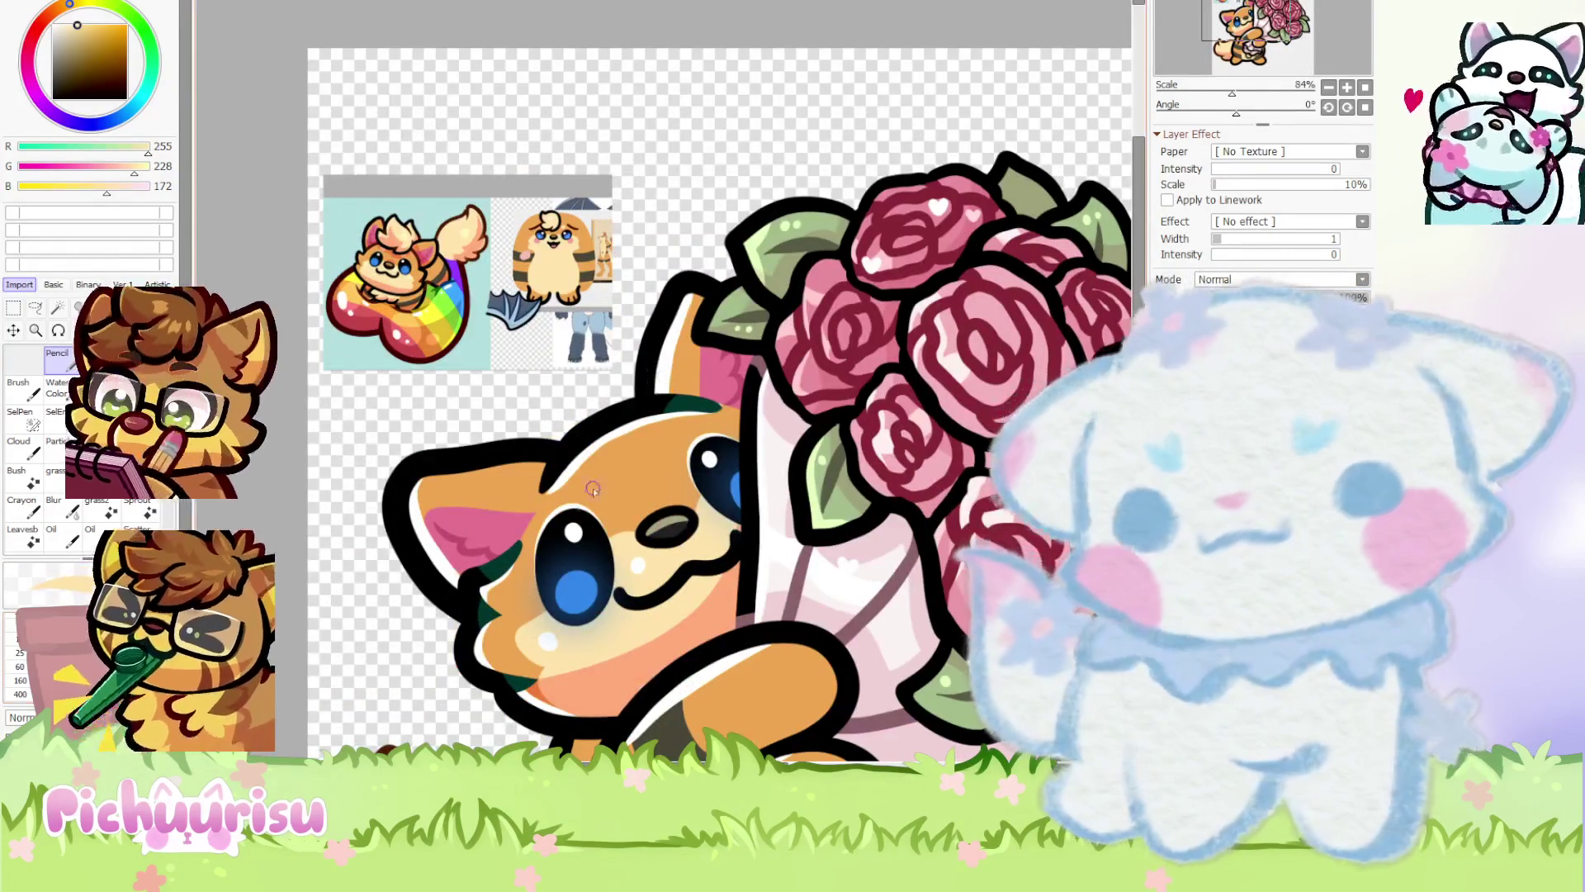
scroll(569, 495, "up", 6)
left_click(538, 502)
left_click(851, 338)
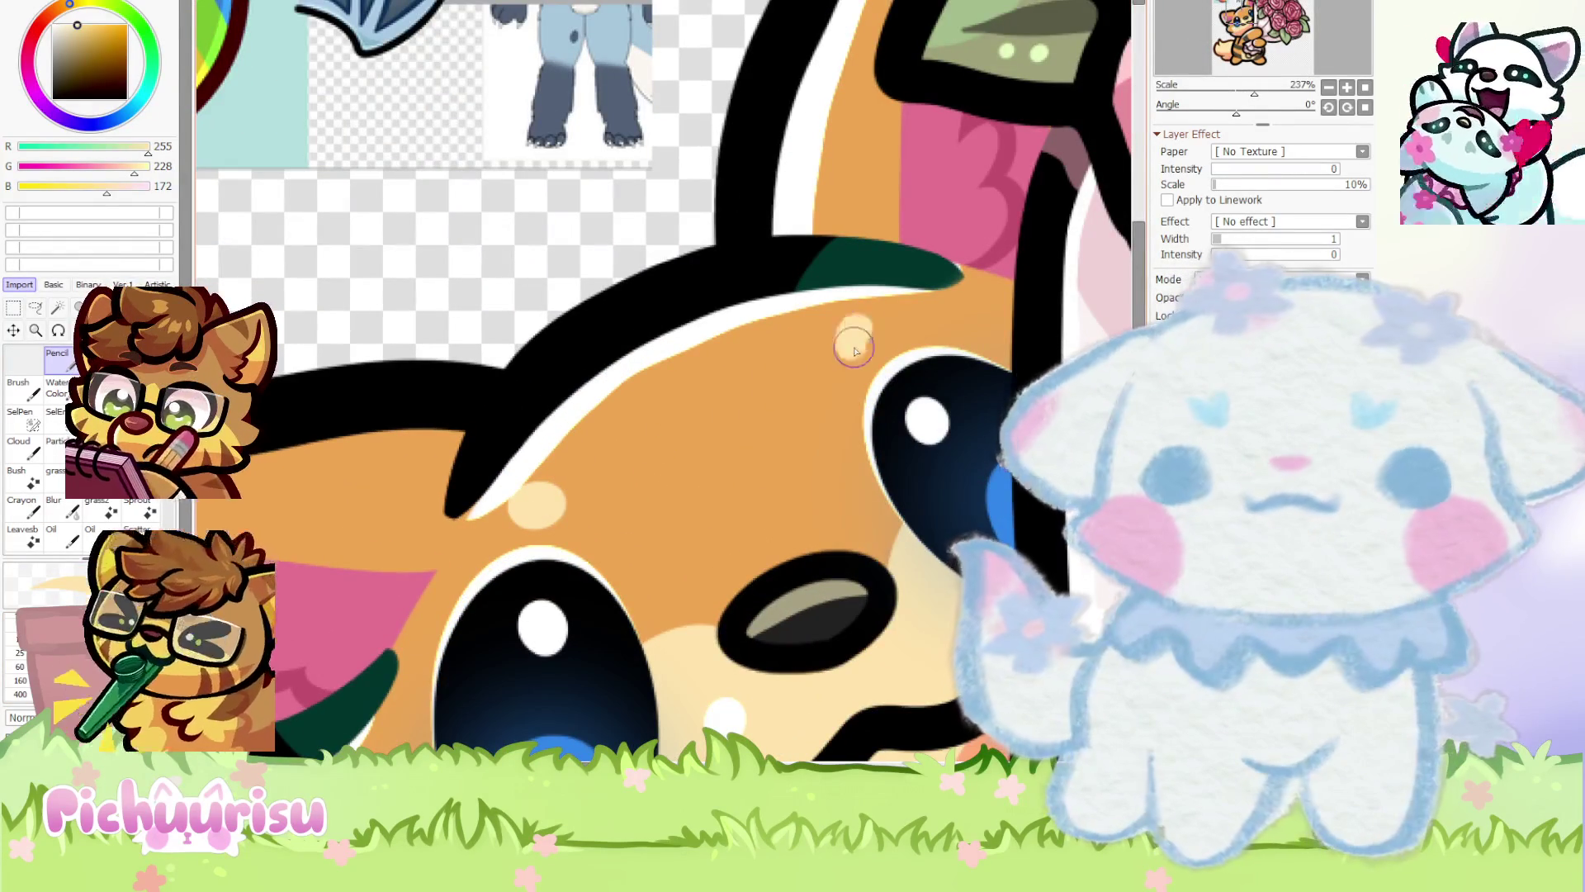
scroll(851, 339, "down", 4)
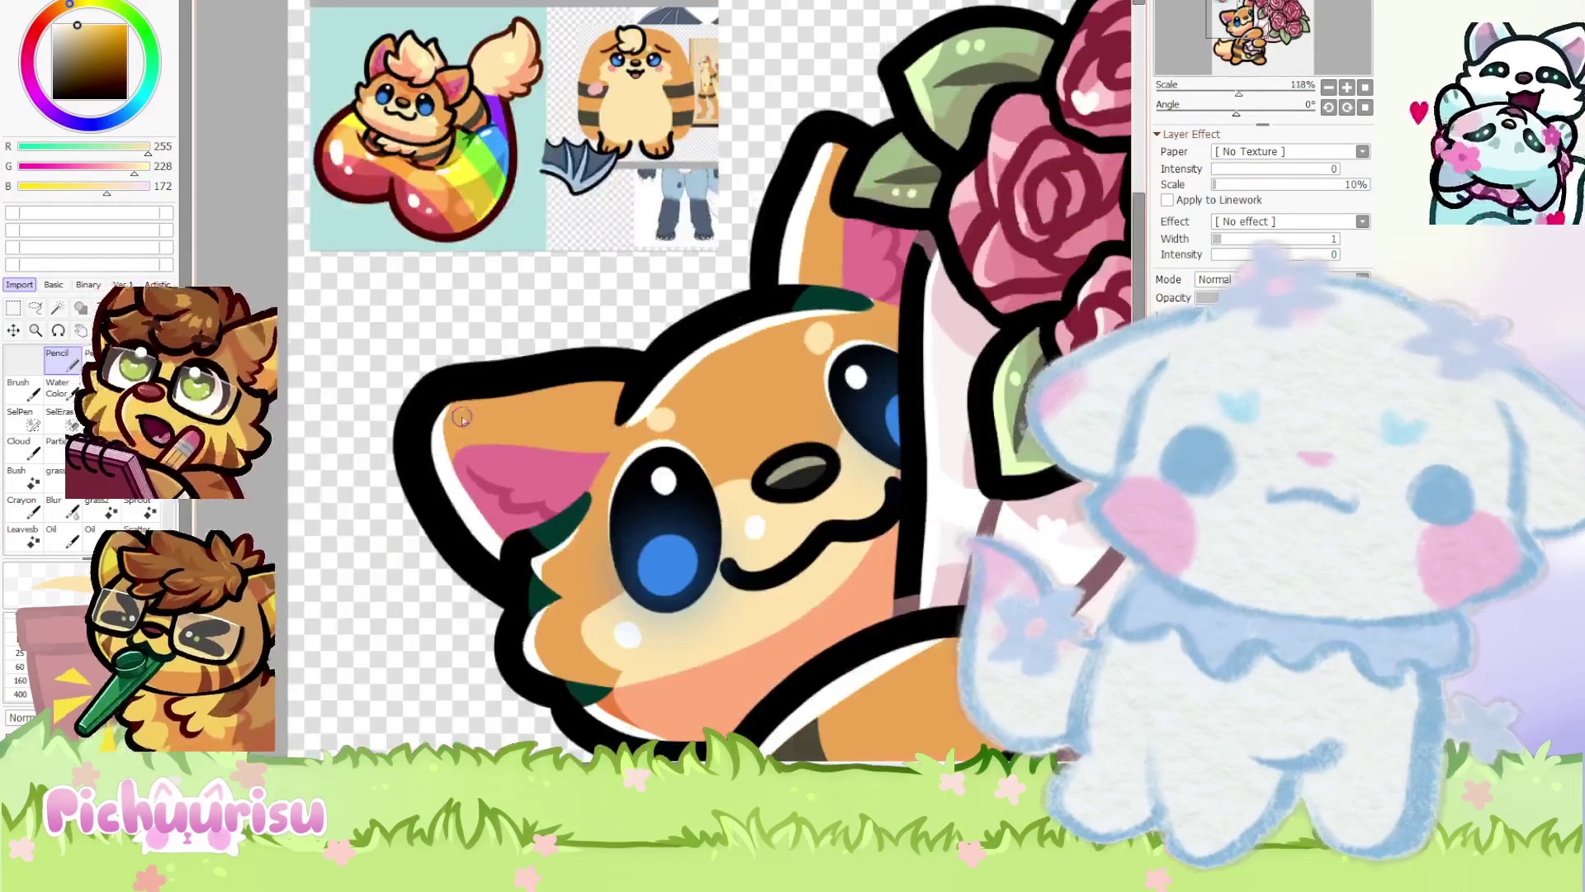
scroll(607, 337, "up", 4)
Select the brow highlight layer and sample the orange fur and dark brown marking colours
left_click(743, 393, "ctrl")
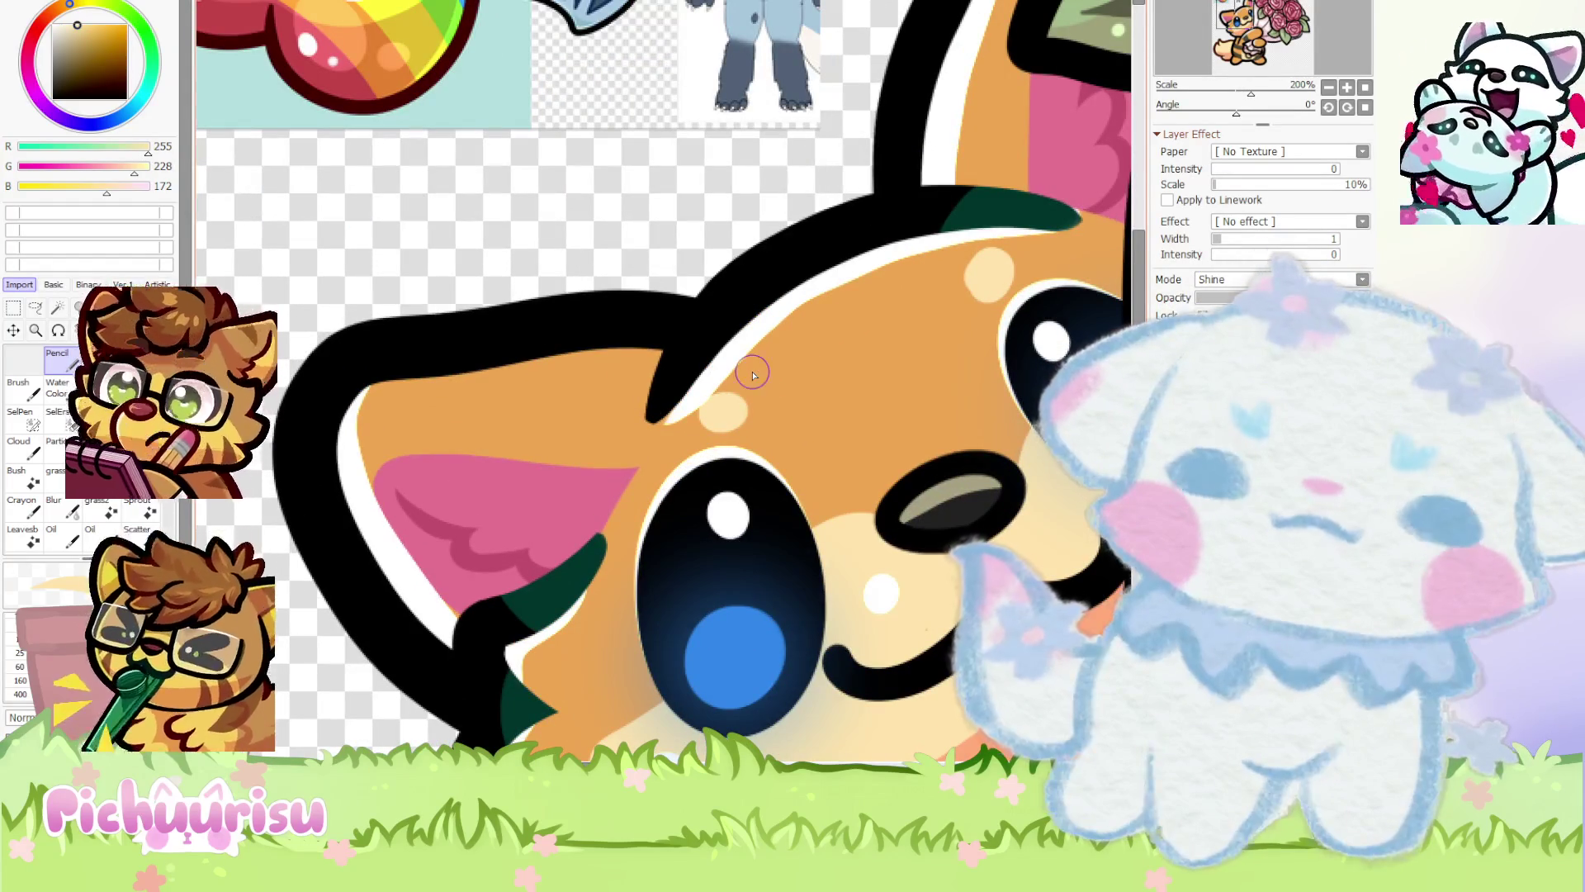
scroll(667, 440, "up", 4)
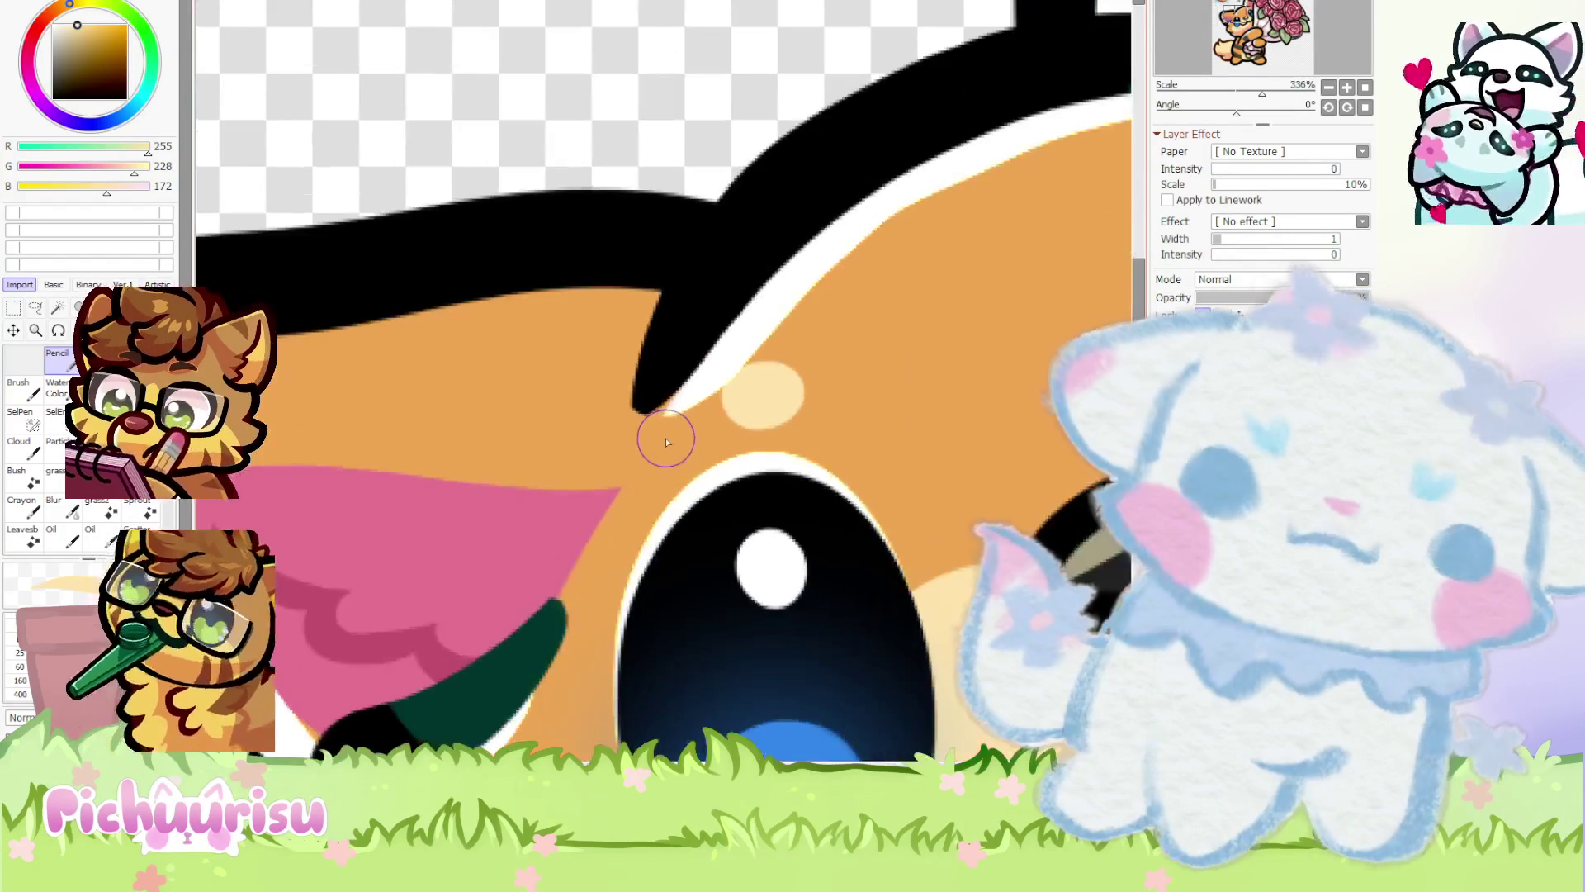
left_click(668, 434, "alt")
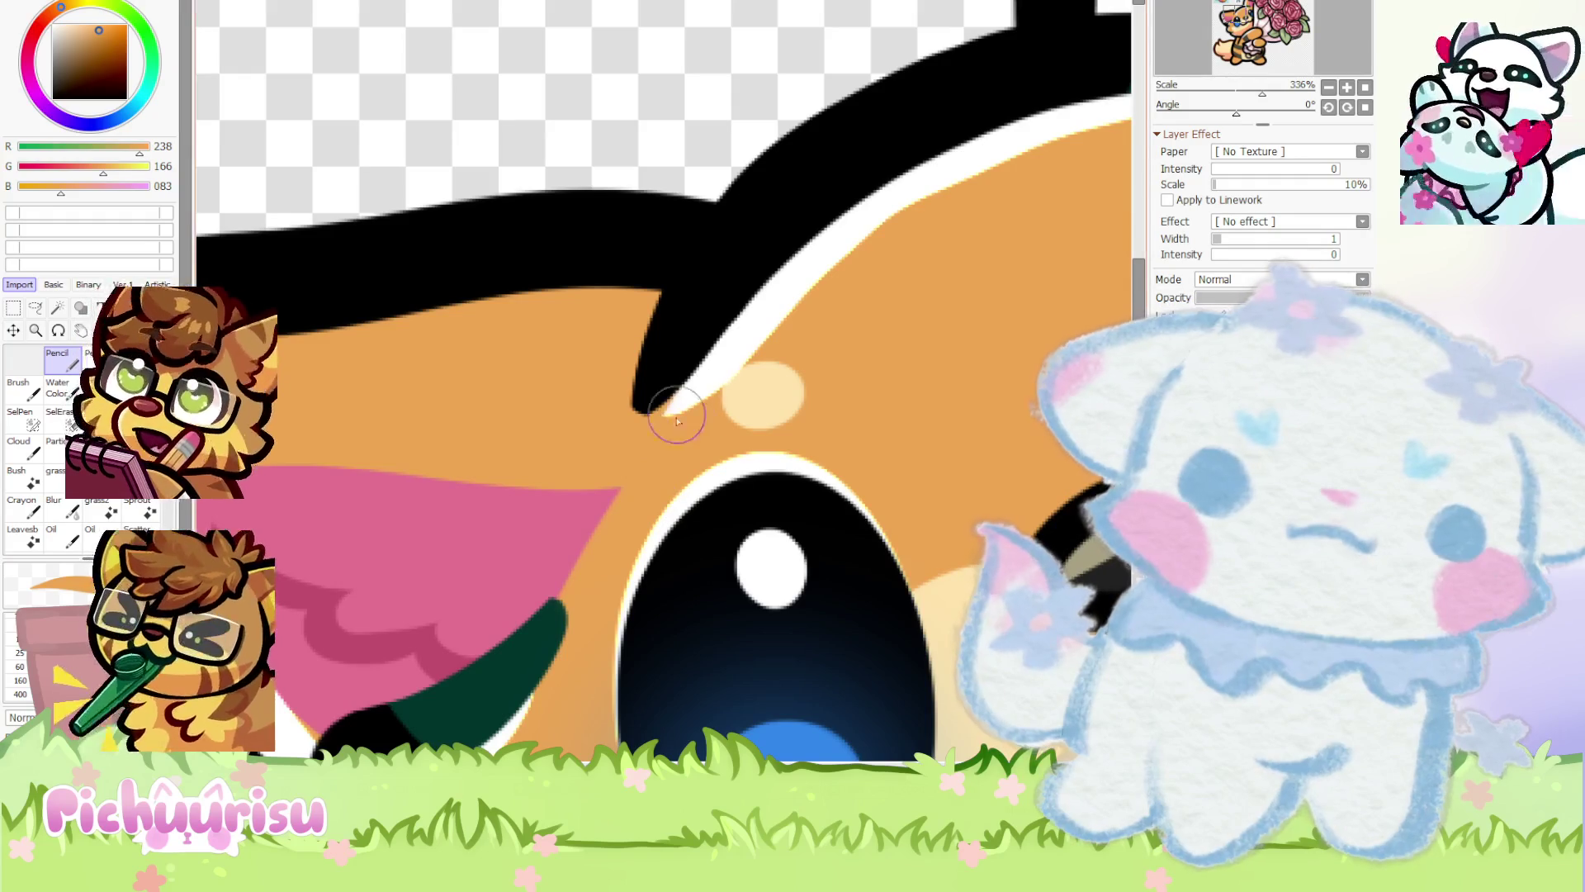
scroll(646, 415, "down", 7)
scroll(639, 446, "down", 1)
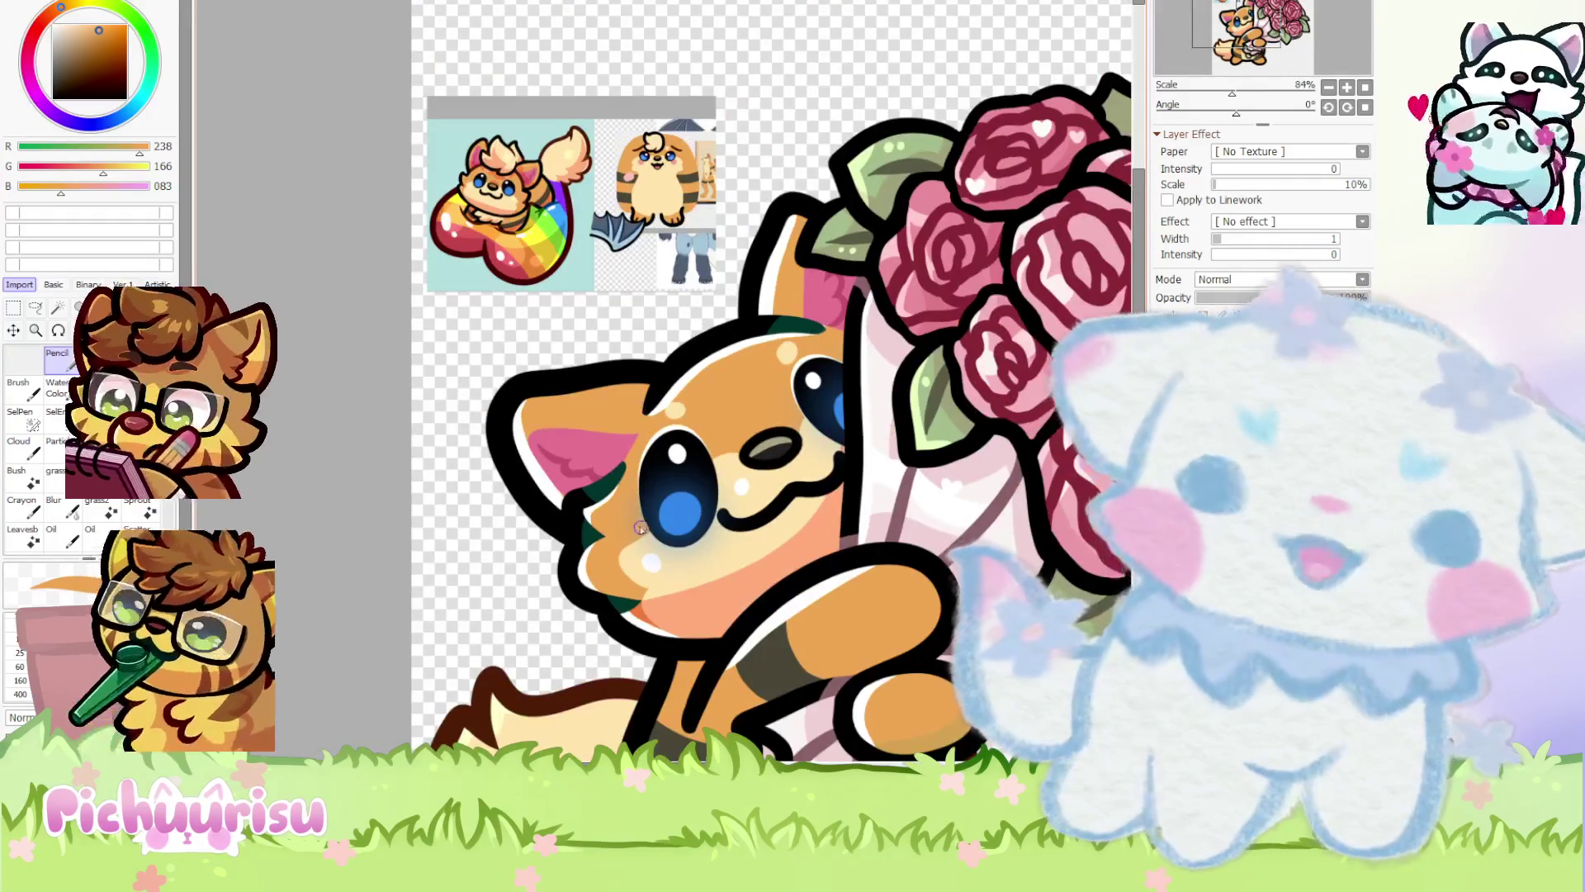
scroll(619, 536, "down", 1)
left_click(609, 585, "alt")
Sample a deeper dark brown and stroke a marking beside the ear
scroll(609, 585, "up", 5)
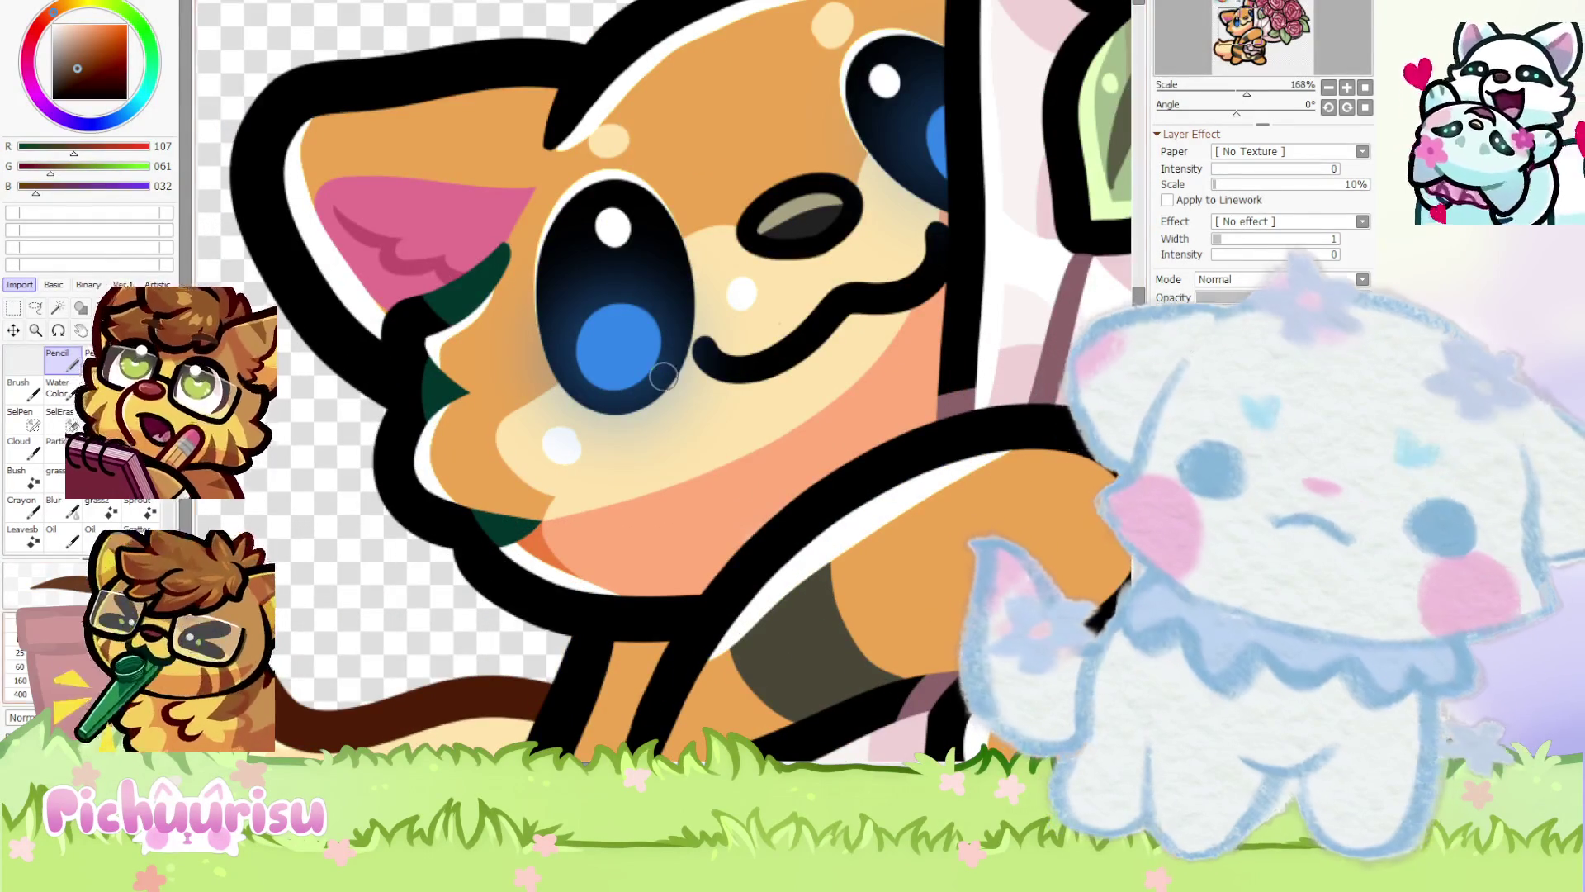
scroll(495, 515, "up", 3)
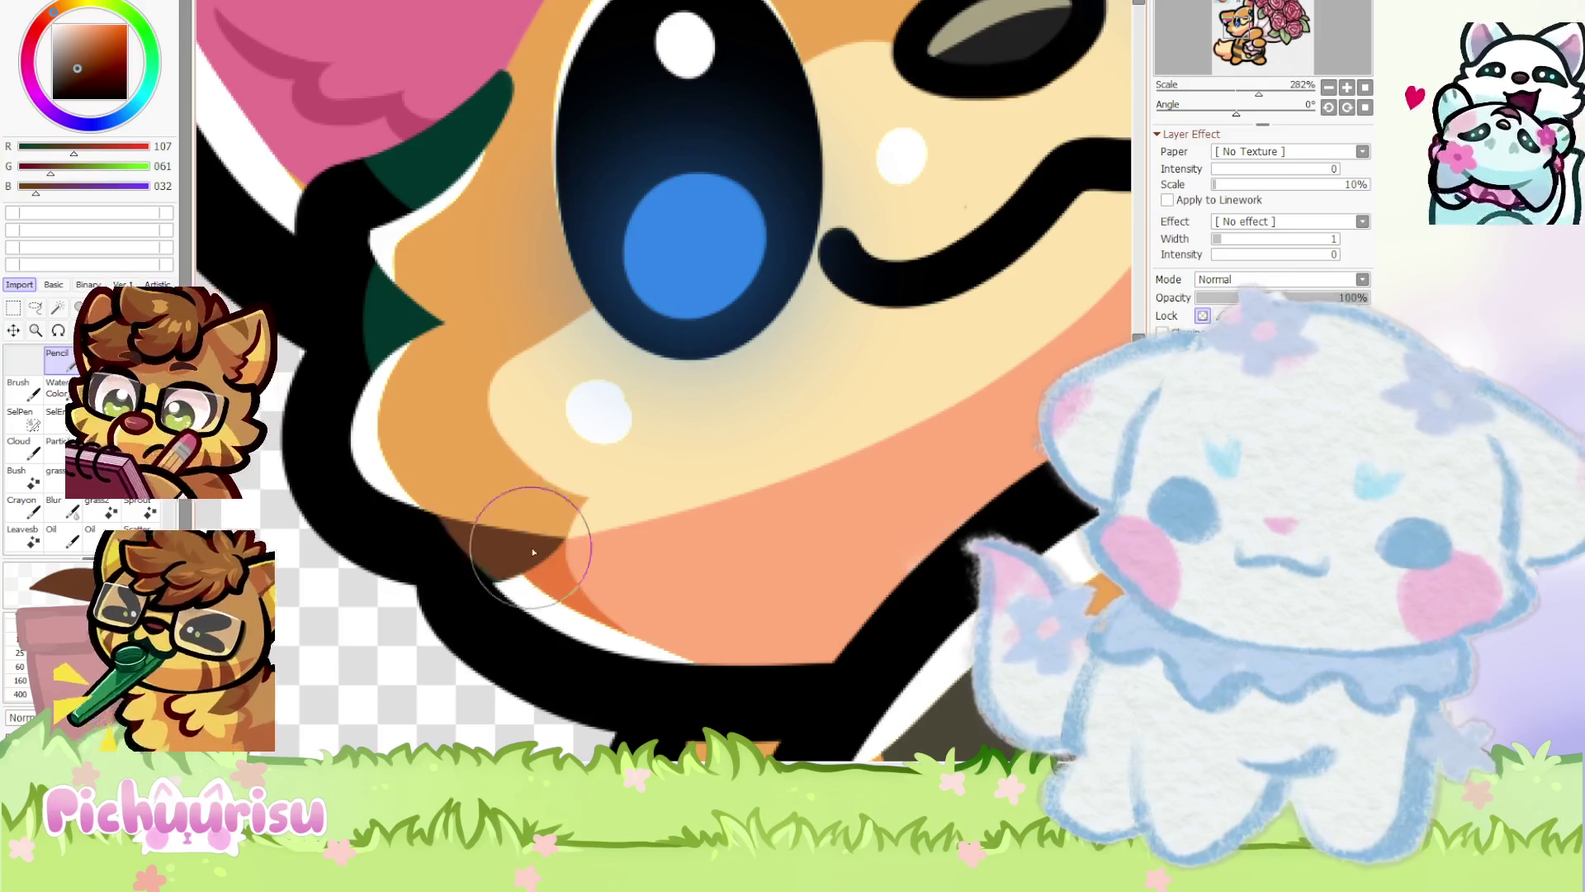
scroll(495, 515, "down", 7)
left_click(472, 552, "alt")
scroll(509, 447, "up", 10)
mouse_move(509, 462)
left_mouse_down()
mouse_move(602, 484)
mouse_move(531, 424)
mouse_move(498, 432)
mouse_move(513, 414)
left_mouse_up()
scroll(583, 496, "down", 4)
scroll(470, 343, "up", 2)
scroll(514, 415, "down", 4)
scroll(478, 322, "up", 5)
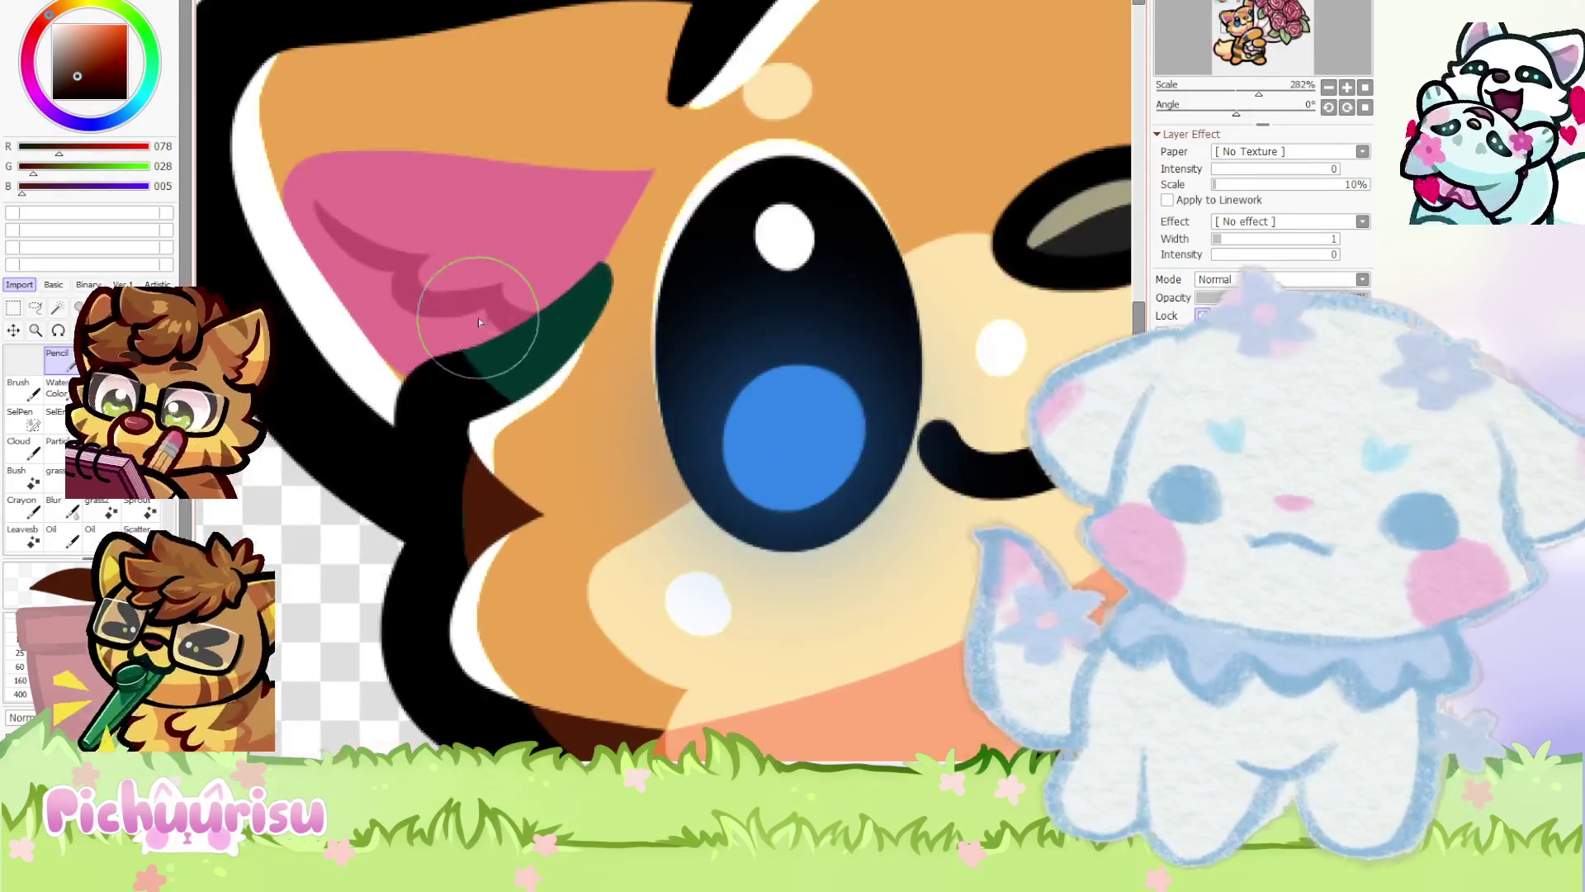
scroll(472, 313, "down", 5)
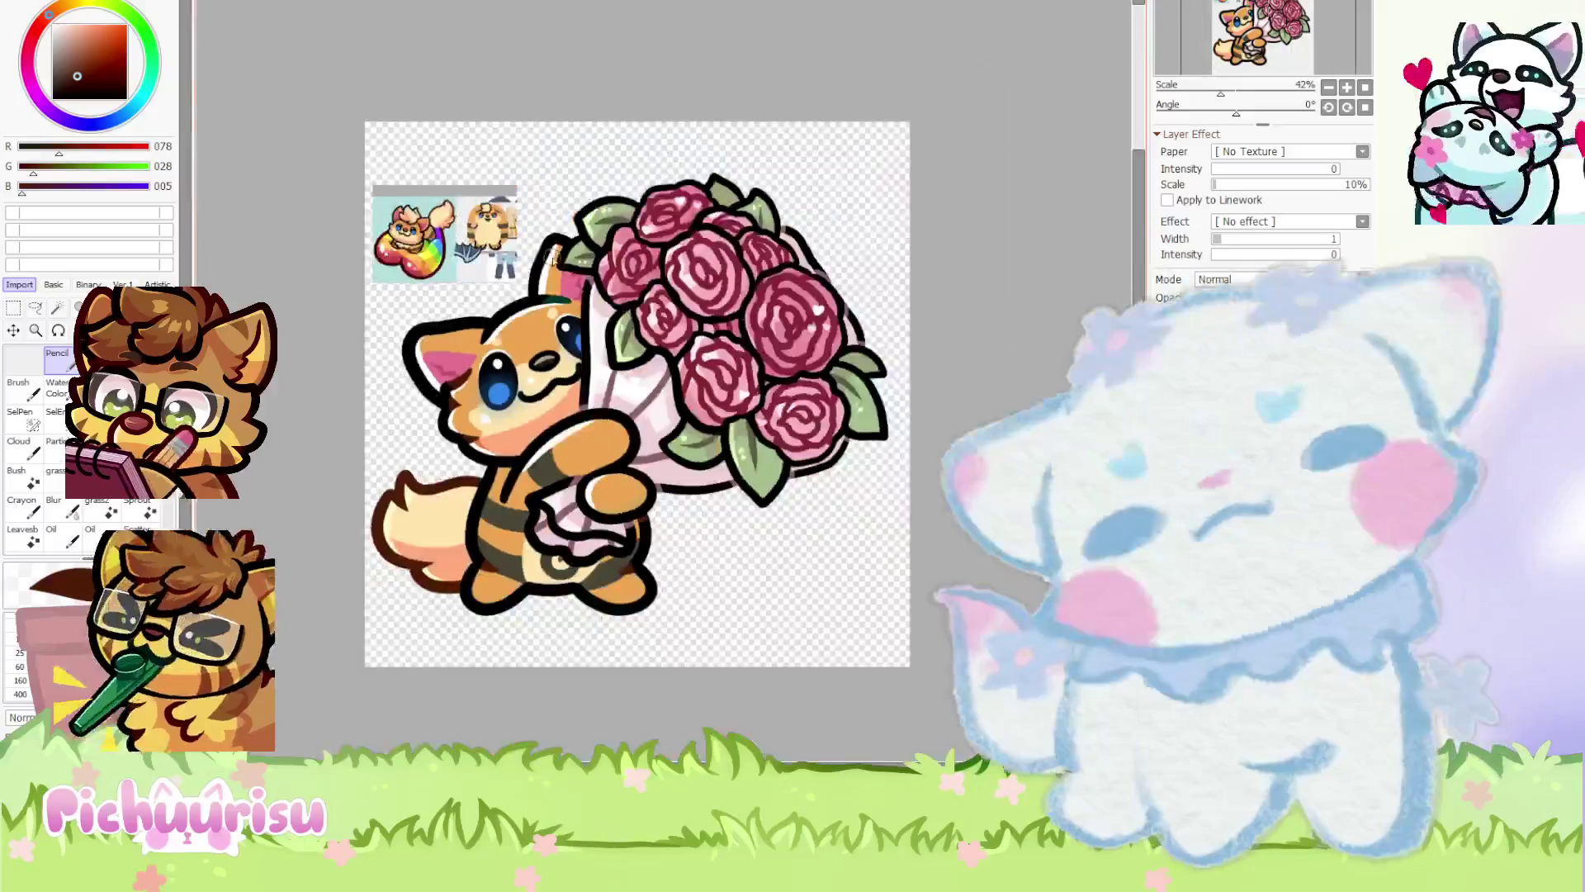
scroll(510, 389, "up", 4)
Dab more dark brown on the head near the ear and zoom out to check the stripe
left_click(509, 383)
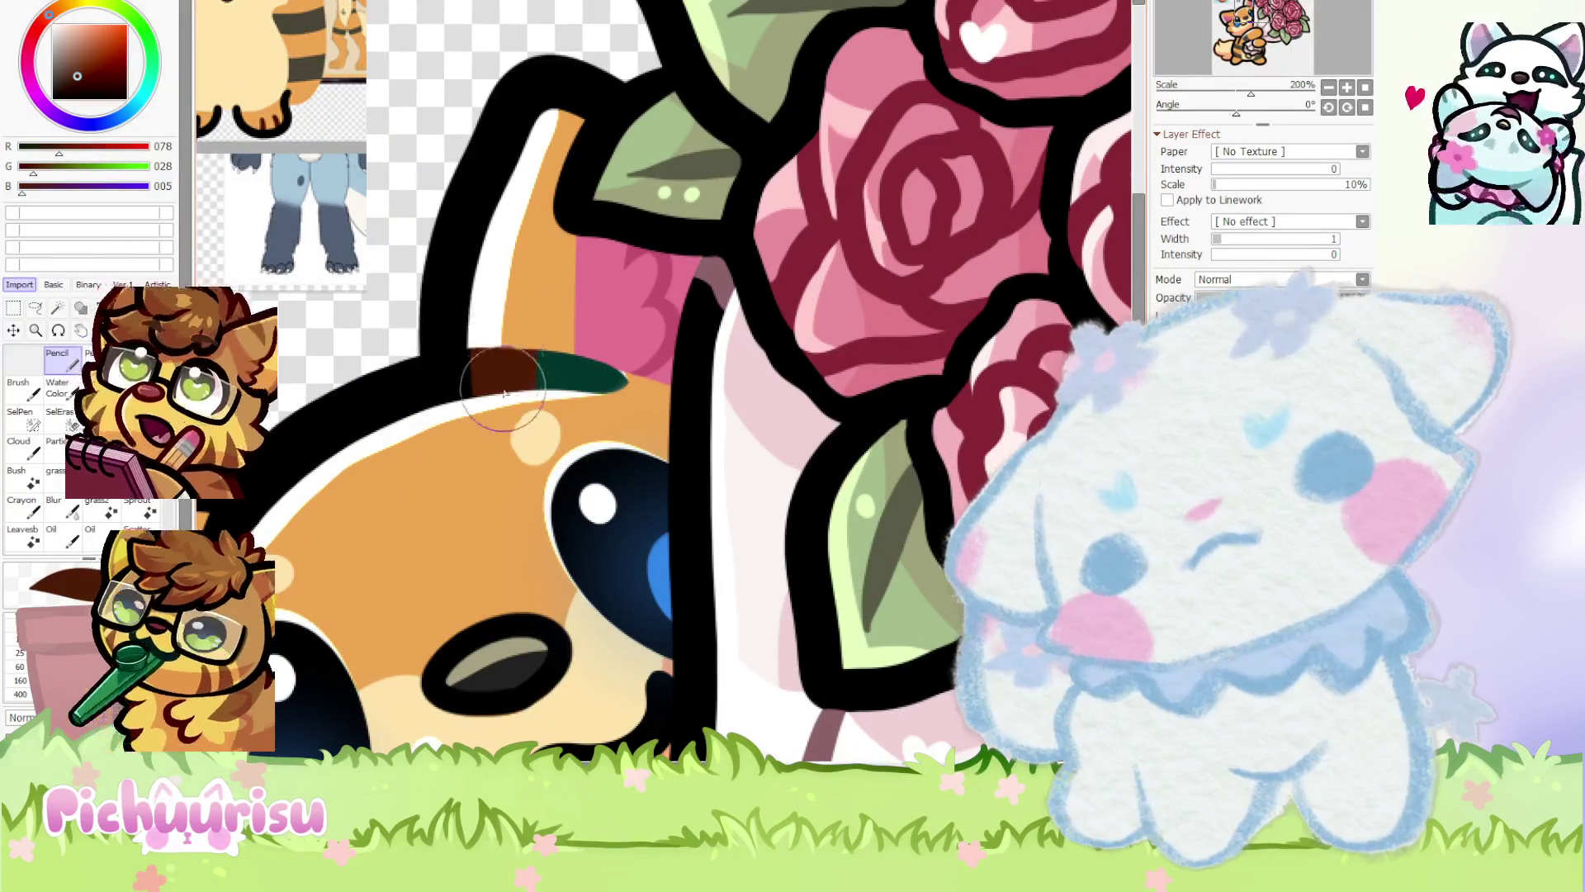
scroll(624, 382, "down", 4)
scroll(413, 355, "up", 5)
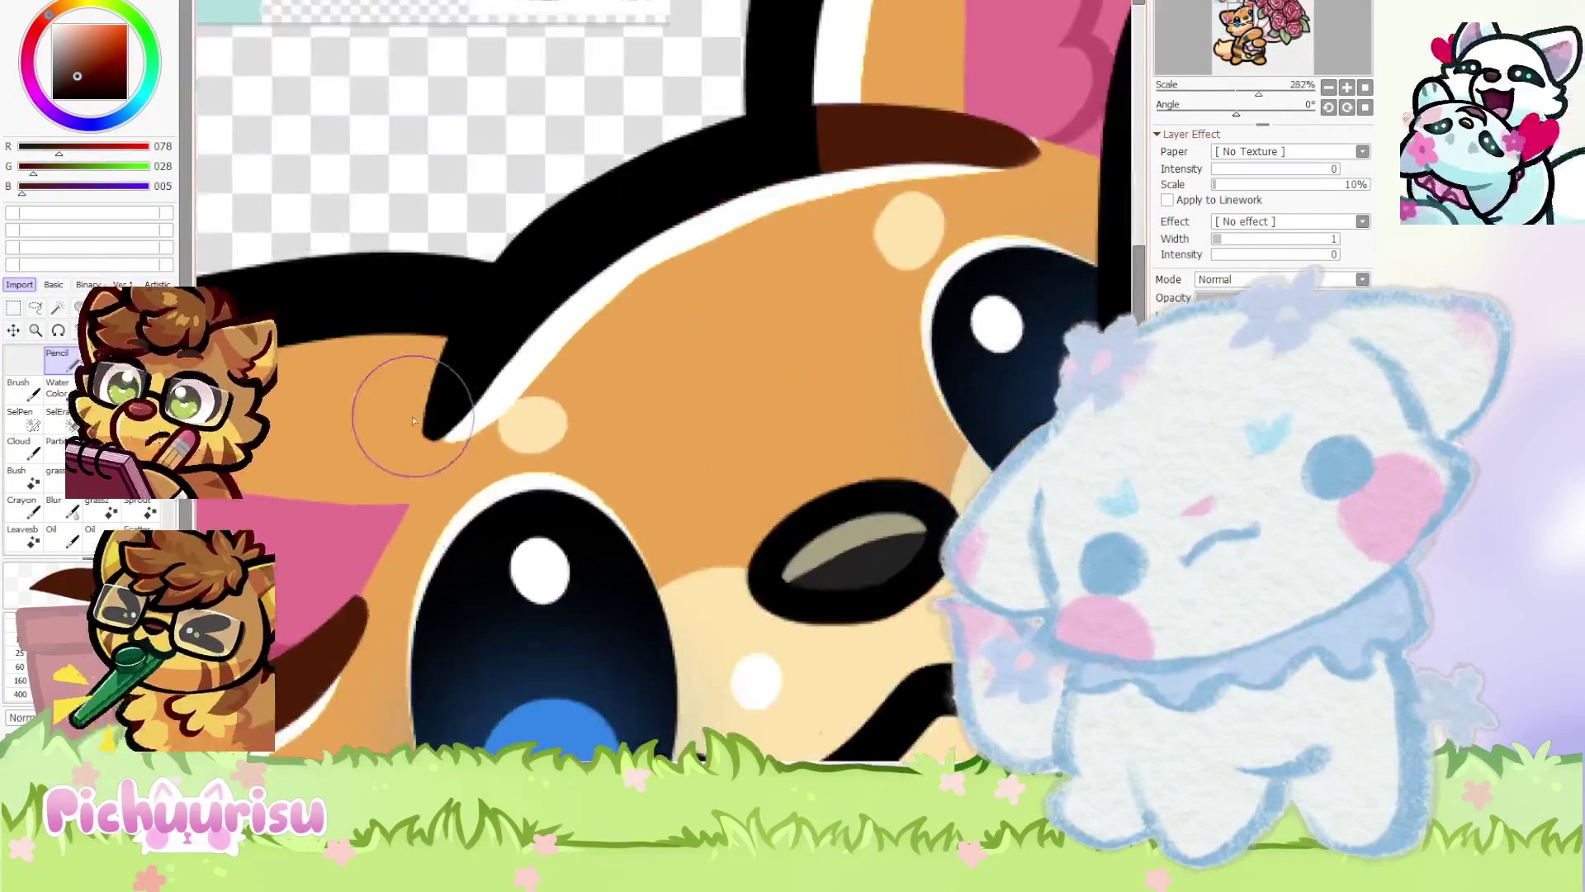
scroll(481, 405, "down", 2)
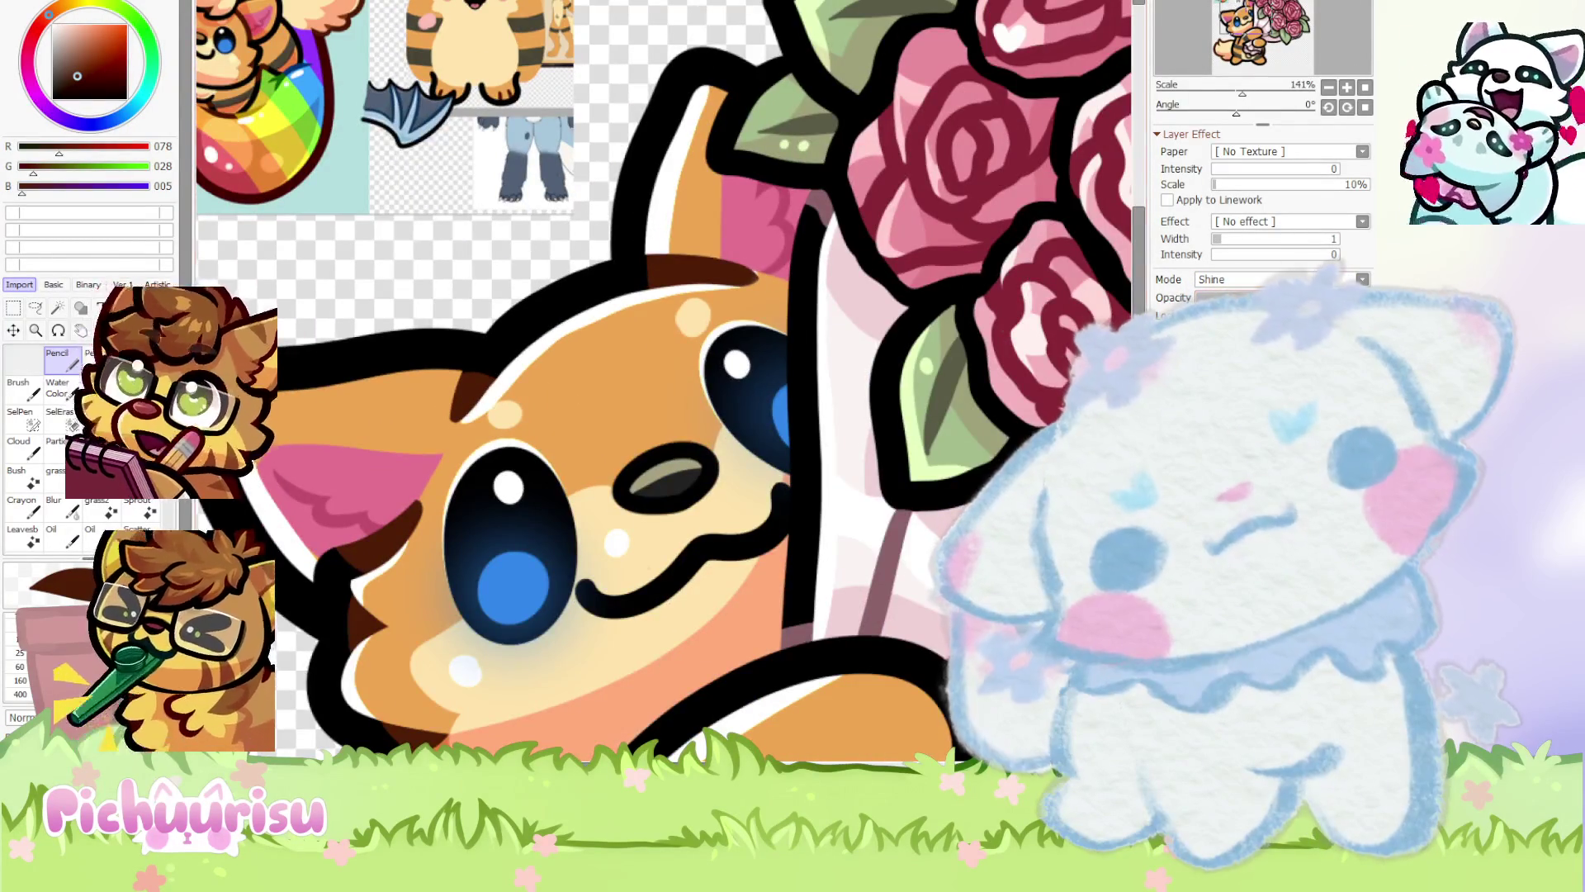
scroll(670, 390, "down", 2)
scroll(678, 305, "up", 5)
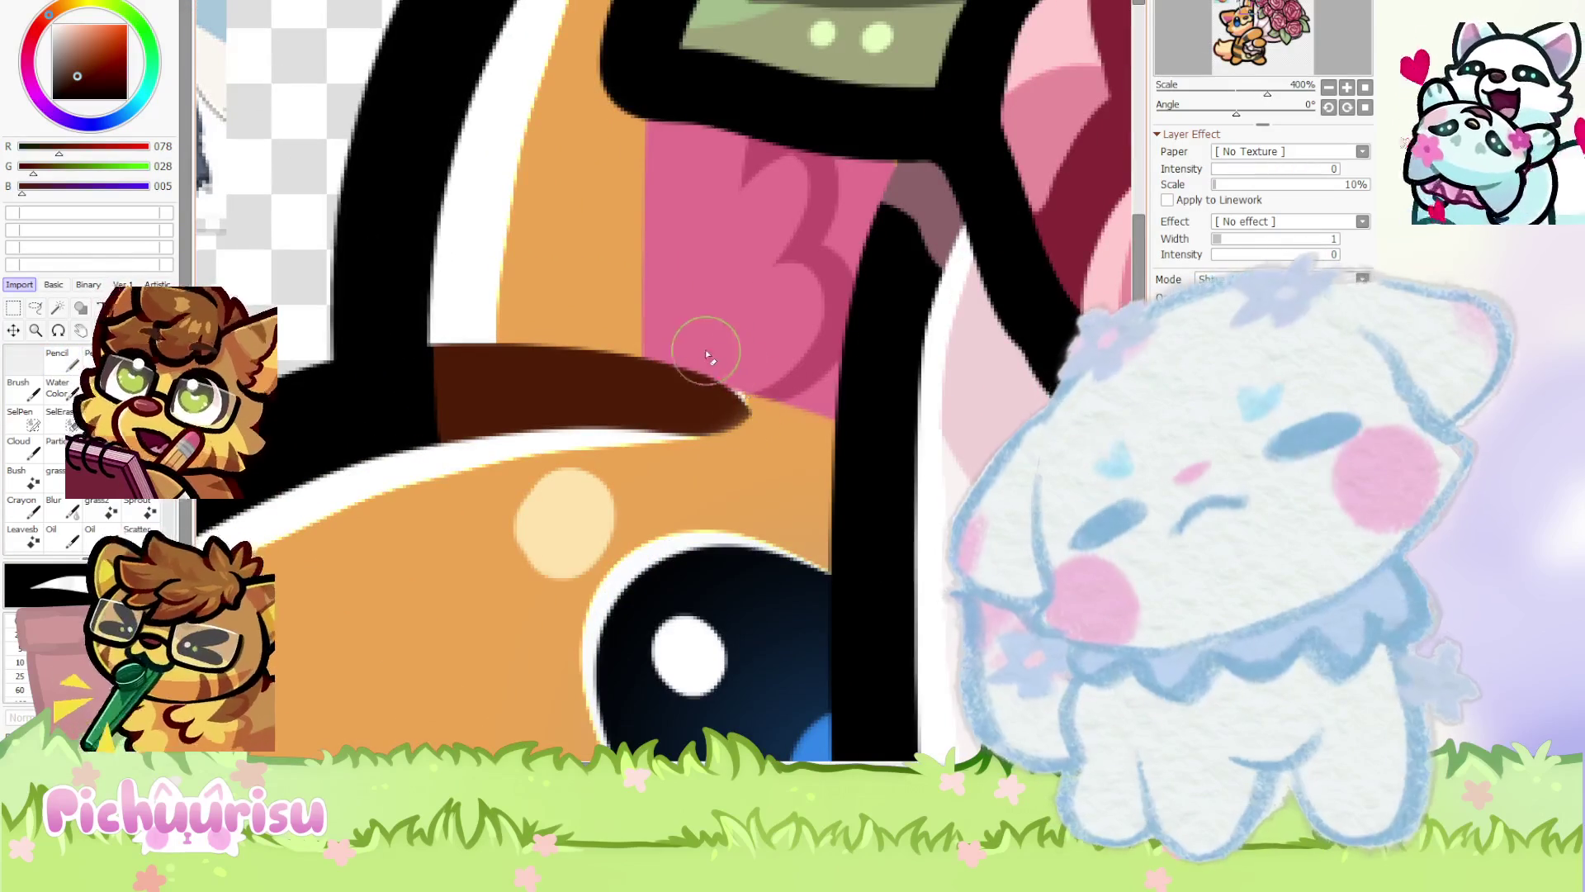
scroll(751, 403, "down", 6)
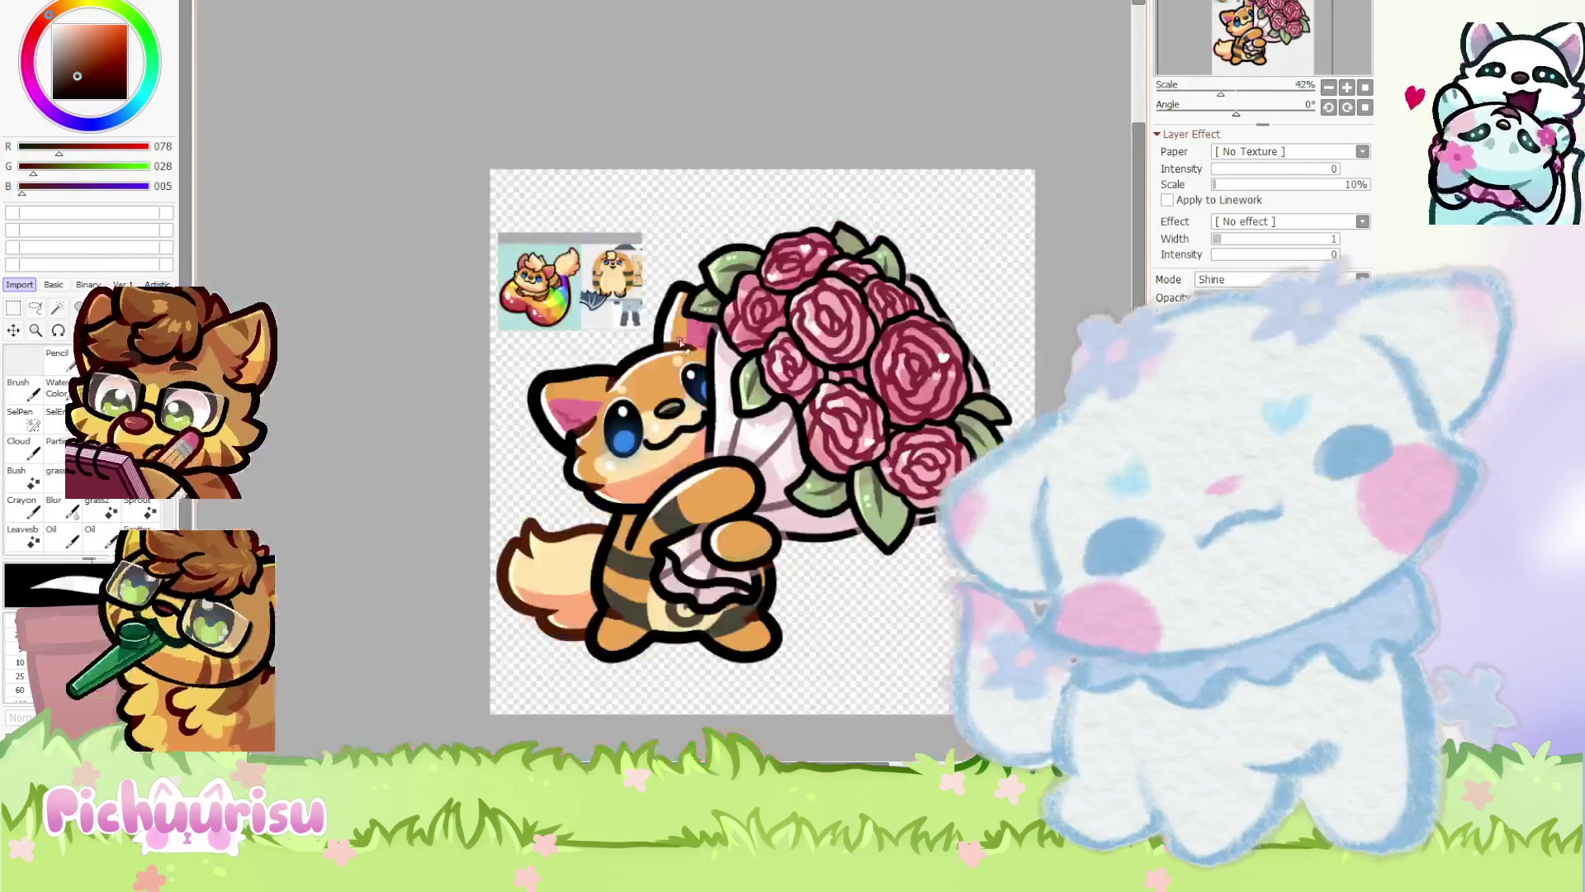
scroll(675, 464, "up", 3)
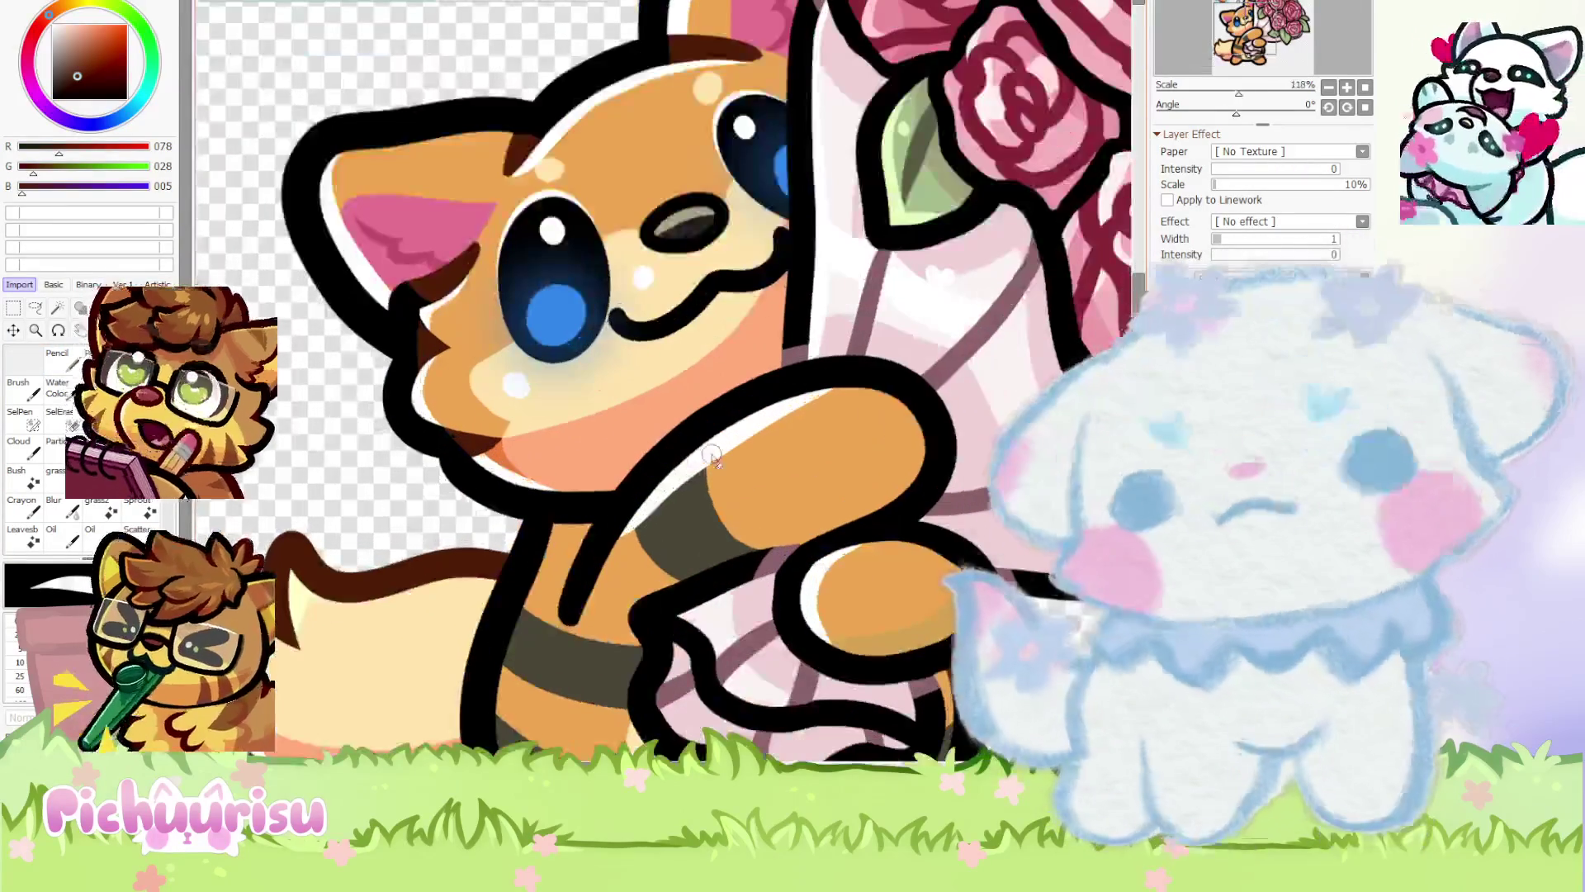
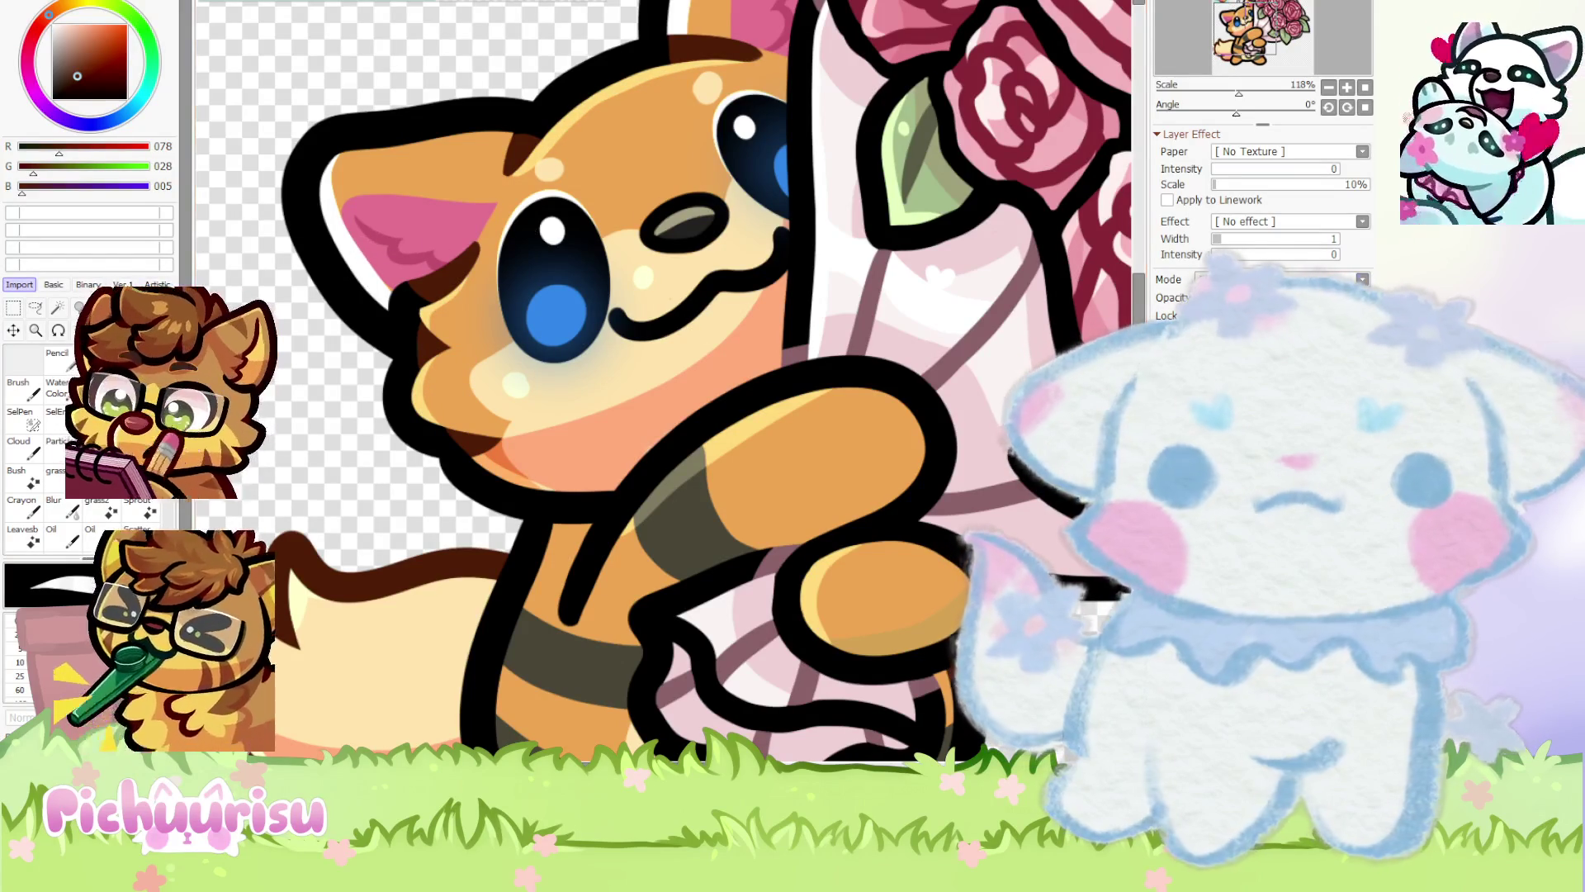
Undo the white rim highlights on the fox's ear and tail edge, zooming to check the result
key("ctrl+z")
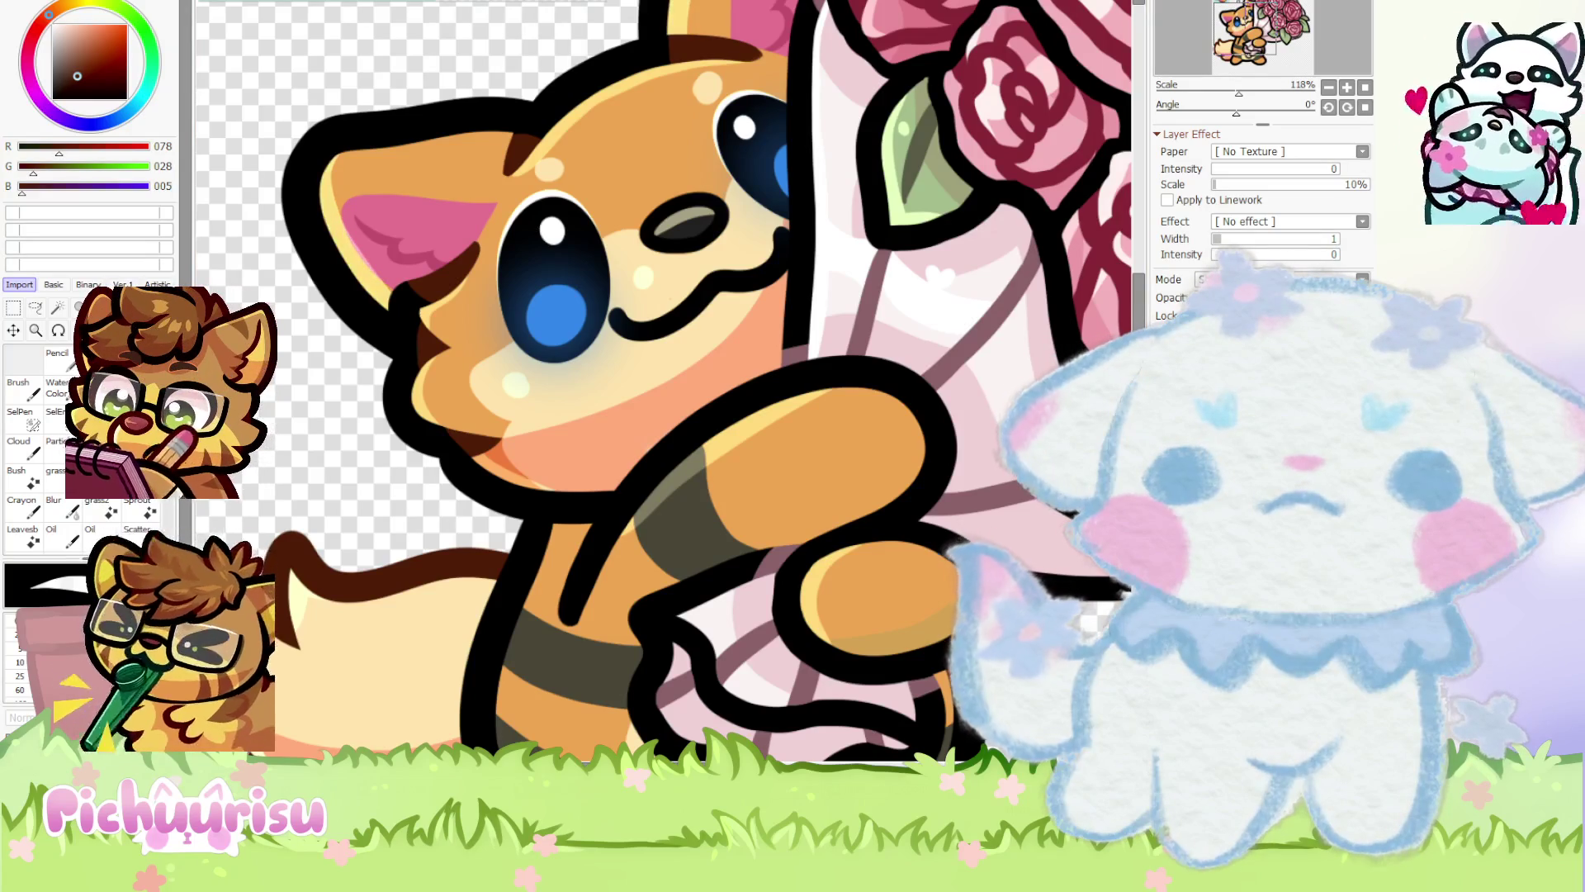
scroll(618, 293, "down", 5)
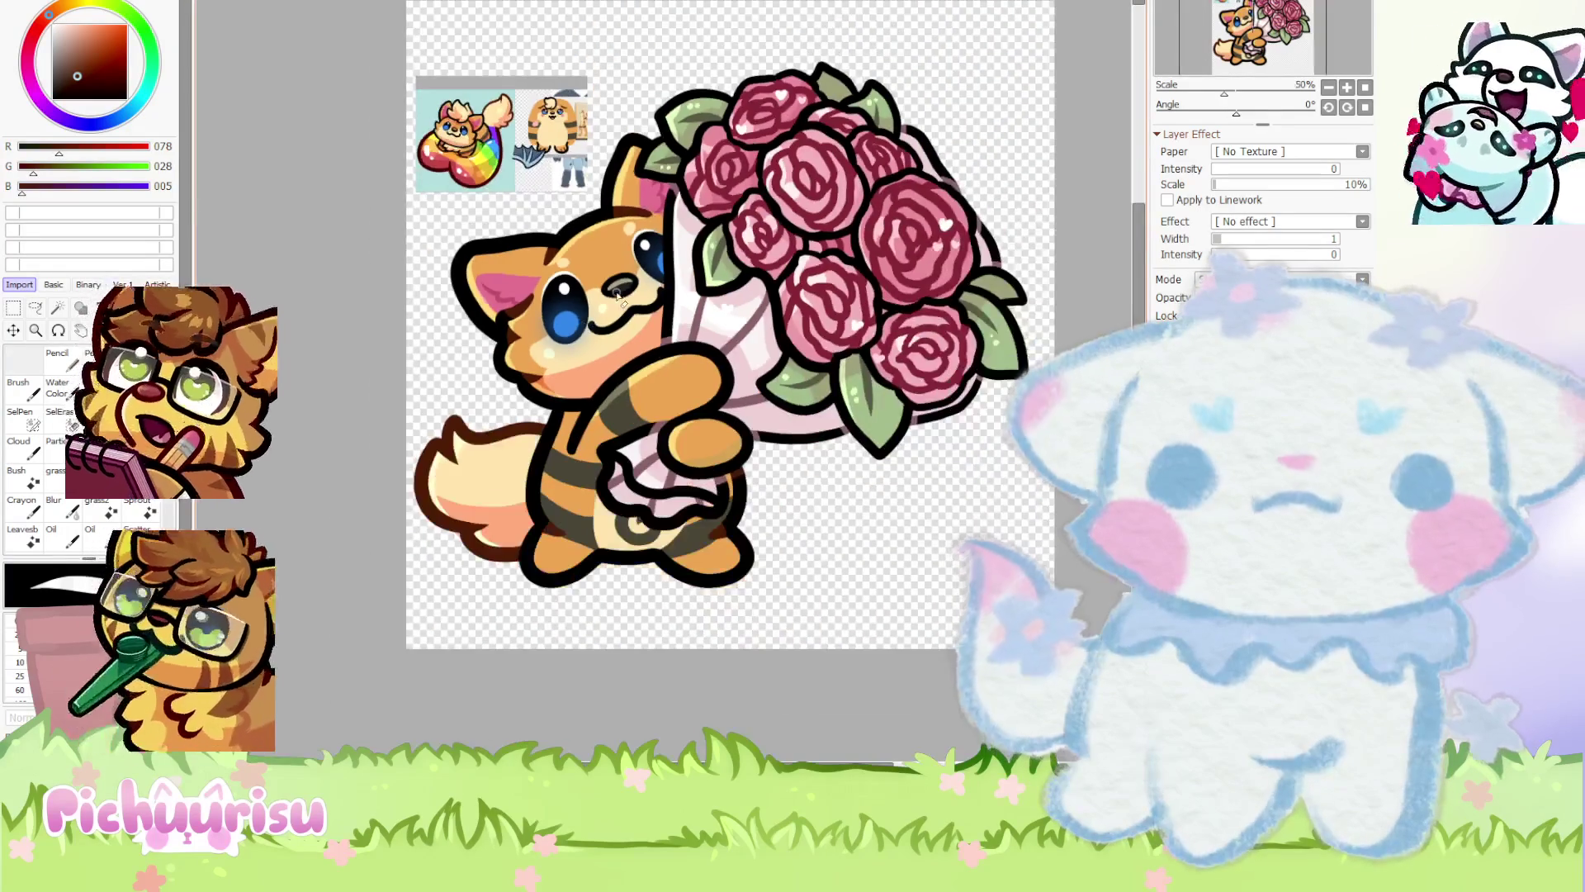
scroll(493, 397, "up", 7)
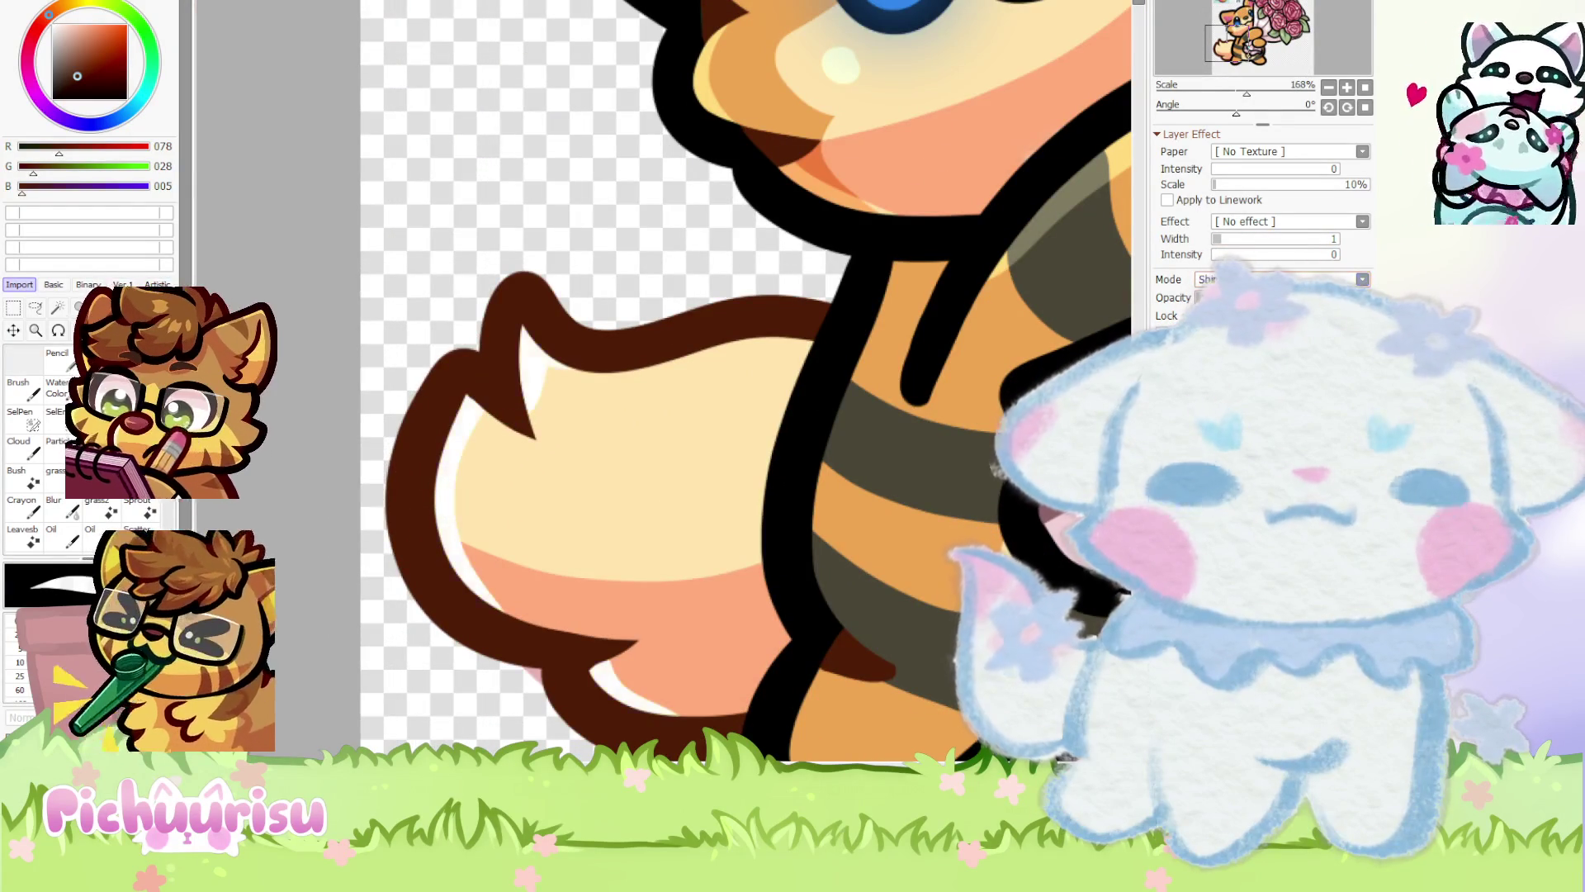
key("ctrl+z")
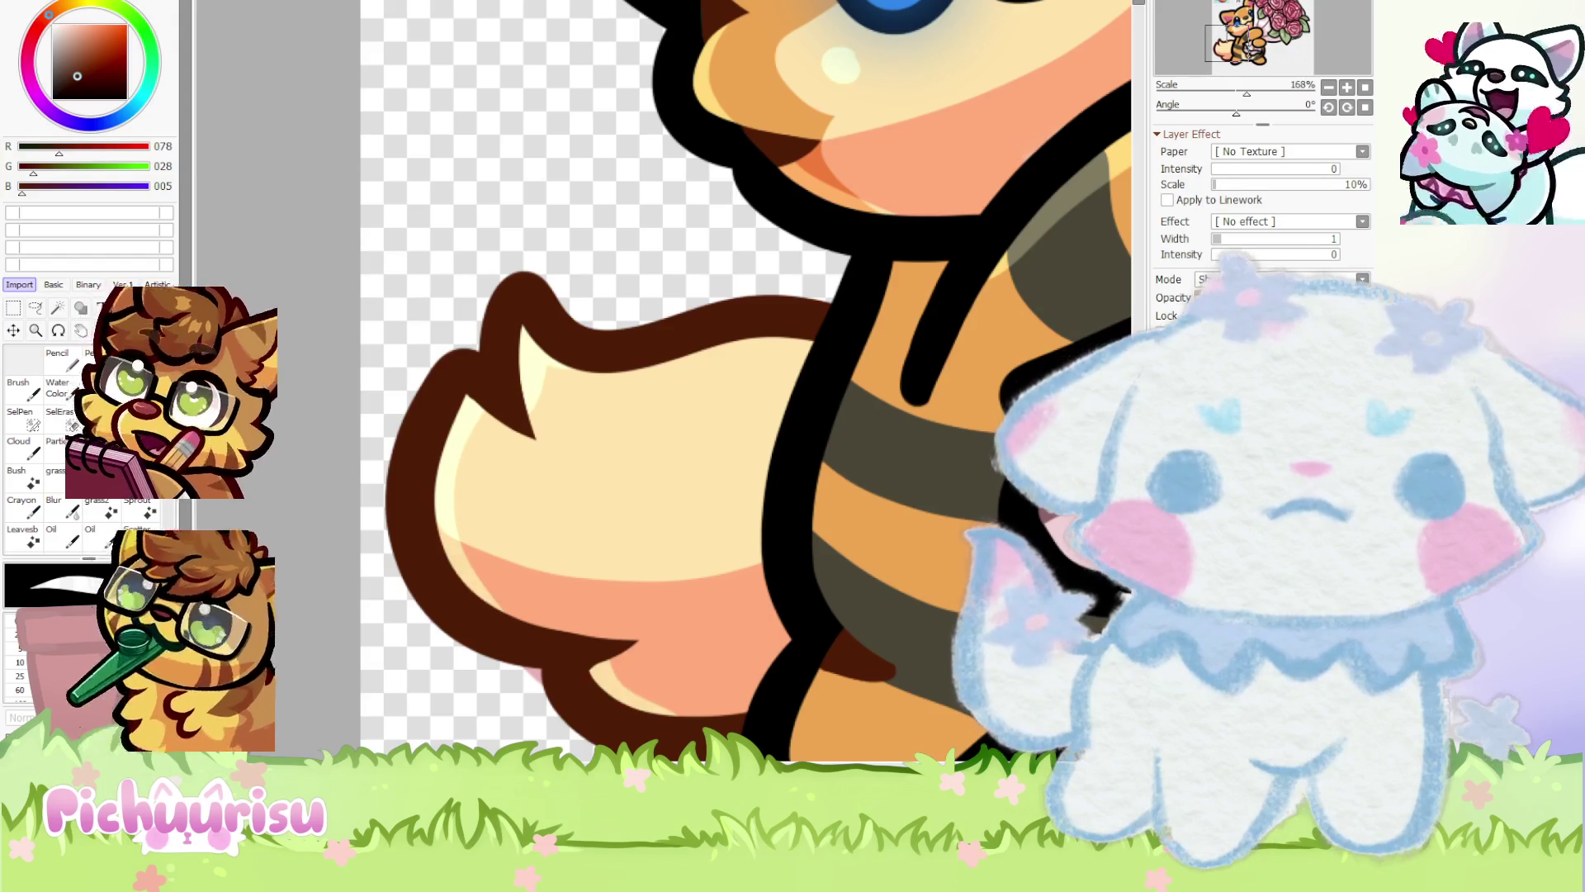
scroll(619, 240, "down", 8)
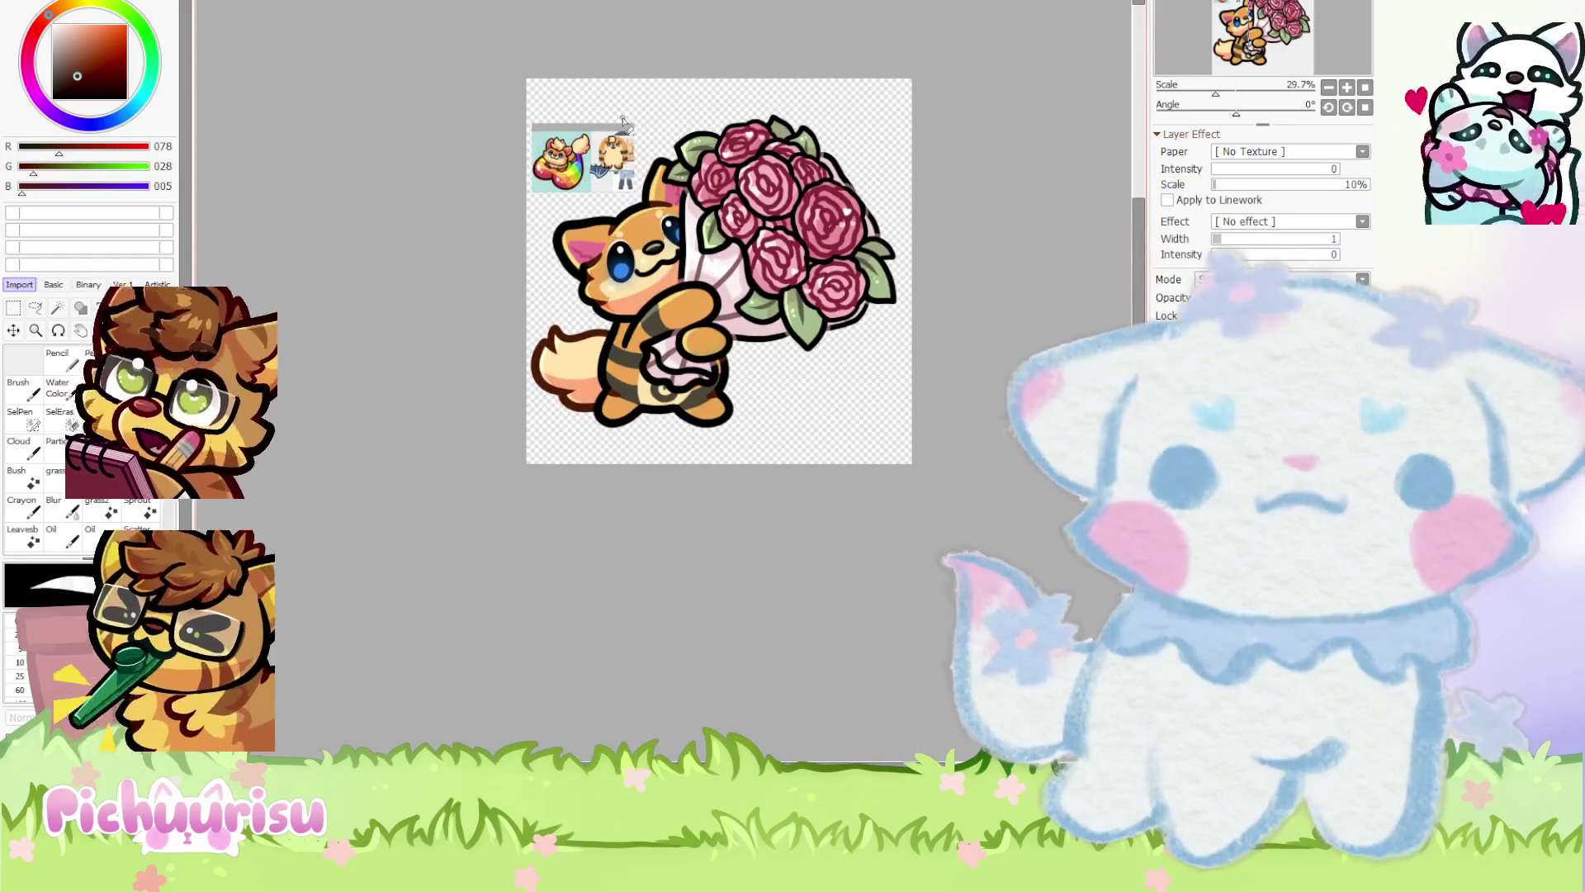
scroll(623, 121, "up", 5)
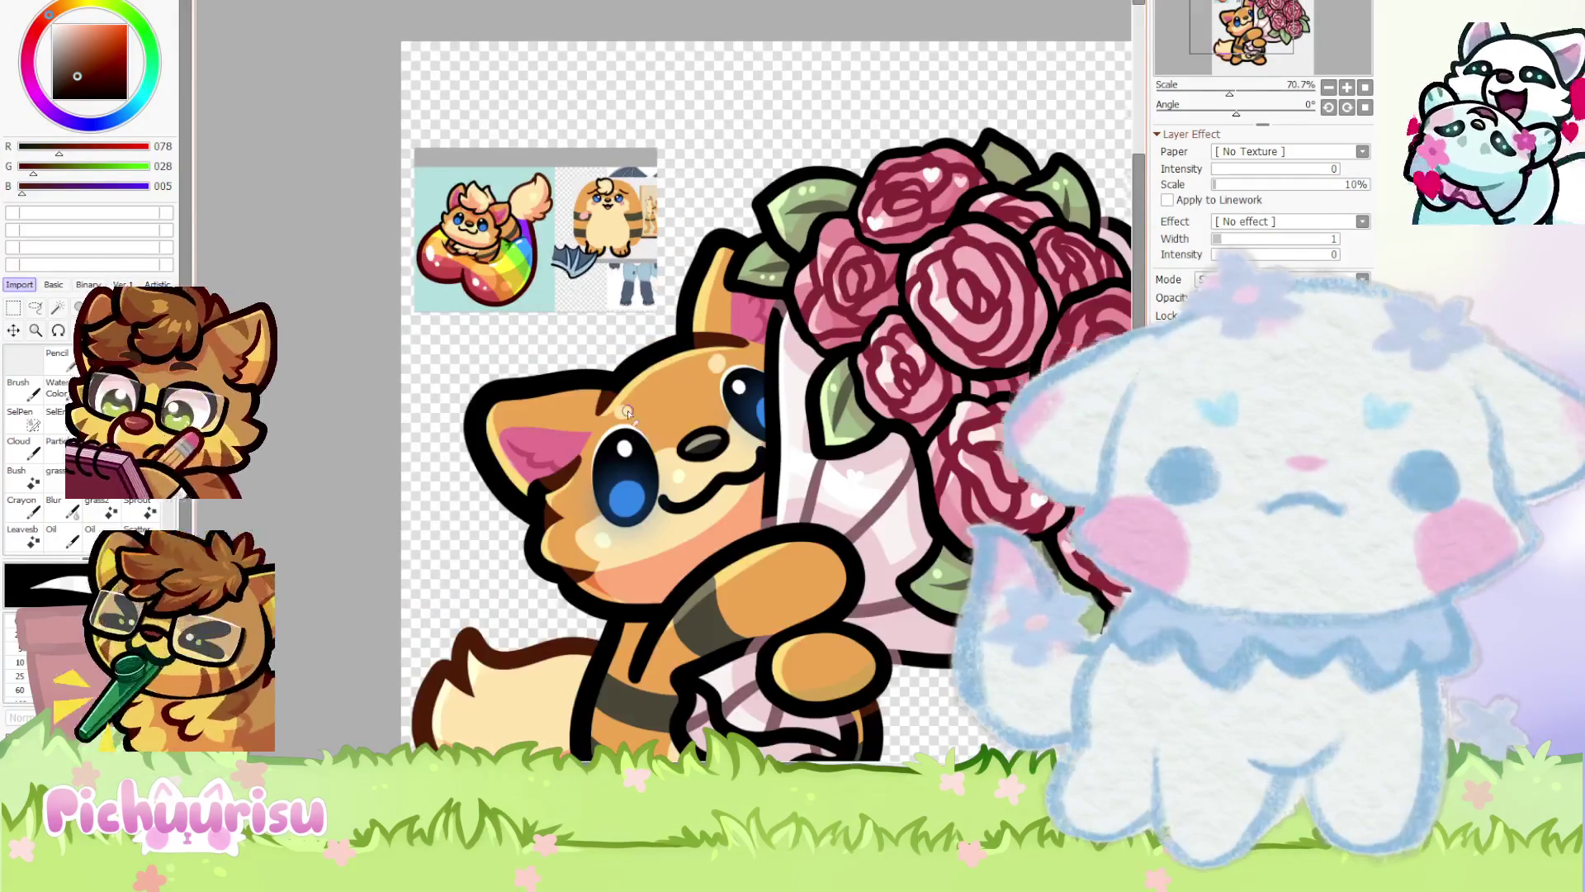
scroll(627, 413, "down", 3)
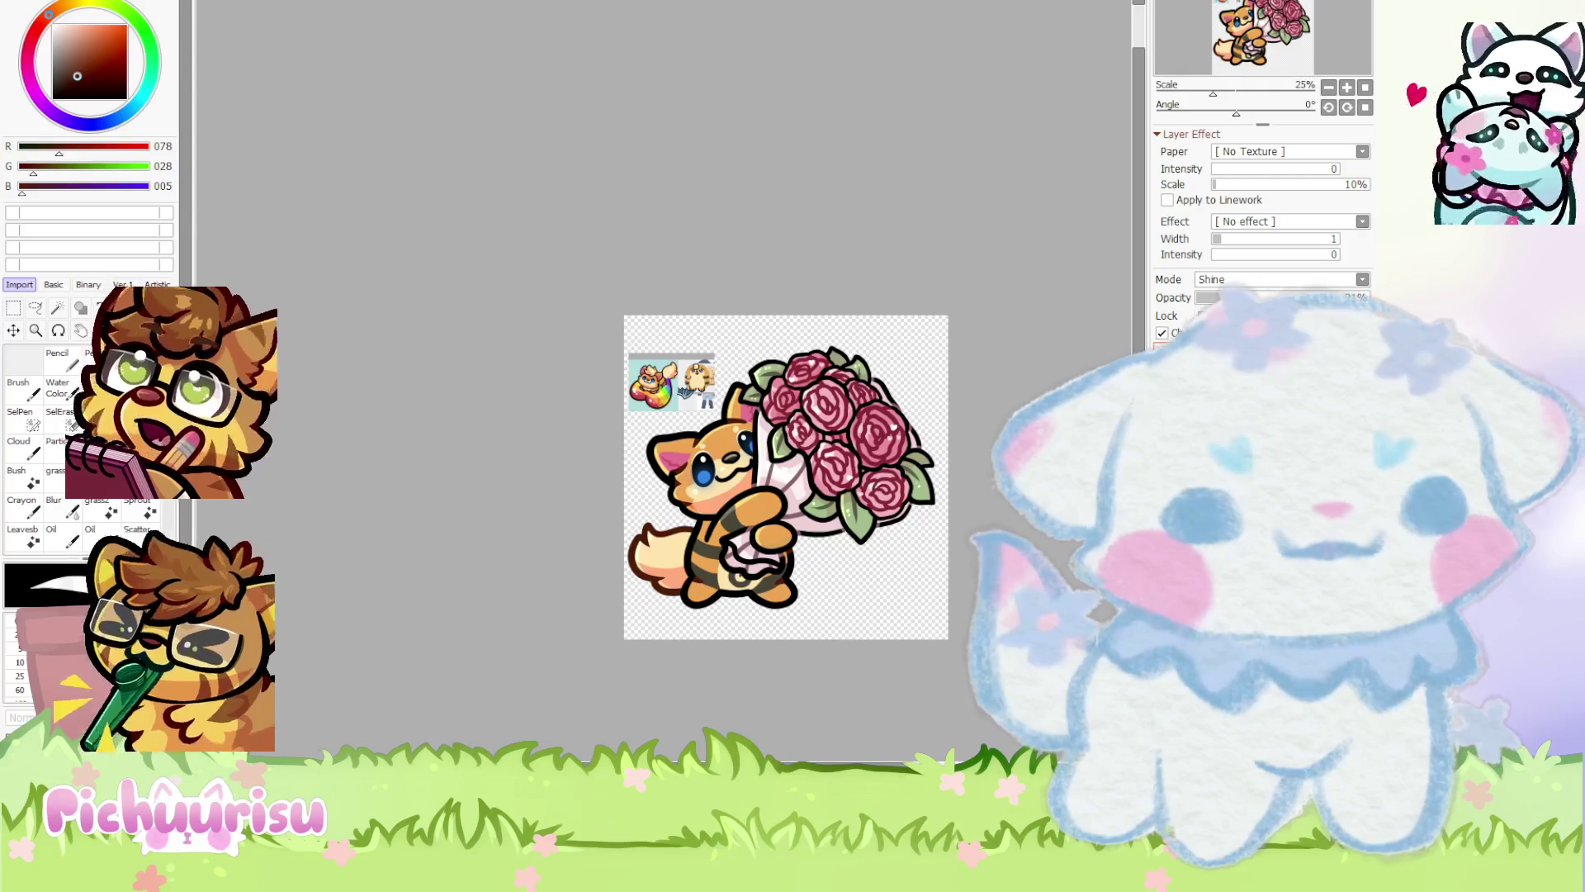
scroll(758, 419, "up", 6)
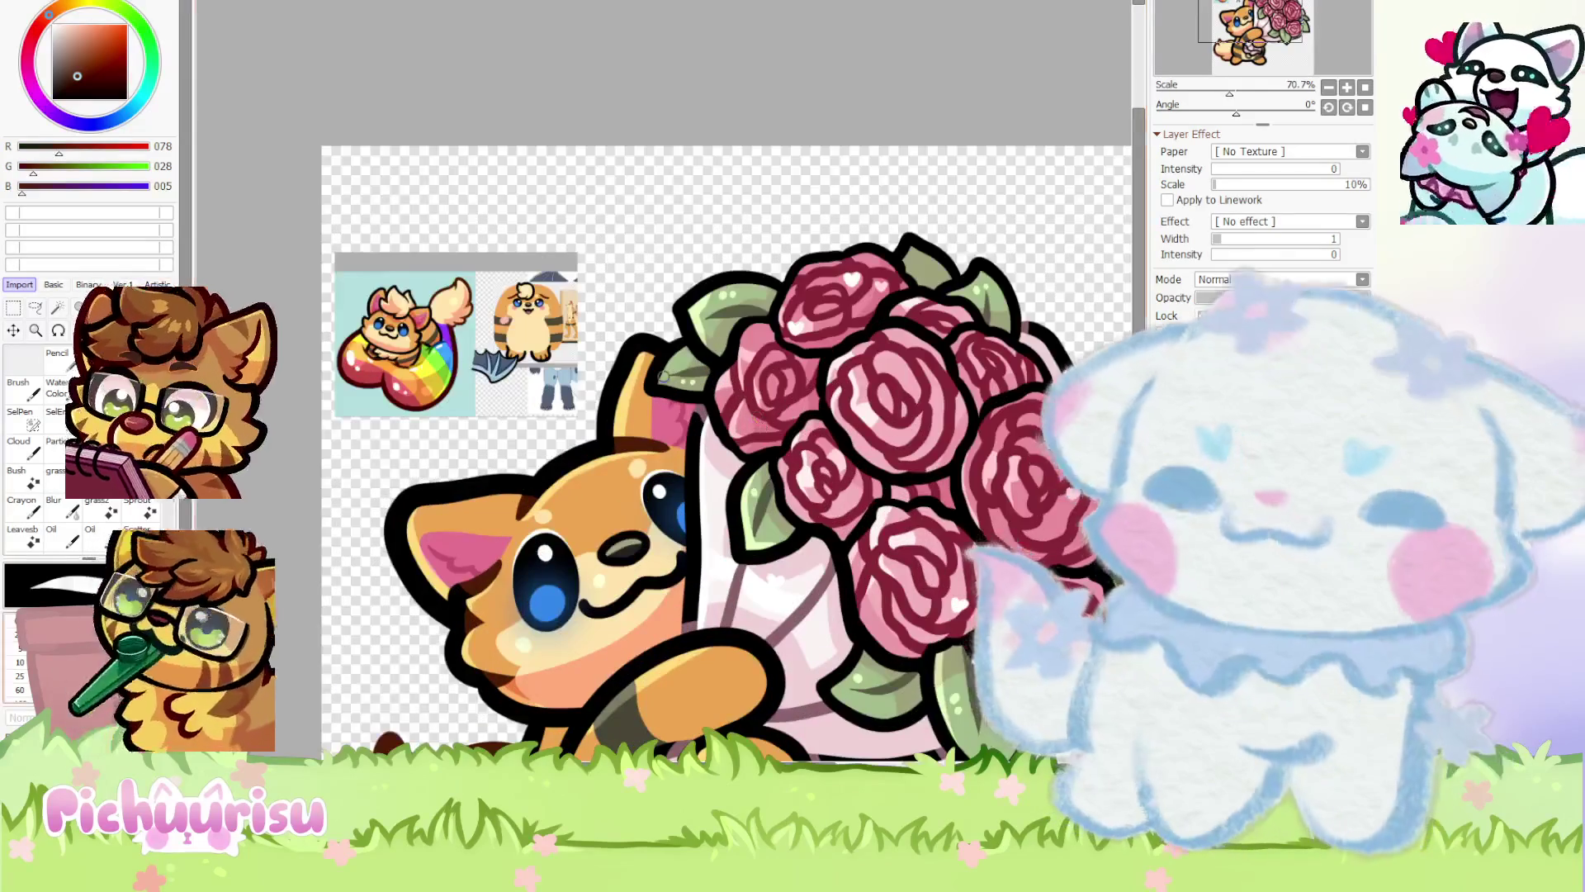
scroll(402, 304, "up", 1)
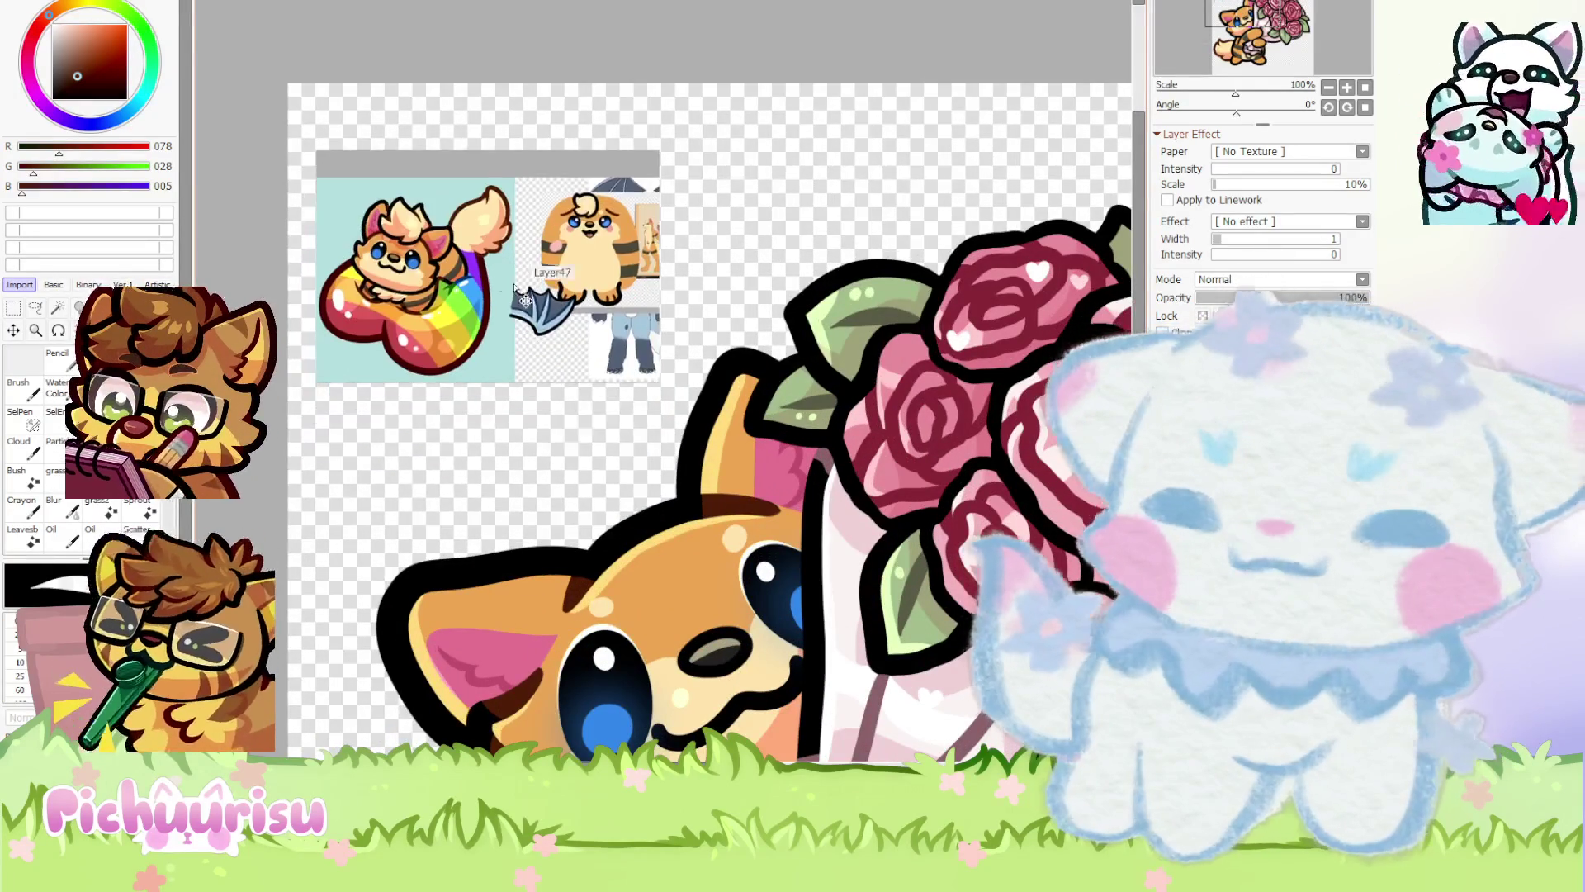
scroll(396, 185, "up", 7)
scroll(394, 185, "down", 7)
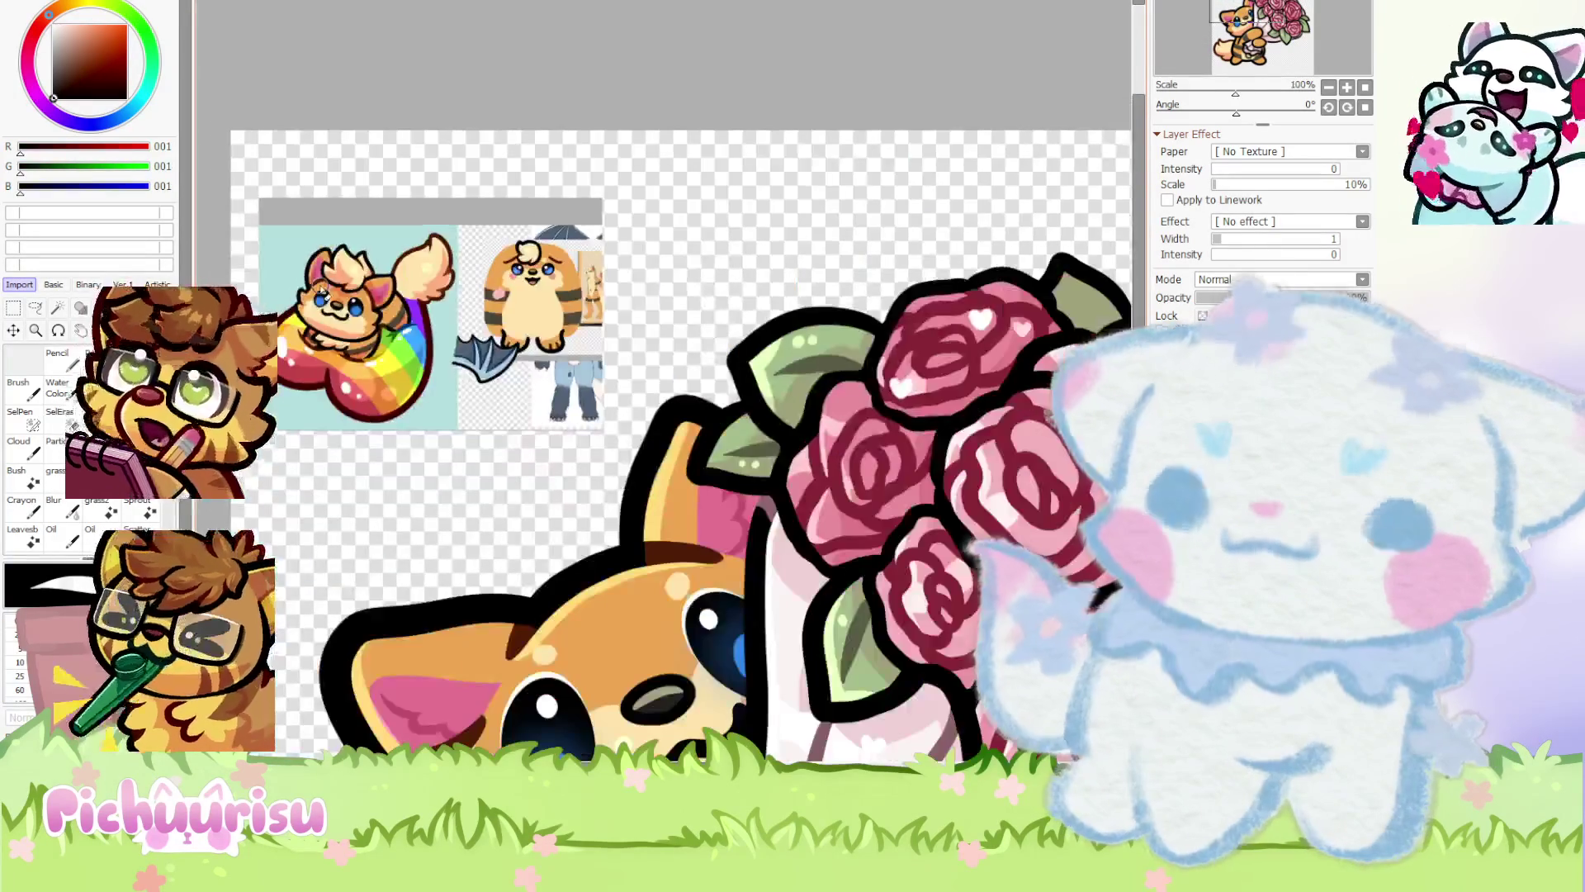
scroll(467, 619, "up", 3)
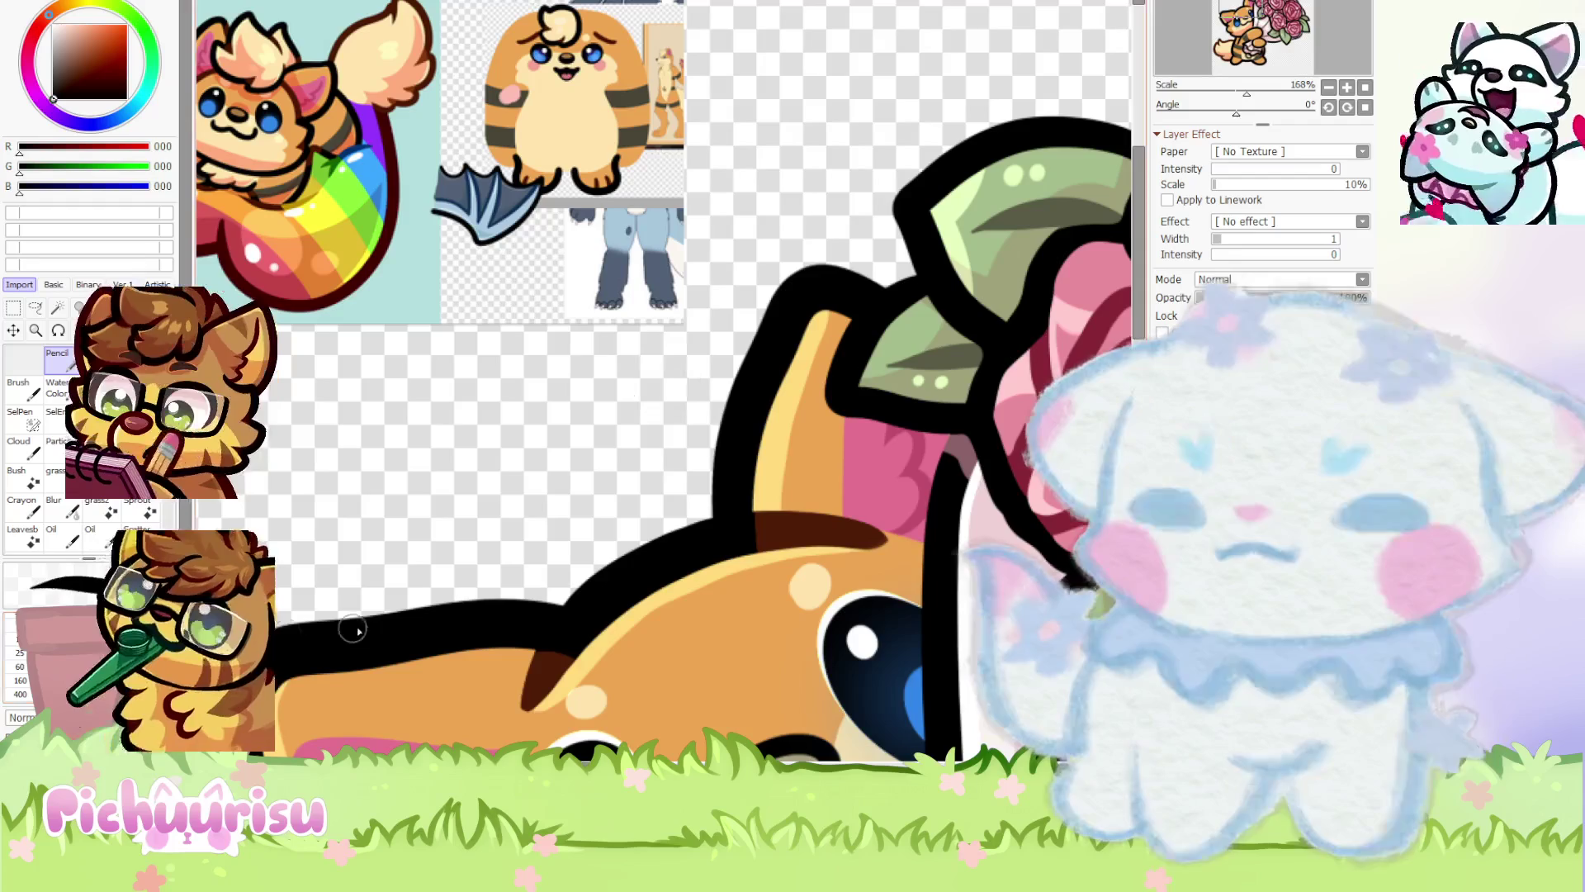
Try several black tuft strokes over the fox's head, then undo them all
left_click_drag(411, 604, 494, 511)
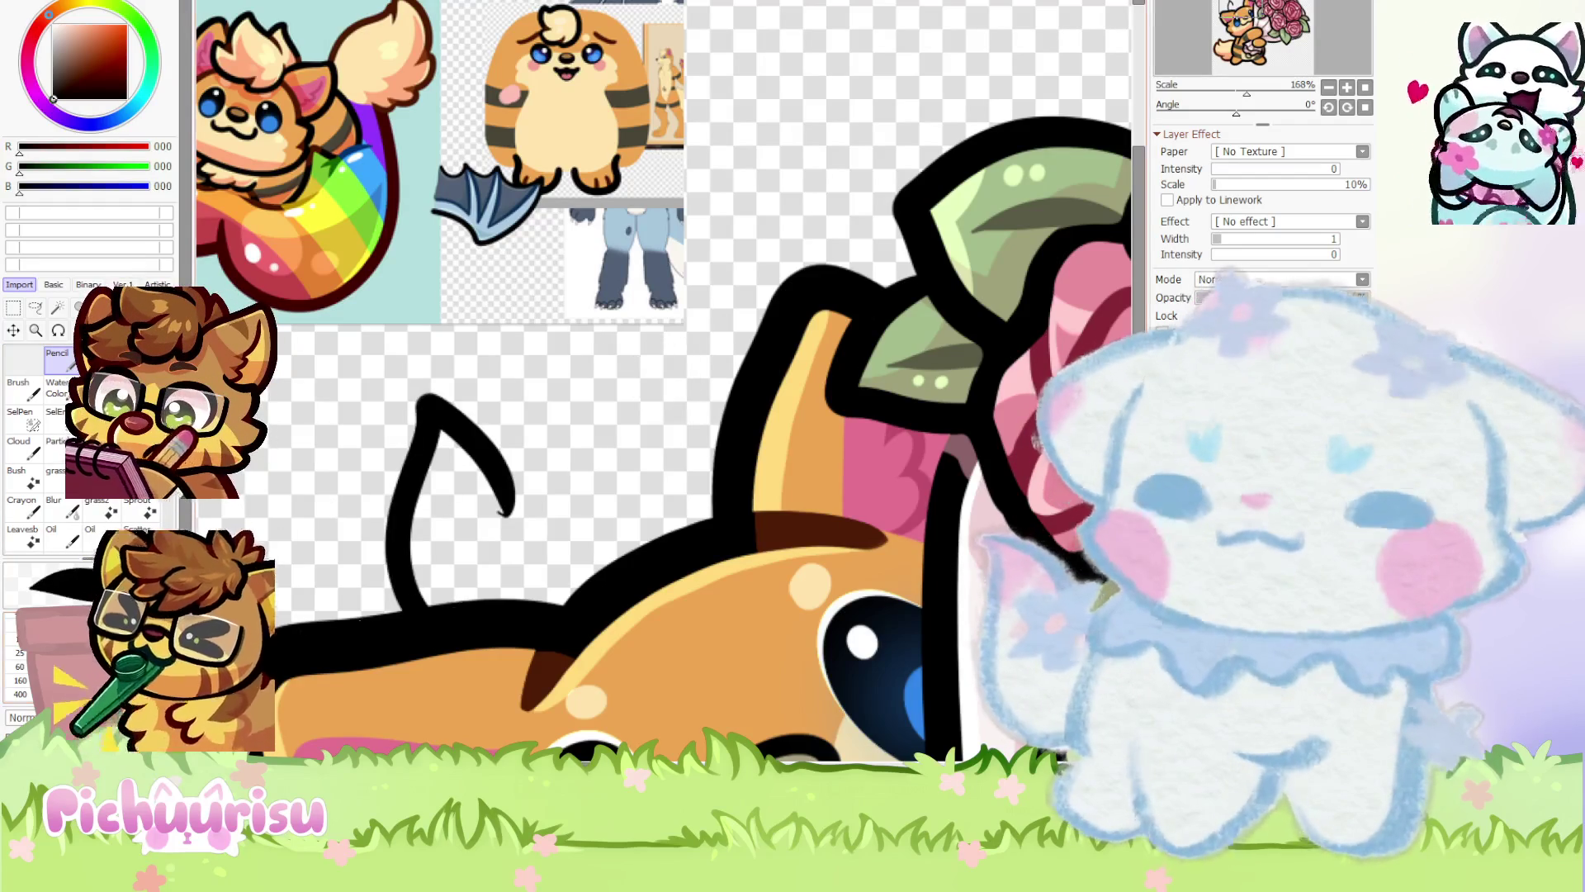
key("ctrl+z")
mouse_move(412, 615)
left_mouse_down()
mouse_move(471, 383)
mouse_move(536, 508)
mouse_move(720, 286)
mouse_move(784, 508)
mouse_move(619, 652)
mouse_move(702, 676)
mouse_move(570, 657)
left_mouse_up()
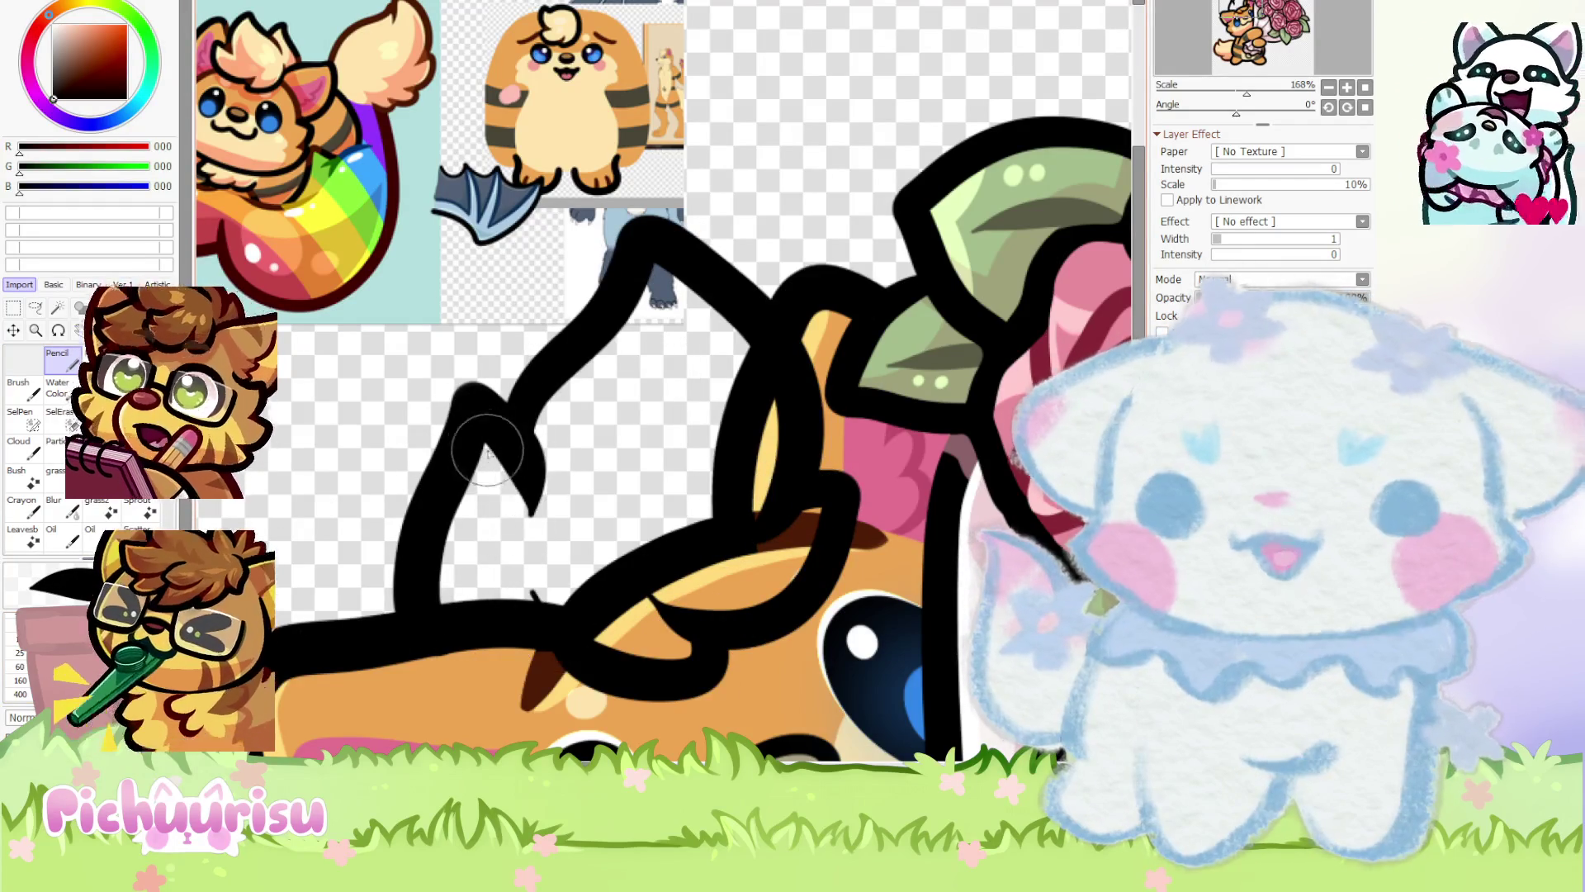
scroll(487, 450, "down", 8)
scroll(436, 308, "up", 3)
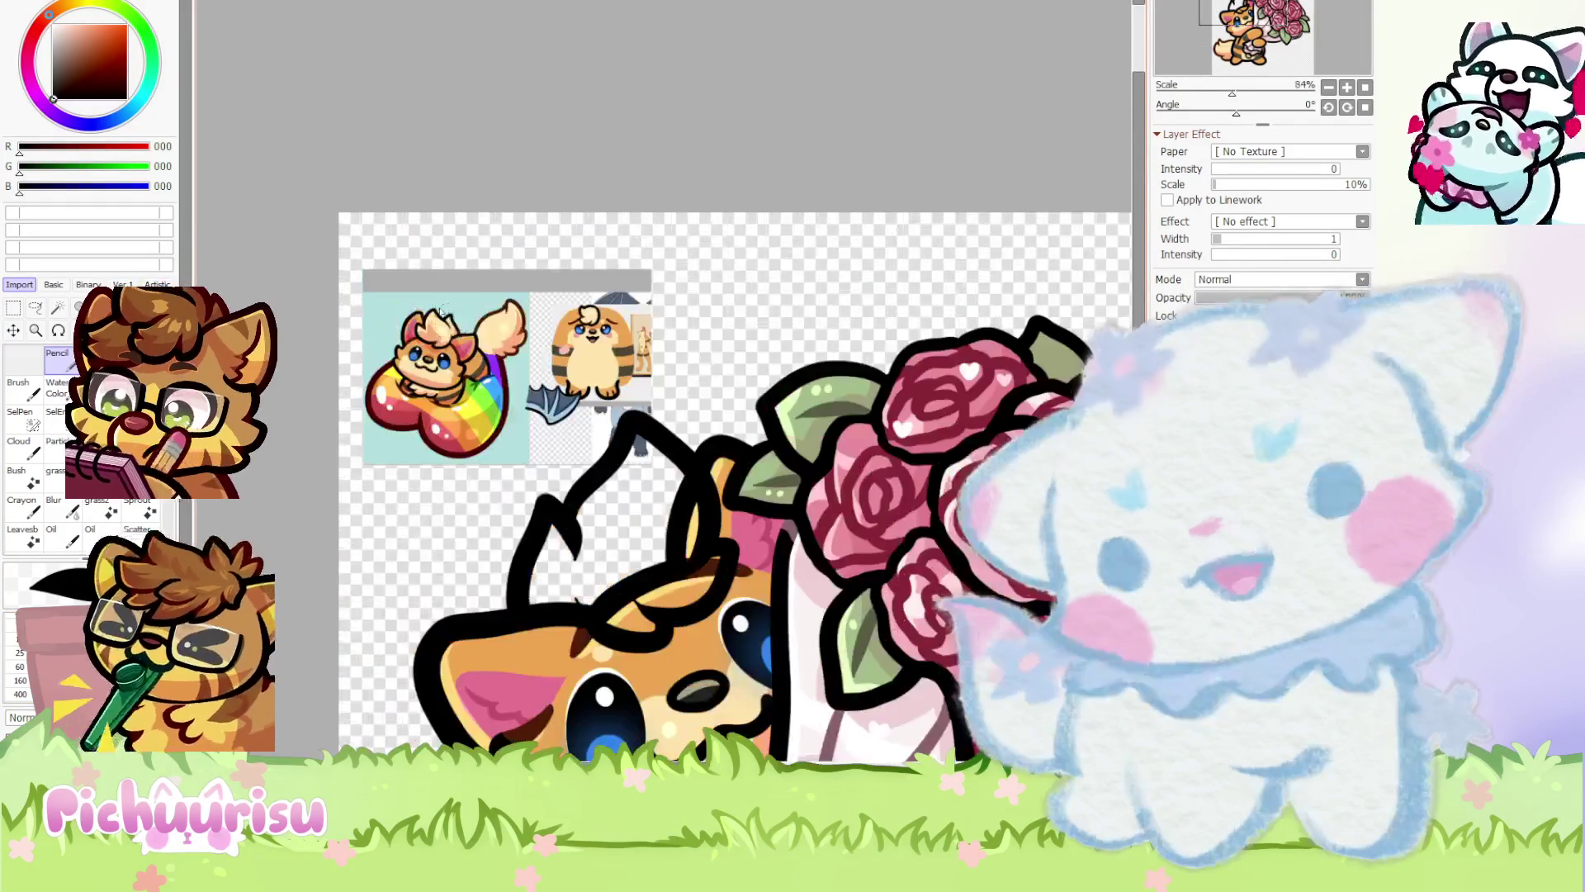
scroll(436, 307, "down", 2)
scroll(350, 473, "up", 4)
key("ctrl+z")
key("ctrl+z")
key("ctrl+z")
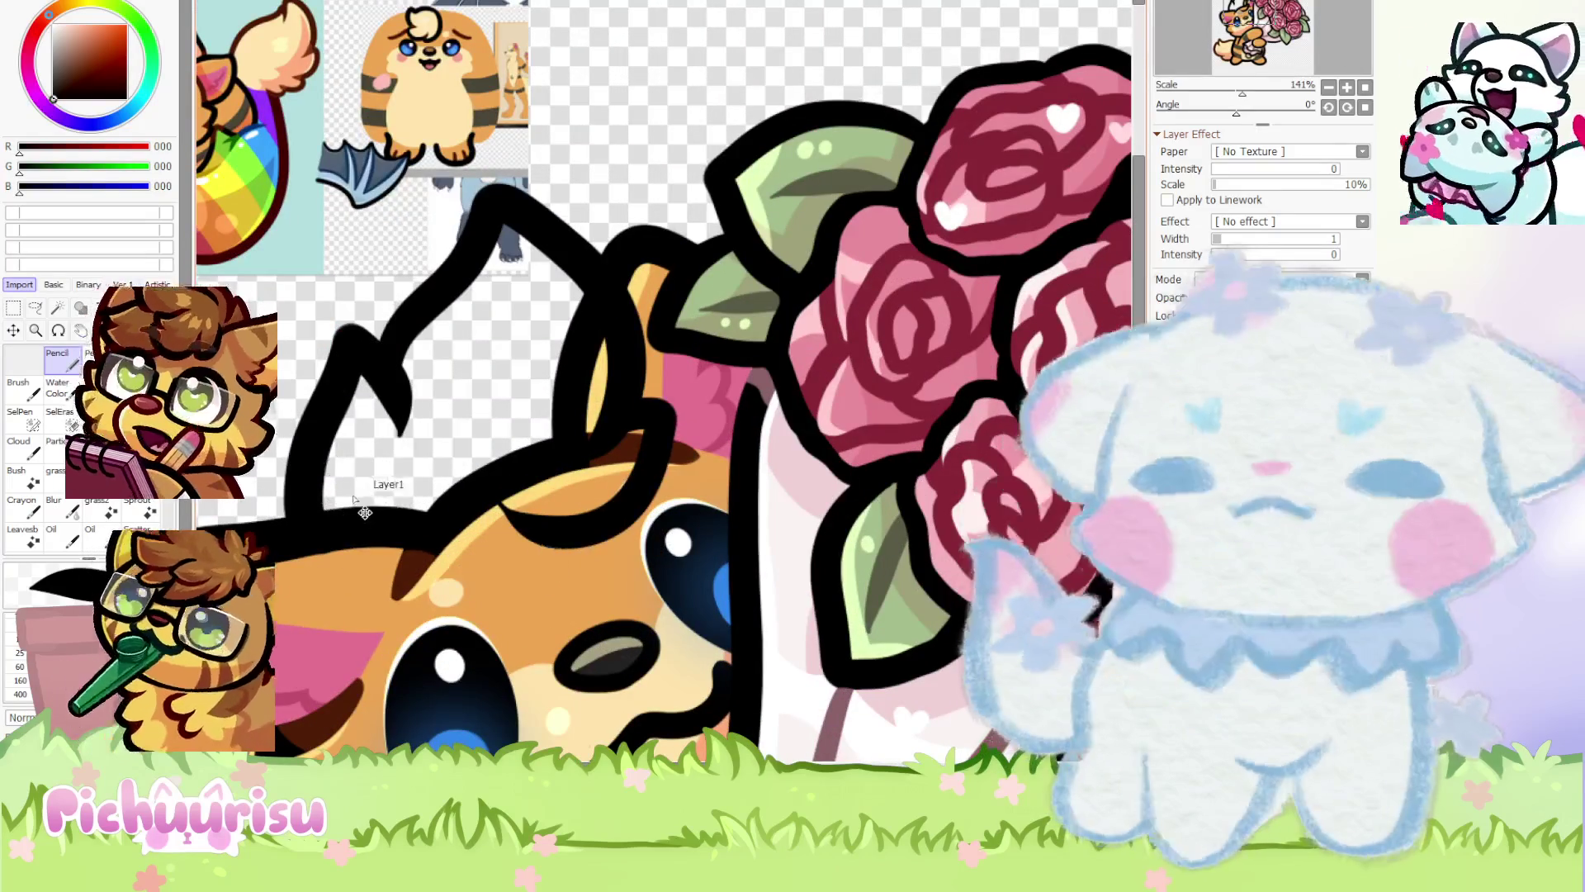
mouse_move(309, 512)
left_mouse_down()
mouse_move(341, 342)
mouse_move(408, 421)
mouse_move(610, 430)
mouse_move(677, 363)
mouse_move(568, 549)
mouse_move(410, 435)
left_mouse_up()
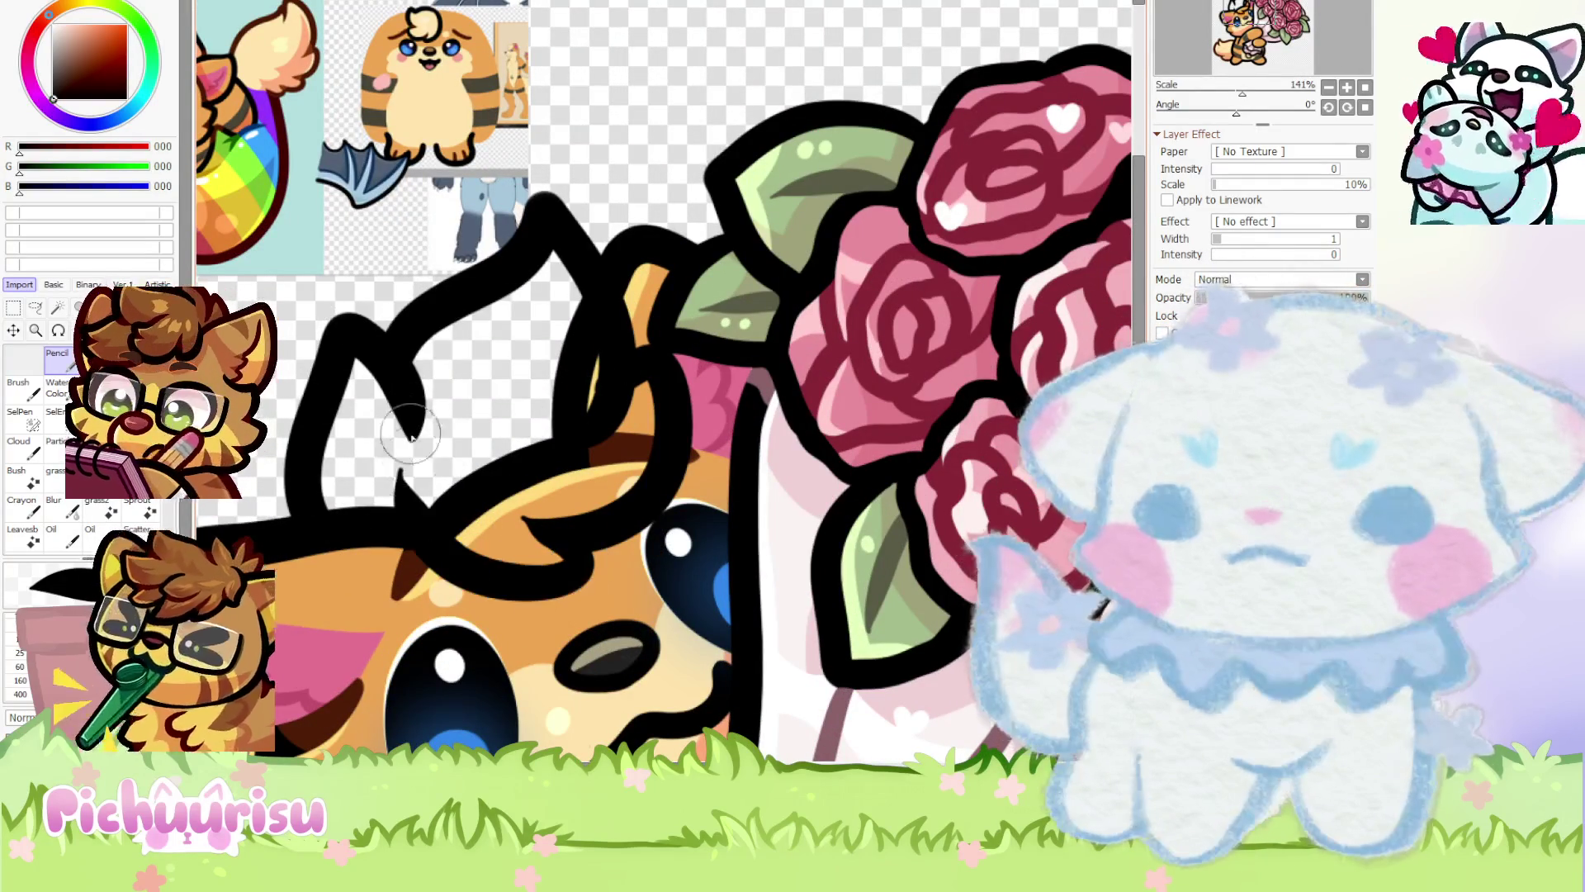
scroll(421, 371, "down", 5)
scroll(495, 379, "up", 4)
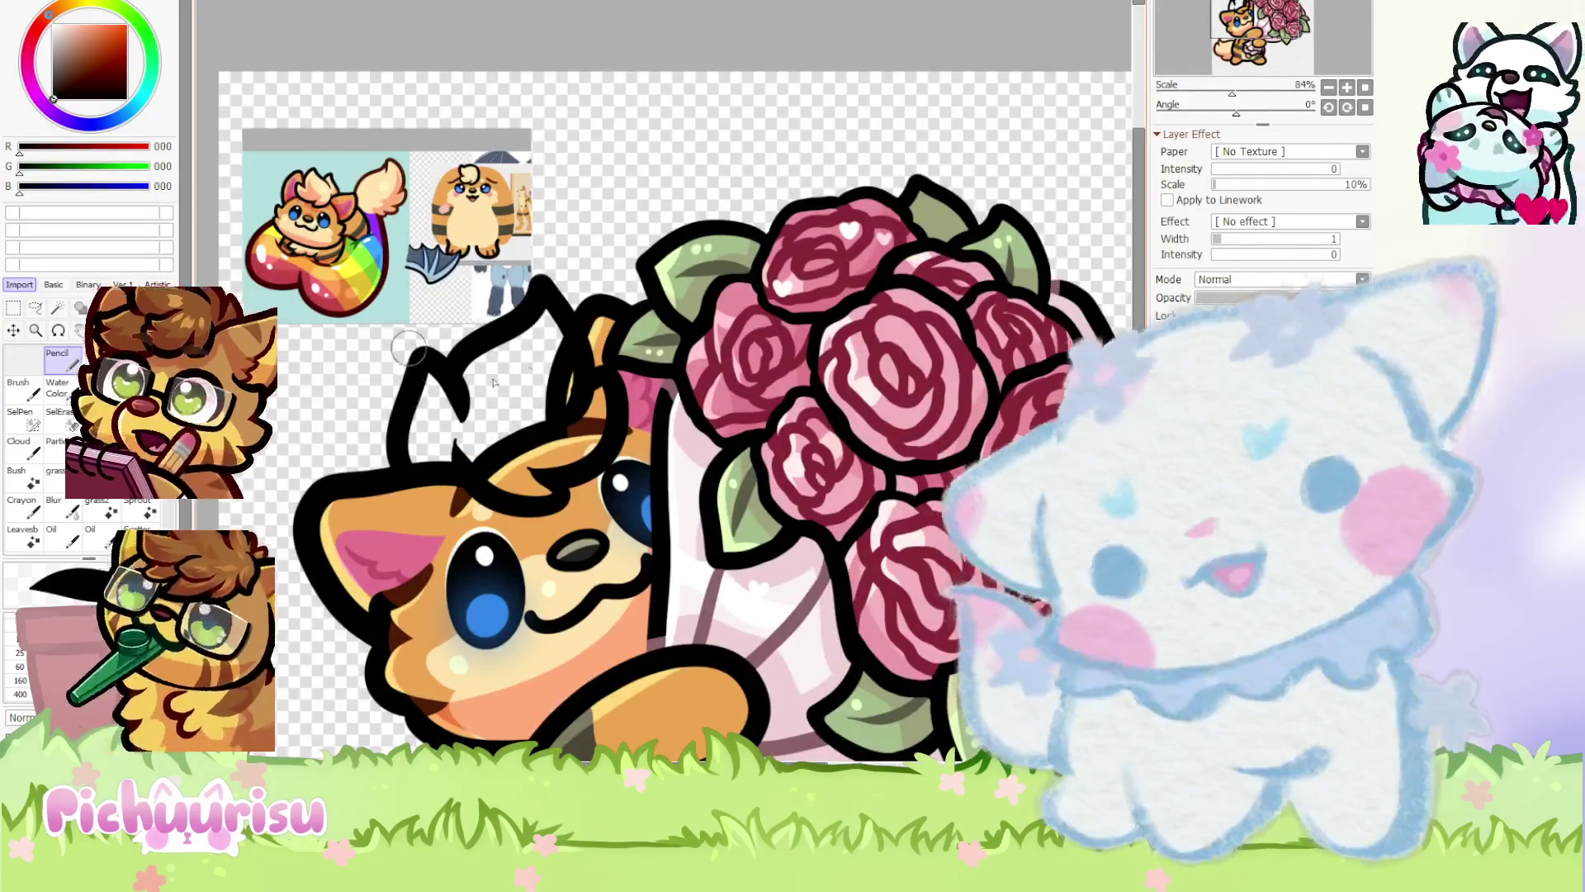
scroll(507, 383, "up", 3)
key("ctrl+z")
key("ctrl+z")
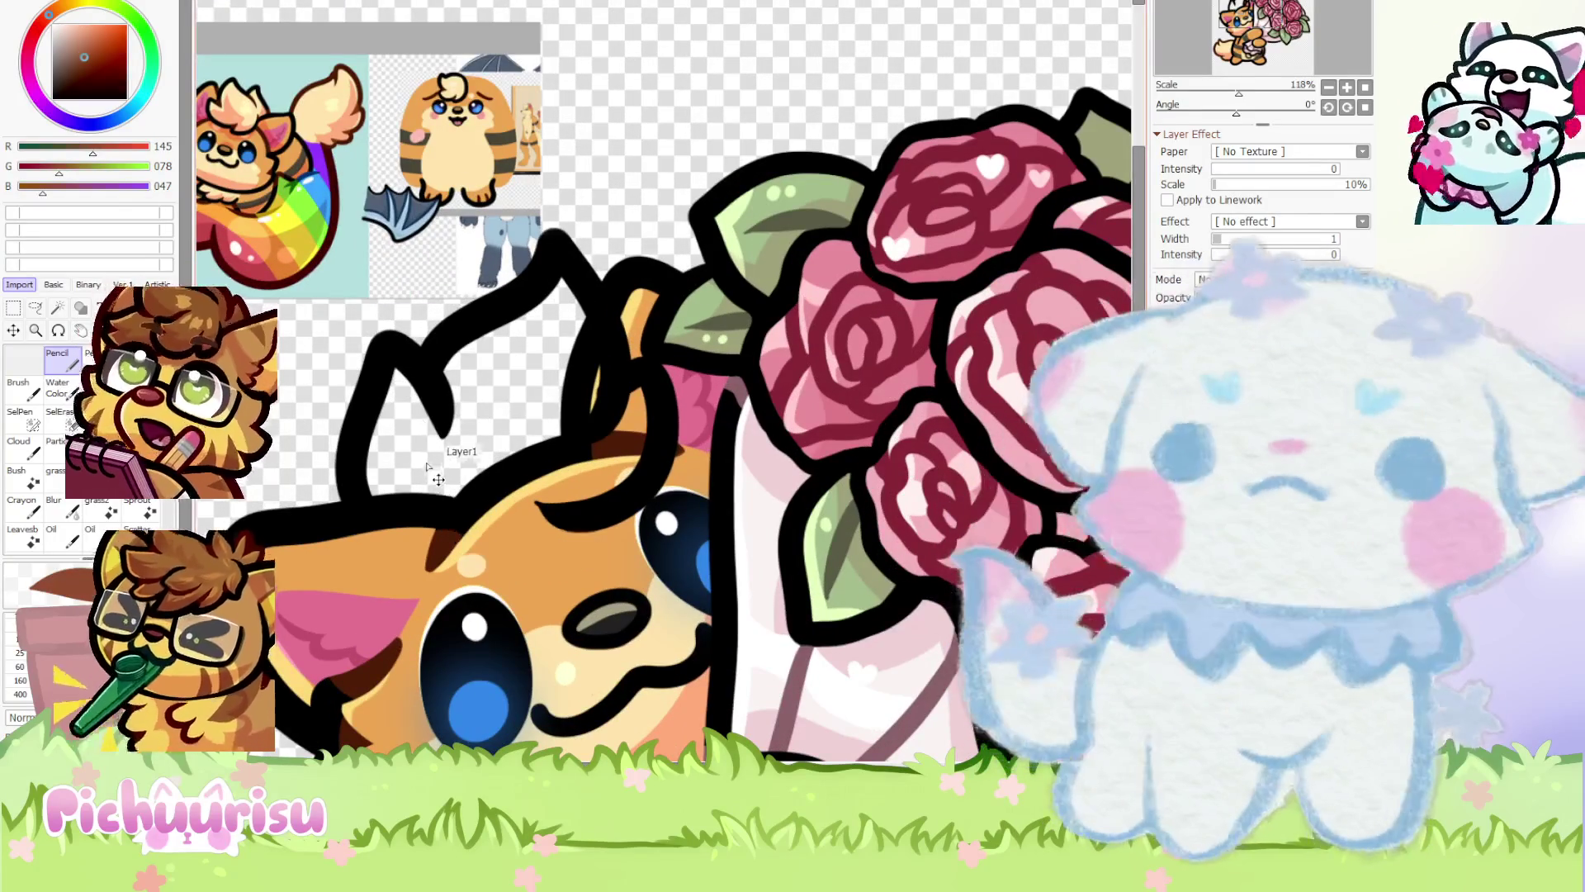
key("ctrl+z")
Sketch the tuft in brown (145,78,47), curving up toward the ear with a thickened outline
mouse_move(384, 518)
left_mouse_down()
mouse_move(395, 412)
mouse_move(462, 355)
mouse_move(578, 330)
mouse_move(589, 444)
left_mouse_up()
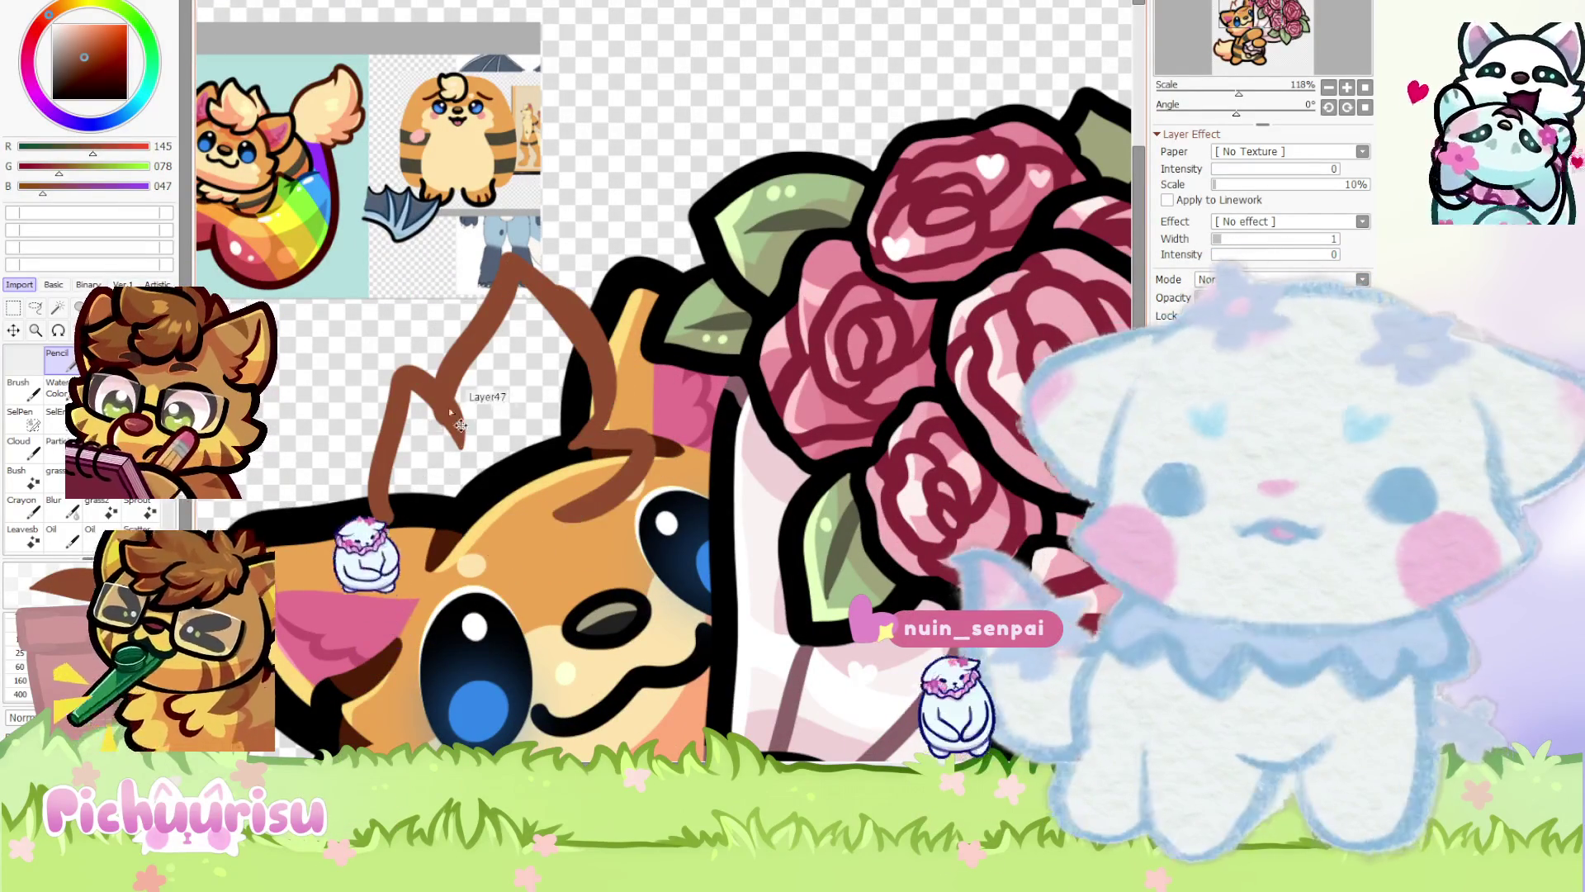
key("ctrl+z")
key("ctrl+z")
key("ctrl+z")
mouse_move(388, 505)
left_mouse_down()
mouse_move(389, 429)
mouse_move(619, 301)
mouse_move(615, 462)
mouse_move(463, 504)
mouse_move(528, 553)
left_mouse_up()
left_click_drag(437, 375, 596, 289)
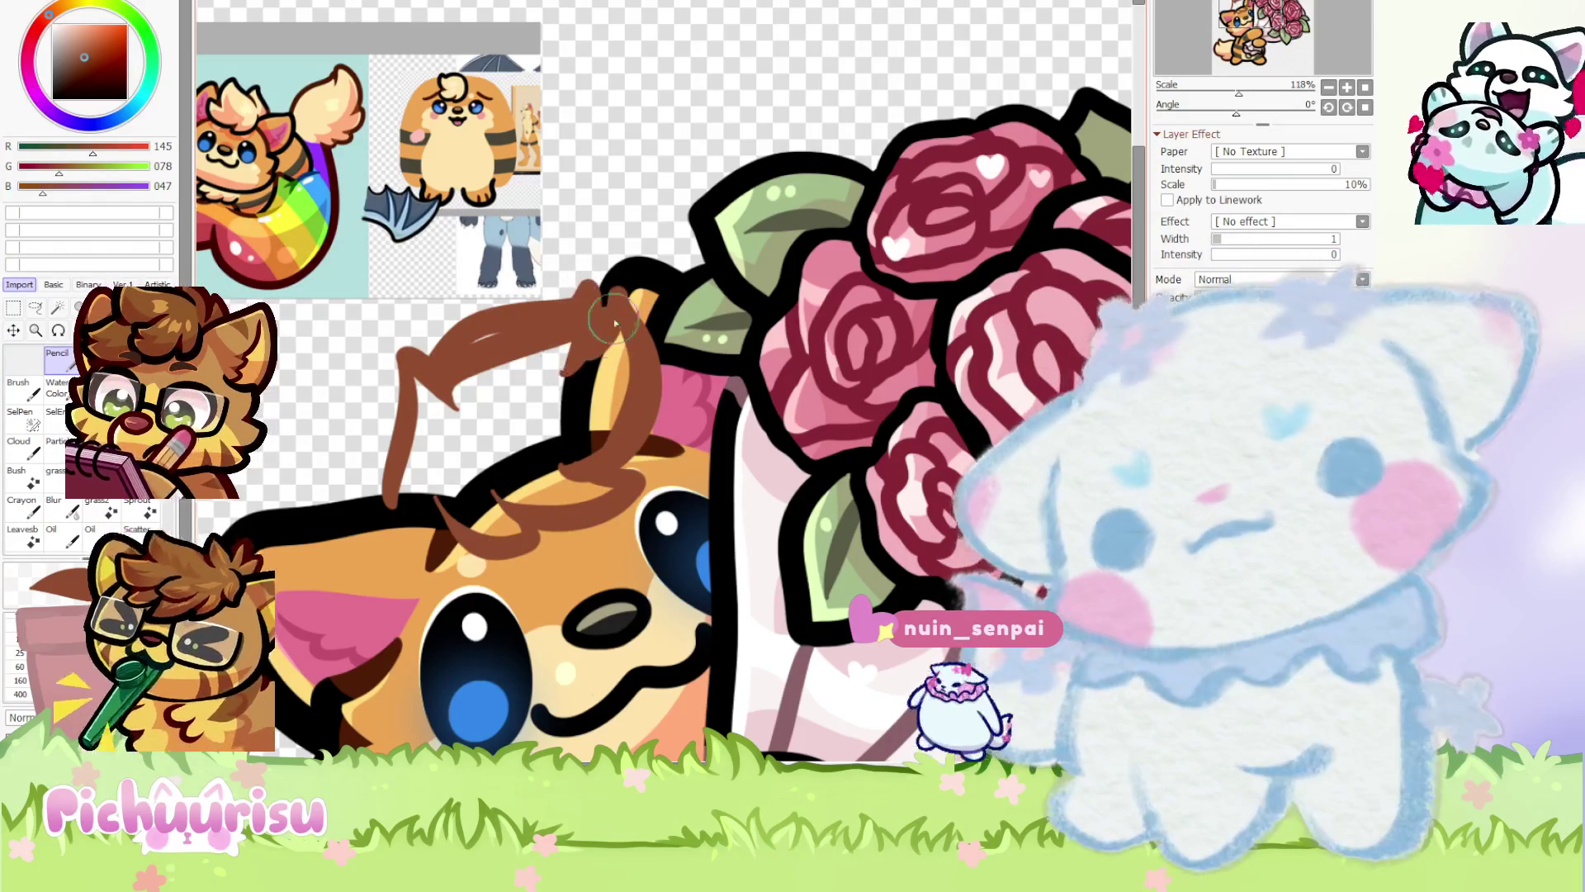
scroll(438, 364, "down", 2)
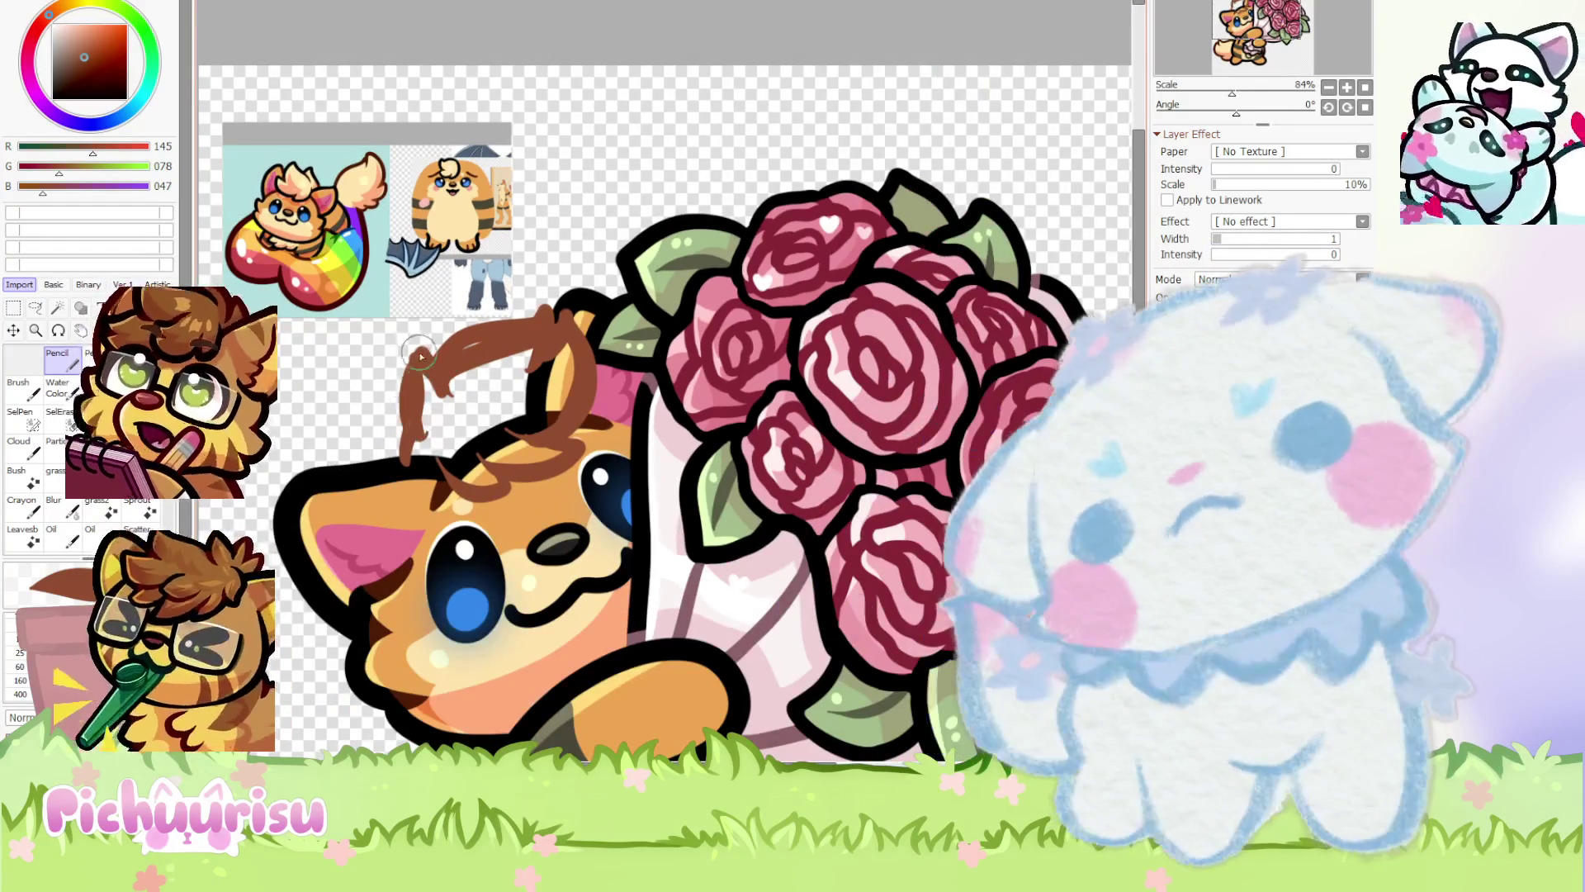
scroll(432, 376, "down", 2)
scroll(395, 367, "up", 1)
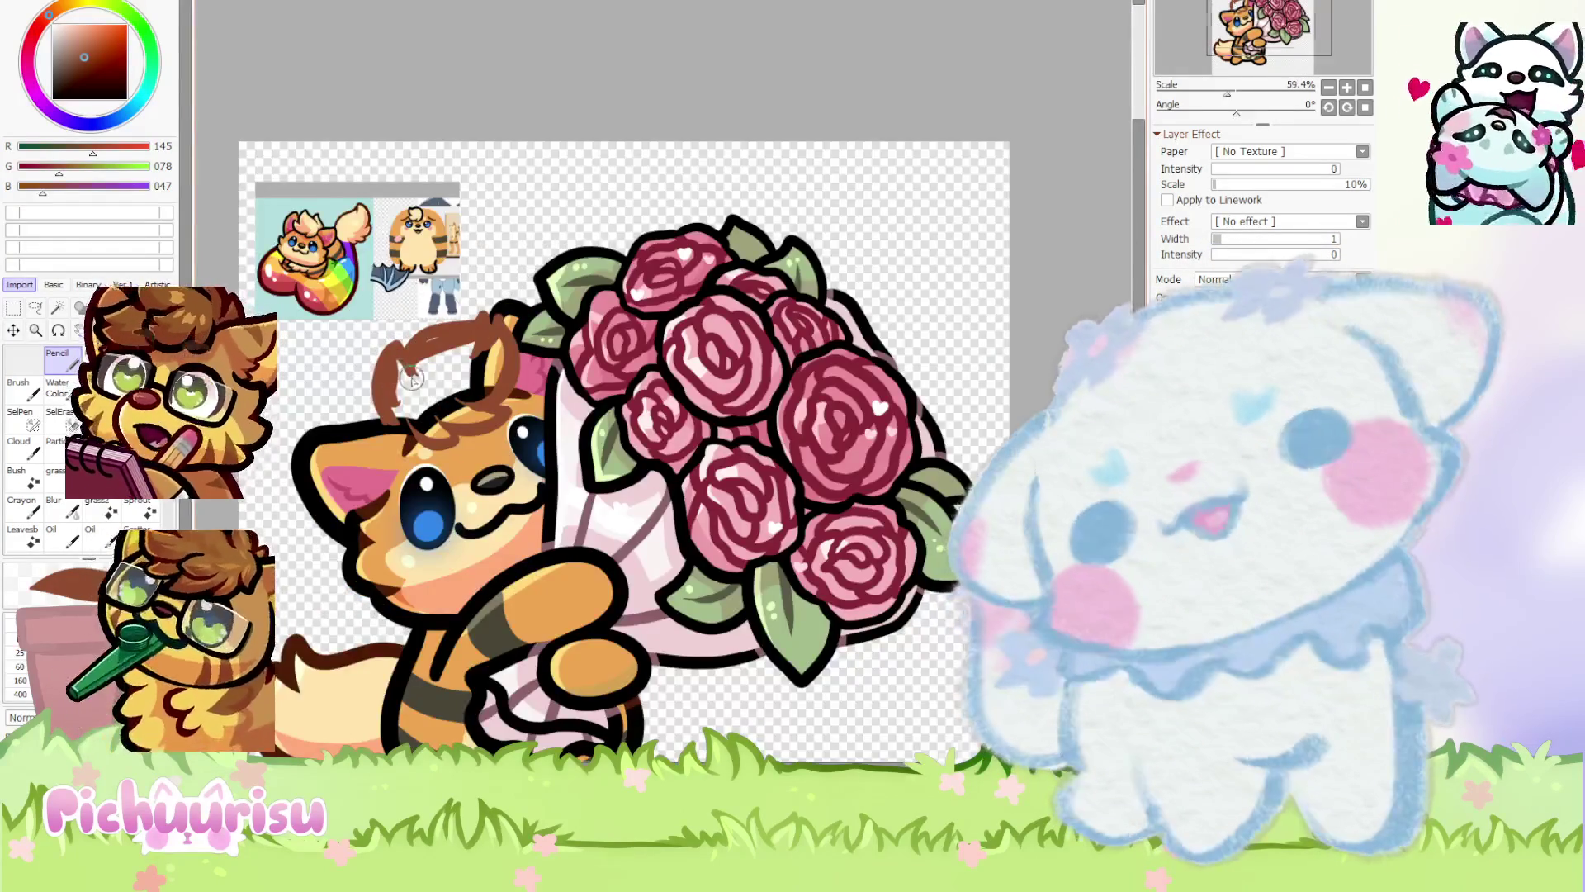
scroll(412, 378, "up", 1)
Confirm a transform on the brown tuft layer and pick the freehand selection tool
key("ctrl+t")
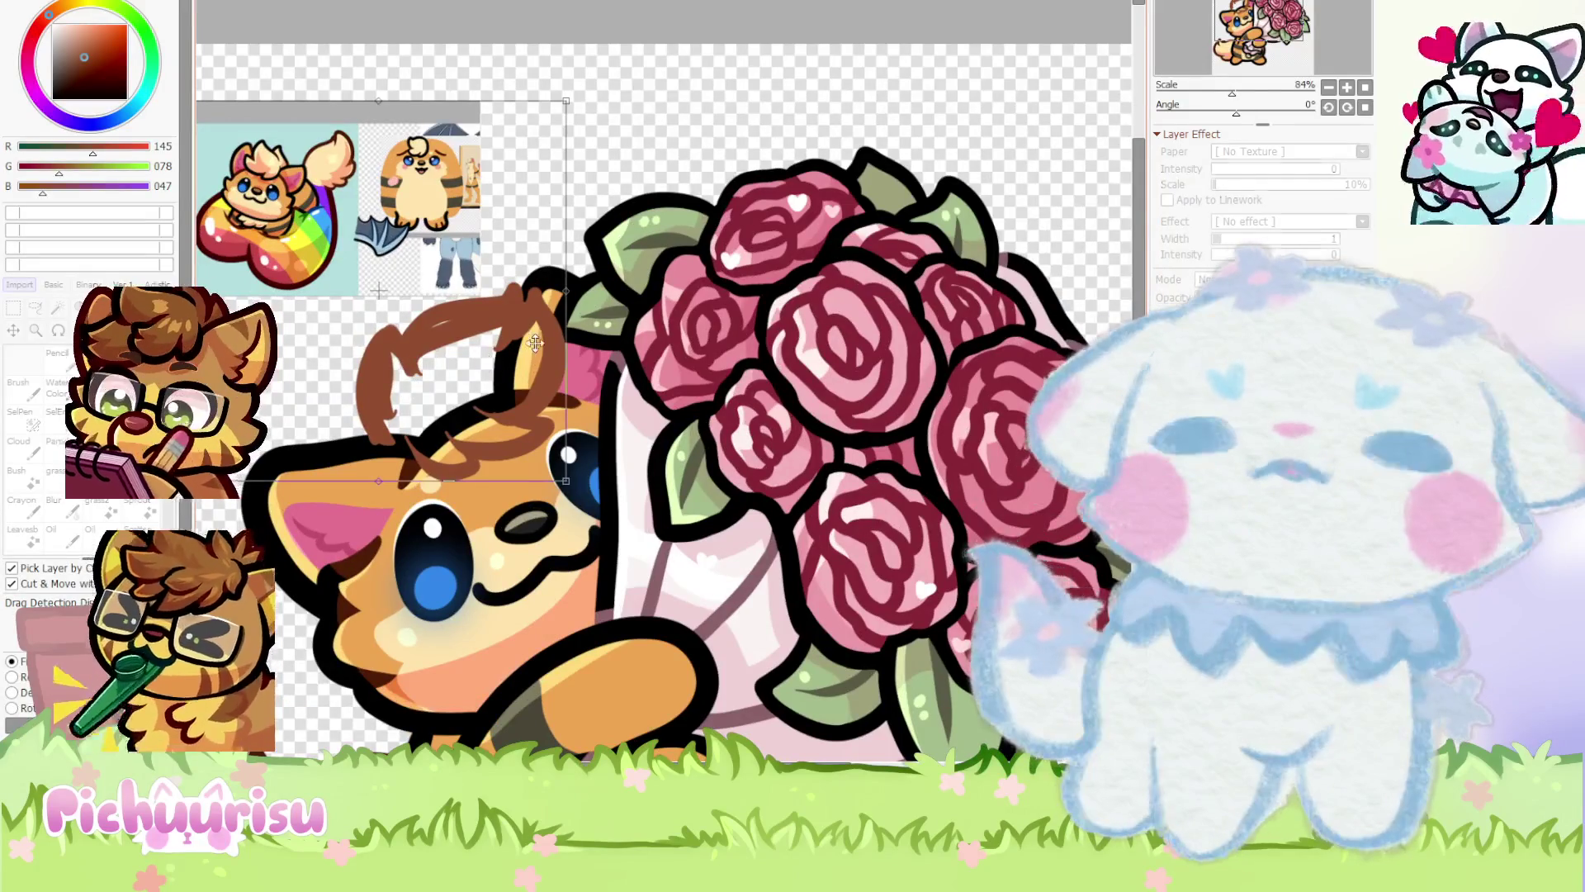
key("Return")
scroll(387, 328, "down", 2)
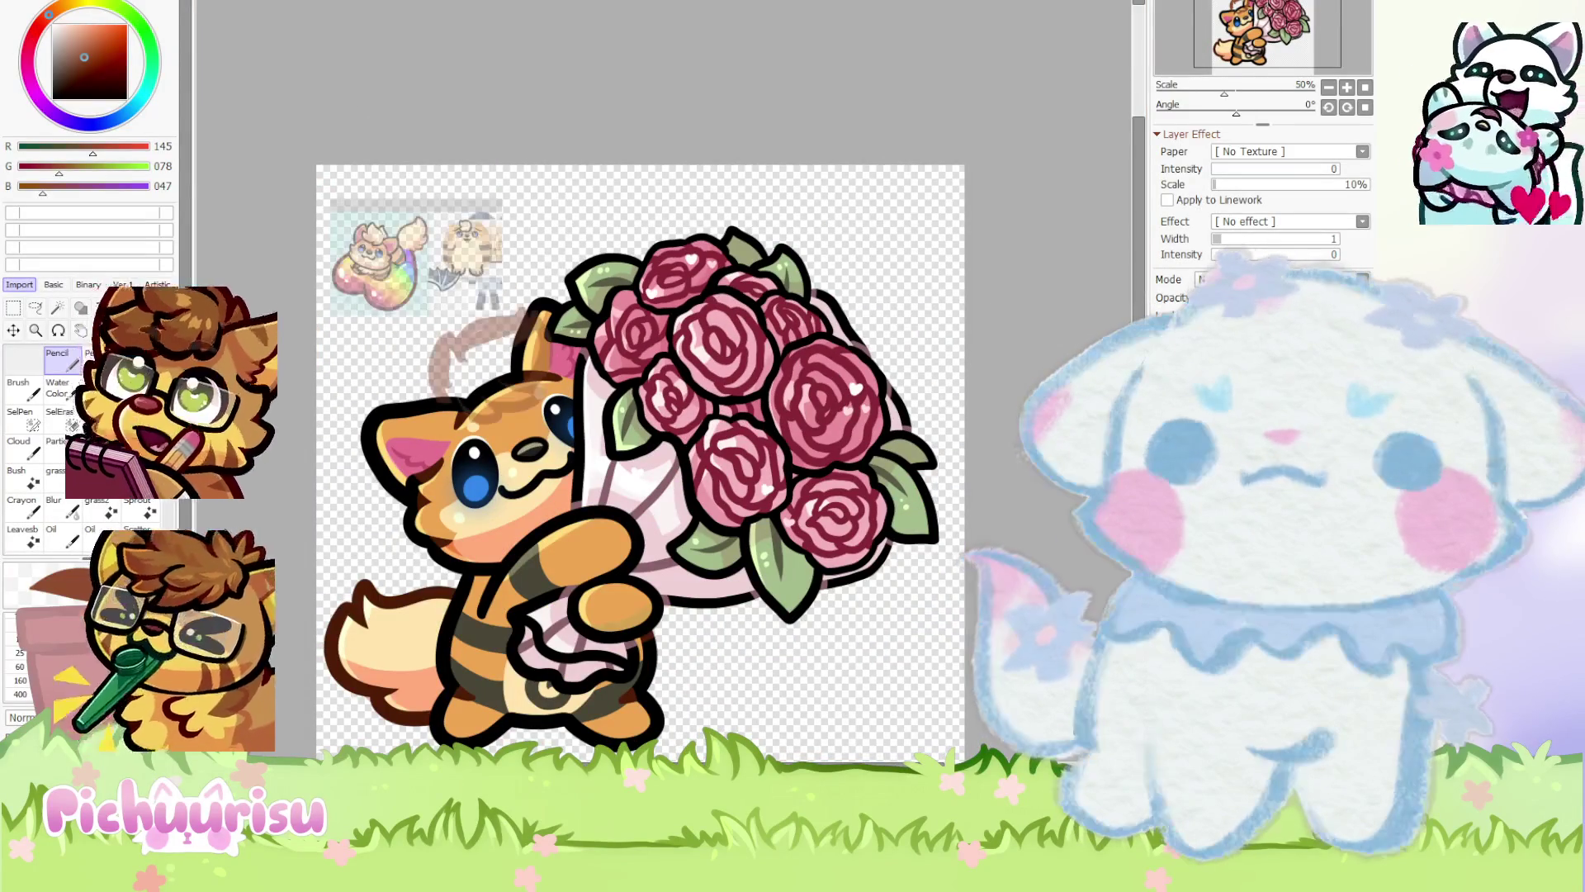
left_click(35, 308)
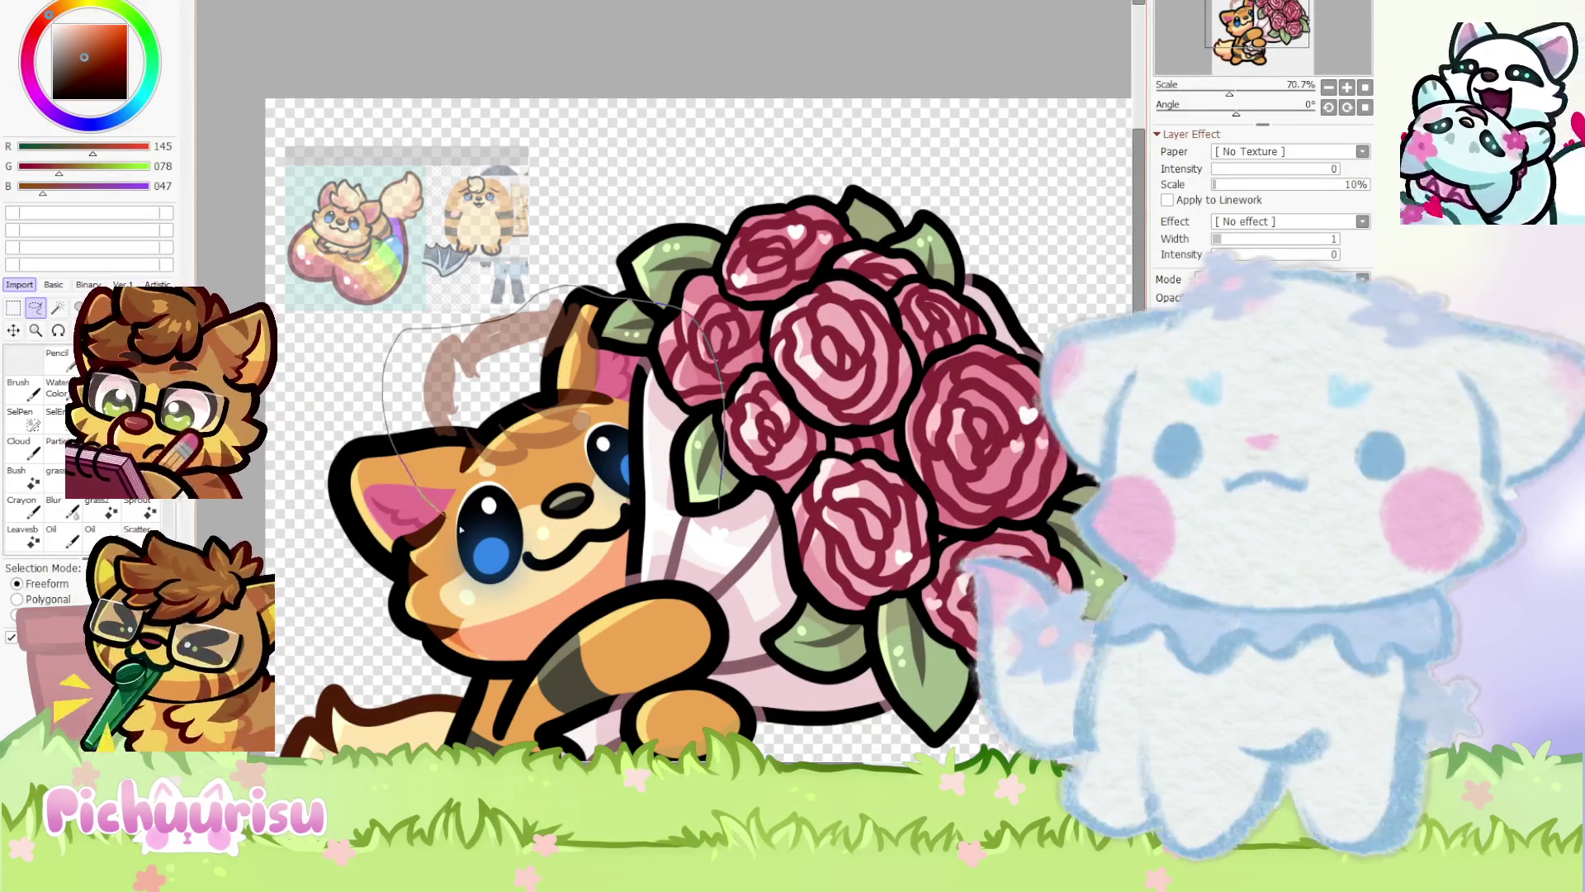
Lasso the brown tuft, distort its four corners so it arcs over the head, and apply
left_click_drag(460, 530, 443, 377)
key("ctrl+t")
left_click_drag(415, 311, 417, 340)
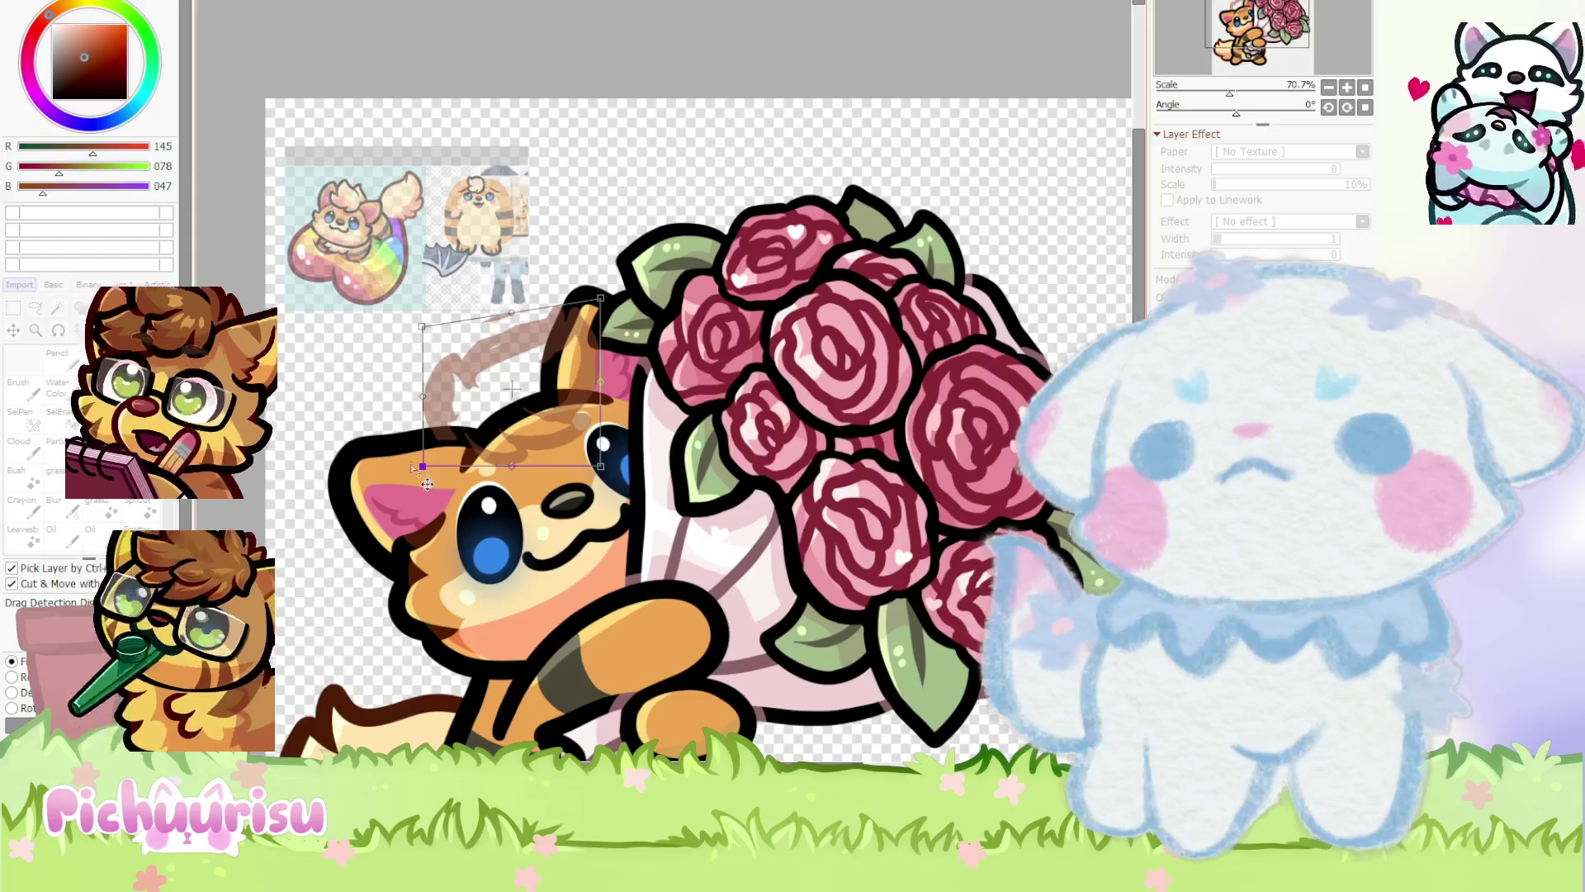
left_click_drag(414, 469, 444, 481)
left_click_drag(614, 327, 595, 302)
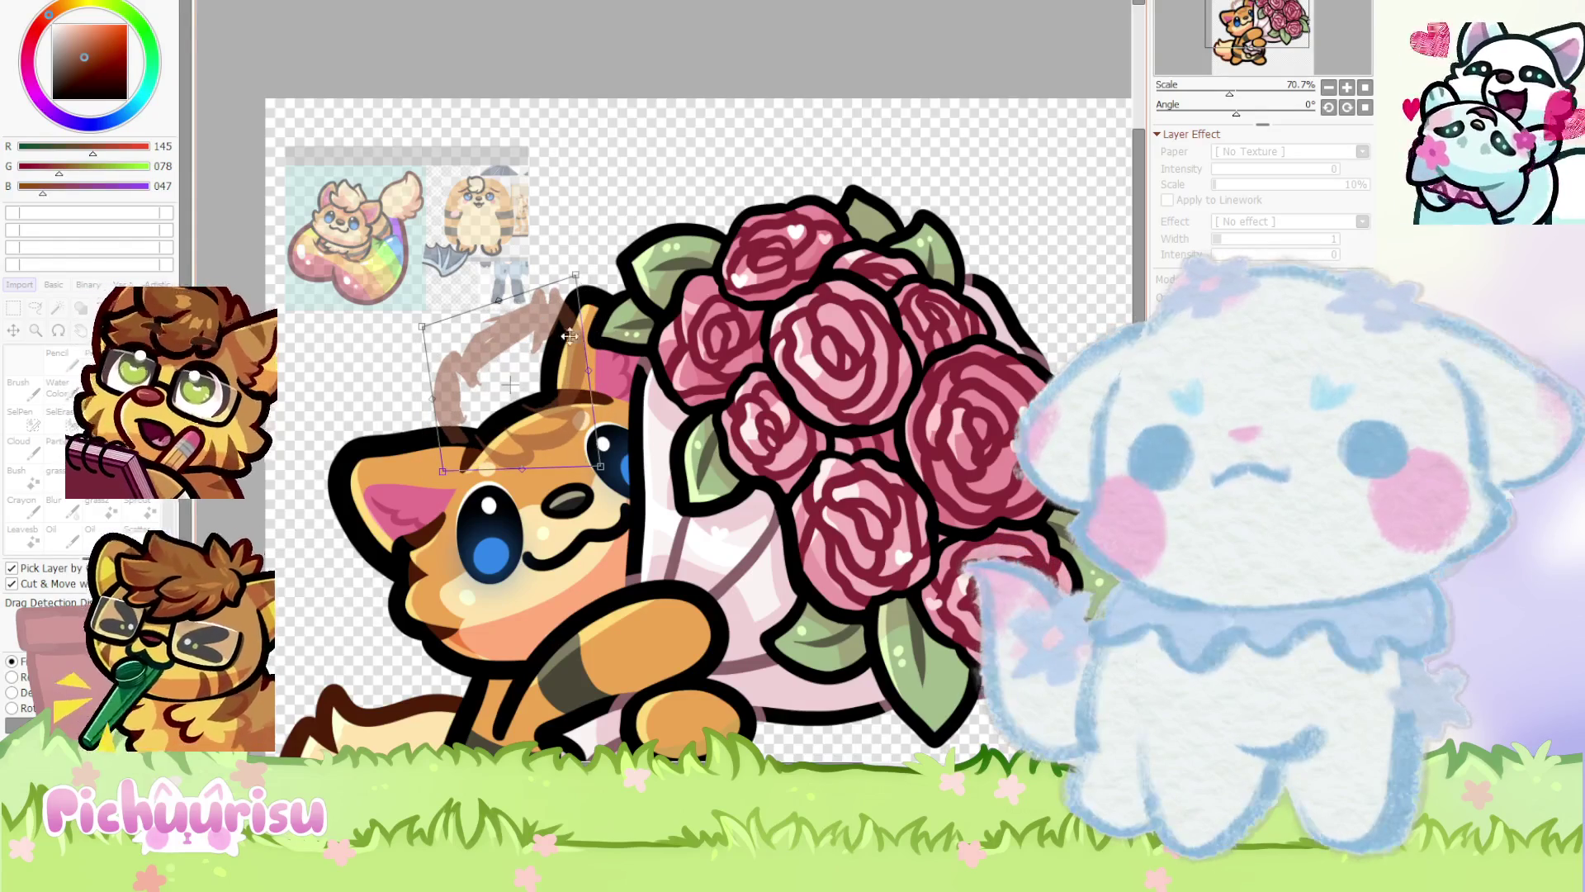
left_click_drag(616, 483, 629, 476)
left_click_drag(591, 264, 589, 307)
left_click_drag(462, 465, 462, 490)
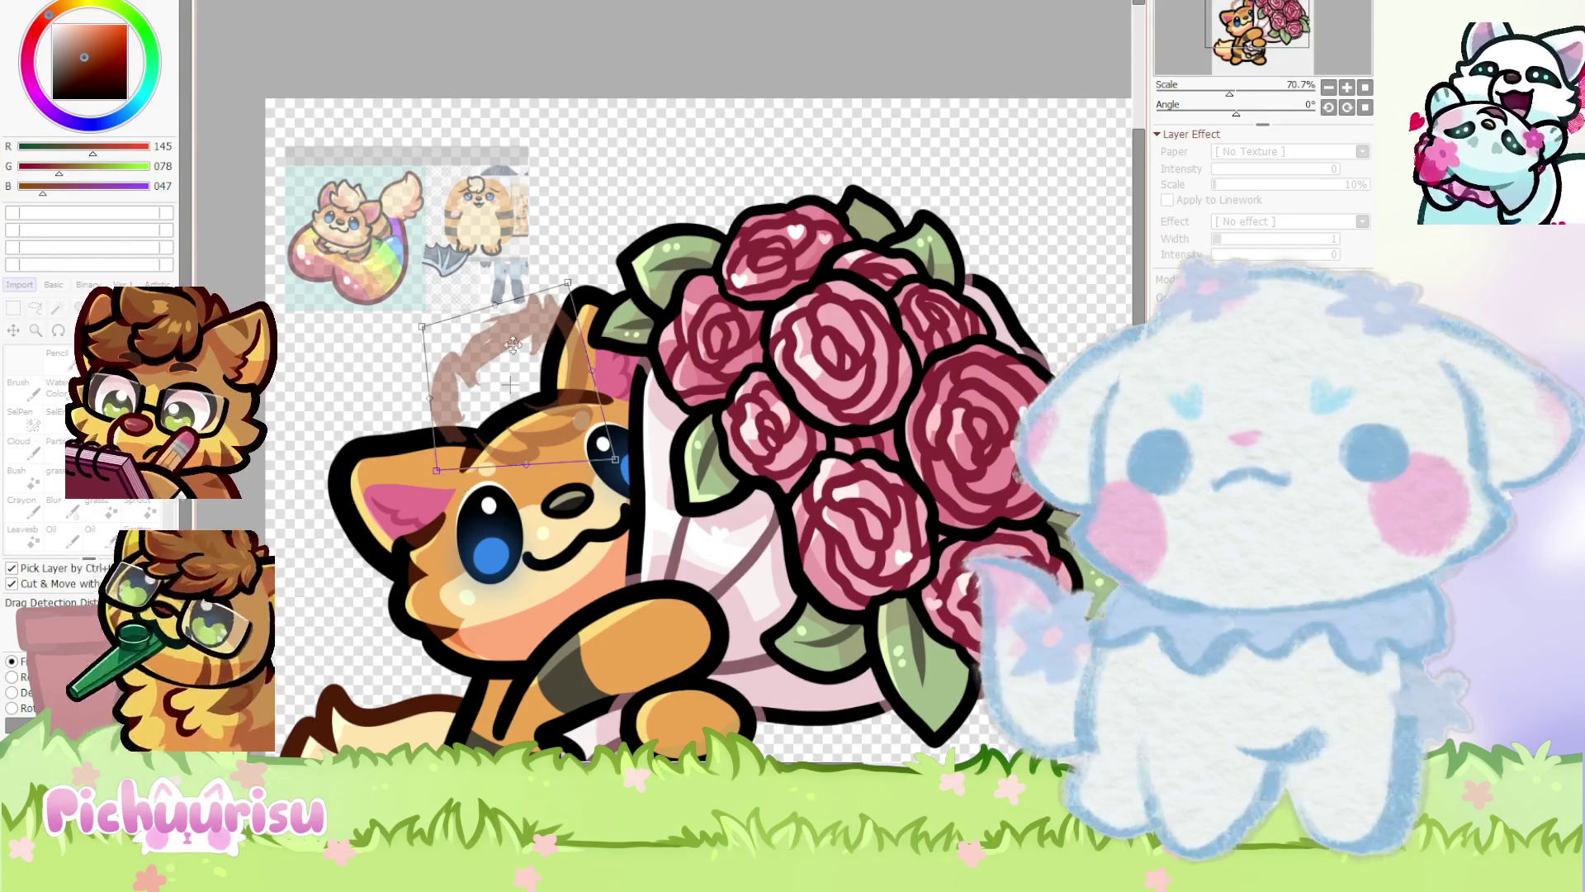
scroll(536, 351, "down", 3)
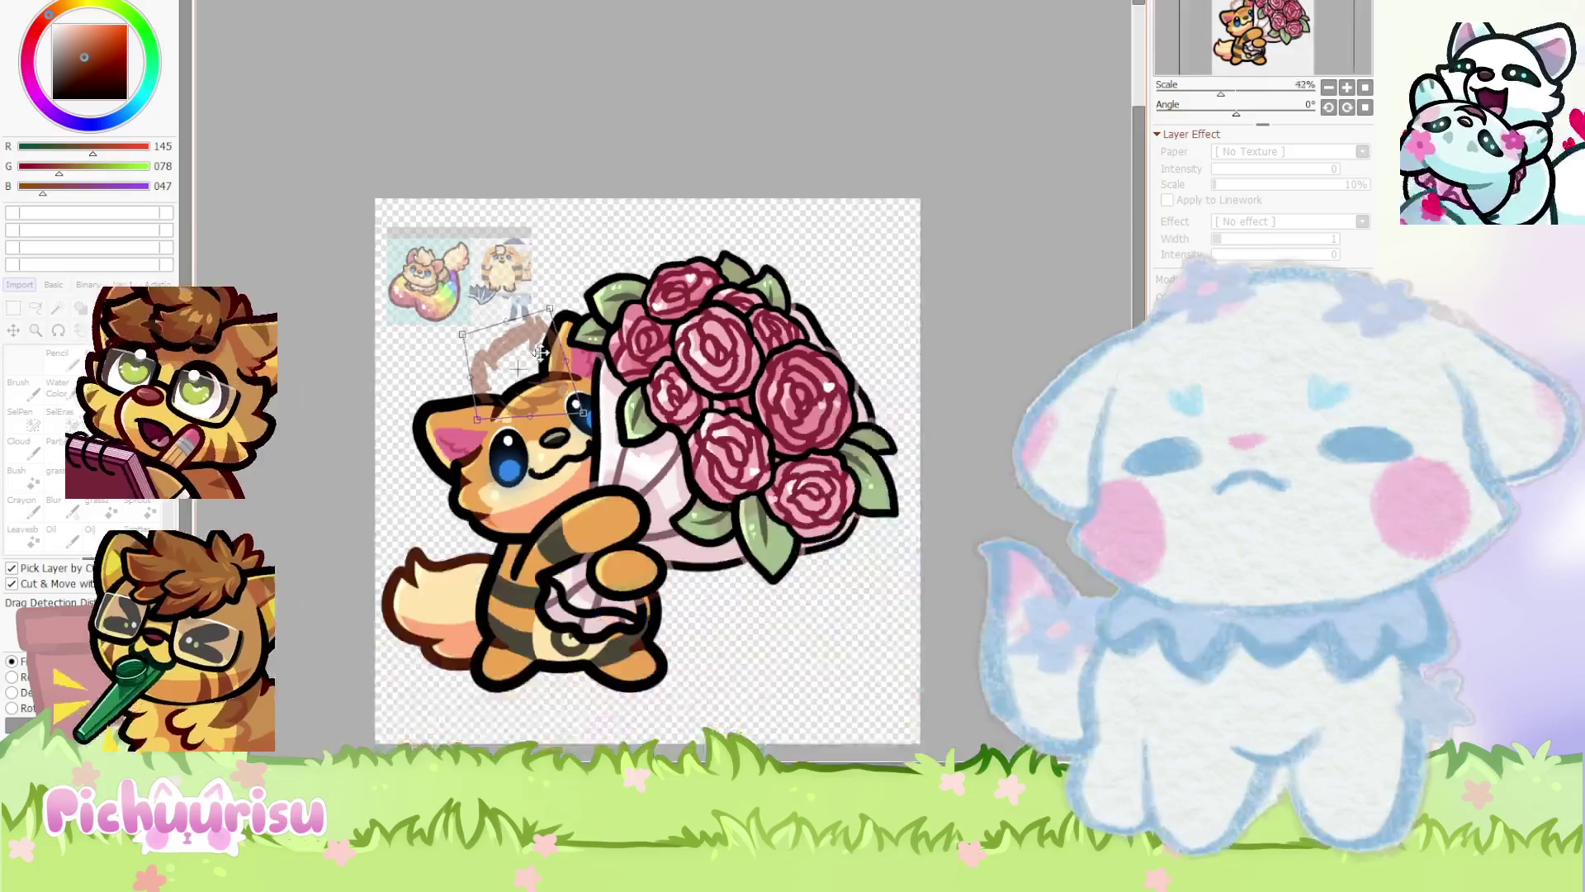
key("Return")
scroll(540, 353, "down", 1)
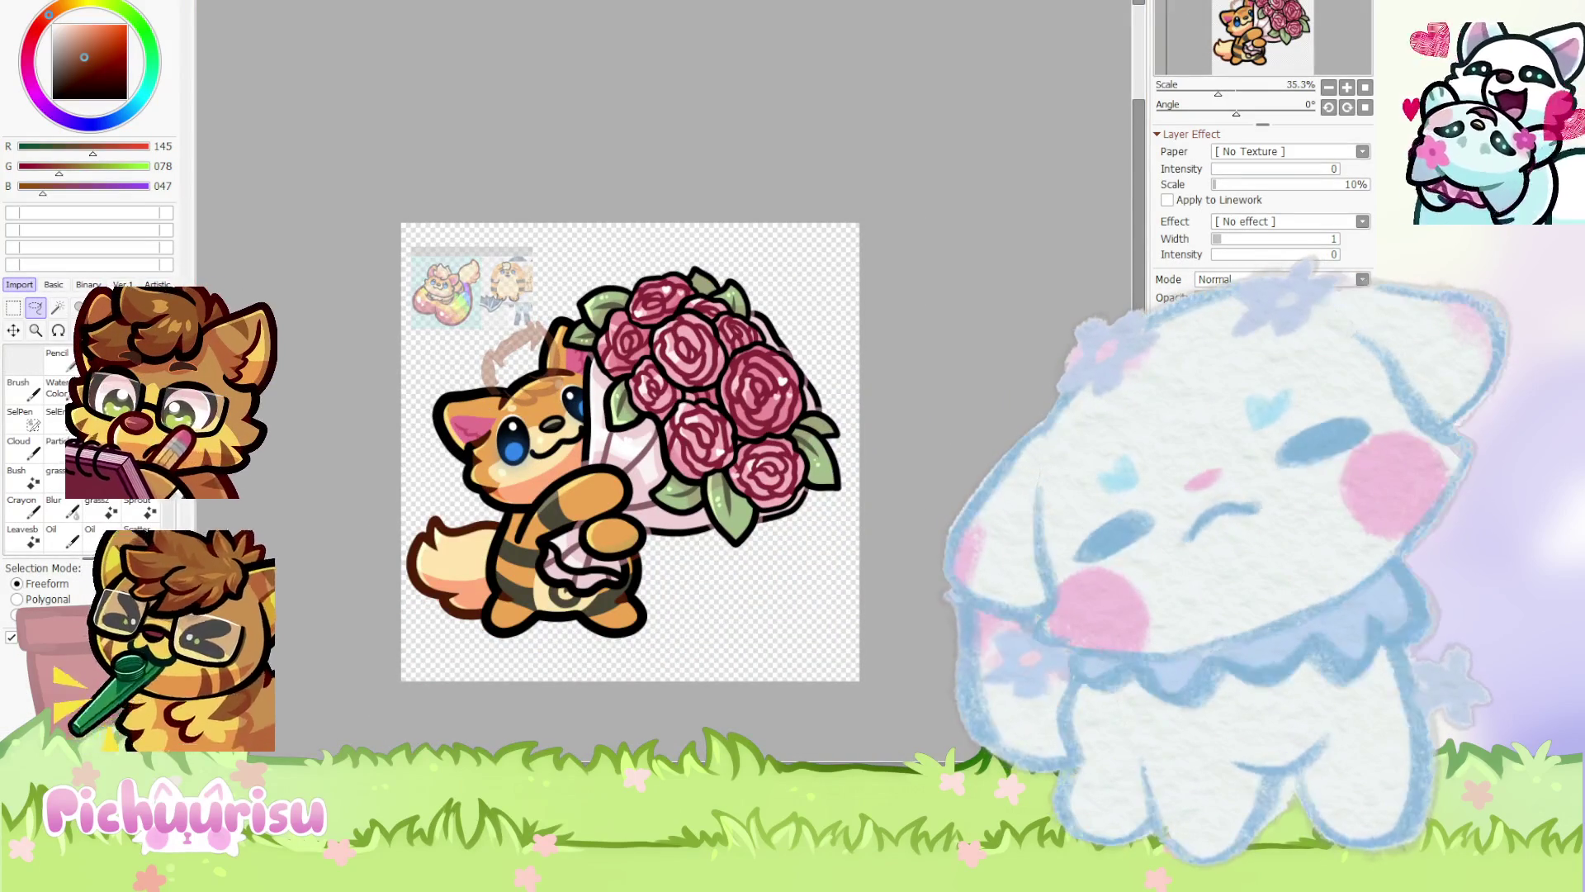
scroll(539, 314, "up", 2)
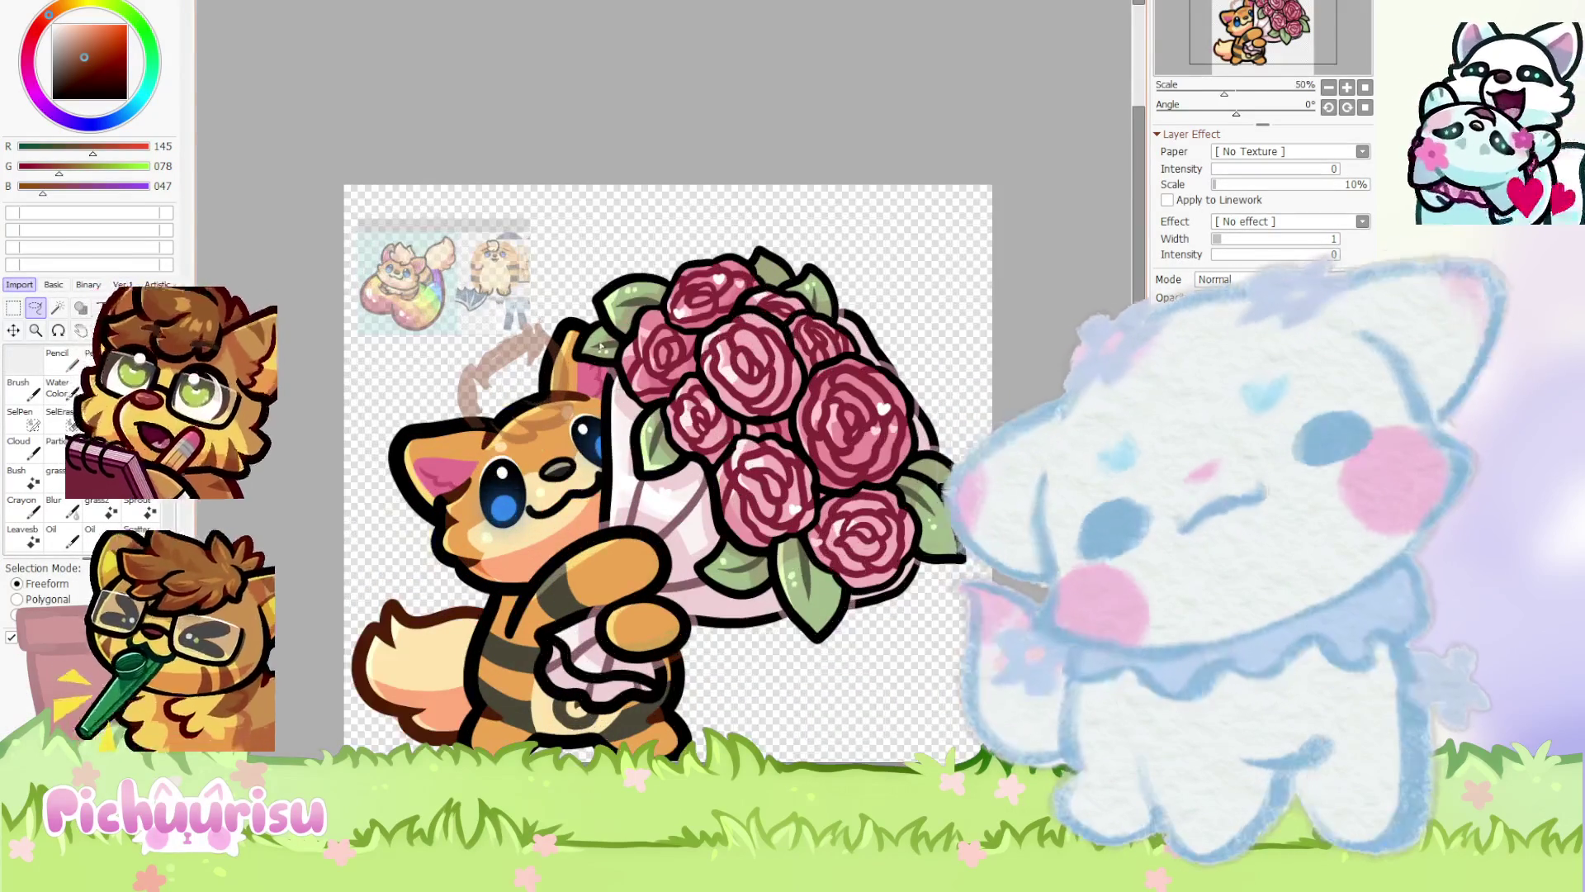
Set the drawing colour to near-black (R 025, G 000, B 000) and select the Pencil
left_click_drag(58, 93, 35, 205)
left_click(57, 355)
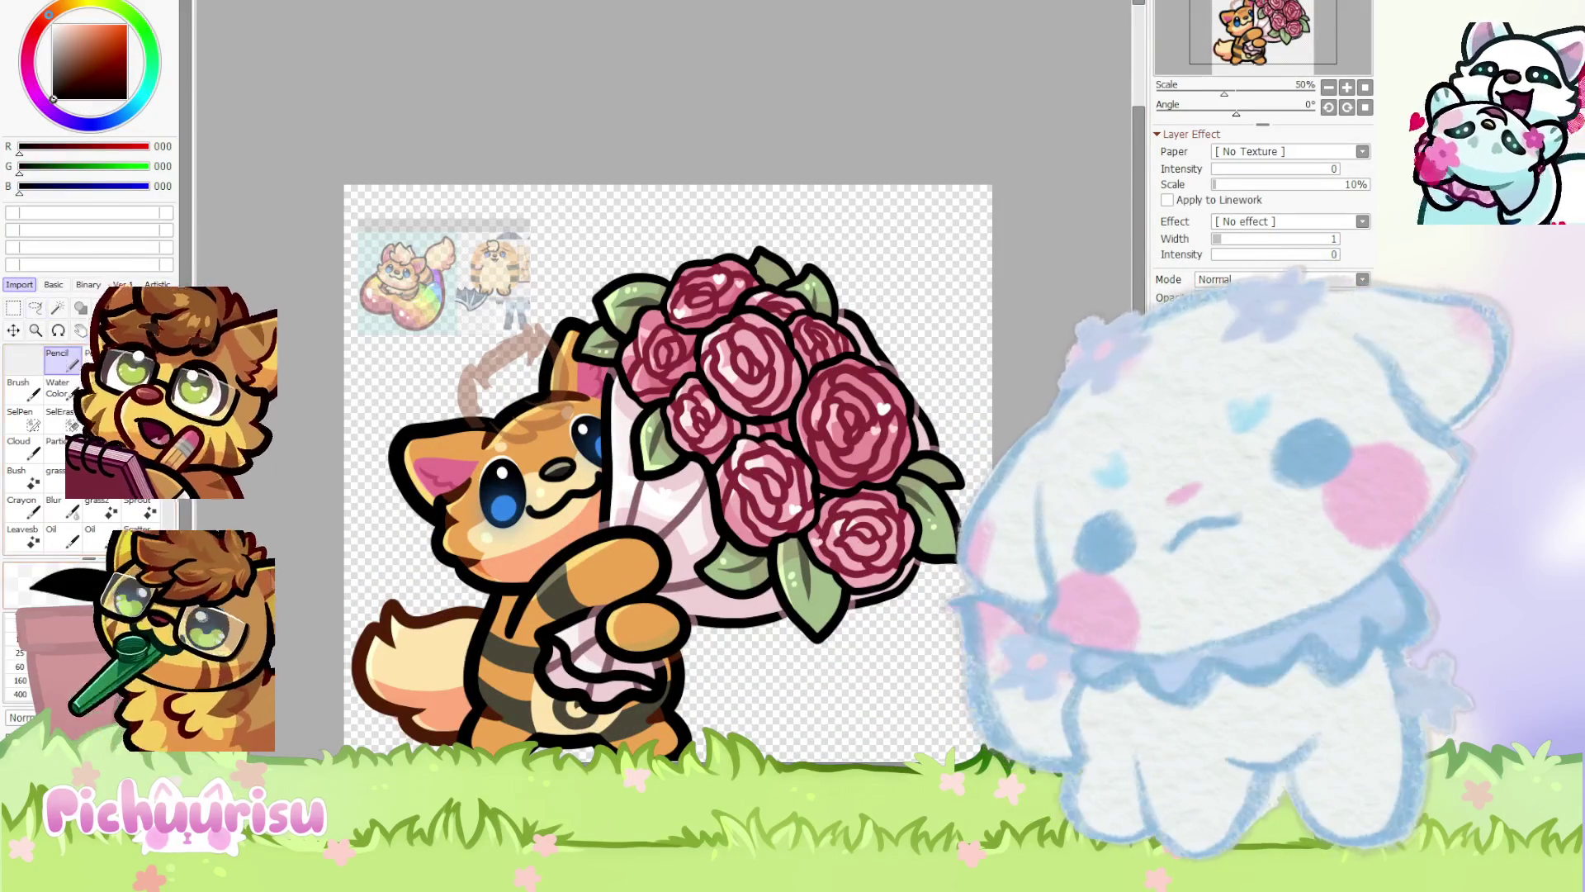
scroll(427, 419, "up", 2)
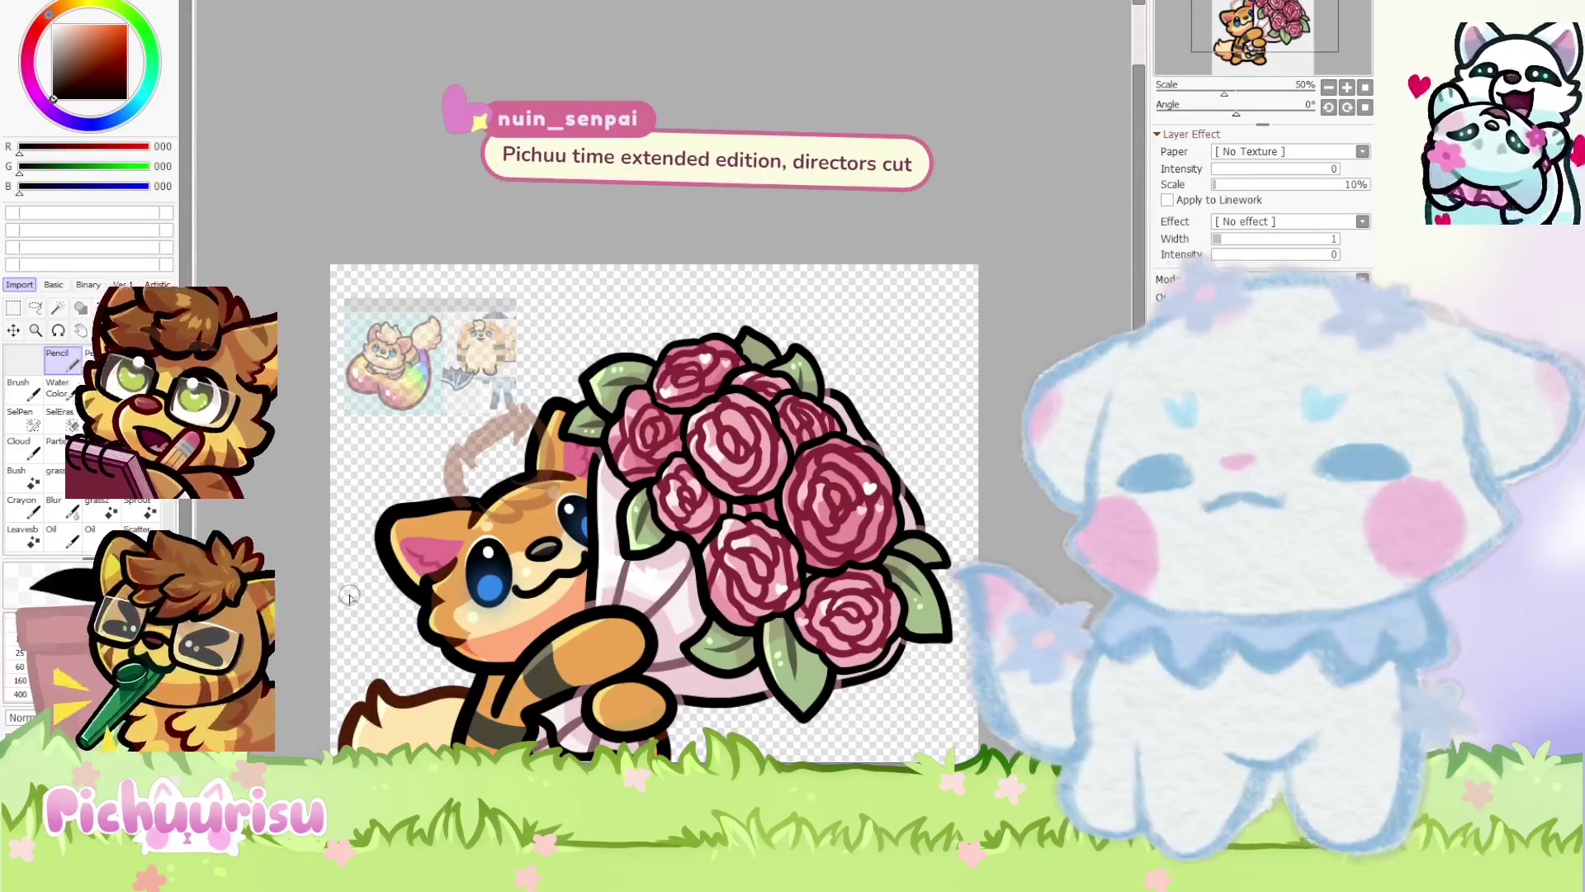
scroll(688, 548, "up", 1)
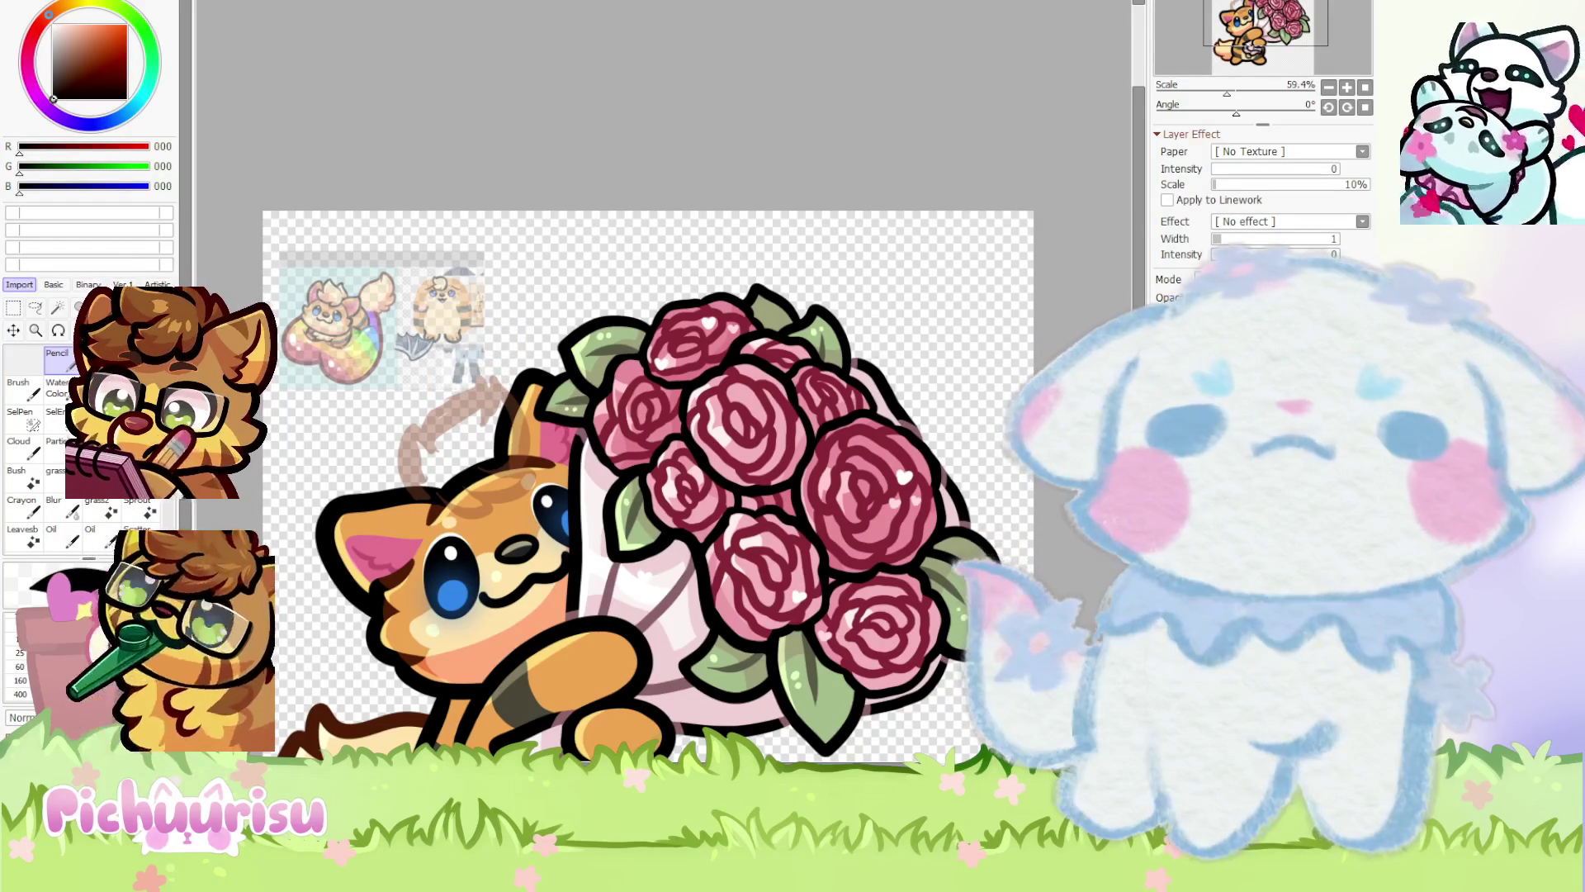
scroll(817, 415, "down", 3)
scroll(982, 496, "up", 2)
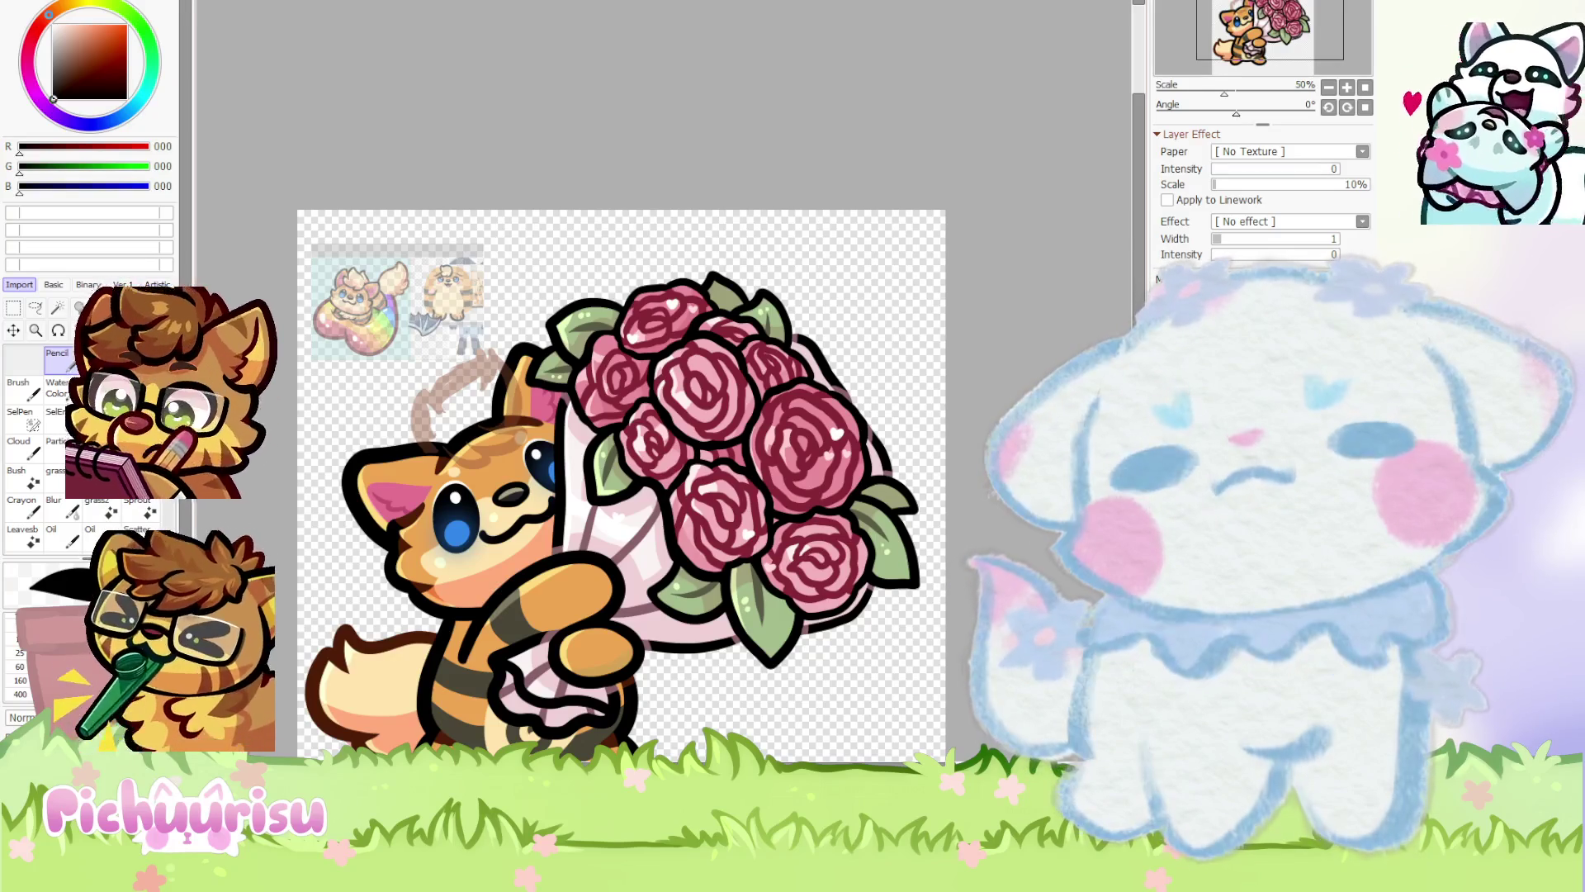
scroll(774, 480, "left", 1)
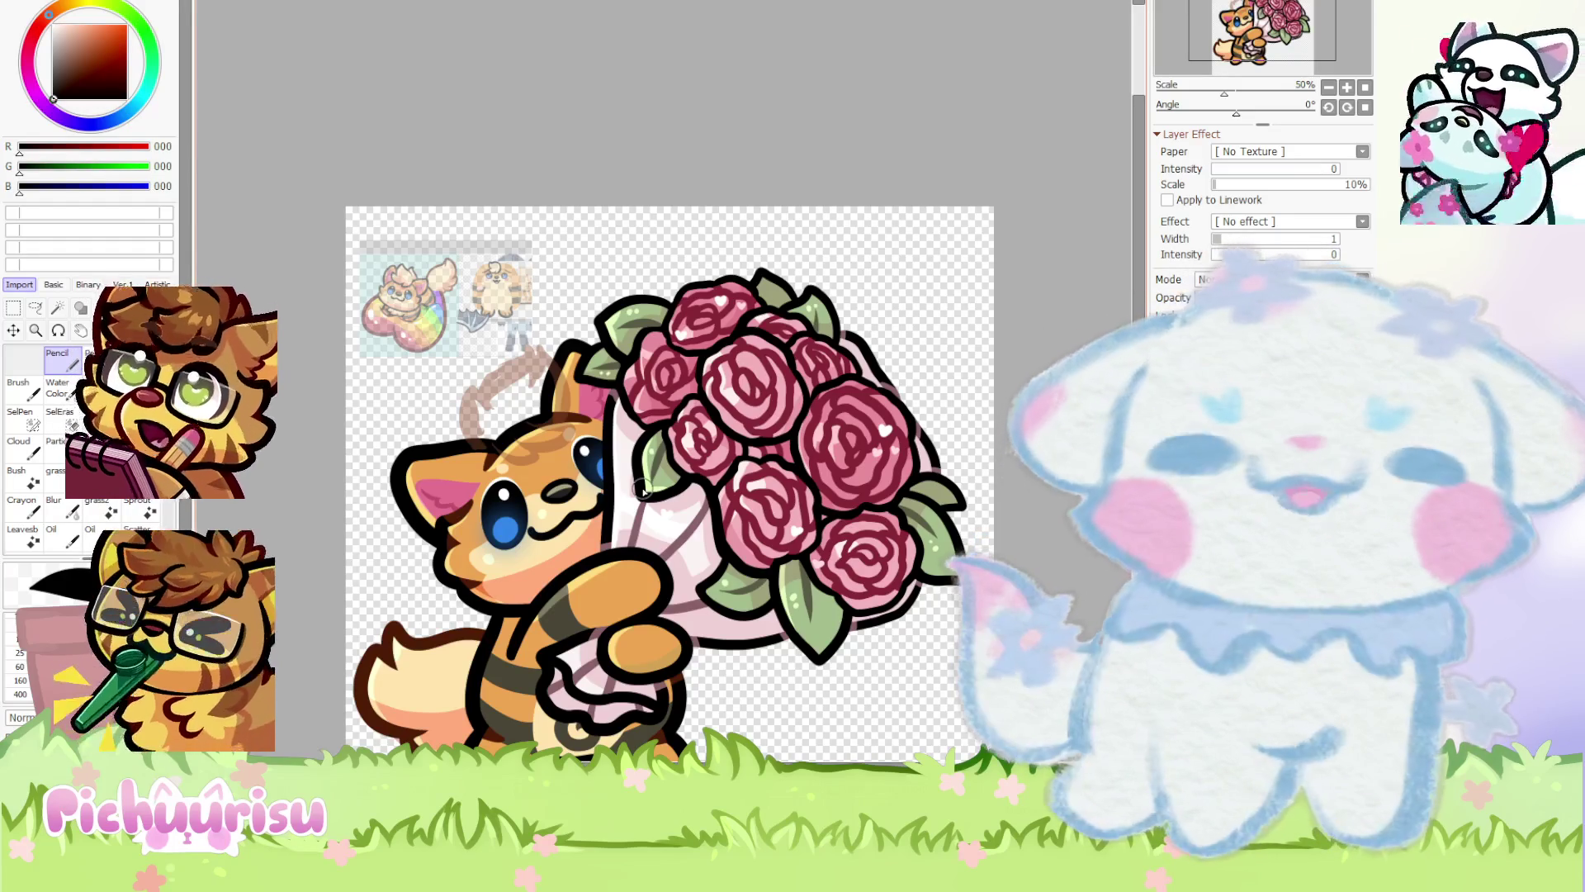
left_click(69, 89)
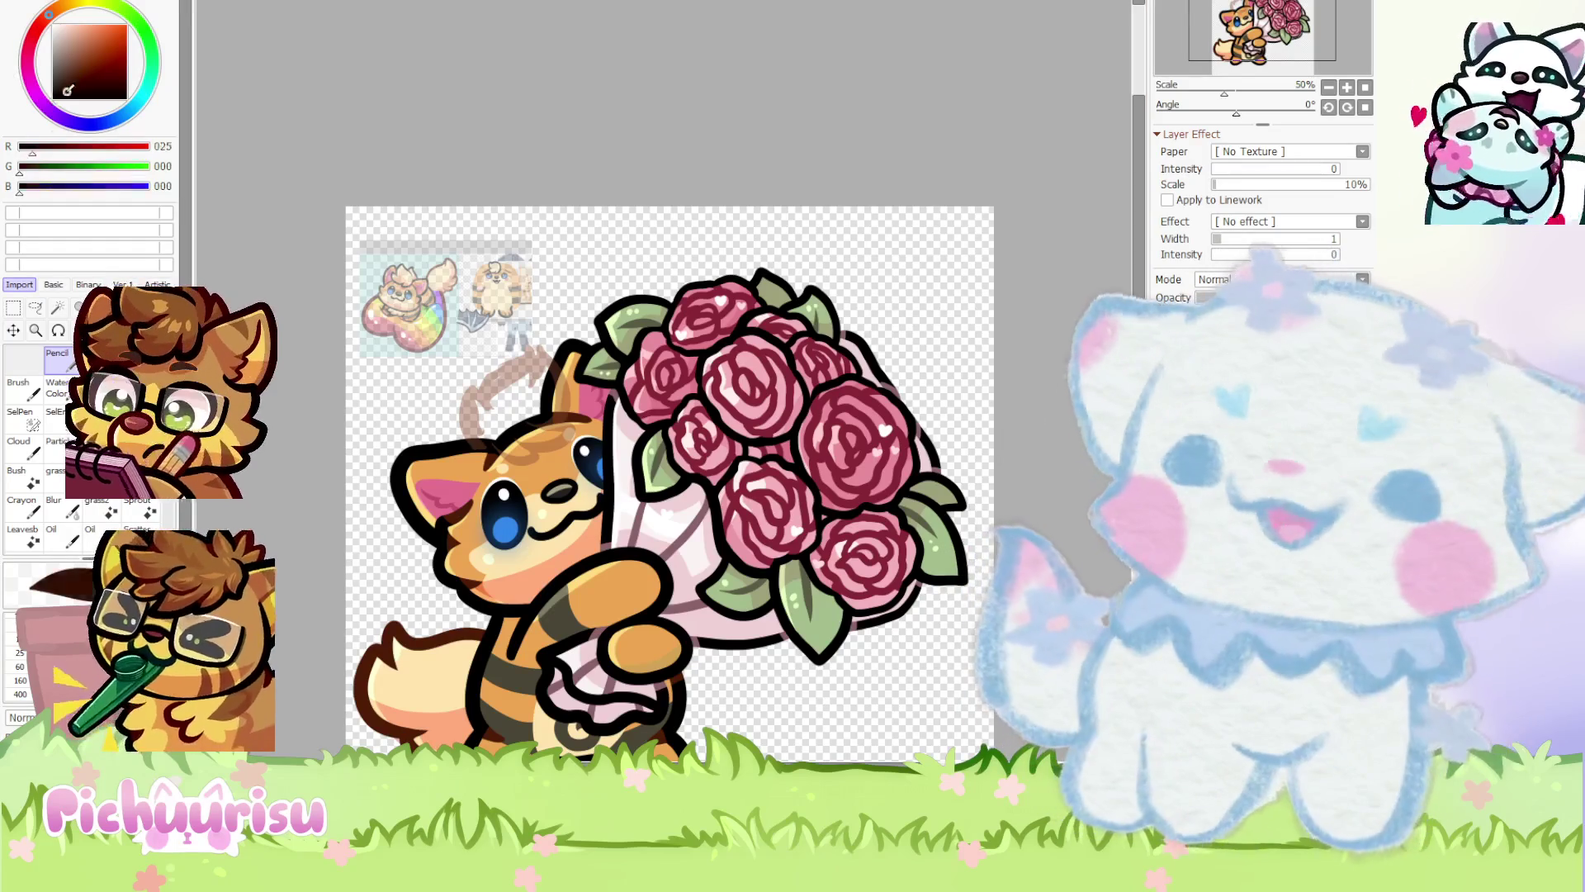
Ink the spiky black hair tuft outline with its long curved side line above the head
scroll(533, 396, "up", 7)
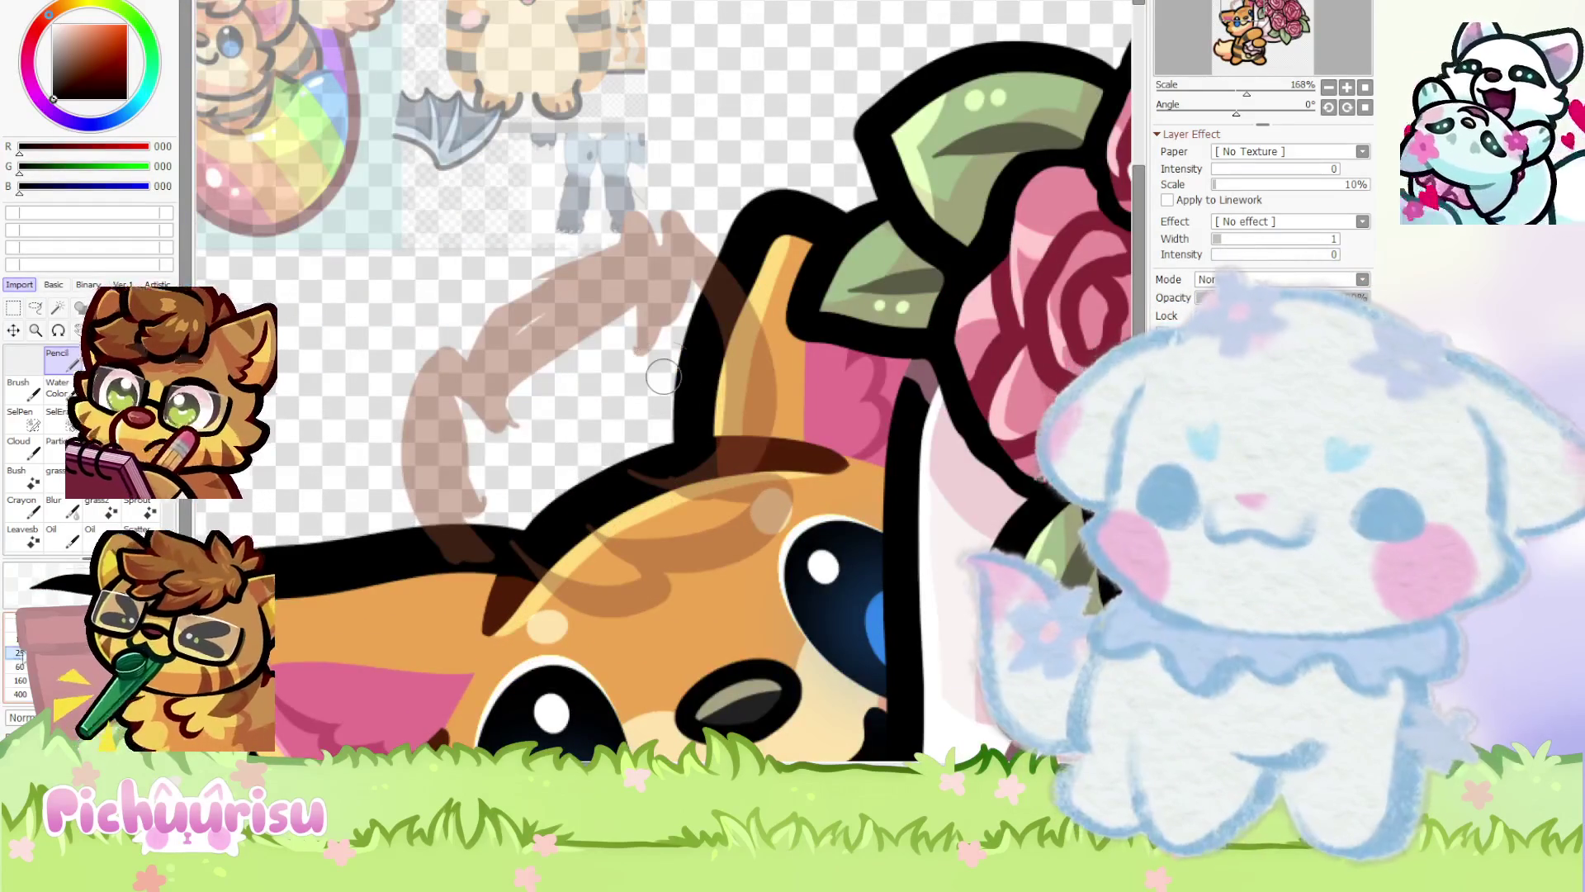
scroll(663, 377, "up", 1)
mouse_move(386, 524)
left_mouse_down()
mouse_move(446, 285)
mouse_move(529, 417)
left_mouse_up()
mouse_move(499, 355)
left_mouse_down()
mouse_move(621, 159)
mouse_move(690, 280)
left_mouse_up()
mouse_move(714, 137)
left_mouse_down()
mouse_move(863, 462)
mouse_move(592, 522)
left_mouse_up()
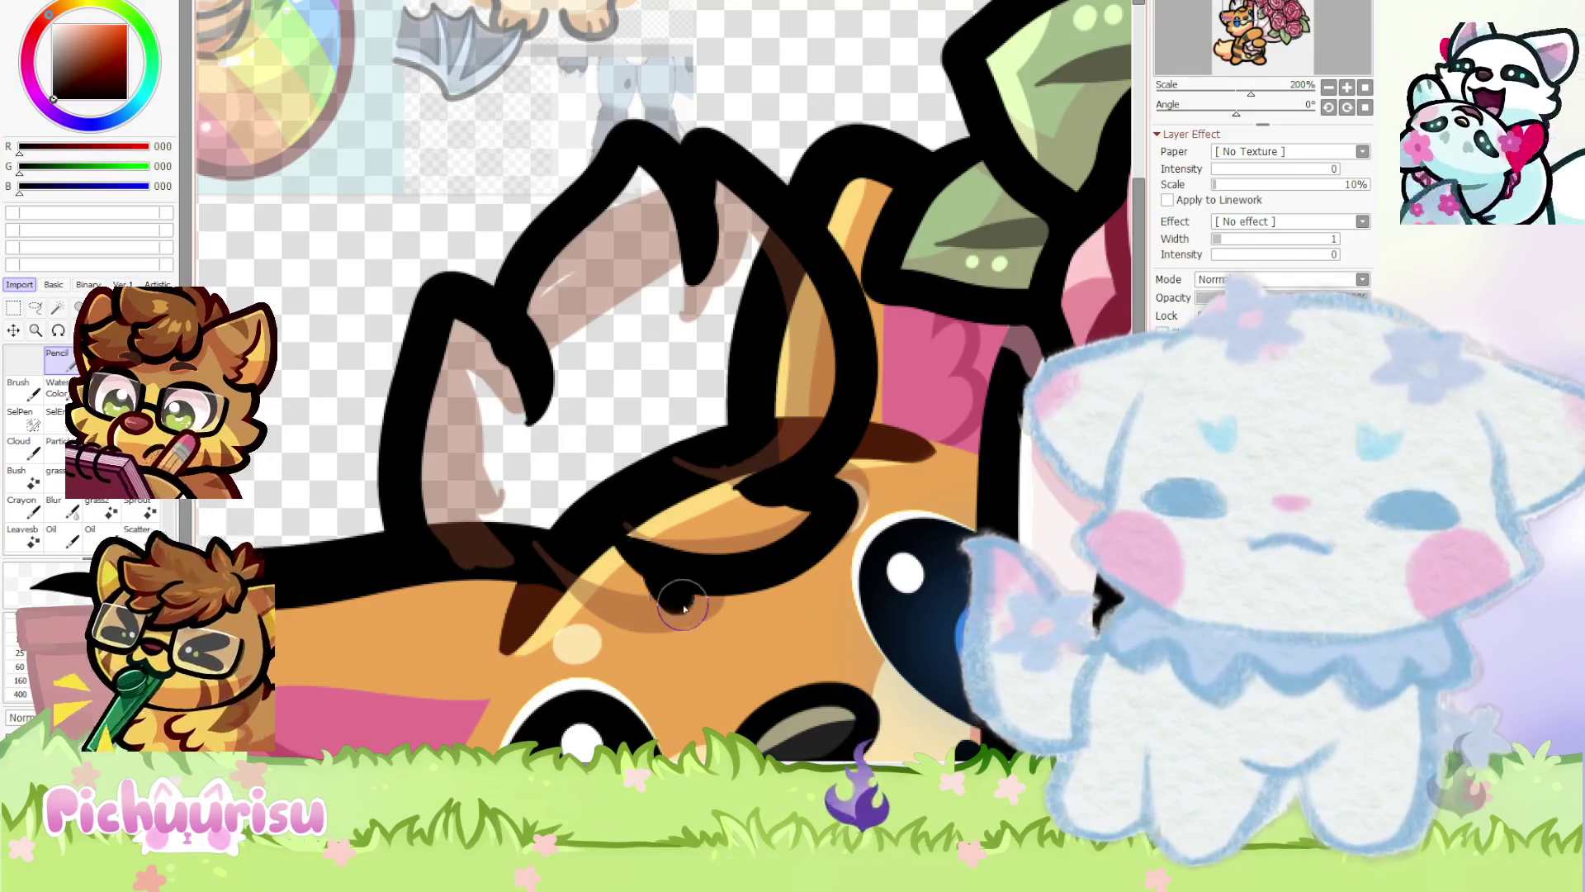
scroll(503, 408, "down", 5)
Shift the tuft line-art up and left, then undo the stray hooked stroke tip
left_click(14, 331)
left_click_drag(512, 387, 429, 330)
scroll(353, 286, "up", 5)
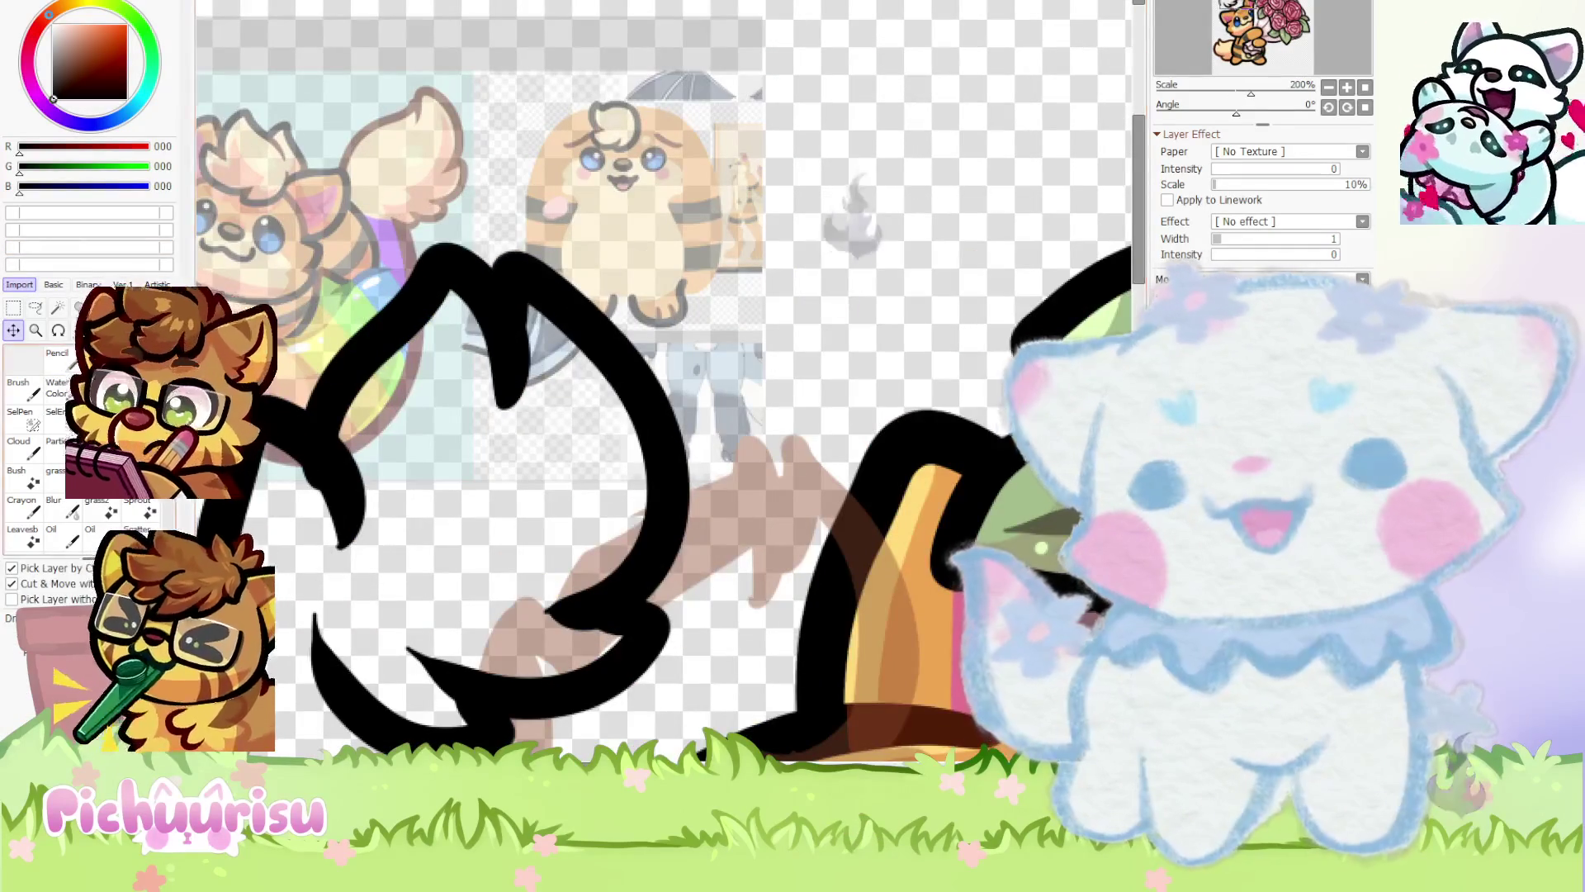
key("b")
scroll(458, 330, "up", 3)
key("ctrl+z")
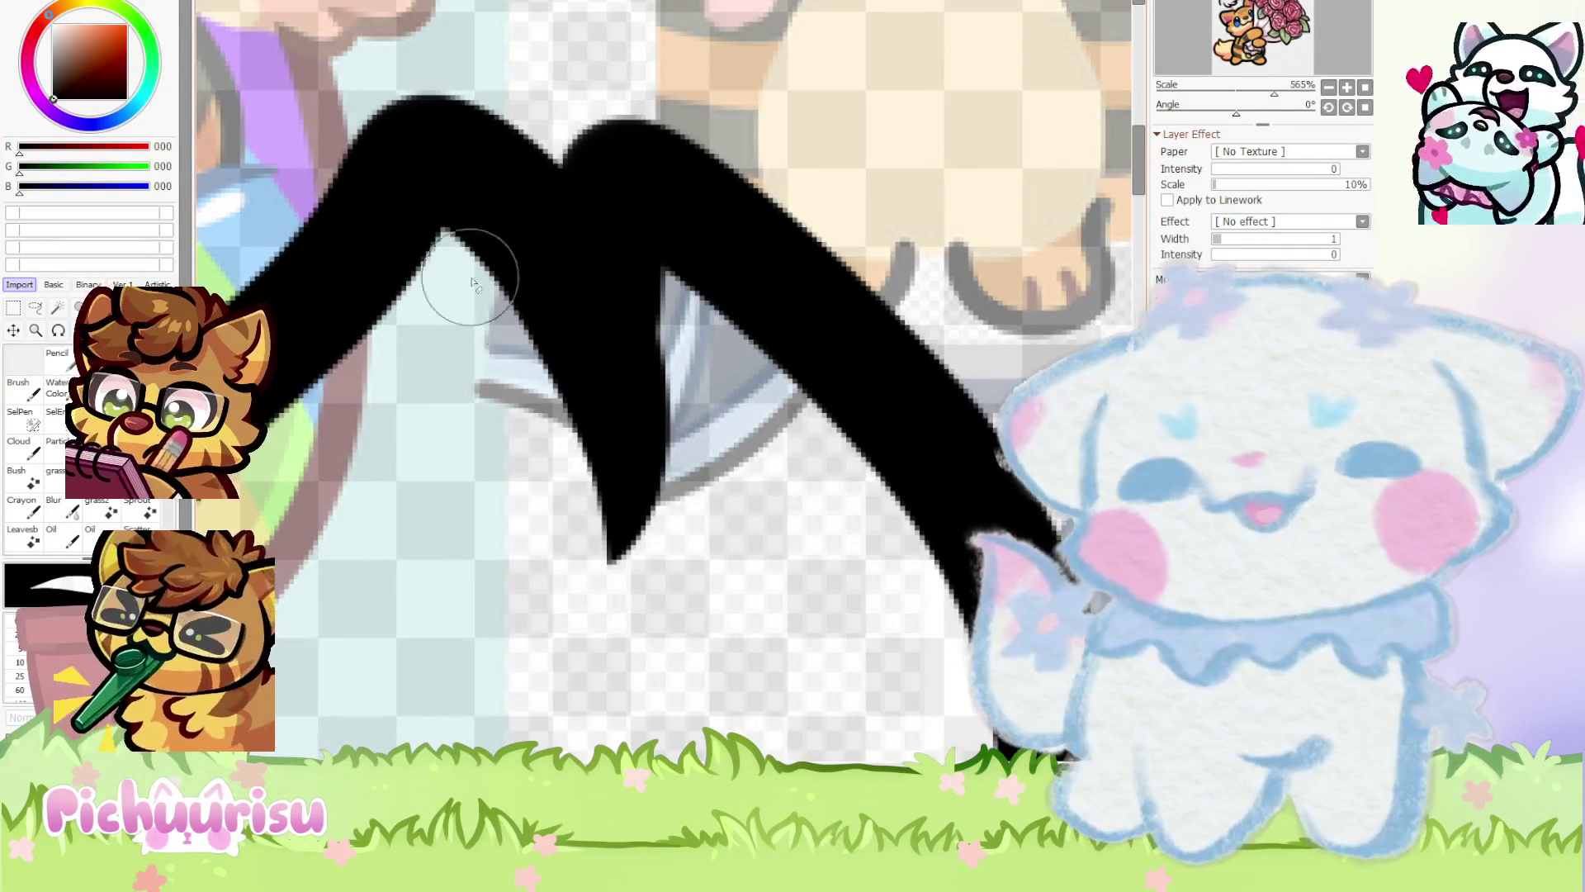
scroll(665, 266, "up", 2)
scroll(689, 338, "down", 3)
scroll(690, 338, "down", 3)
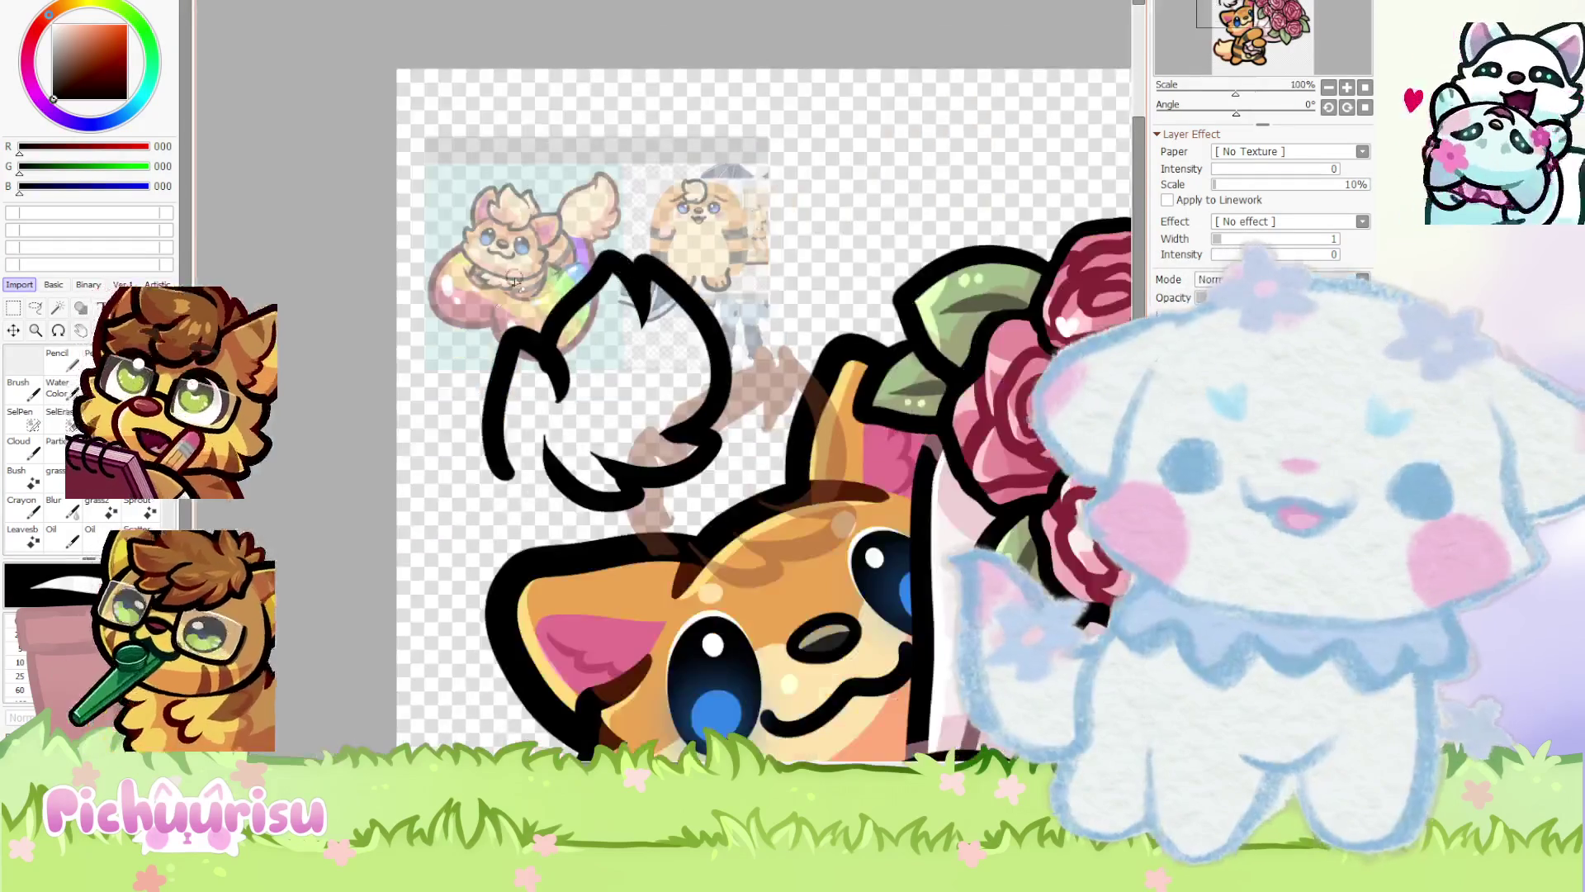
scroll(478, 319, "up", 4)
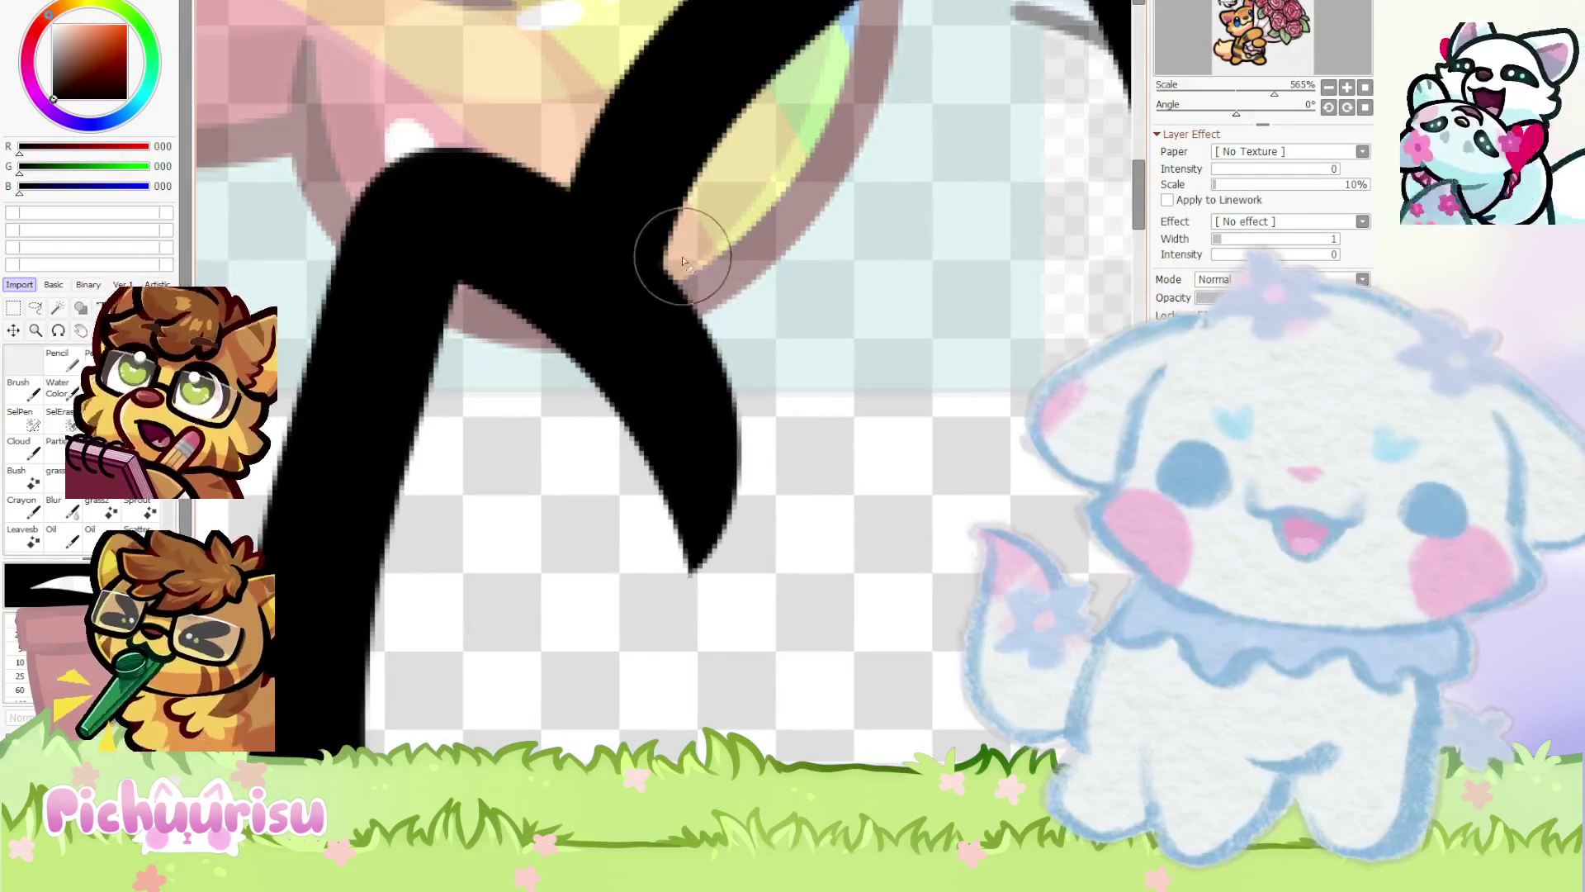
scroll(622, 625, "down", 4)
scroll(615, 464, "up", 3)
scroll(615, 464, "up", 2)
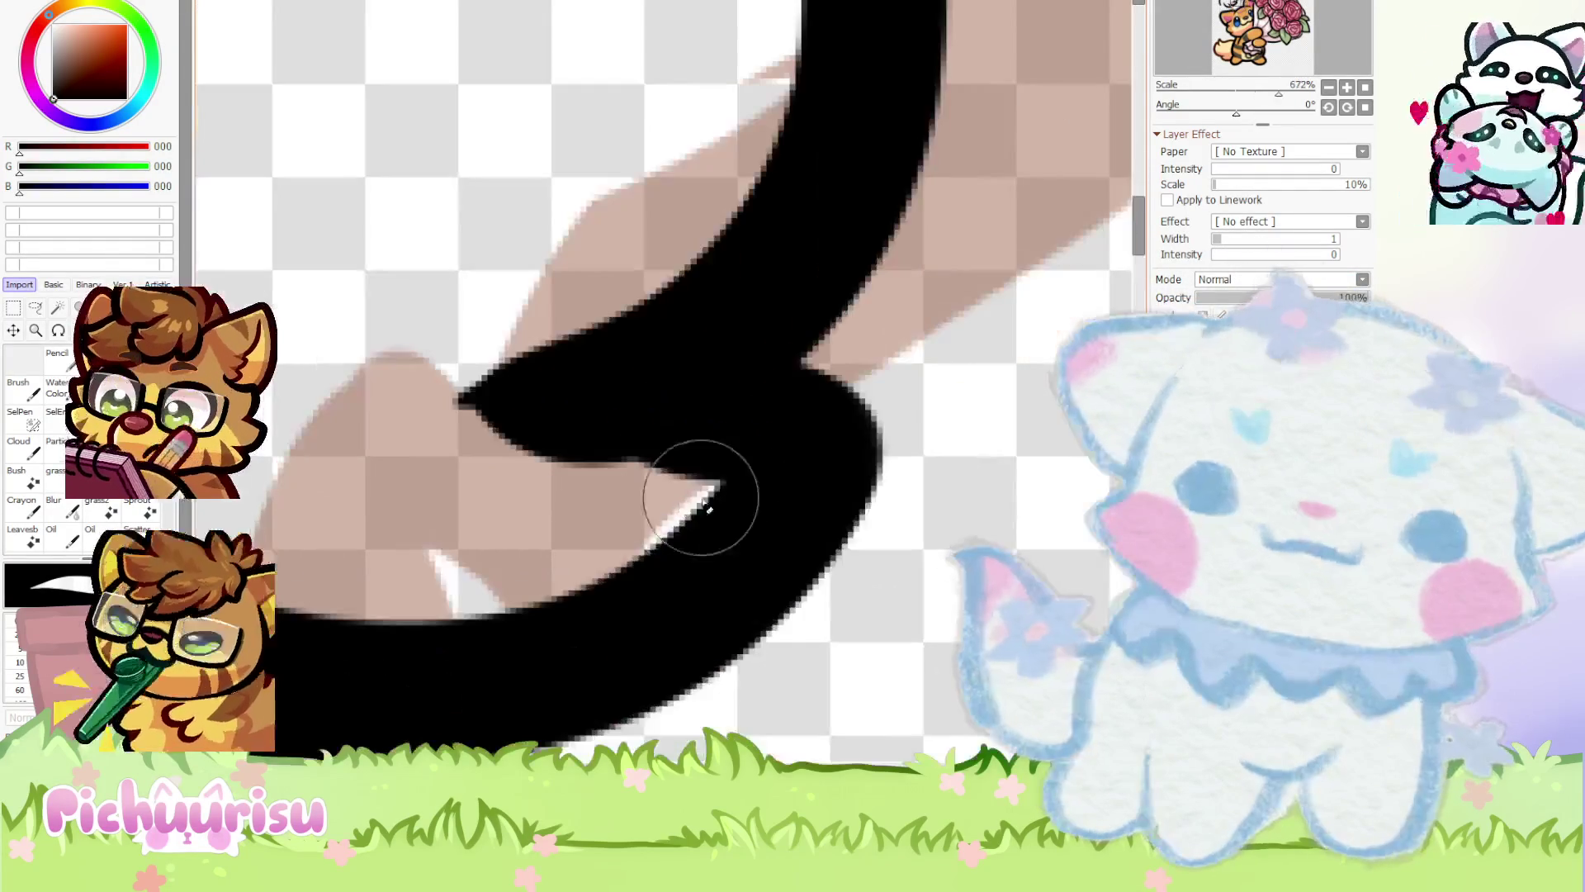
scroll(396, 389, "down", 3)
scroll(564, 516, "up", 3)
scroll(564, 516, "down", 1)
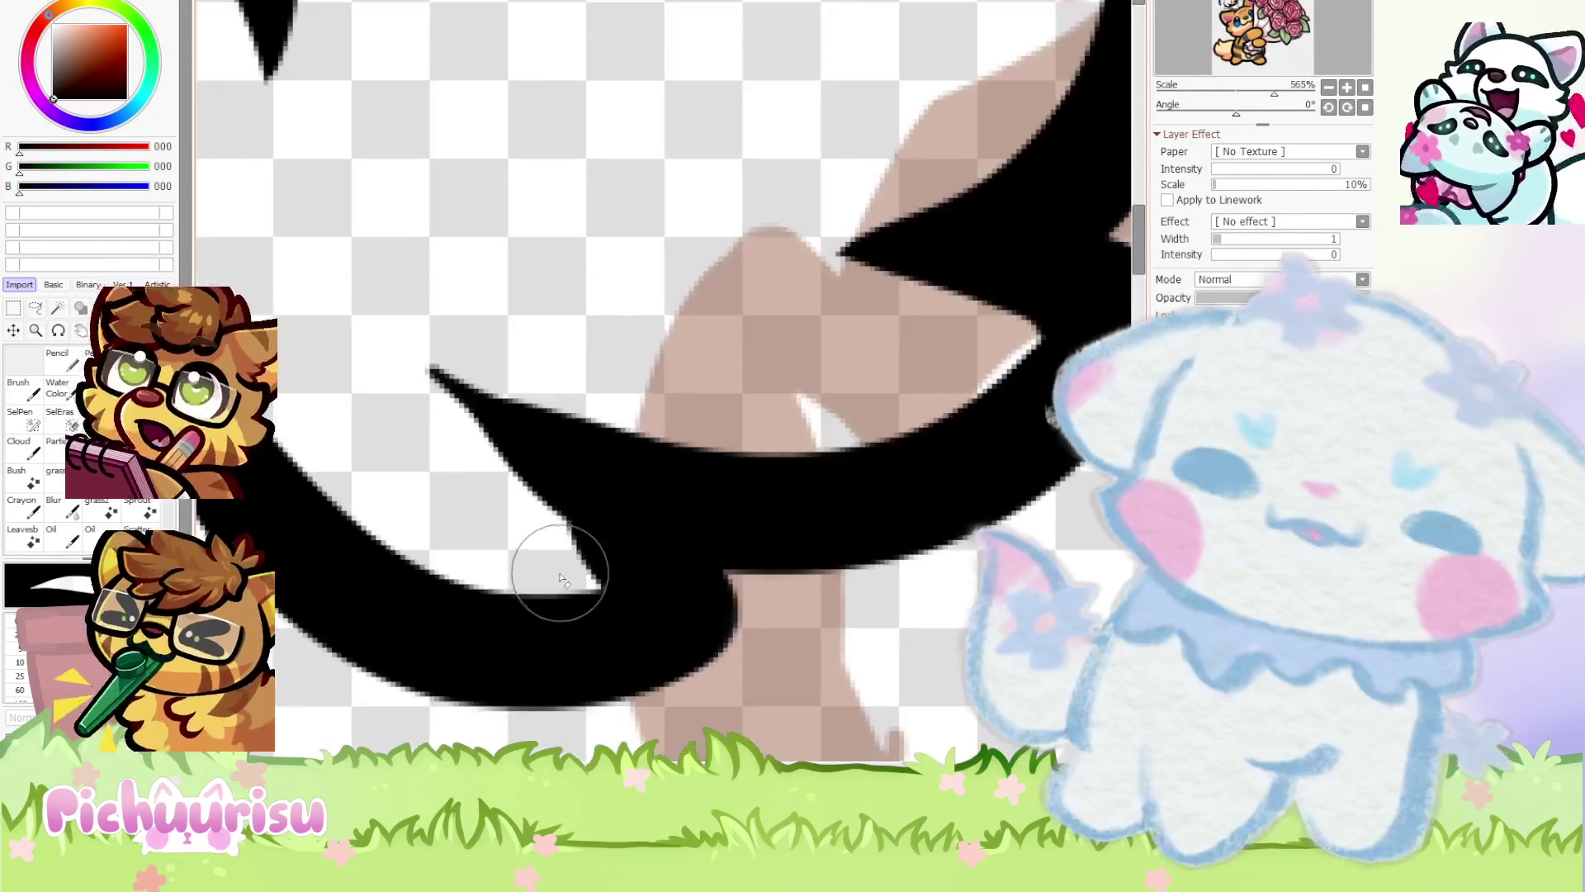
scroll(382, 311, "down", 4)
Move the tuft outline onto the cat's head and free-transform its top corners to fit
left_click(13, 330)
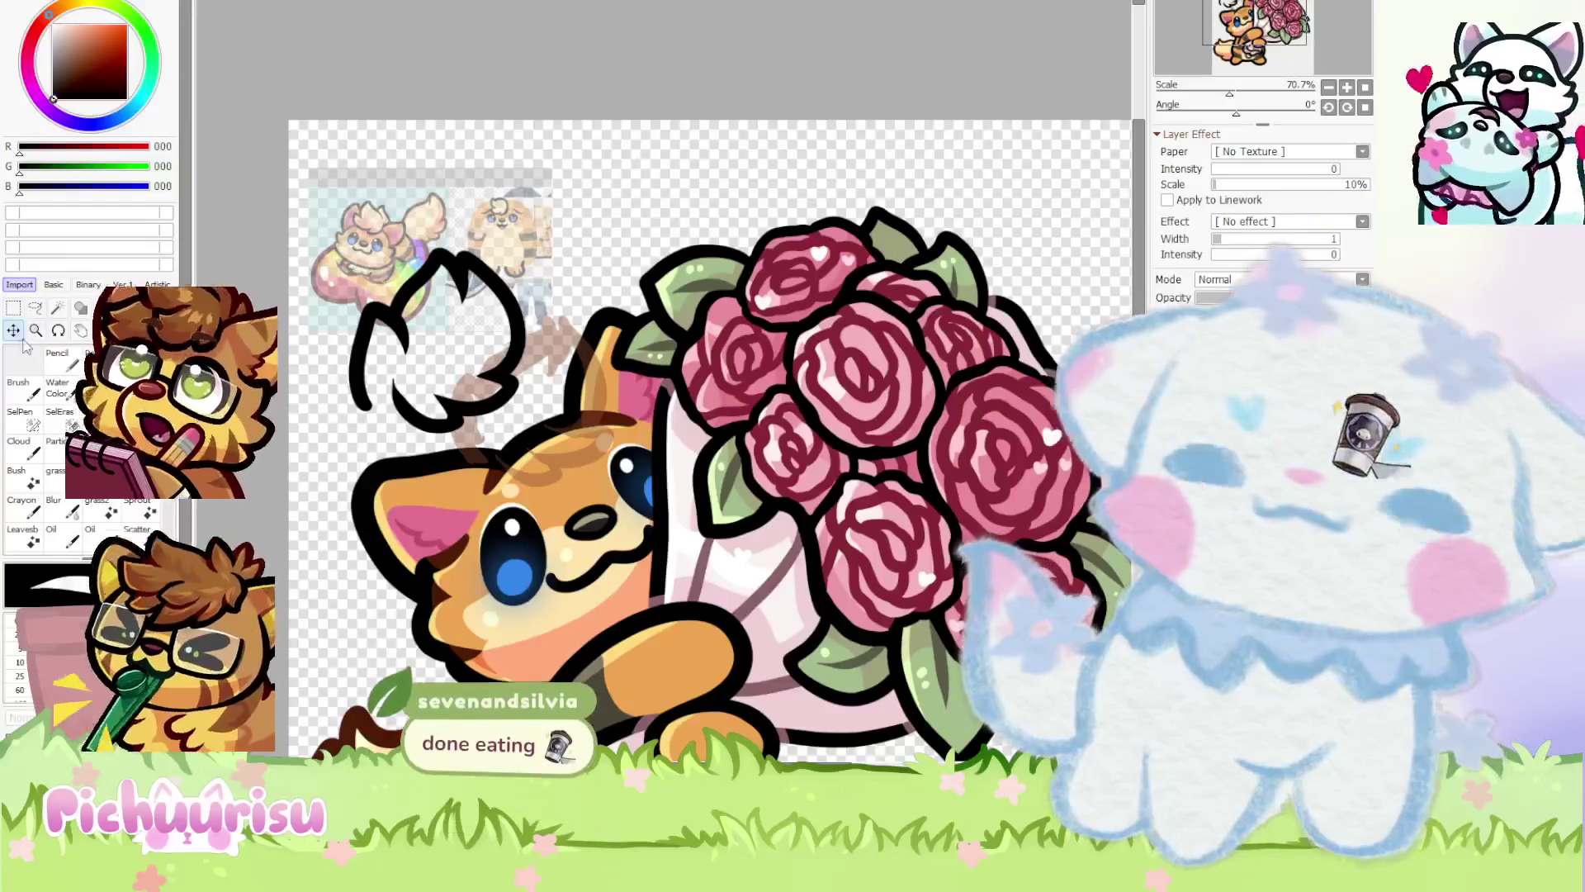
scroll(396, 462, "up", 1)
mouse_move(402, 492)
left_mouse_down()
mouse_move(505, 477)
mouse_move(492, 397)
left_mouse_up()
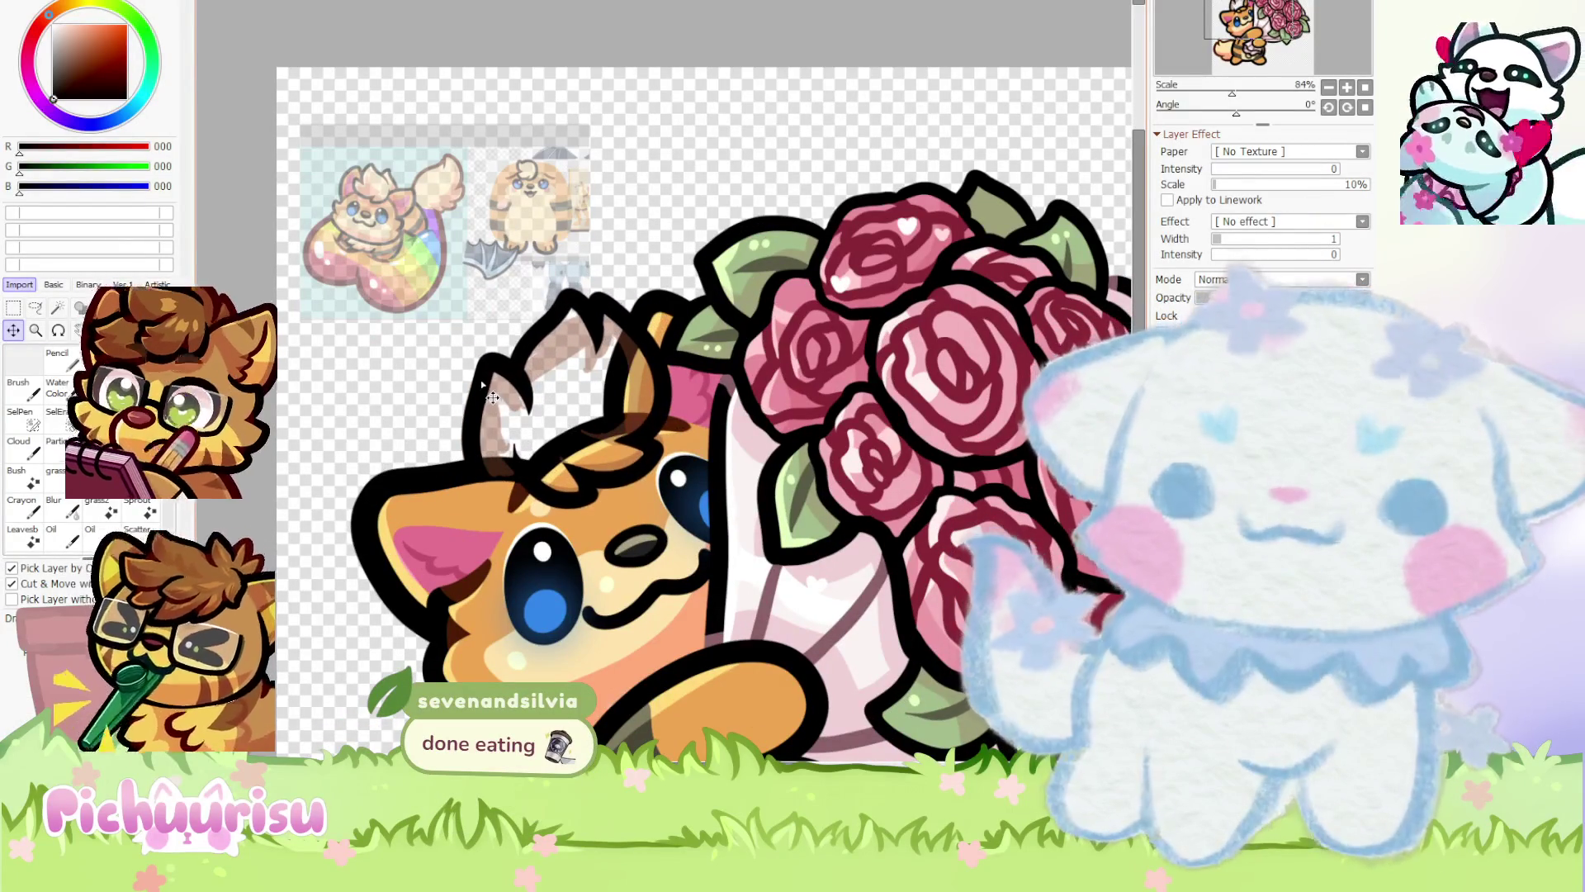
key("ctrl+t")
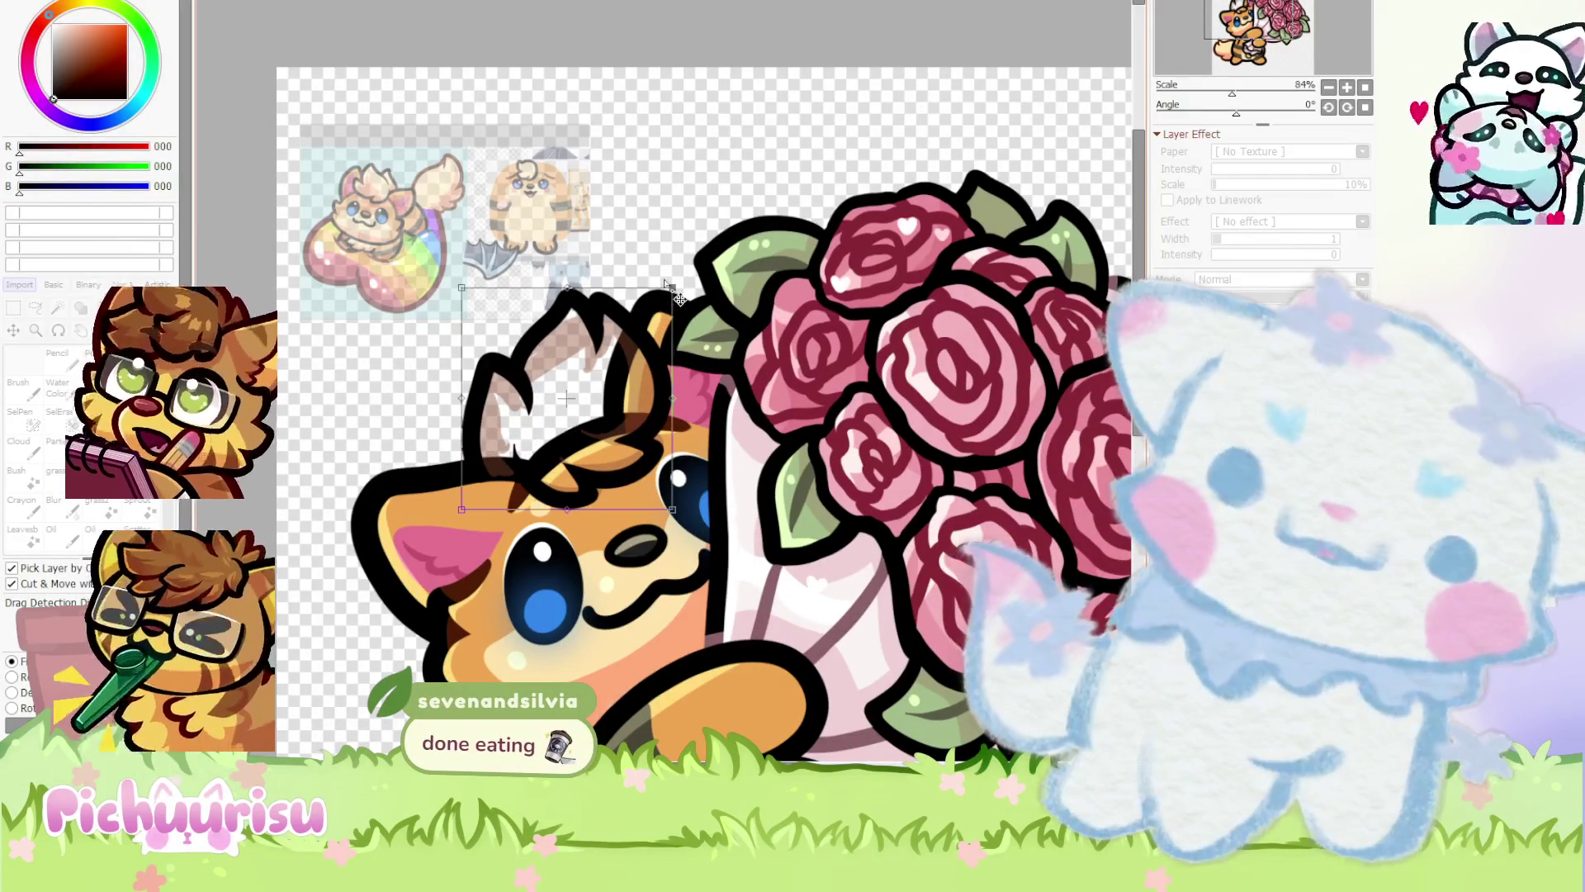
left_click_drag(672, 289, 685, 297)
left_click_drag(463, 289, 470, 303)
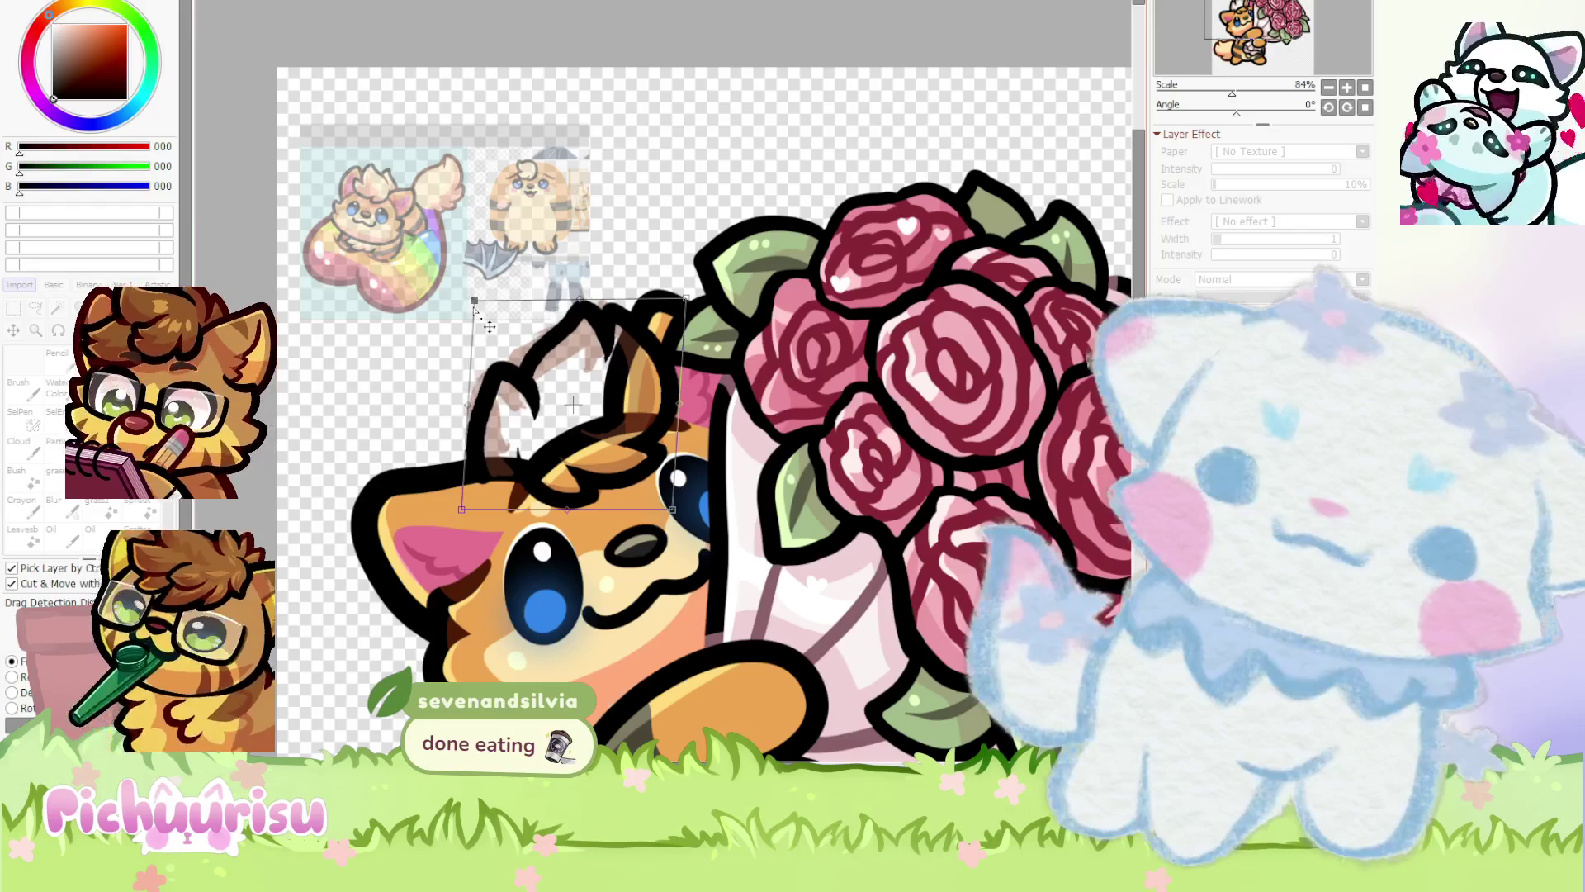
key("Return")
scroll(541, 473, "up", 5)
key("b")
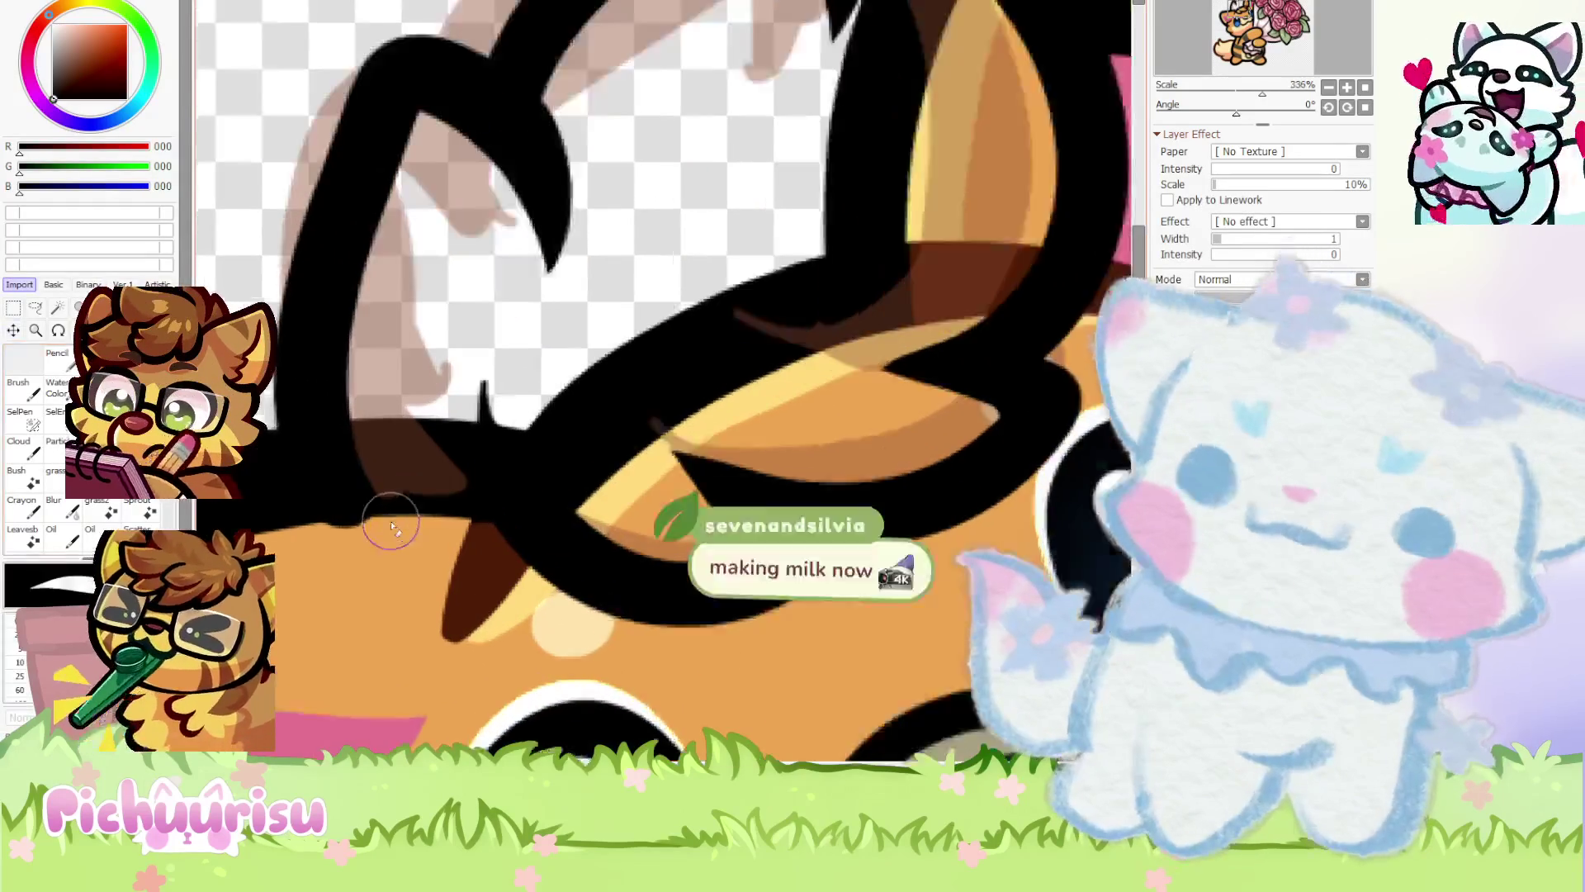
Sample the pale cream colour (R 255, G 229, B 173) from the tail
scroll(340, 553, "up", 1)
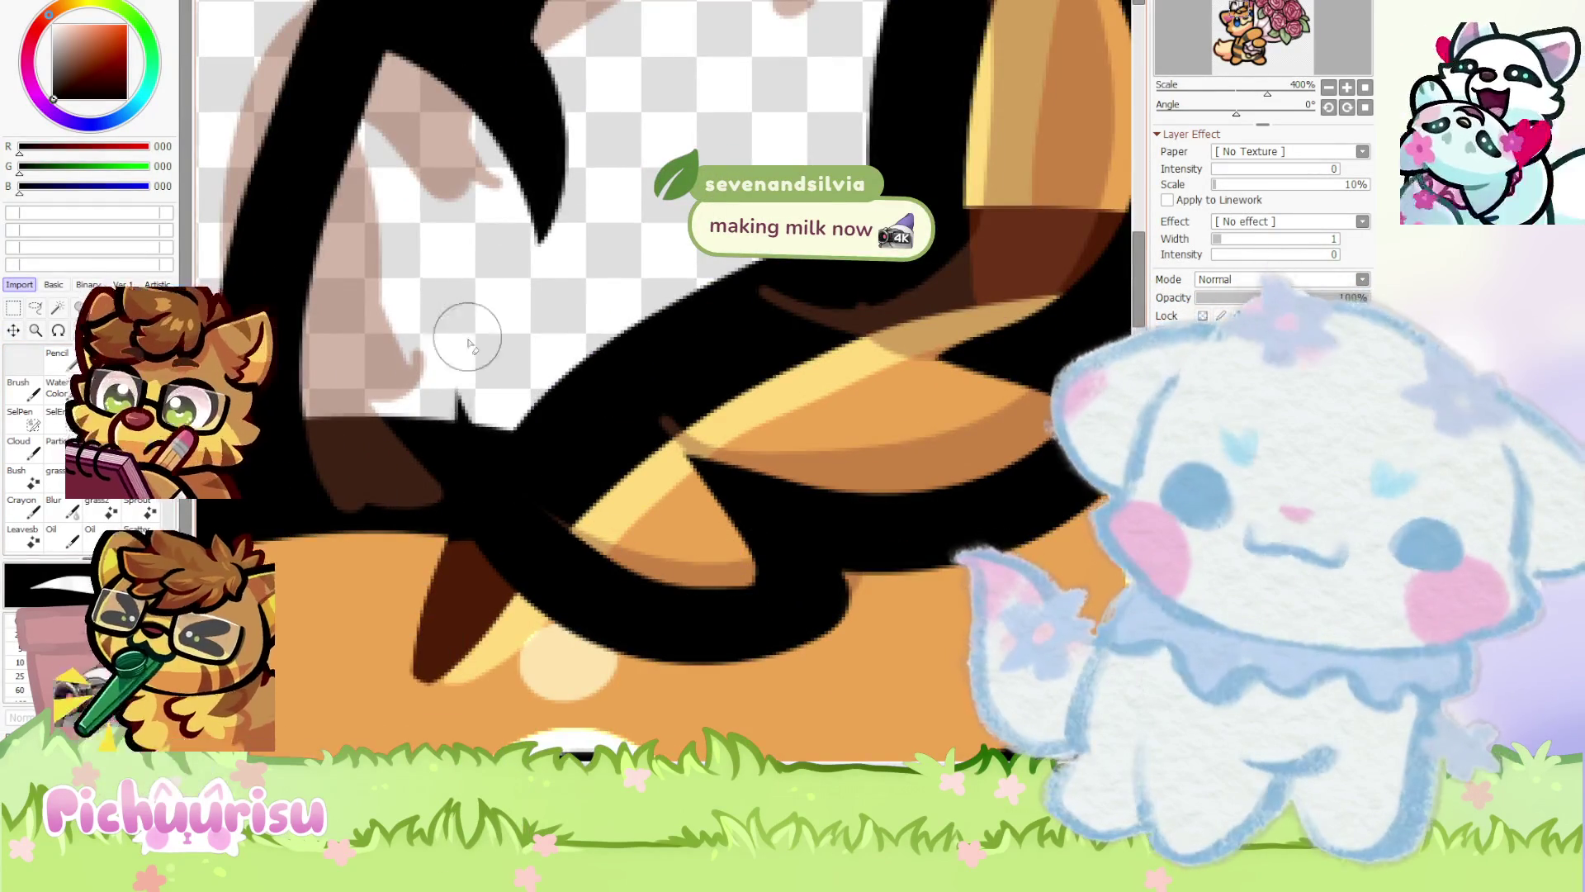
scroll(460, 336, "down", 8)
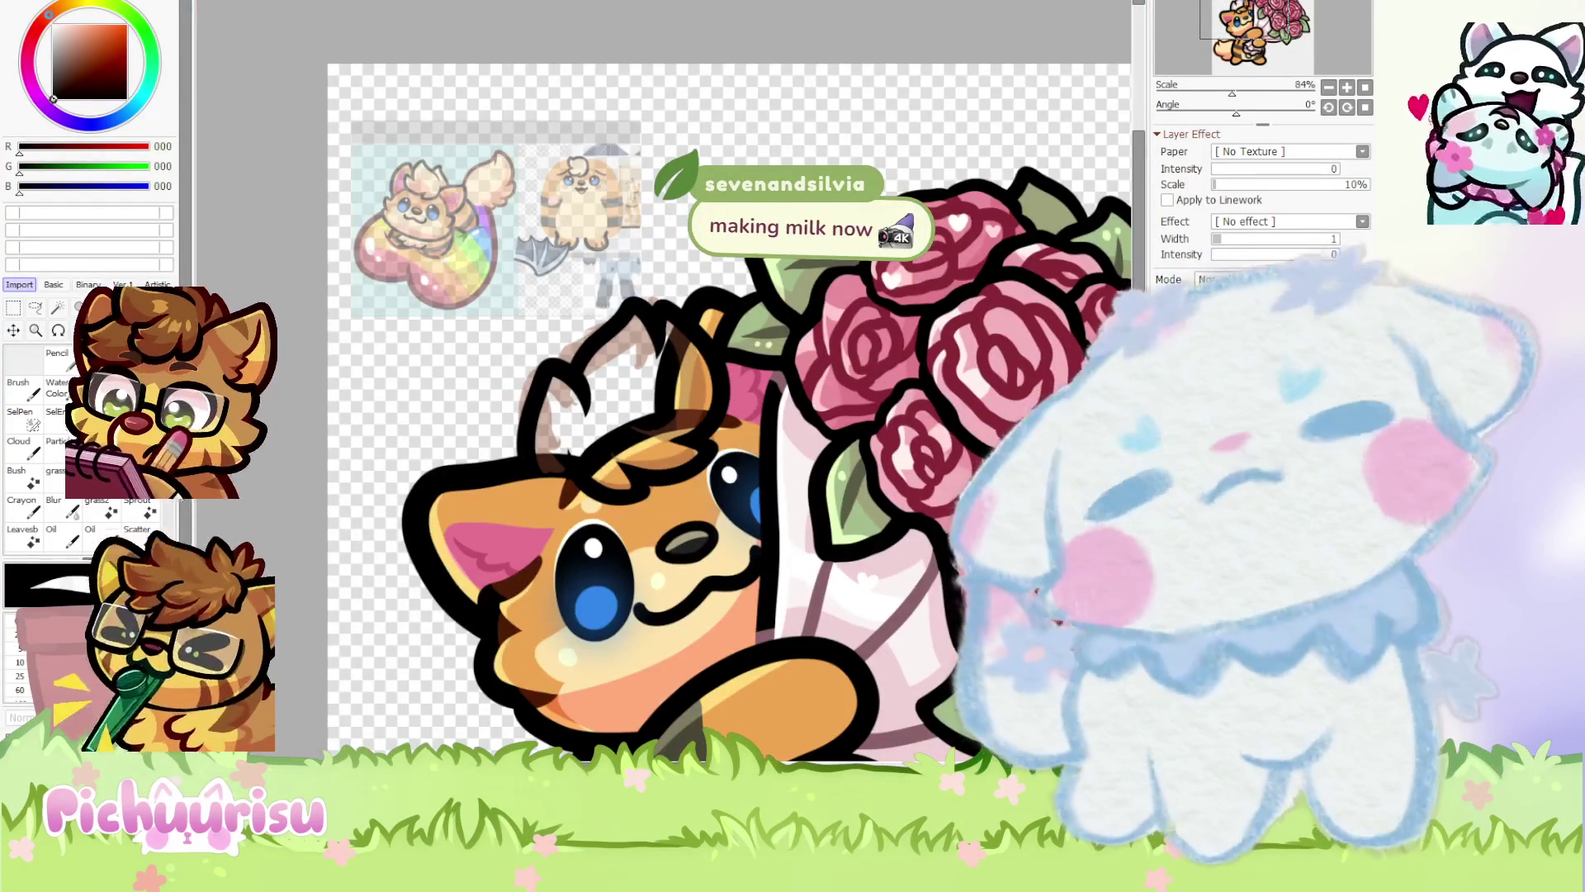
scroll(568, 666, "down", 2)
left_click(568, 665, "alt")
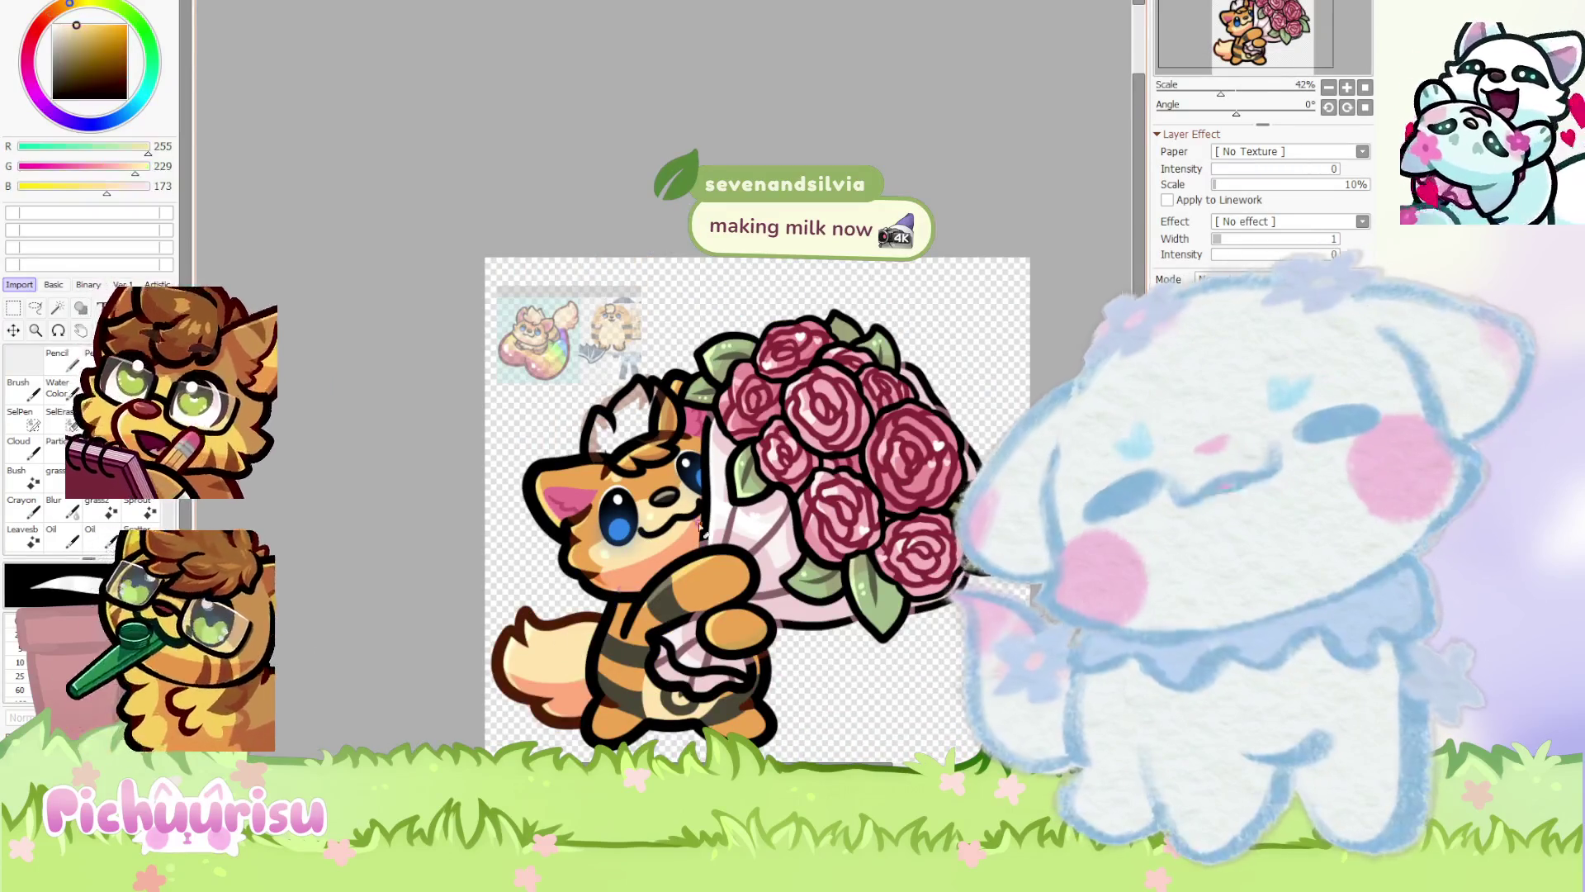
scroll(568, 665, "up", 6)
scroll(284, 473, "up", 3)
mouse_move(284, 473)
left_mouse_down()
mouse_move(280, 512)
mouse_move(370, 504)
mouse_move(462, 566)
mouse_move(627, 512)
mouse_move(660, 345)
mouse_move(570, 264)
mouse_move(475, 248)
mouse_move(396, 312)
mouse_move(326, 454)
mouse_move(289, 465)
mouse_move(363, 491)
mouse_move(379, 446)
mouse_move(463, 429)
mouse_move(511, 313)
left_mouse_up()
scroll(859, 375, "down", 3)
scroll(859, 376, "down", 2)
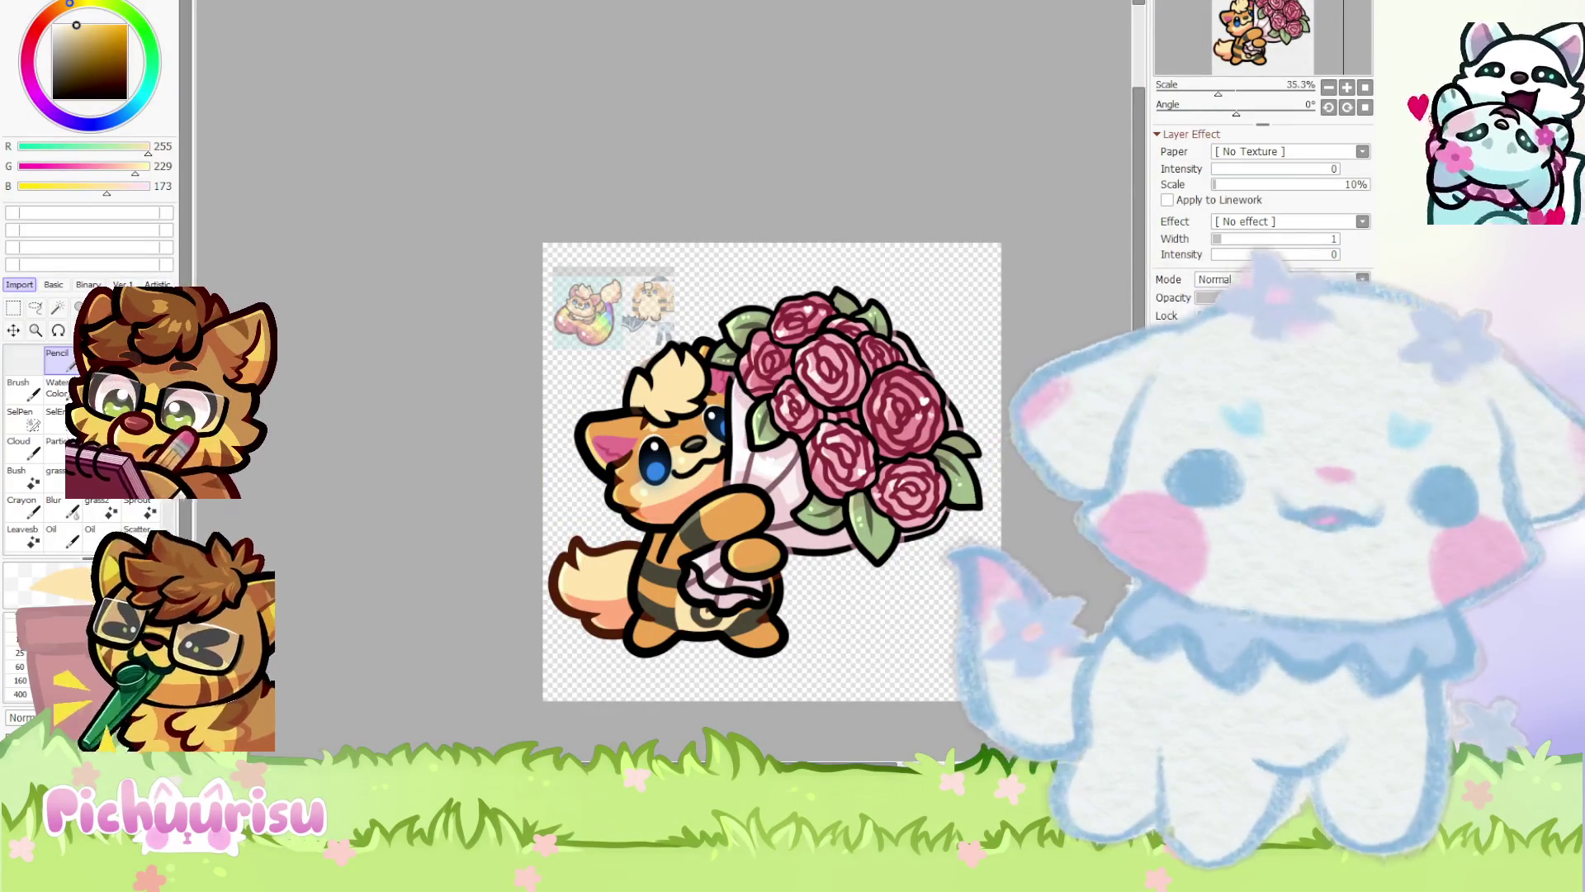
scroll(861, 421, "up", 5)
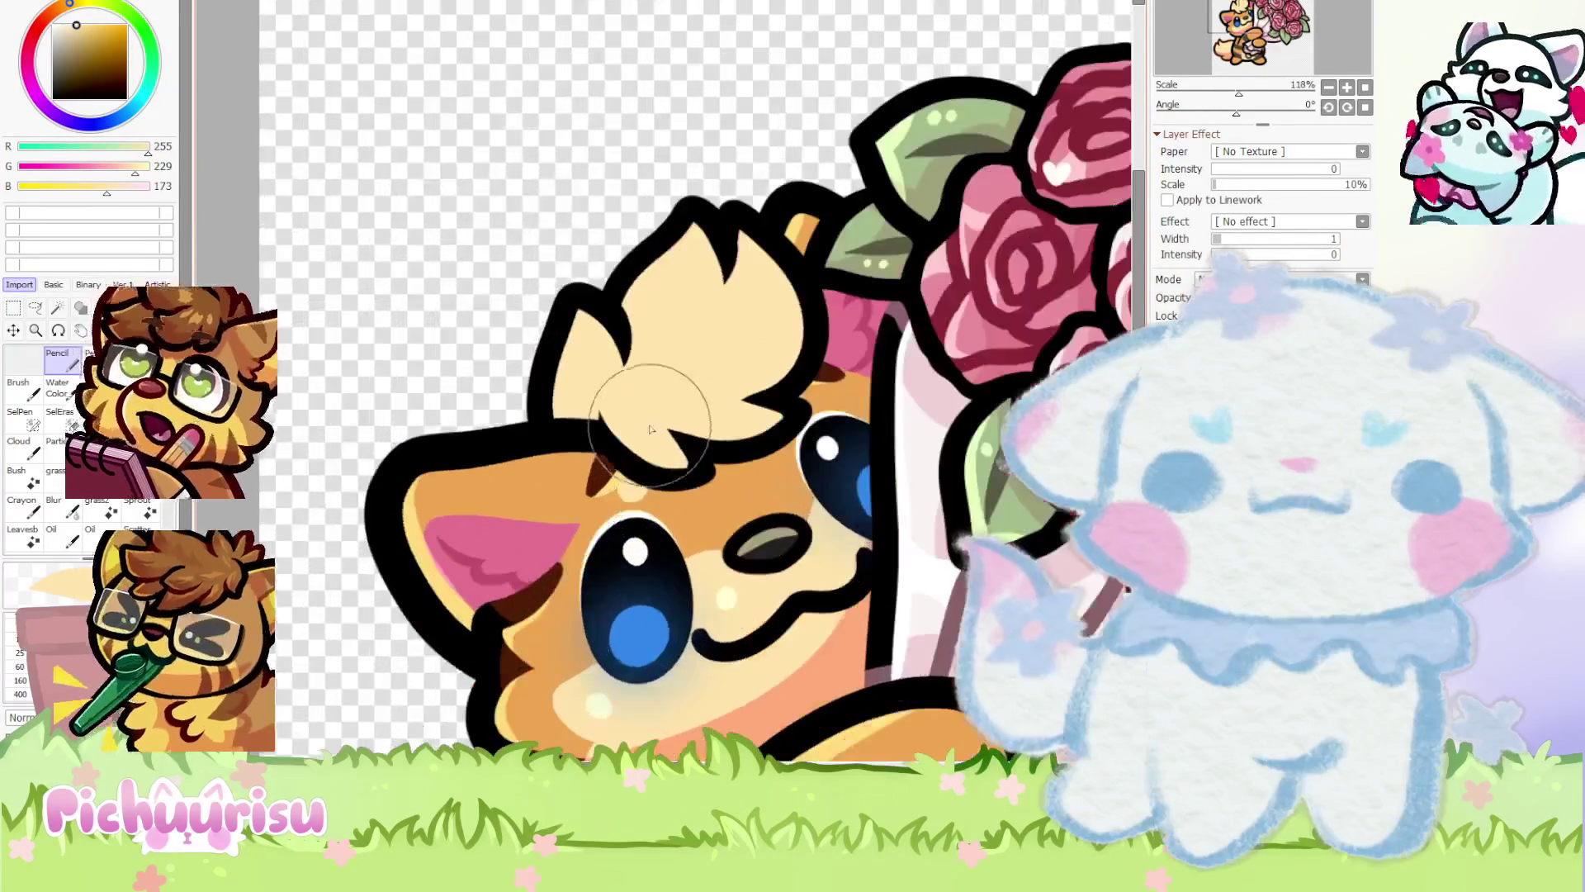
scroll(927, 401, "up", 5)
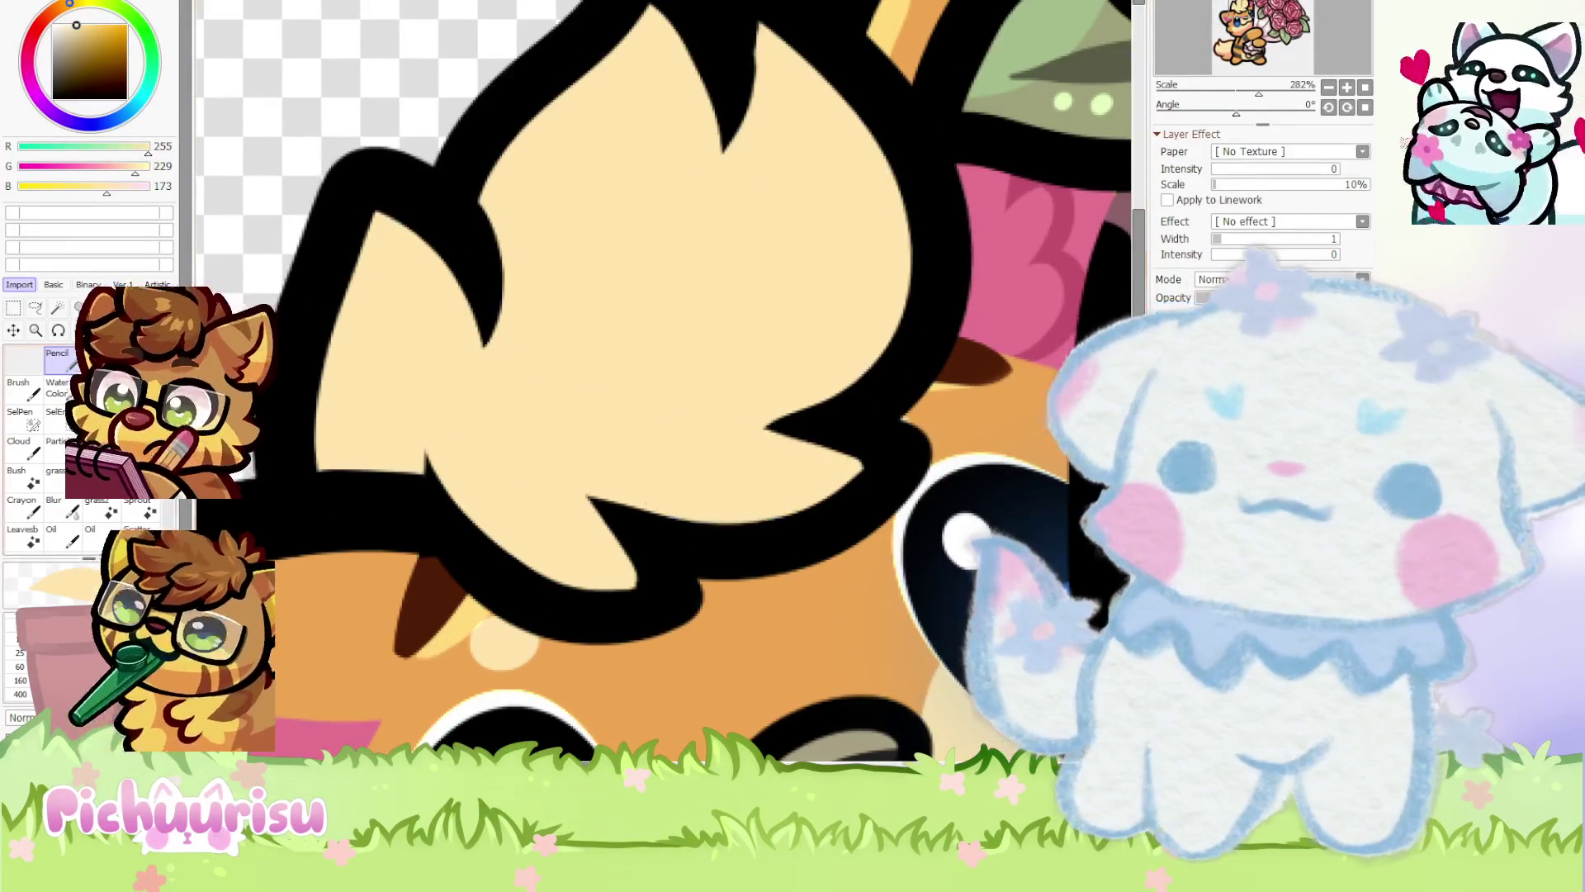
left_click(452, 531, "alt")
scroll(451, 531, "up", 1)
mouse_move(418, 389)
left_mouse_down()
mouse_move(491, 566)
mouse_move(617, 613)
left_mouse_up()
scroll(587, 591, "up", 4)
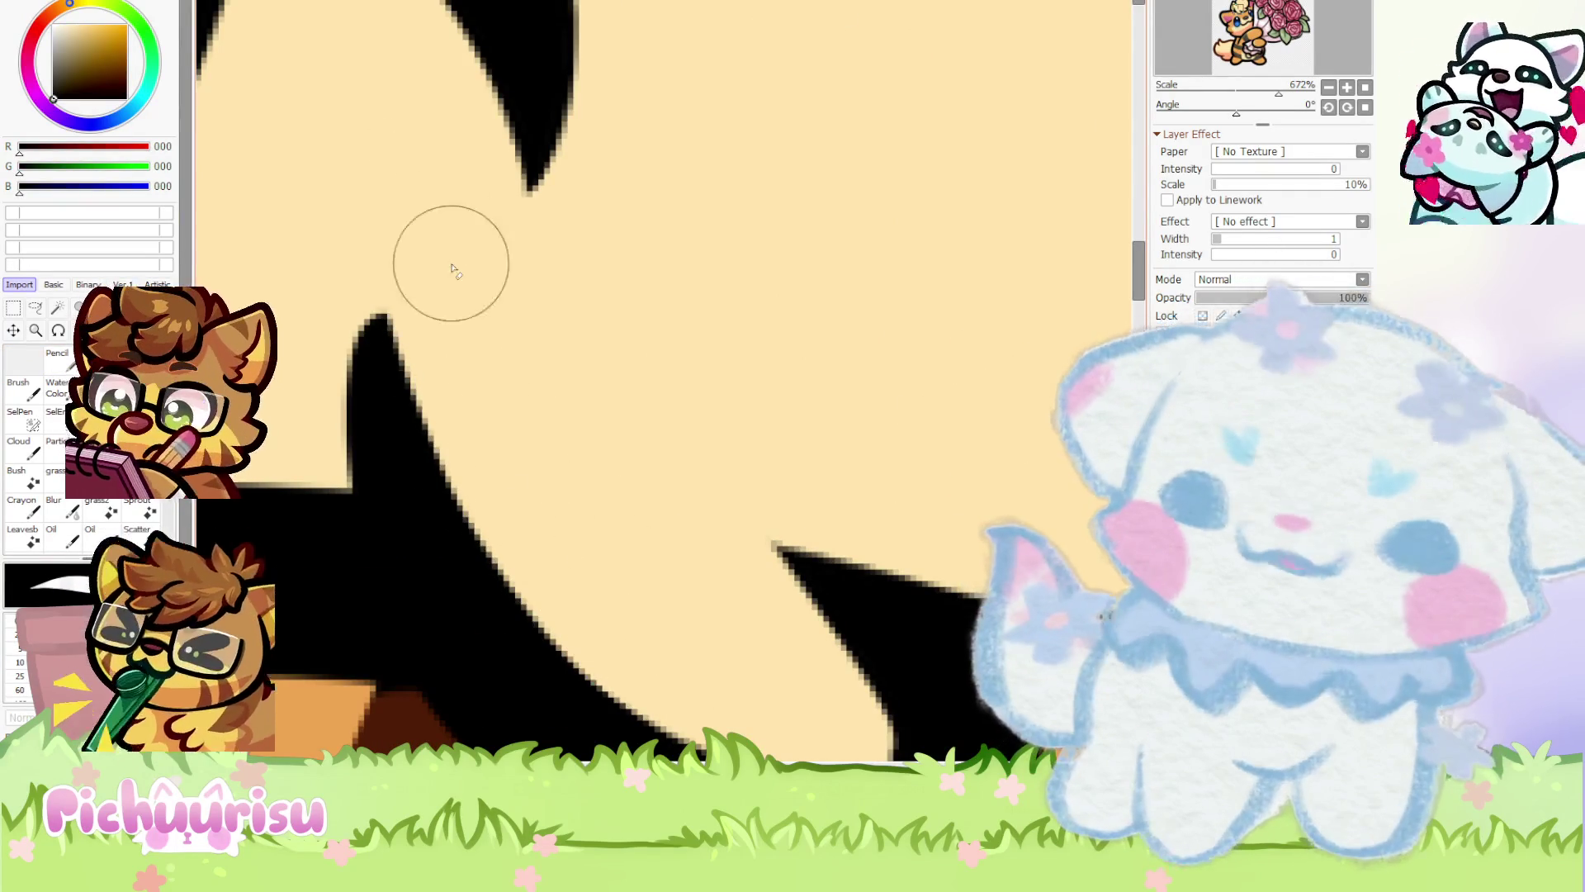
scroll(449, 258, "down", 3)
scroll(496, 410, "down", 1)
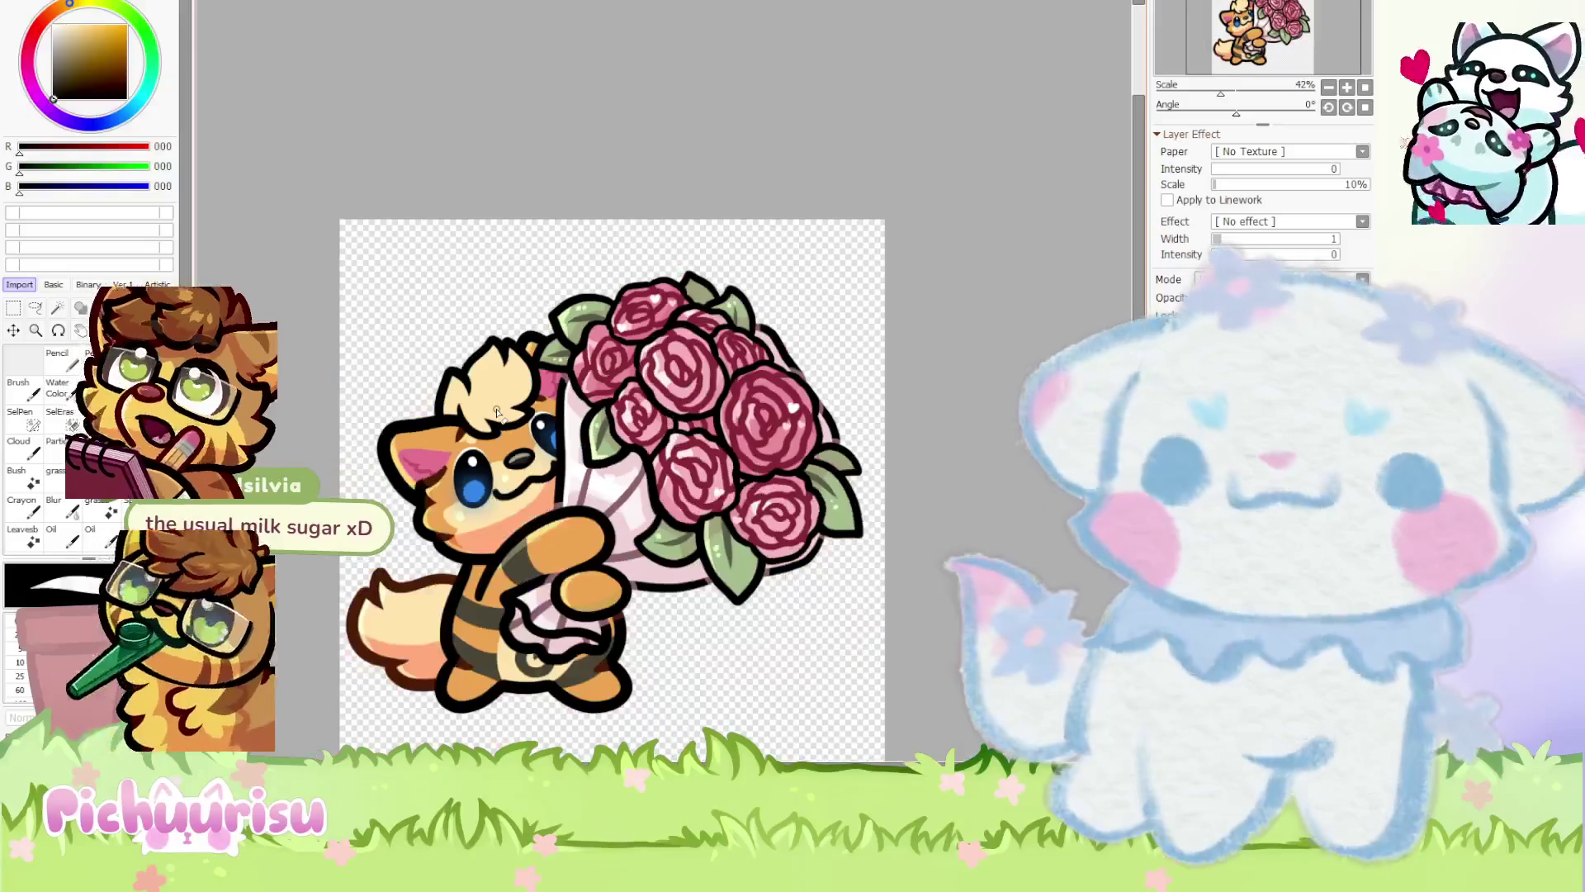
scroll(512, 521, "up", 1)
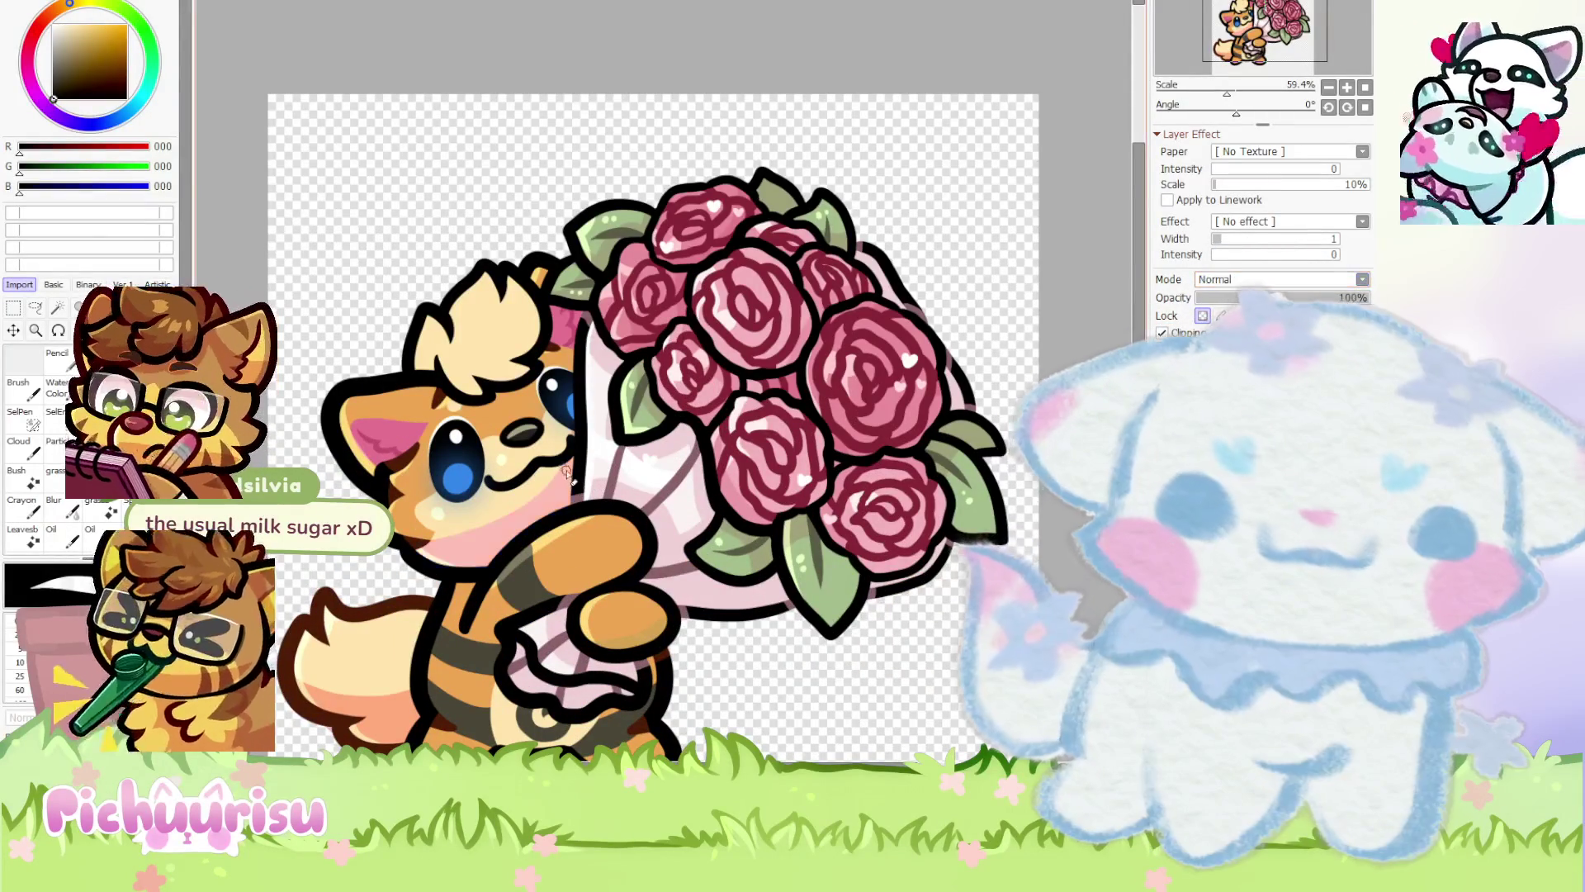
Pick the pale pink and paint salmon shading across the head tuft with the Pencil
left_click(1247, 355)
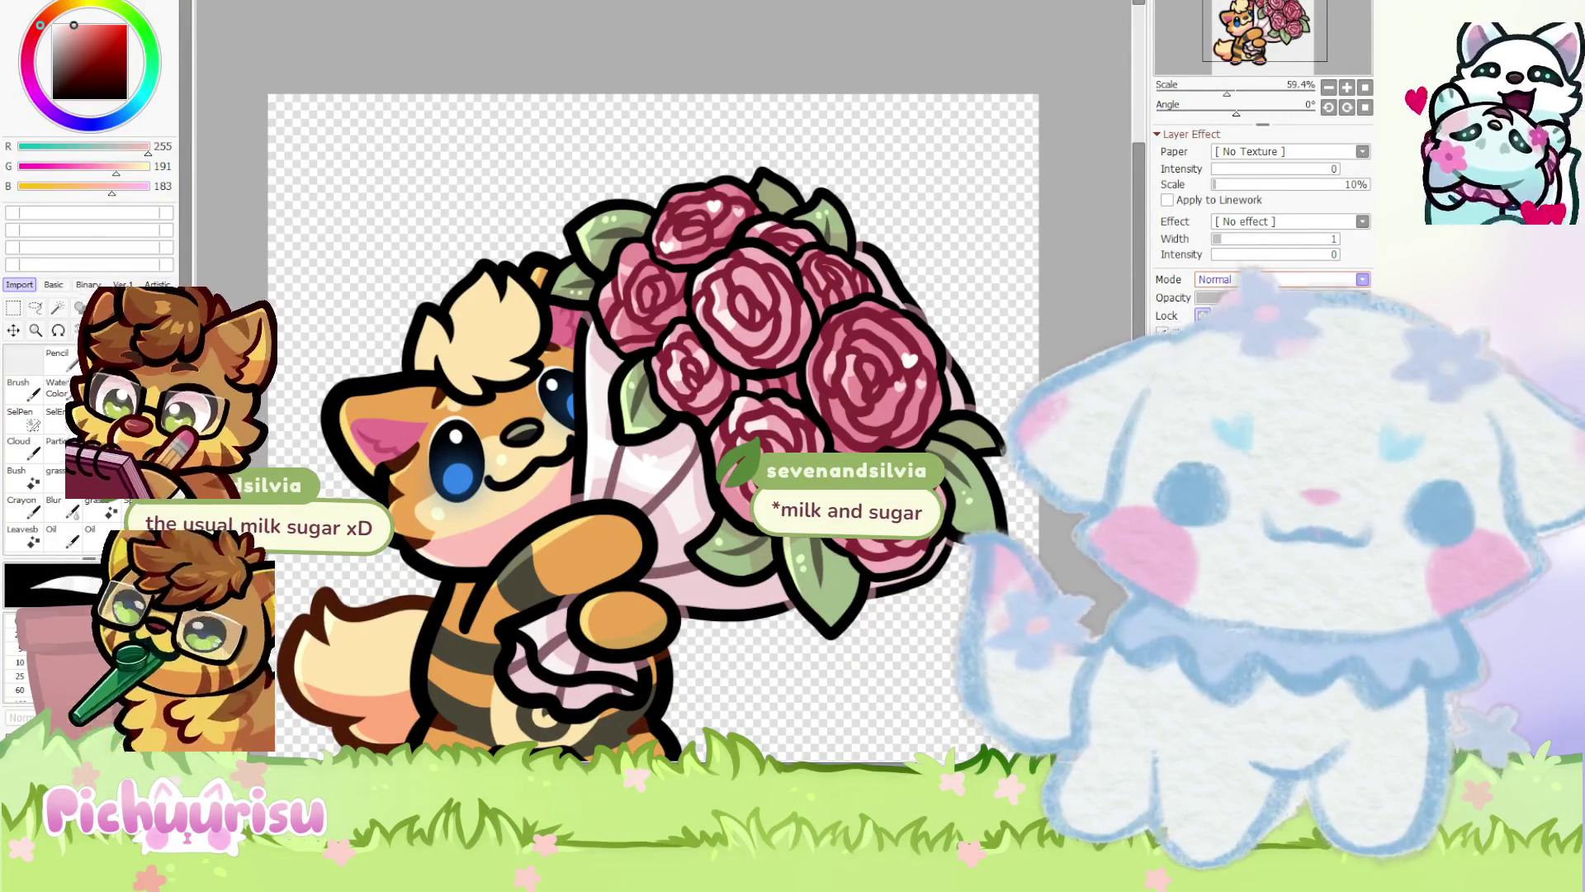
scroll(1280, 279, "down", 1)
scroll(467, 308, "up", 5)
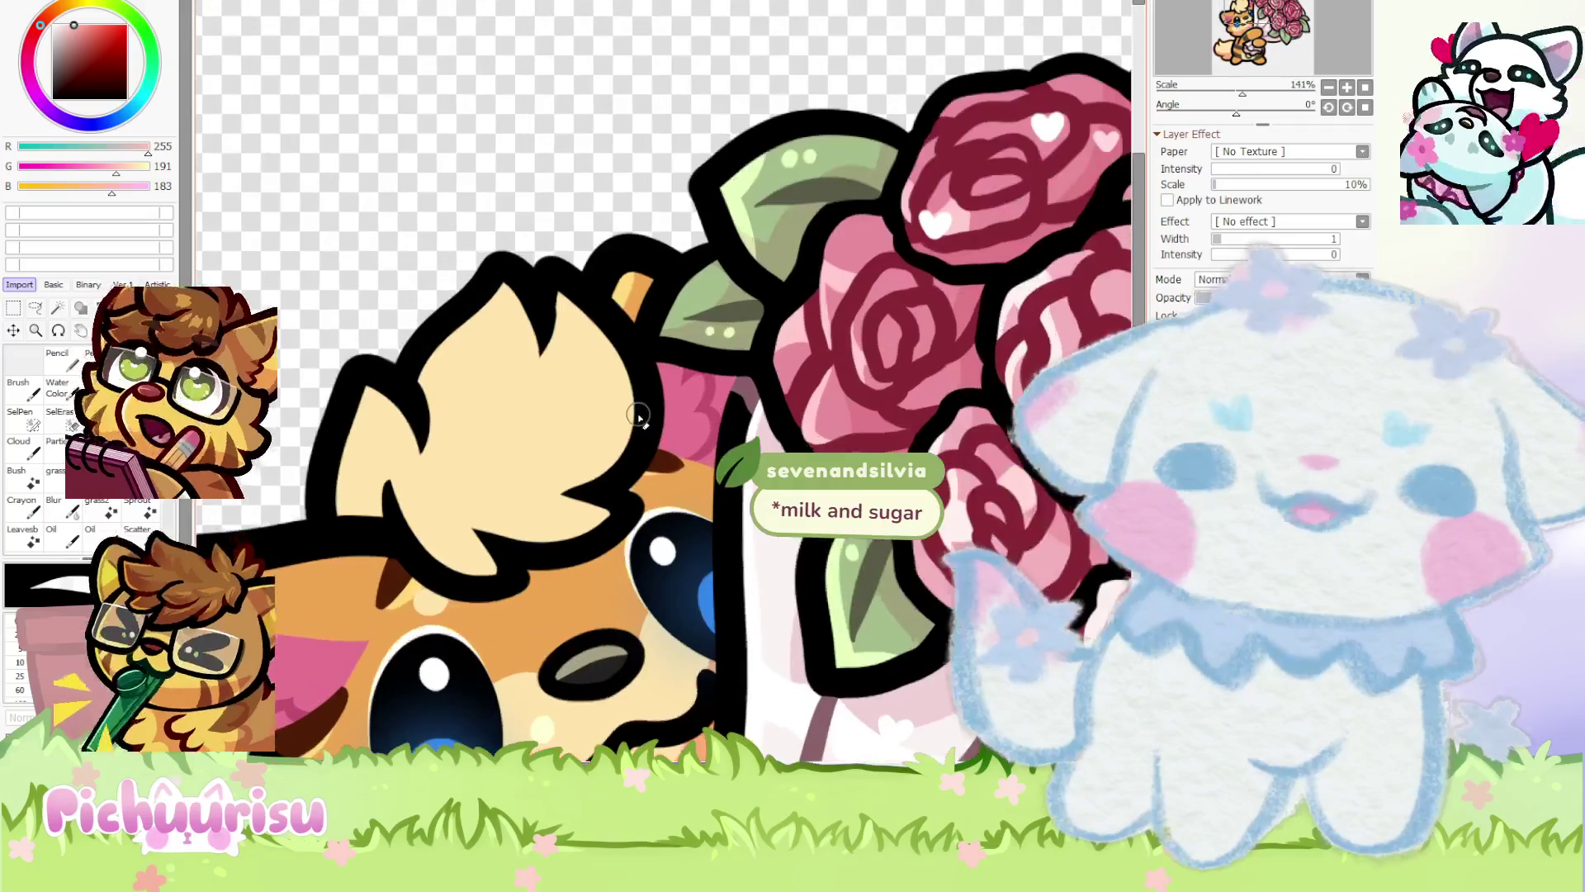
scroll(639, 415, "up", 2)
left_click(57, 355)
mouse_move(510, 360)
left_mouse_down()
mouse_move(355, 603)
mouse_move(603, 444)
left_mouse_up()
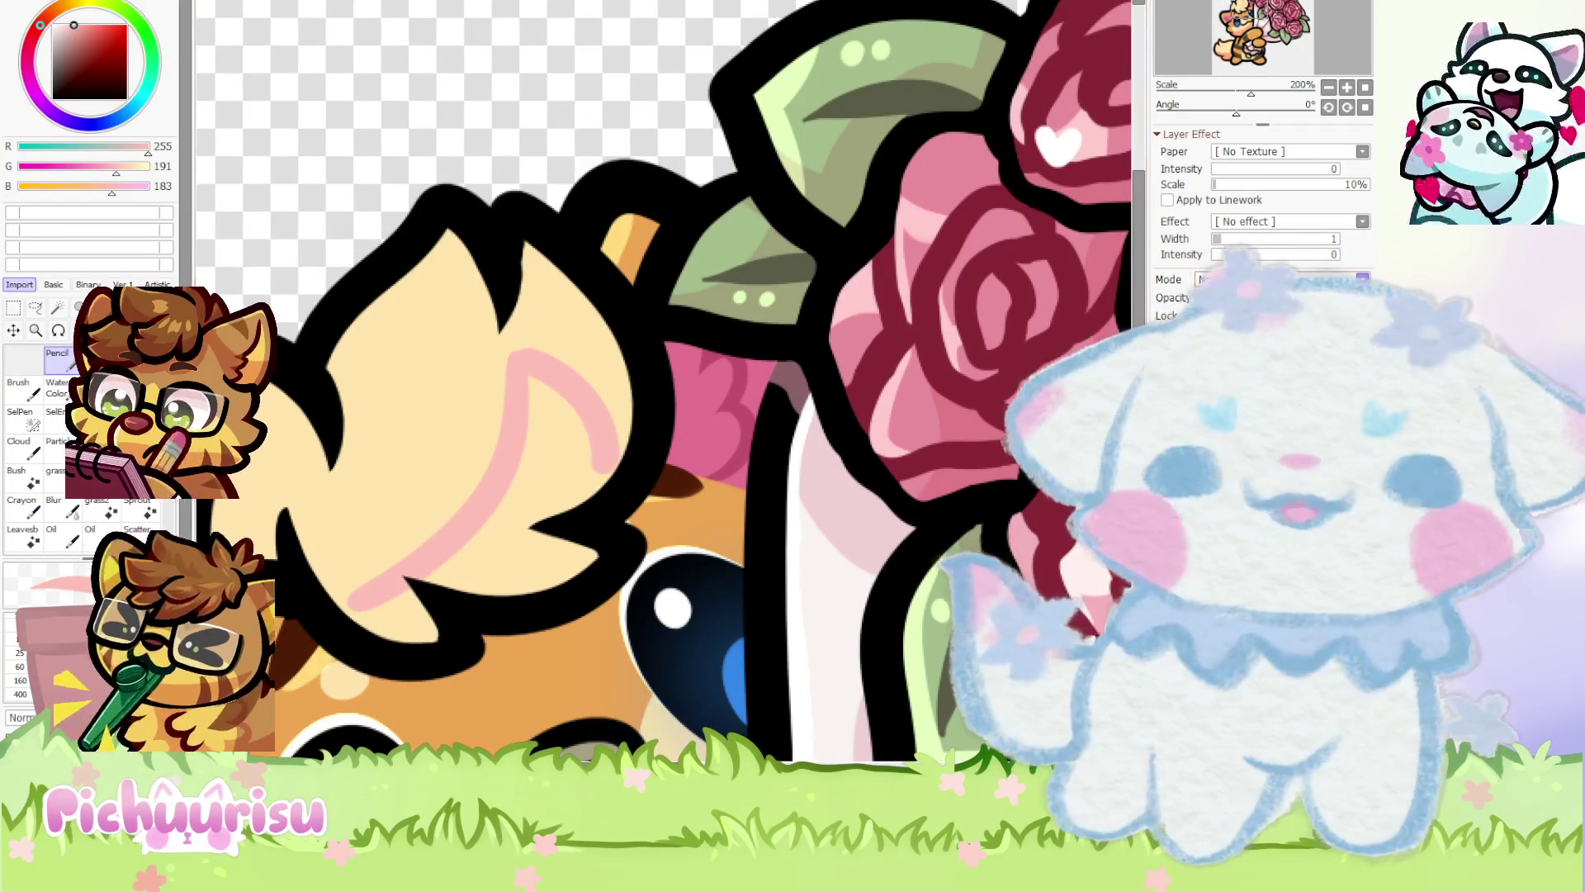
scroll(834, 430, "down", 2)
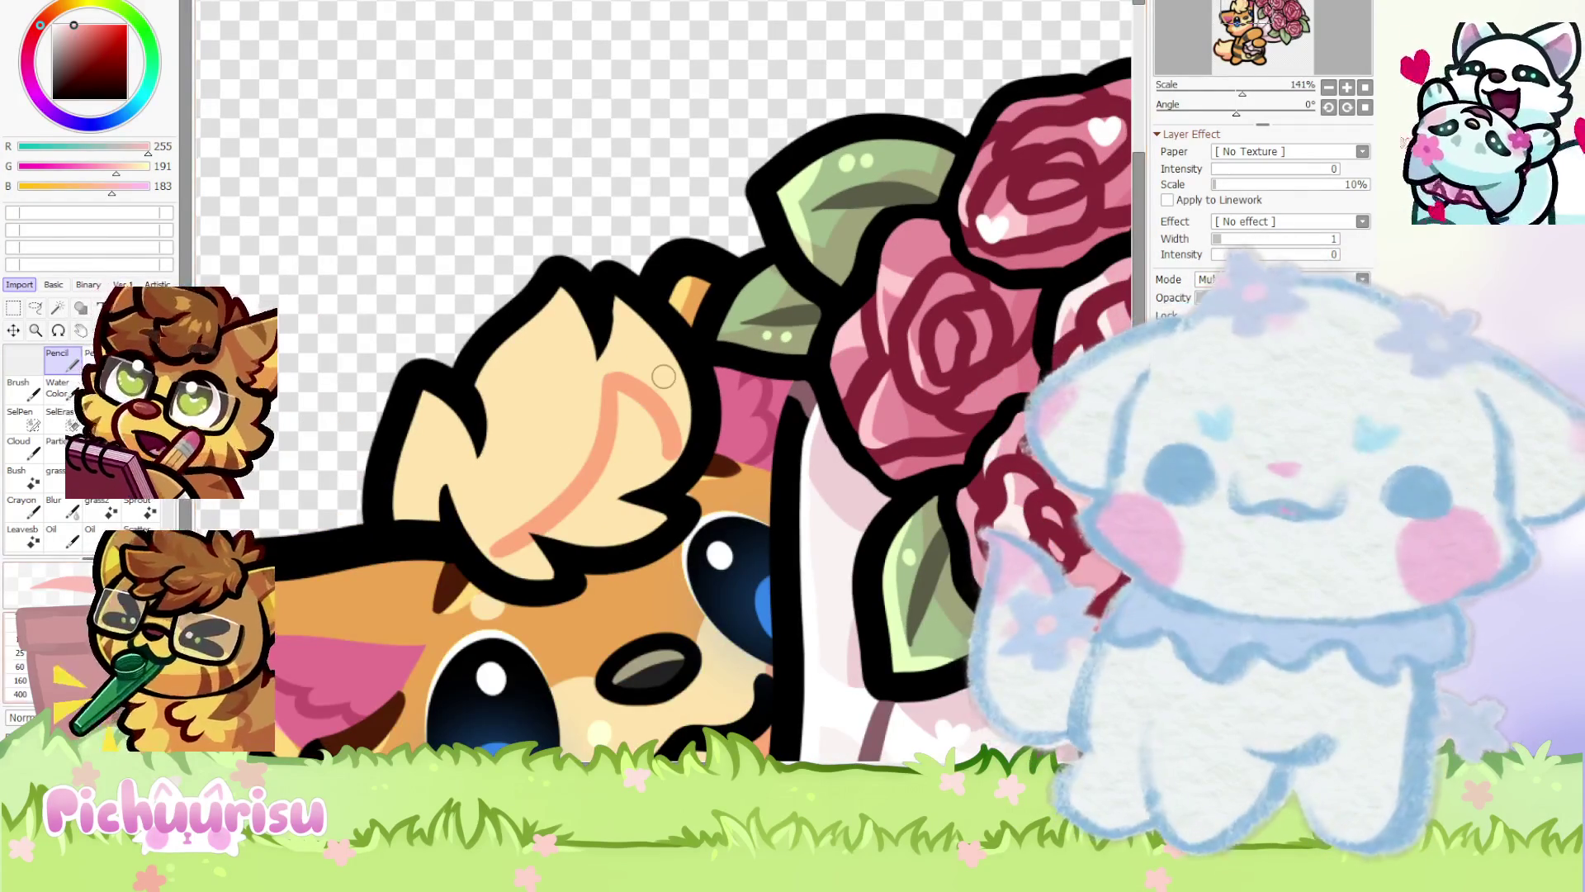
scroll(615, 411, "up", 1)
mouse_move(615, 396)
left_mouse_down()
mouse_move(637, 418)
mouse_move(621, 396)
mouse_move(463, 578)
mouse_move(669, 512)
mouse_move(620, 388)
mouse_move(406, 551)
mouse_move(628, 396)
mouse_move(602, 383)
mouse_move(393, 516)
left_mouse_up()
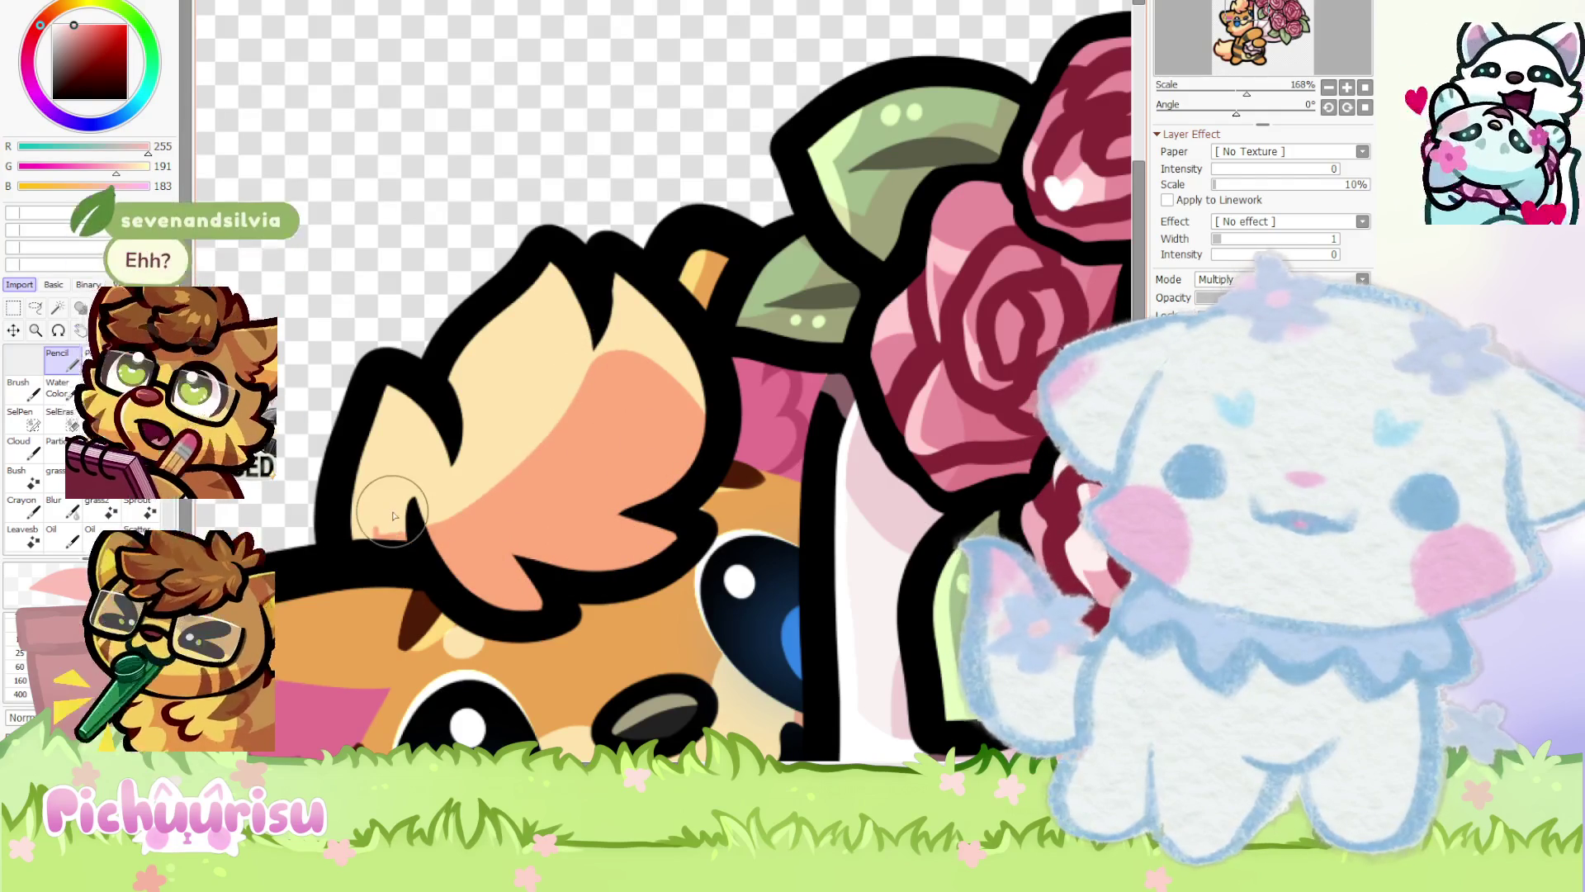
Restore a cream highlight along the tuft's right edge and review the shading
scroll(470, 512, "up", 2)
left_click_drag(649, 284, 826, 466)
scroll(756, 459, "up", 2)
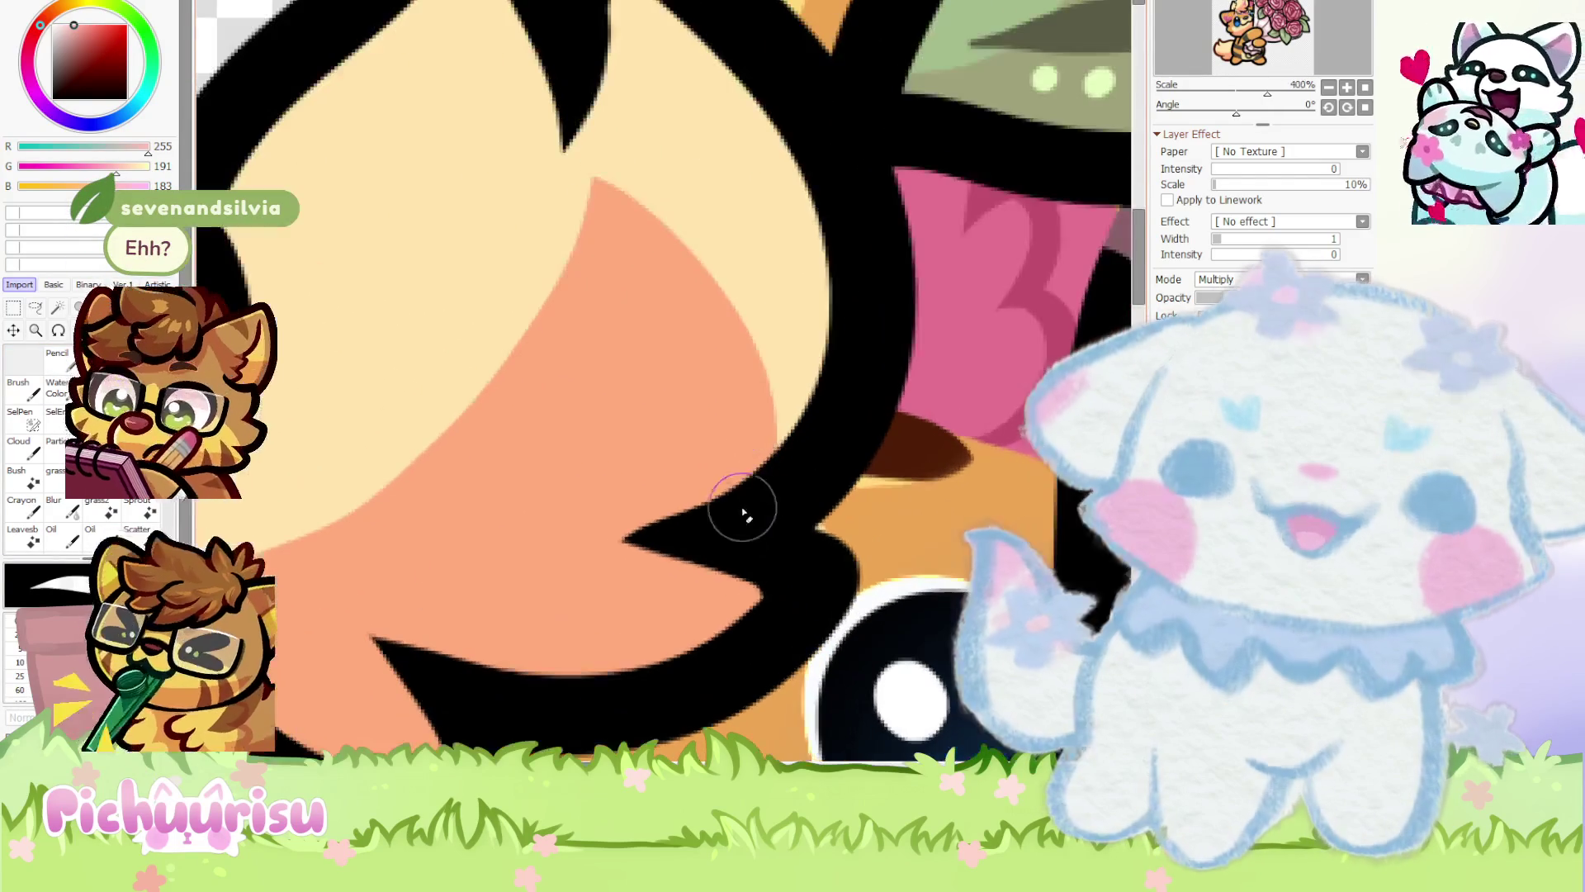
left_click_drag(708, 531, 685, 209)
scroll(701, 549, "down", 1)
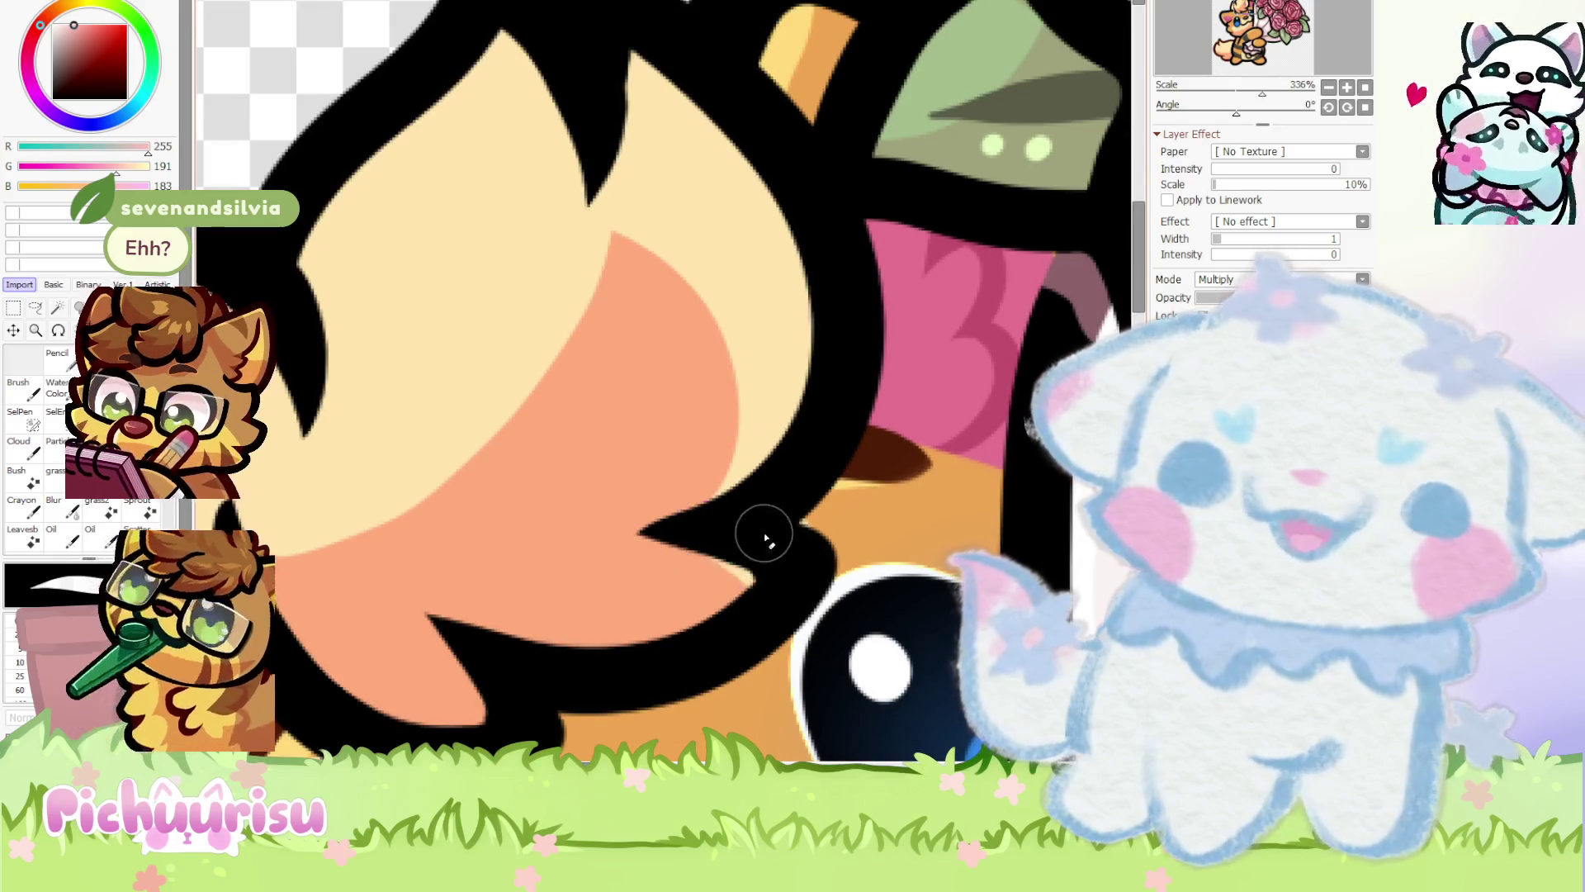
scroll(785, 553, "down", 8)
scroll(397, 378, "up", 5)
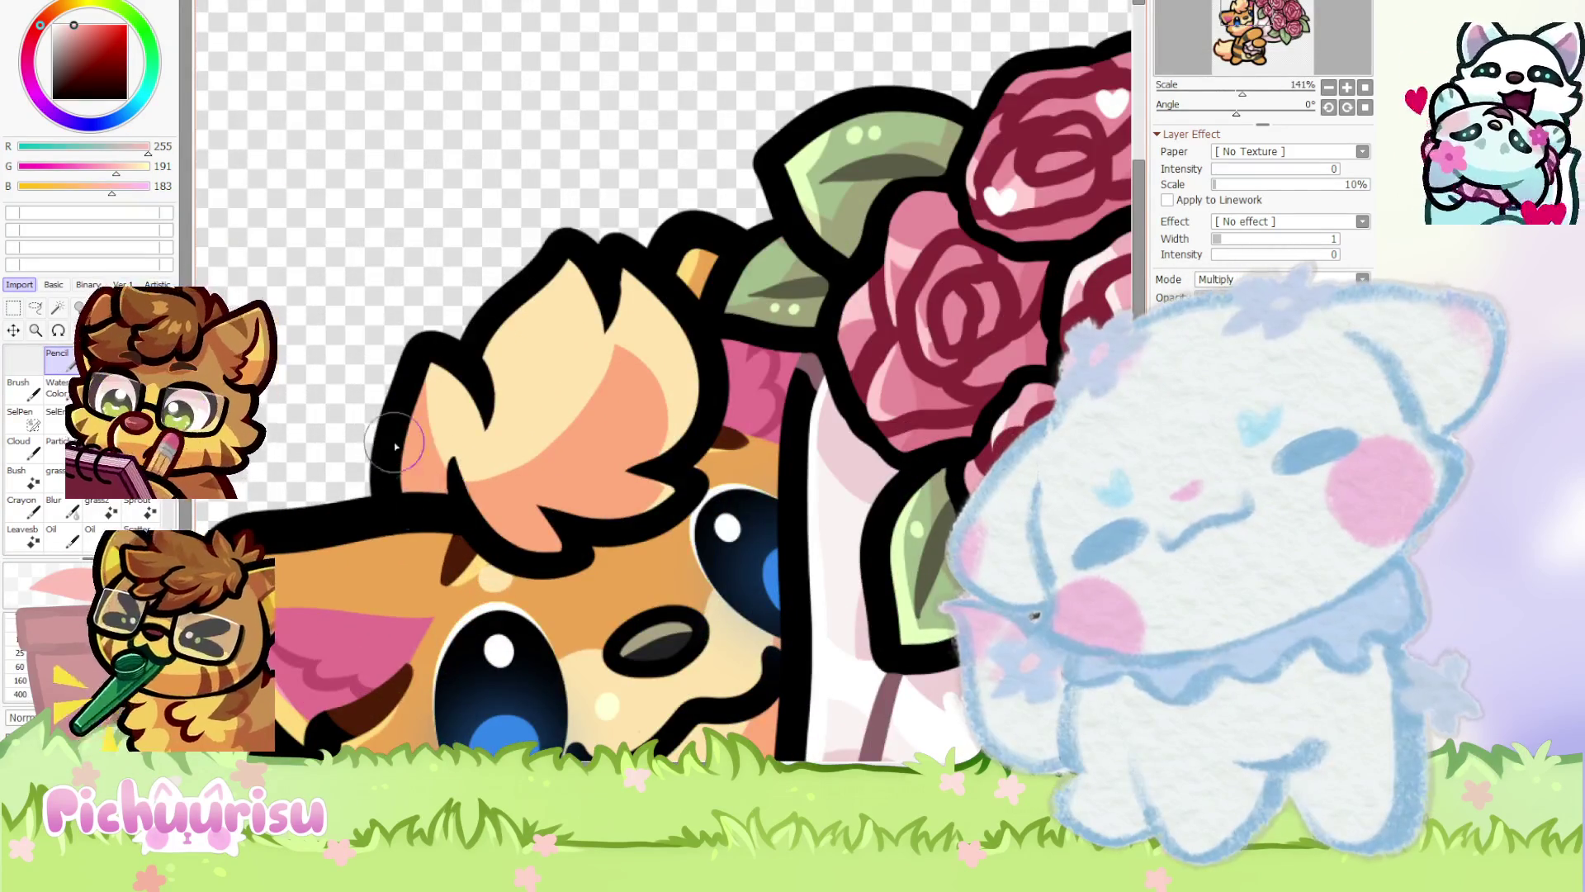
scroll(355, 350, "down", 5)
scroll(356, 350, "up", 5)
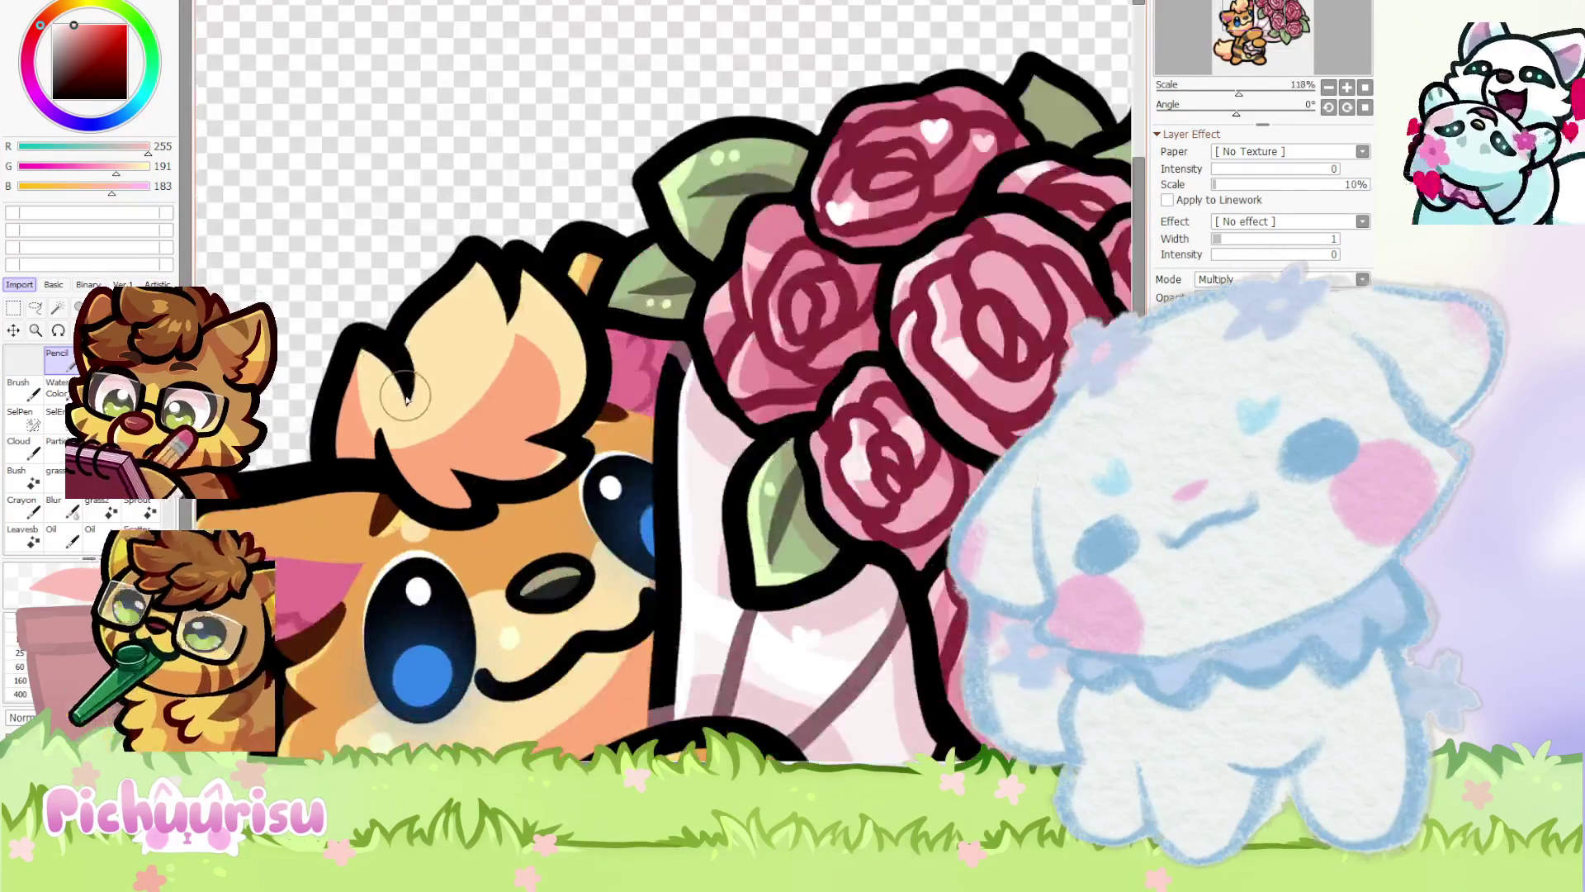
scroll(347, 347, "down", 5)
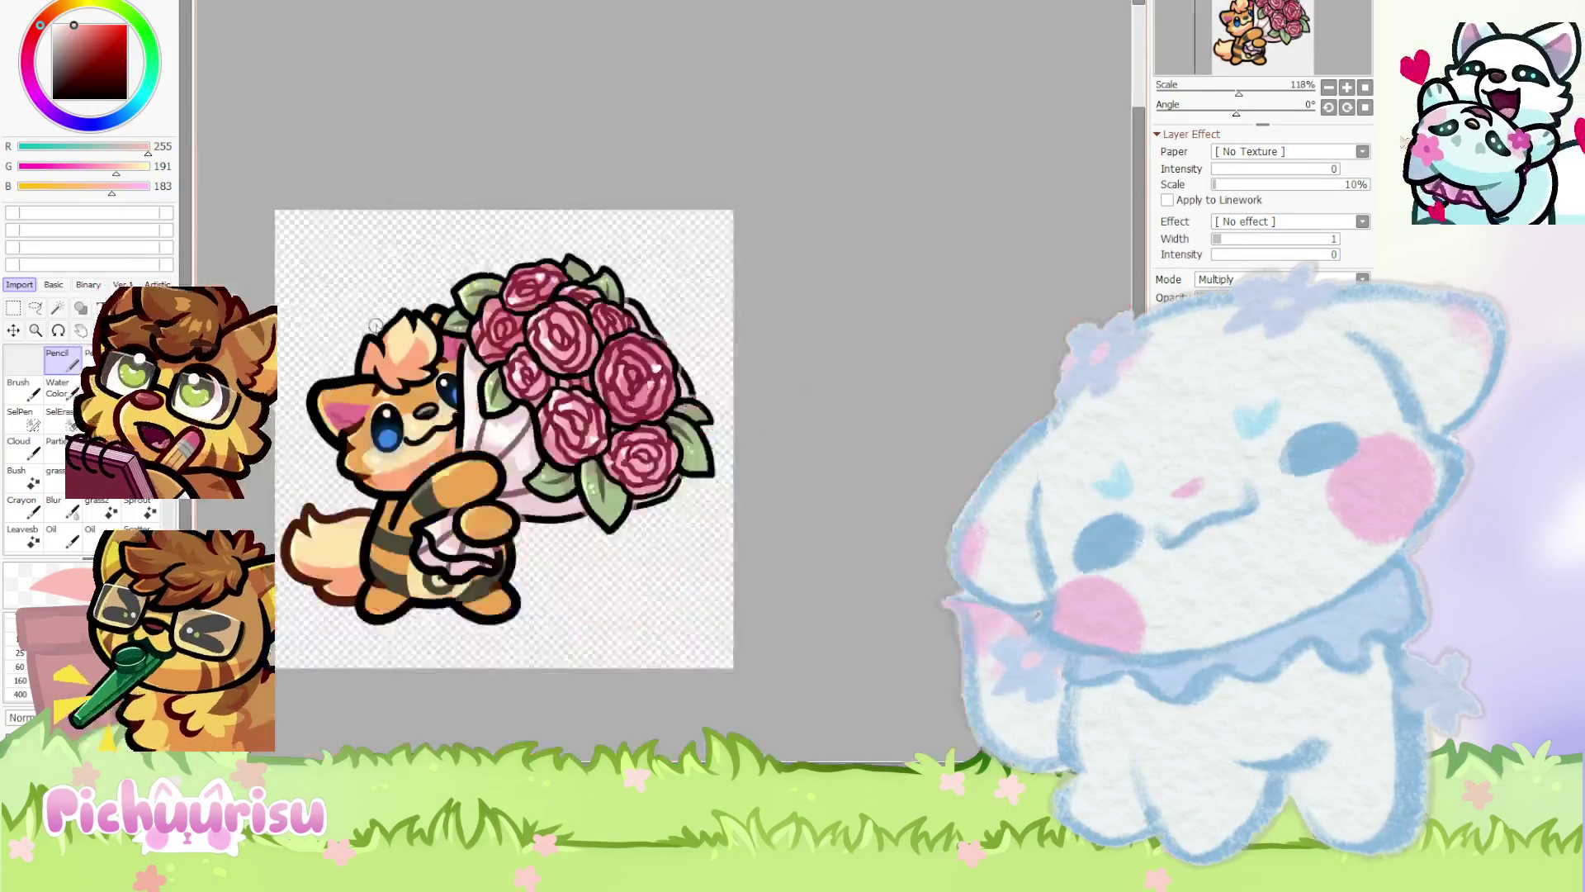
scroll(308, 277, "up", 5)
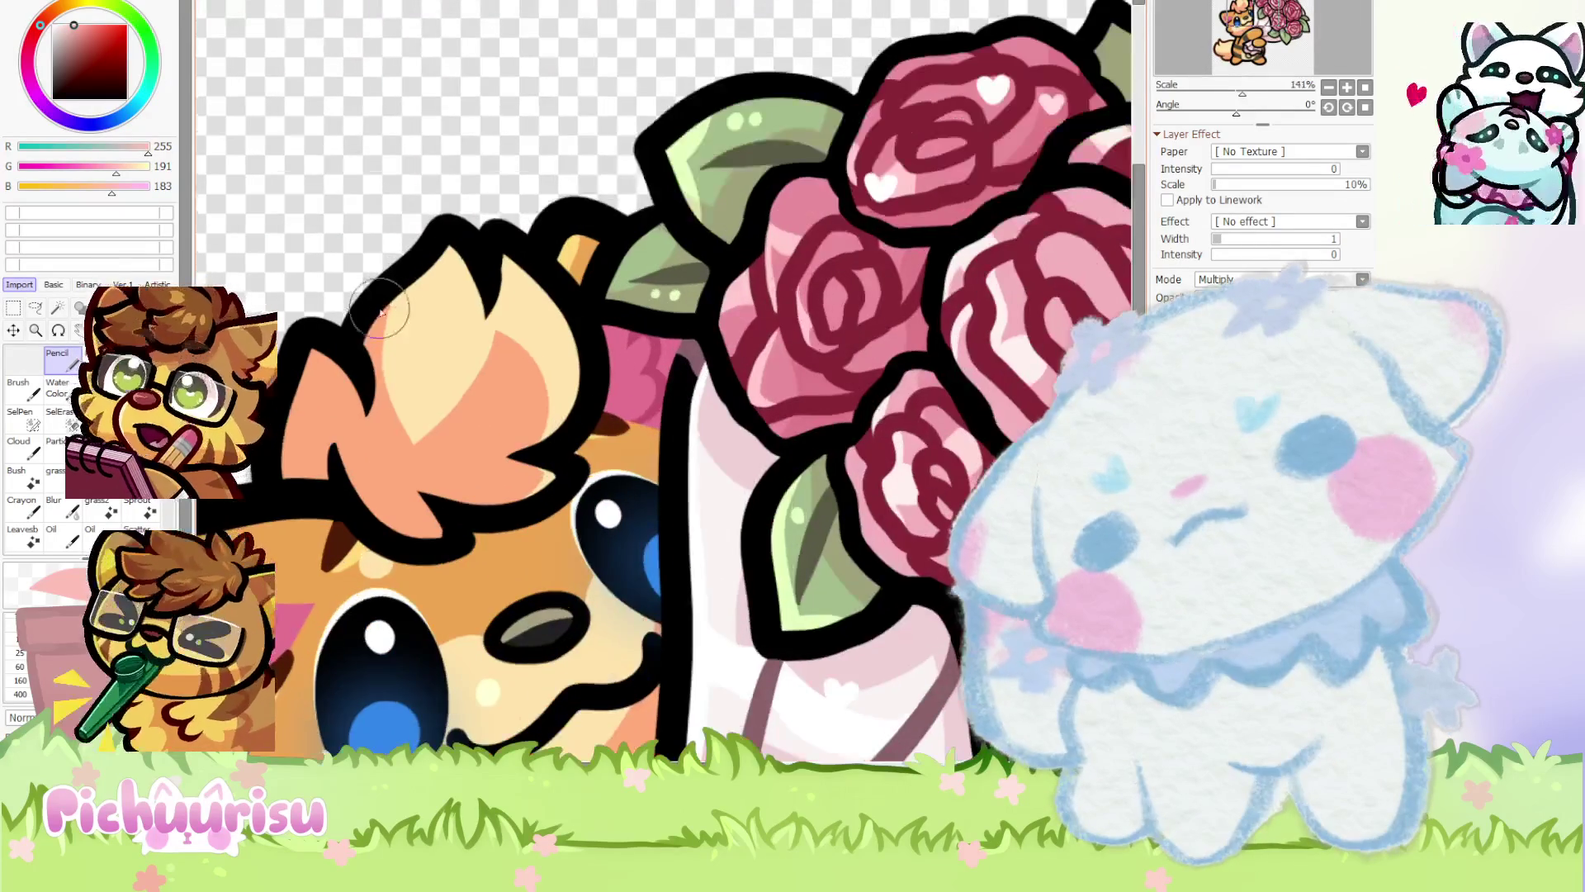
scroll(375, 330, "down", 3)
scroll(375, 330, "down", 1)
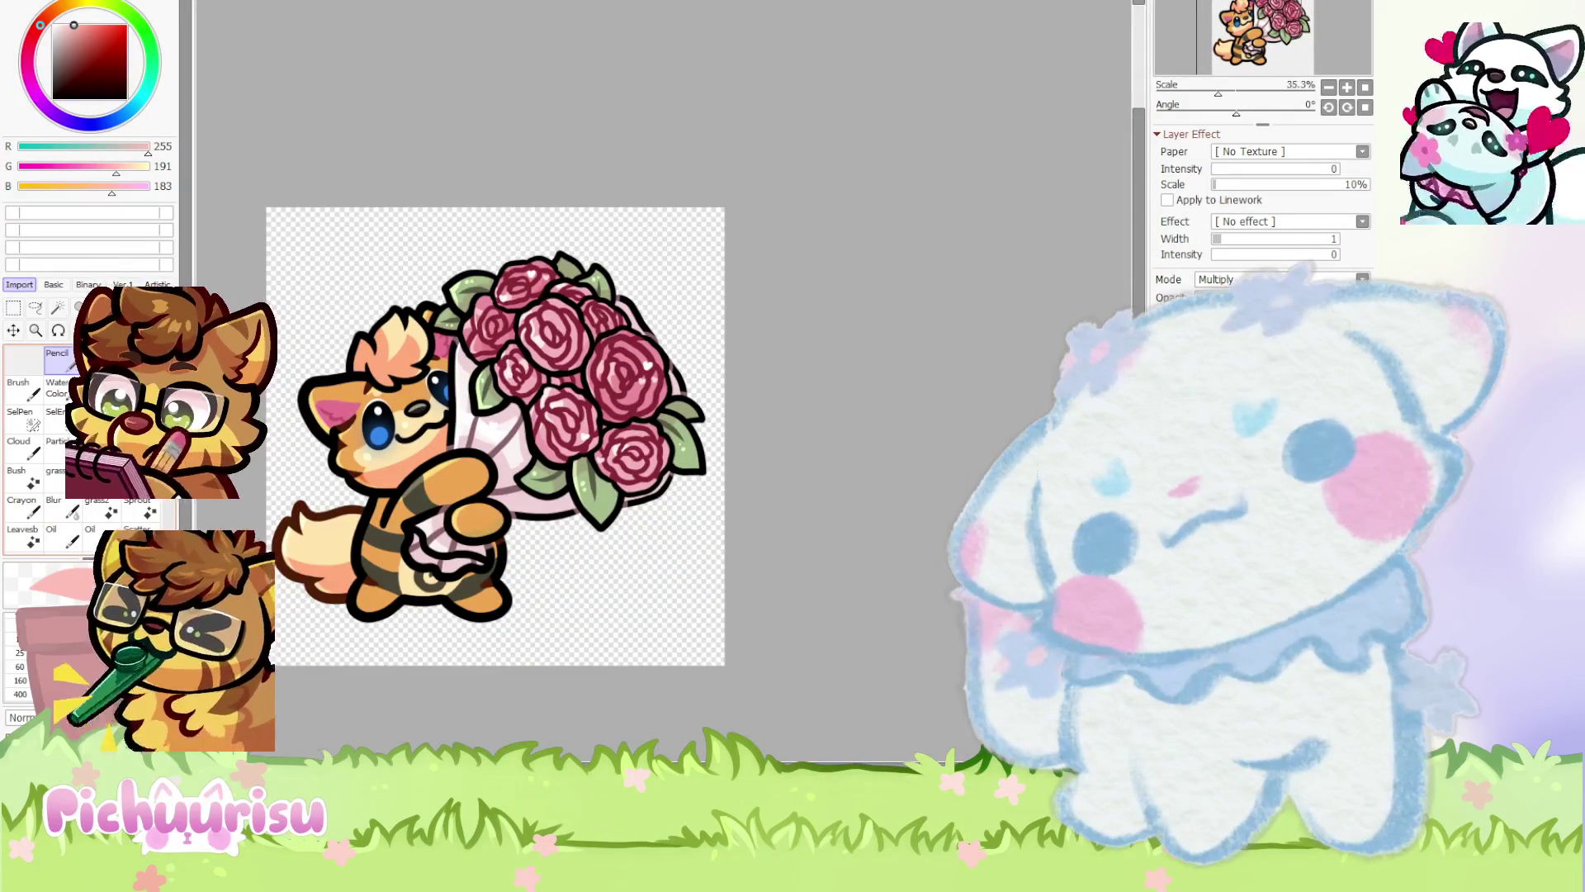
scroll(413, 317, "up", 3)
scroll(413, 331, "down", 4)
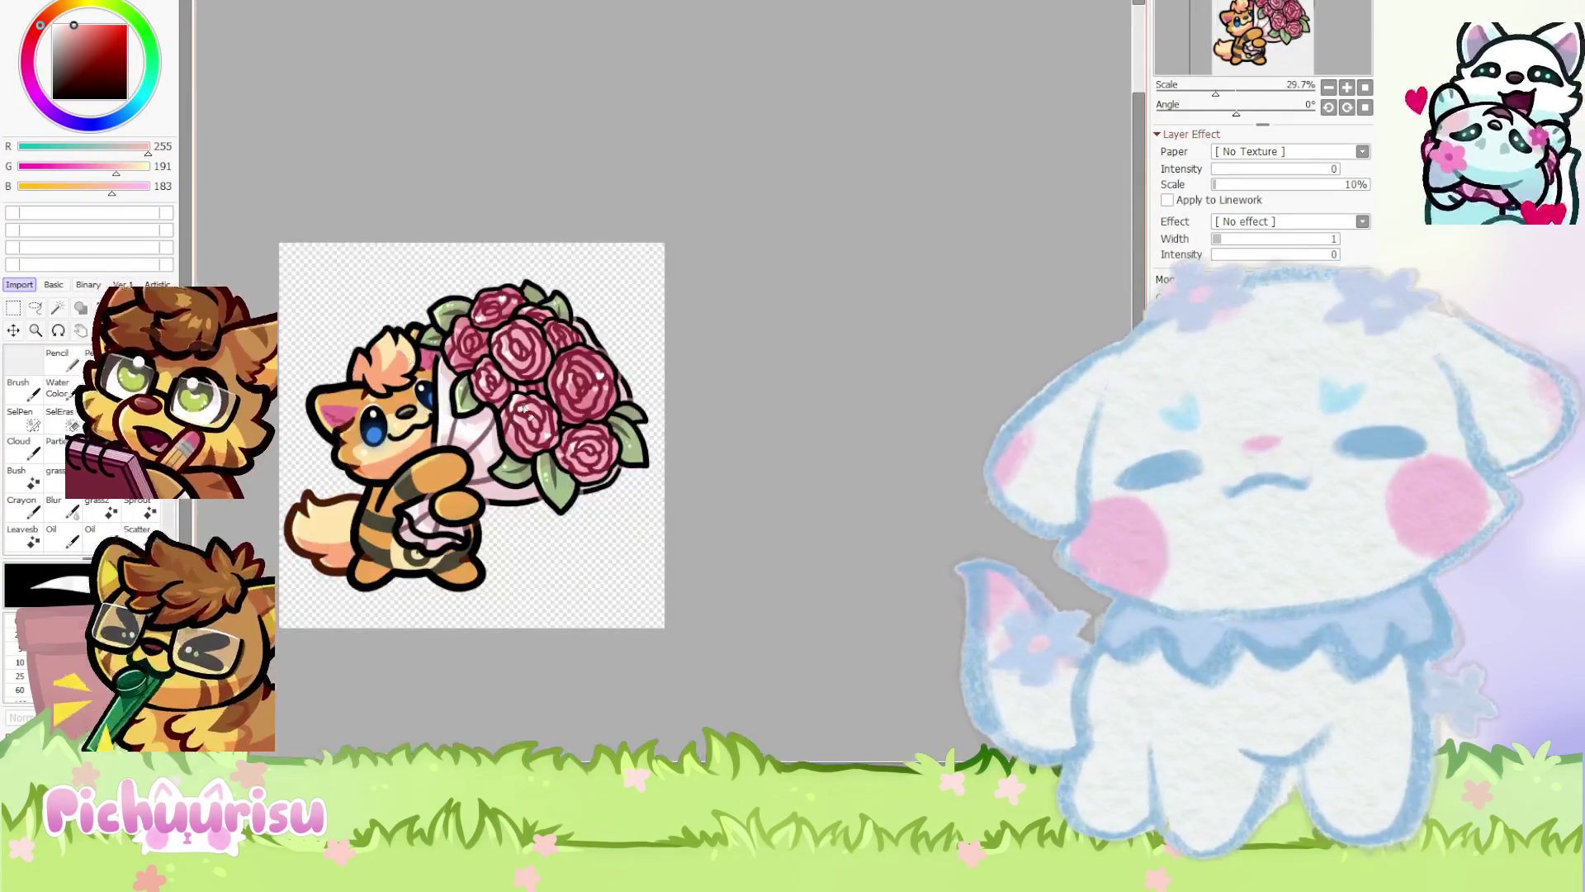
scroll(443, 394, "down", 3)
scroll(455, 383, "up", 10)
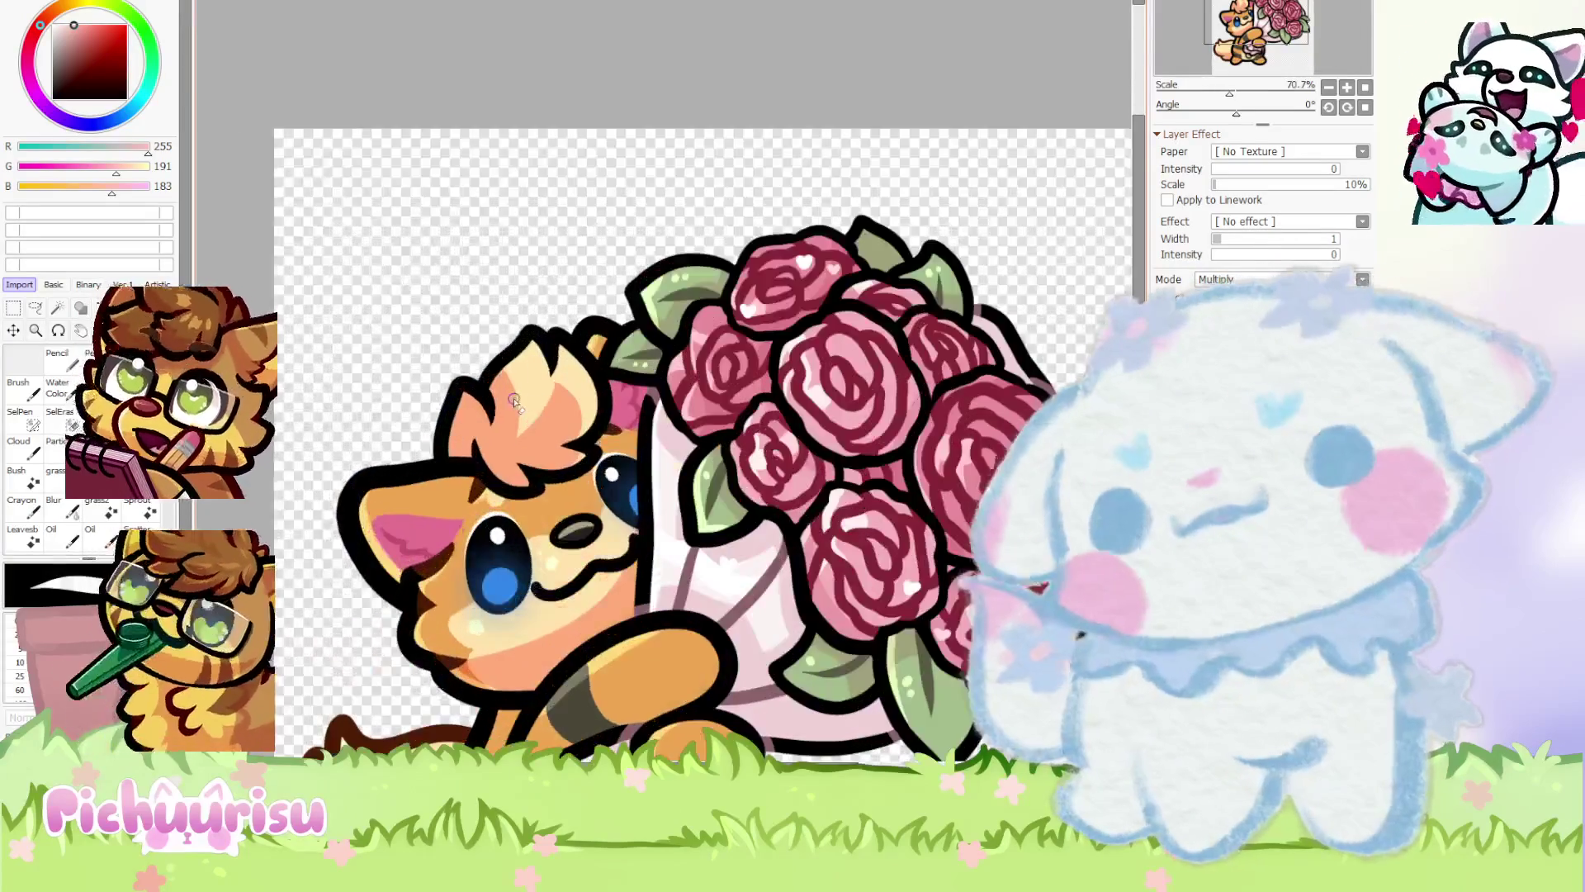
scroll(534, 422, "down", 1)
scroll(534, 423, "down", 7)
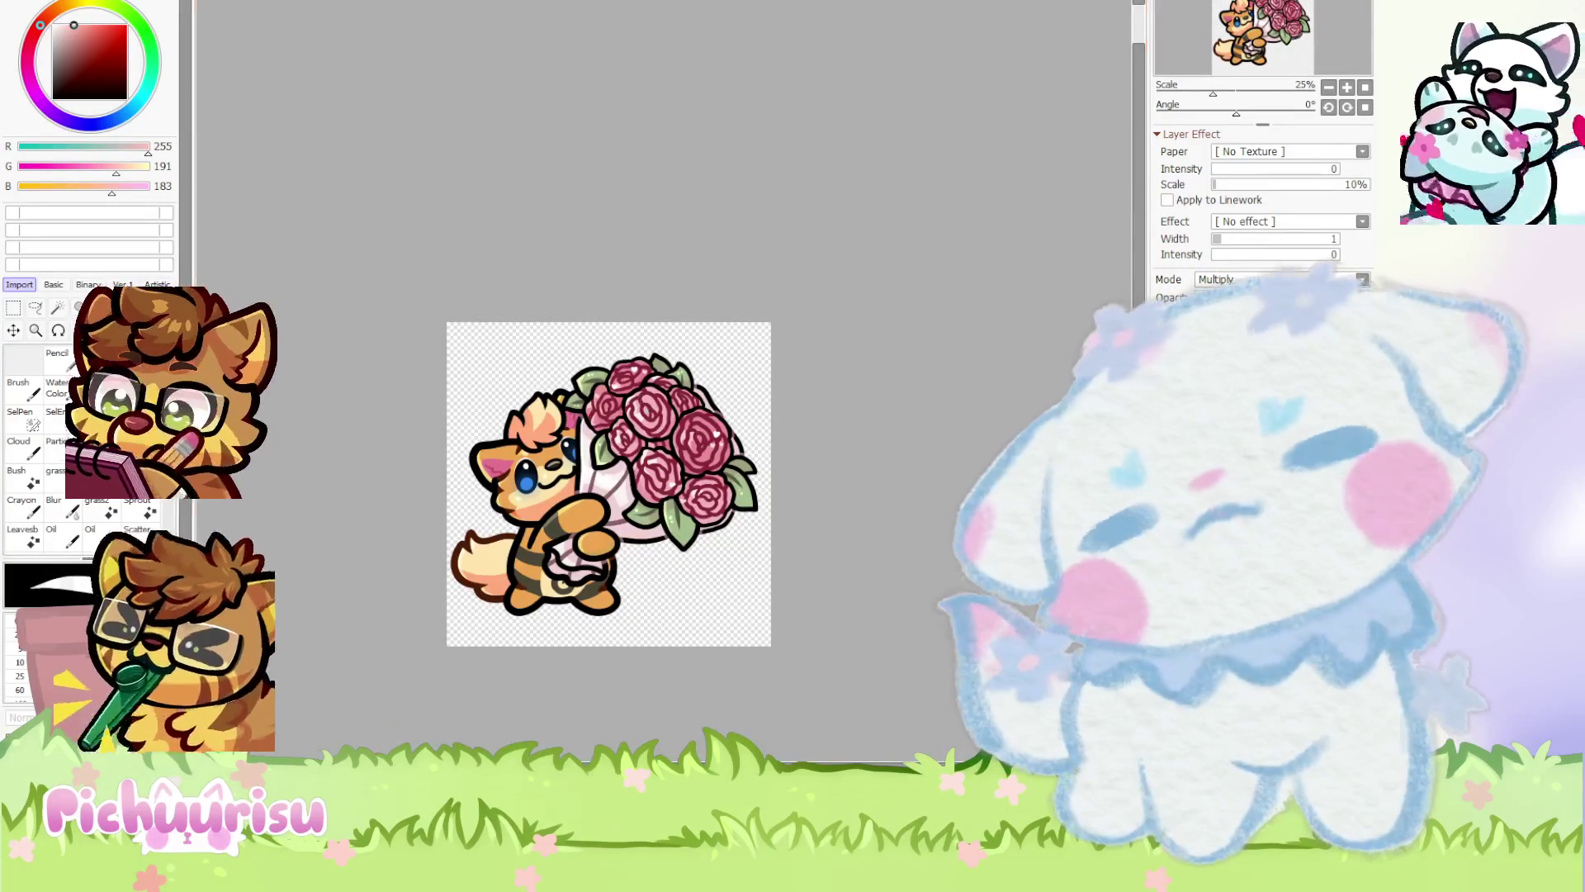
scroll(607, 386, "up", 2)
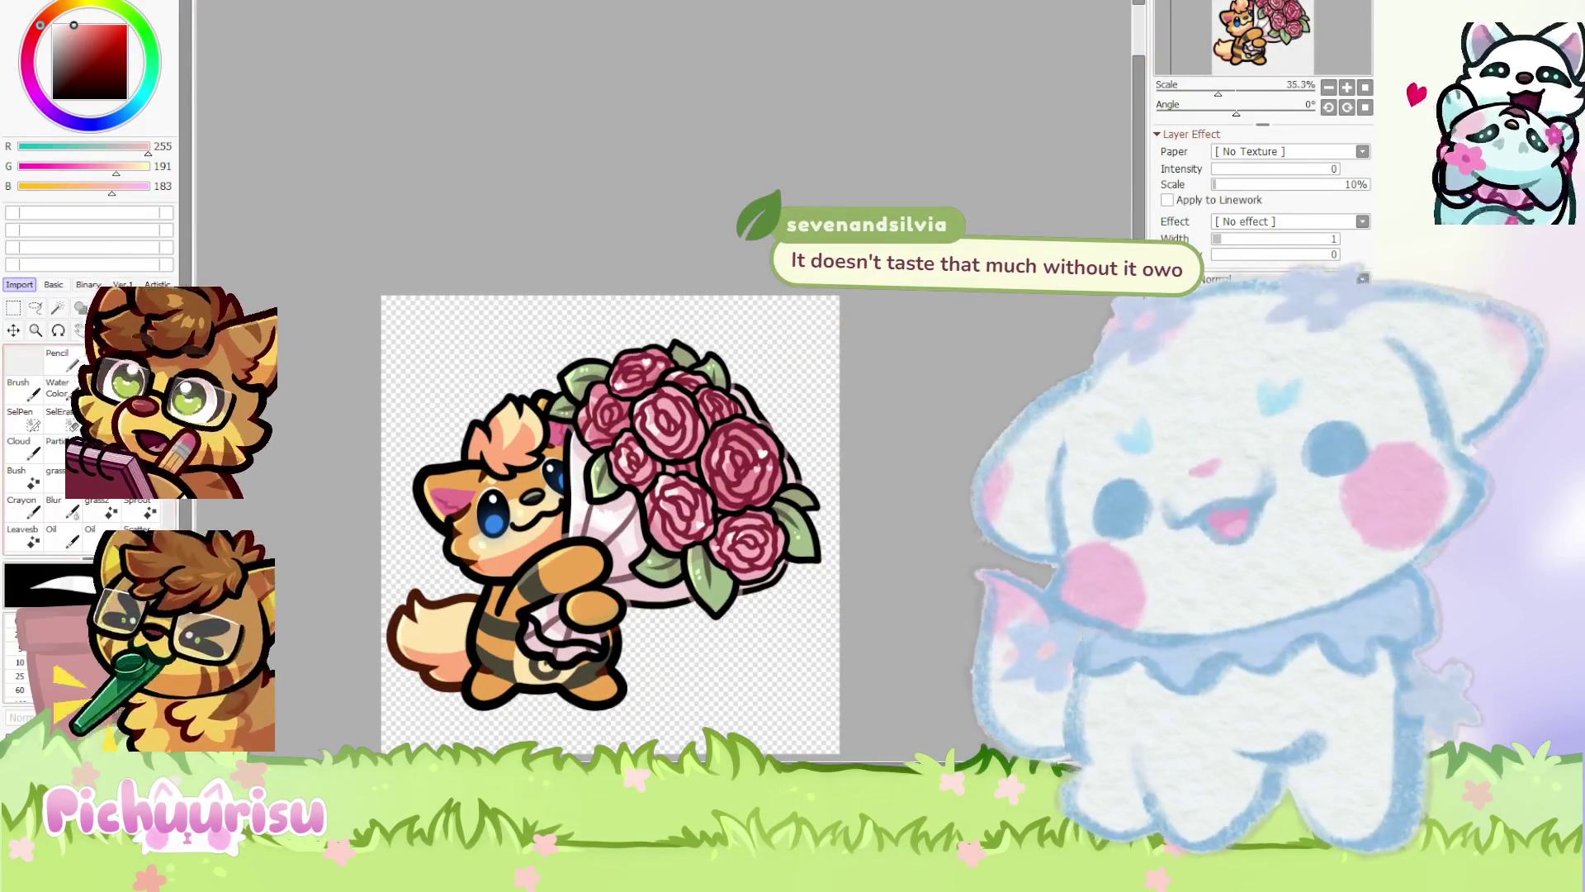
scroll(479, 477, "up", 5)
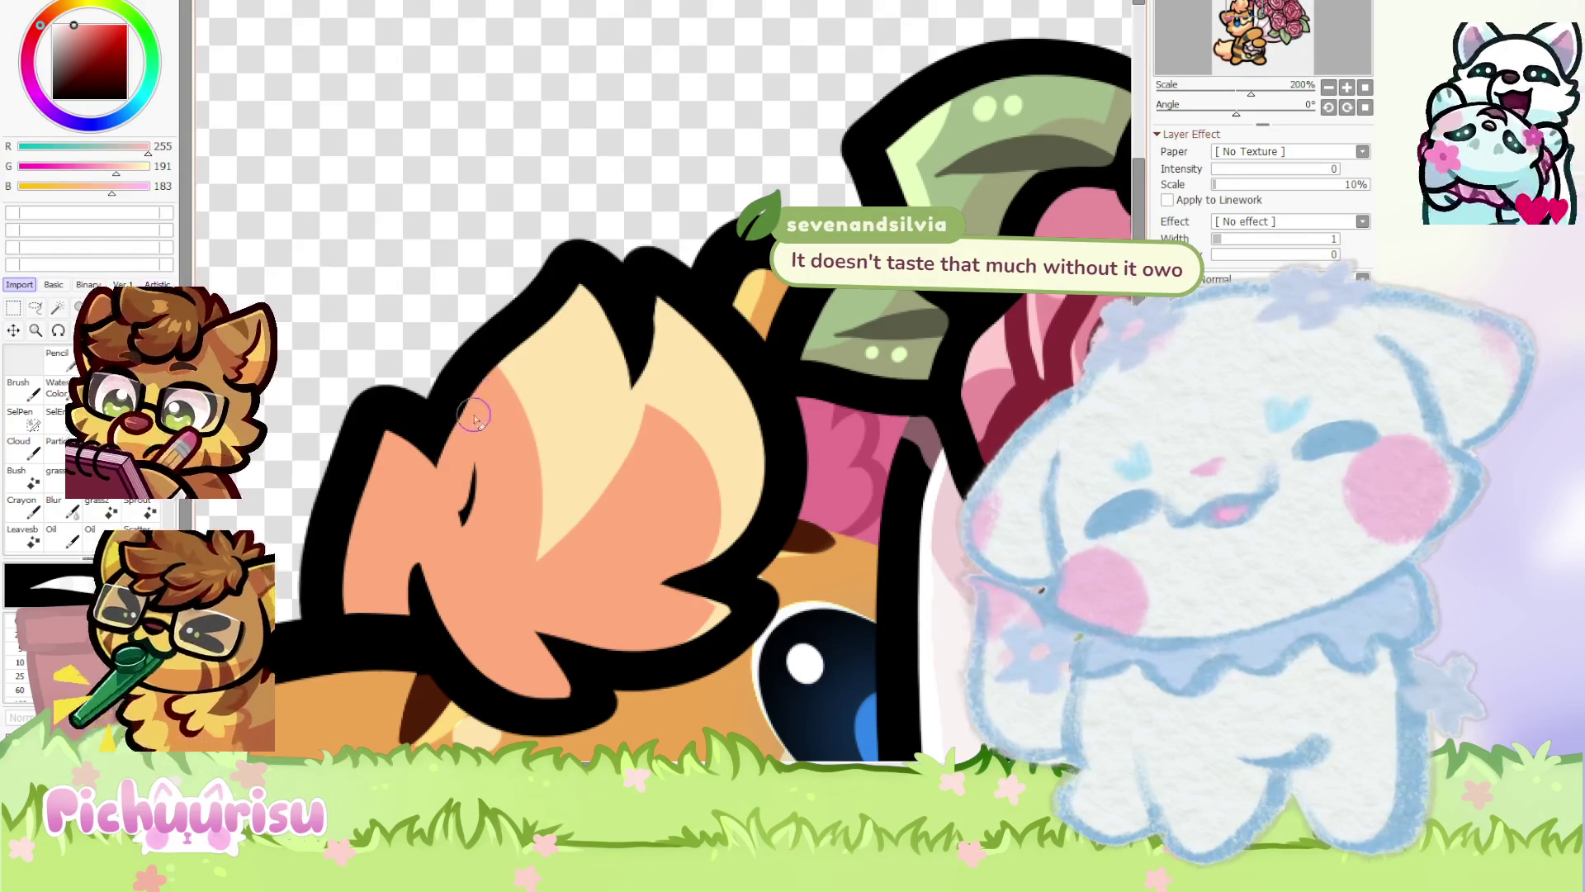
scroll(477, 463, "down", 8)
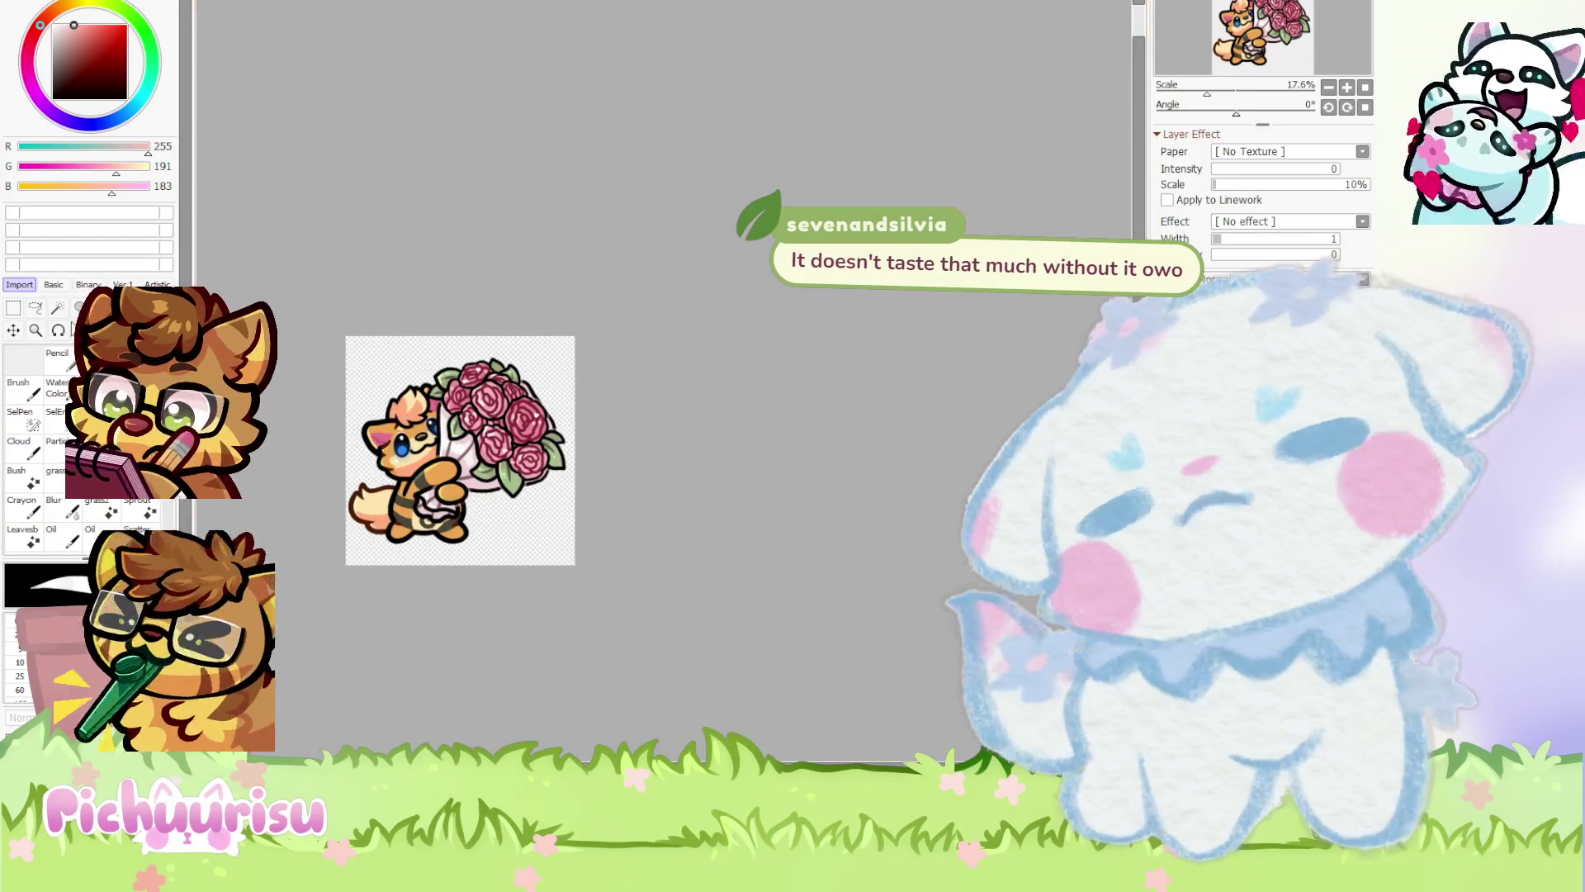
scroll(371, 495, "up", 4)
Sample the tail's dark brown and paint over the three black notches in the head tuft
left_click(368, 502, "alt")
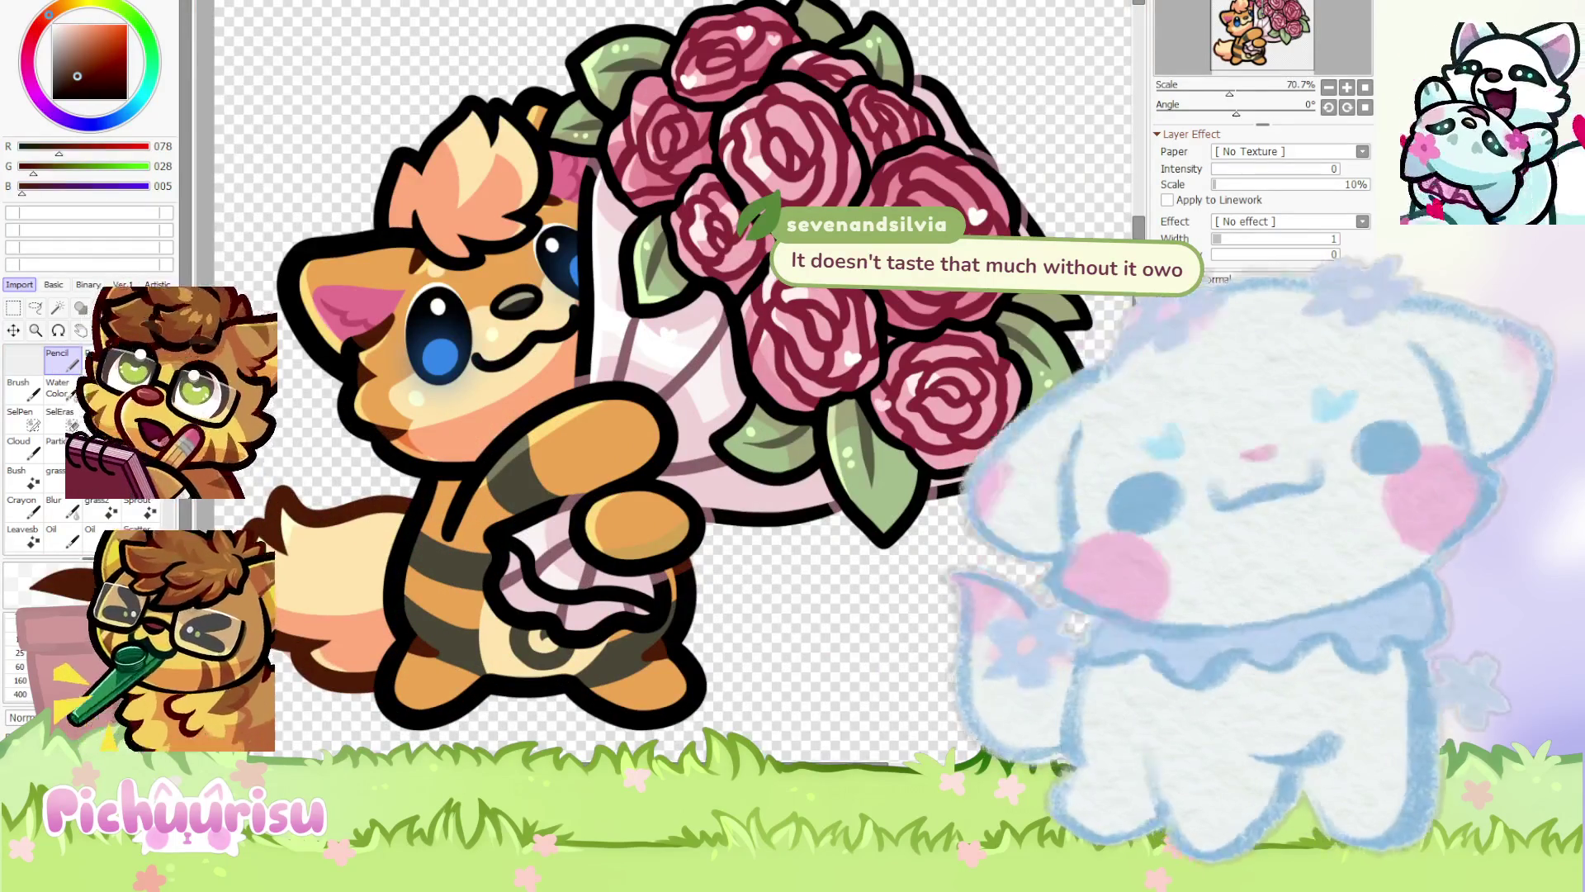
scroll(597, 372, "down", 4)
scroll(598, 372, "up", 5)
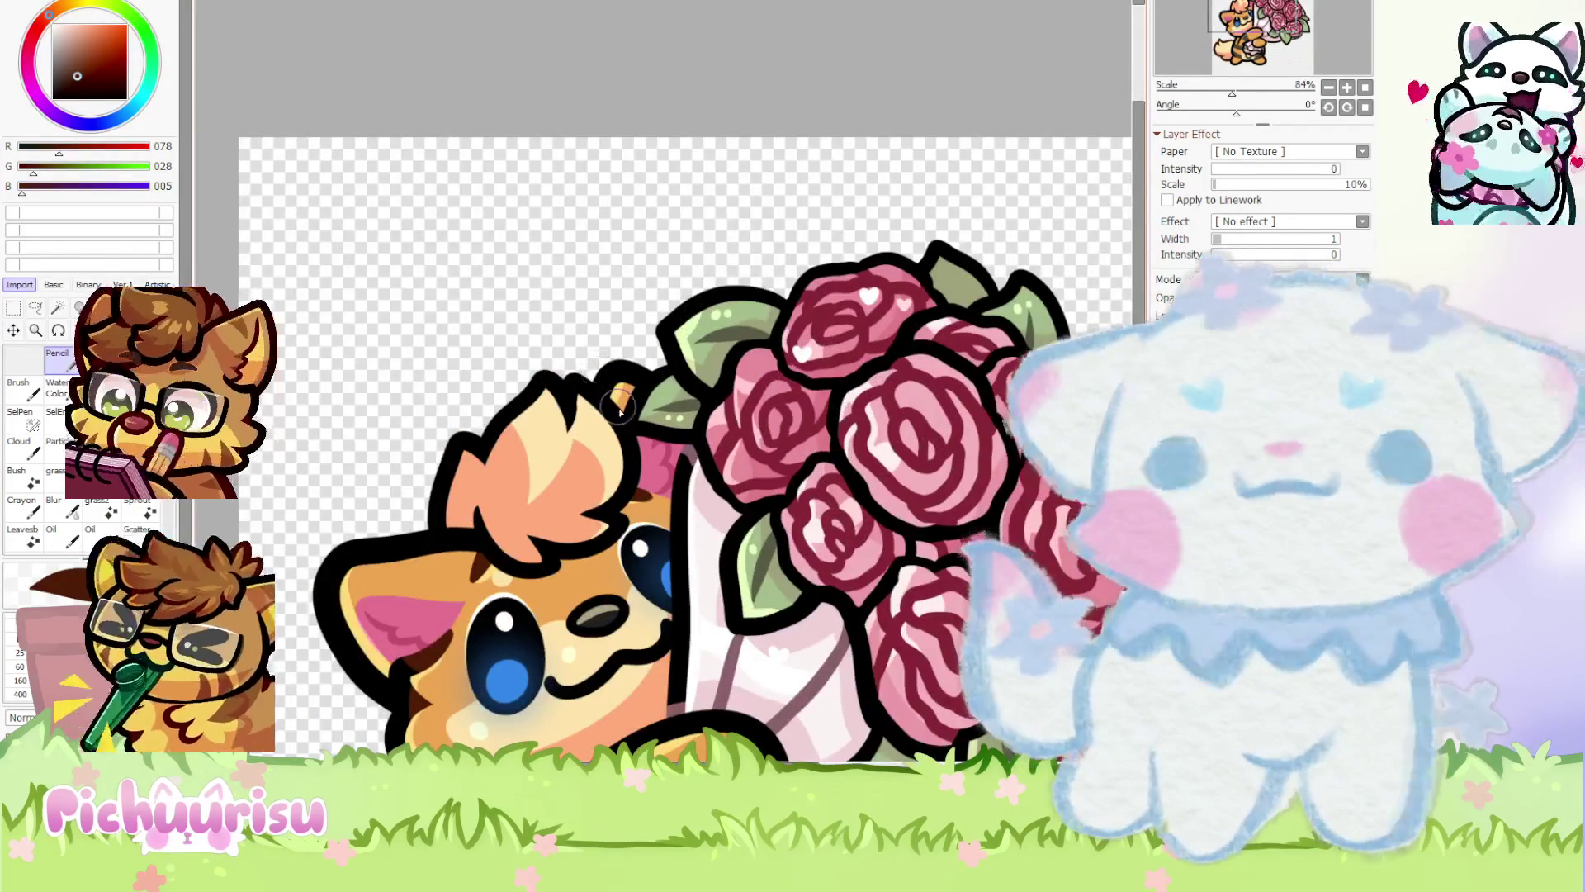
scroll(621, 404, "up", 2)
scroll(514, 353, "up", 2)
left_click_drag(514, 353, 541, 388)
scroll(540, 446, "down", 3)
scroll(524, 536, "up", 3)
left_click_drag(523, 537, 519, 564)
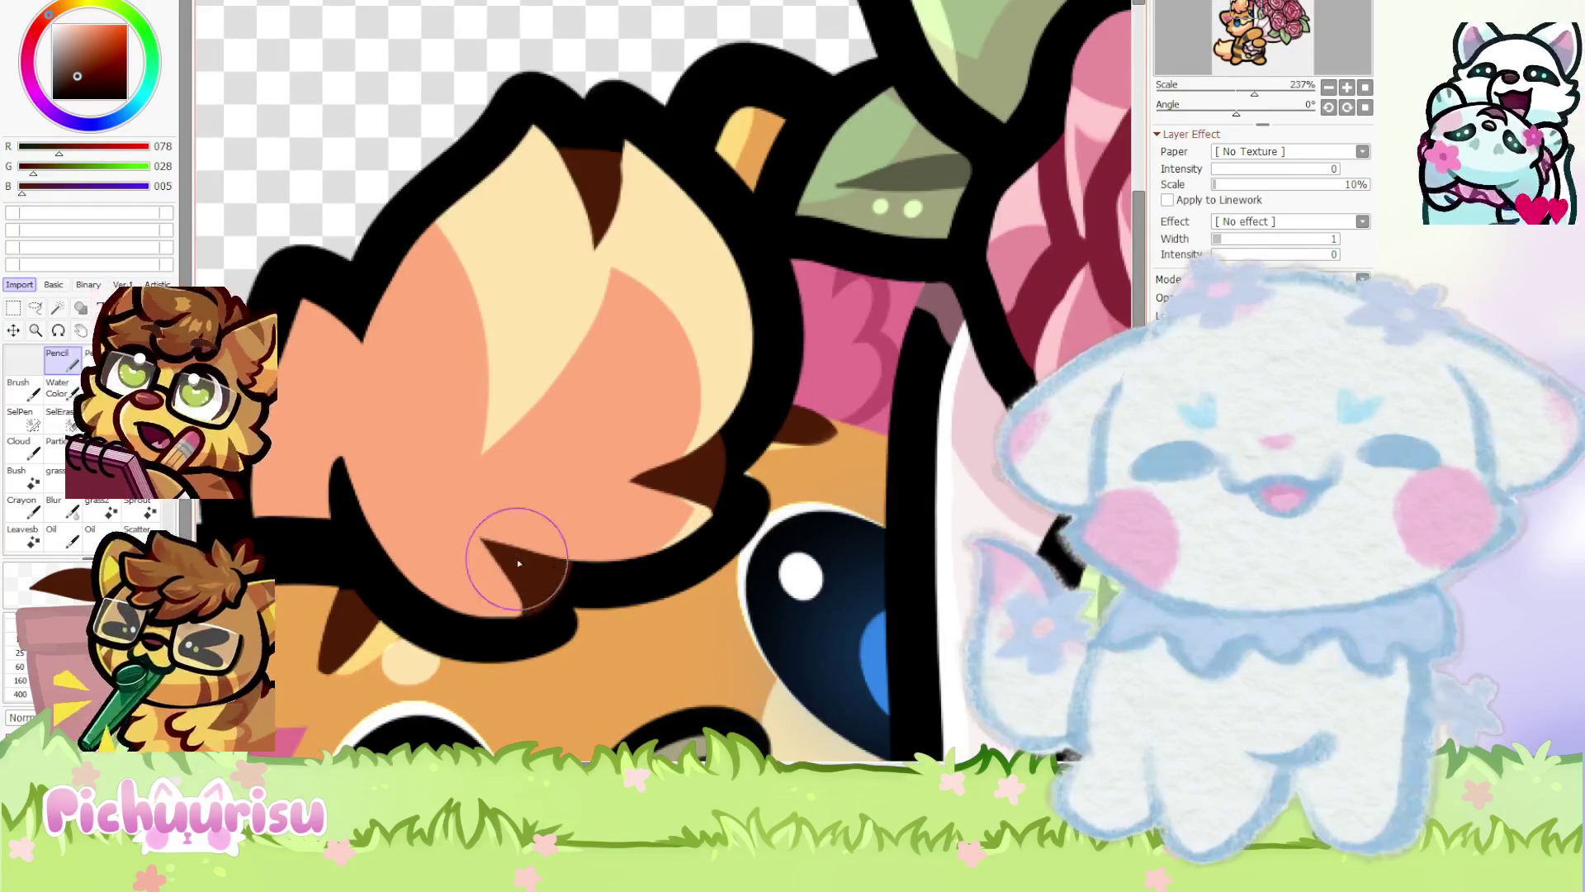
scroll(519, 564, "down", 4)
scroll(432, 314, "up", 3)
scroll(402, 412, "down", 1)
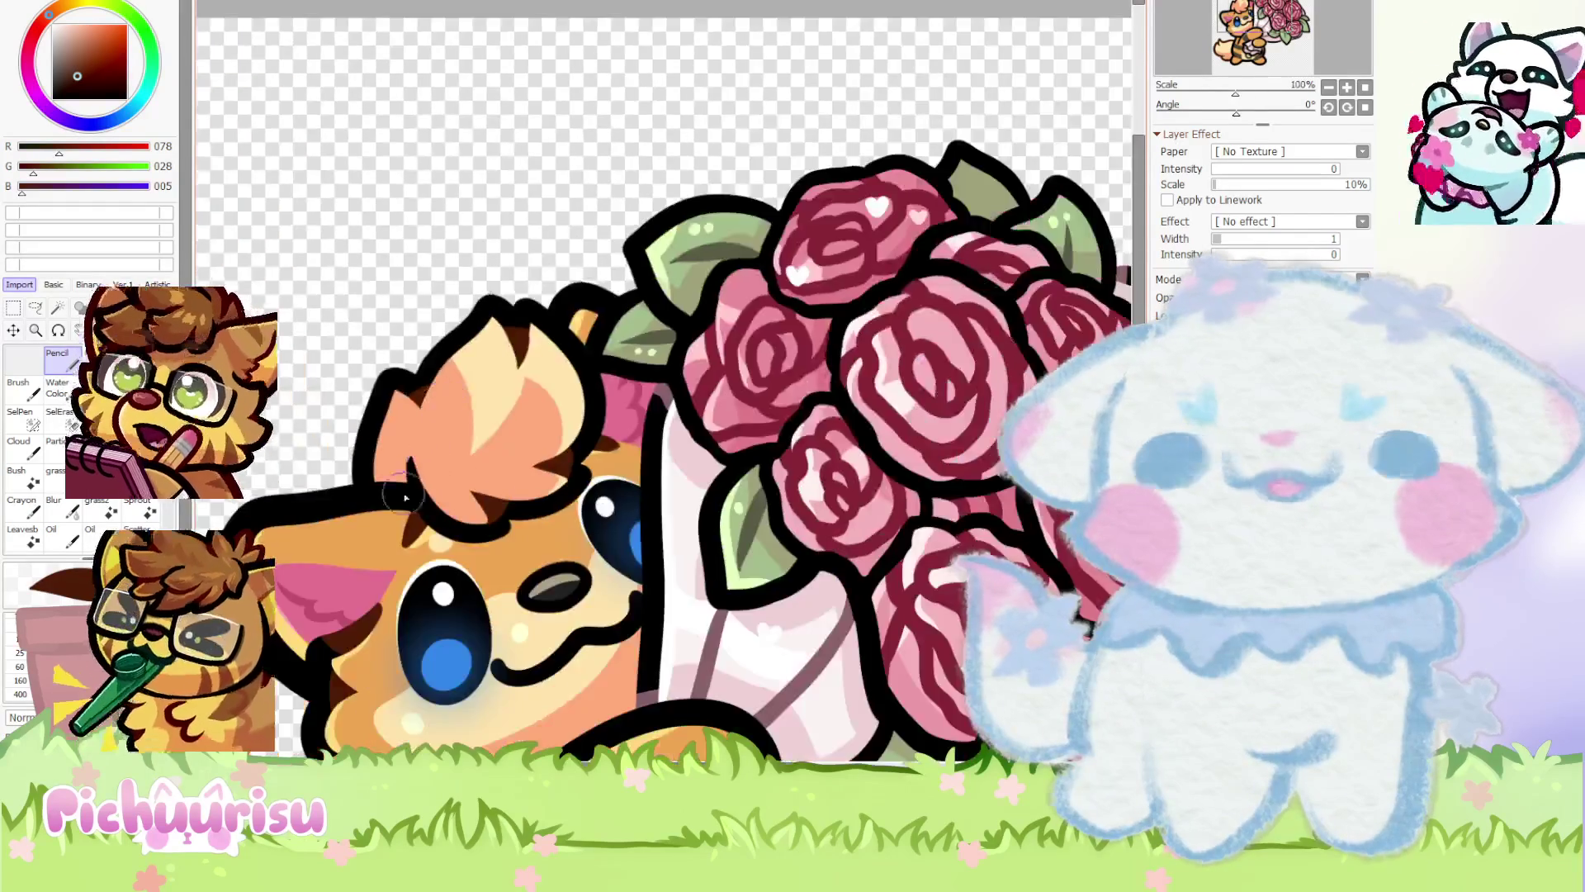
scroll(404, 496, "up", 3)
left_click_drag(418, 417, 429, 454)
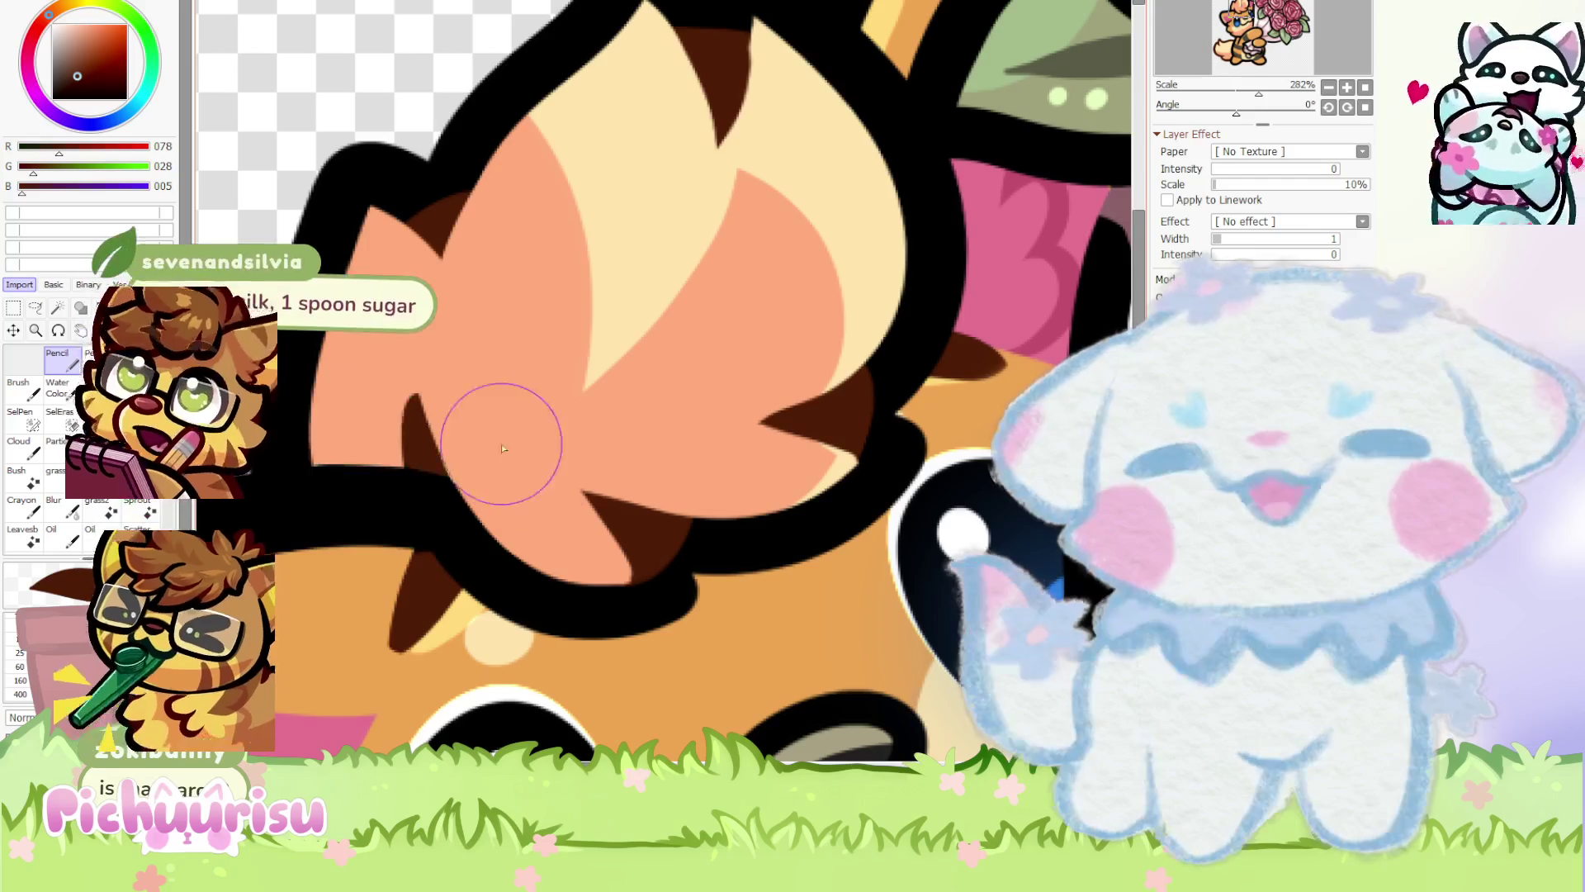
Set the drawing colour back to pure black
scroll(460, 355, "down", 4)
scroll(405, 406, "up", 3)
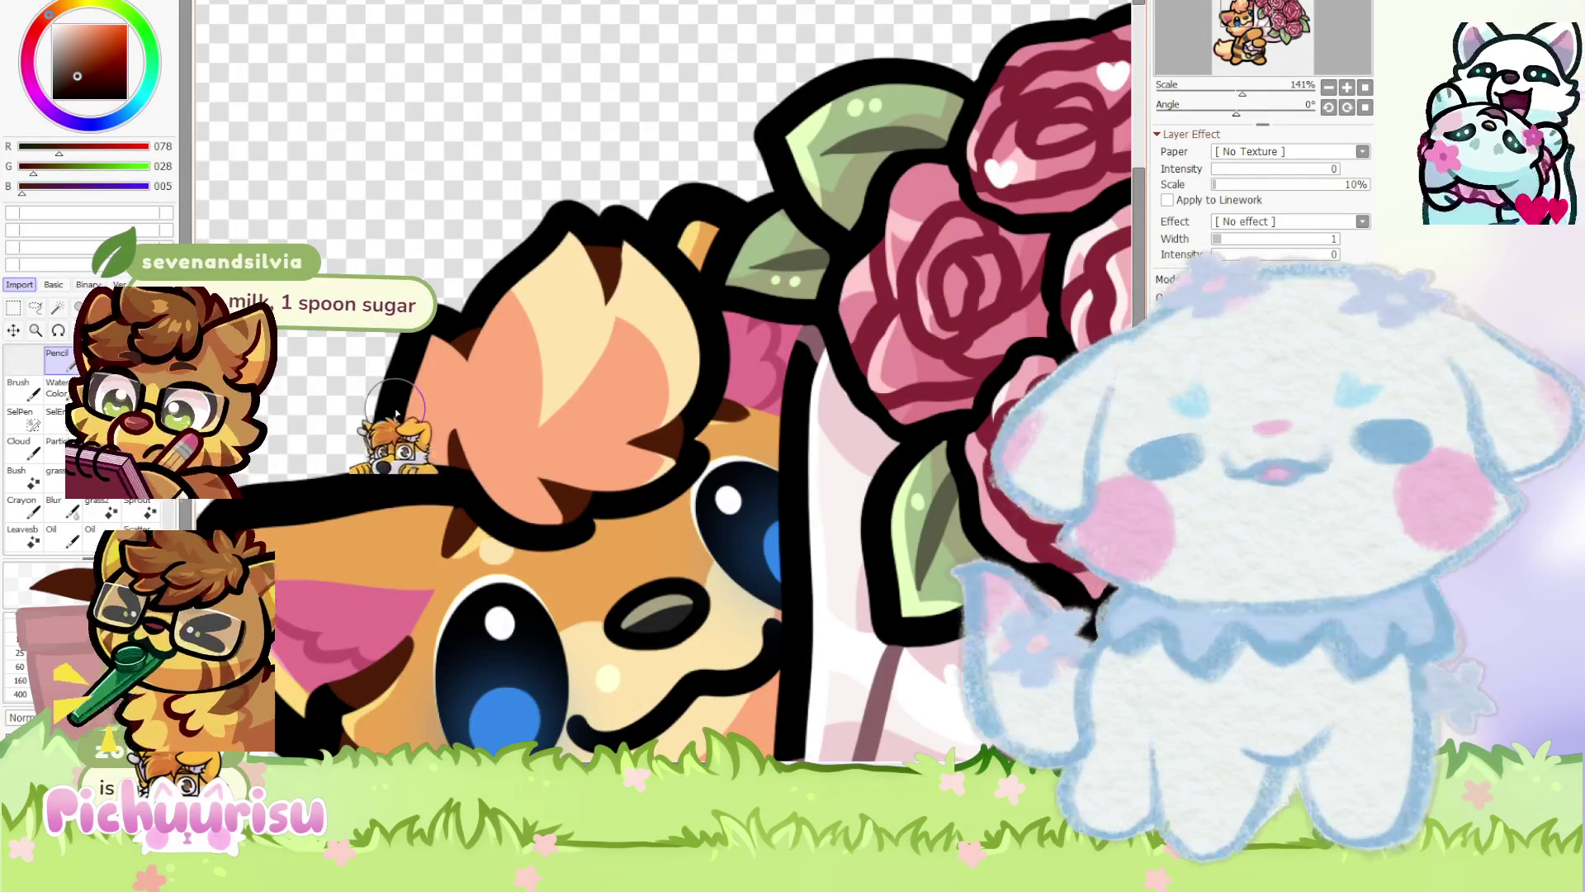
scroll(407, 408, "up", 3)
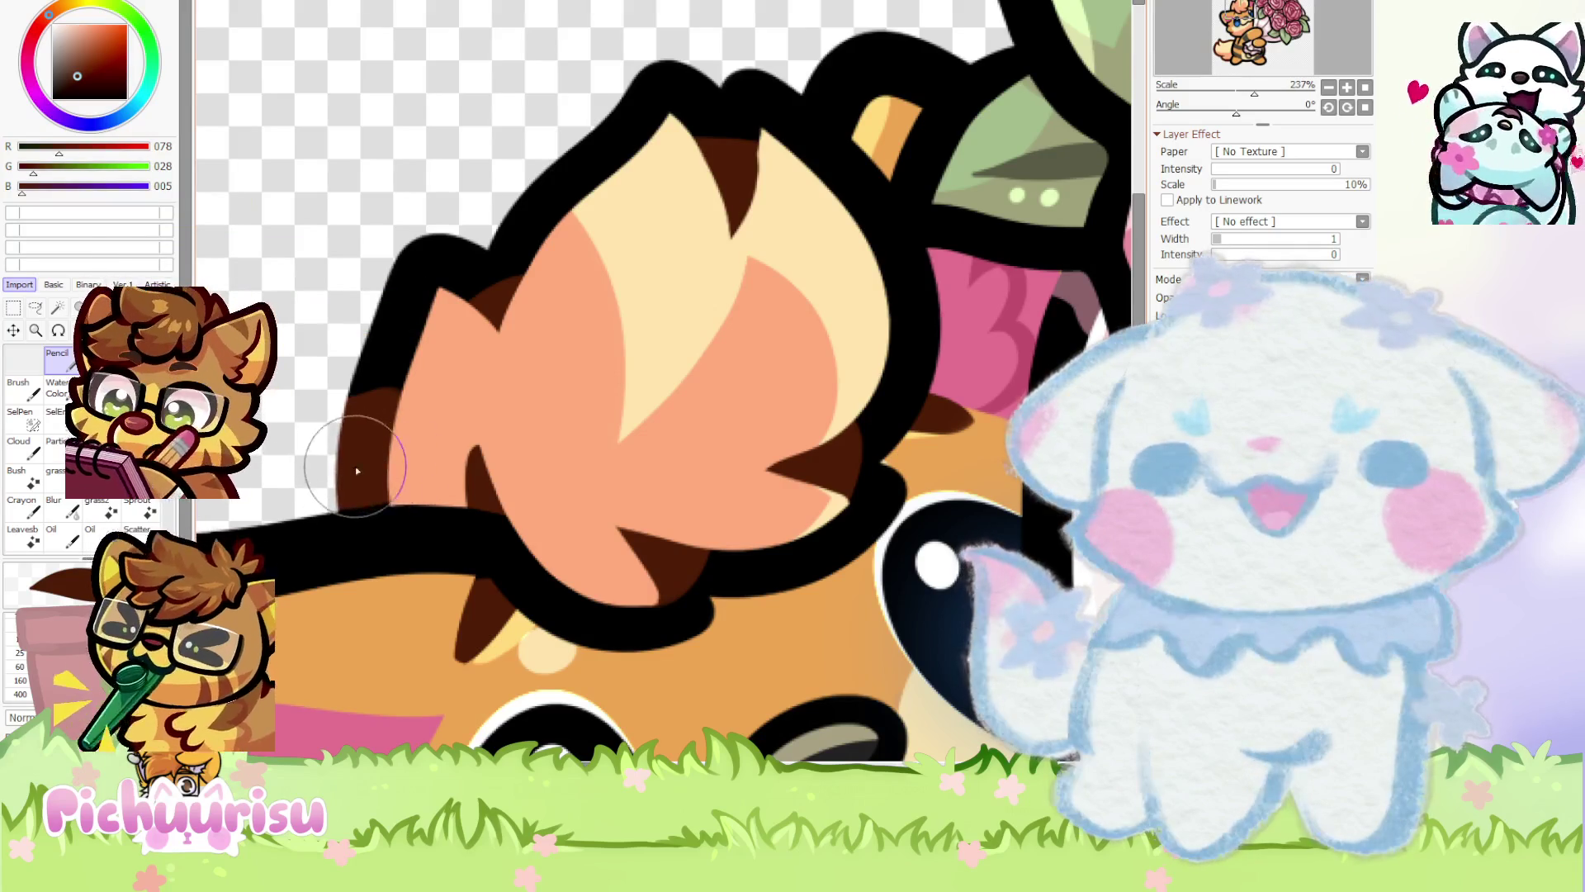
scroll(371, 394, "down", 5)
left_click(371, 393, "alt")
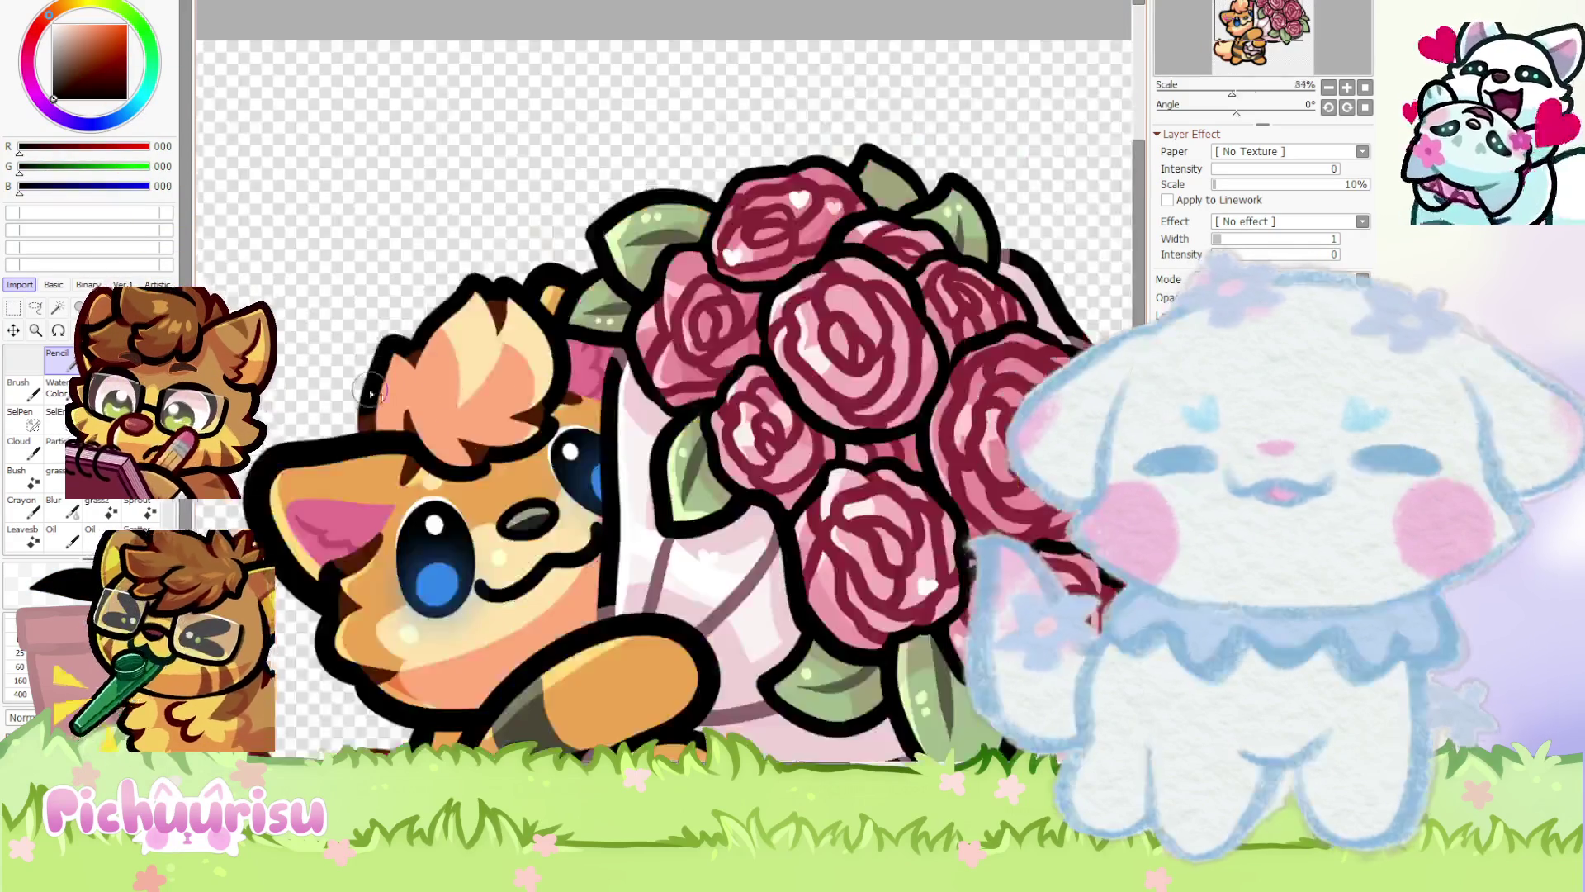
Pick the pale cream (R 255, G 254, B 201) from the ear rim
scroll(372, 394, "down", 4)
scroll(839, 408, "up", 2)
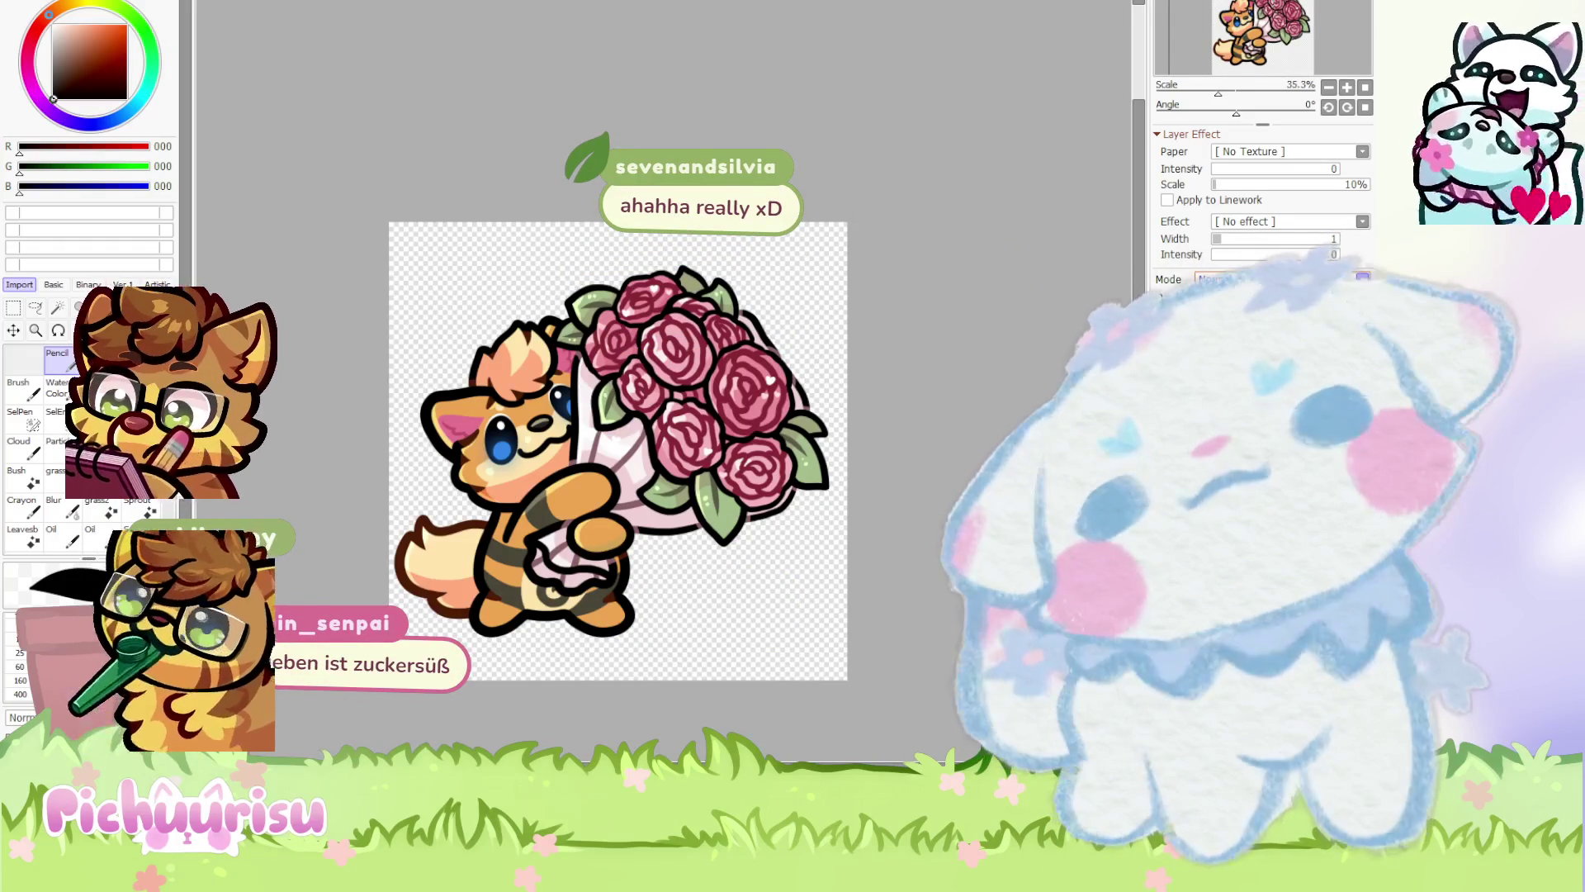
scroll(435, 444, "up", 6)
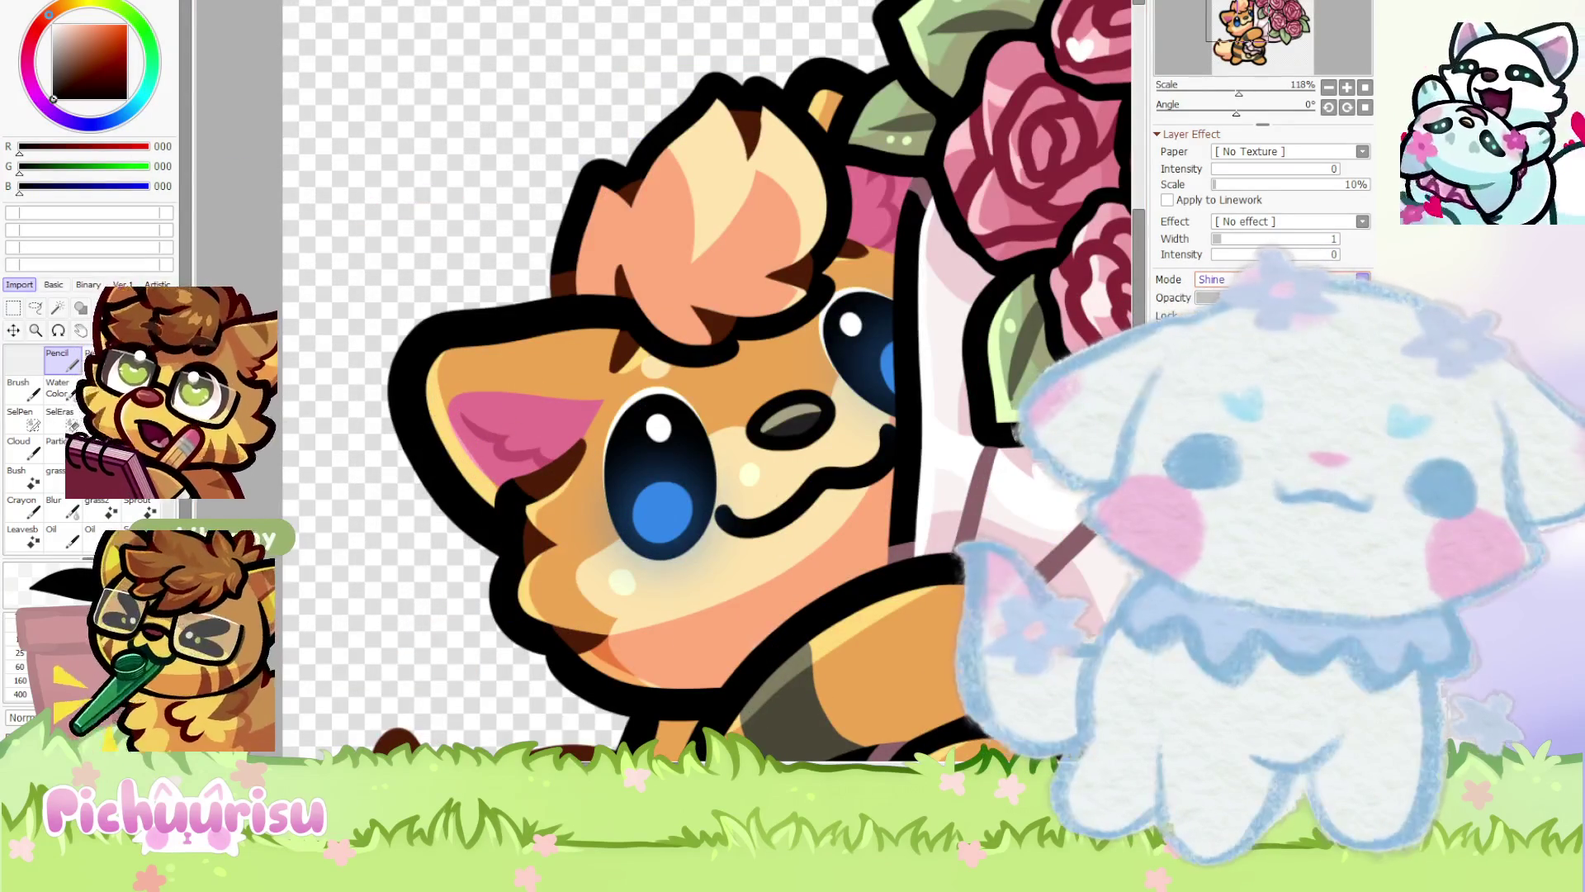
scroll(422, 444, "up", 3)
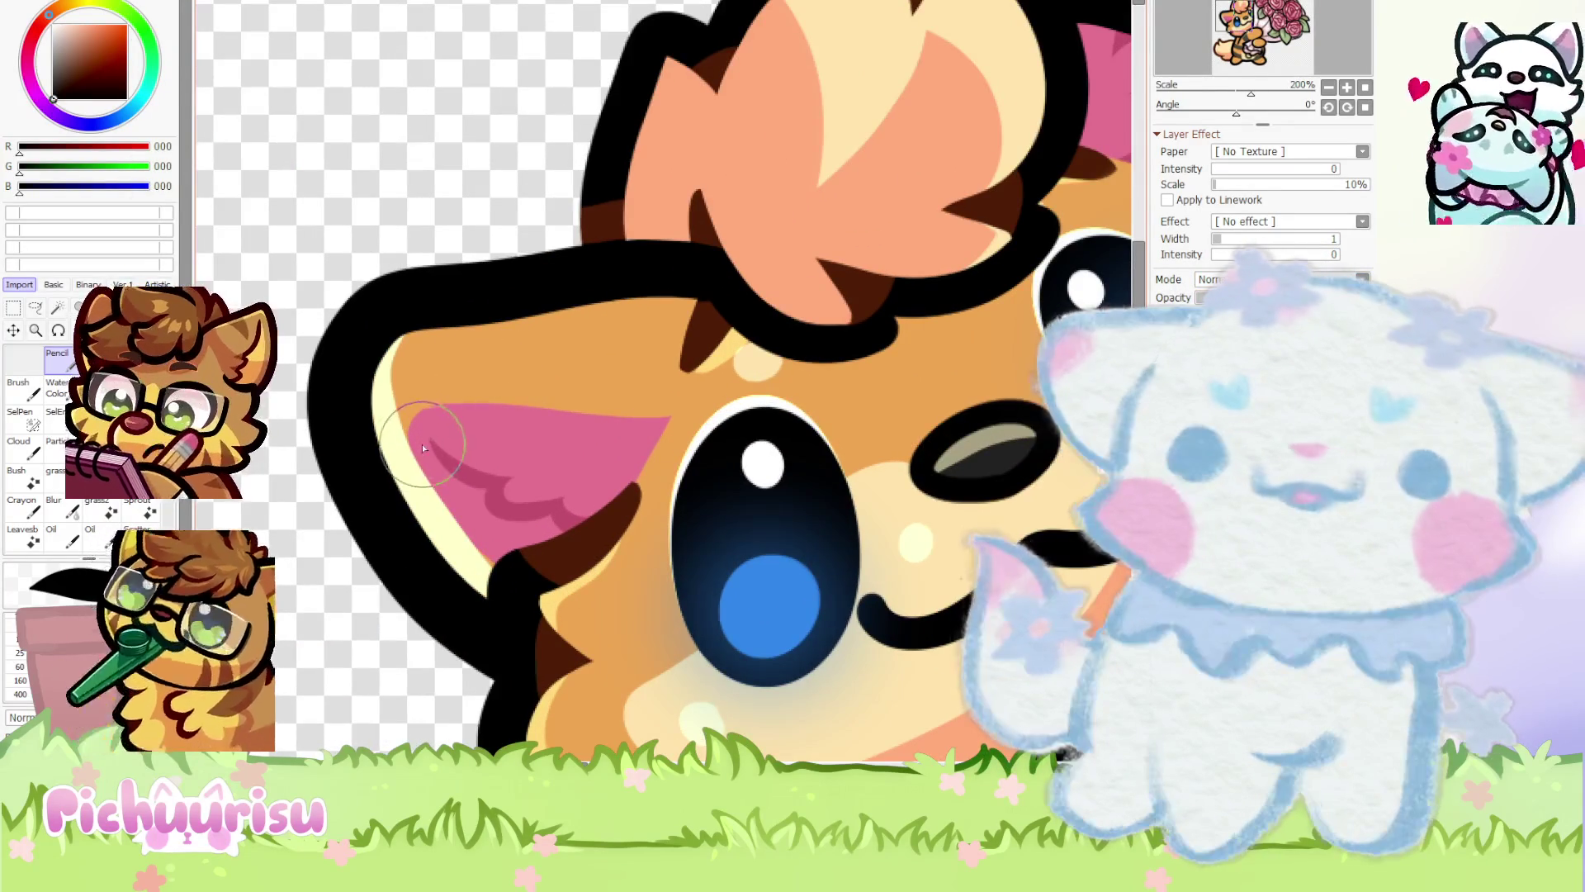
left_click(405, 446, "alt")
scroll(423, 443, "down", 5)
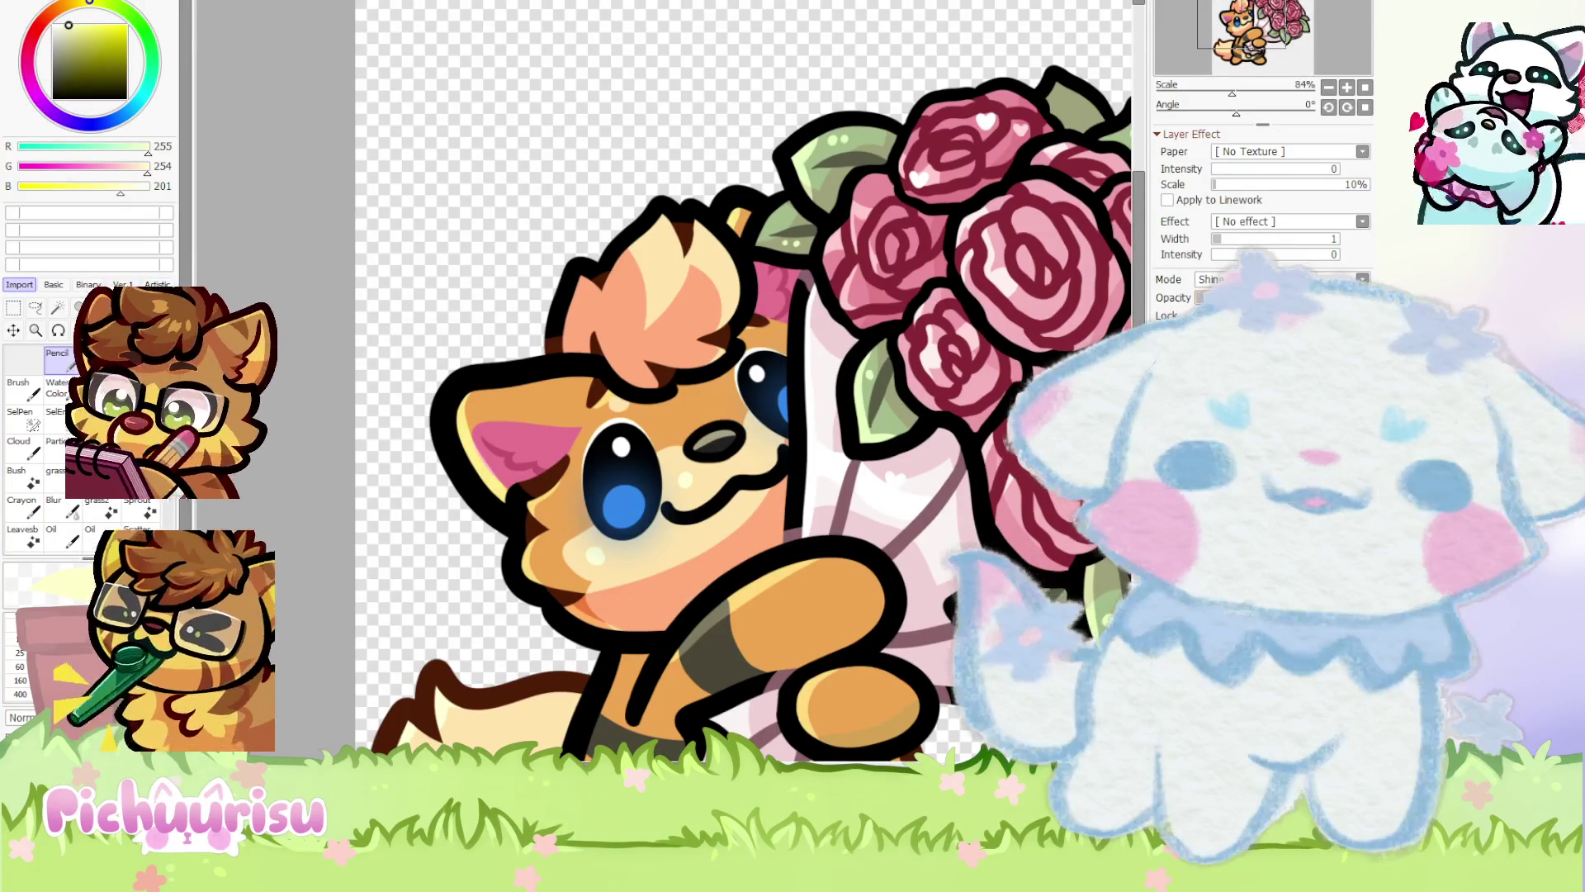
scroll(723, 285, "up", 2)
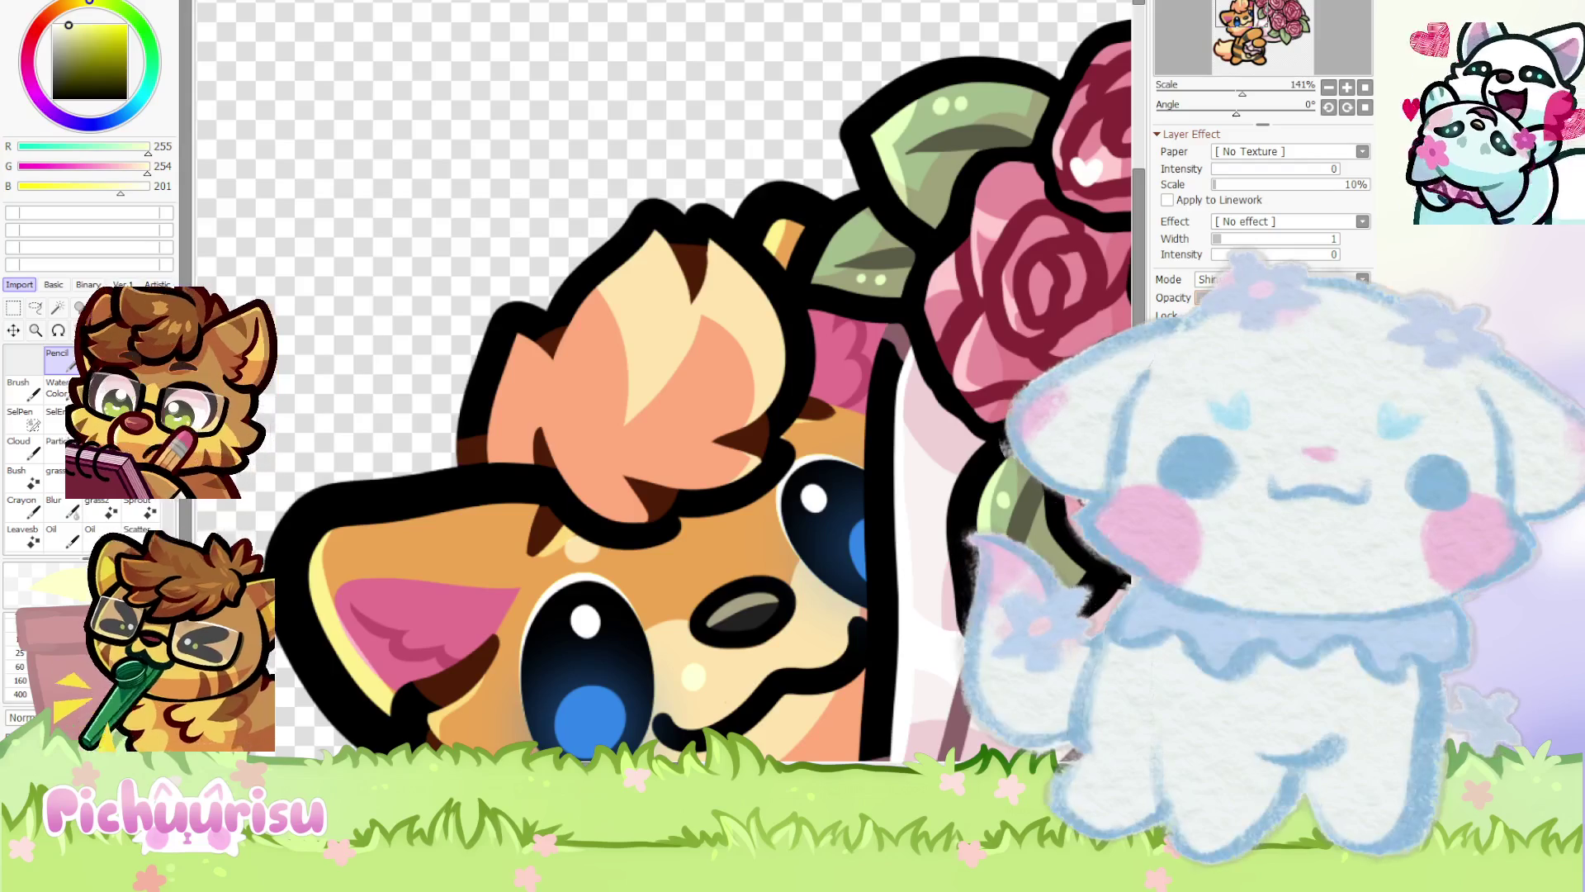
scroll(760, 301, "up", 2)
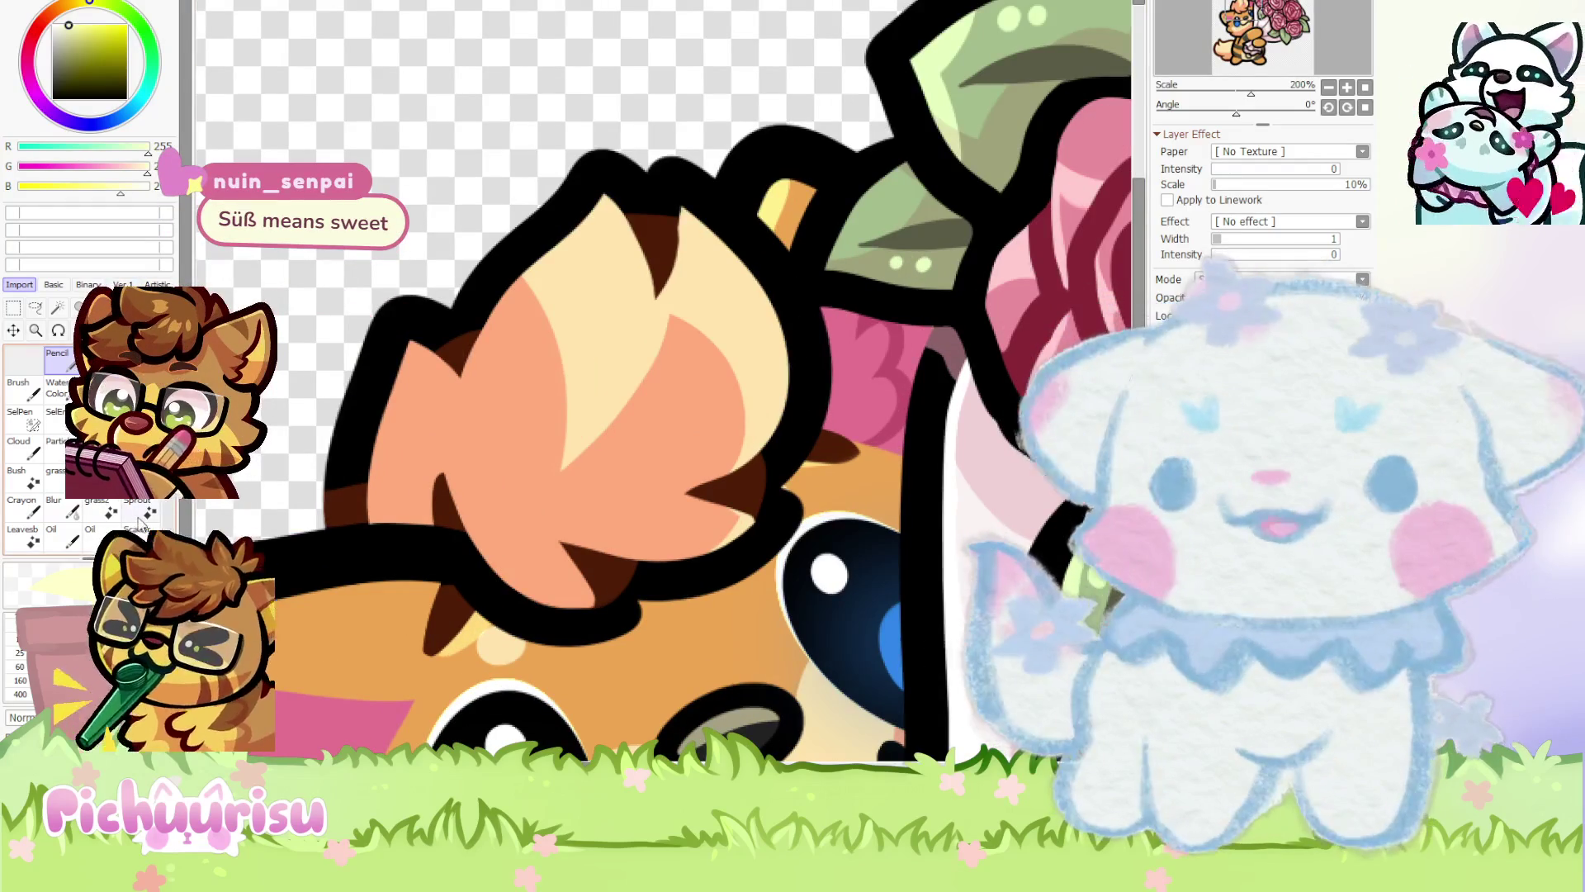
scroll(396, 446, "down", 1)
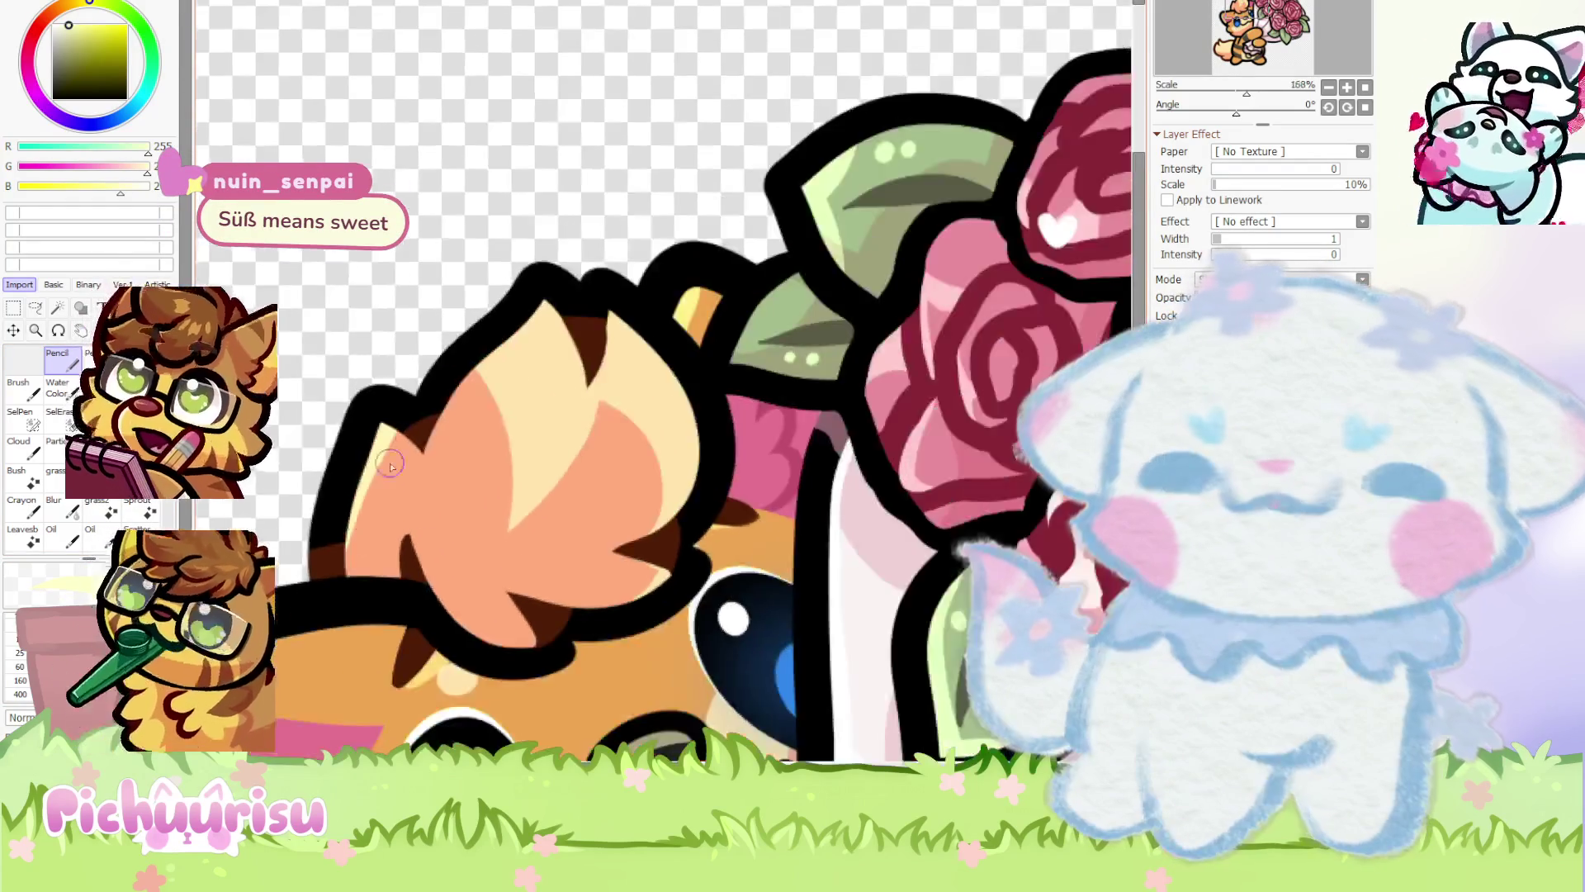
scroll(389, 471, "up", 3)
Paint pale cream highlights along the tuft's upper edge and across the head tuft
left_click_drag(389, 471, 654, 222)
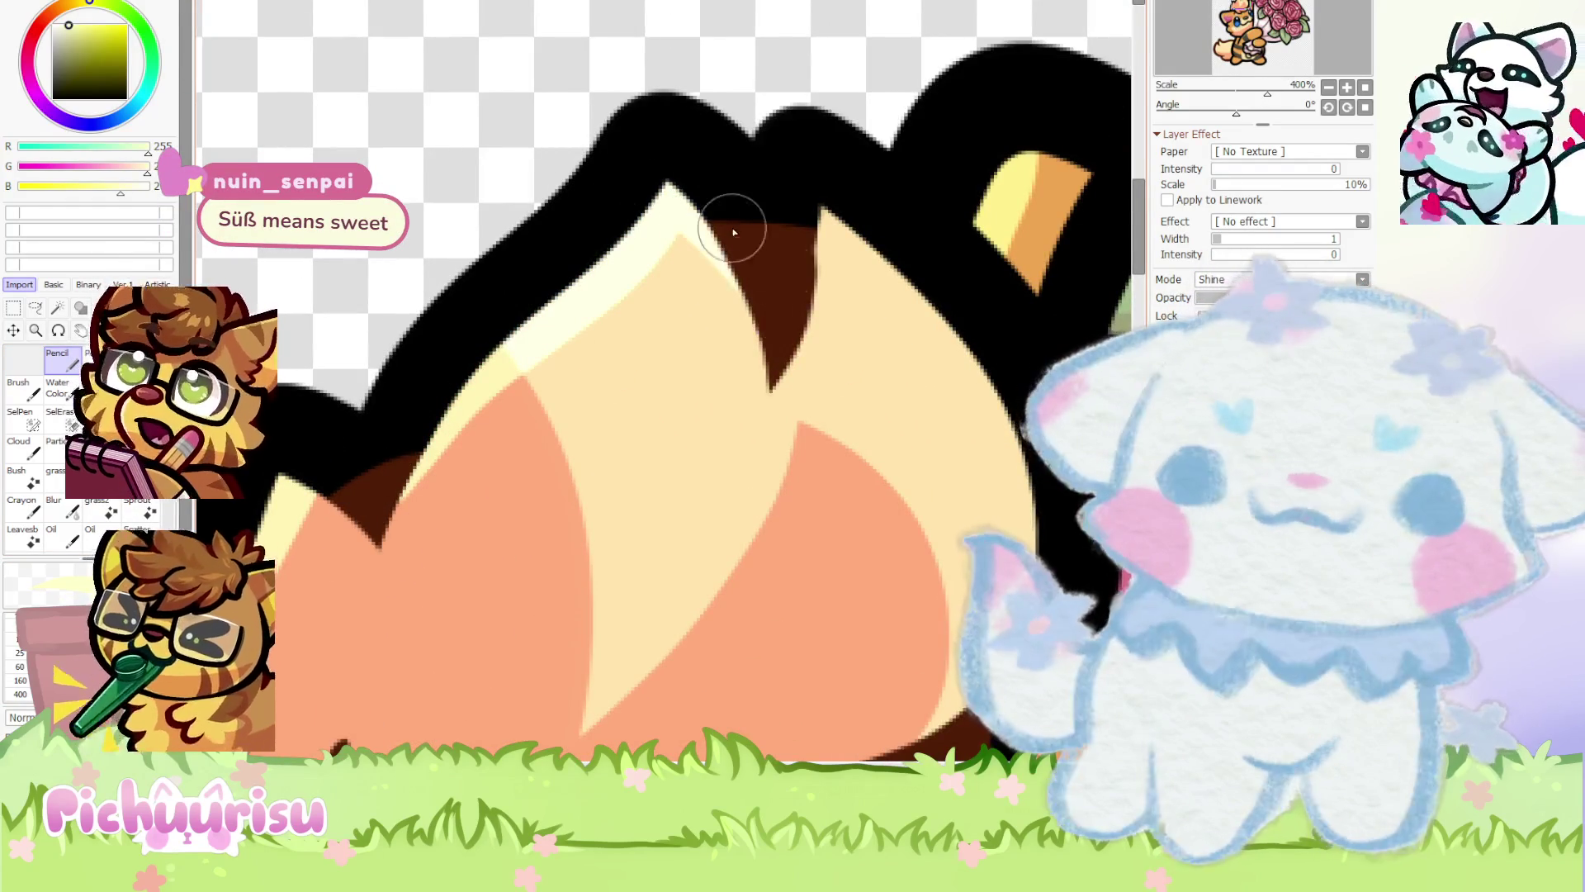
scroll(714, 268, "down", 3)
mouse_move(673, 440)
left_mouse_down()
mouse_move(680, 375)
mouse_move(708, 442)
mouse_move(701, 548)
mouse_move(701, 463)
mouse_move(683, 568)
left_mouse_up()
scroll(683, 568, "down", 6)
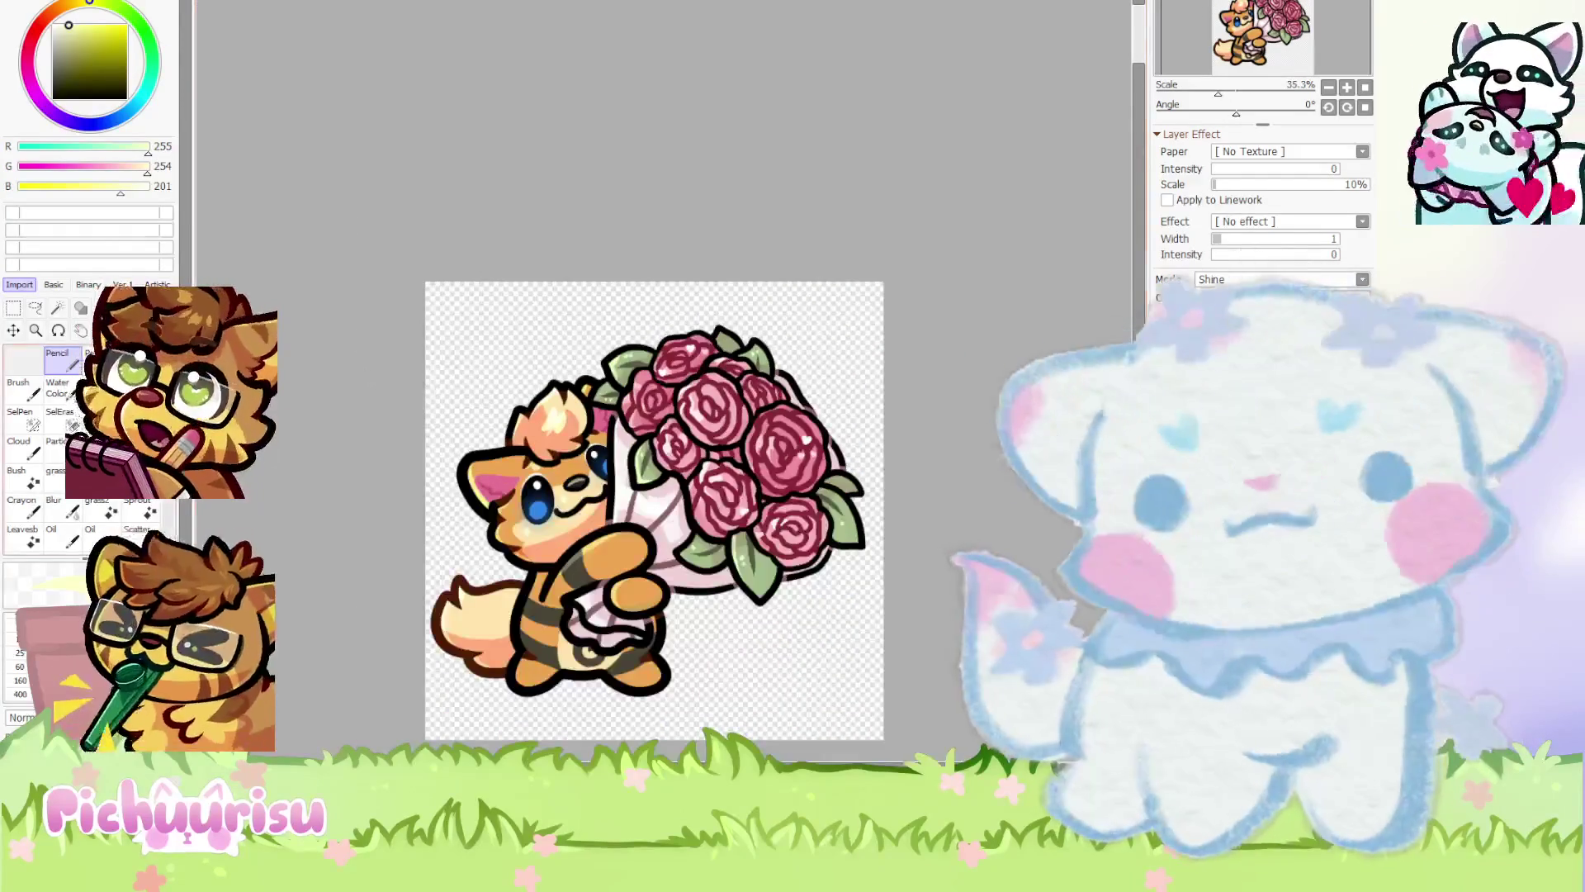
scroll(472, 384, "up", 10)
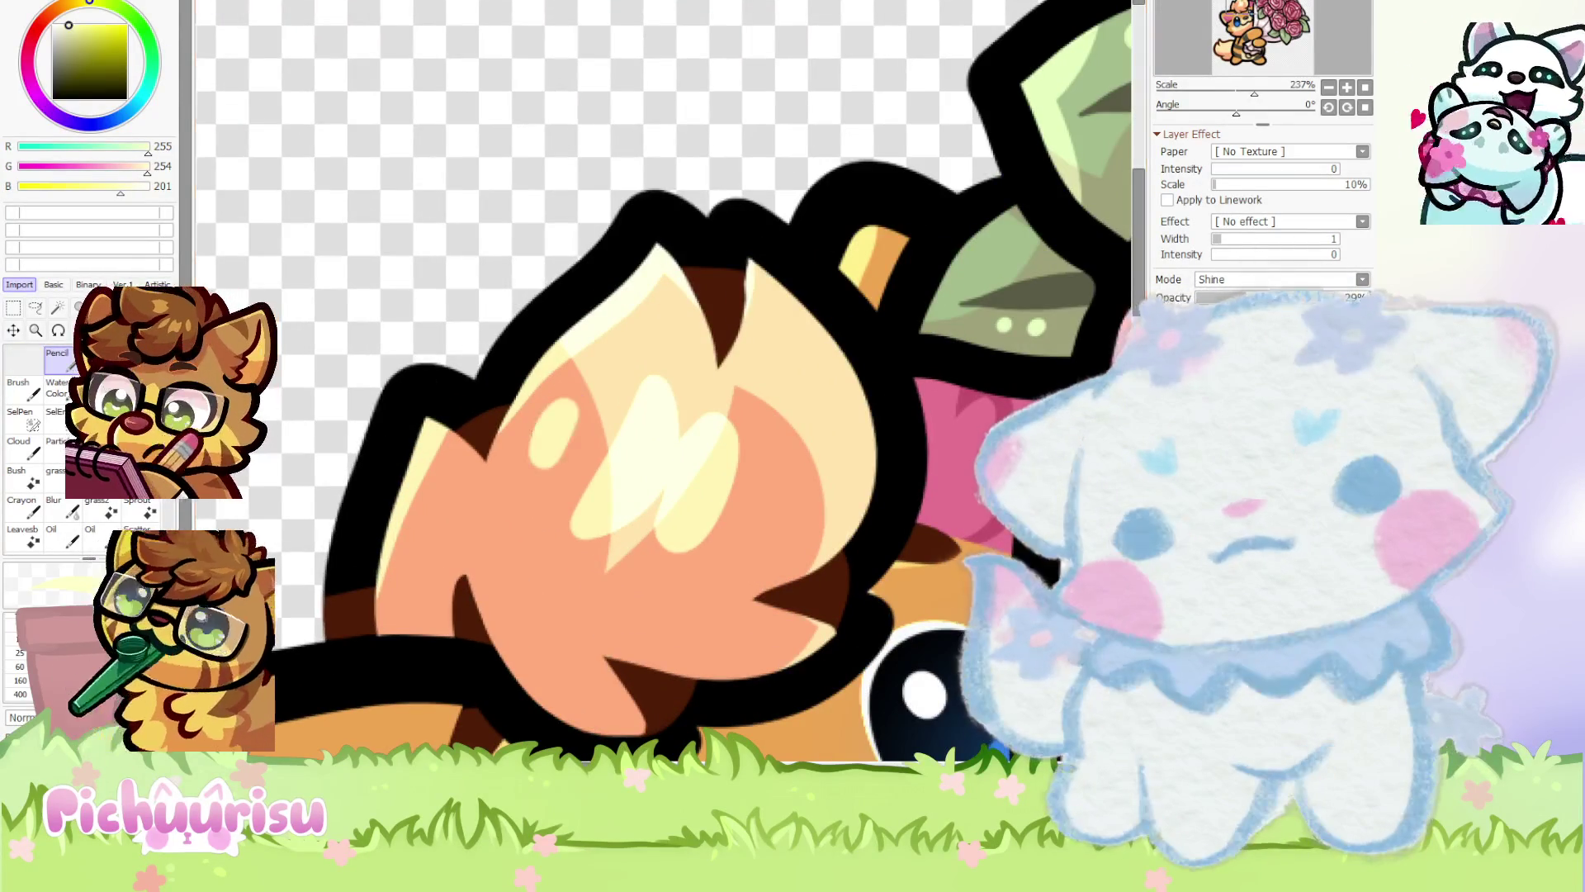
scroll(495, 426, "up", 3)
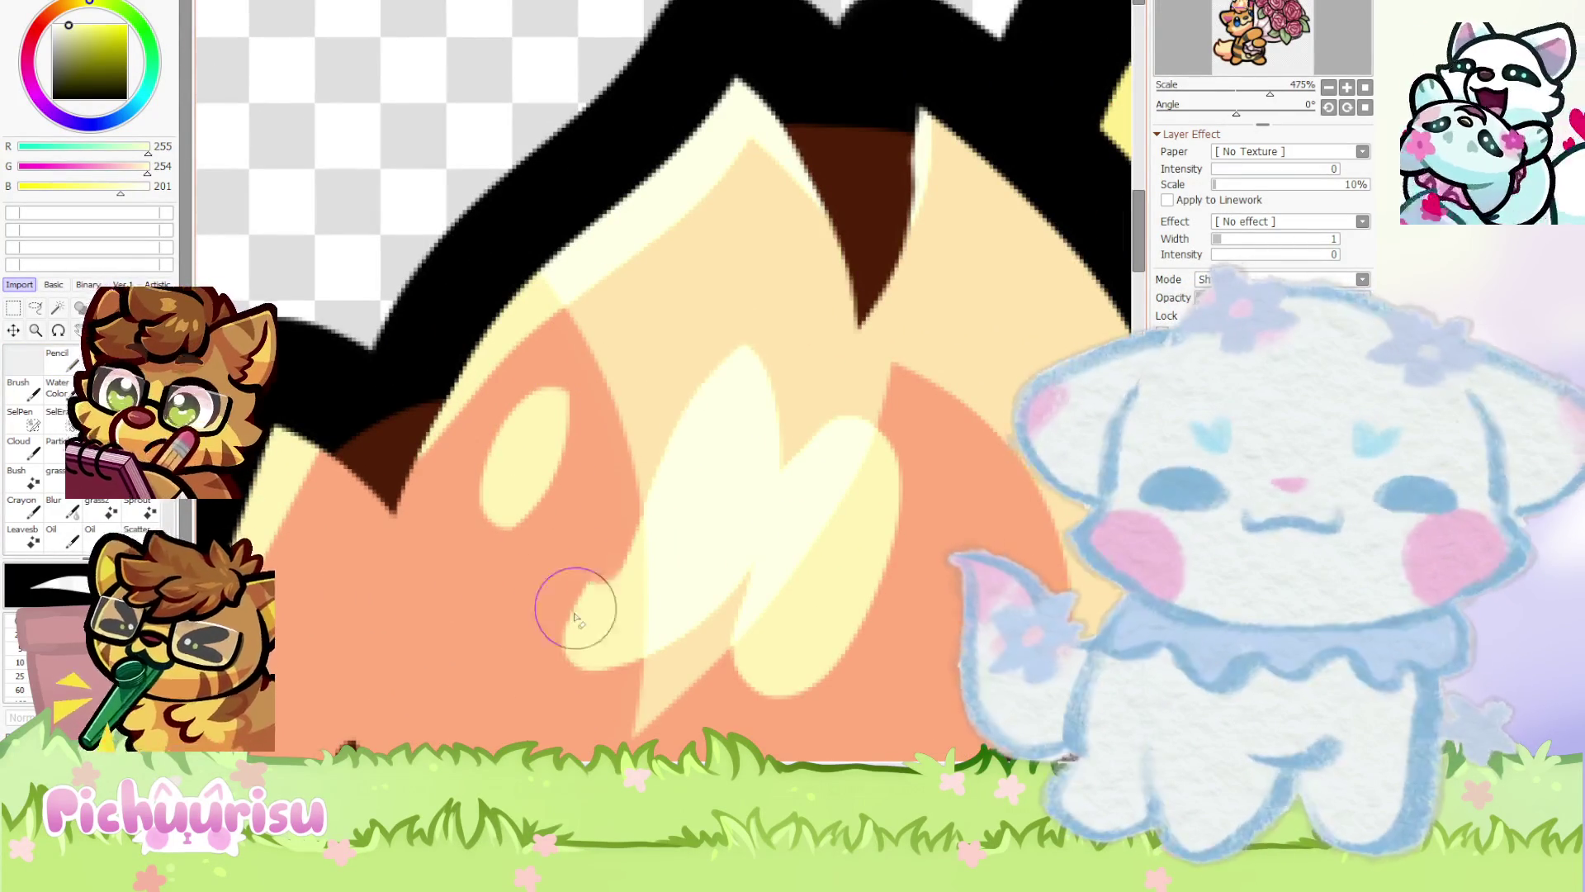
scroll(859, 425, "down", 10)
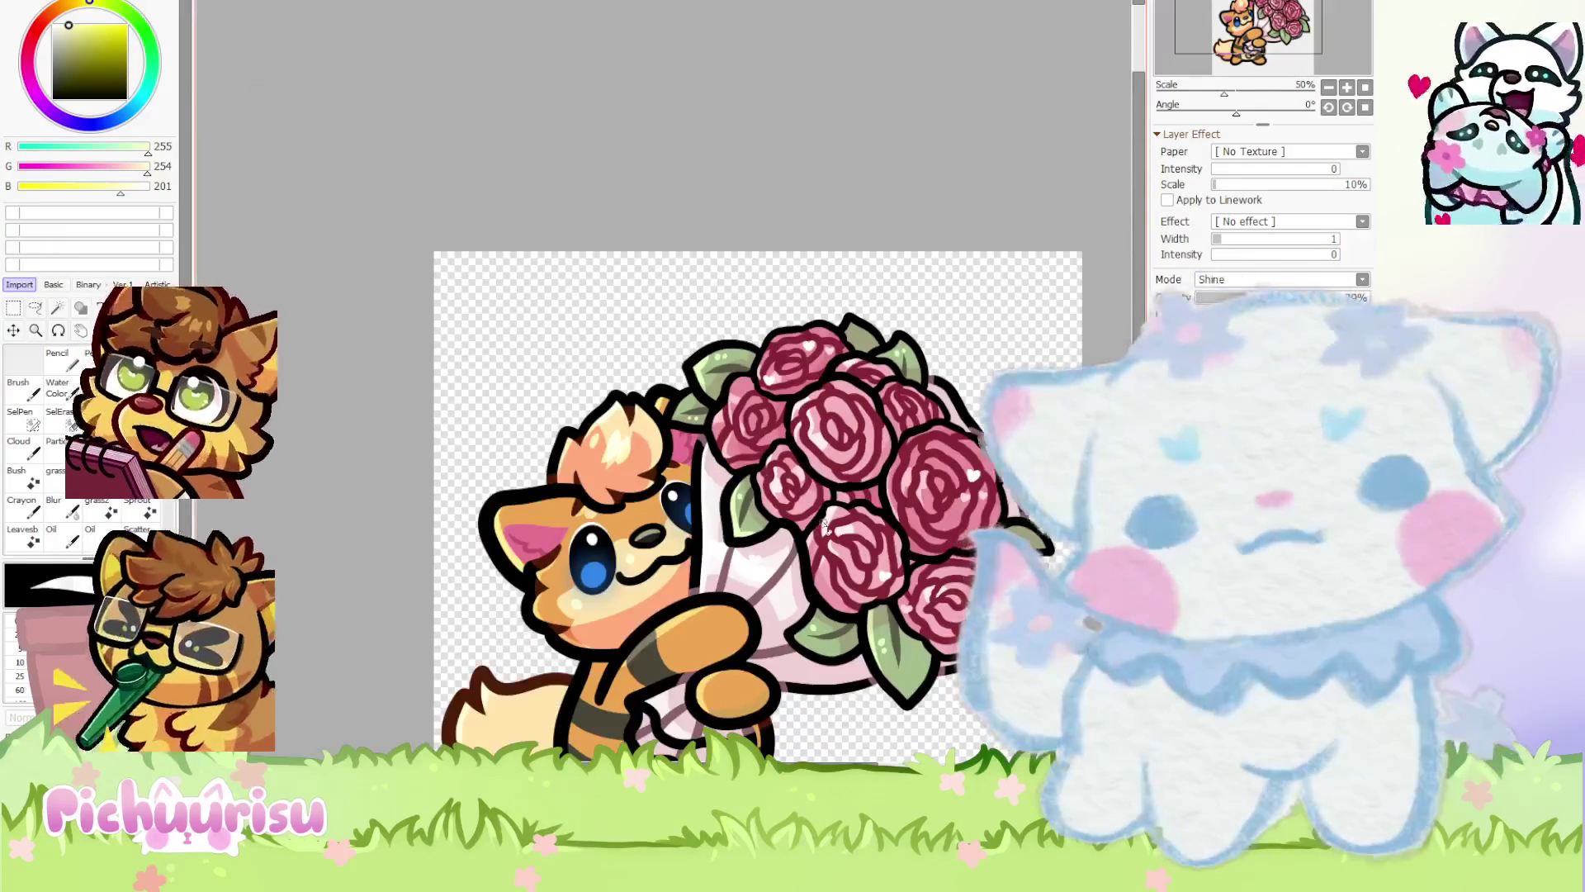
scroll(721, 405, "up", 8)
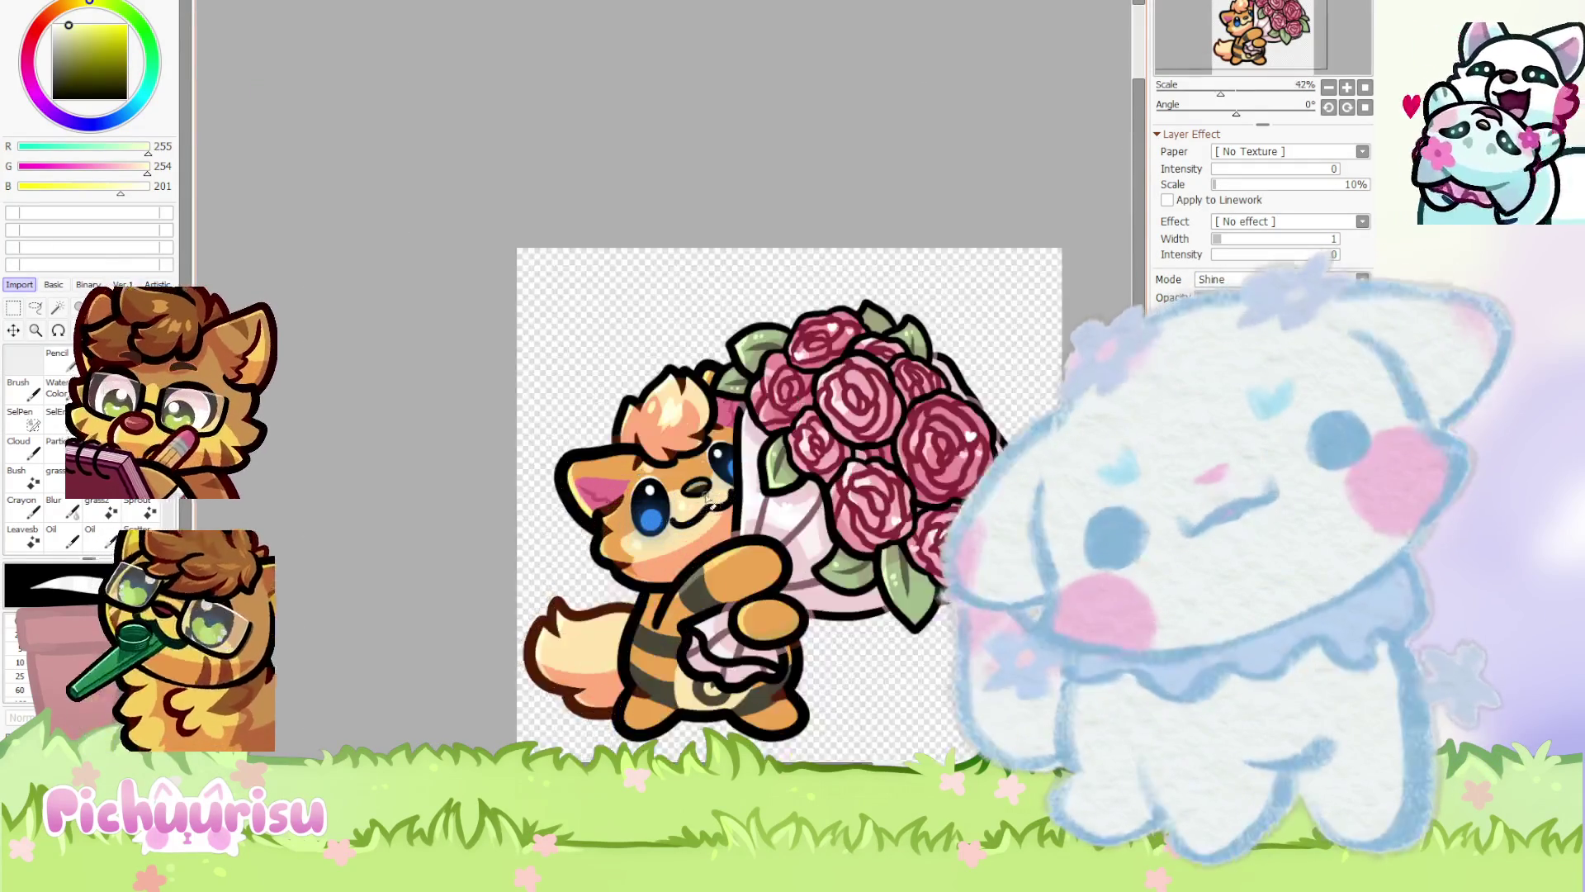
scroll(668, 363, "up", 2)
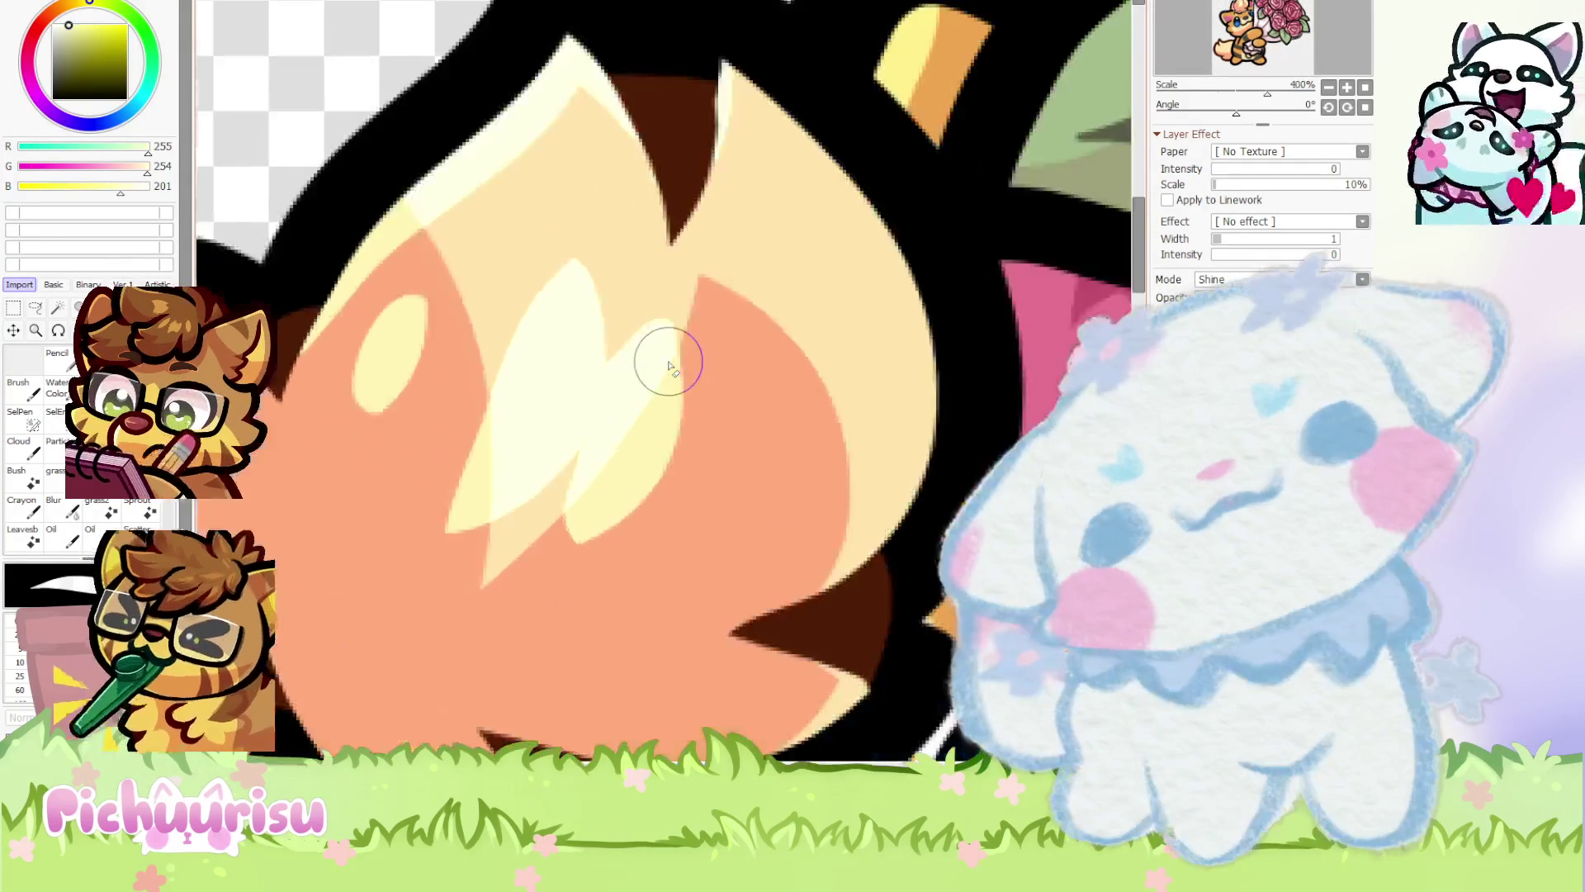
scroll(442, 463, "up", 1)
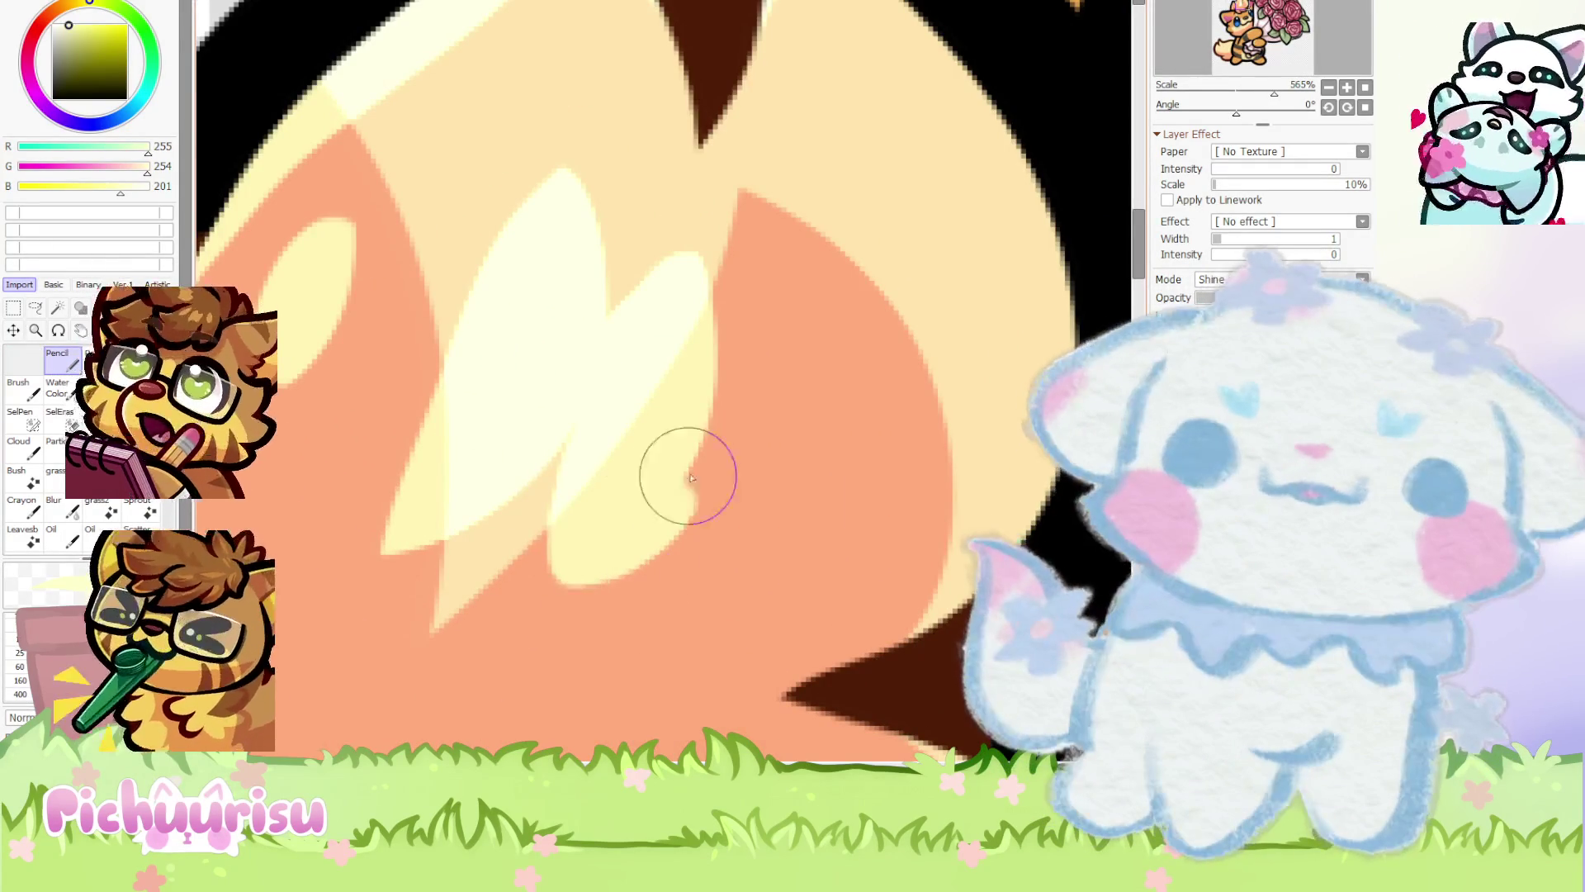
scroll(640, 330, "down", 5)
scroll(627, 330, "up", 1)
scroll(594, 332, "down", 1)
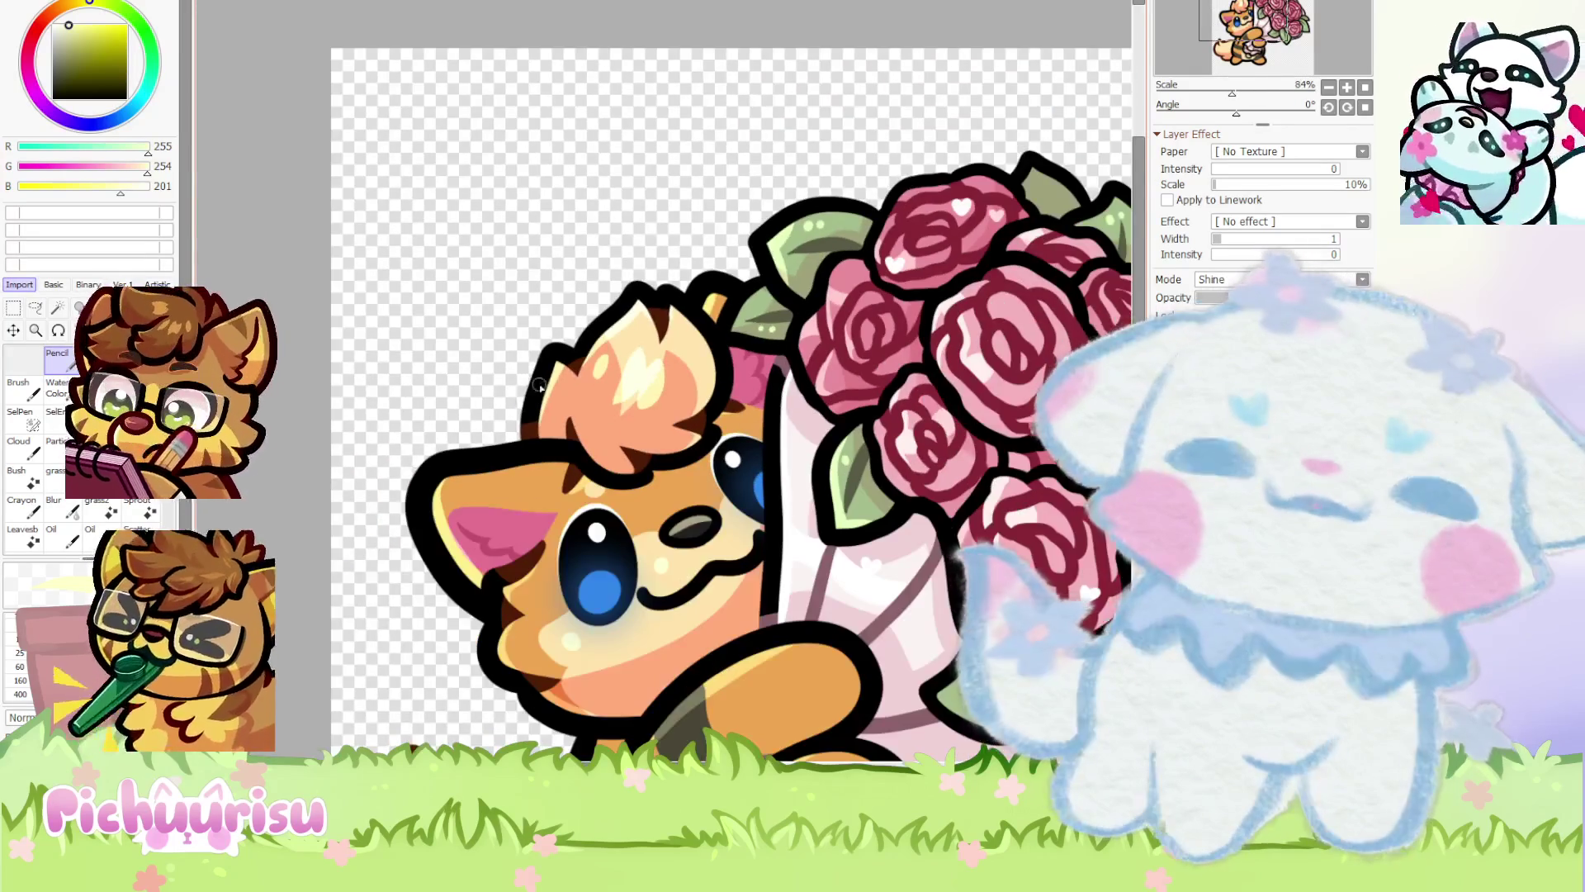
scroll(562, 335, "up", 4)
scroll(562, 334, "down", 6)
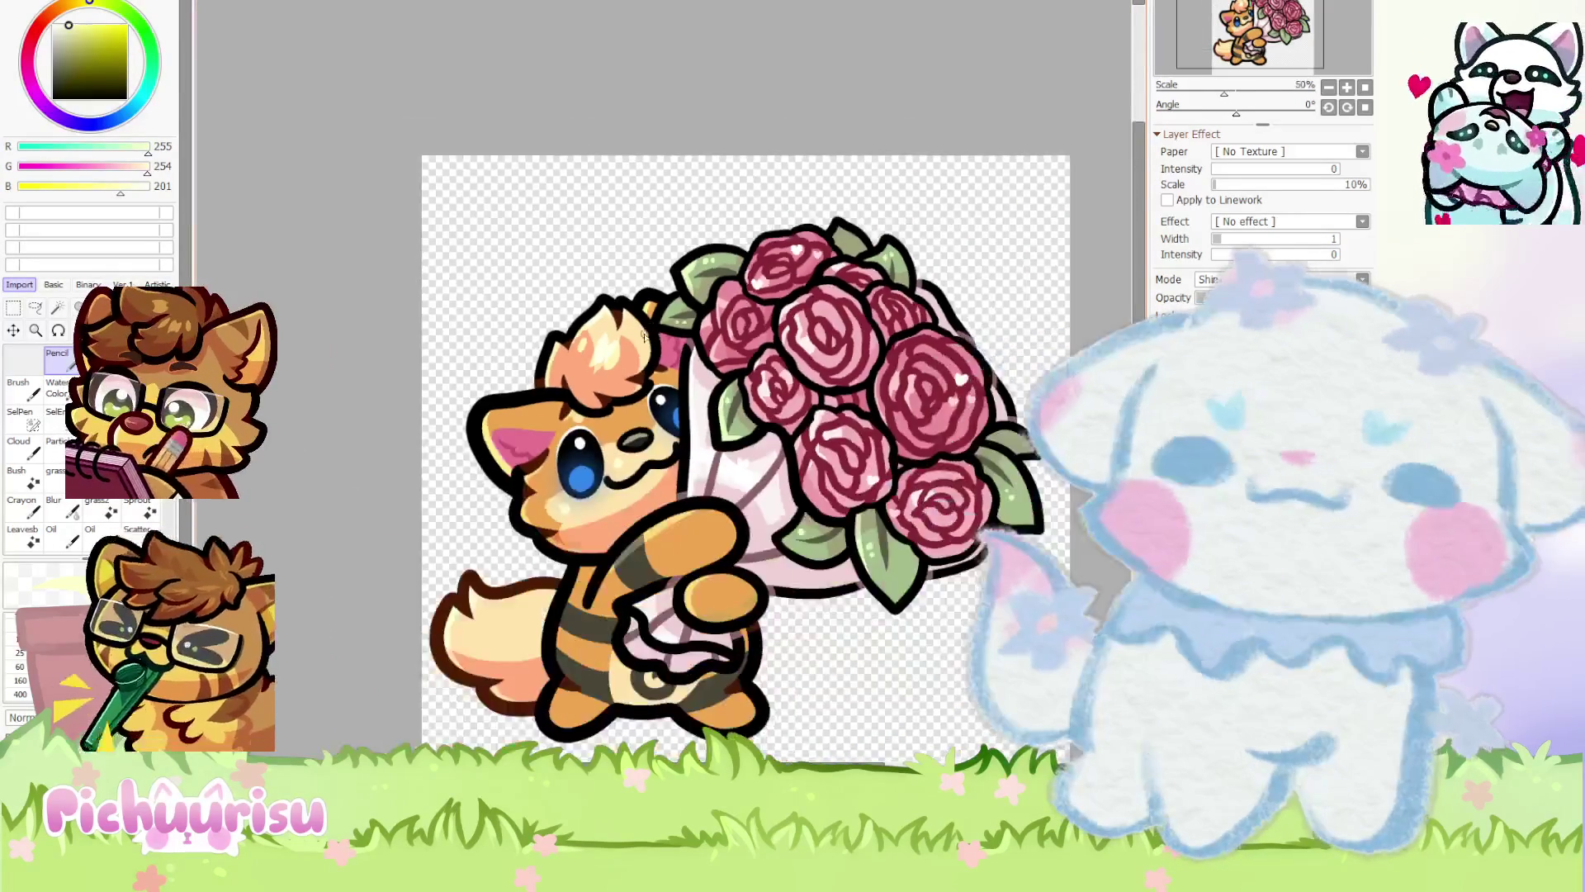
scroll(562, 334, "up", 4)
scroll(641, 381, "down", 5)
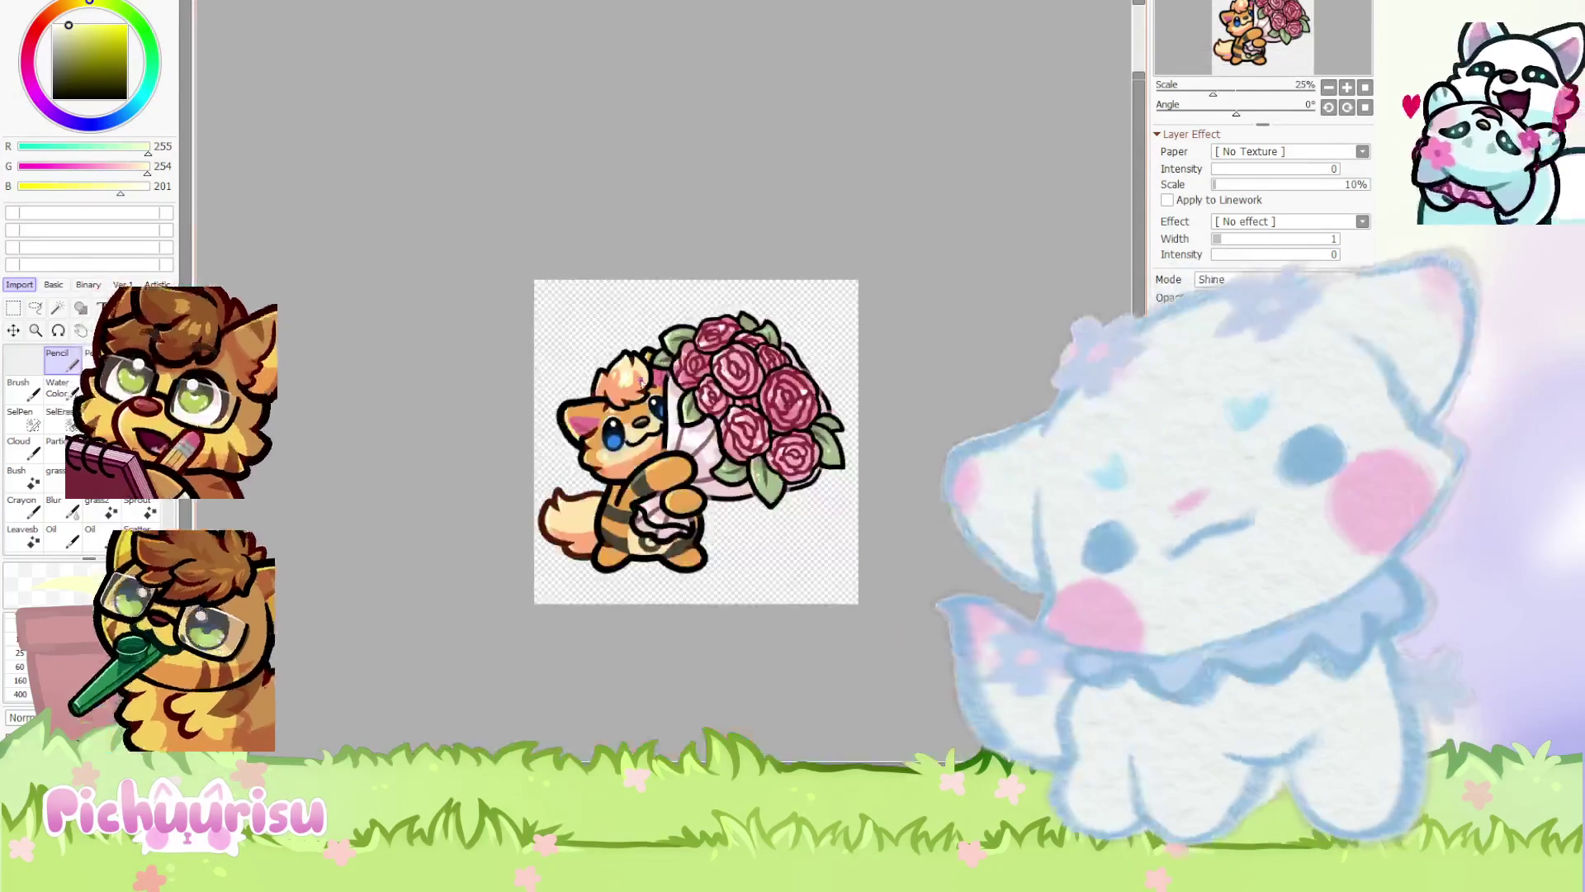
scroll(808, 470, "up", 1)
scroll(809, 453, "down", 1)
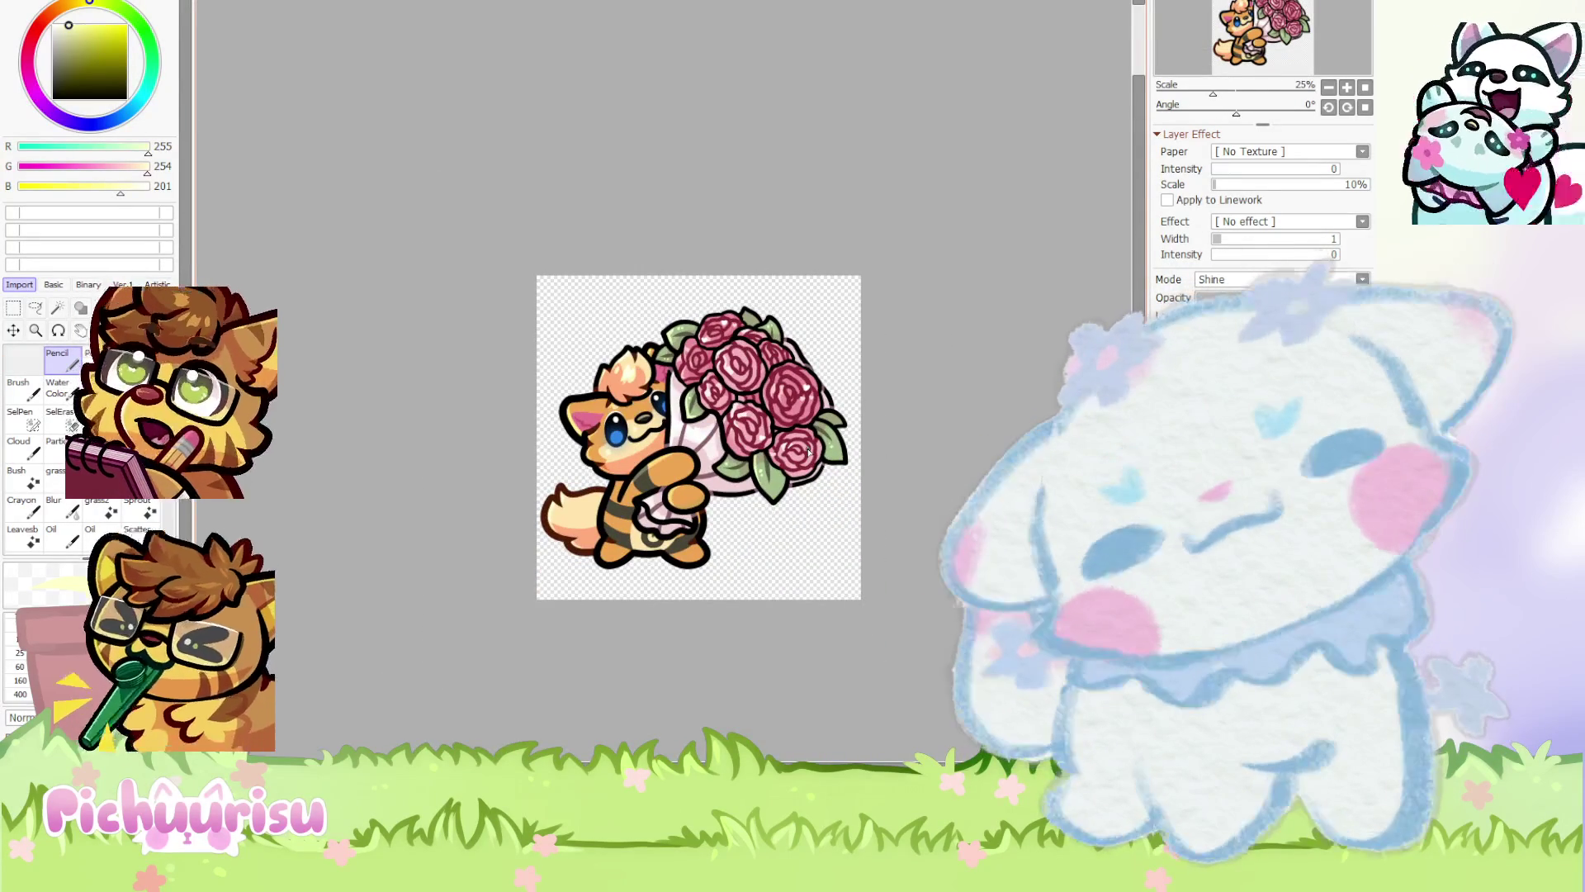
scroll(568, 482, "up", 5)
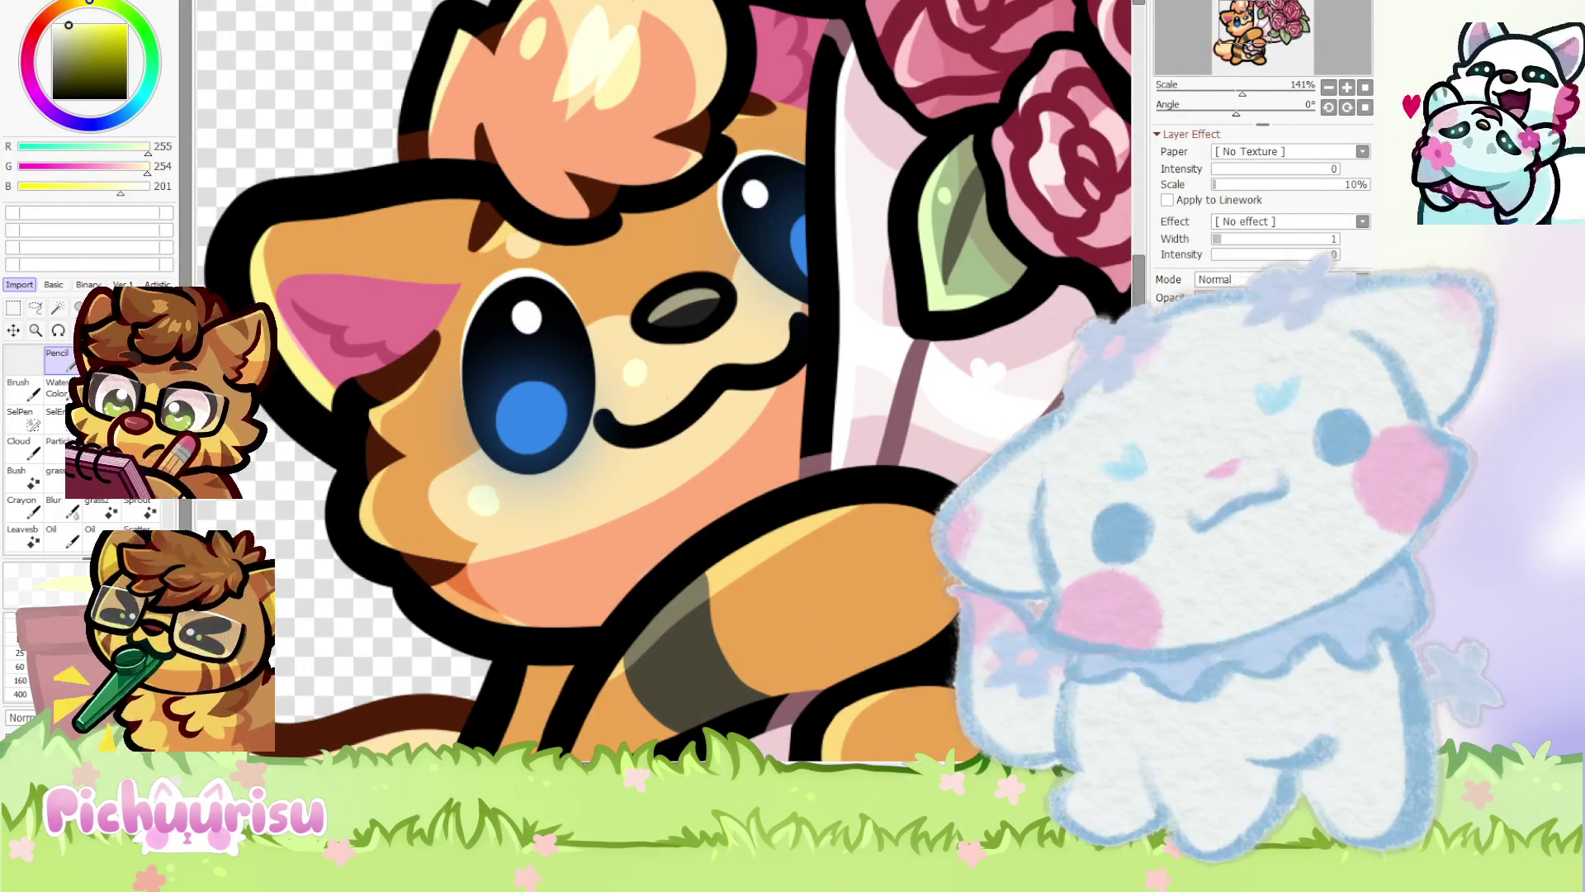
Undo the last change, then toggle undo and redo to compare the artwork
key("ctrl+z")
scroll(634, 327, "down", 3)
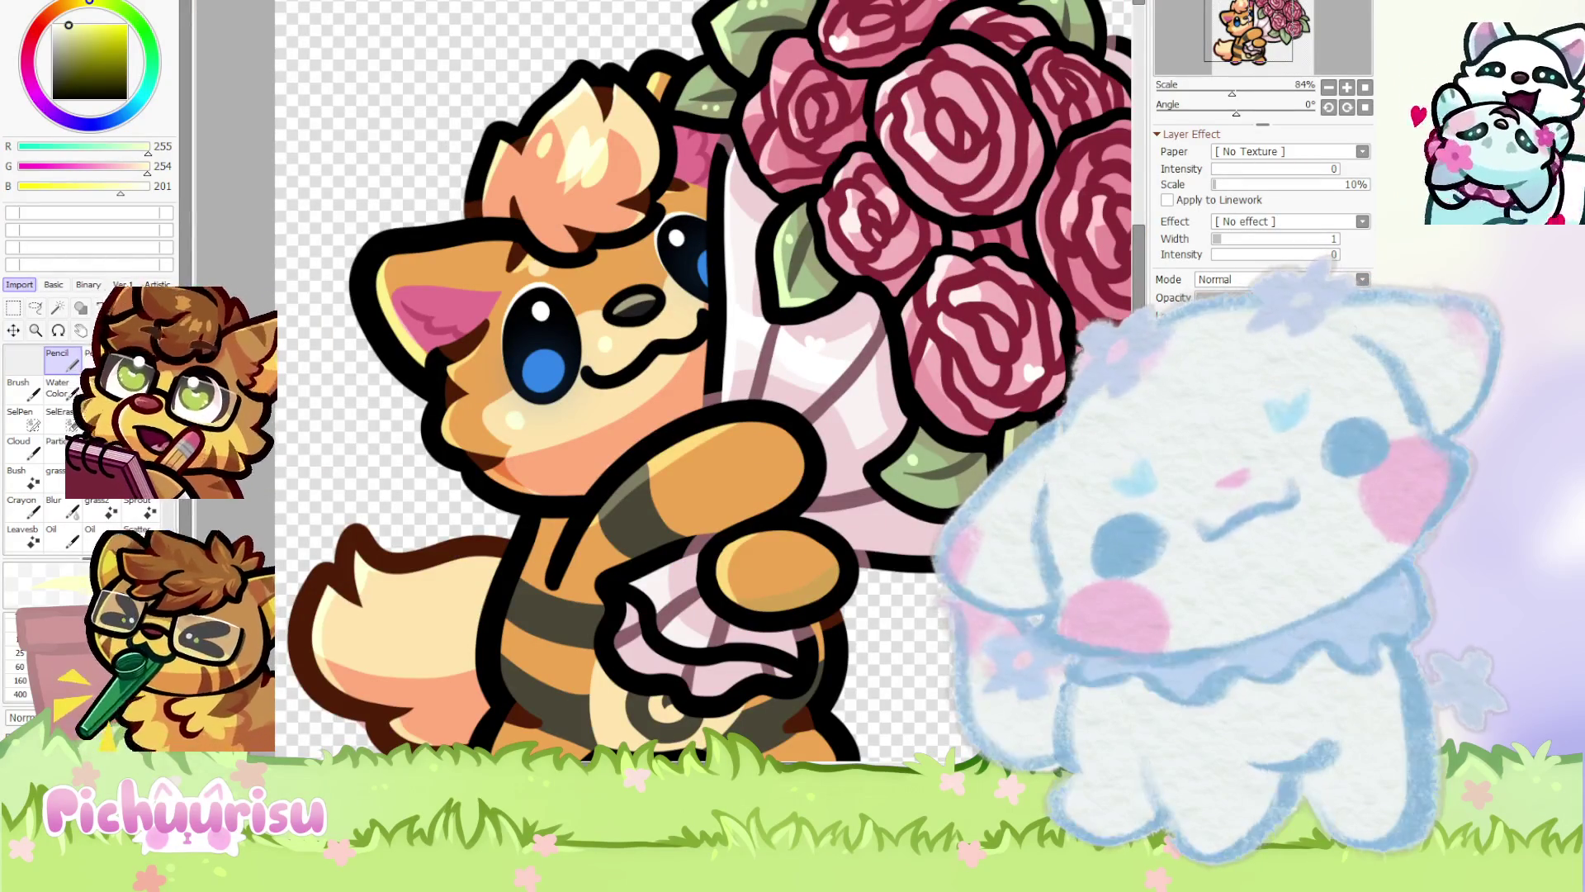
scroll(782, 392, "down", 2)
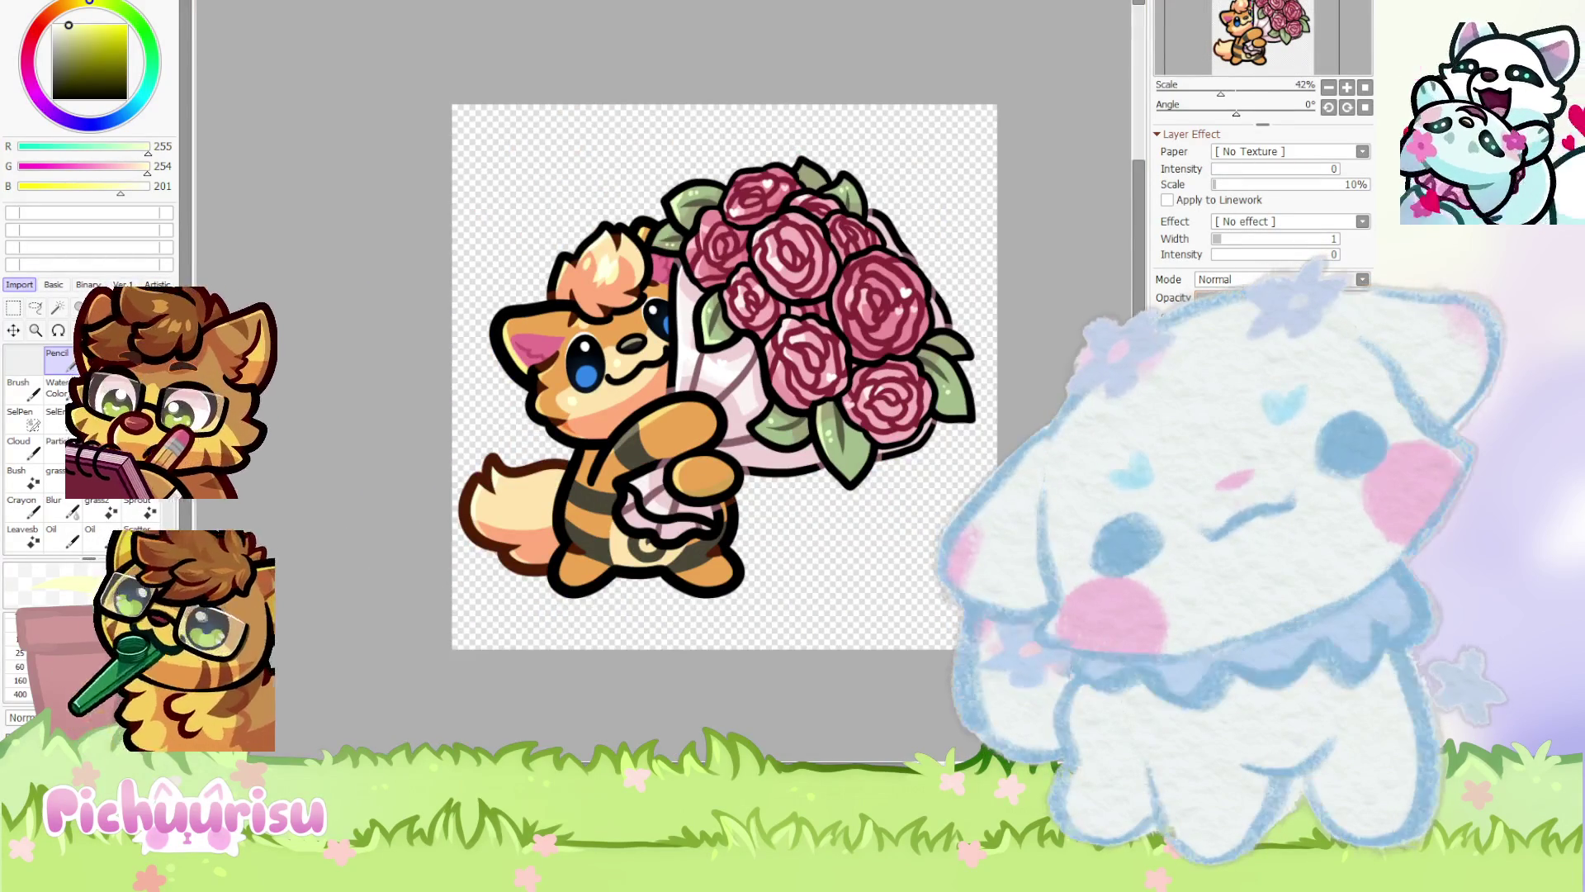
scroll(615, 434, "down", 2)
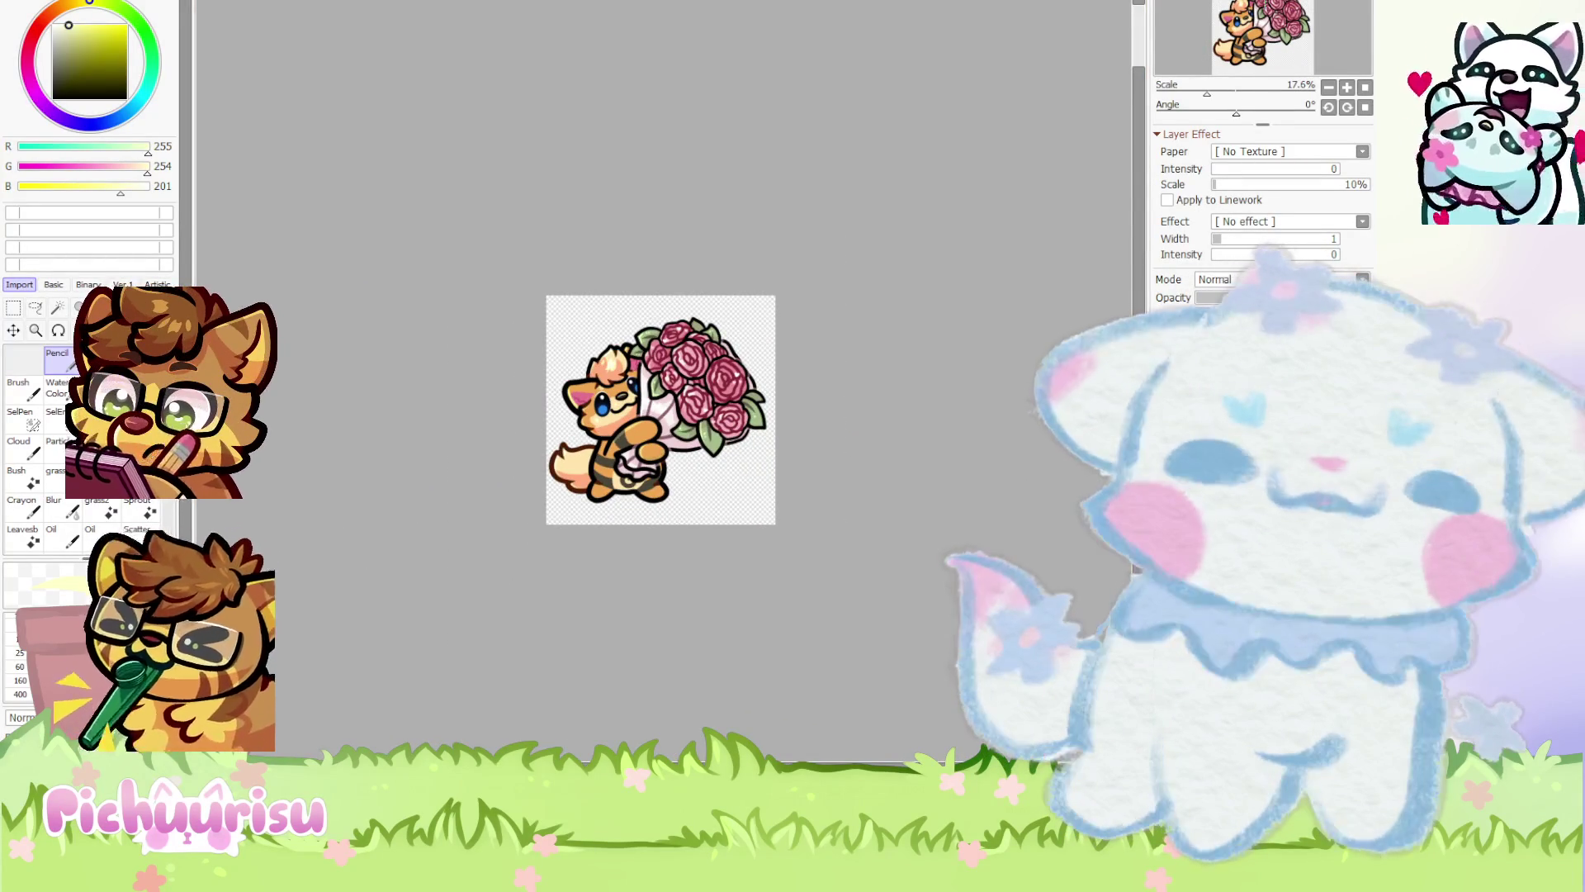
key("ctrl+z")
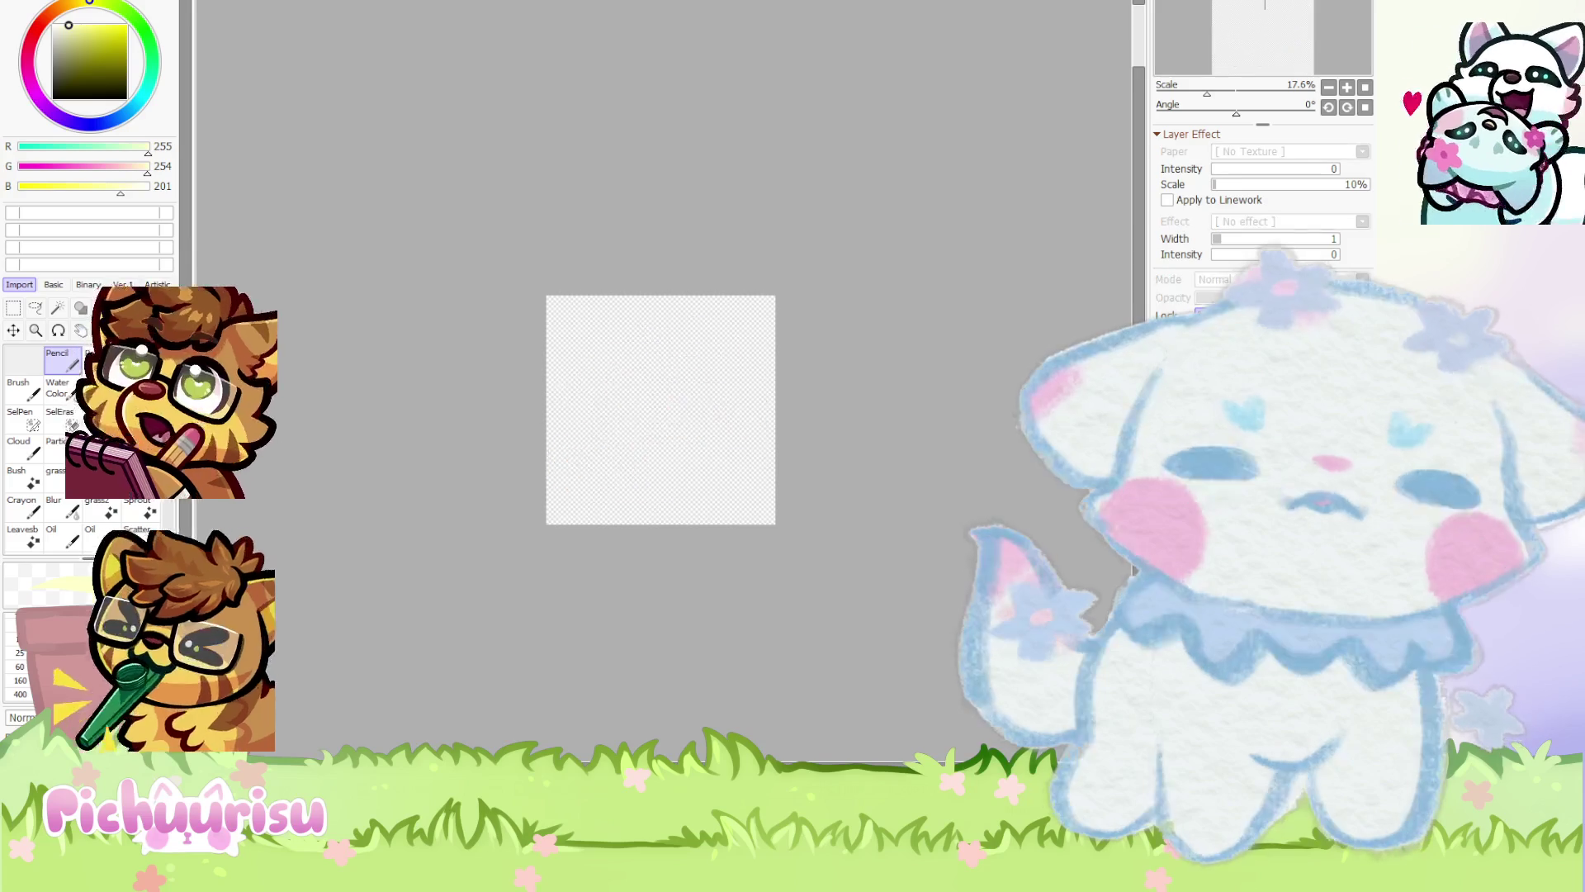
key("ctrl+y")
key("ctrl+z")
key("ctrl+y")
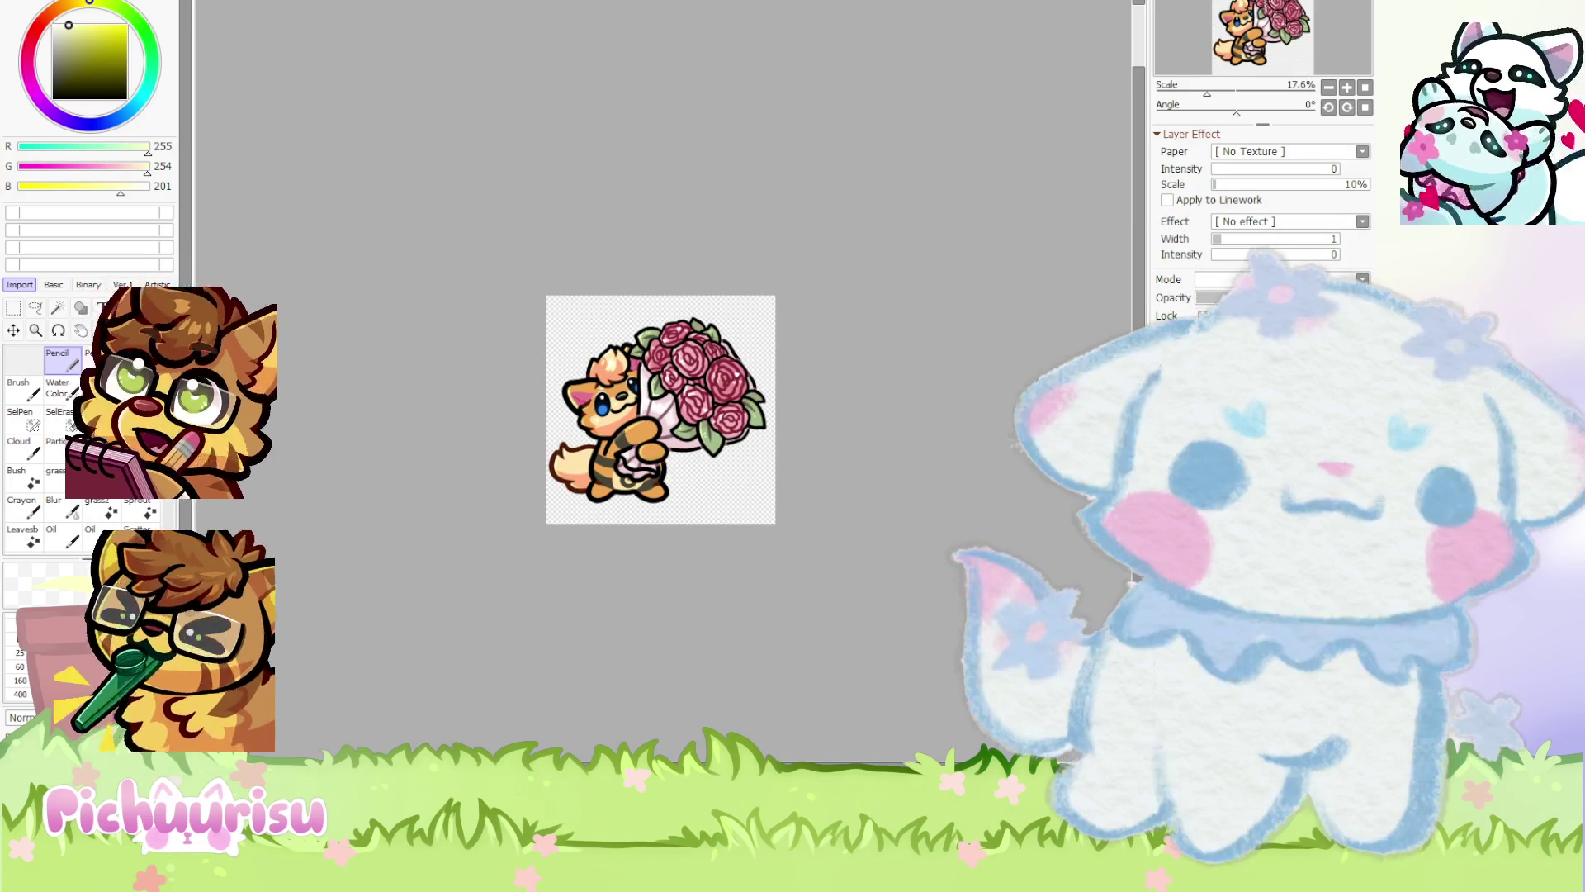
Sample the rose pink, tail cream and fur orange, then paint orange marks near the fox's head
scroll(752, 450, "up", 5)
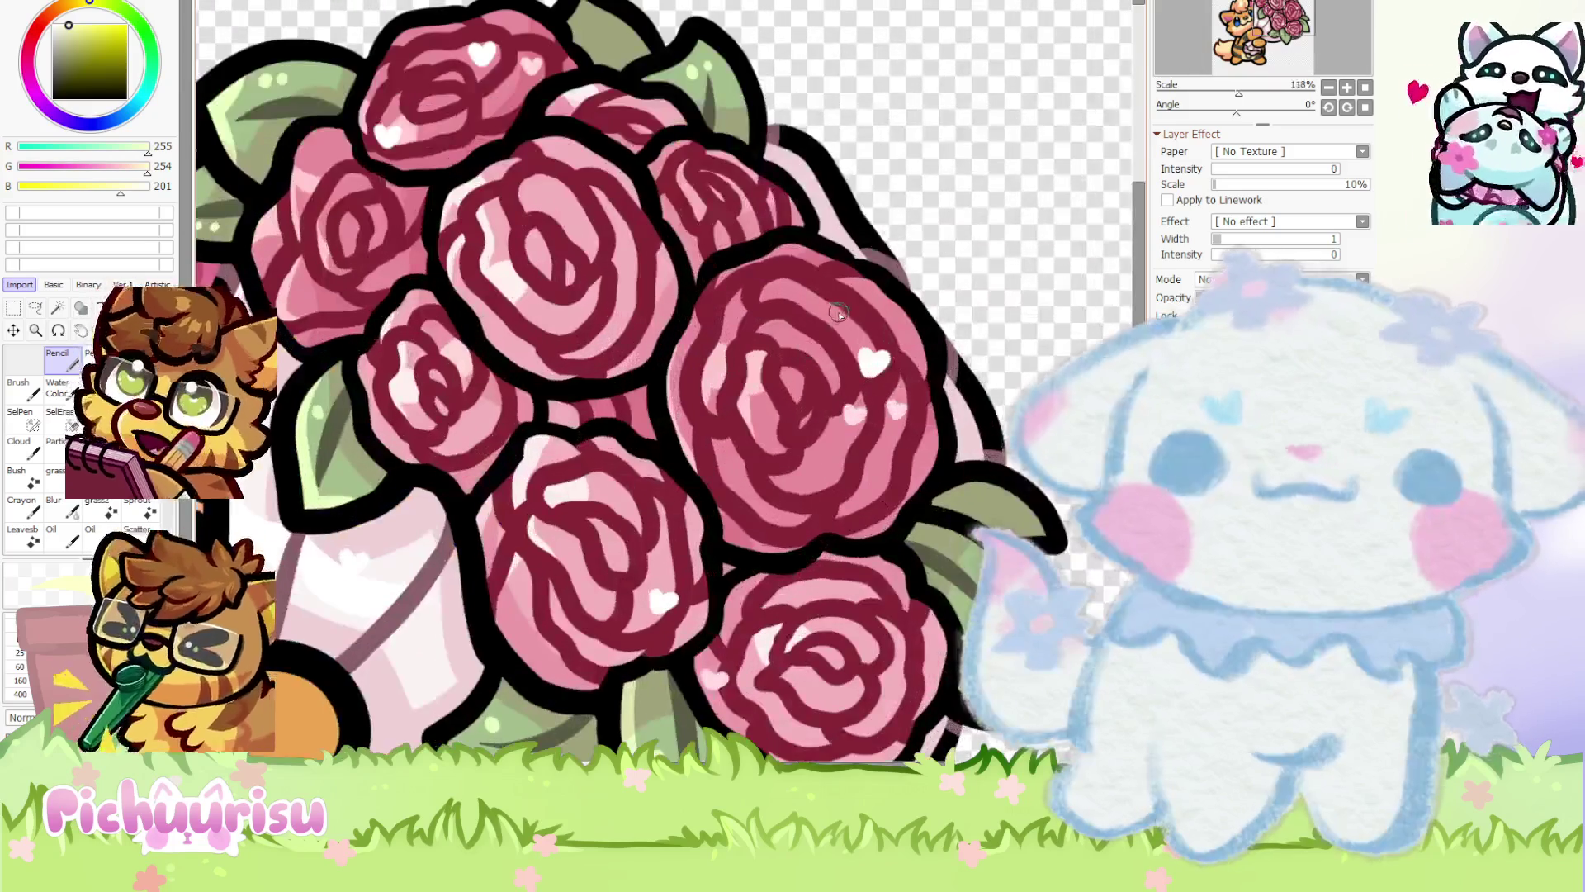
left_click(805, 338, "alt")
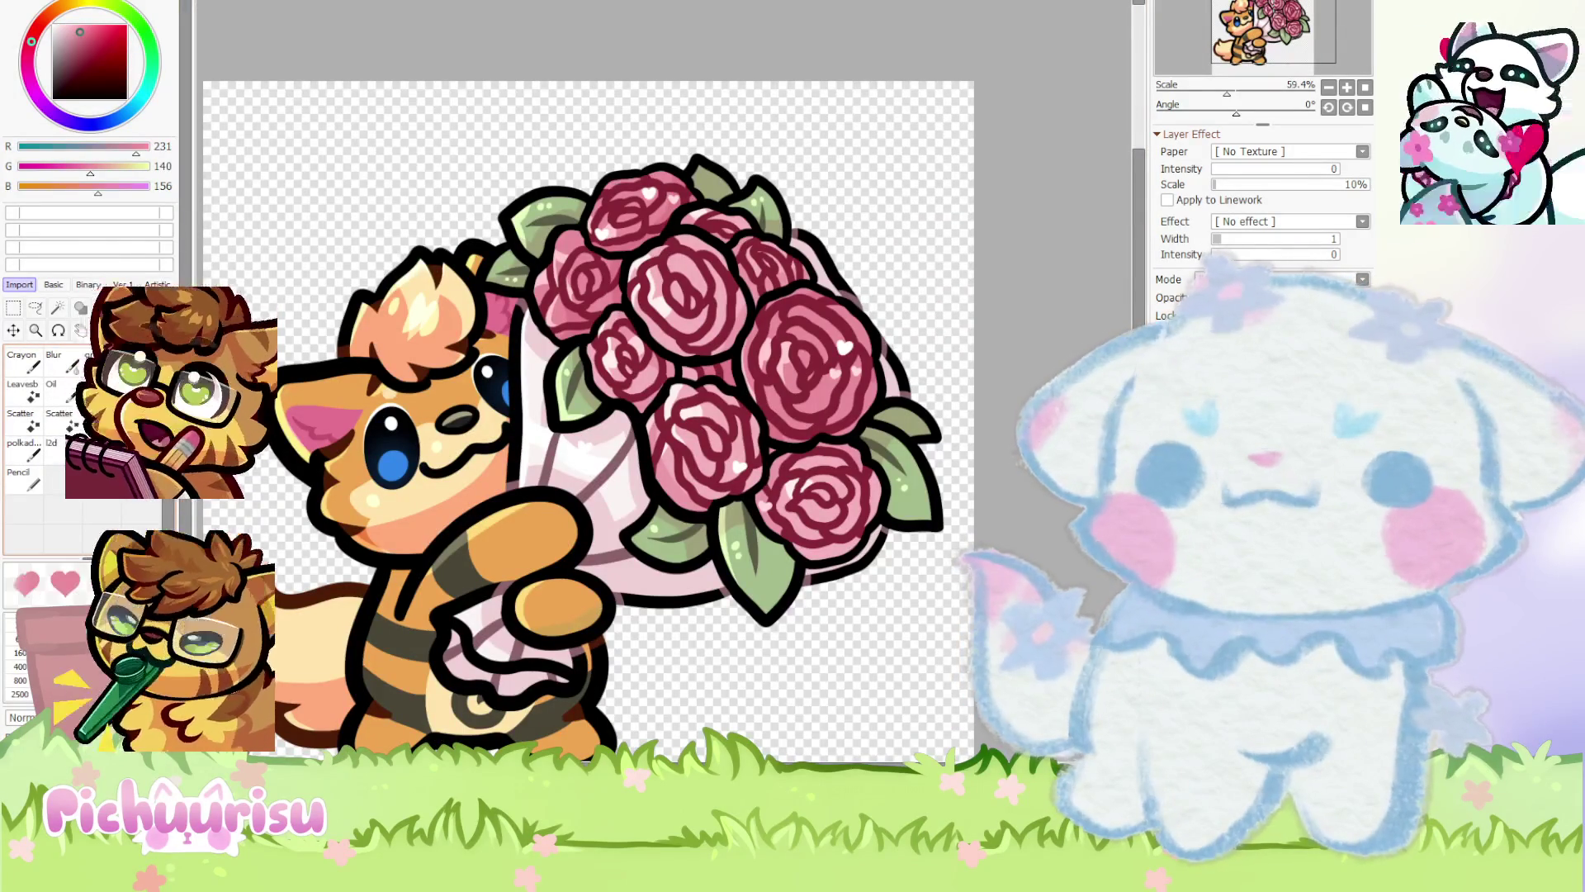
scroll(326, 596, "up", 2)
left_click(326, 596, "alt")
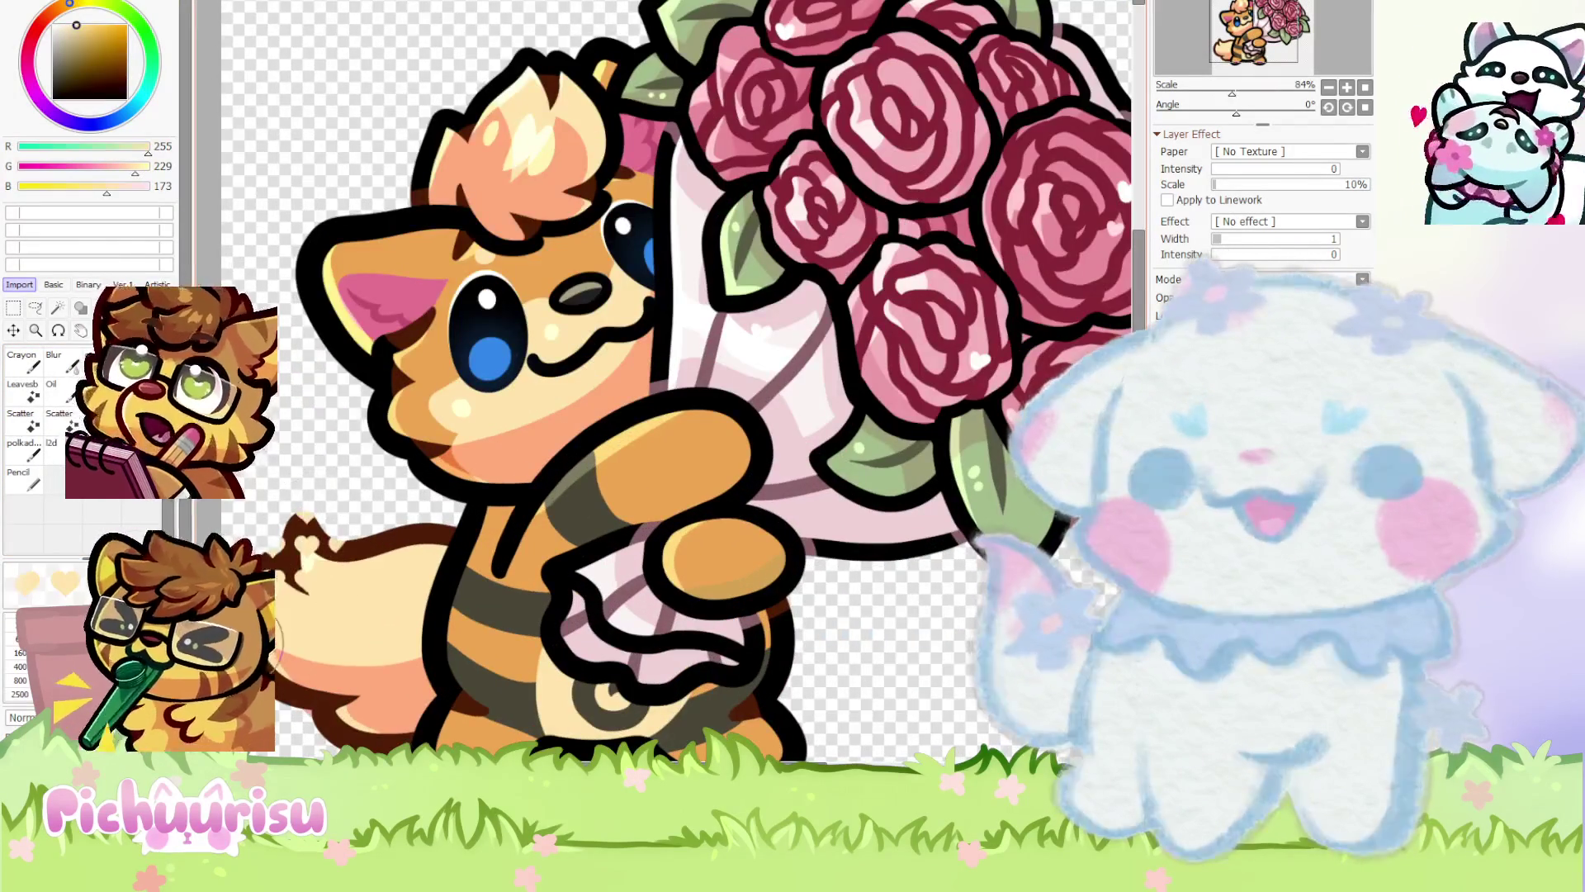
scroll(297, 477, "down", 5)
scroll(361, 363, "up", 3)
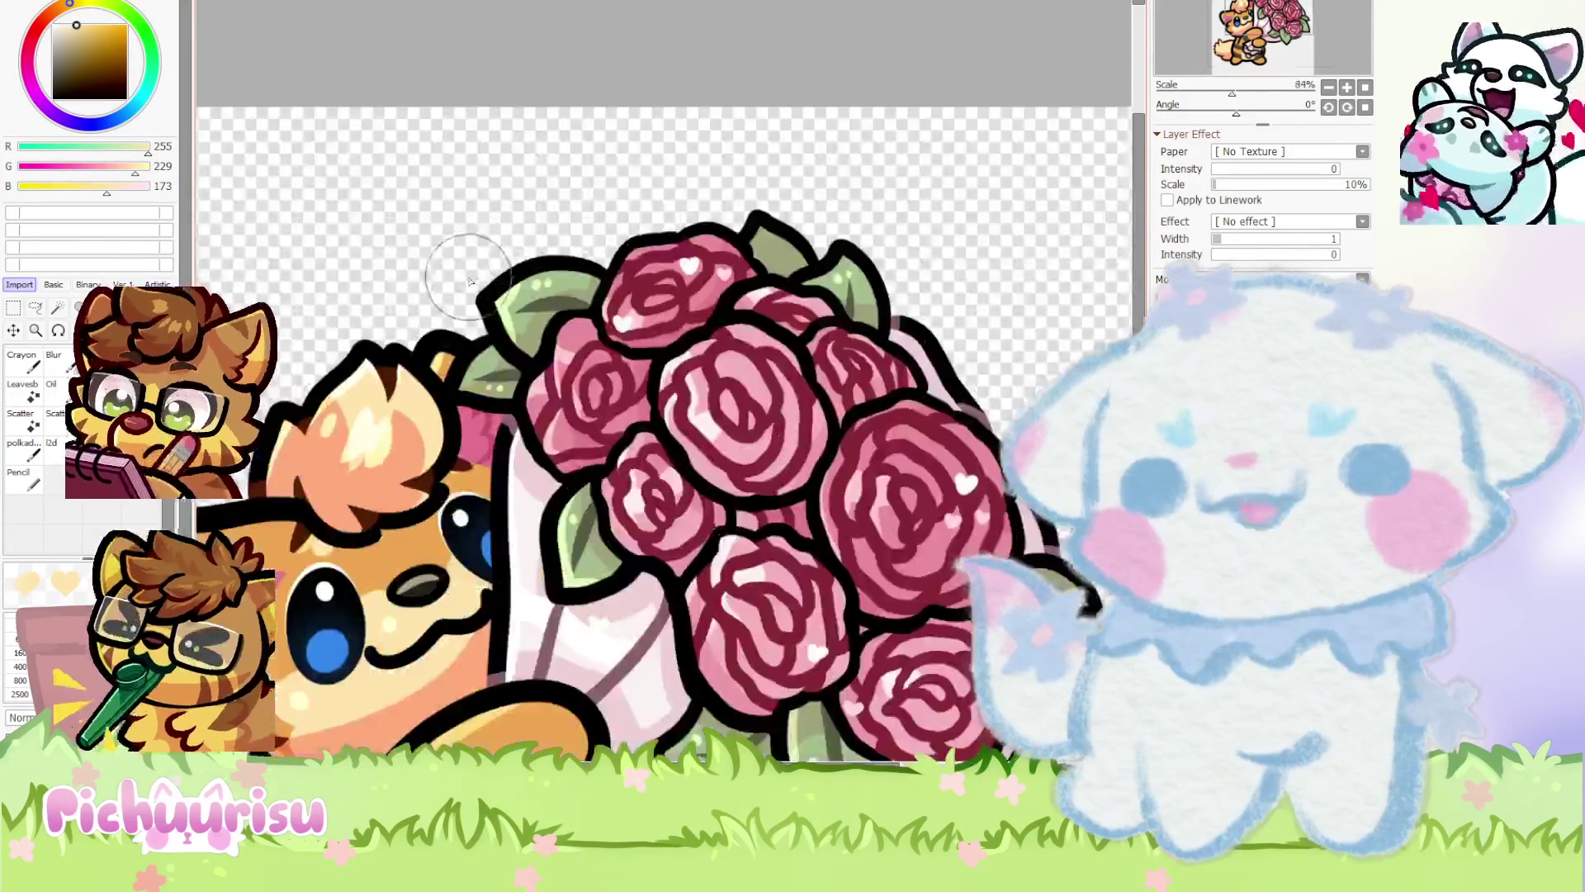
left_click(429, 347, "alt")
left_click_drag(479, 247, 545, 272)
Sample the bouquet's leaf green and the roses' pink
scroll(363, 275, "down", 2)
scroll(649, 320, "down", 2)
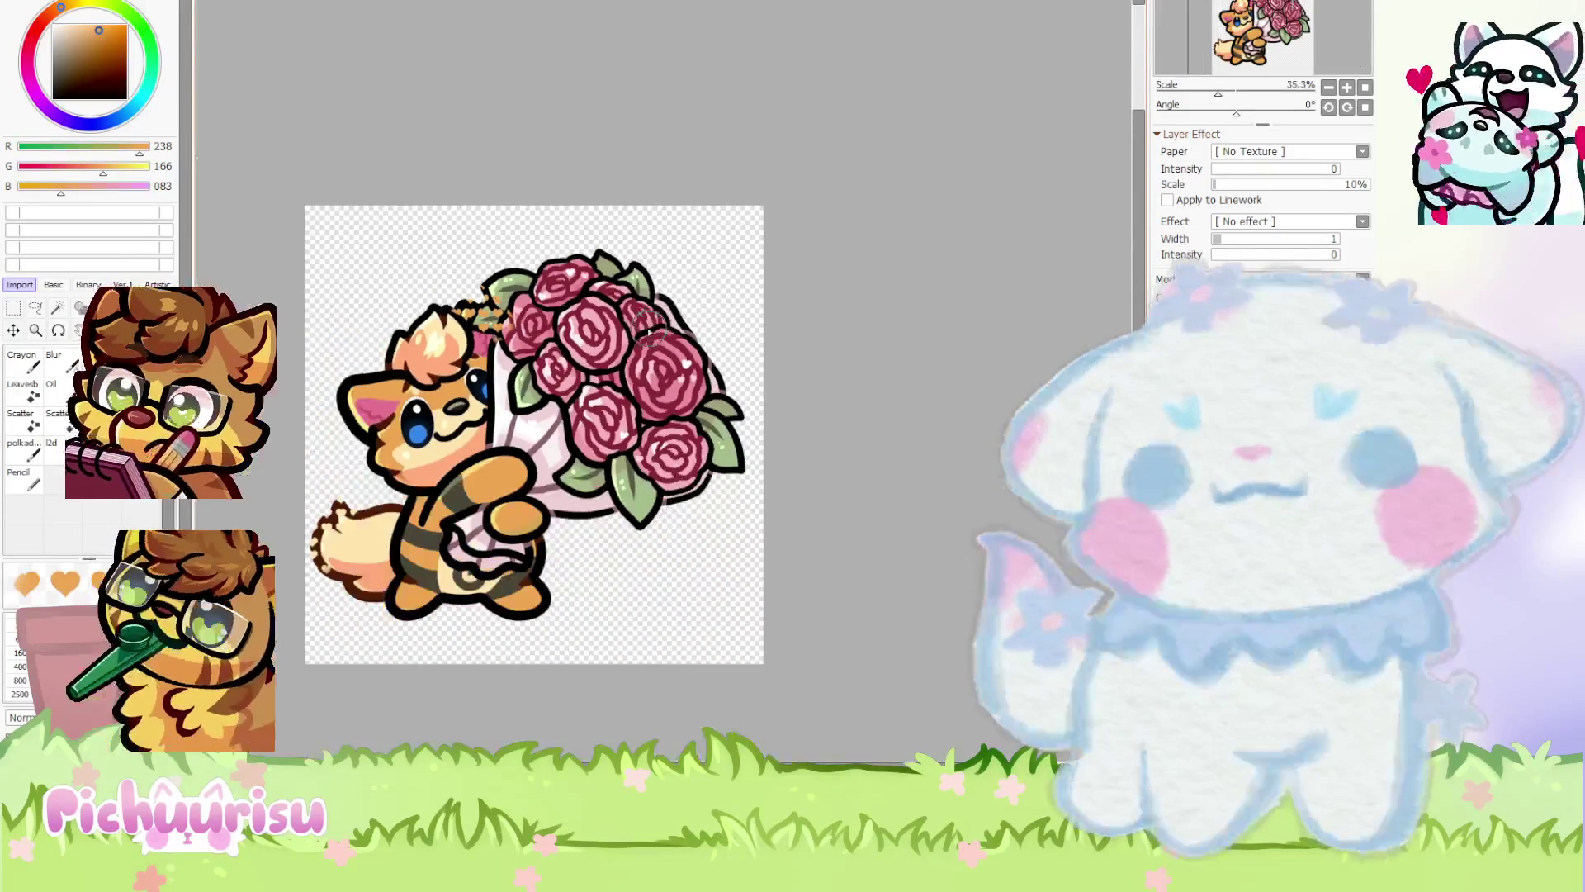
scroll(619, 314, "up", 2)
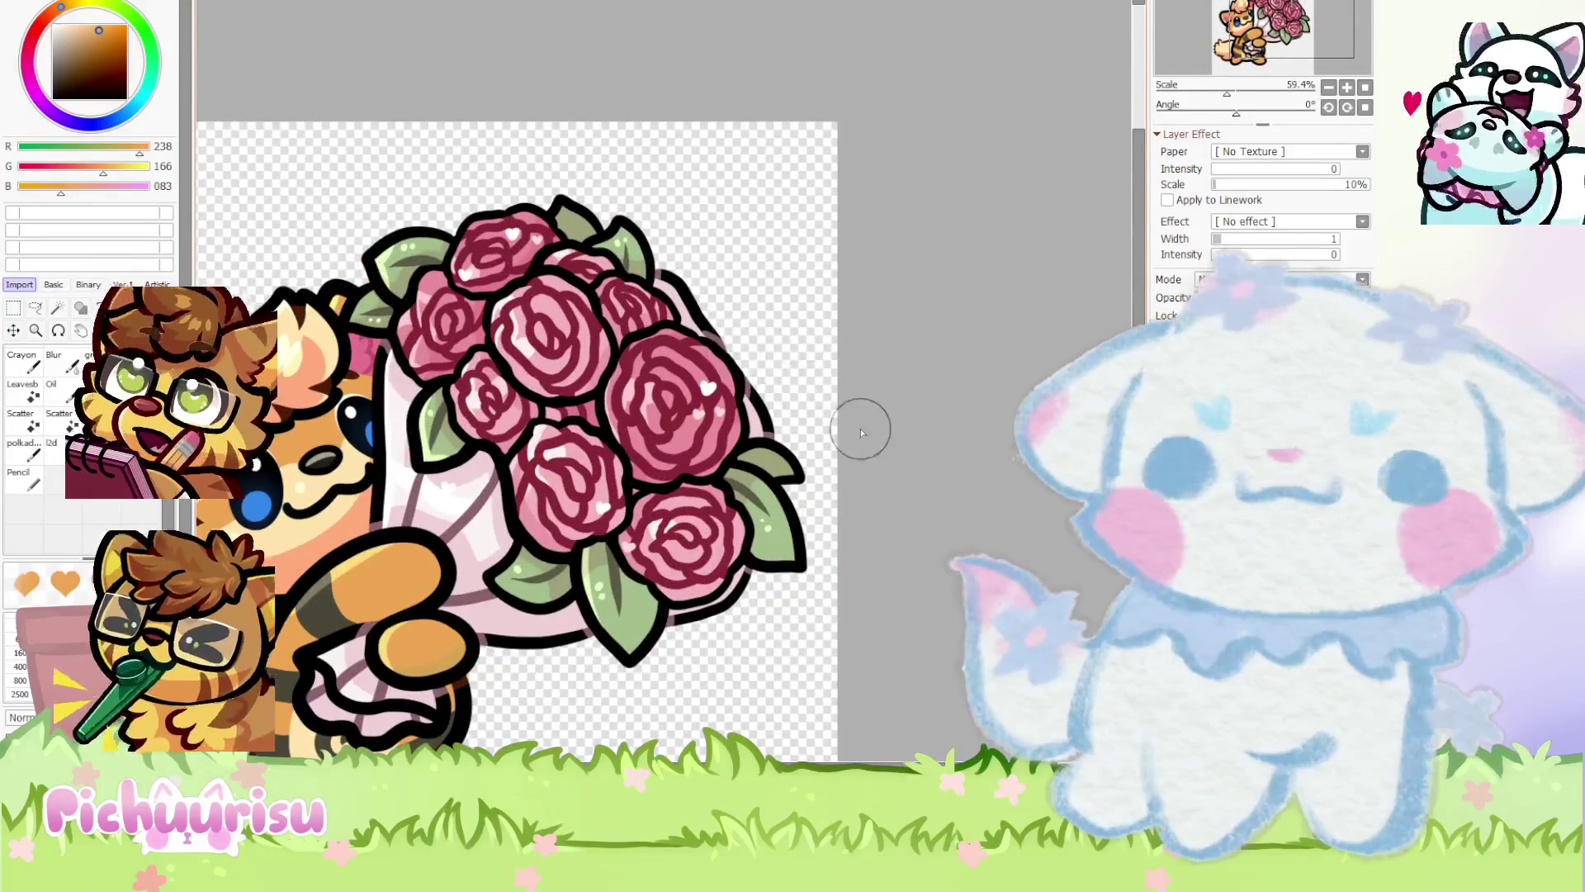
scroll(858, 421, "up", 1)
left_click(791, 594, "alt")
scroll(566, 304, "down", 3)
scroll(528, 297, "up", 3)
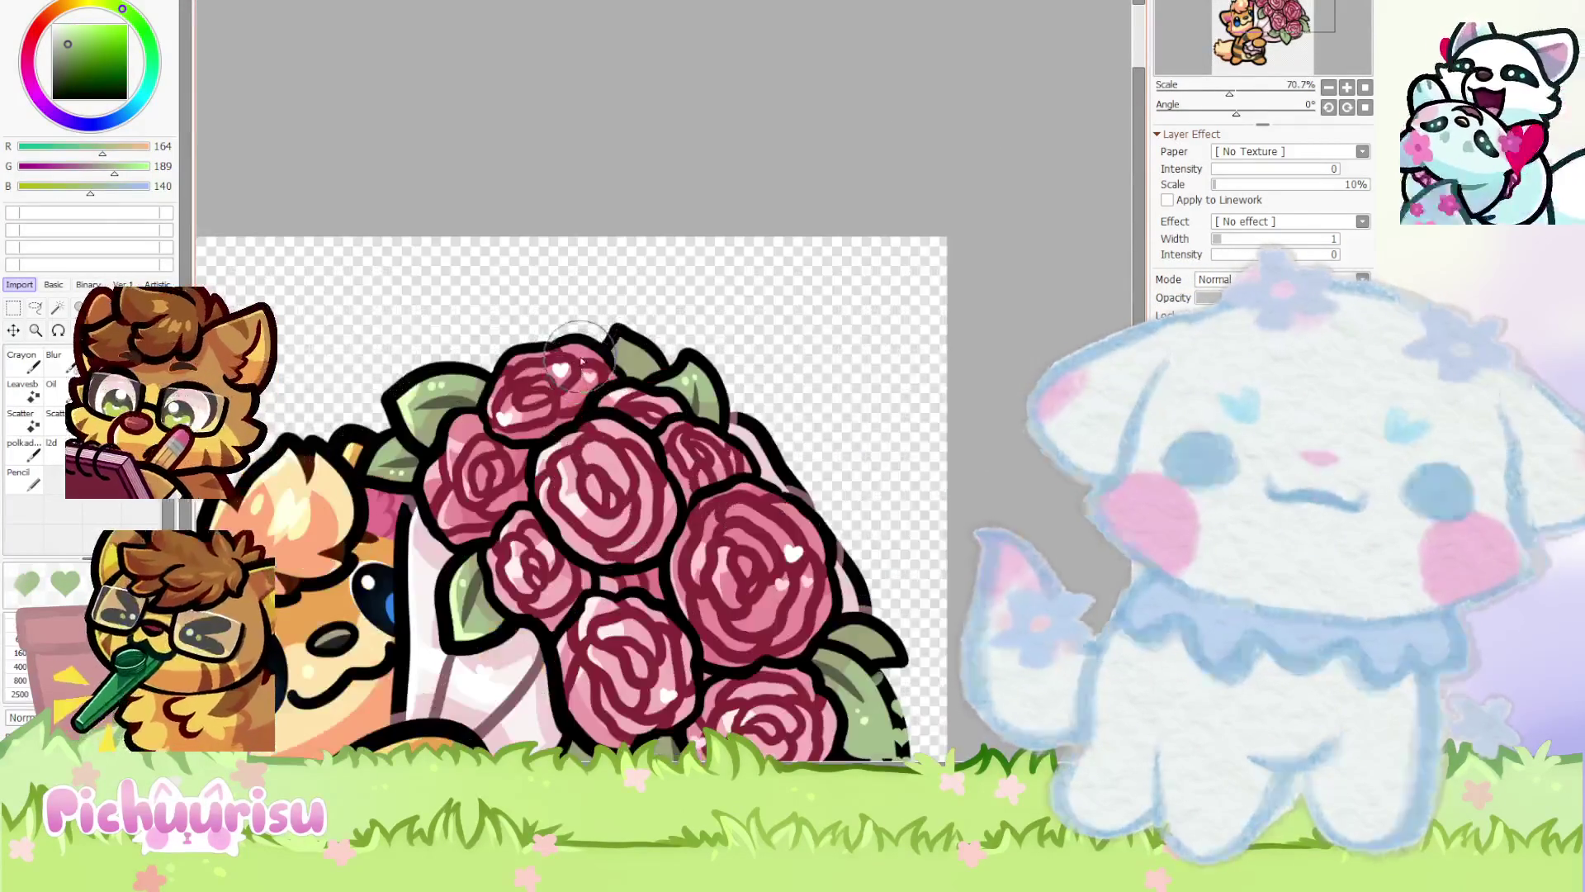
left_click(512, 290, "alt")
scroll(733, 256, "down", 3)
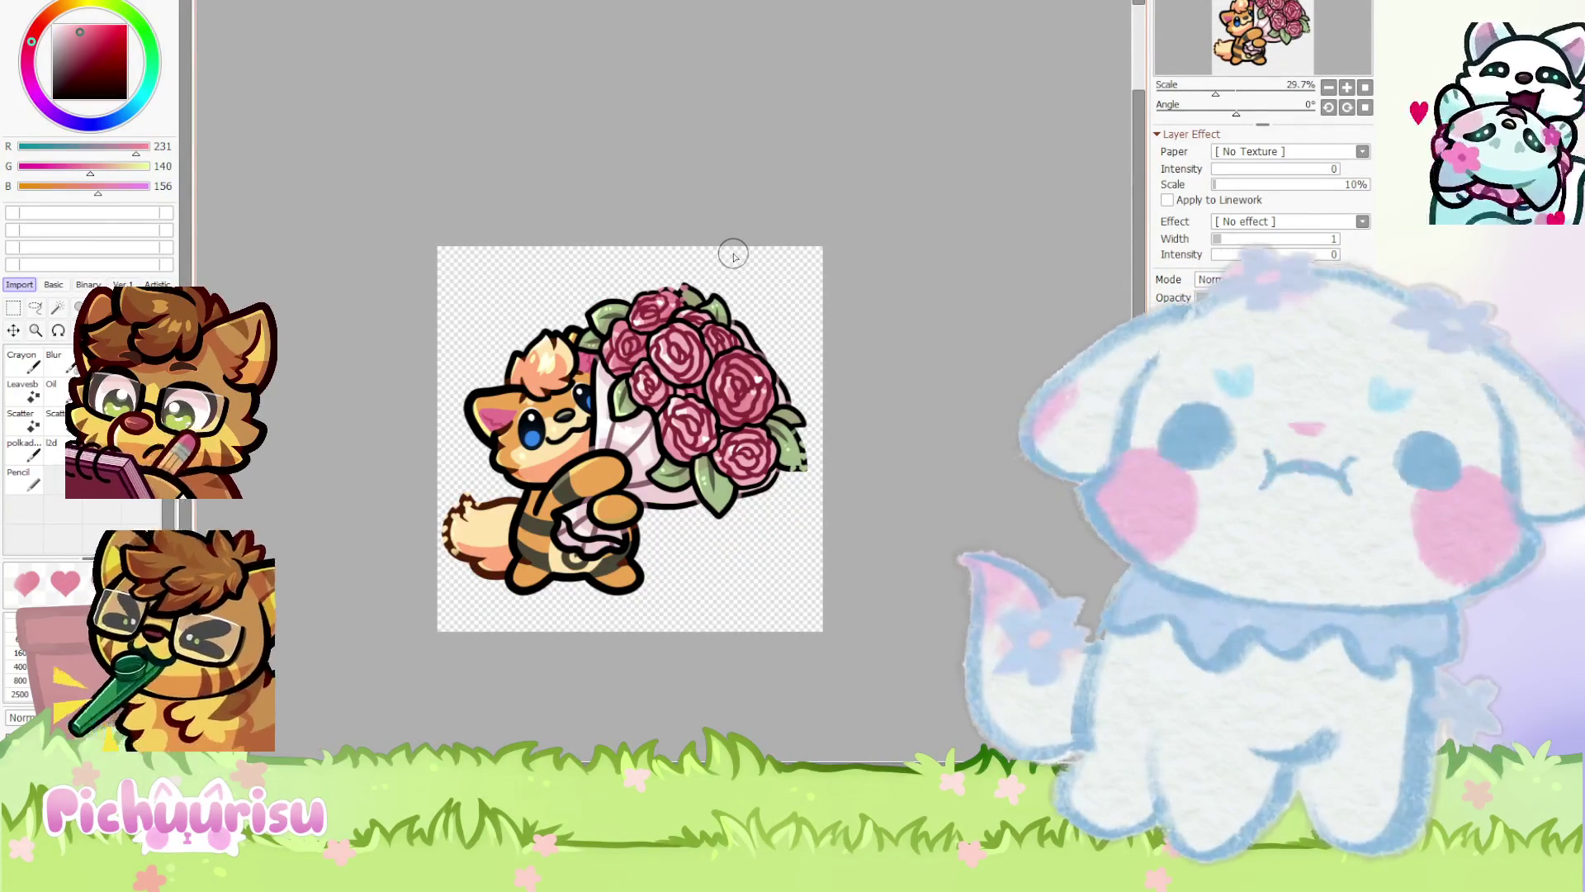
scroll(557, 307, "up", 2)
Sample the tuft's creams, ending on the tail cream (R 254, G 228, B 172)
left_click(529, 355, "alt")
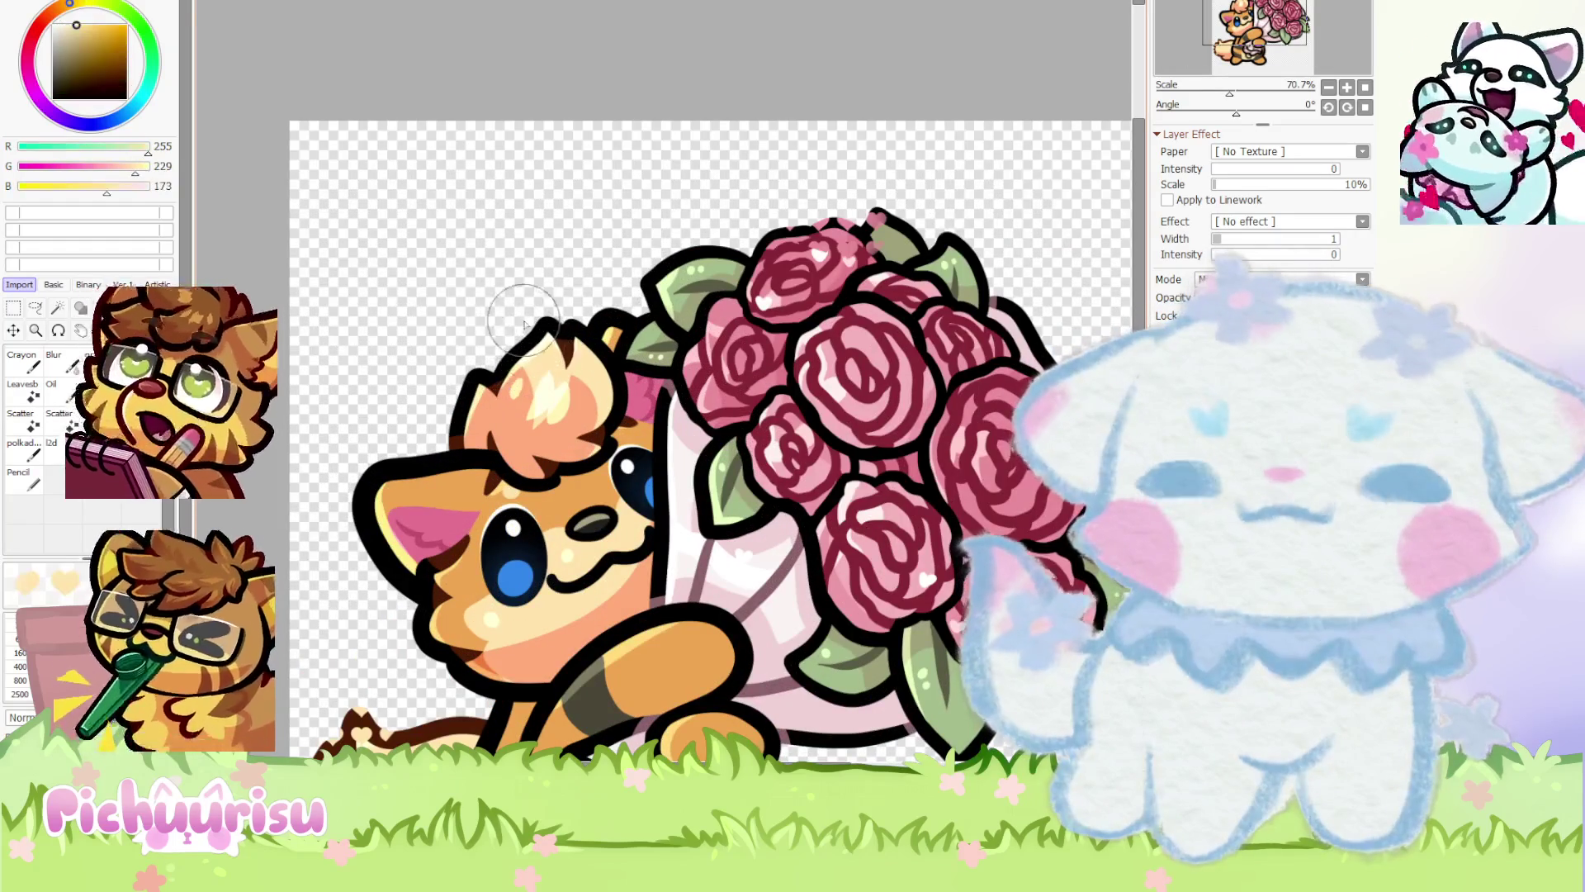
scroll(512, 346, "up", 1)
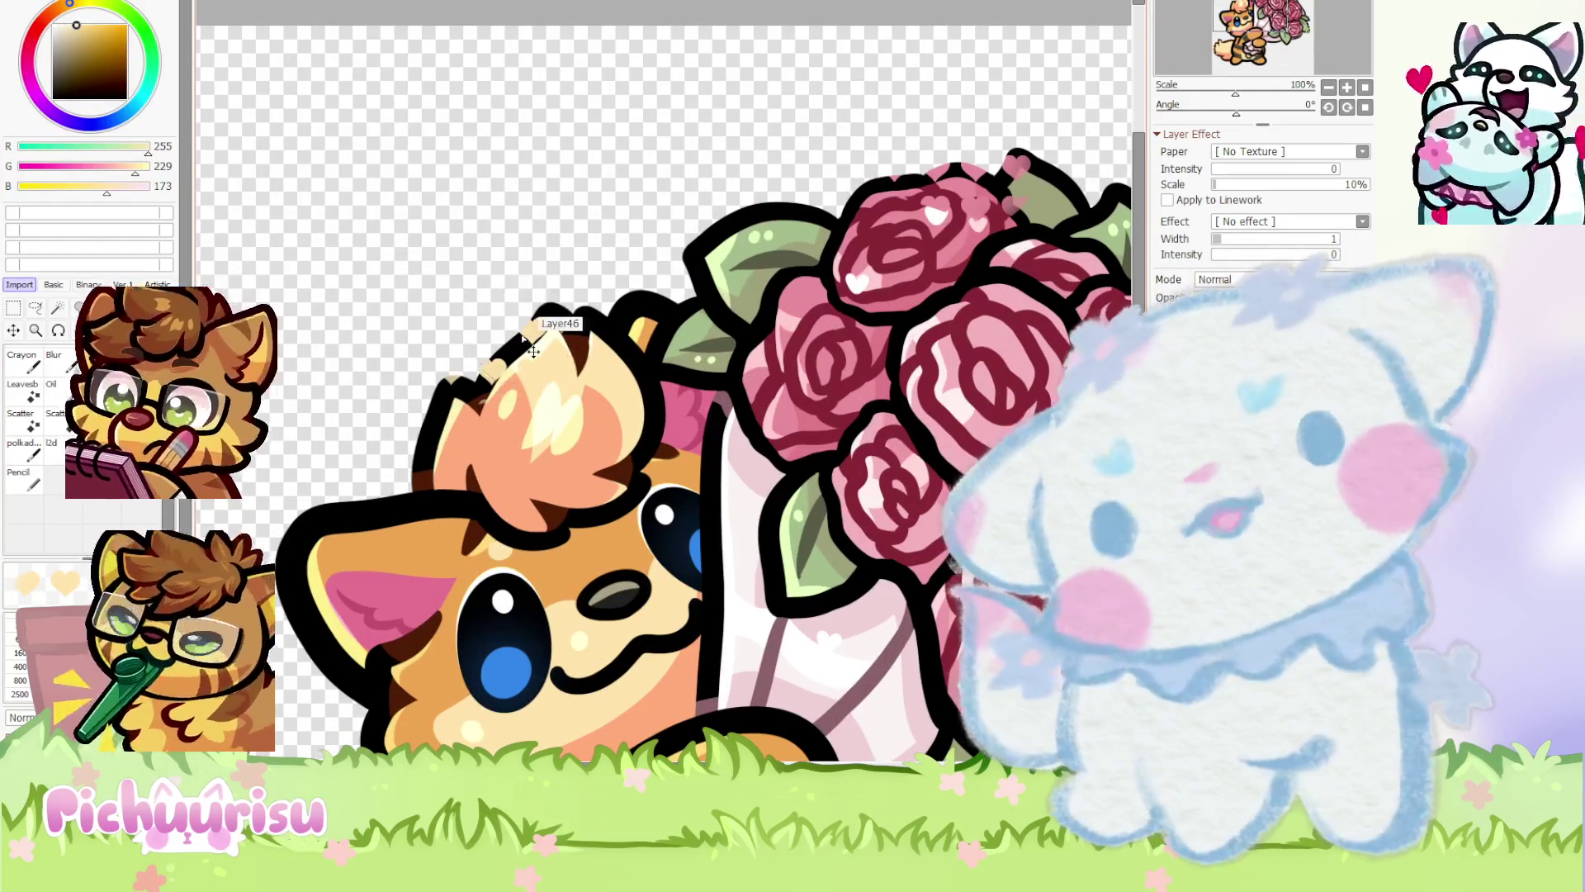
left_click(537, 388, "alt")
scroll(479, 347, "down", 3)
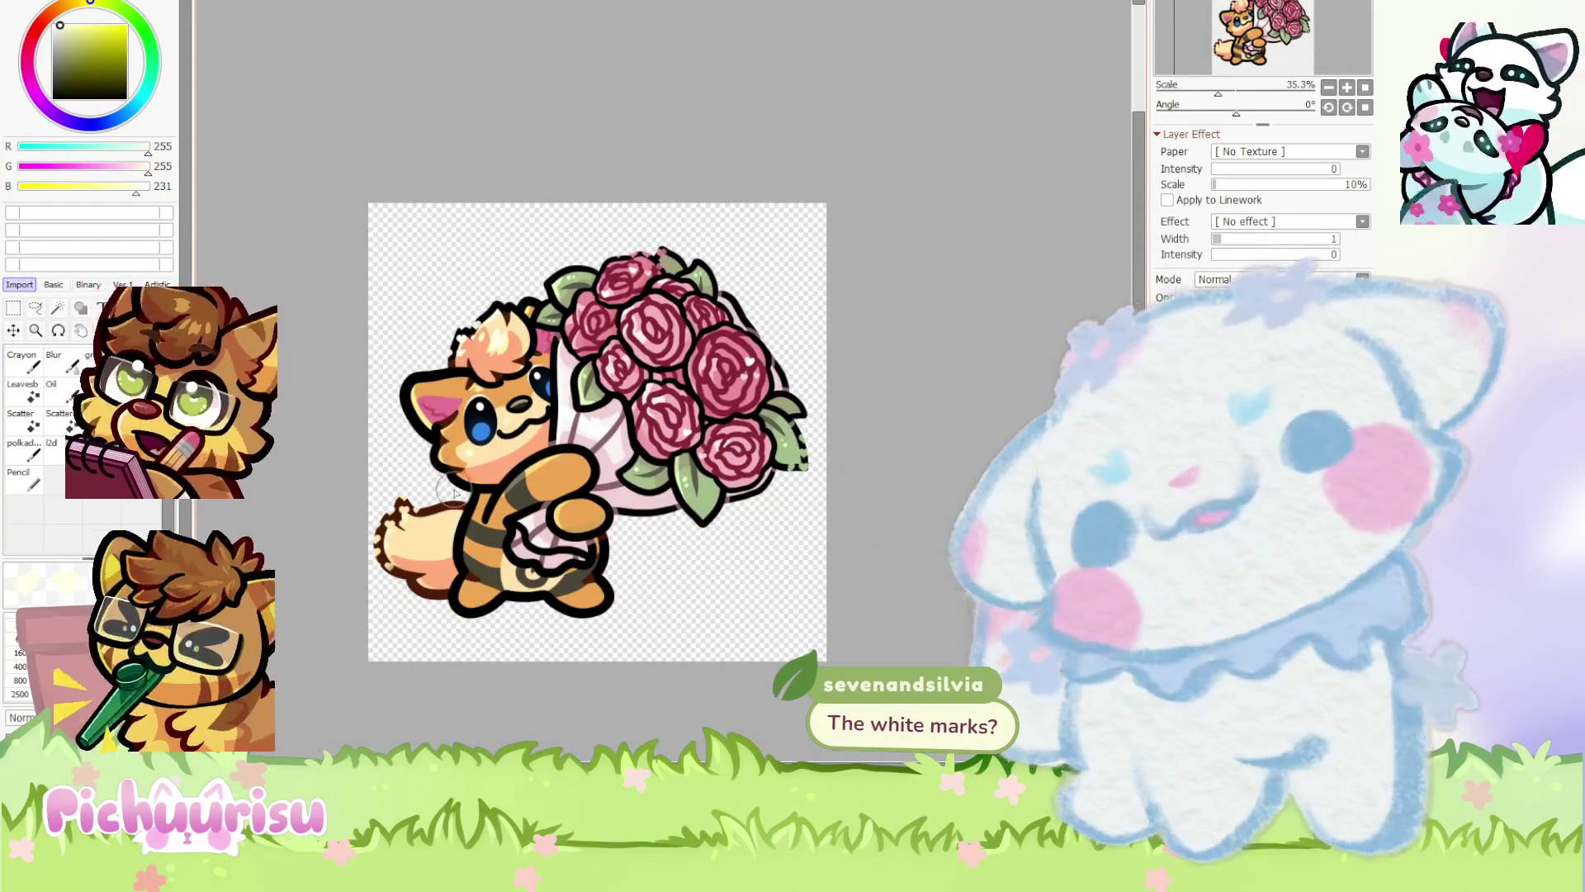
scroll(454, 491, "down", 1)
scroll(454, 491, "up", 5)
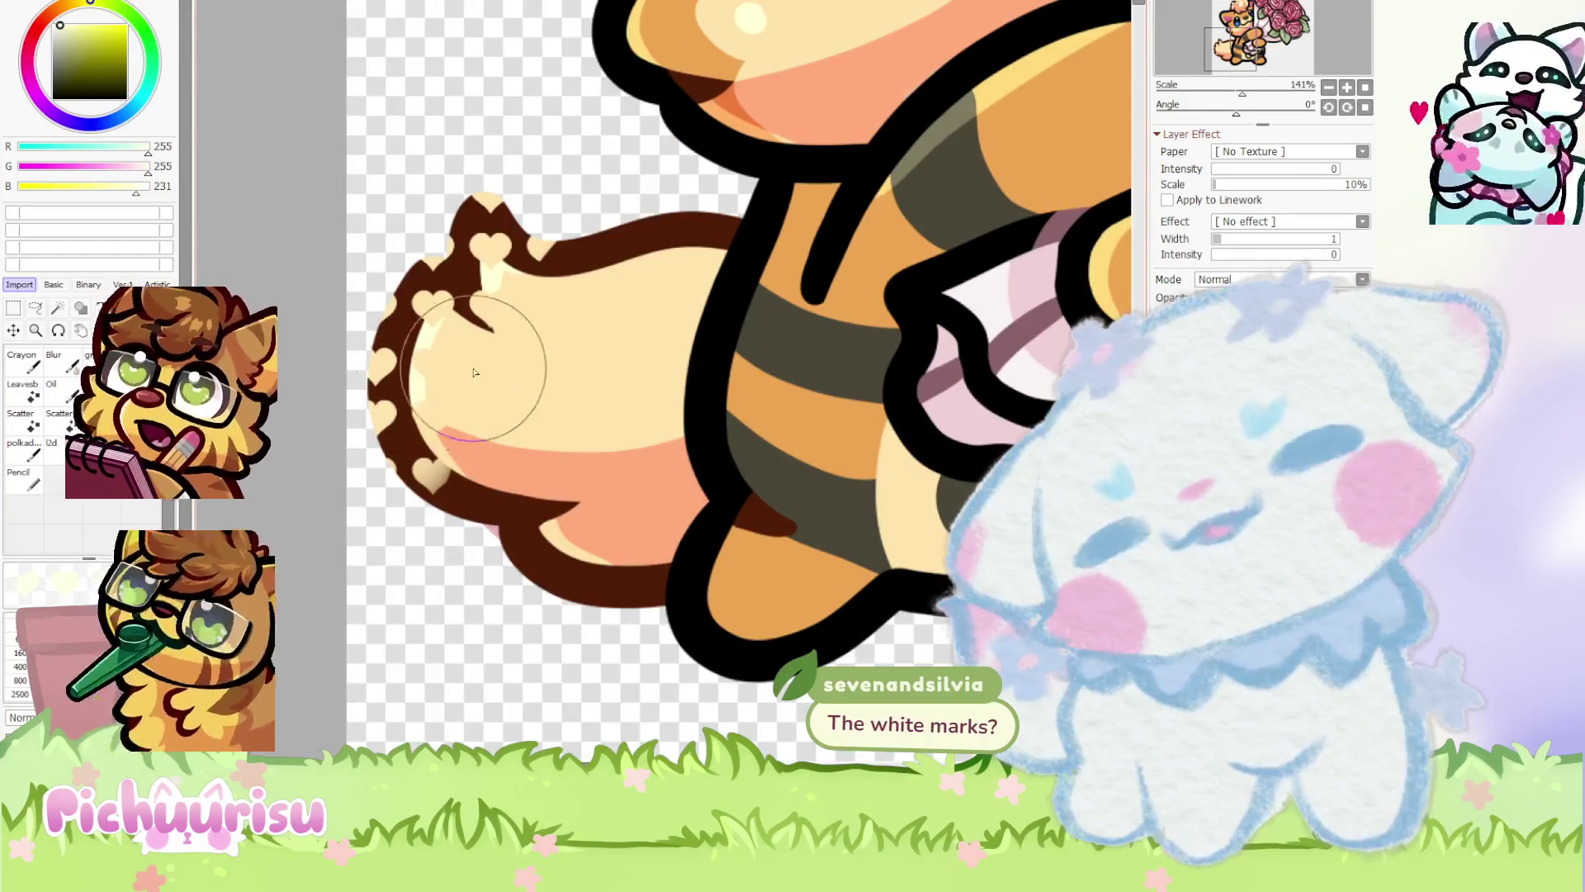
scroll(605, 480, "down", 1)
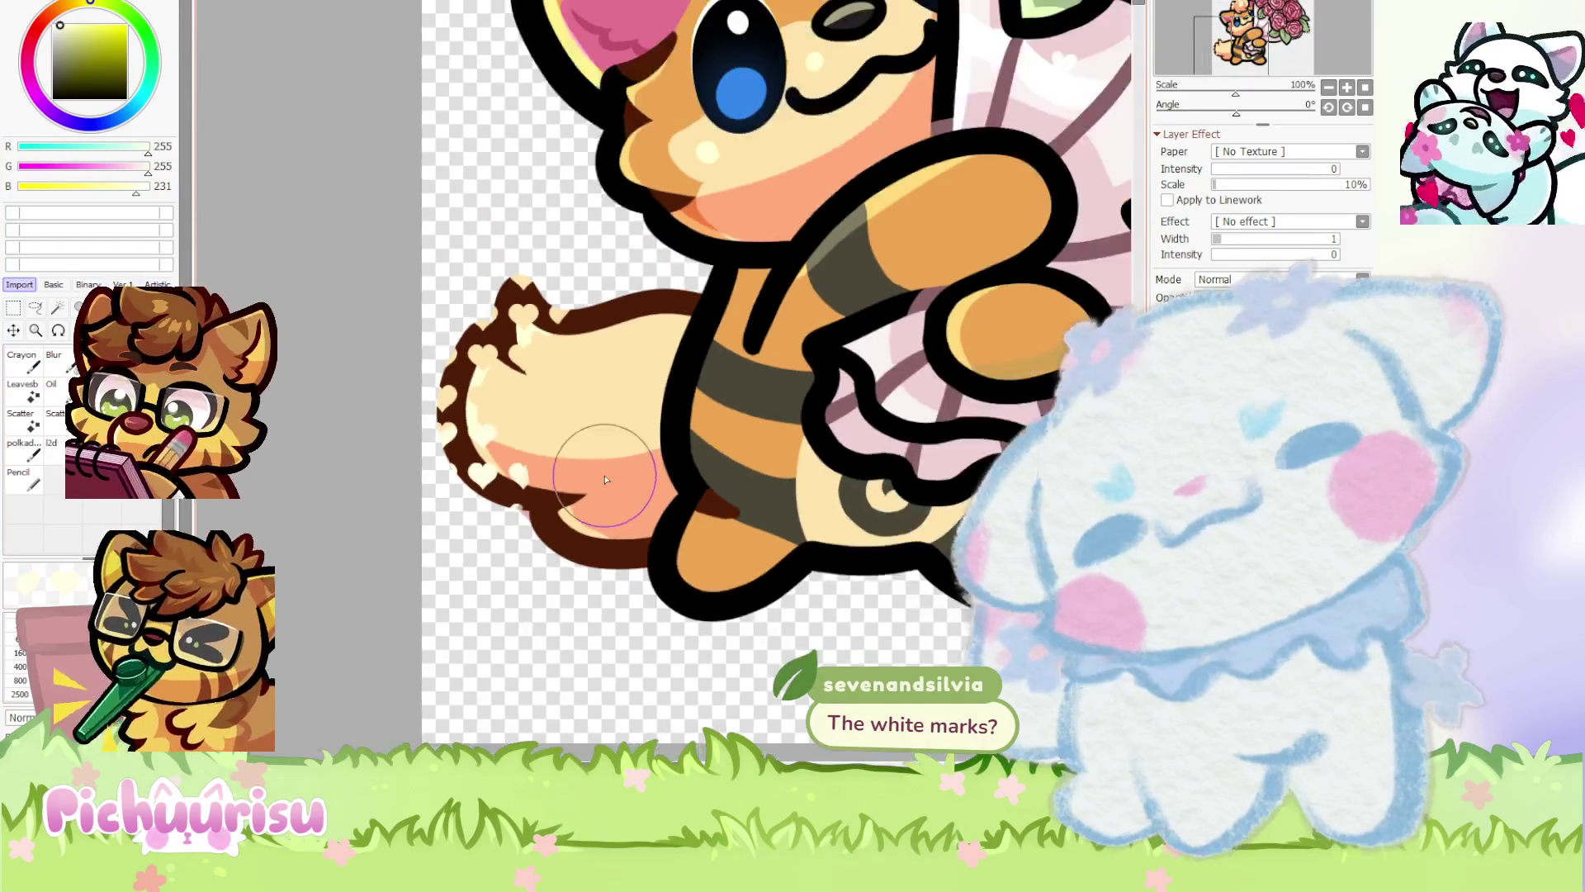
scroll(605, 479, "up", 1)
left_click(424, 452, "alt")
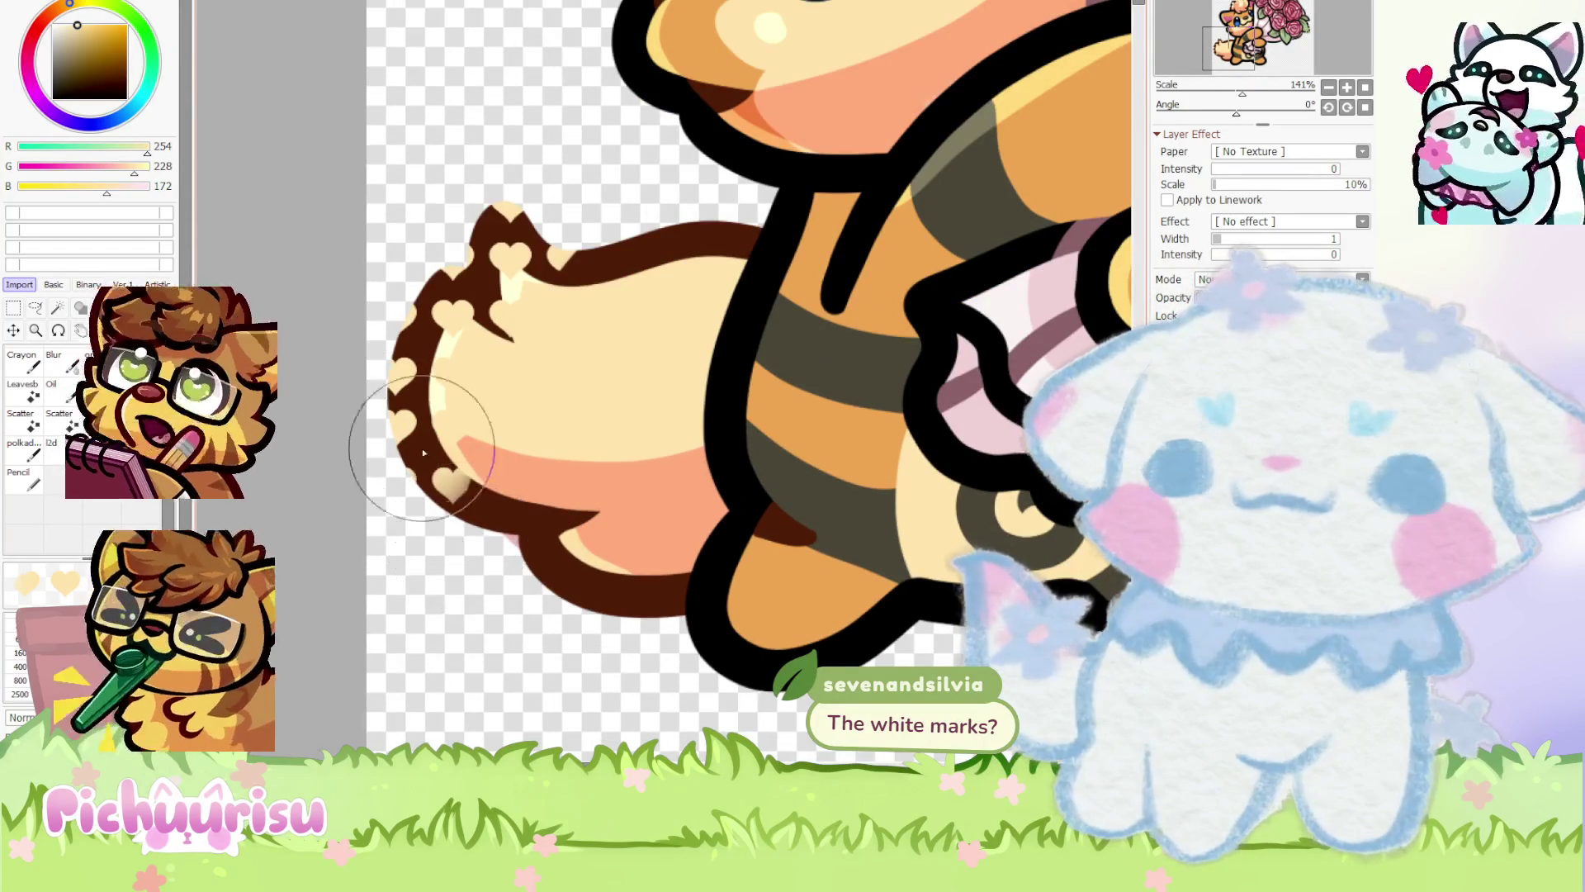
scroll(421, 479, "down", 5)
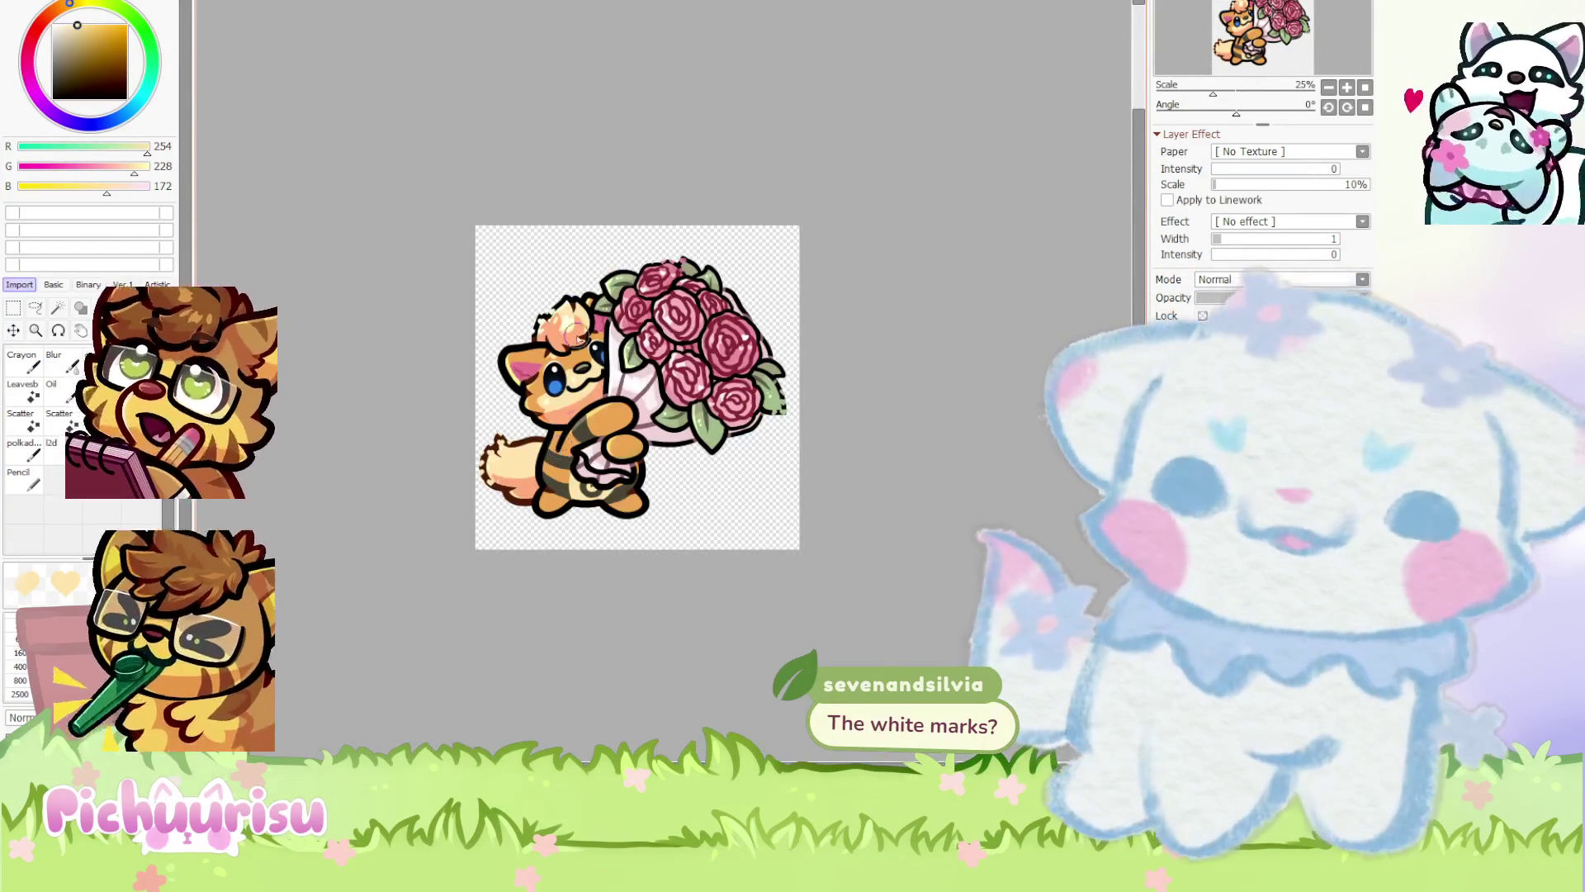
scroll(576, 336, "up", 5)
Sample dark brown (R 078, G 028, B 005) and draw a short stroke above the cat's ear with the Pencil
left_click(574, 389, "alt")
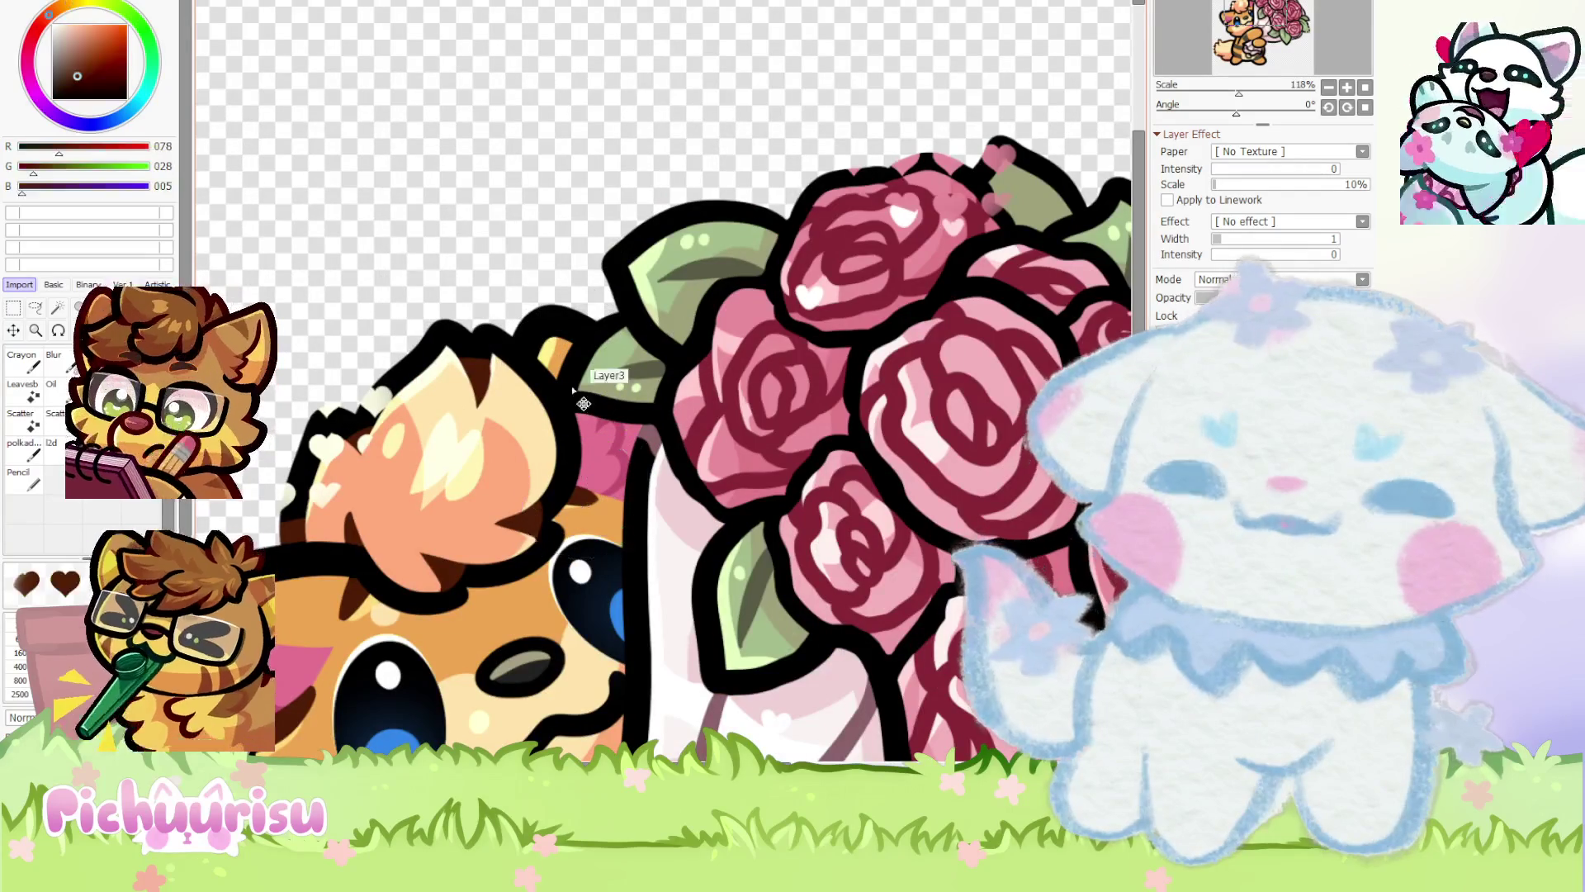
left_click_drag(574, 316, 526, 323)
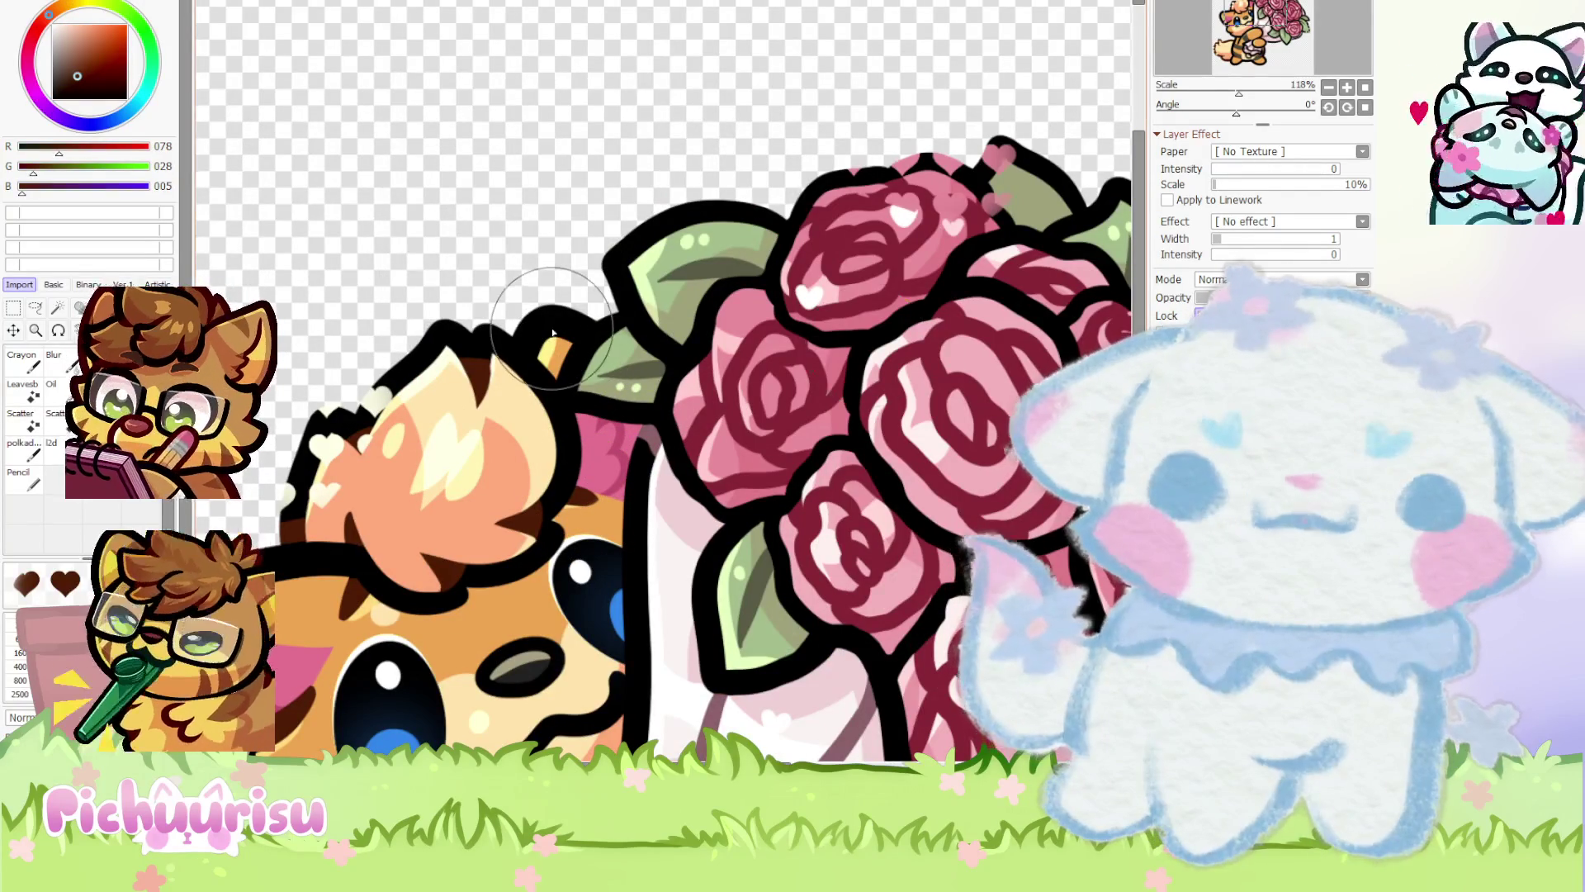
key("n")
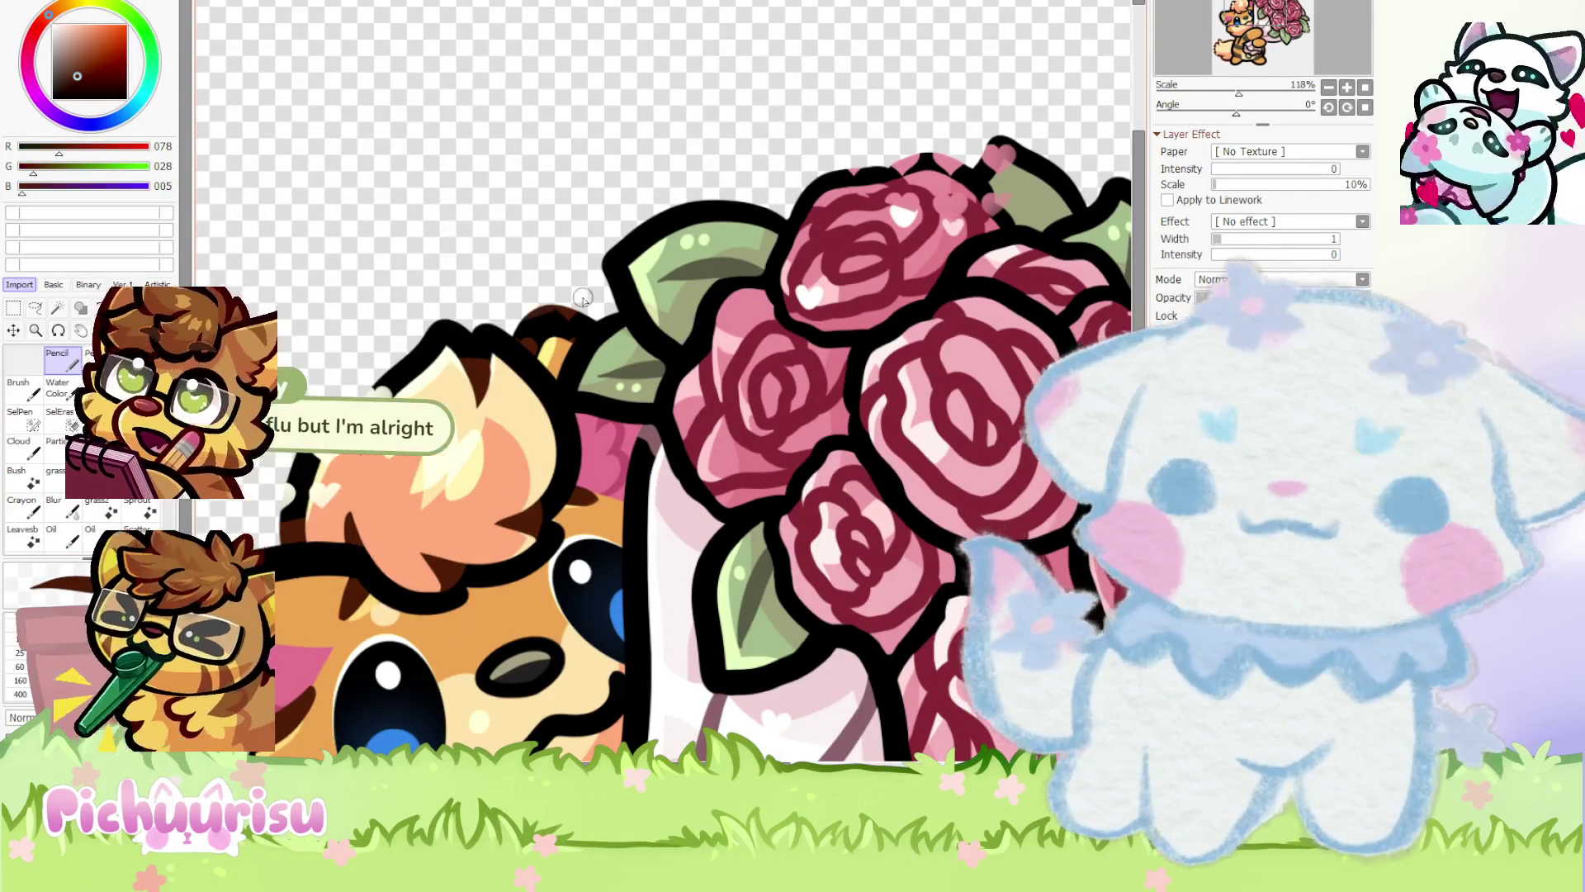
scroll(664, 376, "down", 3)
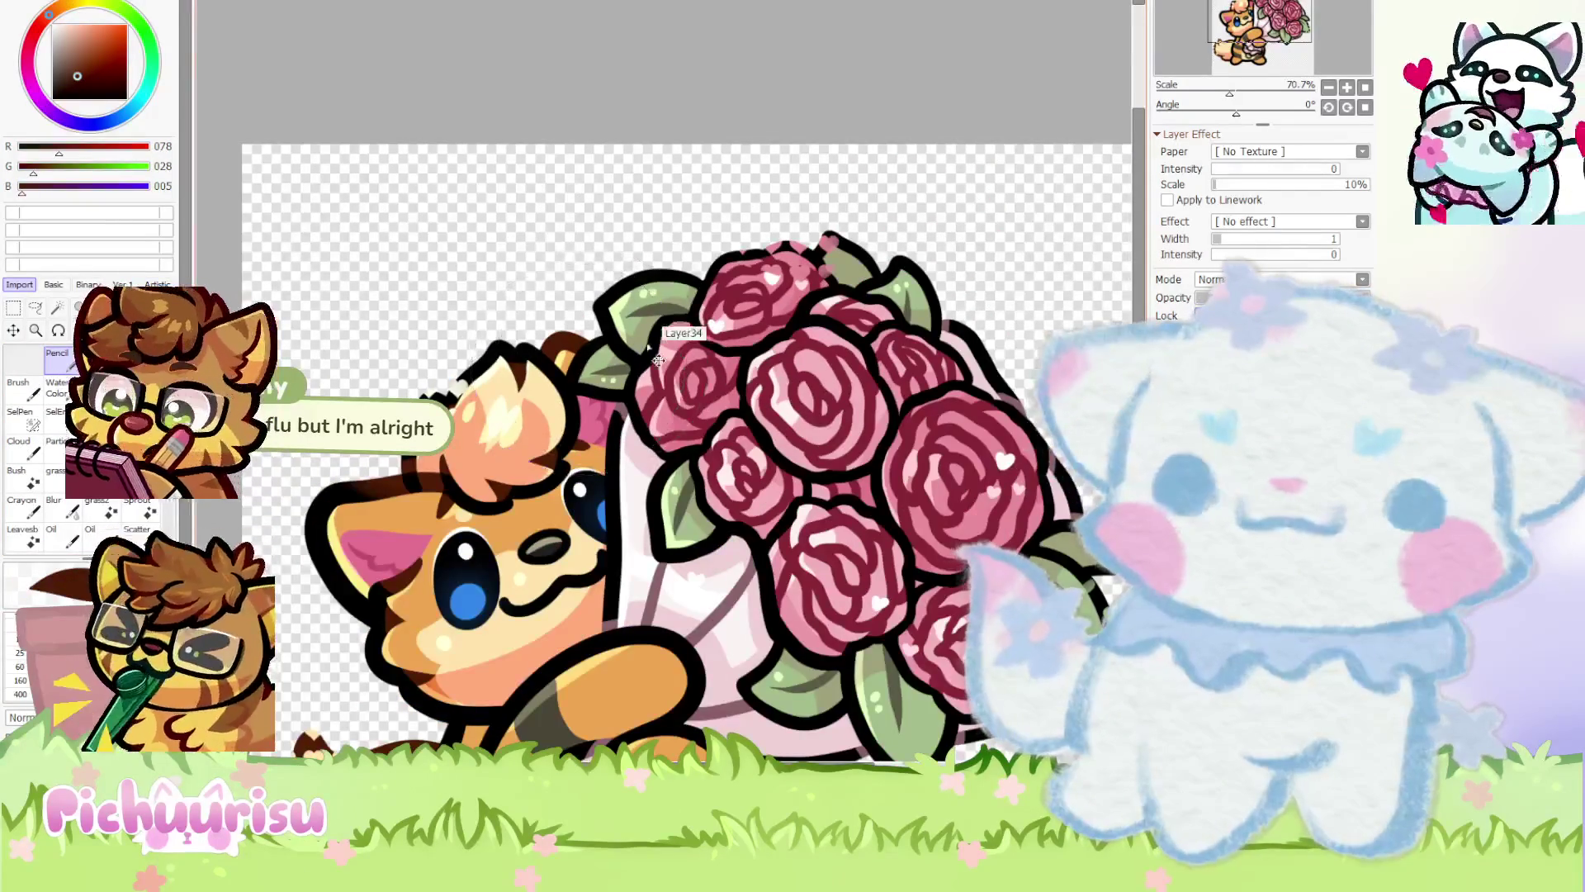
scroll(634, 286, "down", 3)
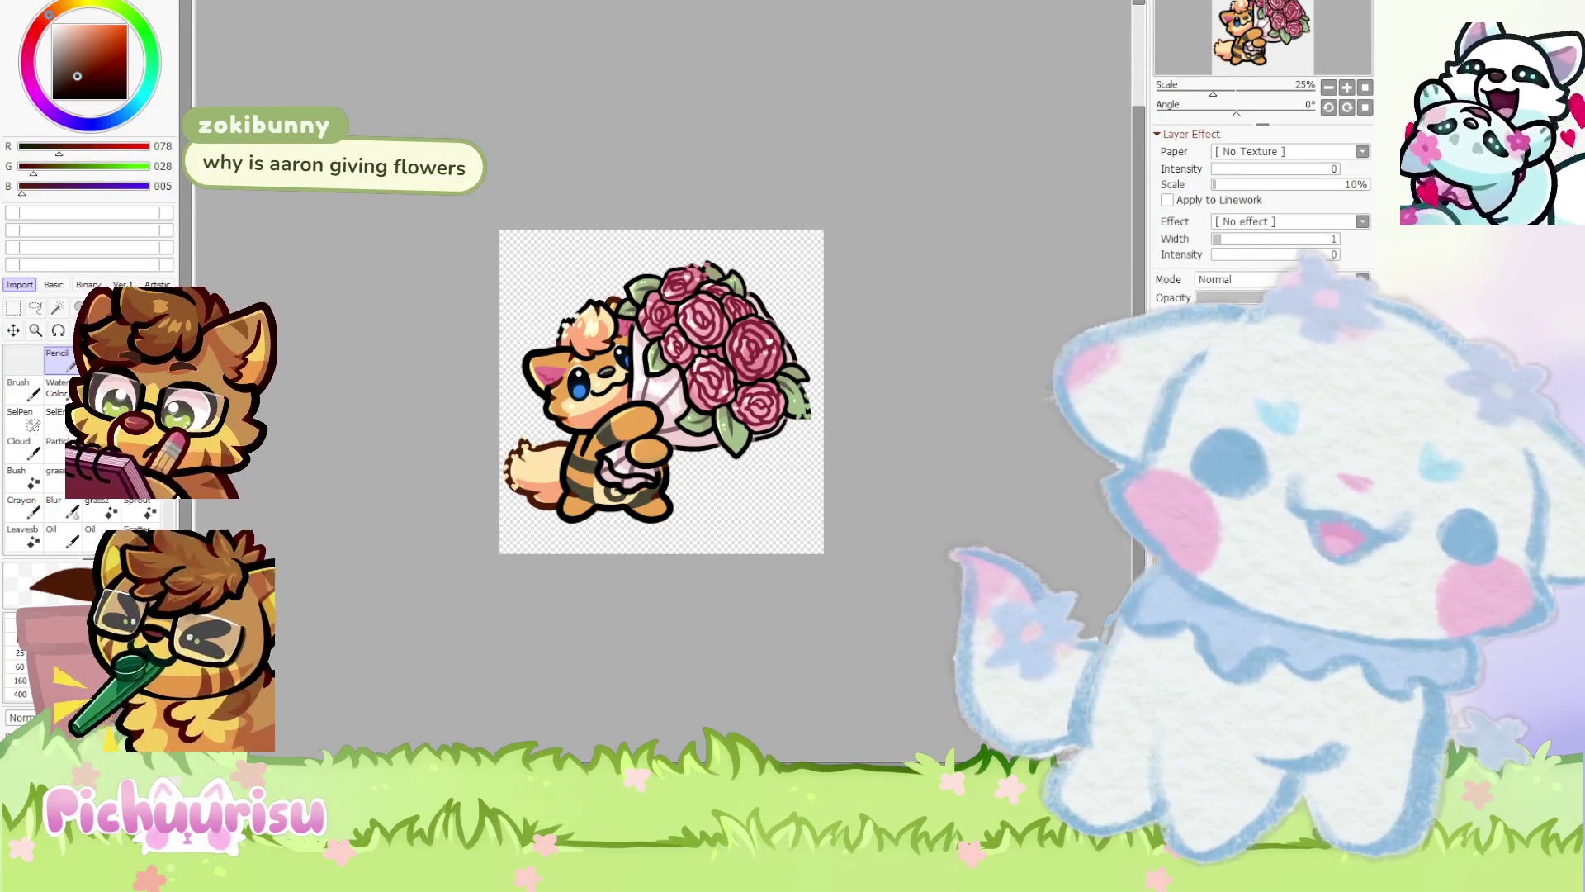
scroll(727, 373, "up", 1)
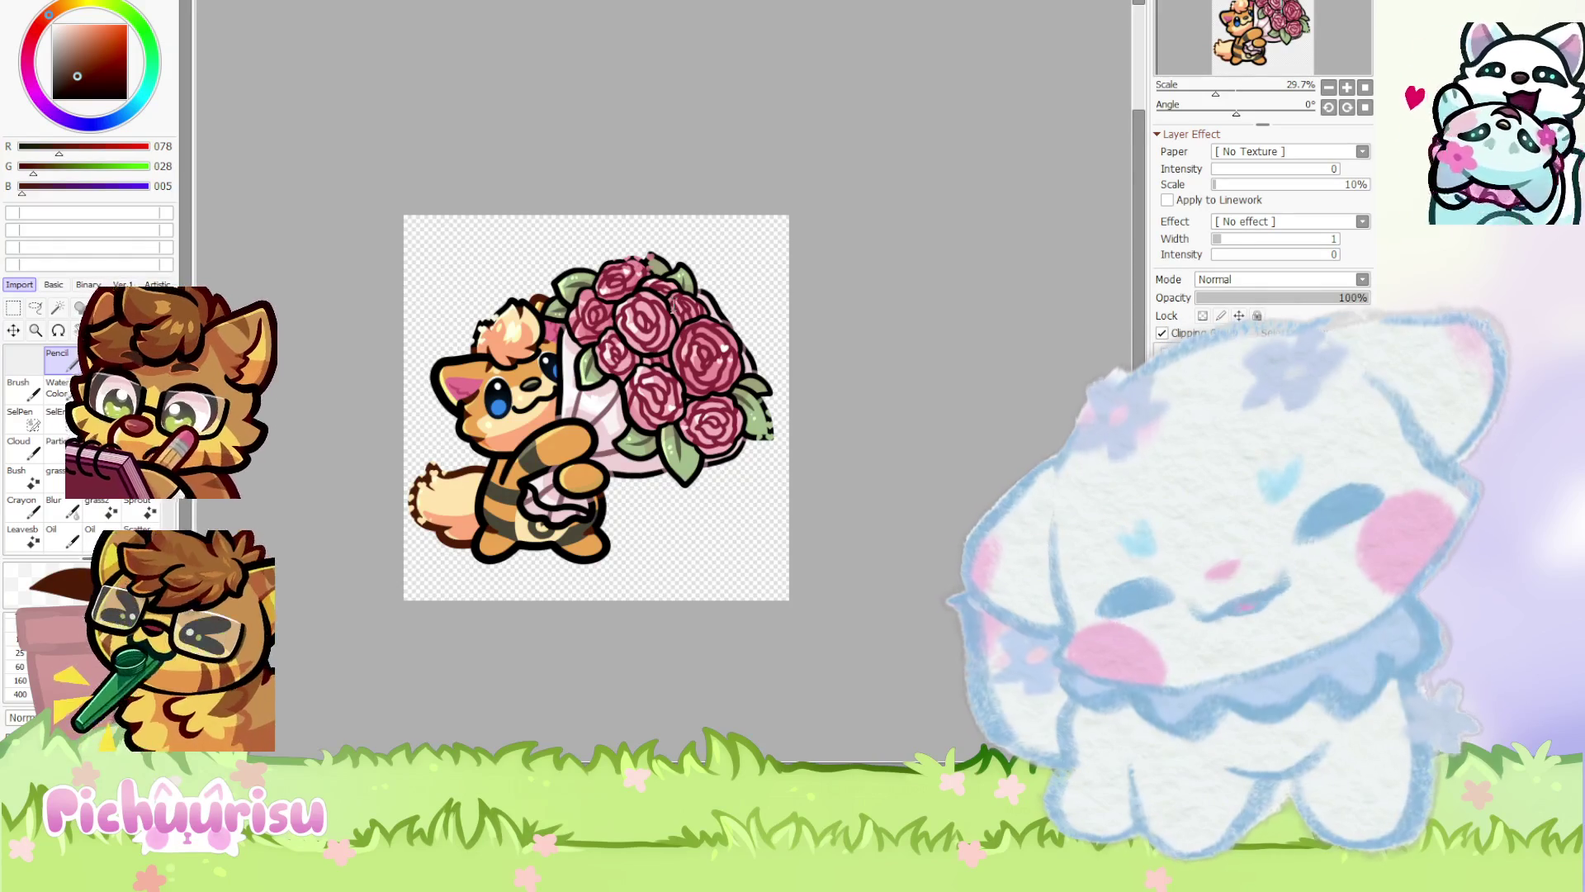
Undo and redo to compare the earlier wider canvas with the cropped square one
key("ctrl+z")
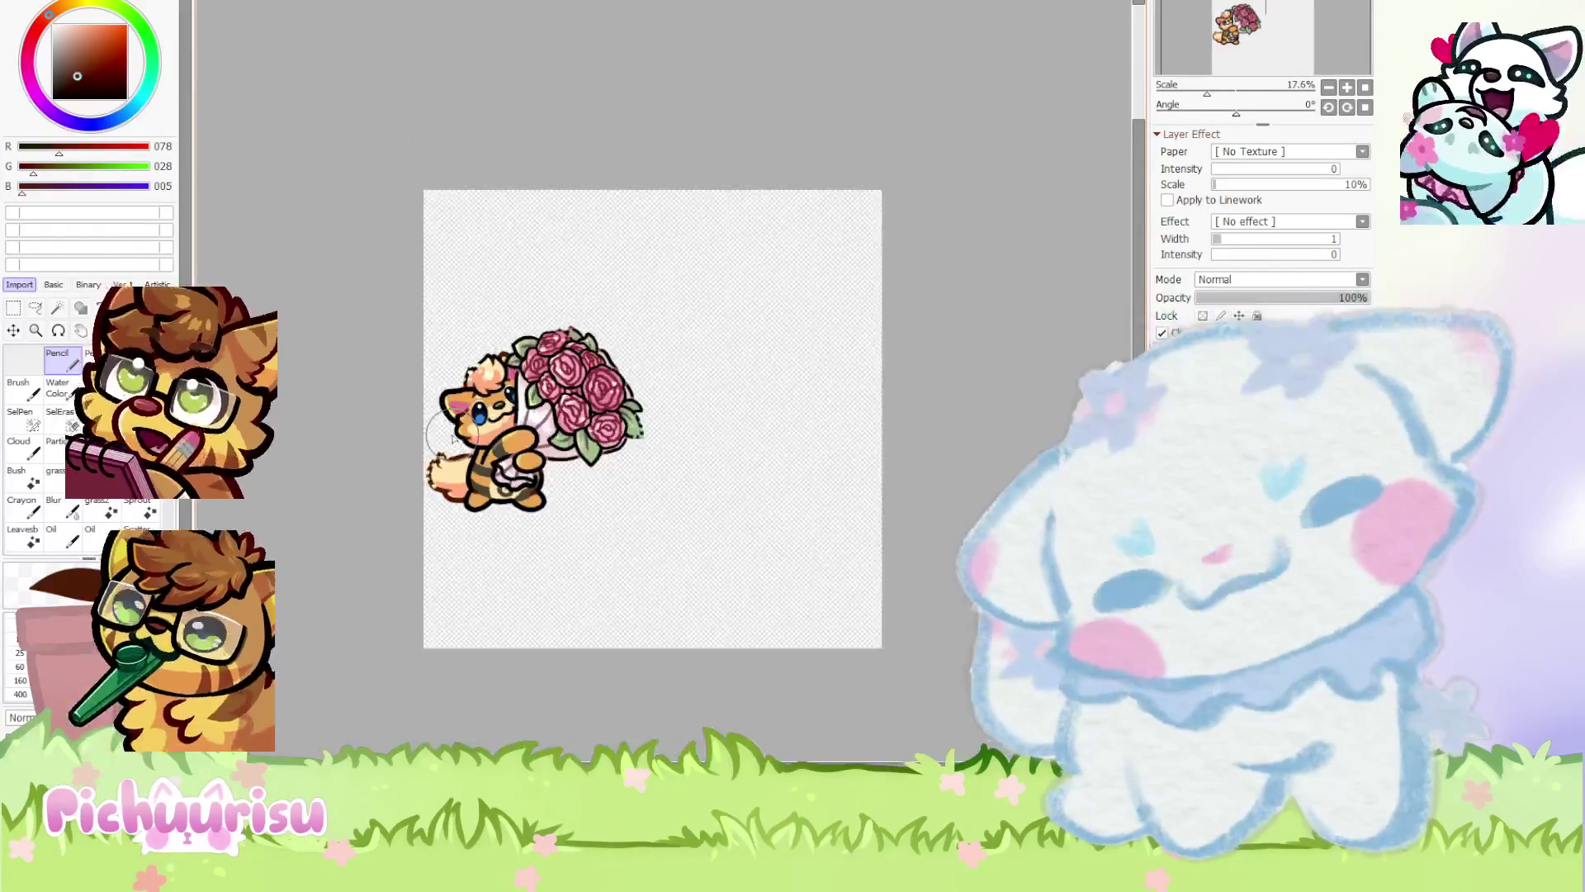
key("ctrl+y")
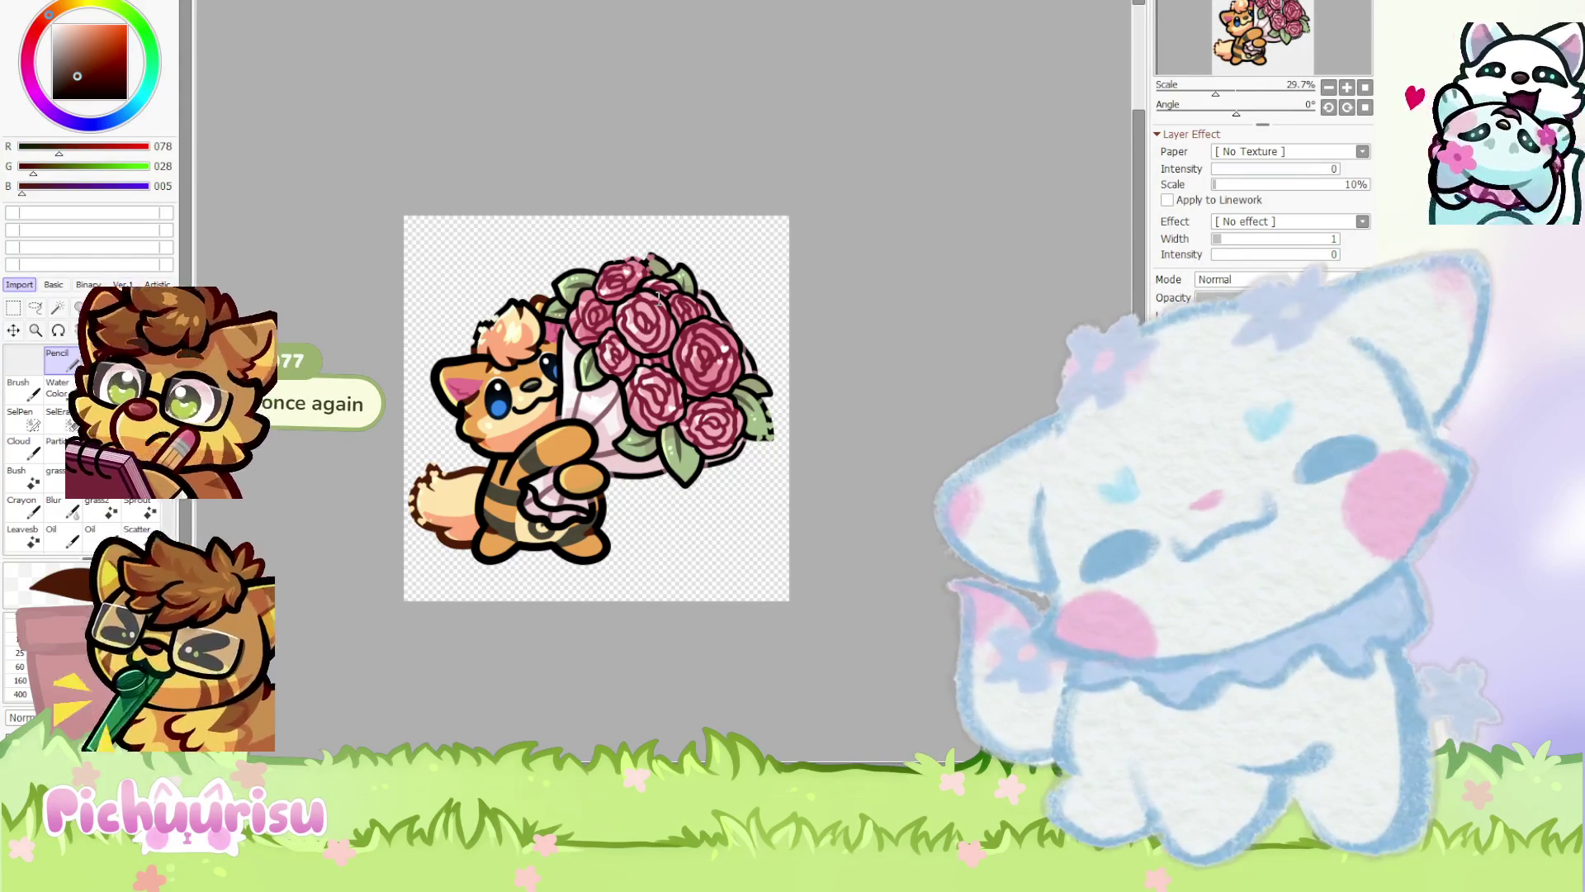
key("ctrl+z")
Increase the canvas height anchored at the top, leaving empty space below the cat
scroll(557, 553, "down", 1)
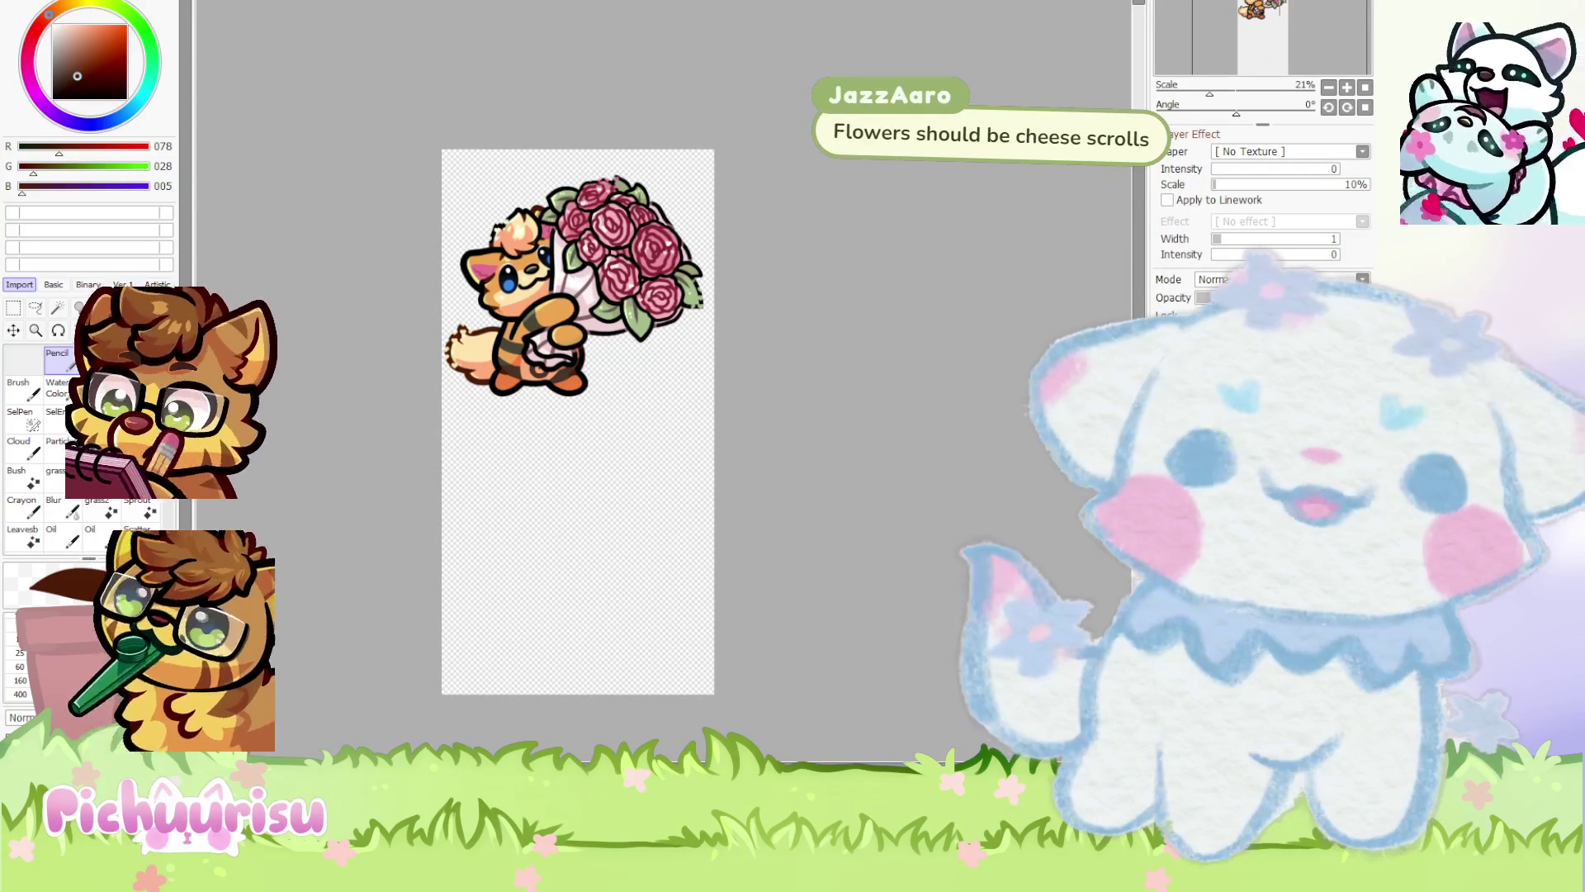
Duplicate the cat-with-roses artwork and move the copy down below the original
key("ctrl+v")
left_click_drag(646, 320, 646, 538)
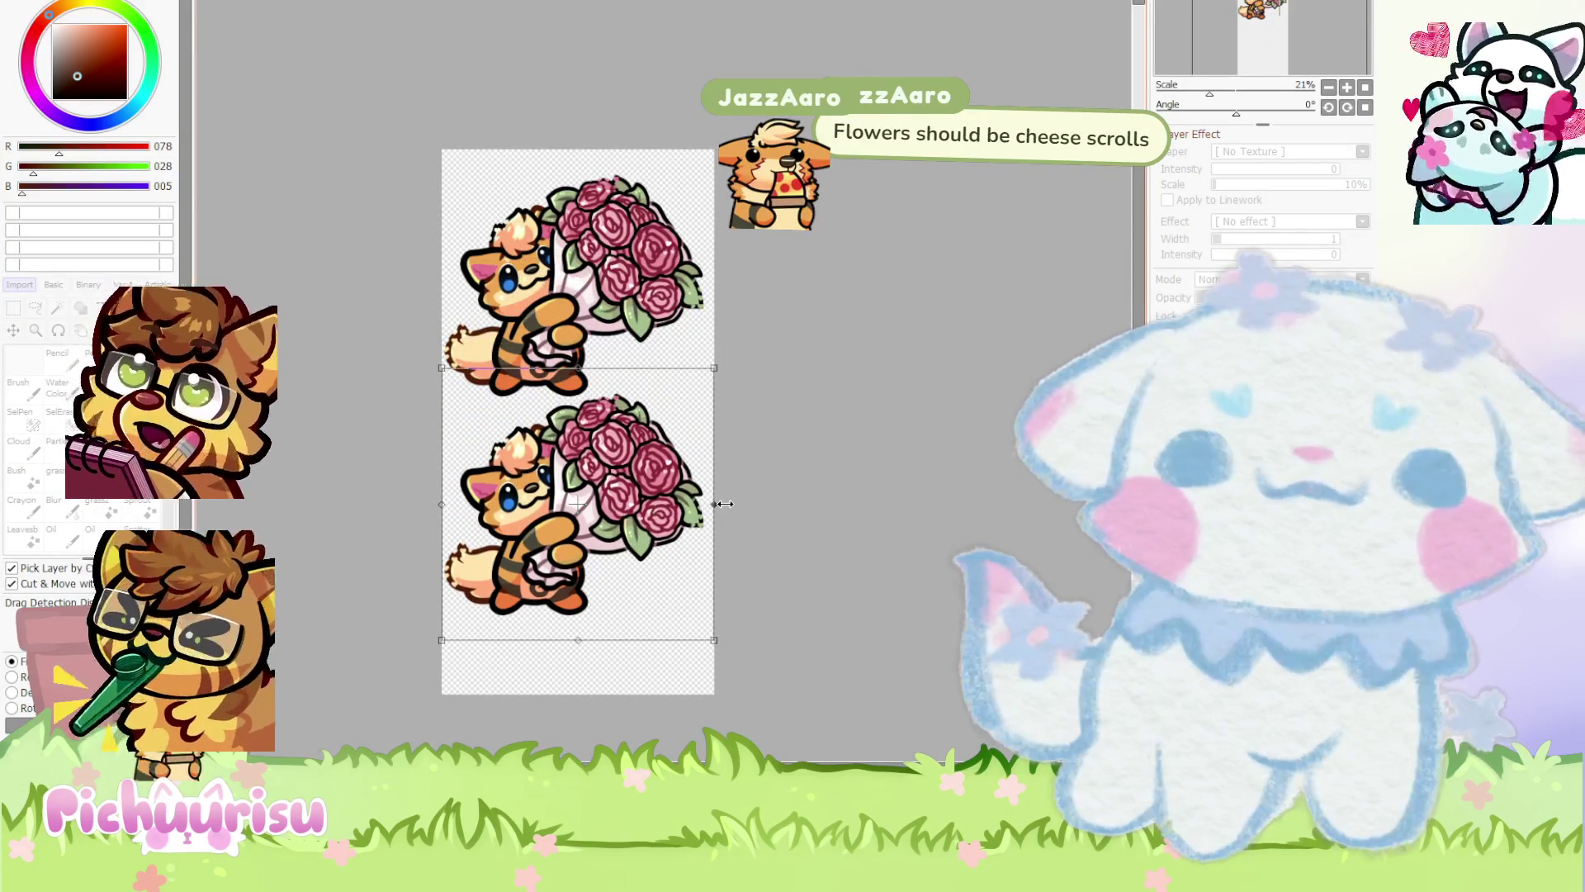
key("Return")
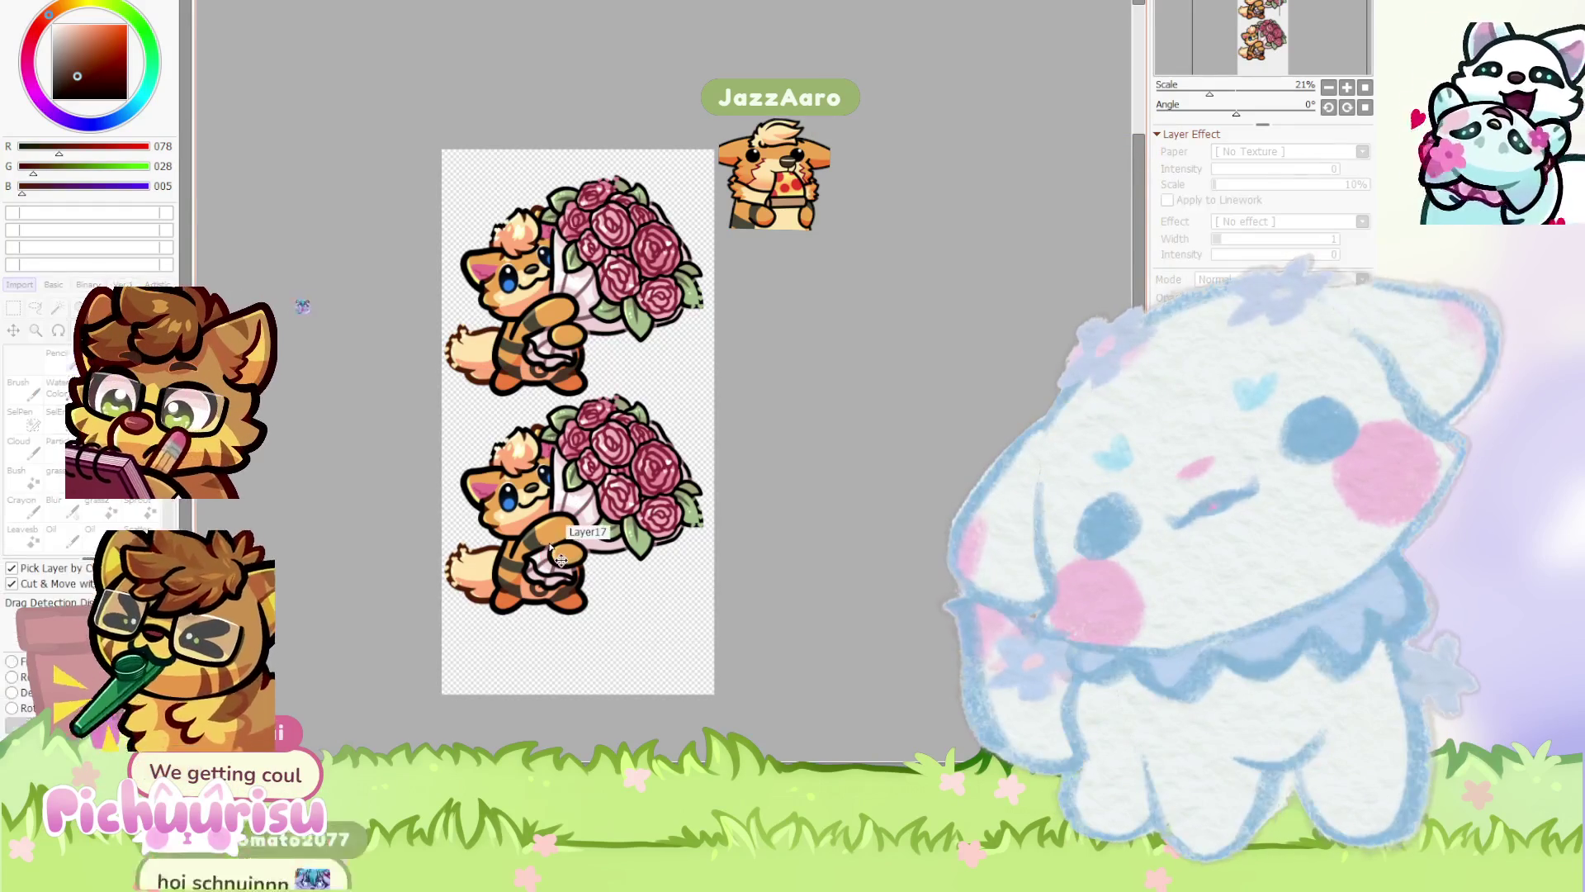
mouse_move(560, 560)
left_mouse_down()
mouse_move(578, 602)
mouse_move(589, 576)
left_mouse_up()
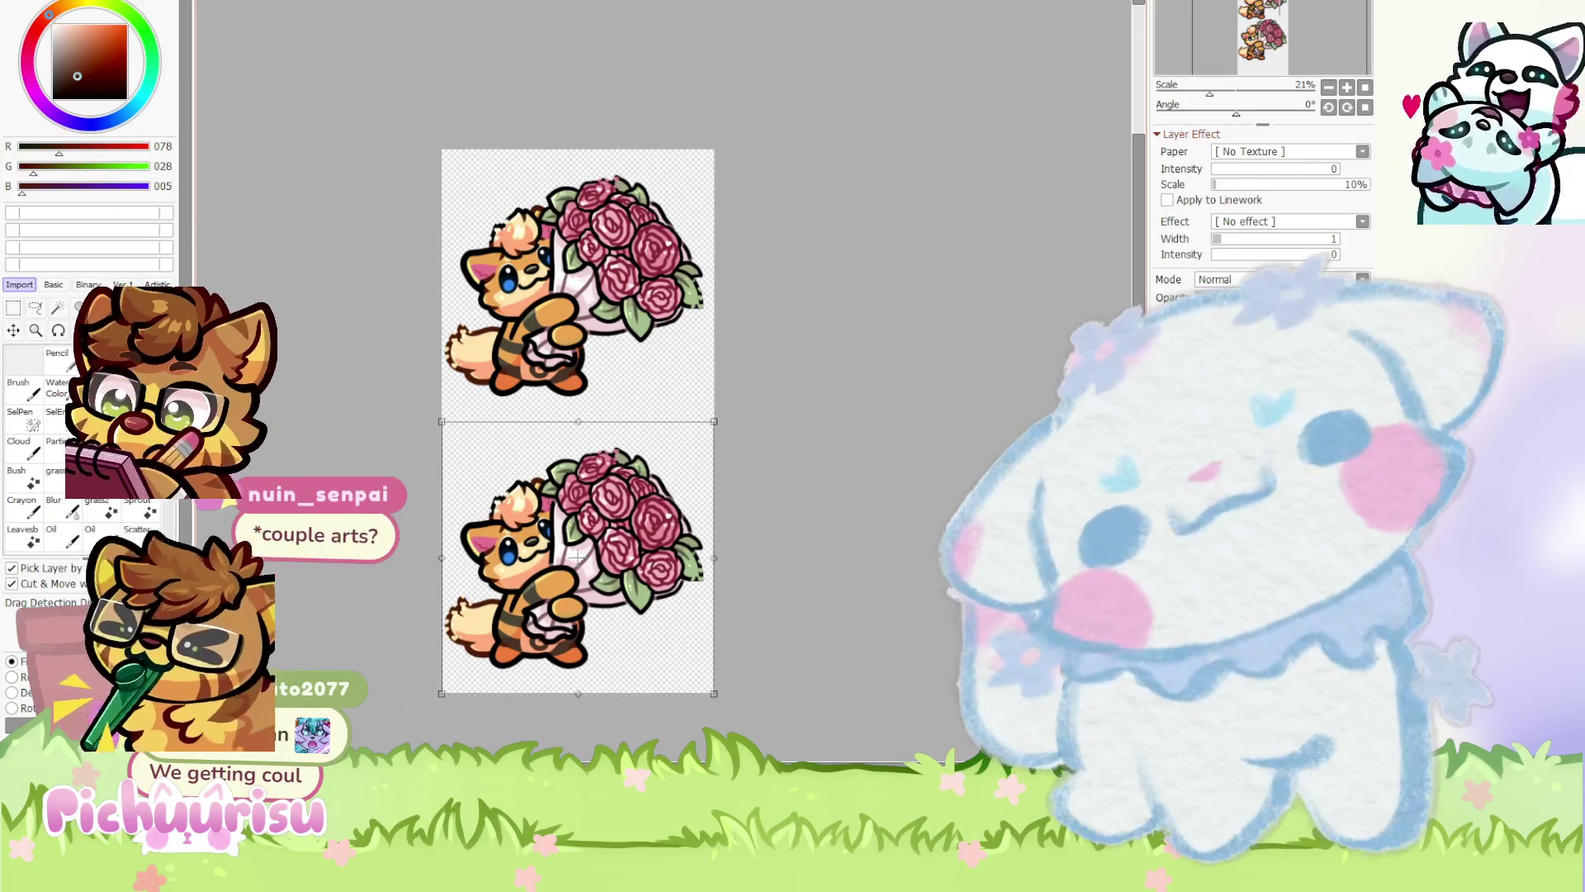
key("Return")
key("n")
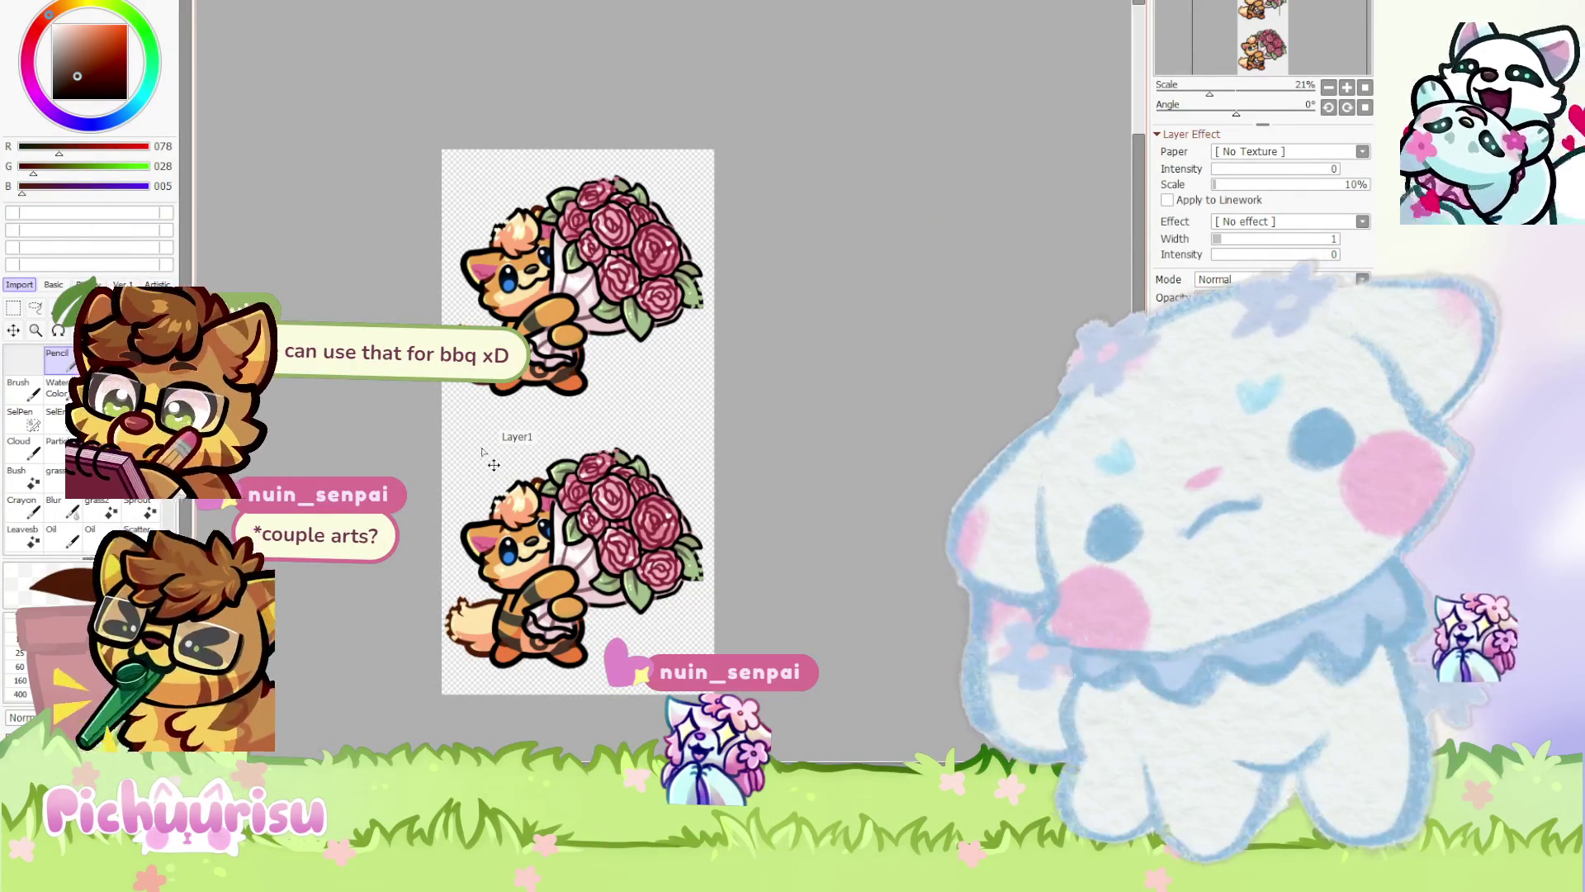
Paste the BENTLEY reference sheet and place it between the two copies
key("ctrl+v")
mouse_move(526, 187)
left_mouse_down()
mouse_move(579, 349)
mouse_move(552, 482)
mouse_move(641, 338)
mouse_move(578, 346)
mouse_move(550, 322)
left_mouse_up()
scroll(553, 482, "up", 1)
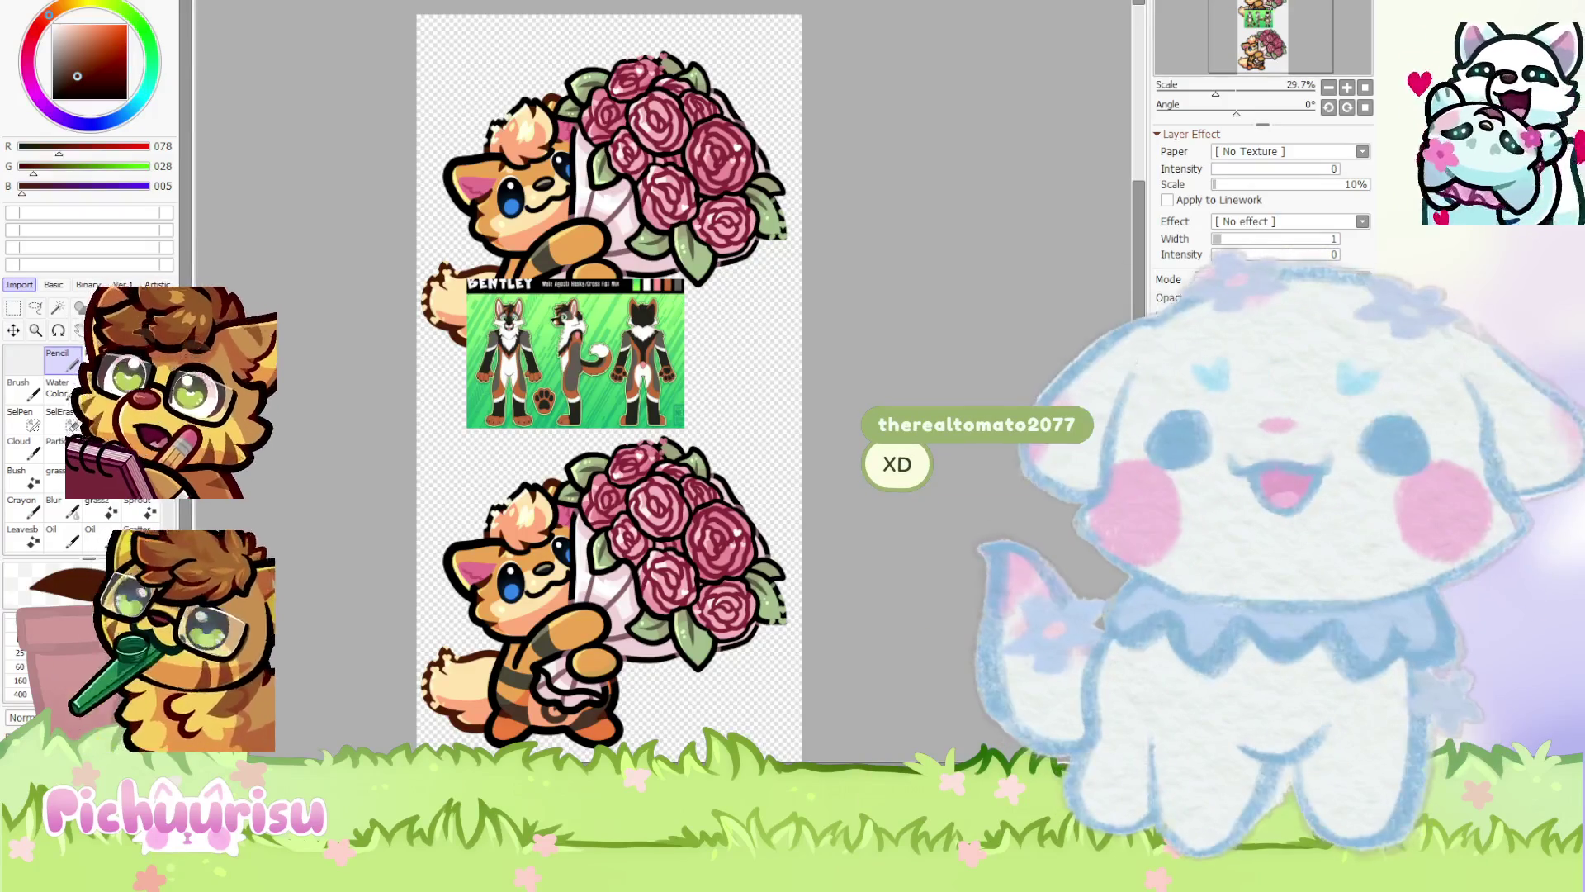
Remove the black outline from the lower copy's tail, leaving a faint pale shape
scroll(559, 396, "up", 5)
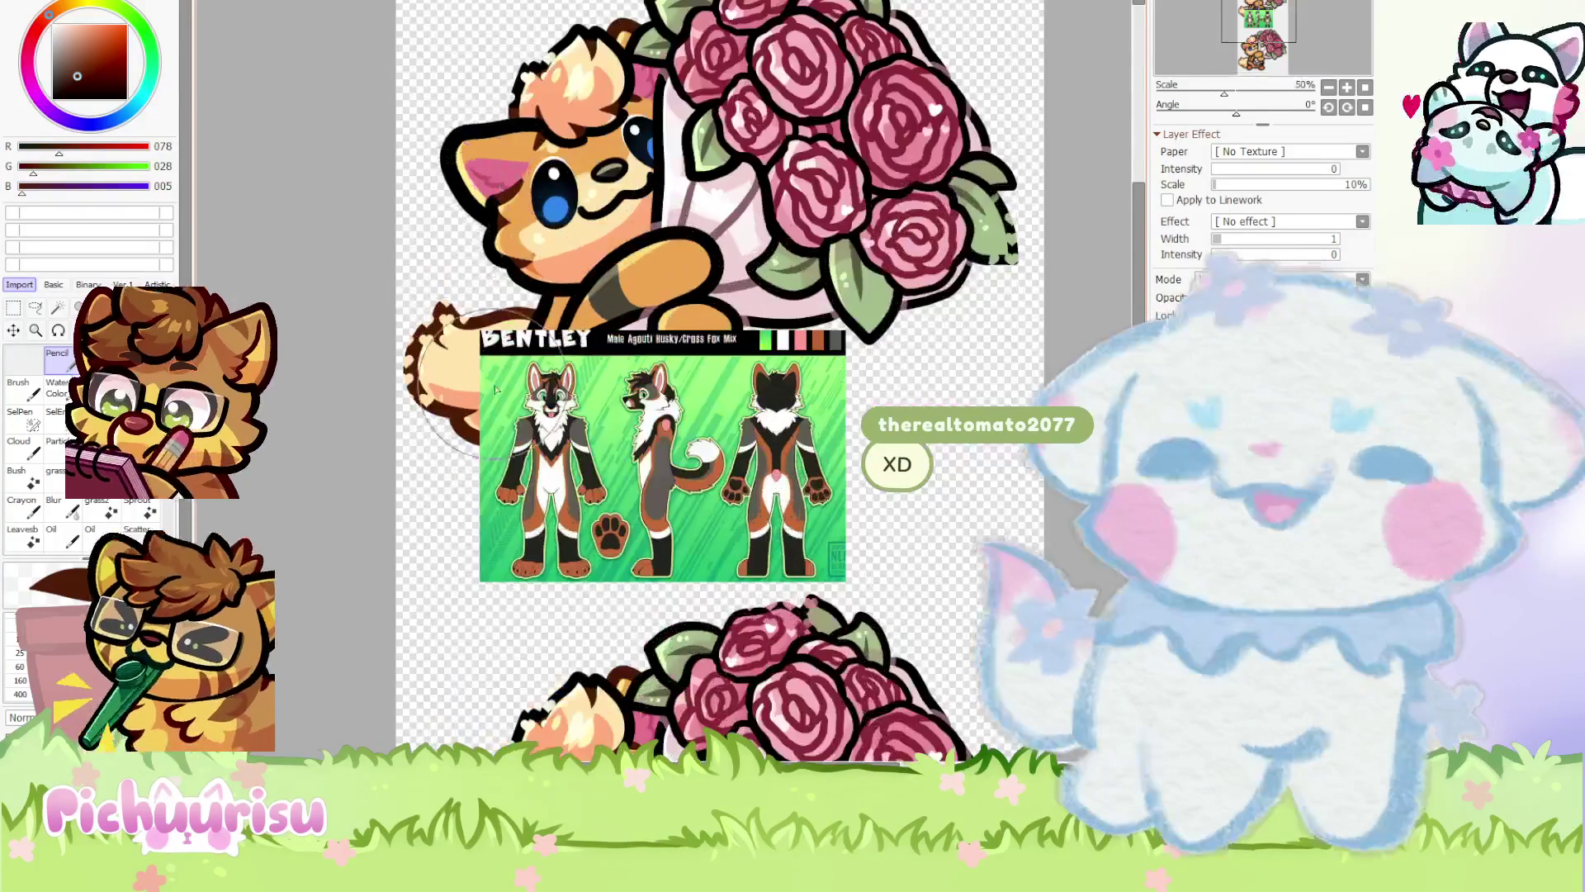
scroll(561, 404, "down", 2)
scroll(578, 429, "up", 1)
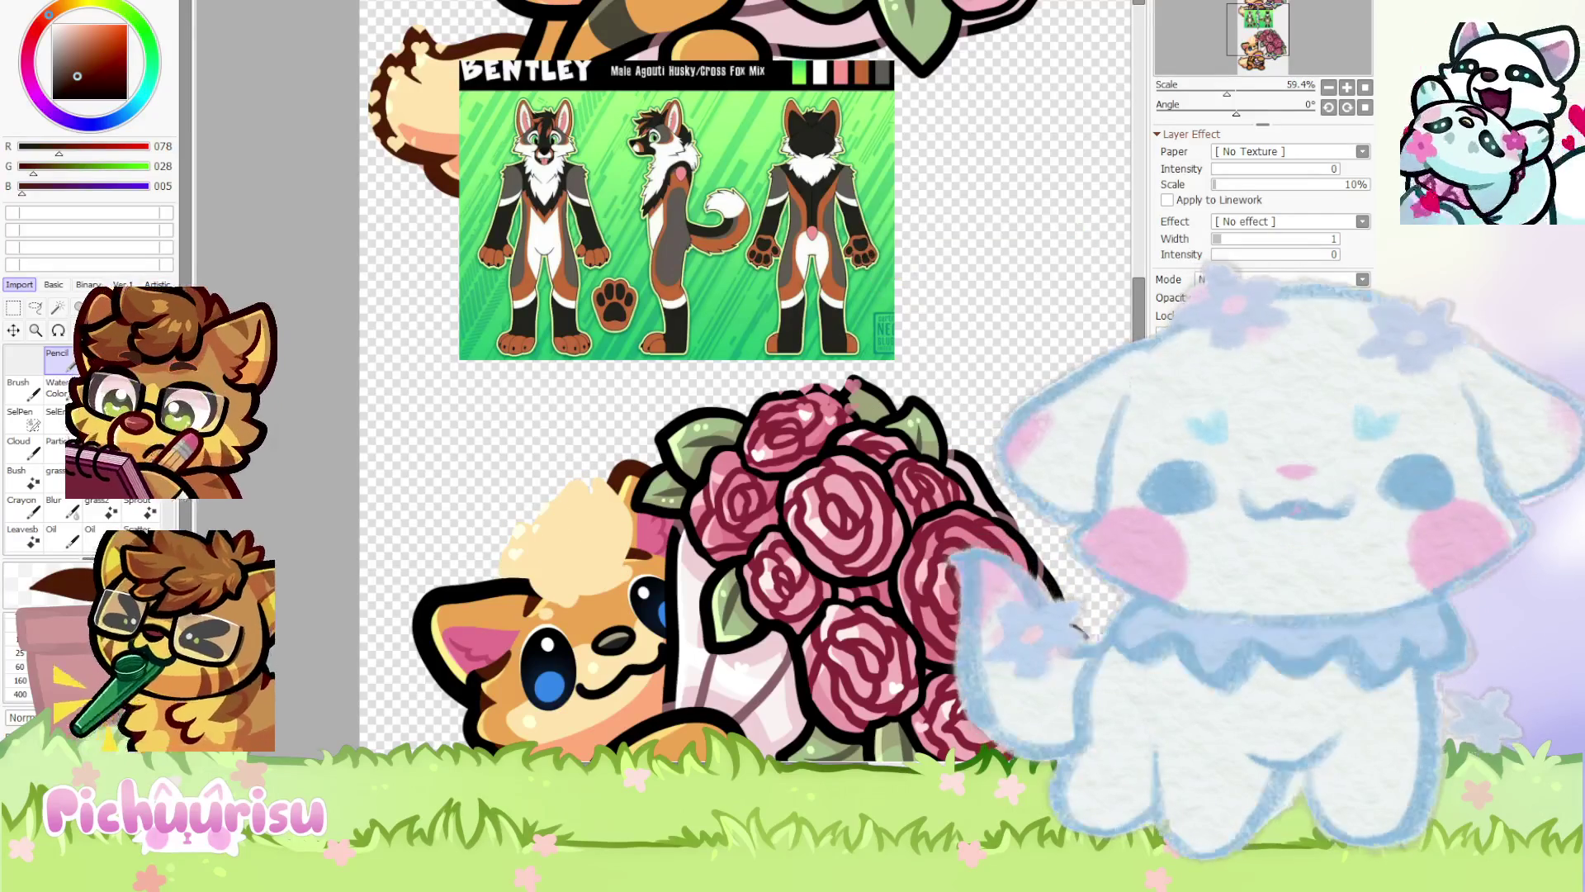
scroll(557, 307, "down", 2)
scroll(560, 285, "up", 2)
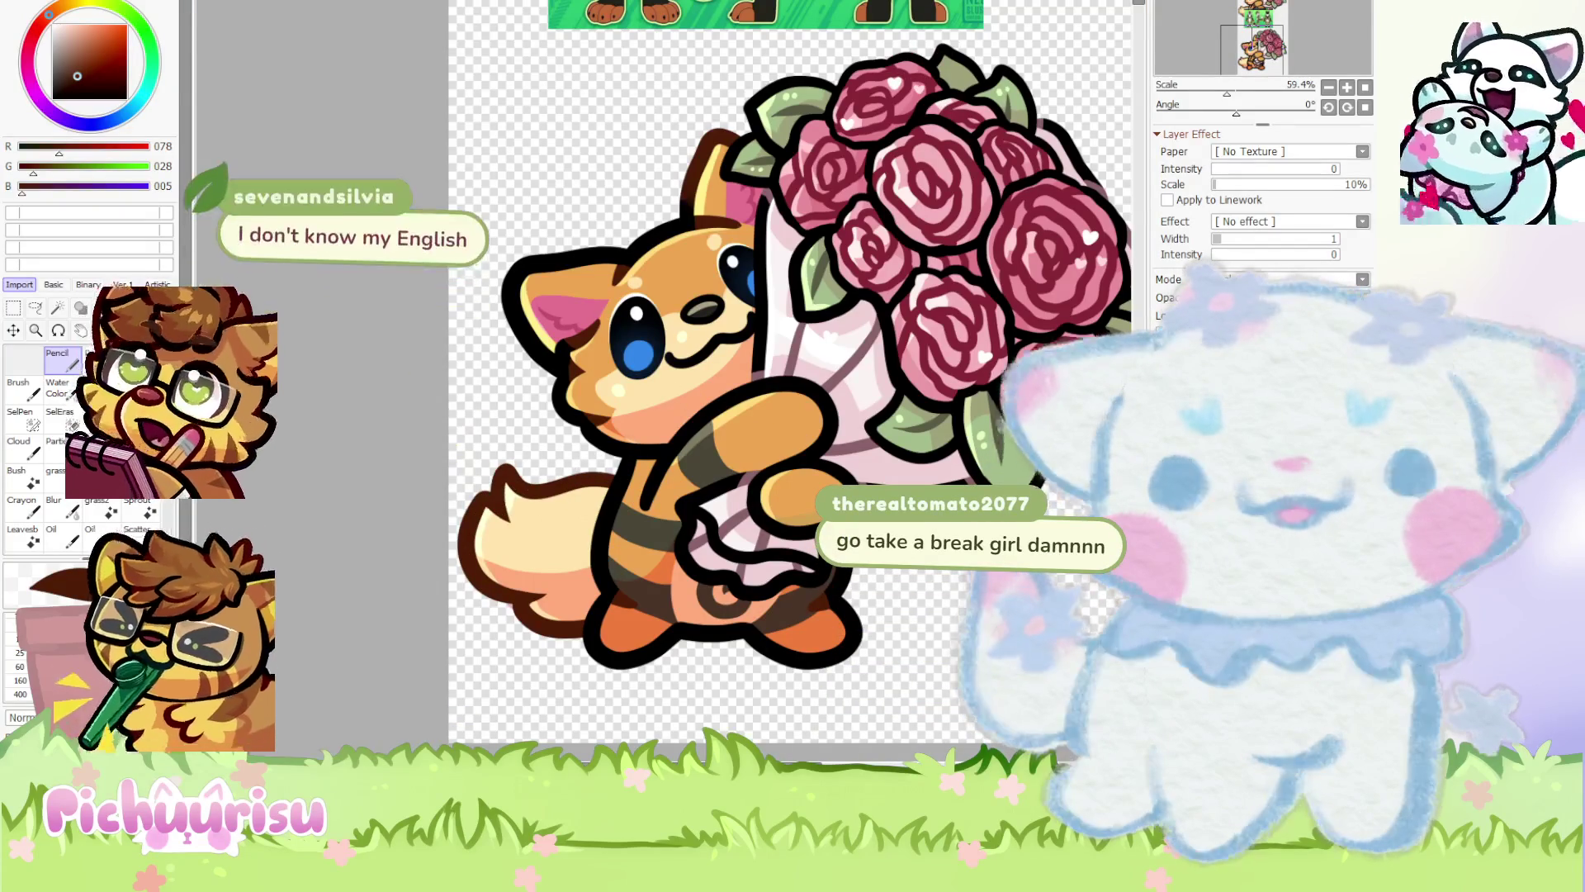
key("ctrl+z")
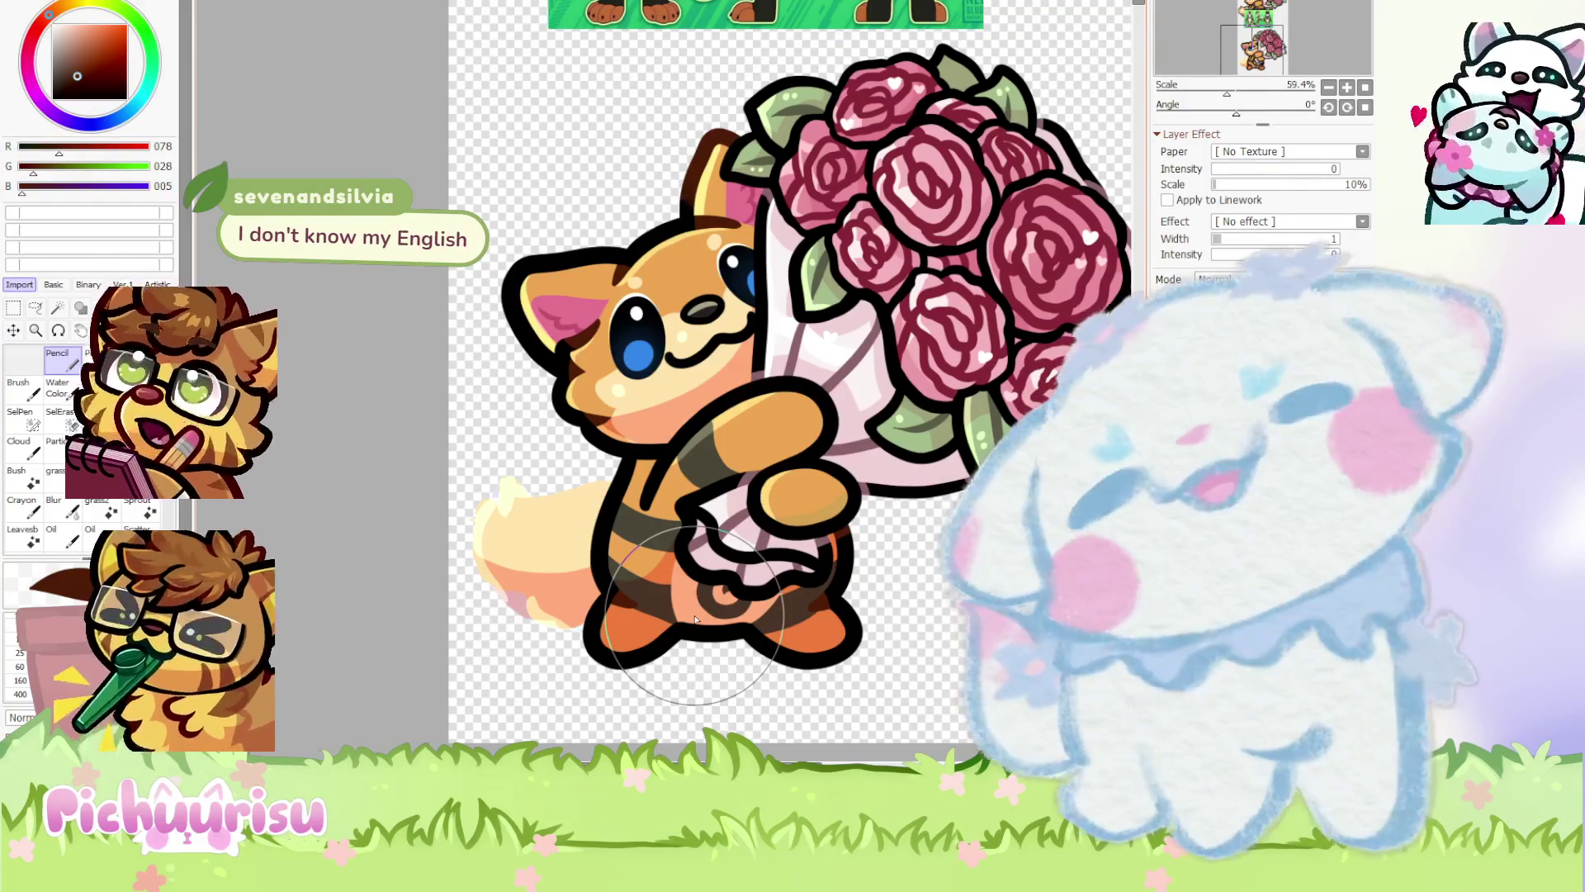
Draw a curled dark brown loop outline over the lower copy's faded tail
scroll(694, 619, "down", 1)
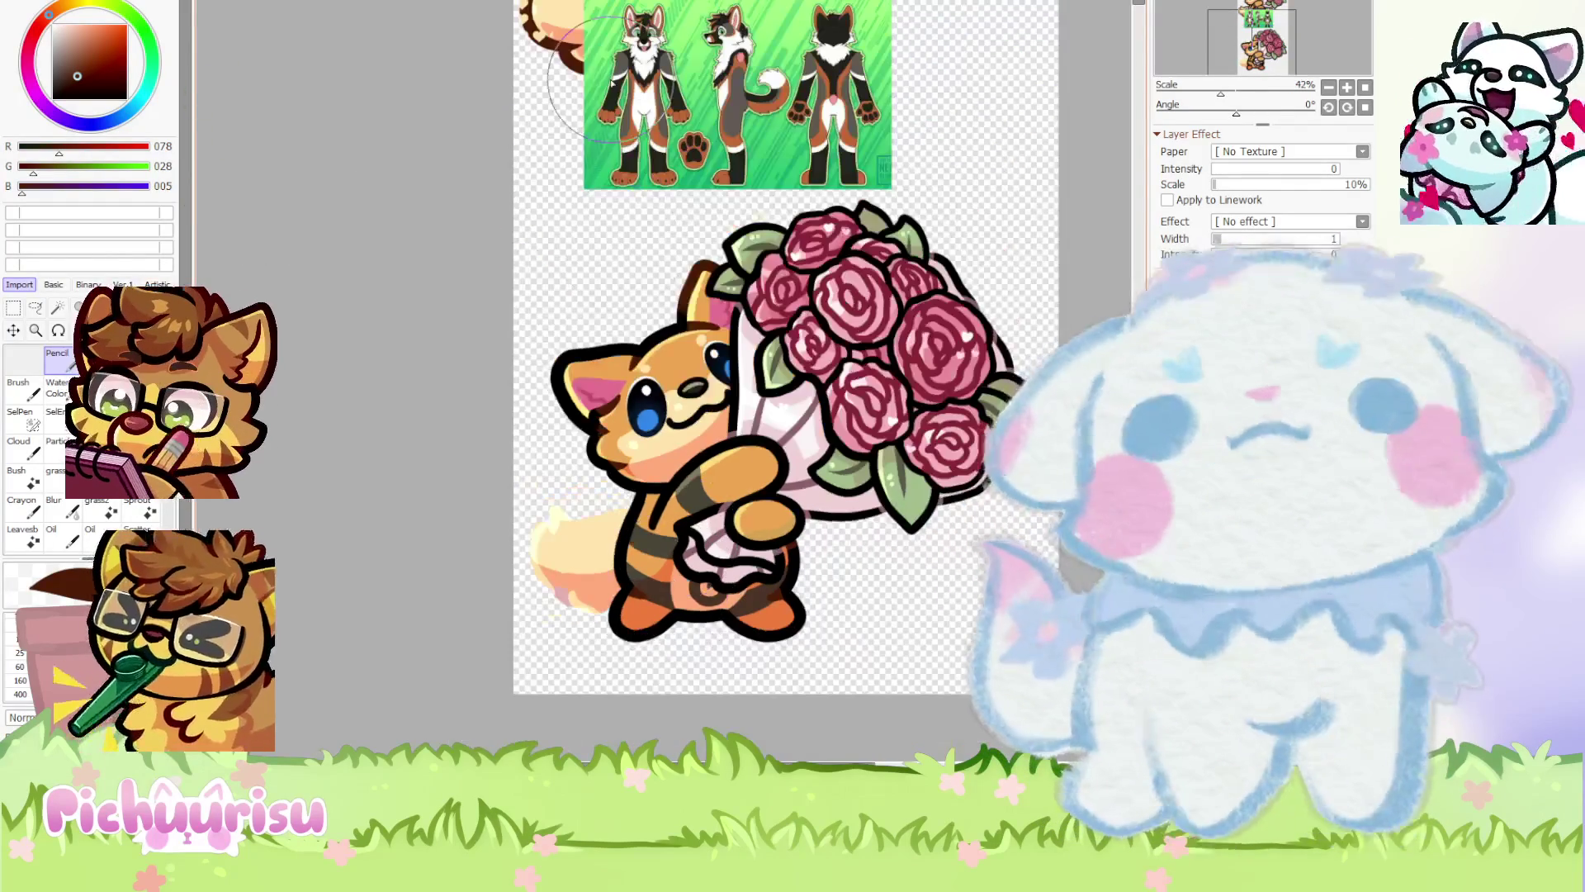
scroll(851, 478, "up", 1)
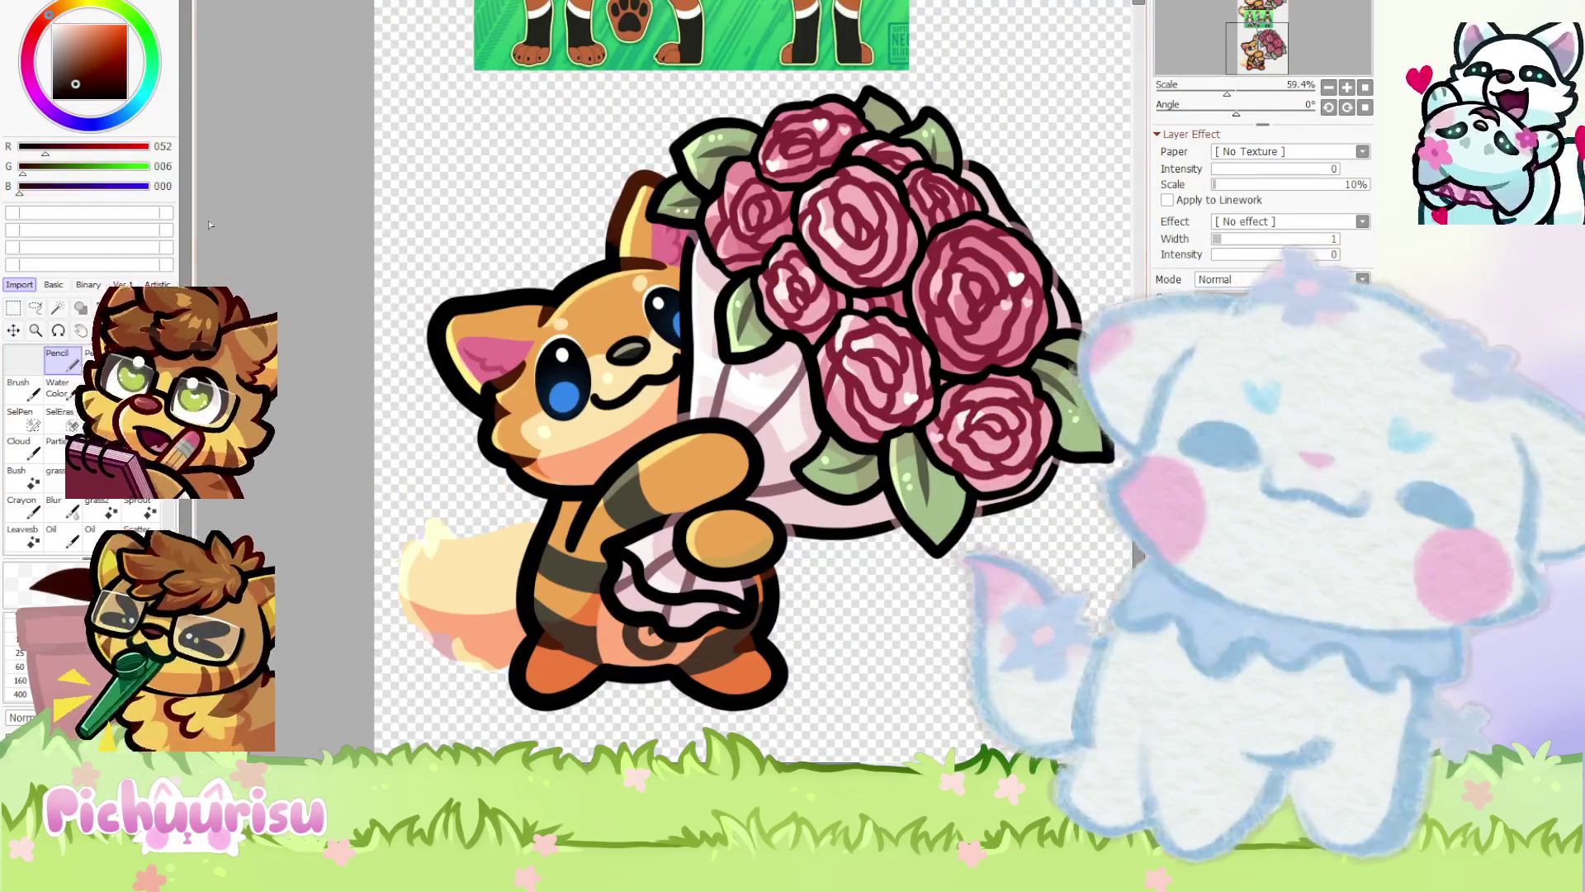
scroll(851, 479, "down", 2)
scroll(561, 132, "down", 1)
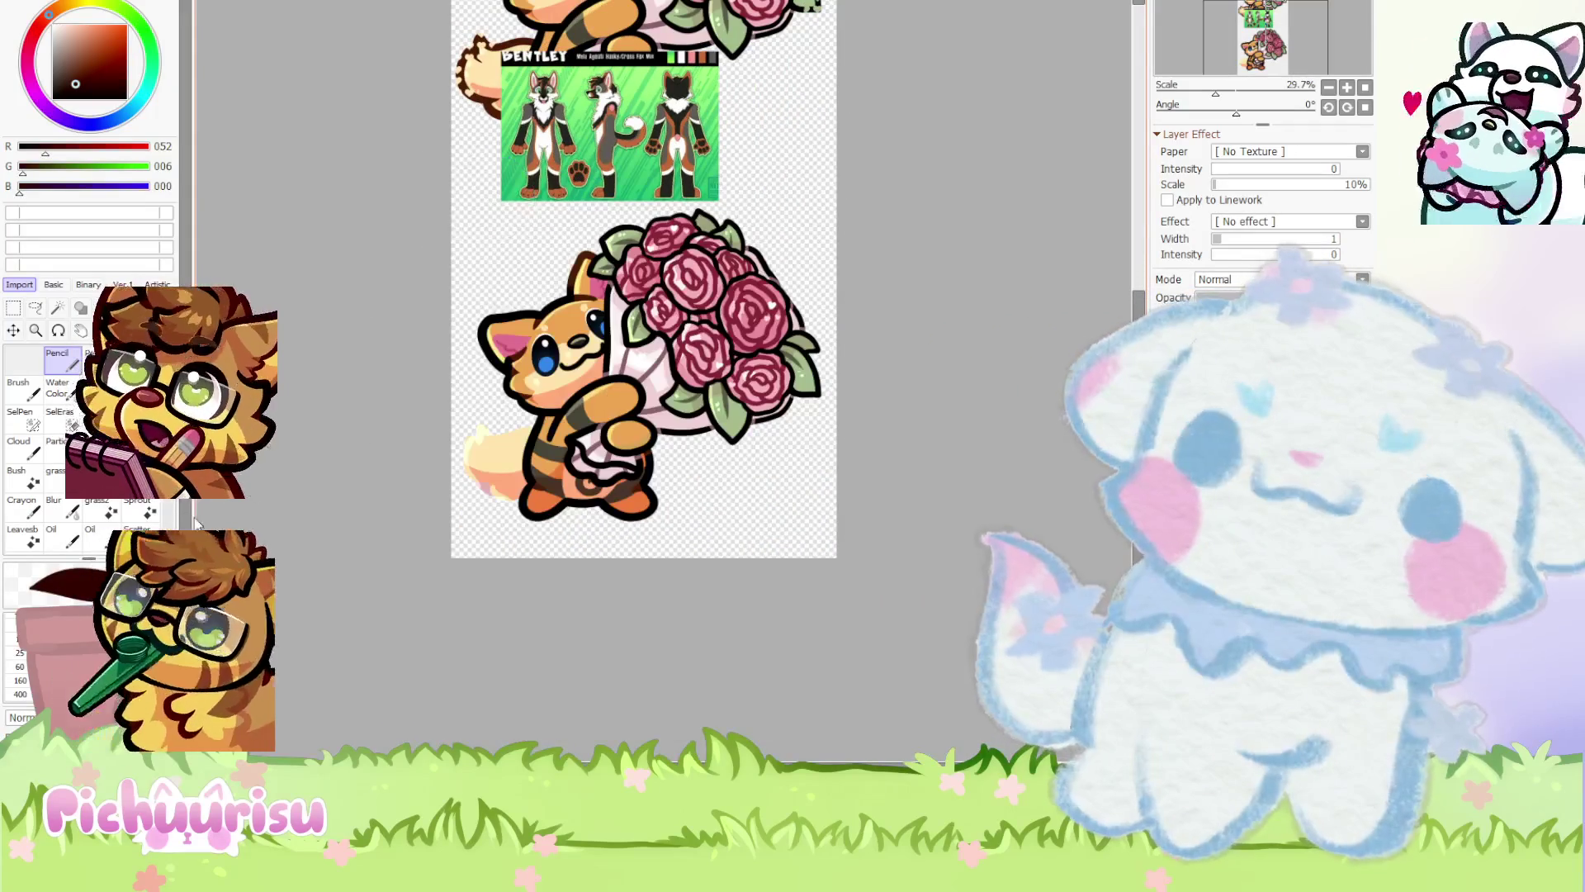
scroll(488, 343, "up", 5)
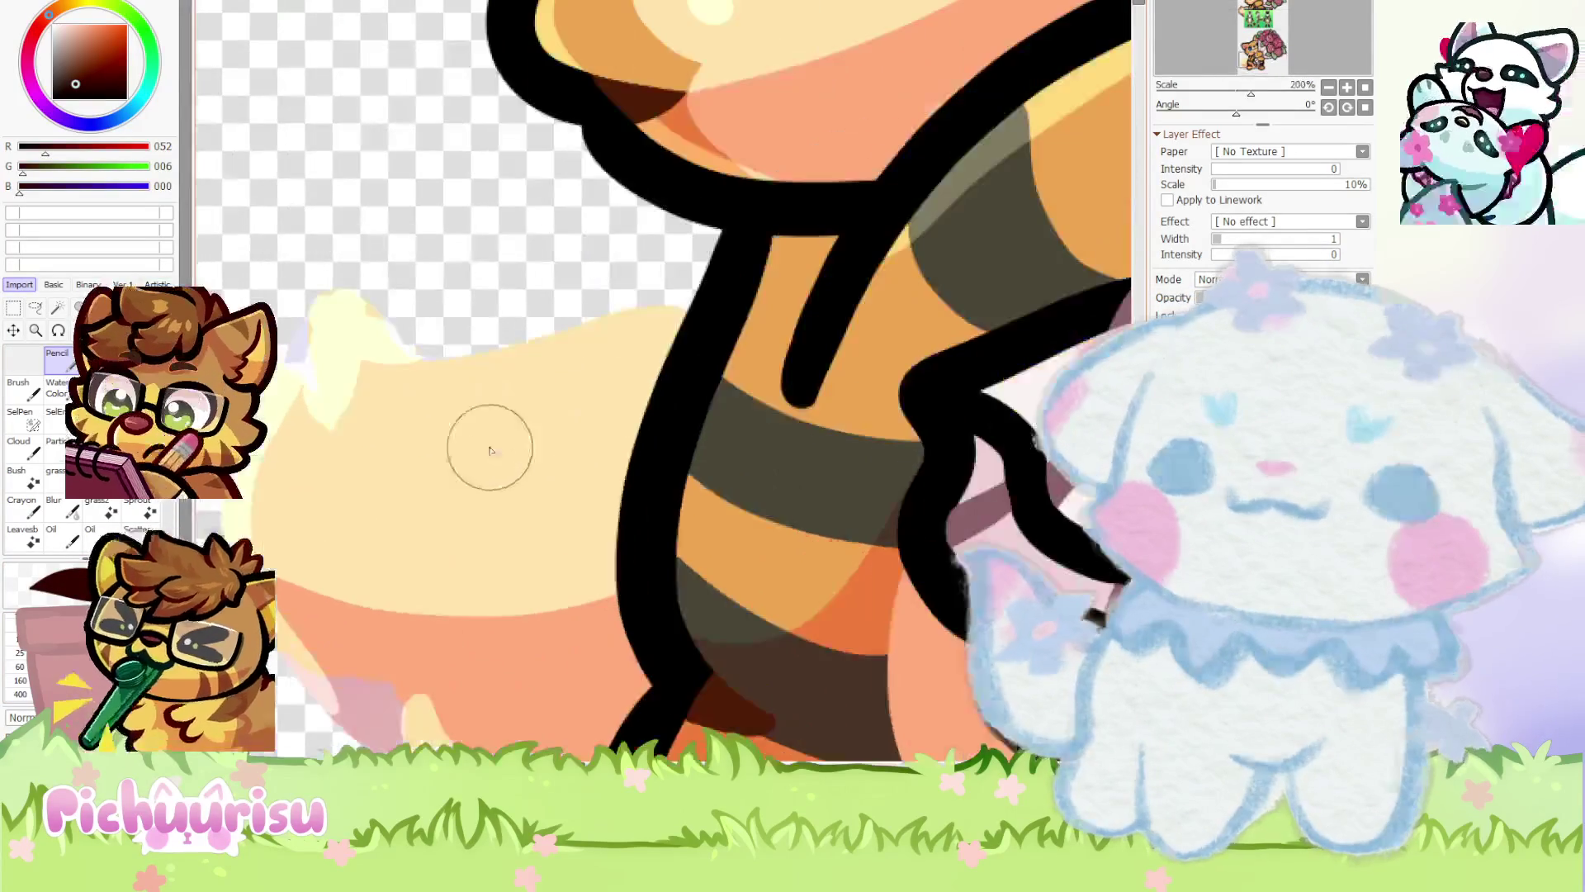
mouse_move(458, 437)
left_mouse_down()
mouse_move(590, 371)
mouse_move(342, 496)
mouse_move(391, 645)
mouse_move(541, 735)
left_mouse_up()
scroll(541, 735, "down", 4)
scroll(293, 384, "up", 3)
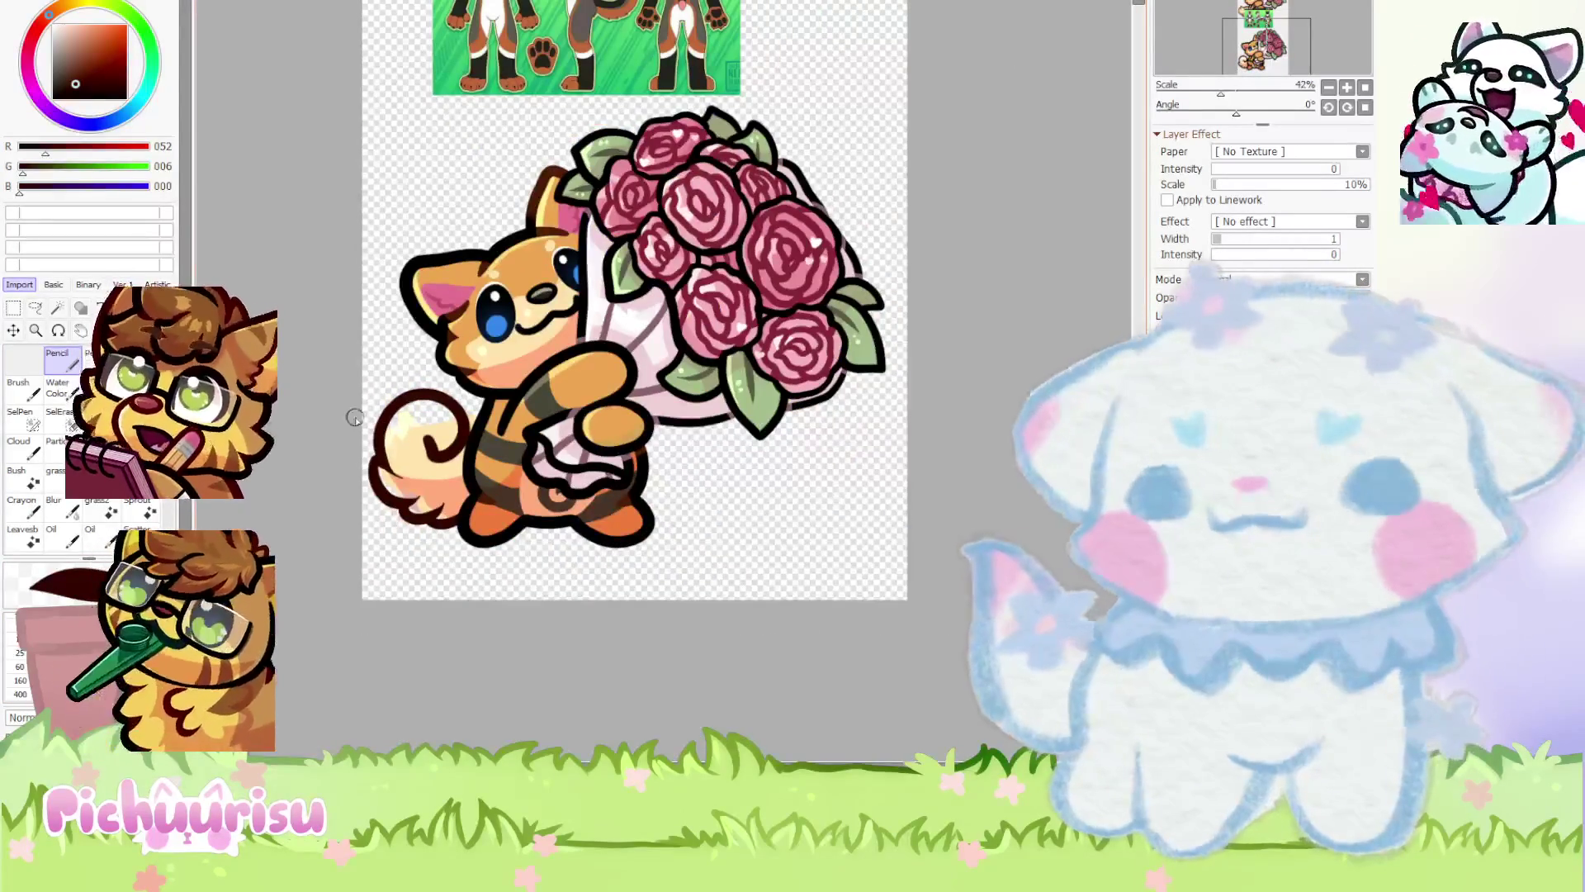
Undo the old tail outline and redraw the tail as a large dark brown curled loop
key("ctrl+z")
key("ctrl+z")
key("ctrl+z")
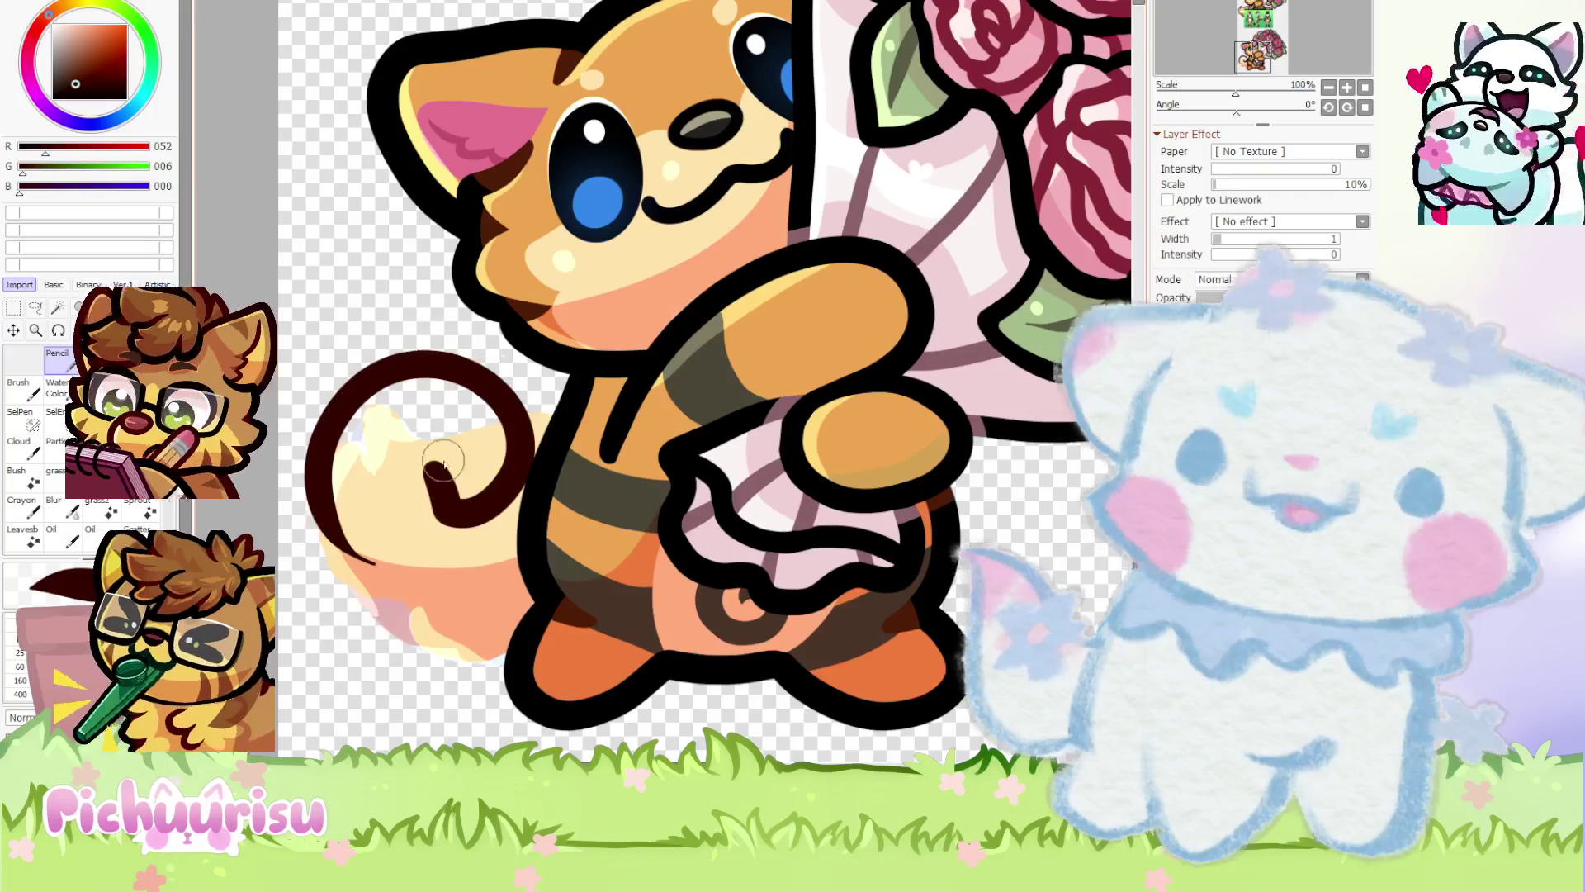
left_click_drag(417, 442, 450, 522)
mouse_move(541, 426)
left_mouse_down()
mouse_move(307, 528)
mouse_move(335, 582)
mouse_move(454, 623)
left_mouse_up()
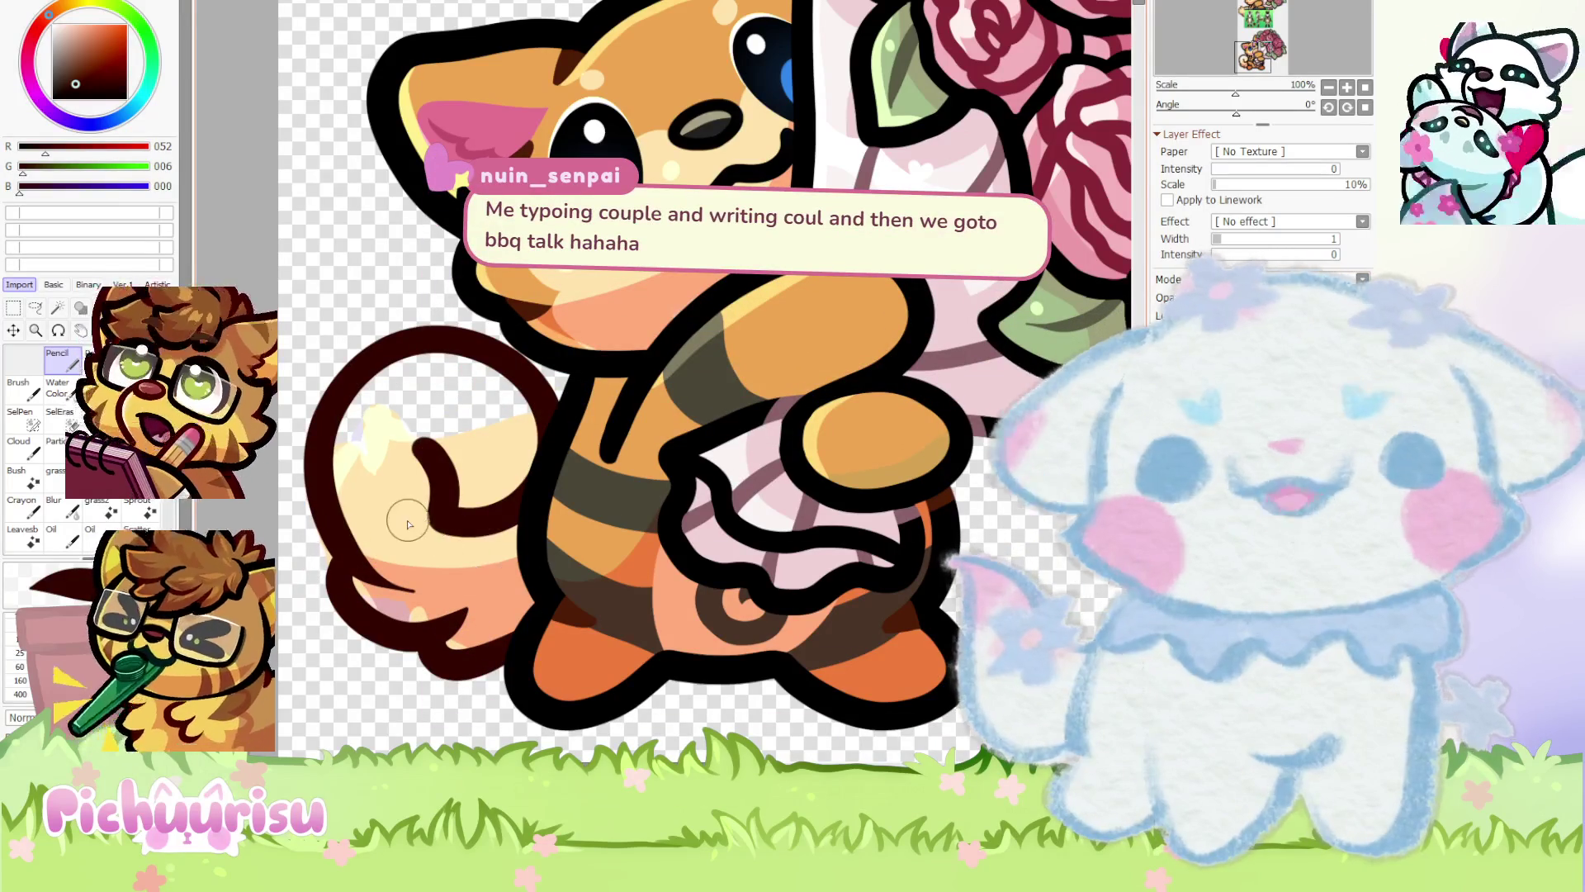
scroll(552, 527, "down", 6)
scroll(552, 527, "down", 1)
scroll(551, 527, "up", 1)
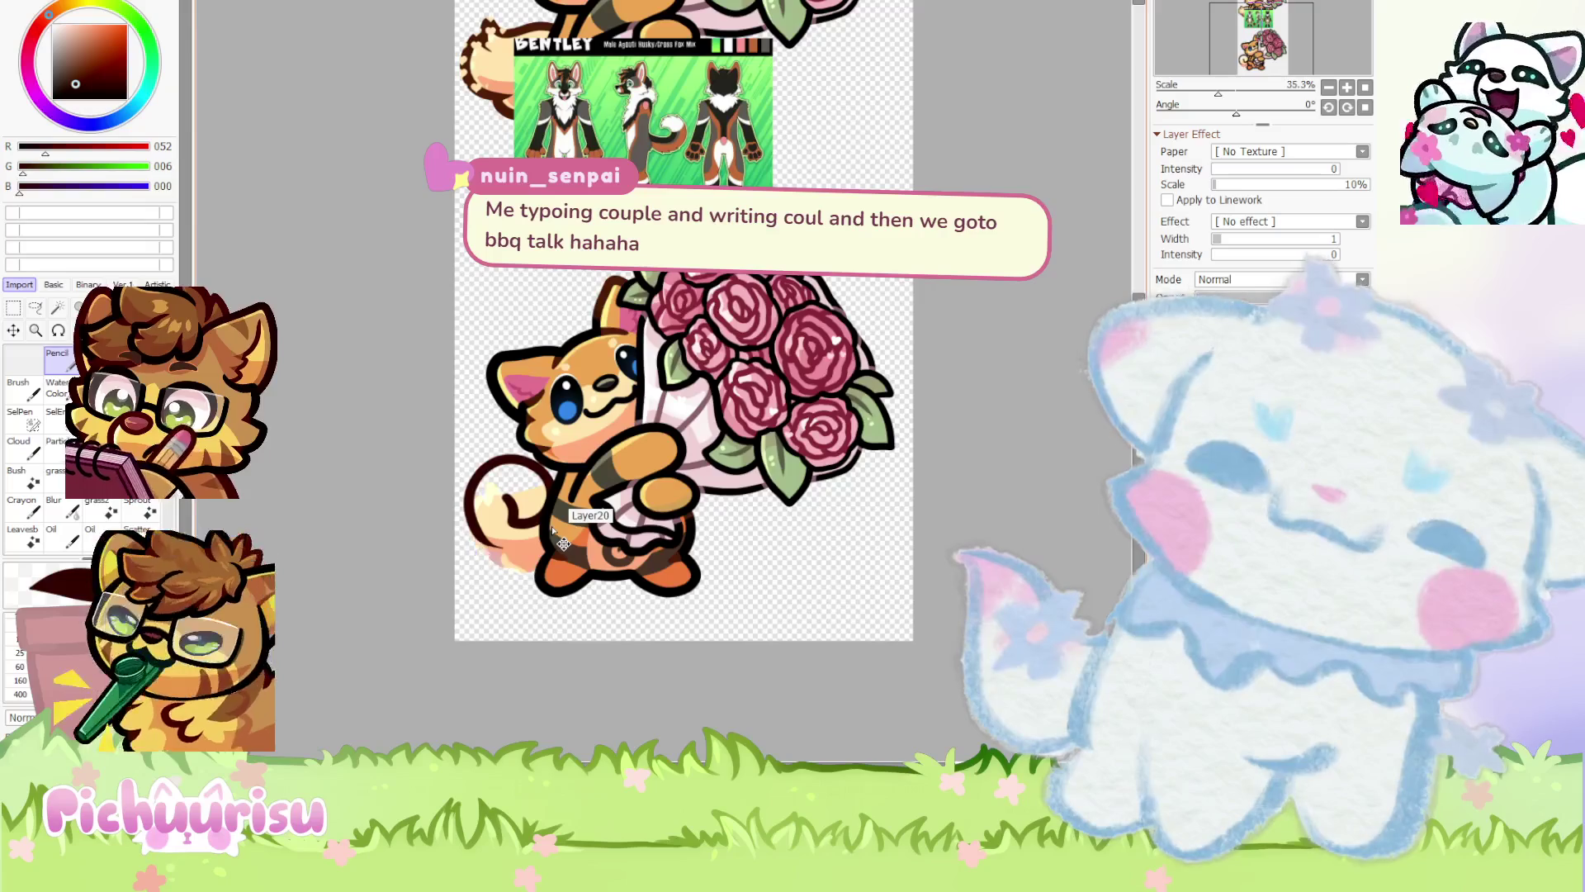
scroll(528, 512, "up", 4)
Add squiggle and curved-arc fur markings inside the tail and line its lower edge
left_click_drag(421, 499, 524, 504)
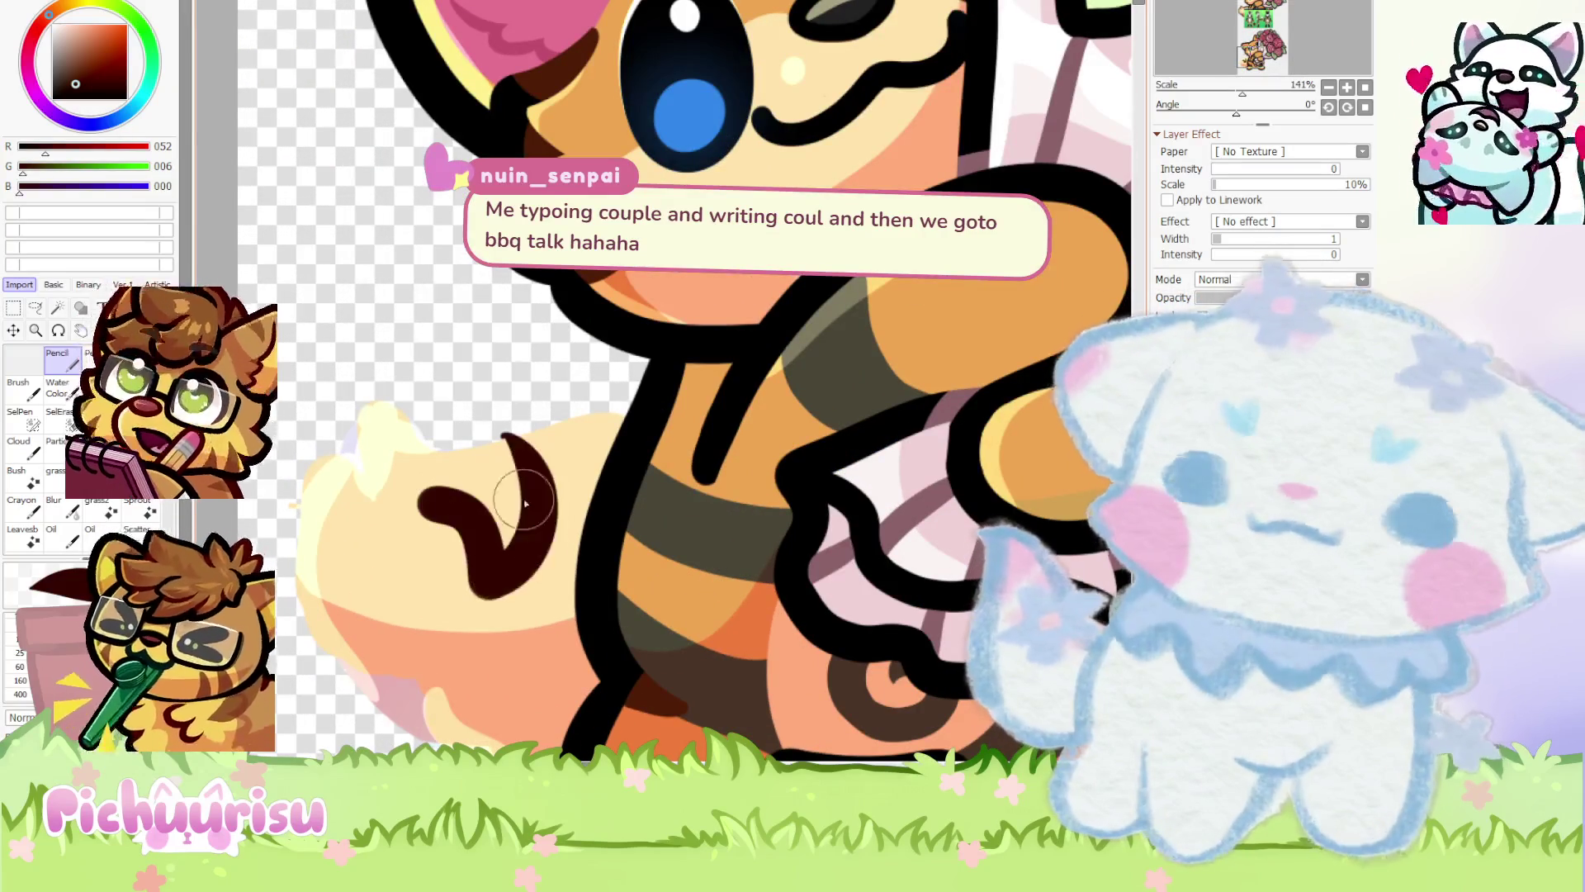
left_click_drag(505, 437, 557, 528)
left_click_drag(615, 368, 371, 638)
scroll(370, 638, "down", 2)
scroll(371, 638, "up", 2)
mouse_move(280, 508)
left_mouse_down()
mouse_move(462, 664)
mouse_move(552, 678)
left_mouse_up()
scroll(552, 679, "down", 4)
scroll(552, 678, "up", 5)
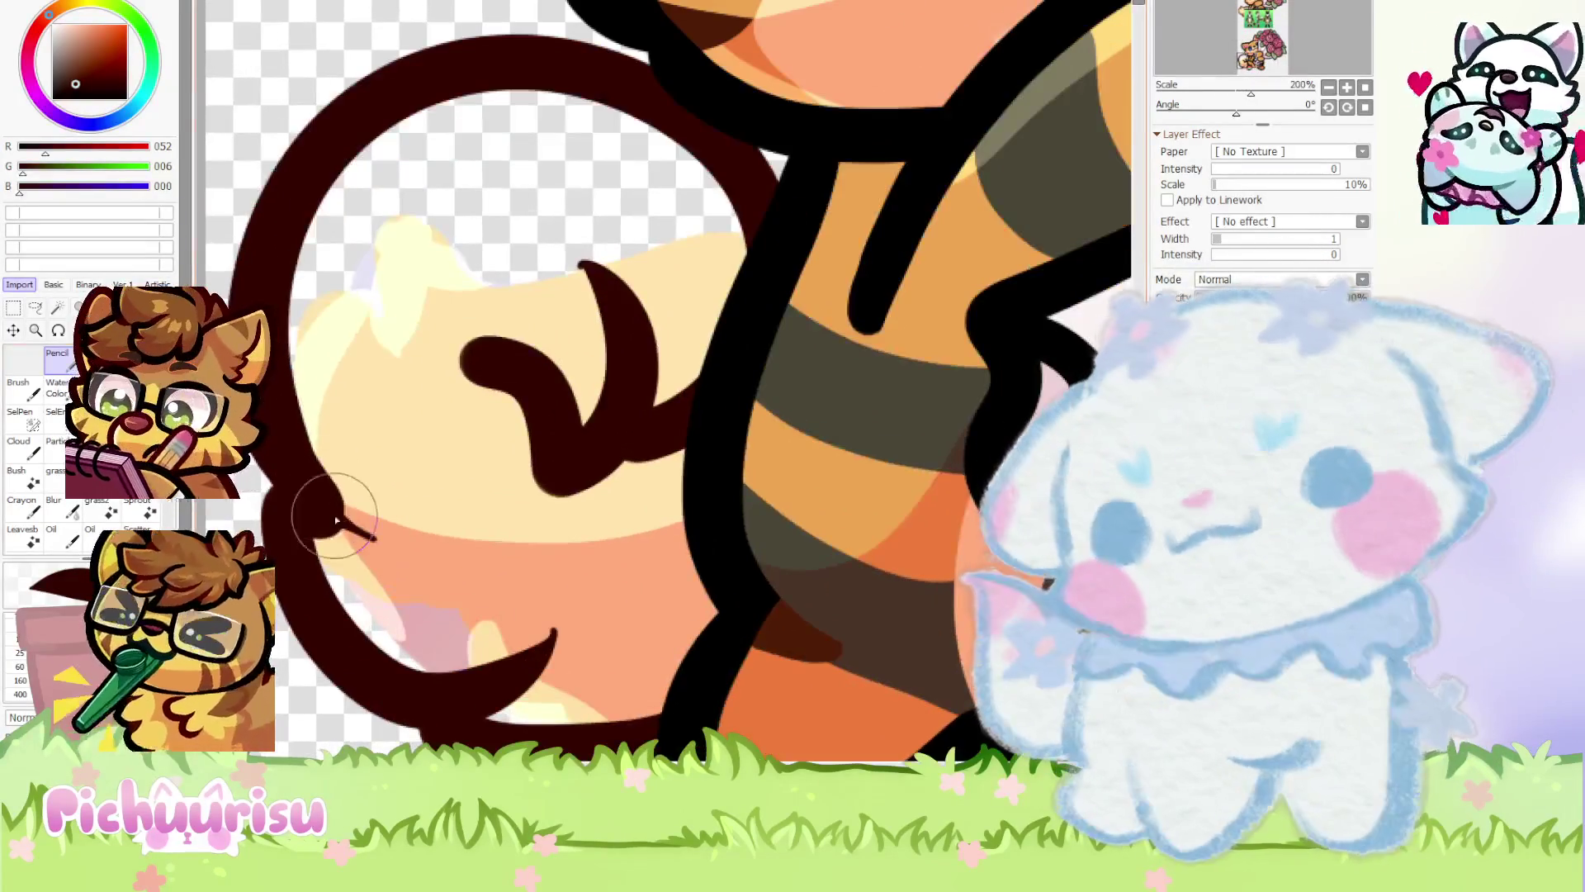
left_click_drag(318, 533, 429, 547)
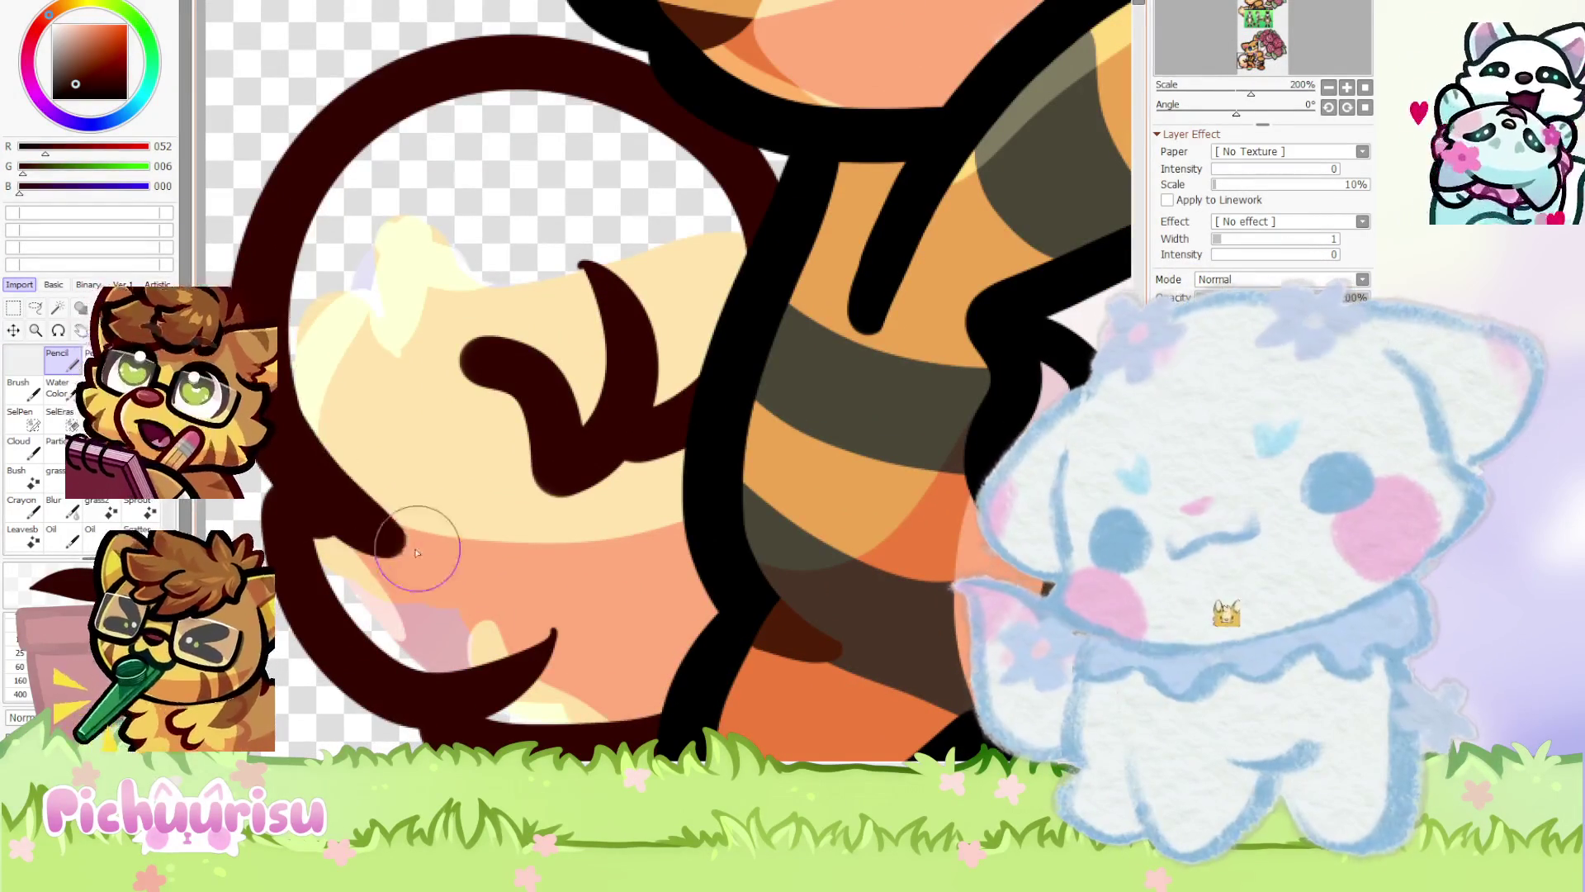
scroll(314, 475, "up", 3)
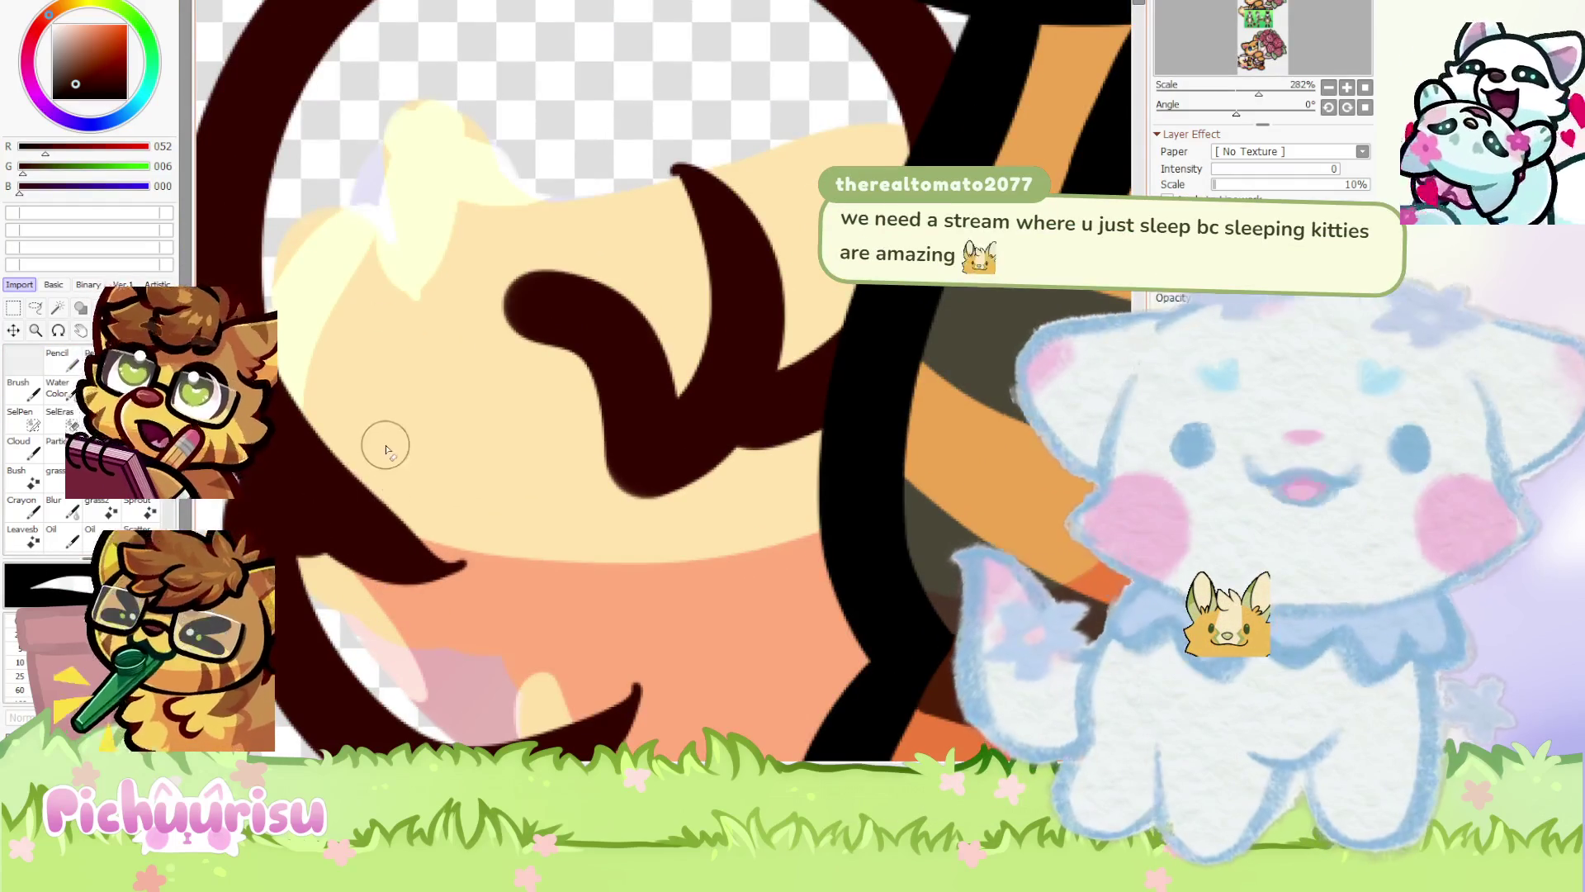
scroll(389, 443, "down", 3)
scroll(371, 429, "up", 3)
scroll(336, 339, "up", 2)
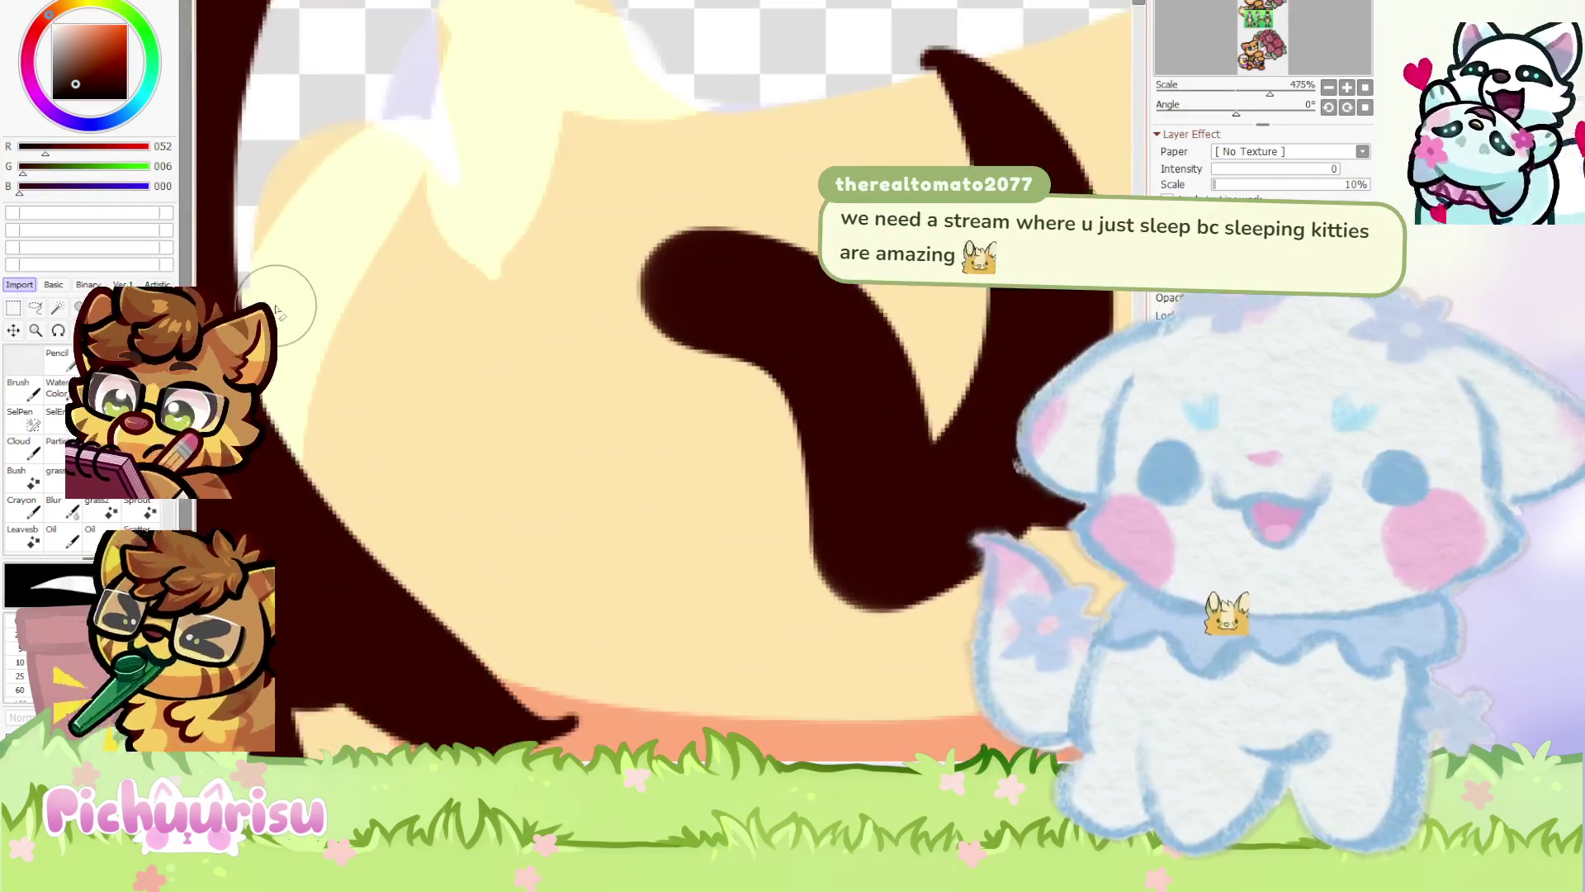
scroll(494, 531, "down", 2)
scroll(319, 531, "up", 3)
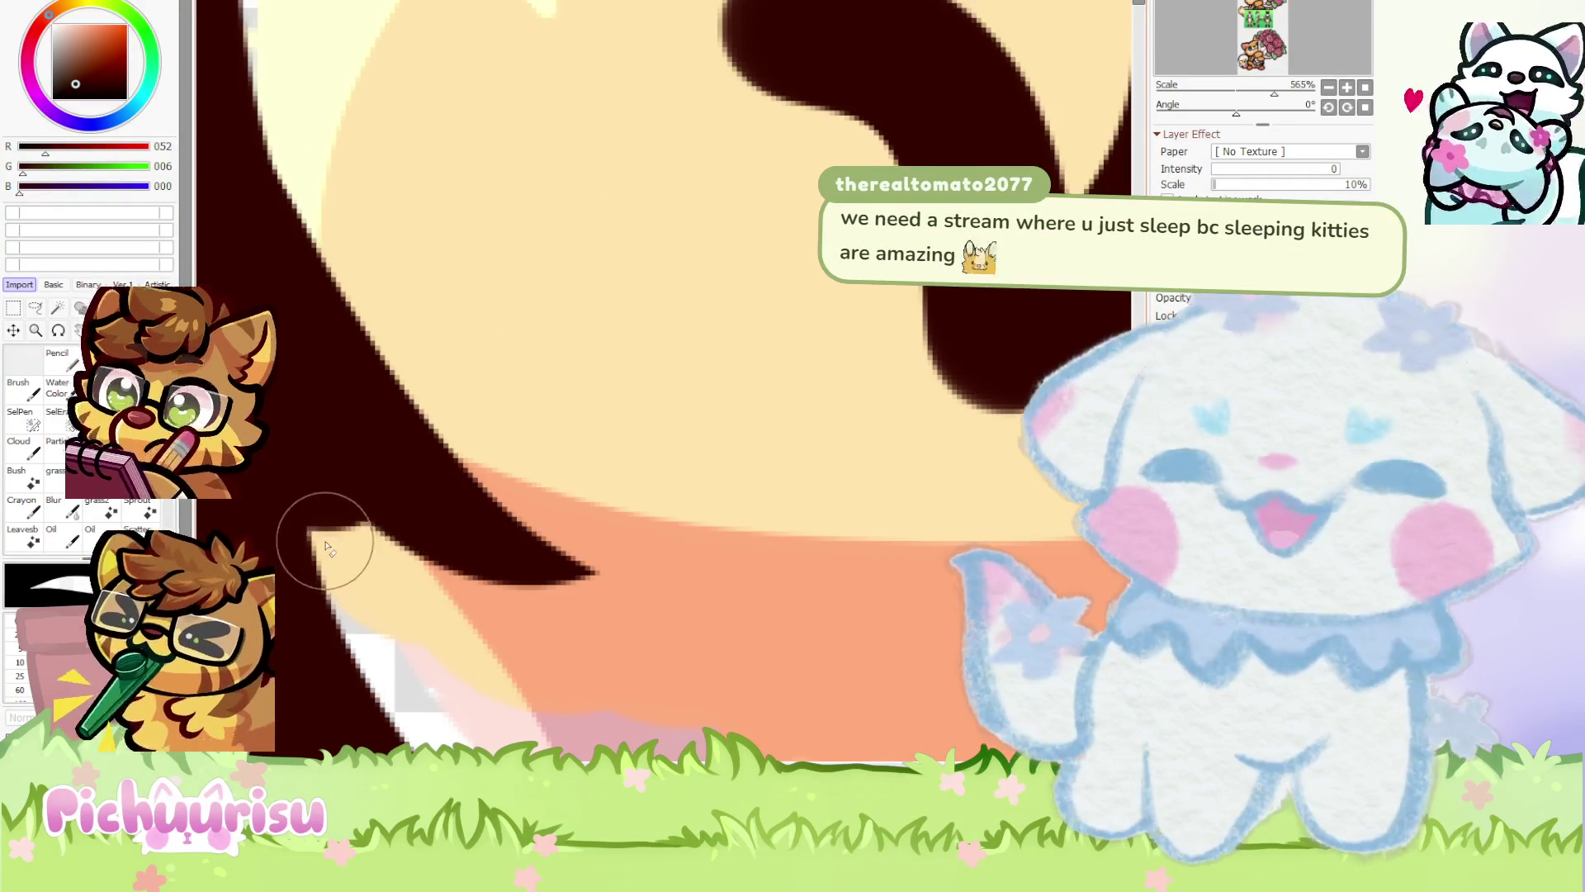
scroll(367, 510, "down", 1)
scroll(329, 506, "up", 2)
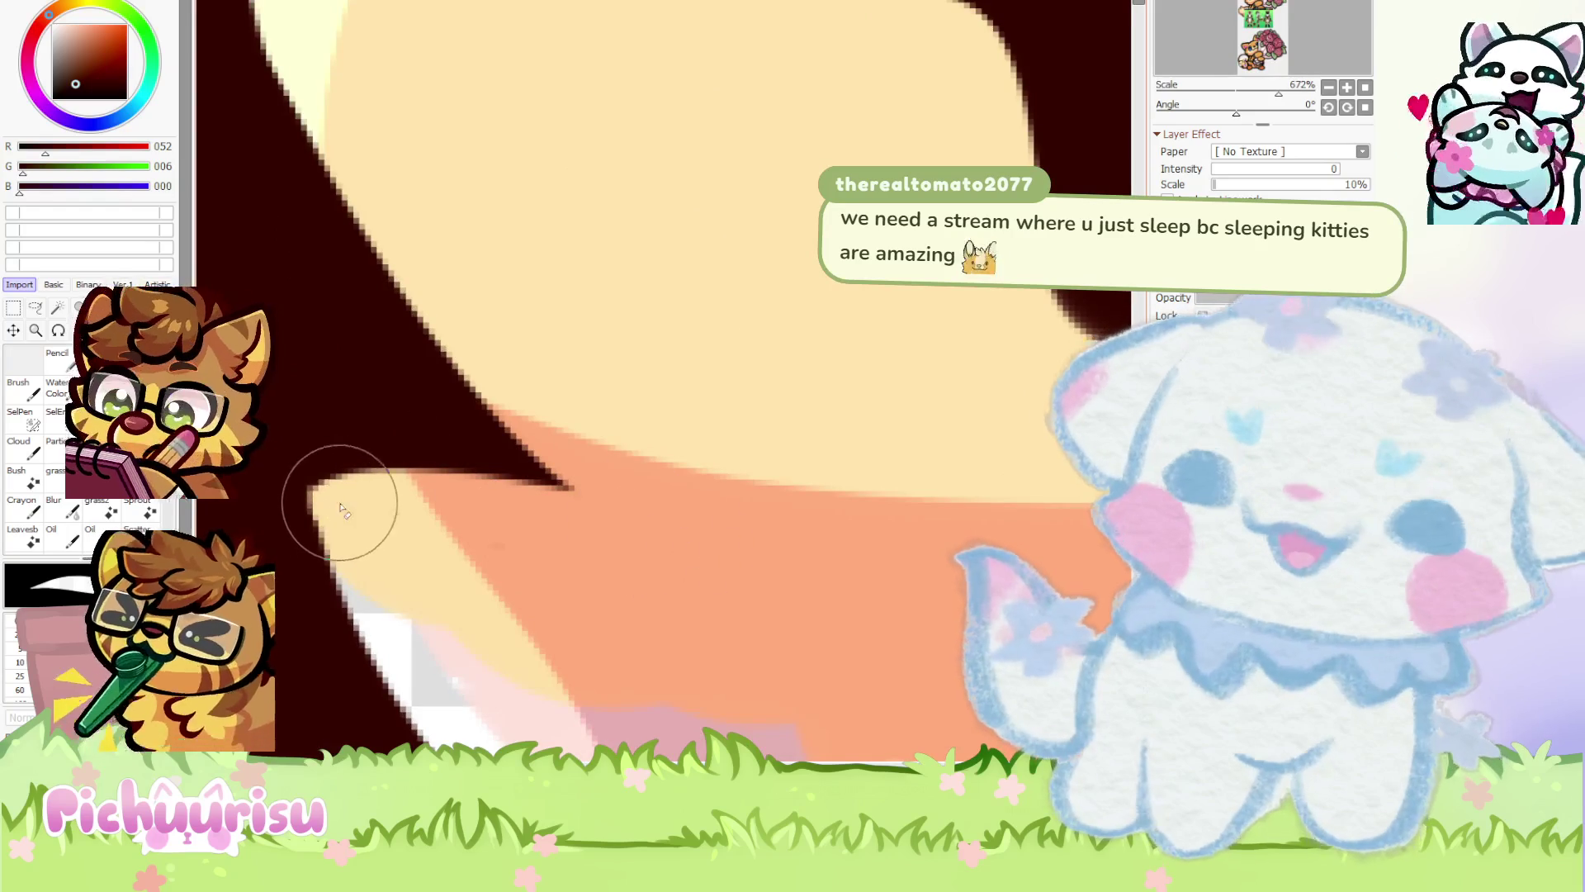
scroll(338, 462, "down", 3)
scroll(345, 429, "up", 2)
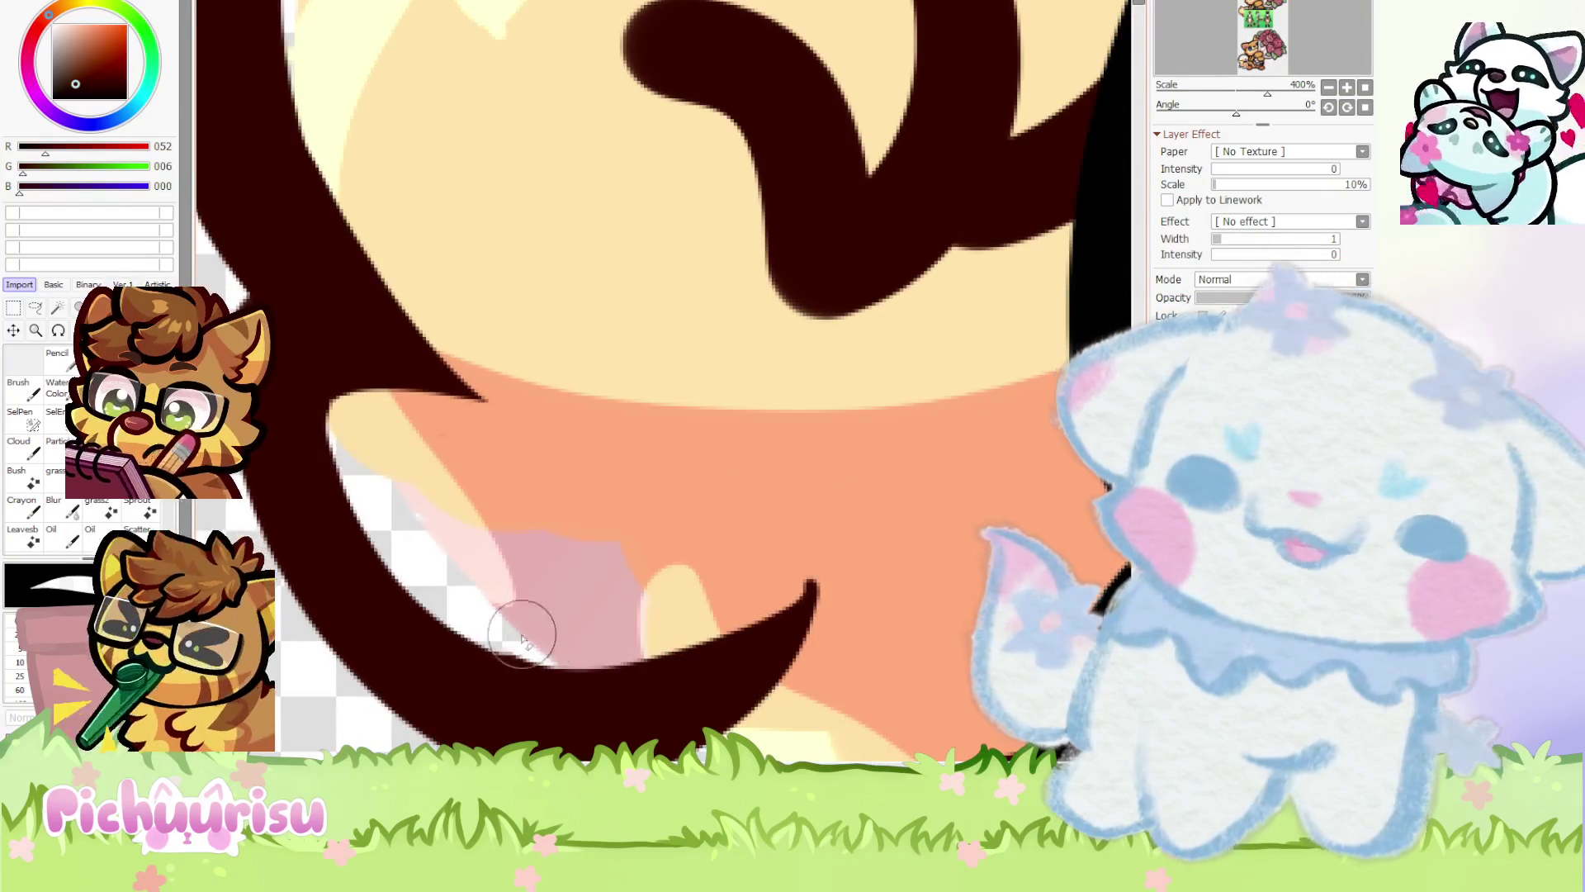
scroll(577, 532, "down", 5)
scroll(577, 533, "down", 2)
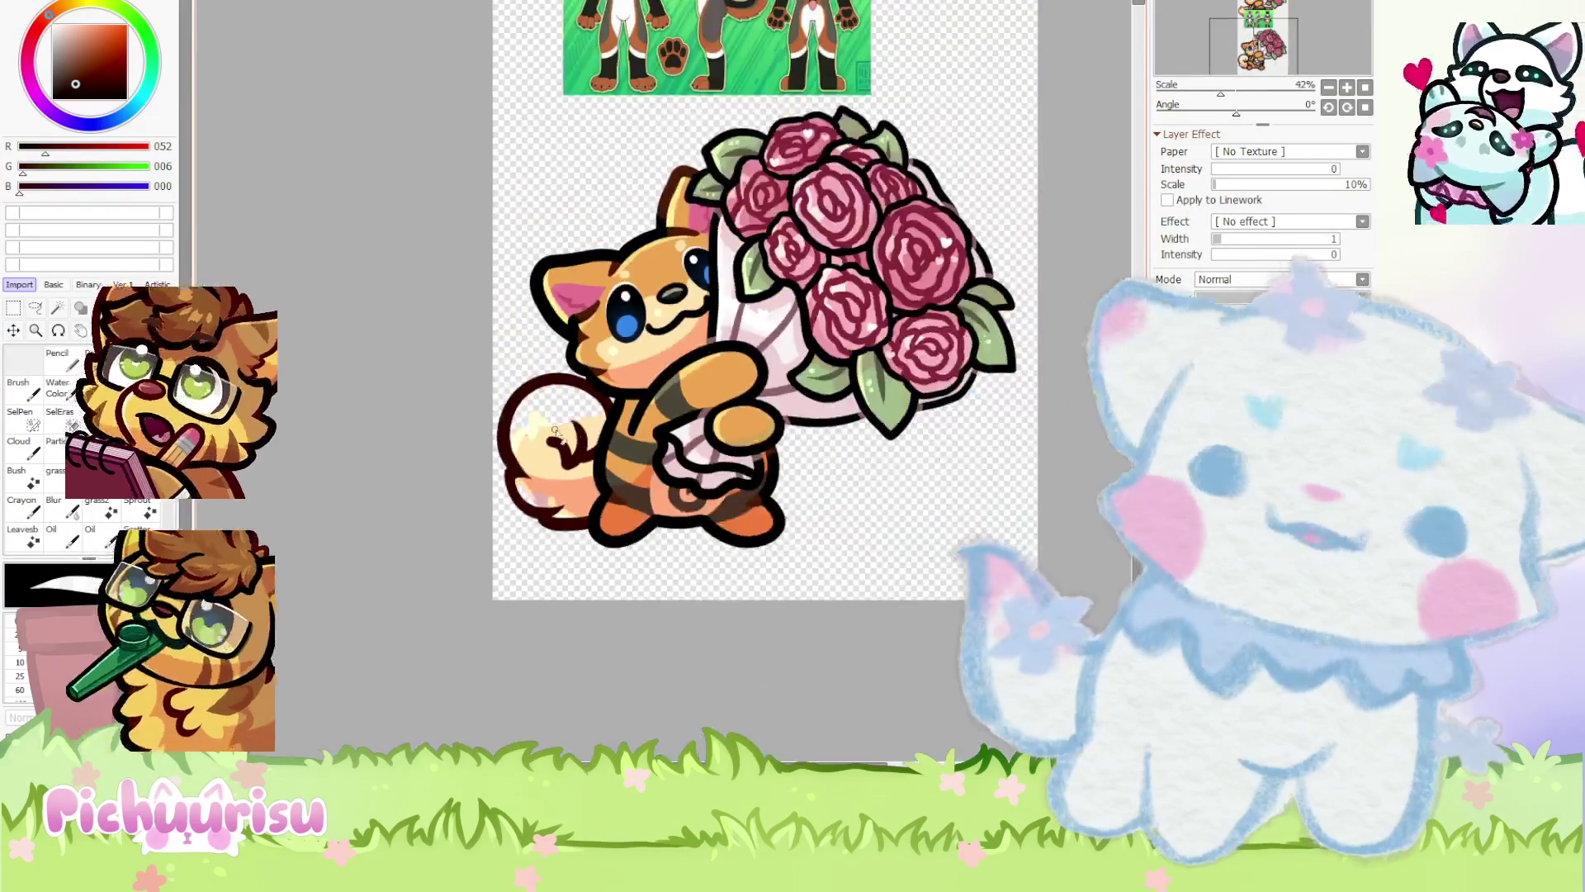
scroll(531, 477, "up", 3)
scroll(531, 478, "down", 3)
scroll(562, 447, "up", 3)
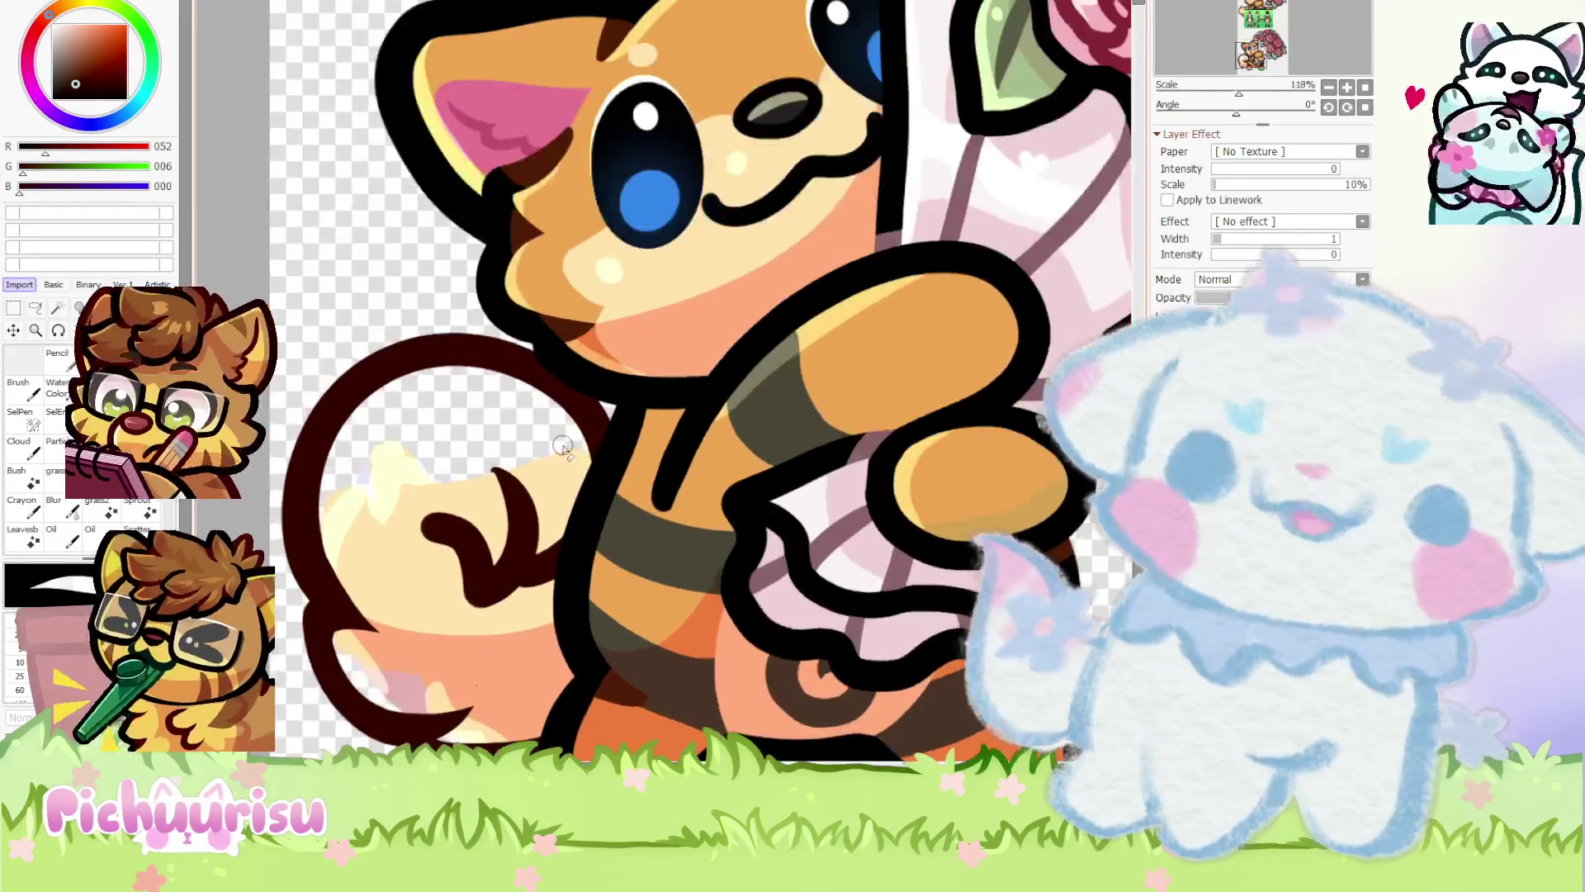
scroll(575, 466, "up", 4)
scroll(389, 460, "down", 4)
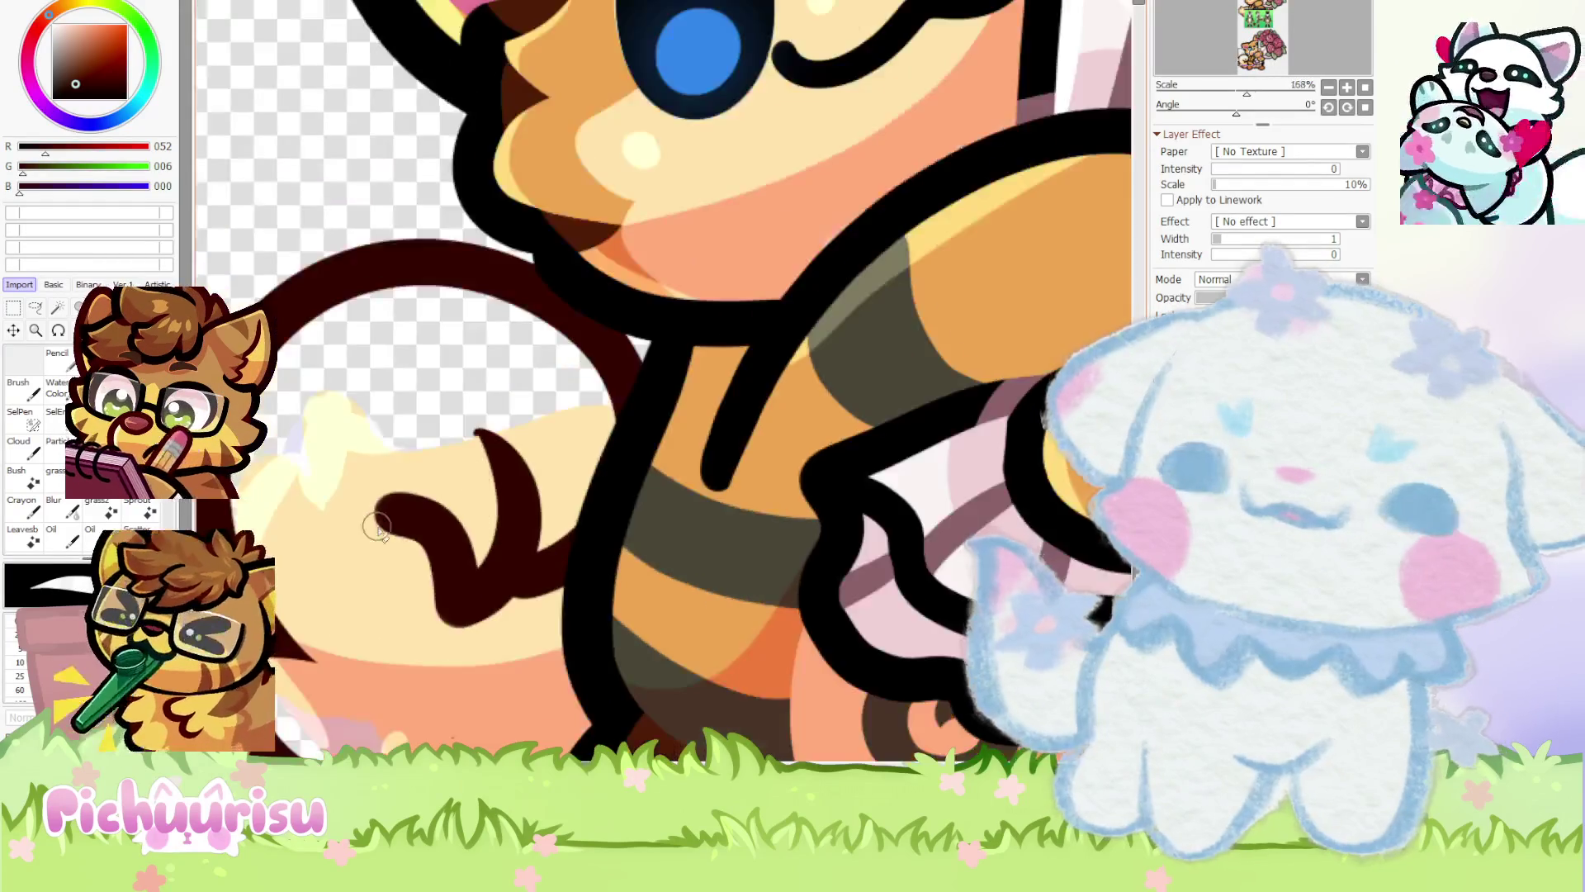
scroll(369, 516, "up", 3)
Erase along the tail marking's edge to thin the stroke
mouse_move(369, 516)
left_mouse_down()
mouse_move(584, 559)
mouse_move(594, 284)
left_mouse_up()
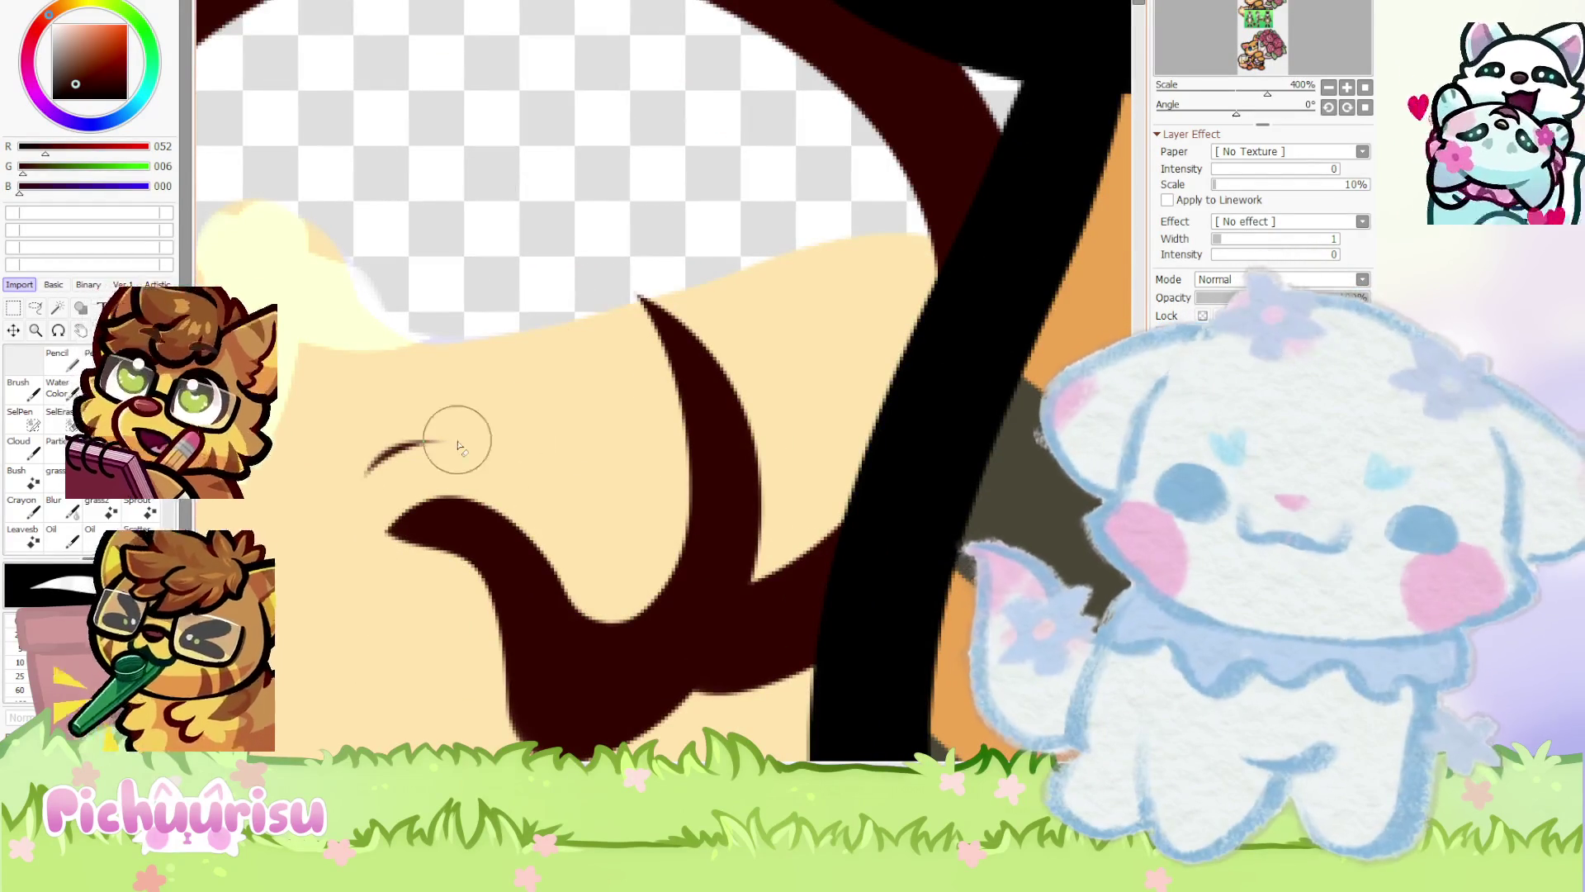
scroll(373, 505, "down", 6)
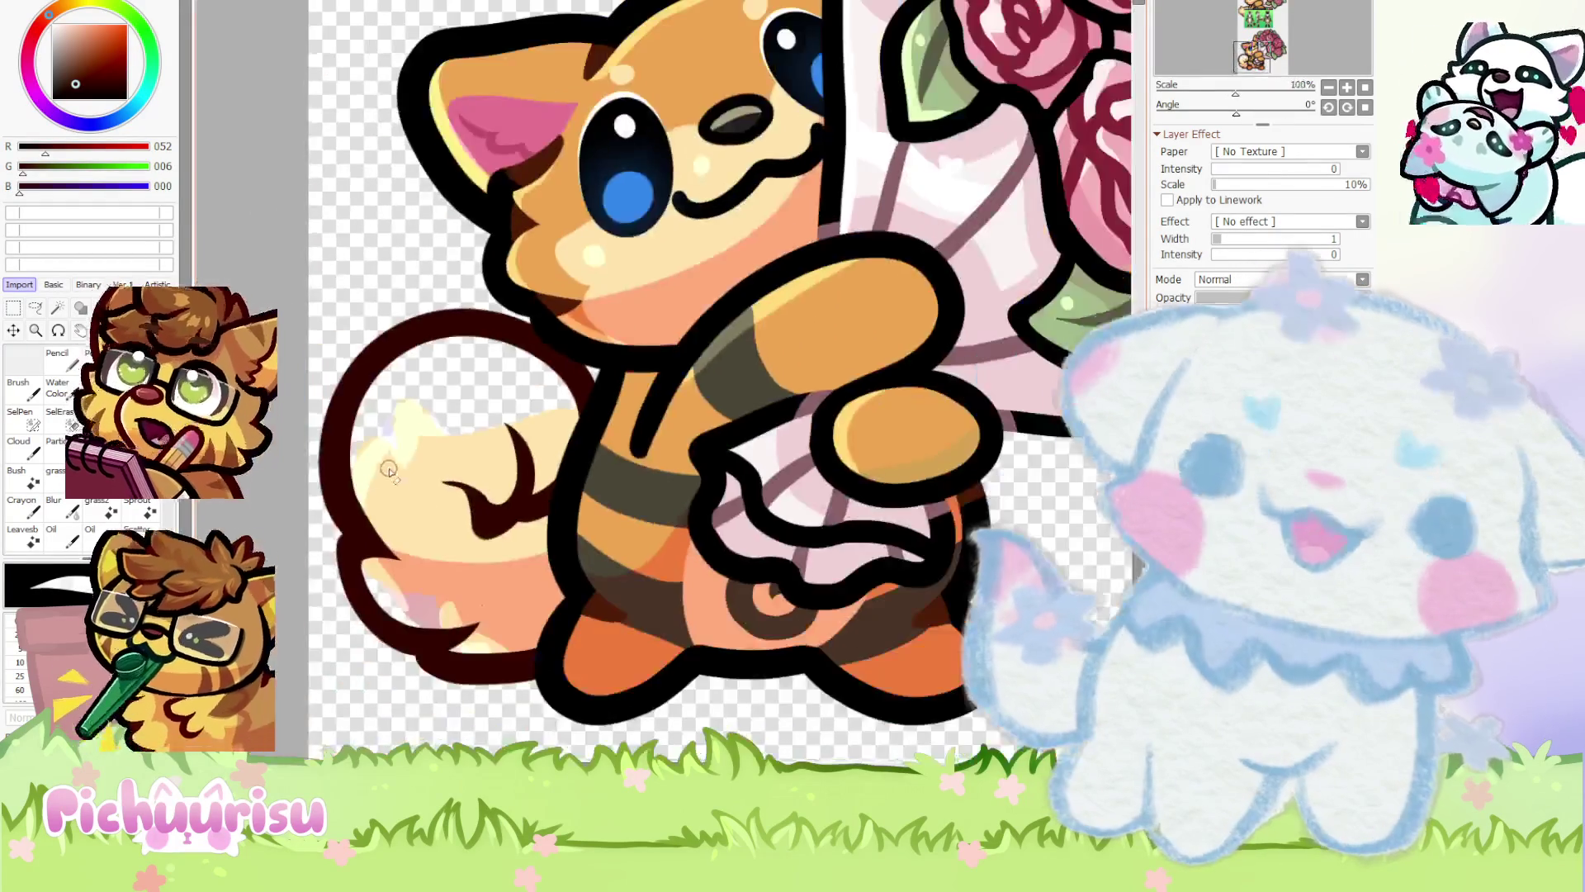
scroll(577, 380, "up", 4)
scroll(418, 556, "up", 4)
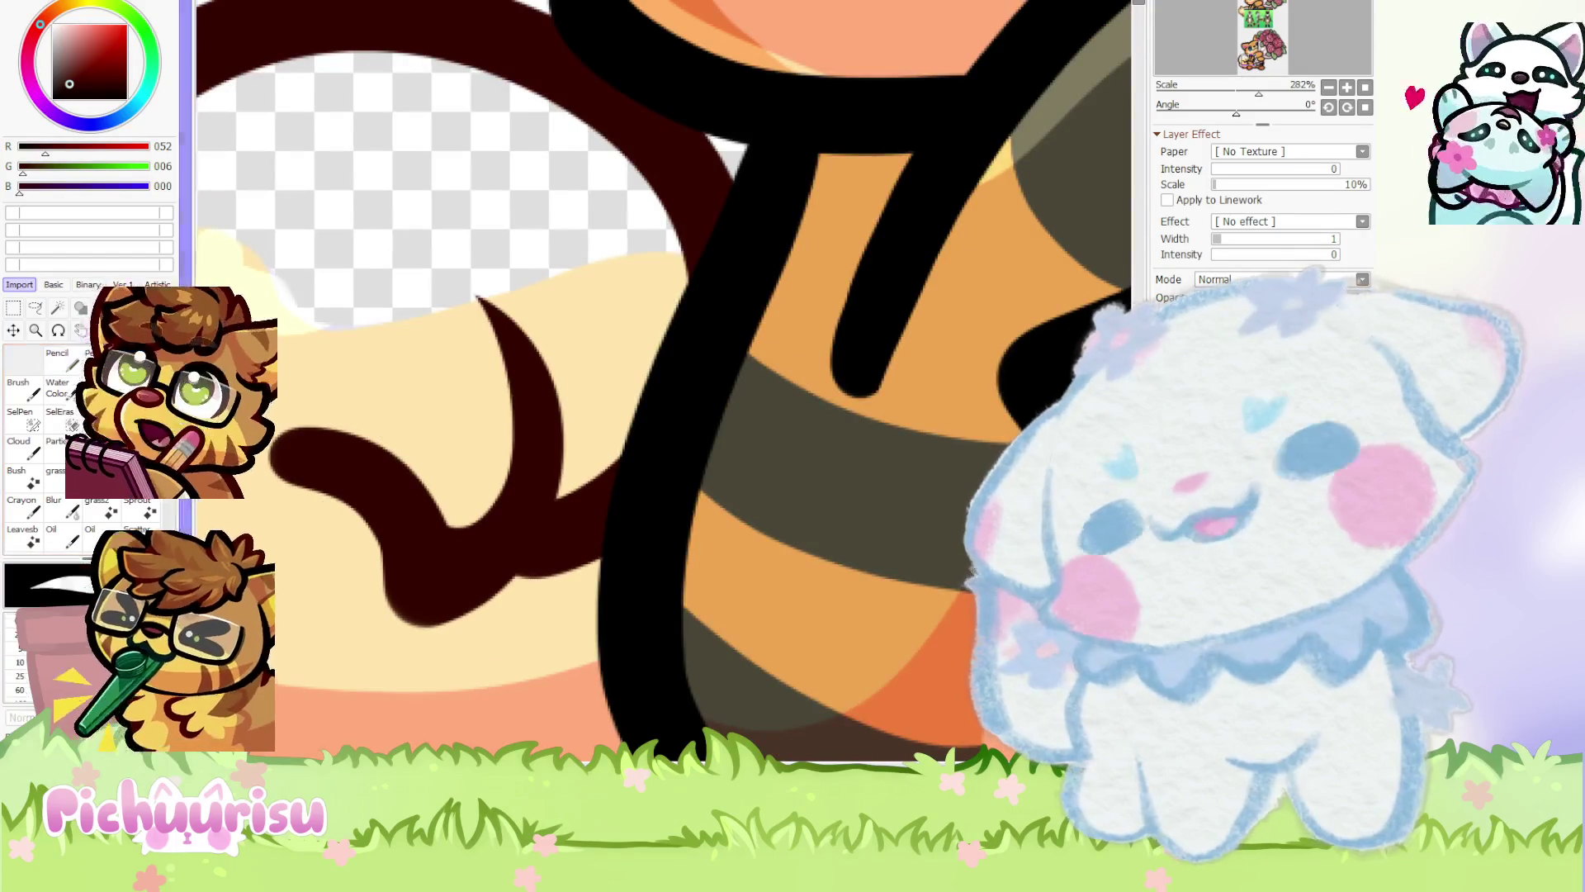
scroll(301, 484, "up", 2)
scroll(355, 659, "down", 2)
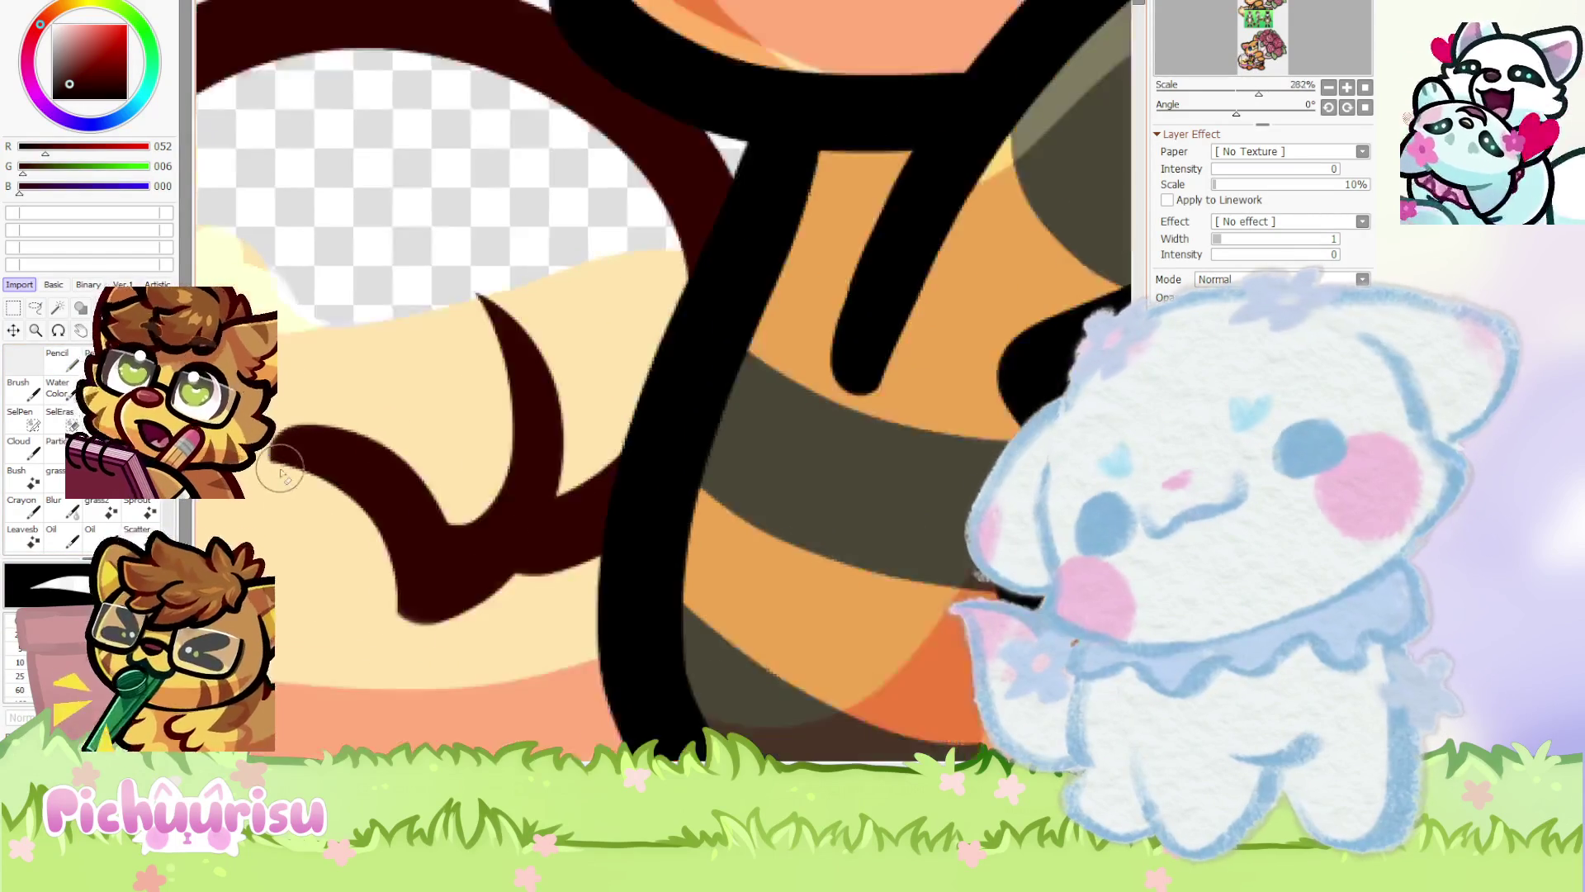
scroll(353, 566, "up", 4)
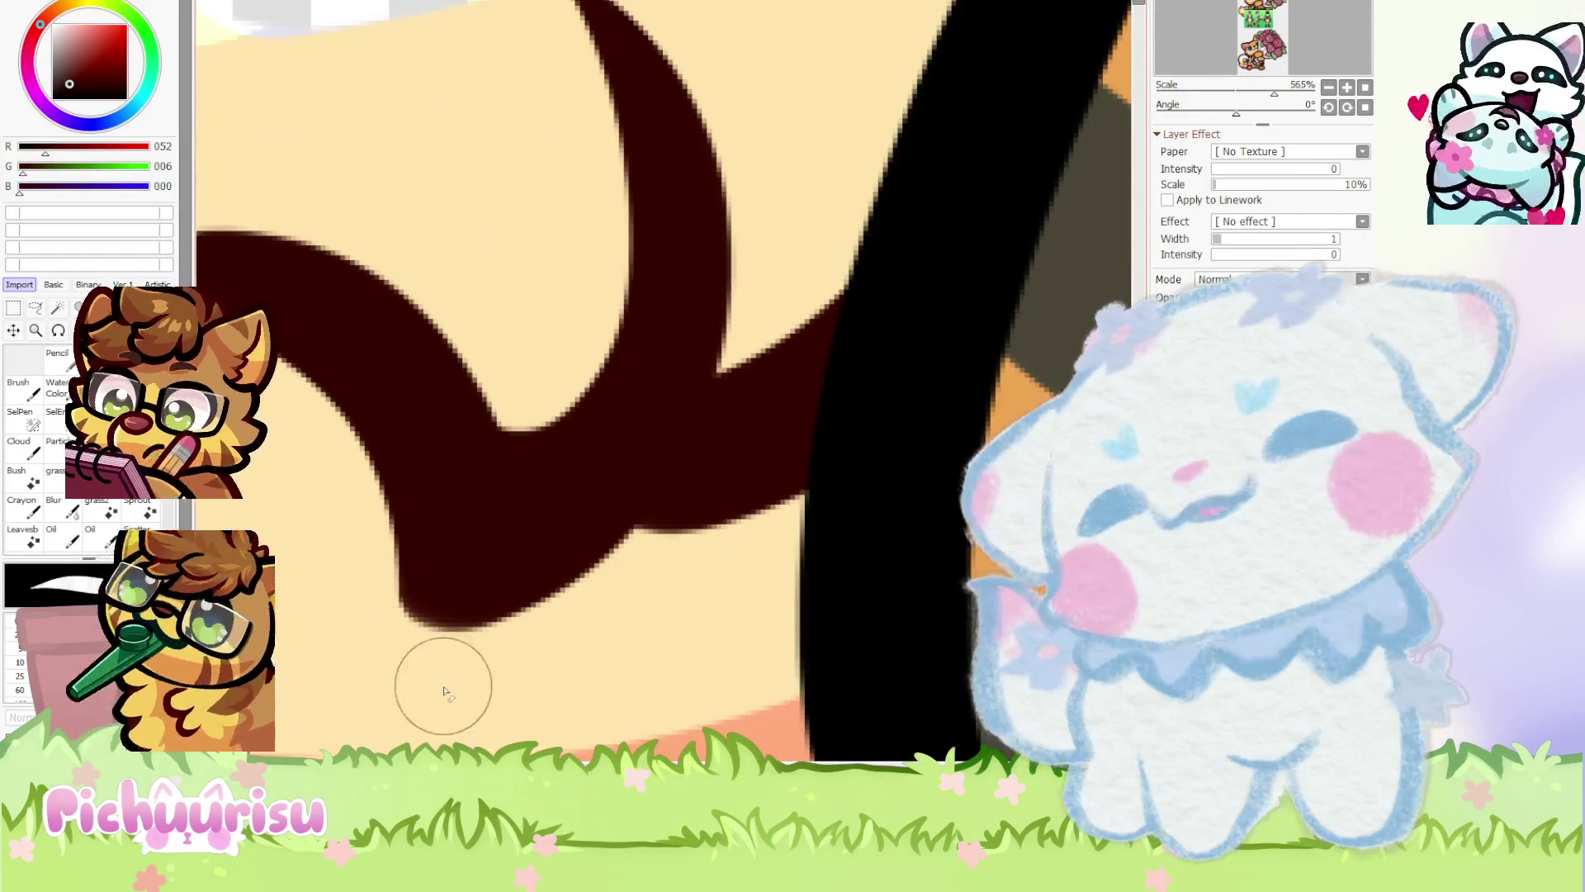
scroll(443, 682, "down", 6)
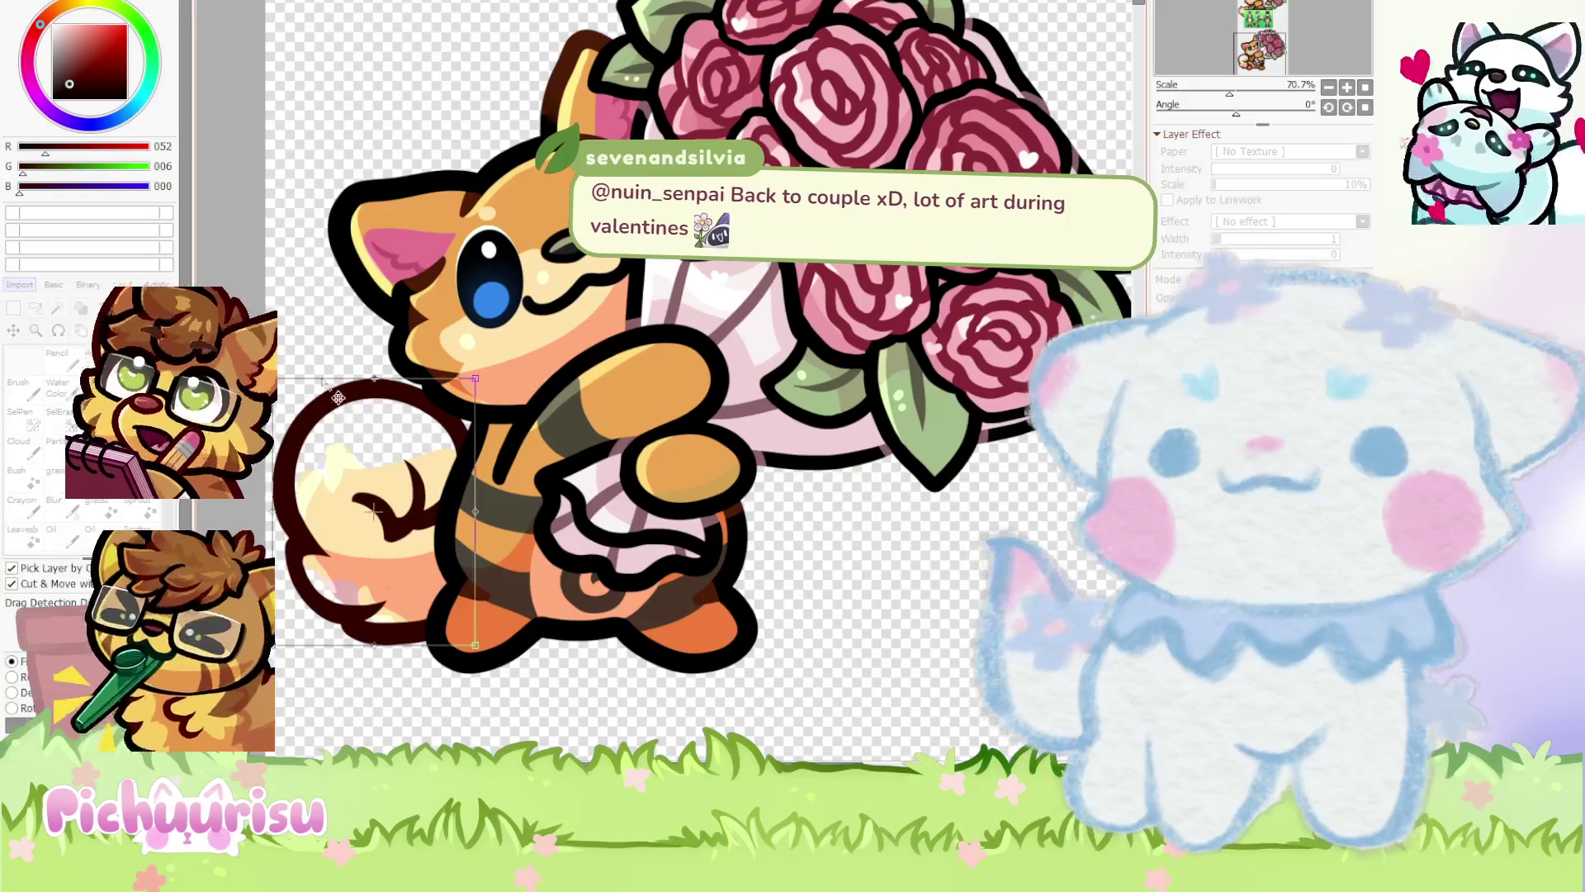
Transform the tail, slightly stretching its upper corner and nudging it up-right
key("ctrl+t")
left_click_drag(493, 402, 506, 410)
left_click_drag(392, 581, 397, 570)
key("Return")
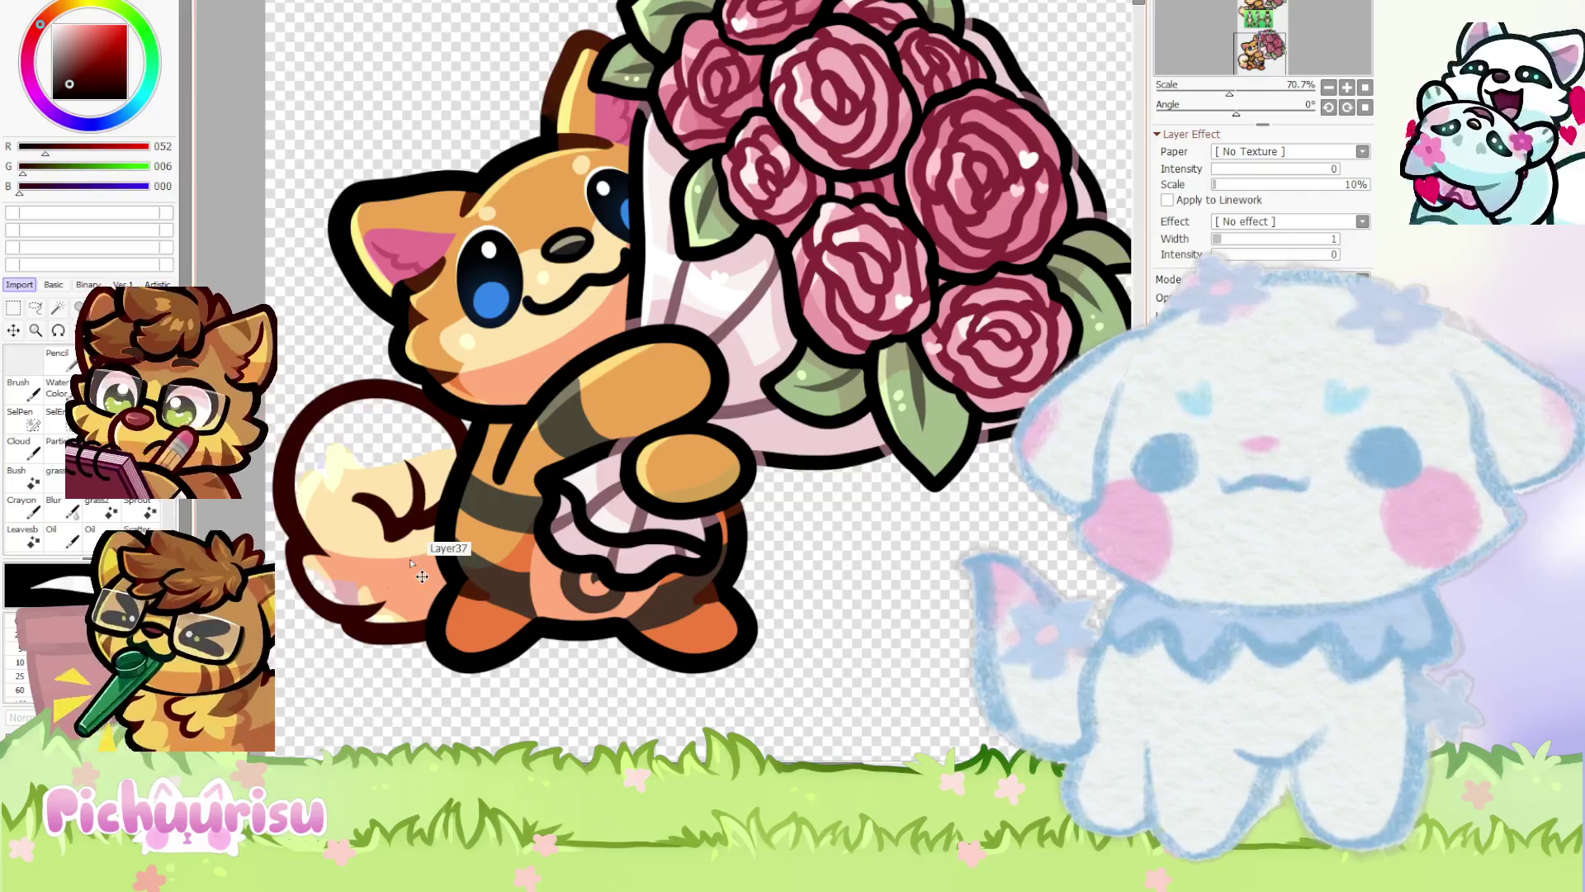
scroll(417, 561, "down", 3)
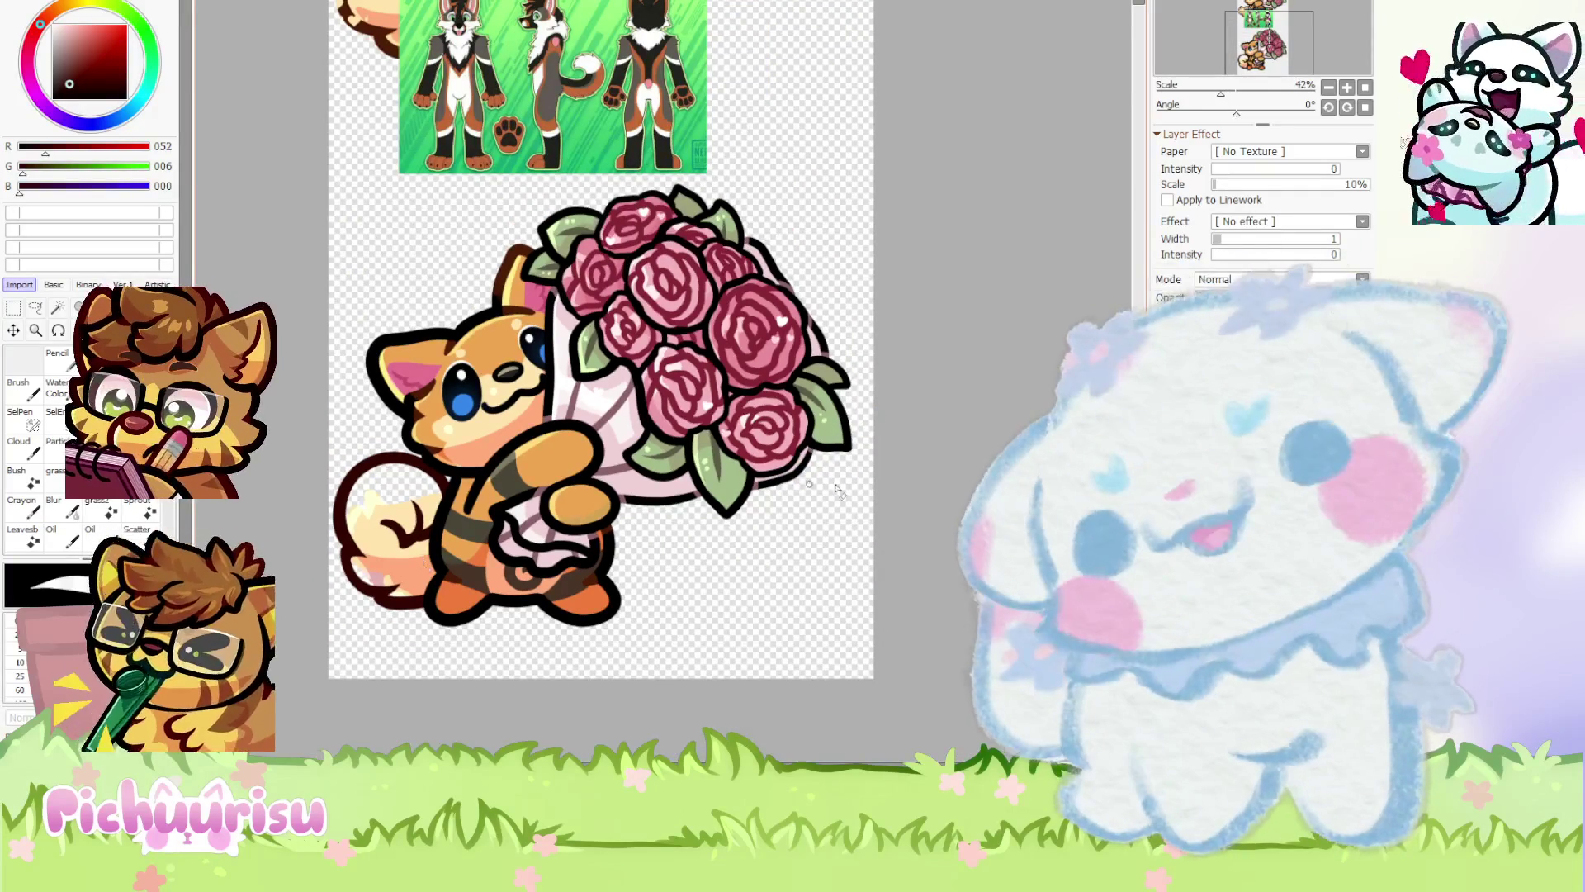
scroll(534, 47, "up", 5)
Pick the orange-brown colour from the reference sheet and undo to clear the ear fills
left_click(697, 124, "alt")
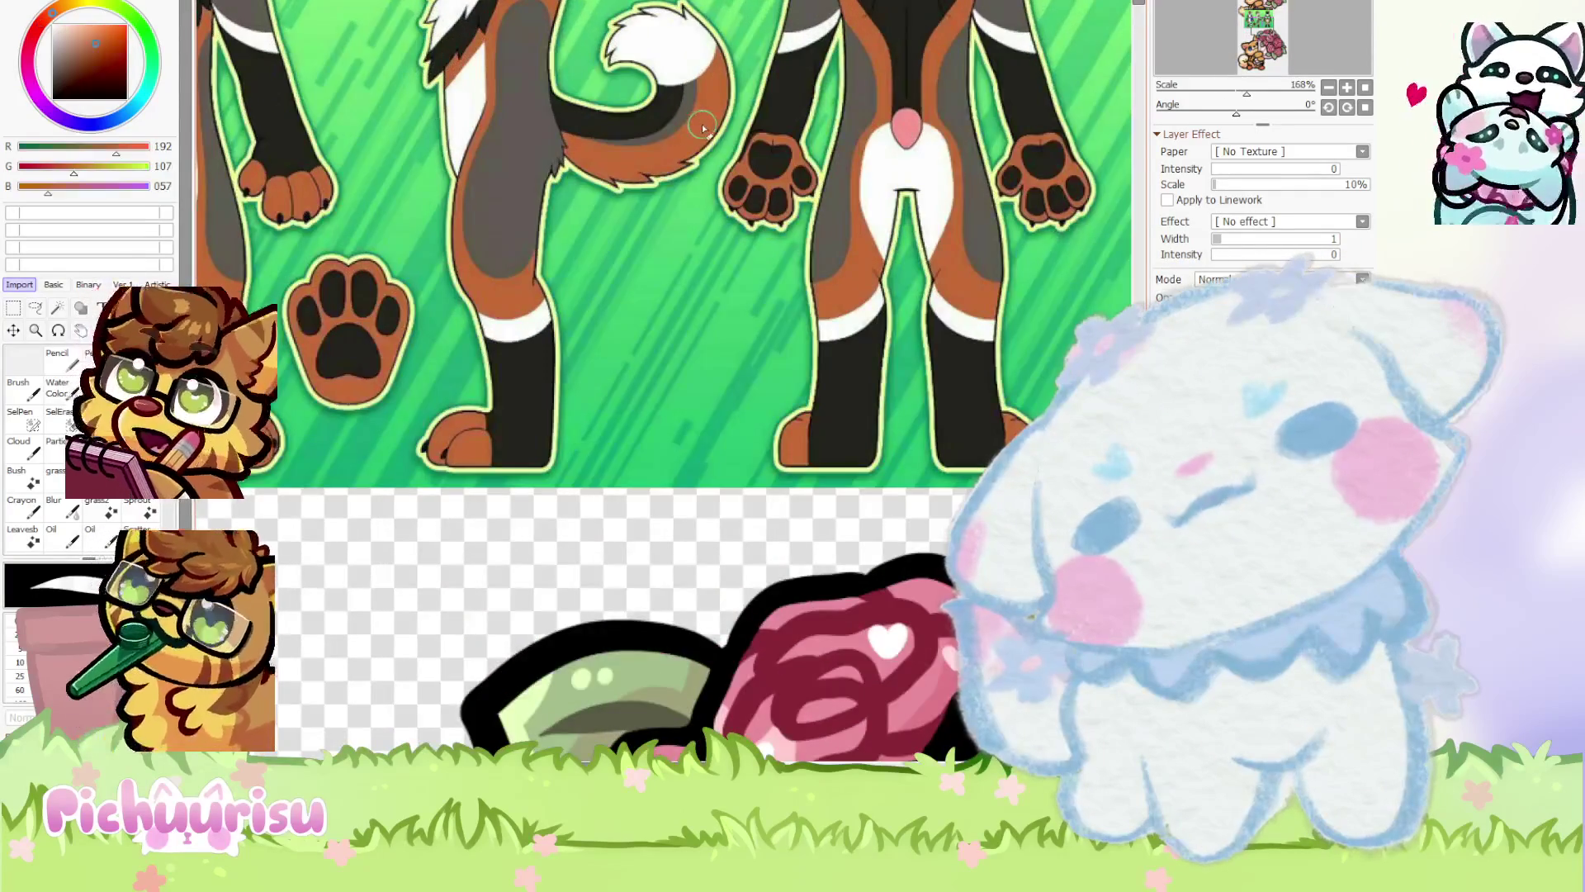
scroll(697, 123, "down", 5)
scroll(568, 530, "up", 1)
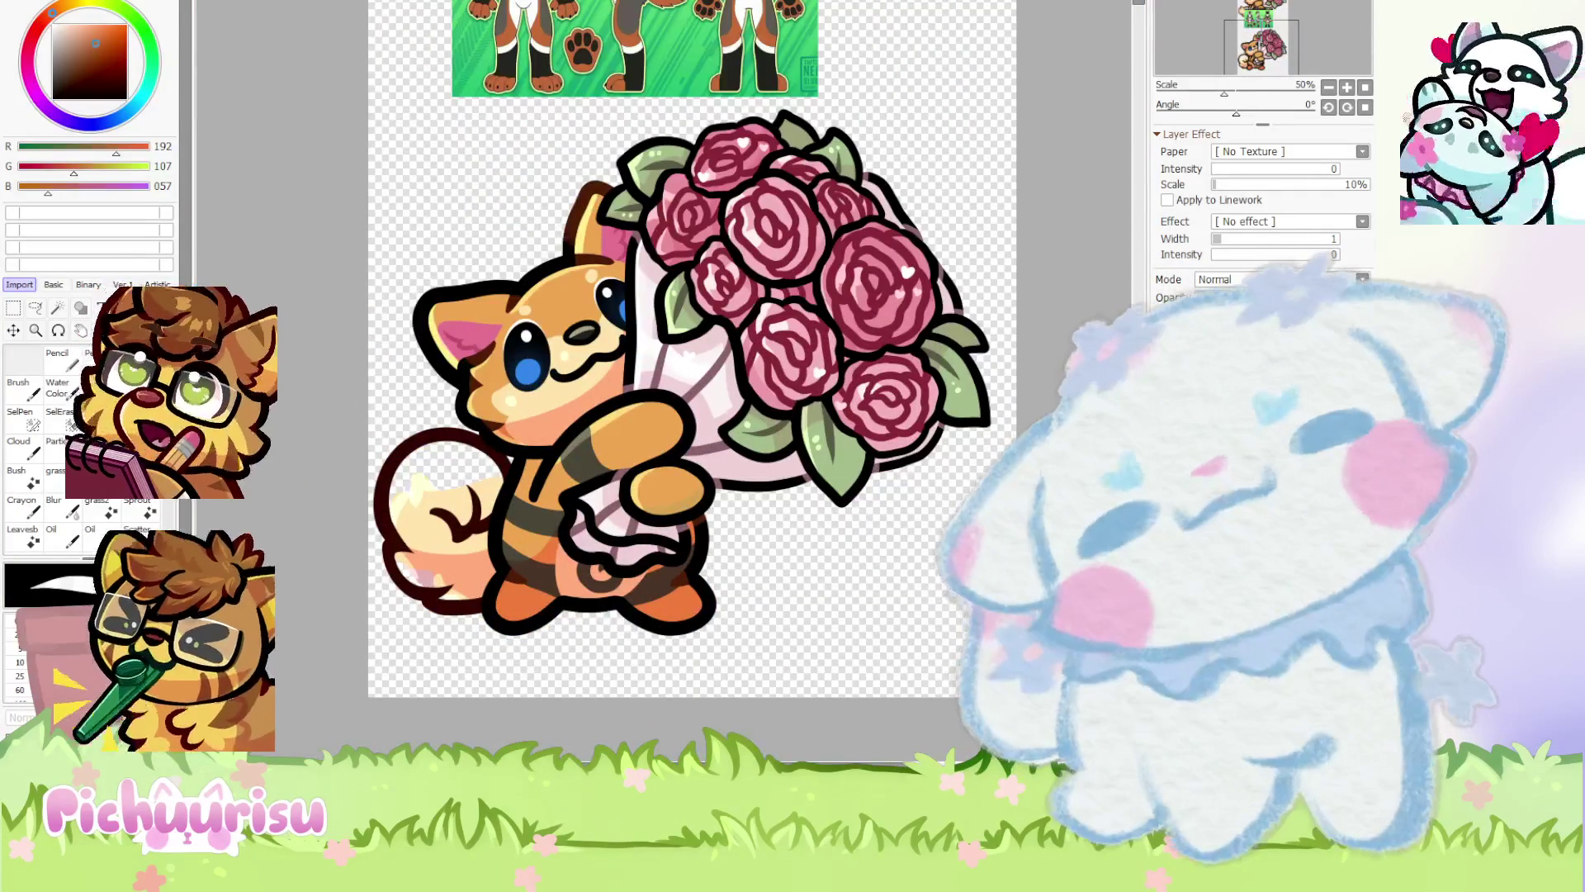
scroll(424, 435, "up", 3)
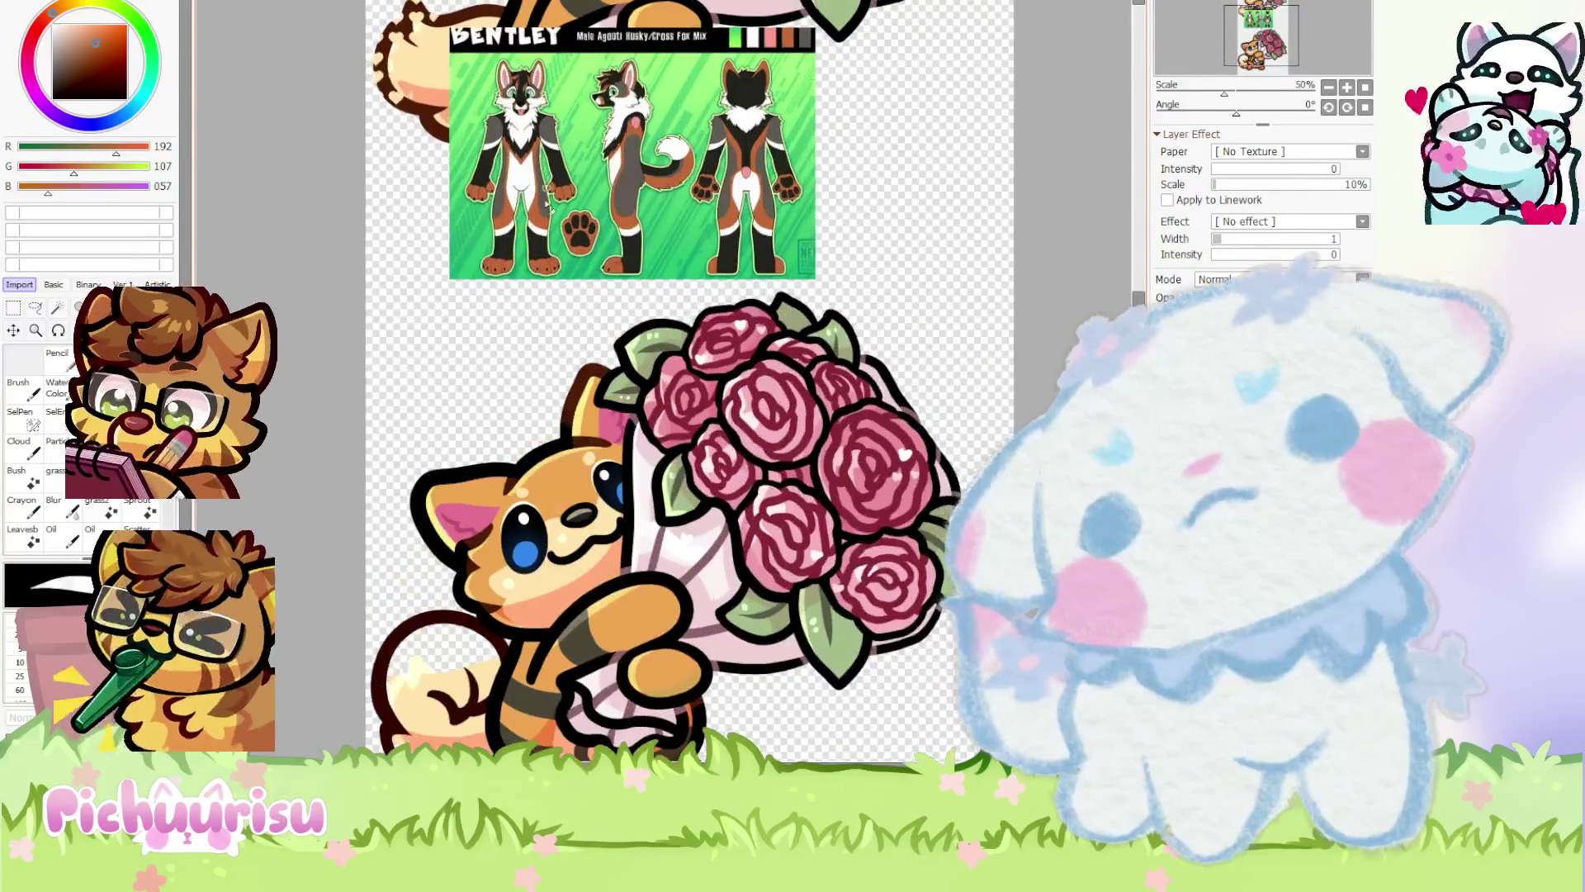
scroll(583, 333, "down", 1)
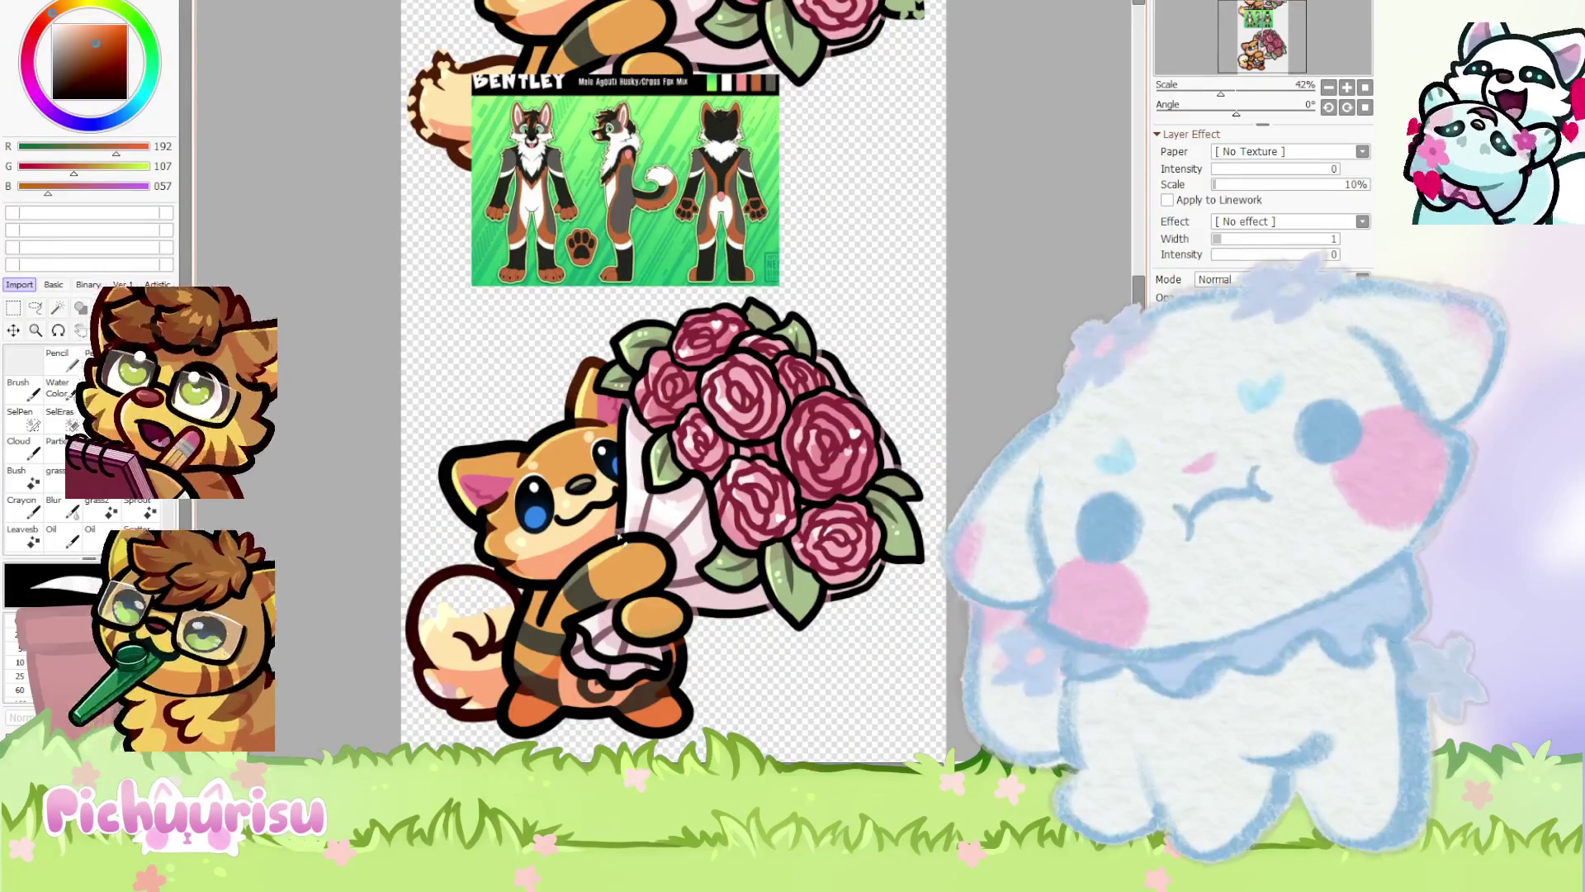
scroll(524, 405, "up", 3)
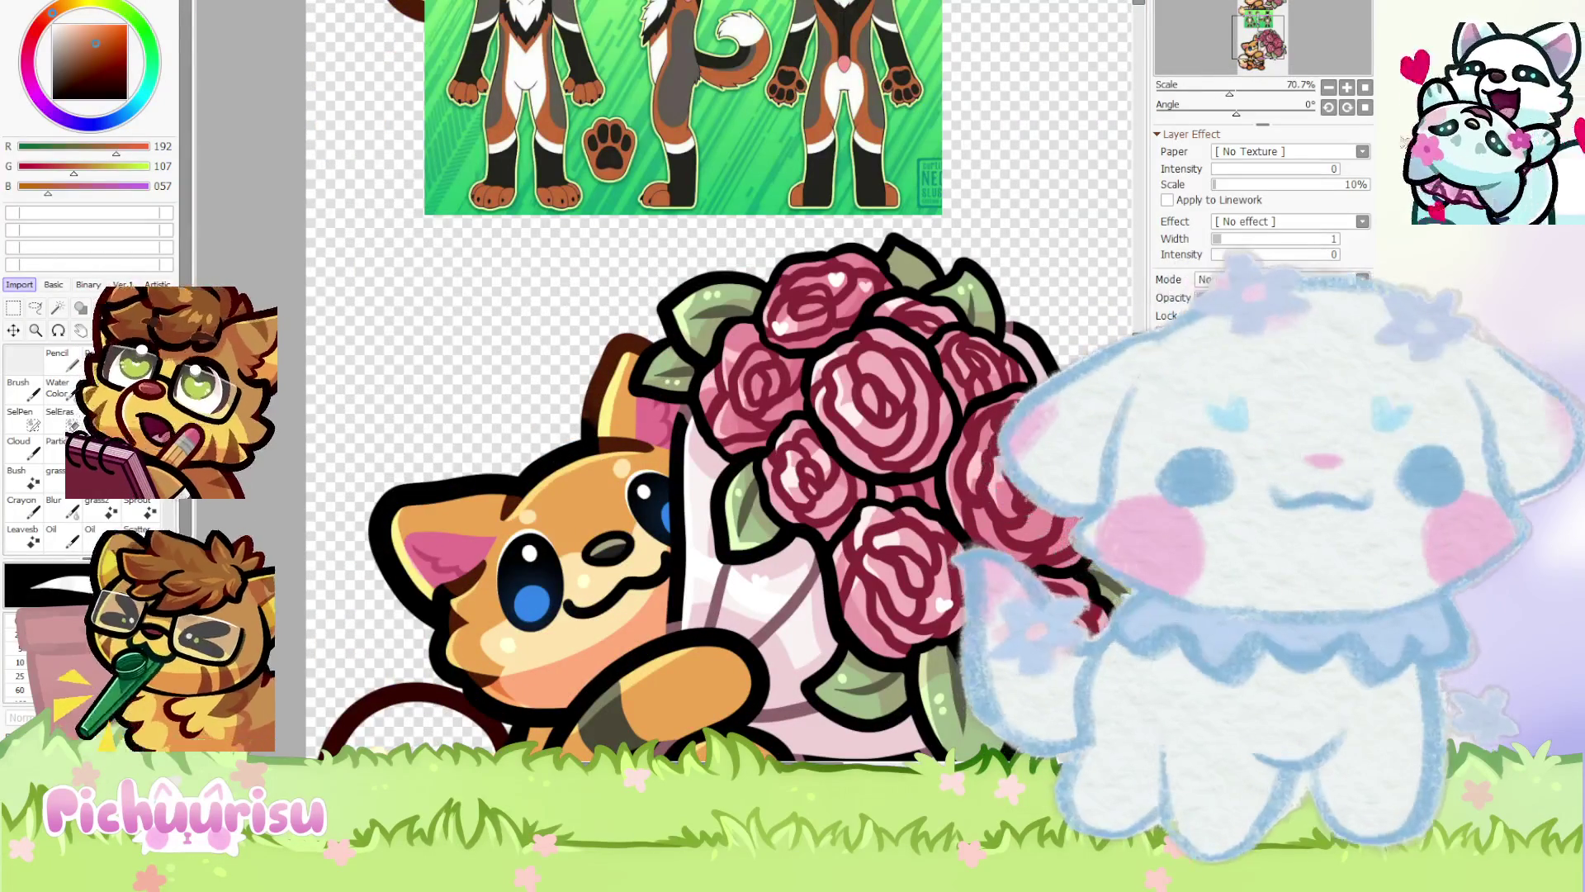
key("ctrl+z")
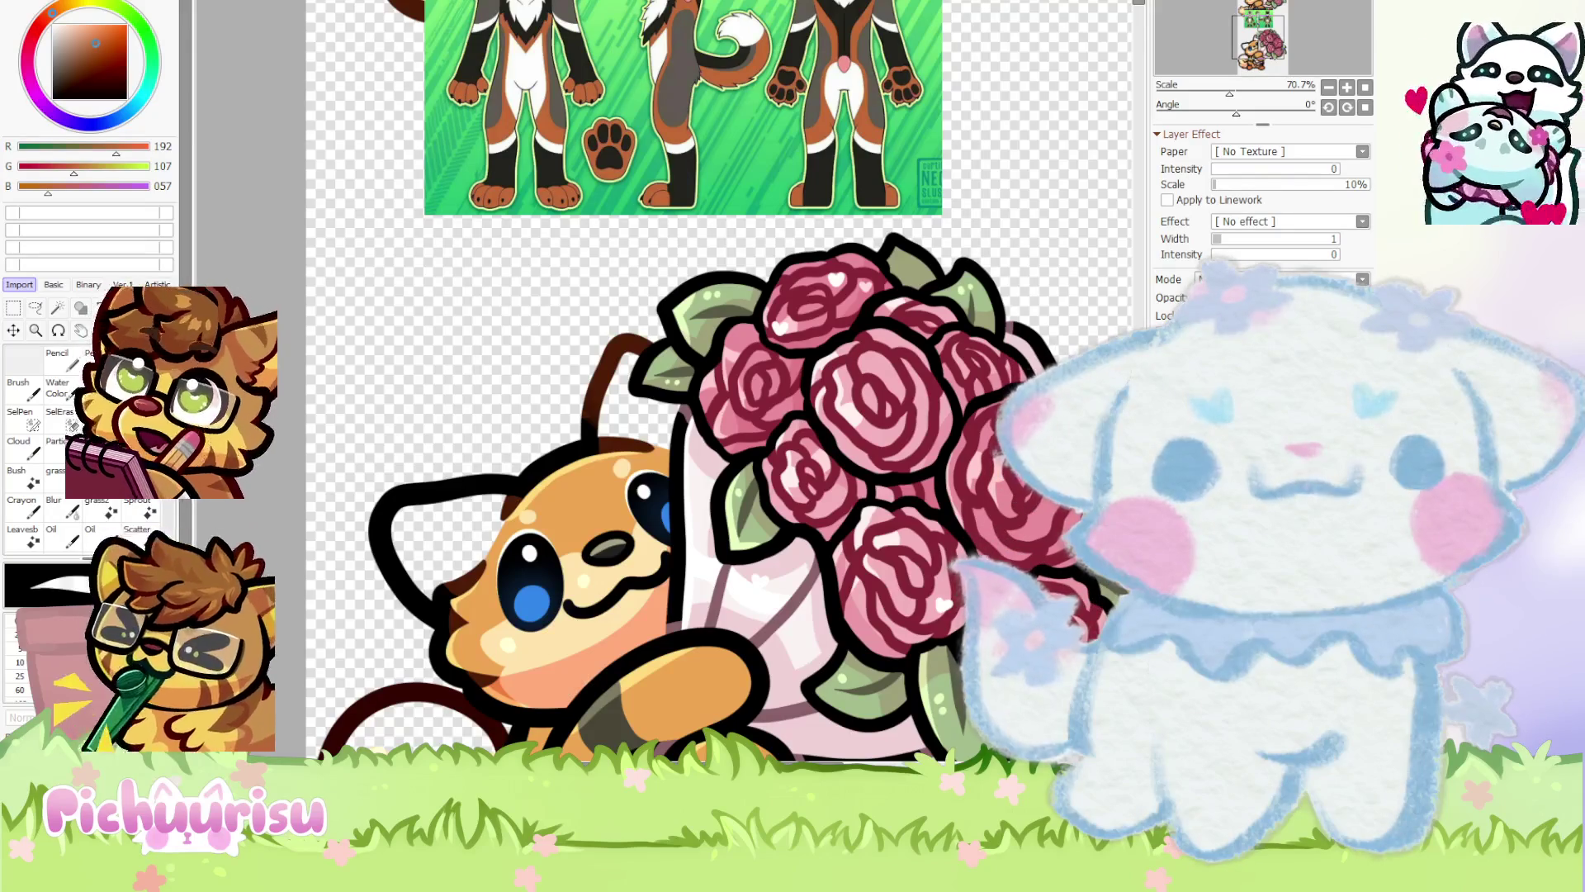
scroll(765, 366, "up", 3)
Switch to thin black lines and sketch curved ear outlines on the lower cat's head
left_click(767, 369, "alt")
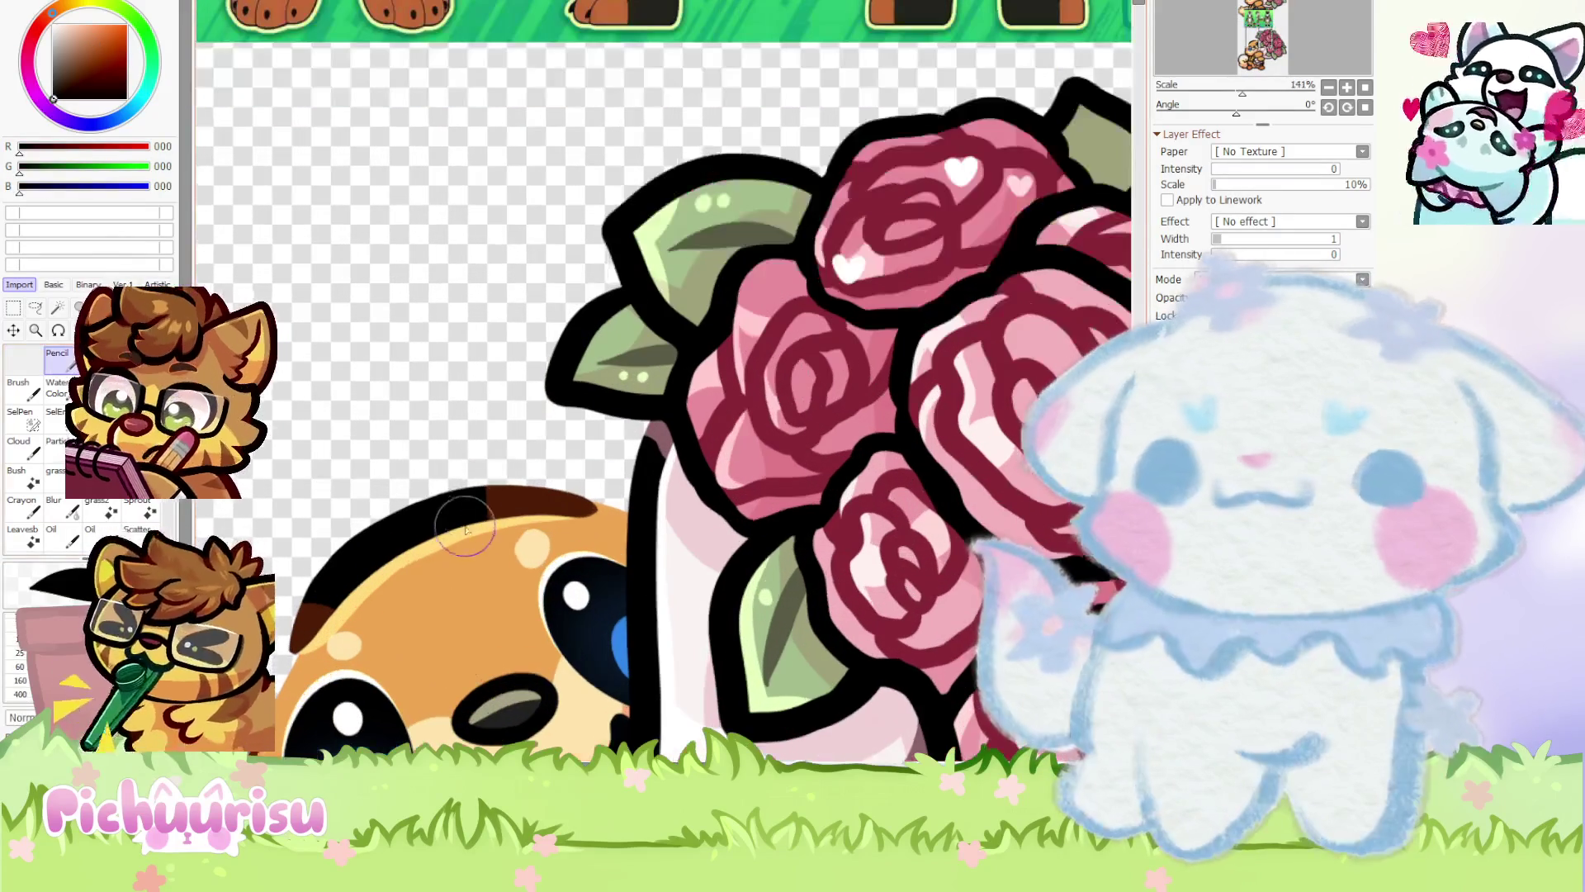
mouse_move(466, 496)
left_mouse_down()
mouse_move(463, 314)
mouse_move(590, 330)
left_mouse_up()
scroll(375, 432, "down", 3)
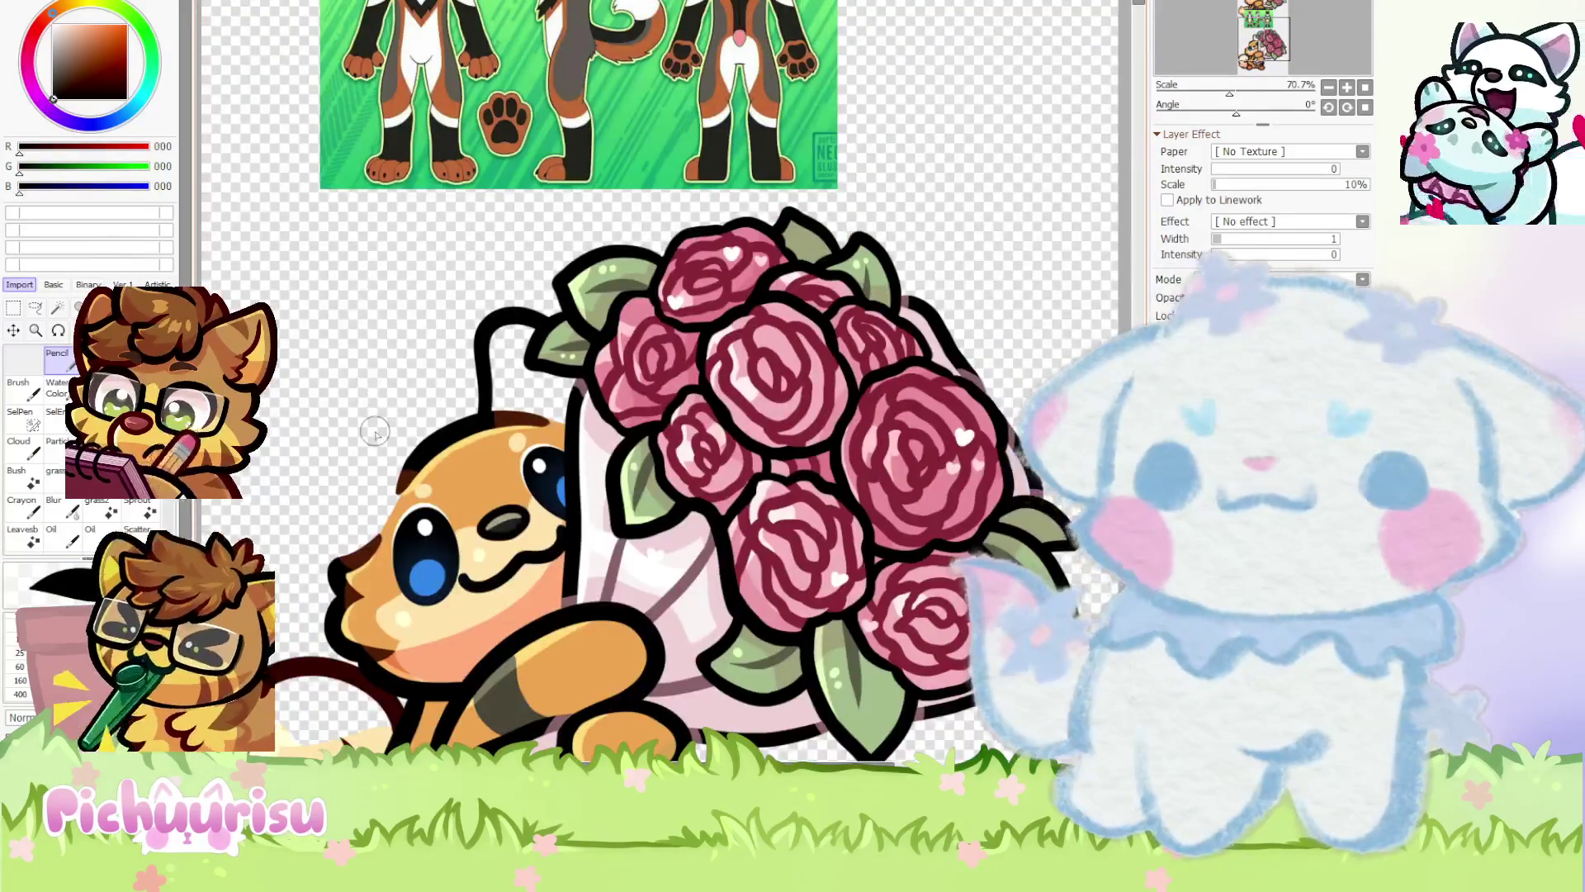
scroll(374, 432, "up", 3)
left_click_drag(322, 470, 450, 413)
scroll(325, 435, "down", 6)
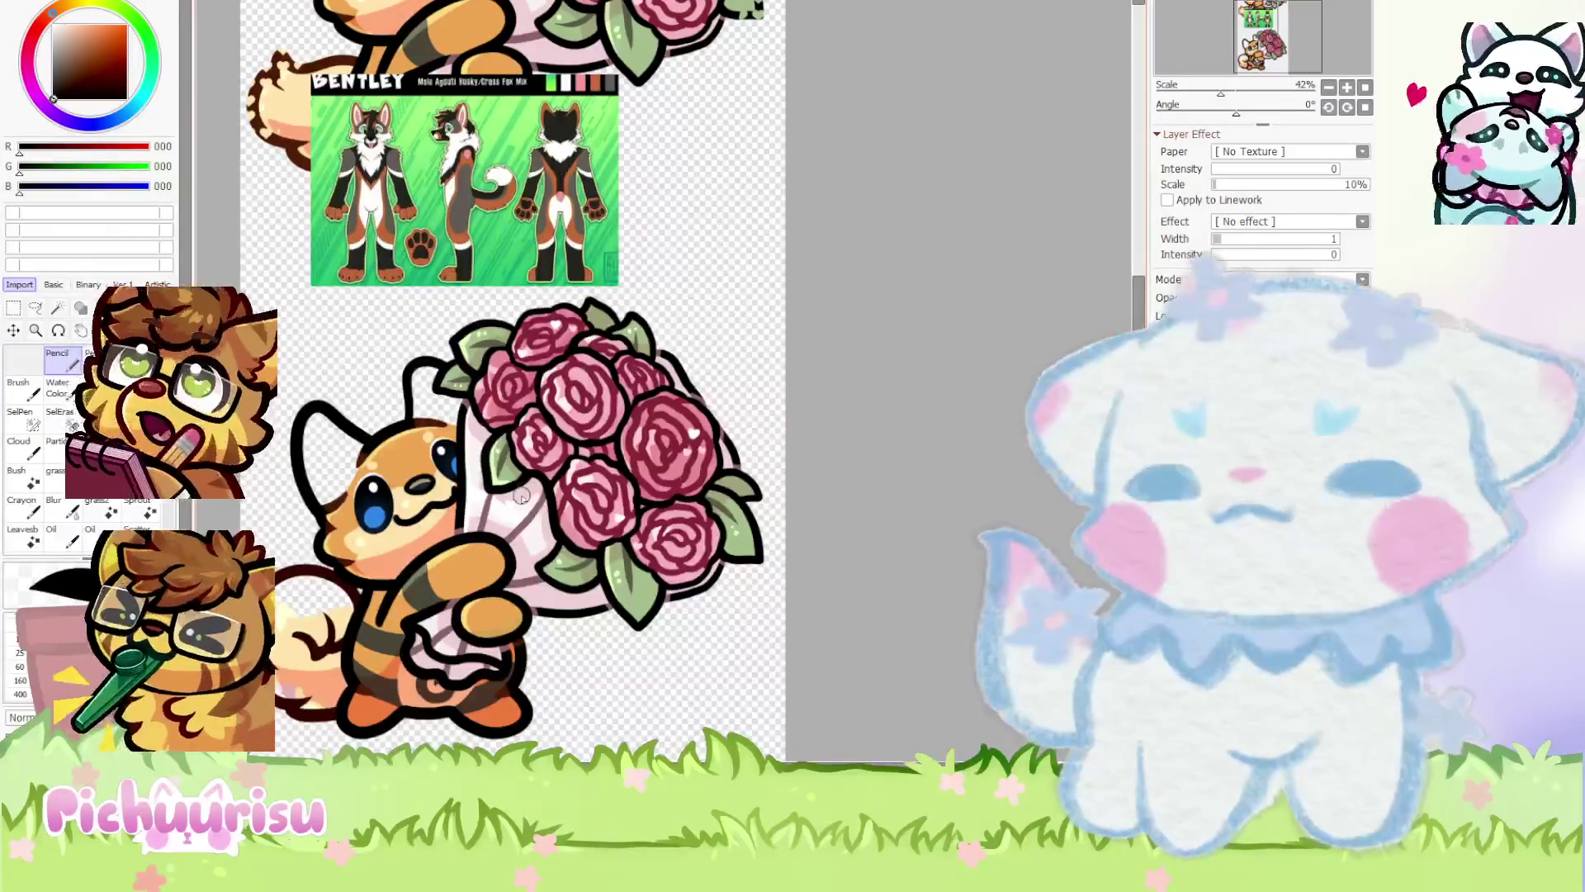
scroll(404, 416, "up", 3)
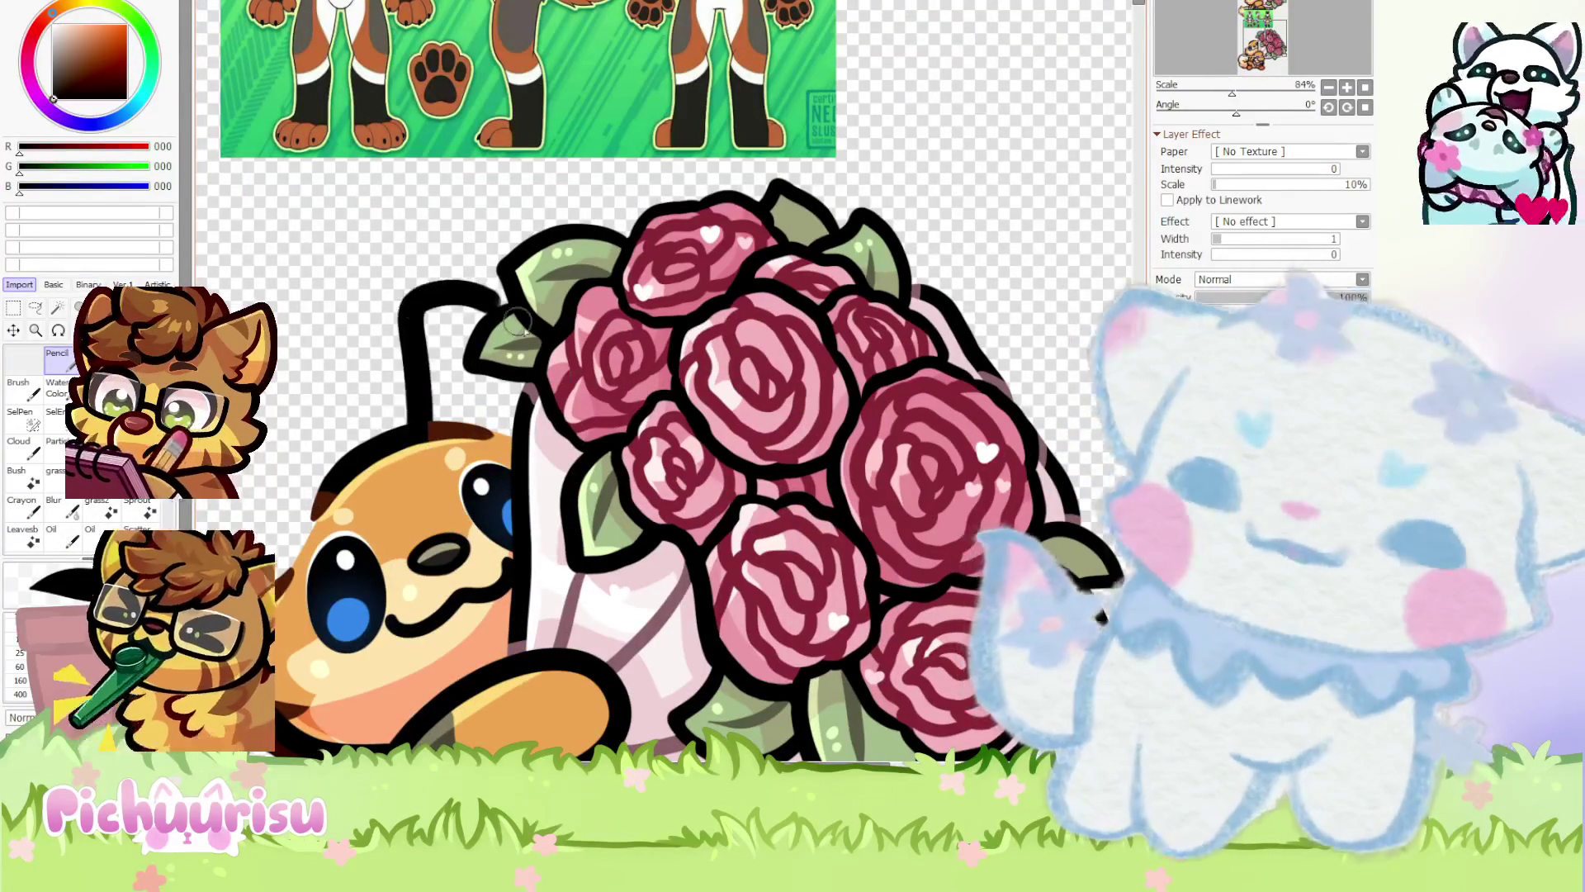
Redraw the rising ear stroke several times until it curls right, adding a curve left
key("ctrl+z")
mouse_move(436, 453)
left_mouse_down()
mouse_move(402, 302)
mouse_move(500, 266)
left_mouse_up()
key("ctrl+z")
left_click_drag(417, 452, 496, 272)
key("ctrl+z")
mouse_move(425, 452)
left_mouse_down()
mouse_move(417, 421)
mouse_move(495, 285)
left_mouse_up()
left_click_drag(248, 431, 329, 484)
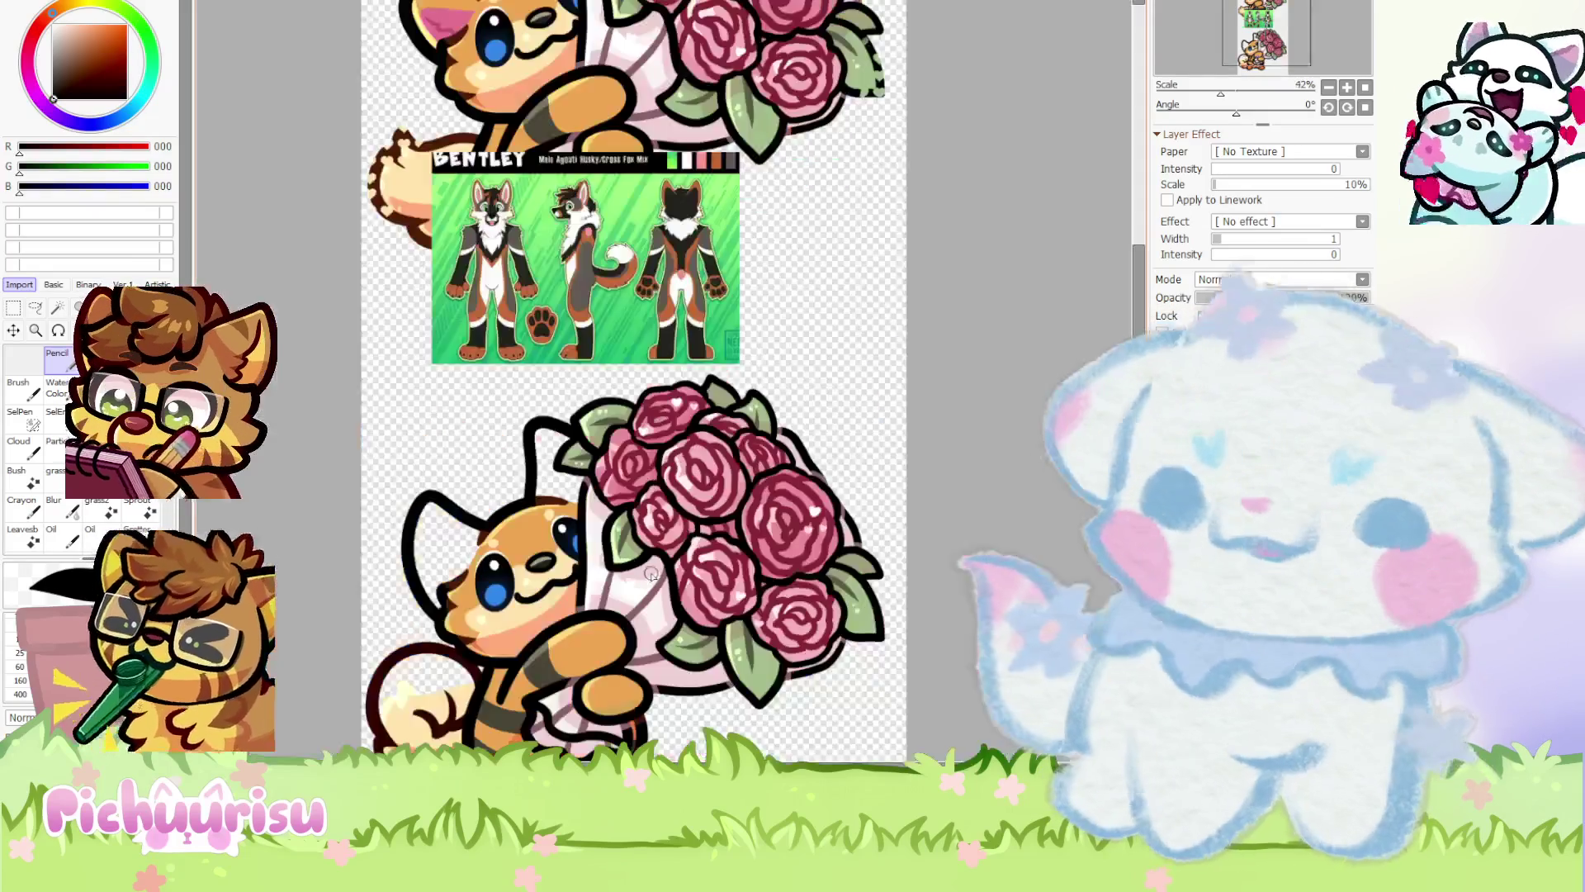
scroll(574, 557, "down", 3)
scroll(574, 558, "up", 2)
Lasso the new ear stroke and rotate it clockwise
key("l")
mouse_move(578, 355)
left_mouse_down()
mouse_move(503, 545)
mouse_move(648, 355)
mouse_move(603, 376)
mouse_move(626, 378)
left_mouse_up()
key("v")
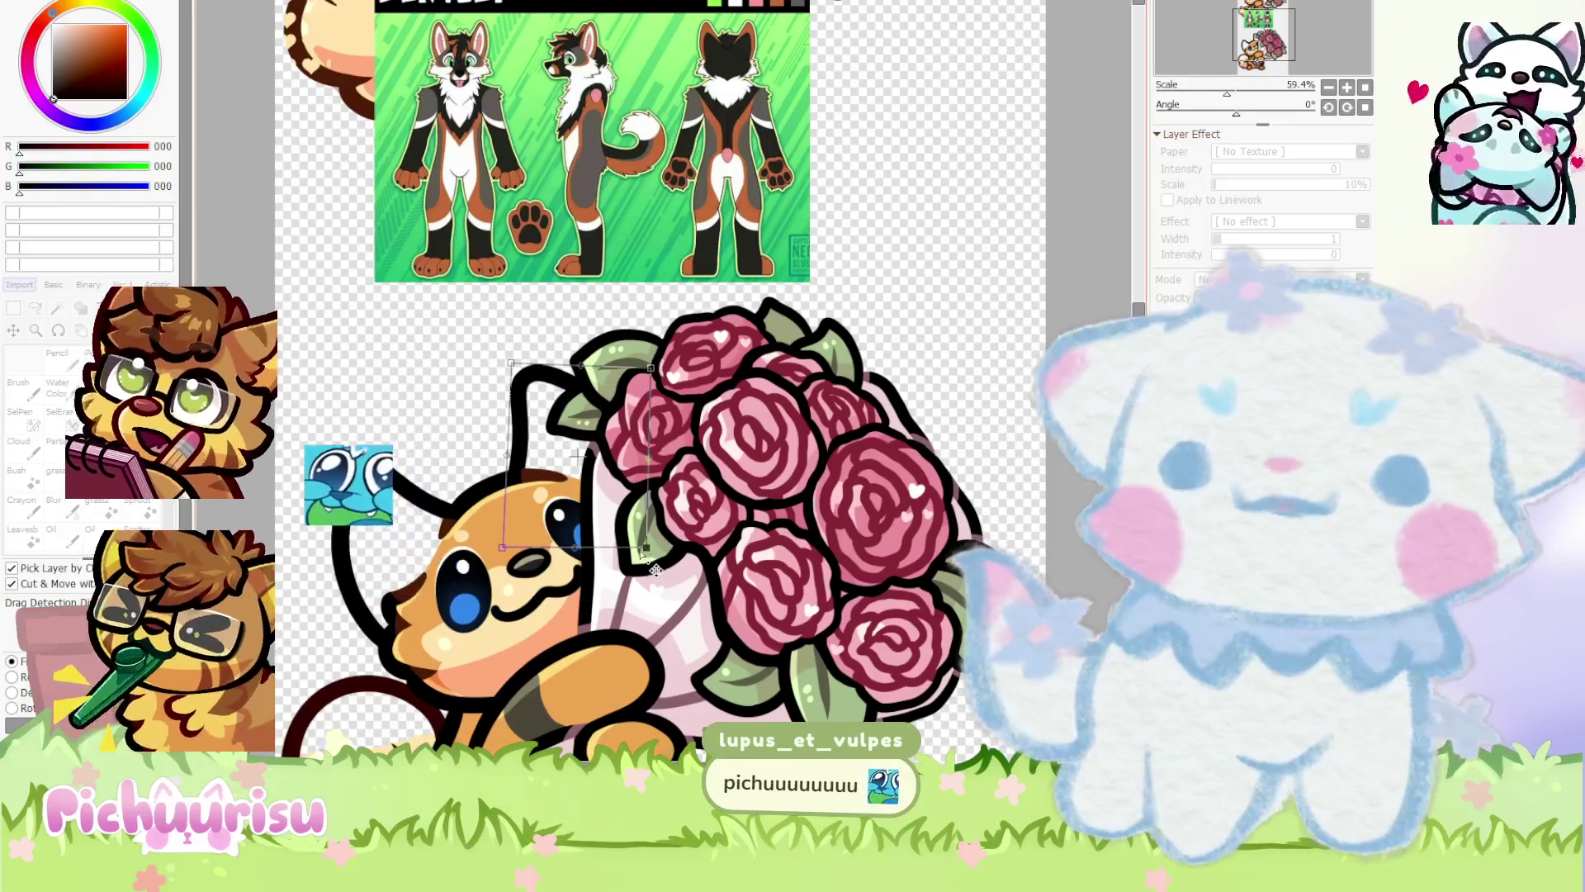
left_click_drag(711, 392, 713, 439)
key("Return")
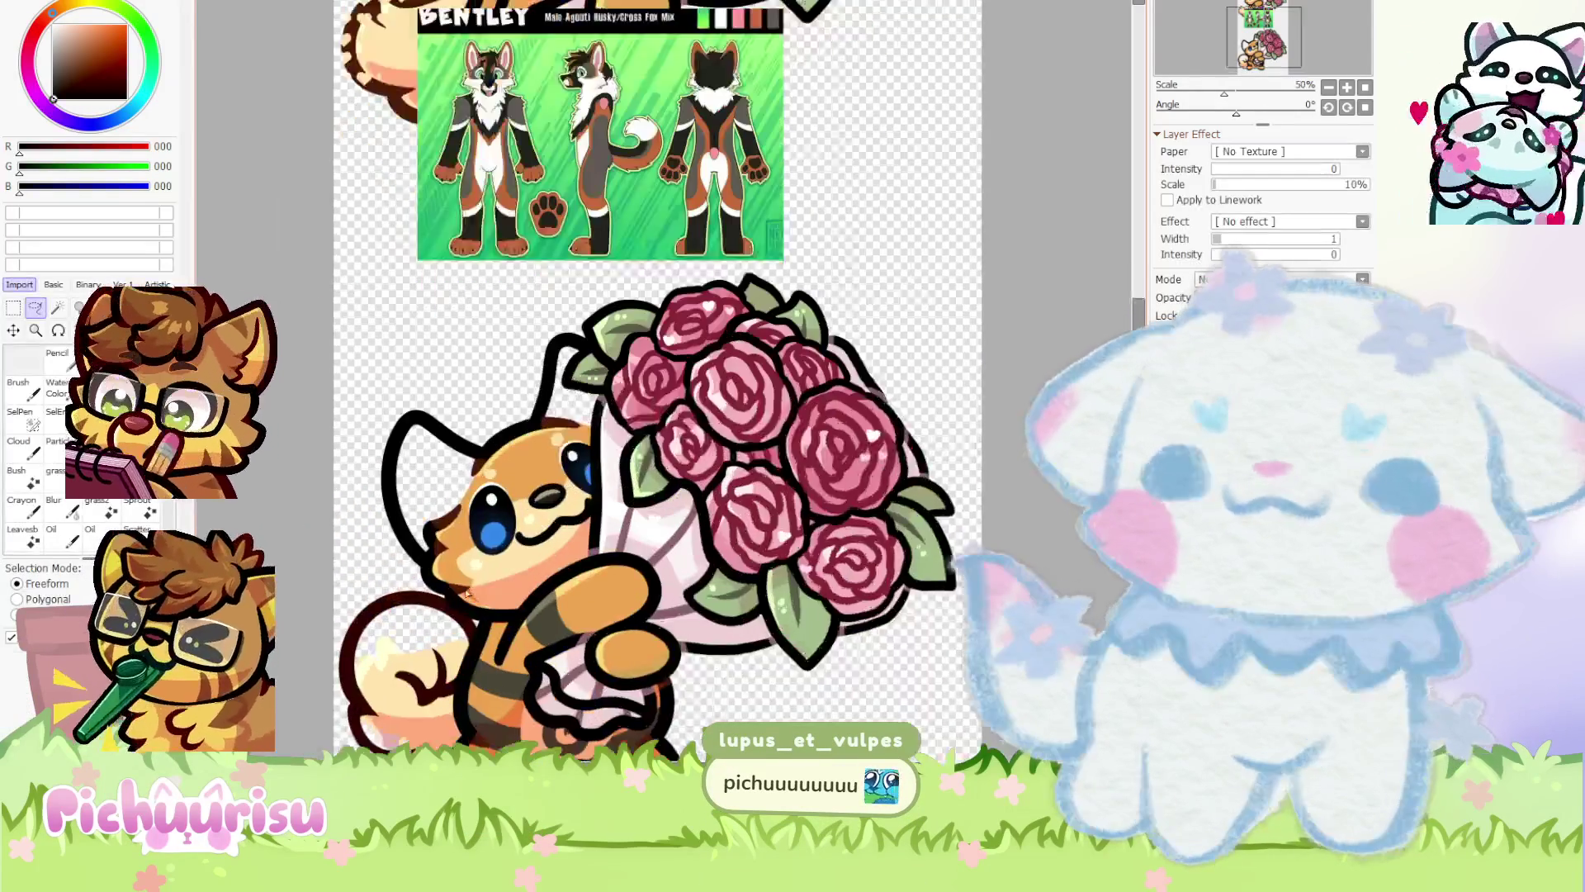
scroll(462, 481, "up", 1)
mouse_move(551, 615)
left_mouse_down()
mouse_move(479, 367)
mouse_move(363, 408)
mouse_move(388, 632)
mouse_move(437, 627)
left_mouse_up()
Tilt the selected ear slightly and shift its left side to reshape it
key("ctrl+t")
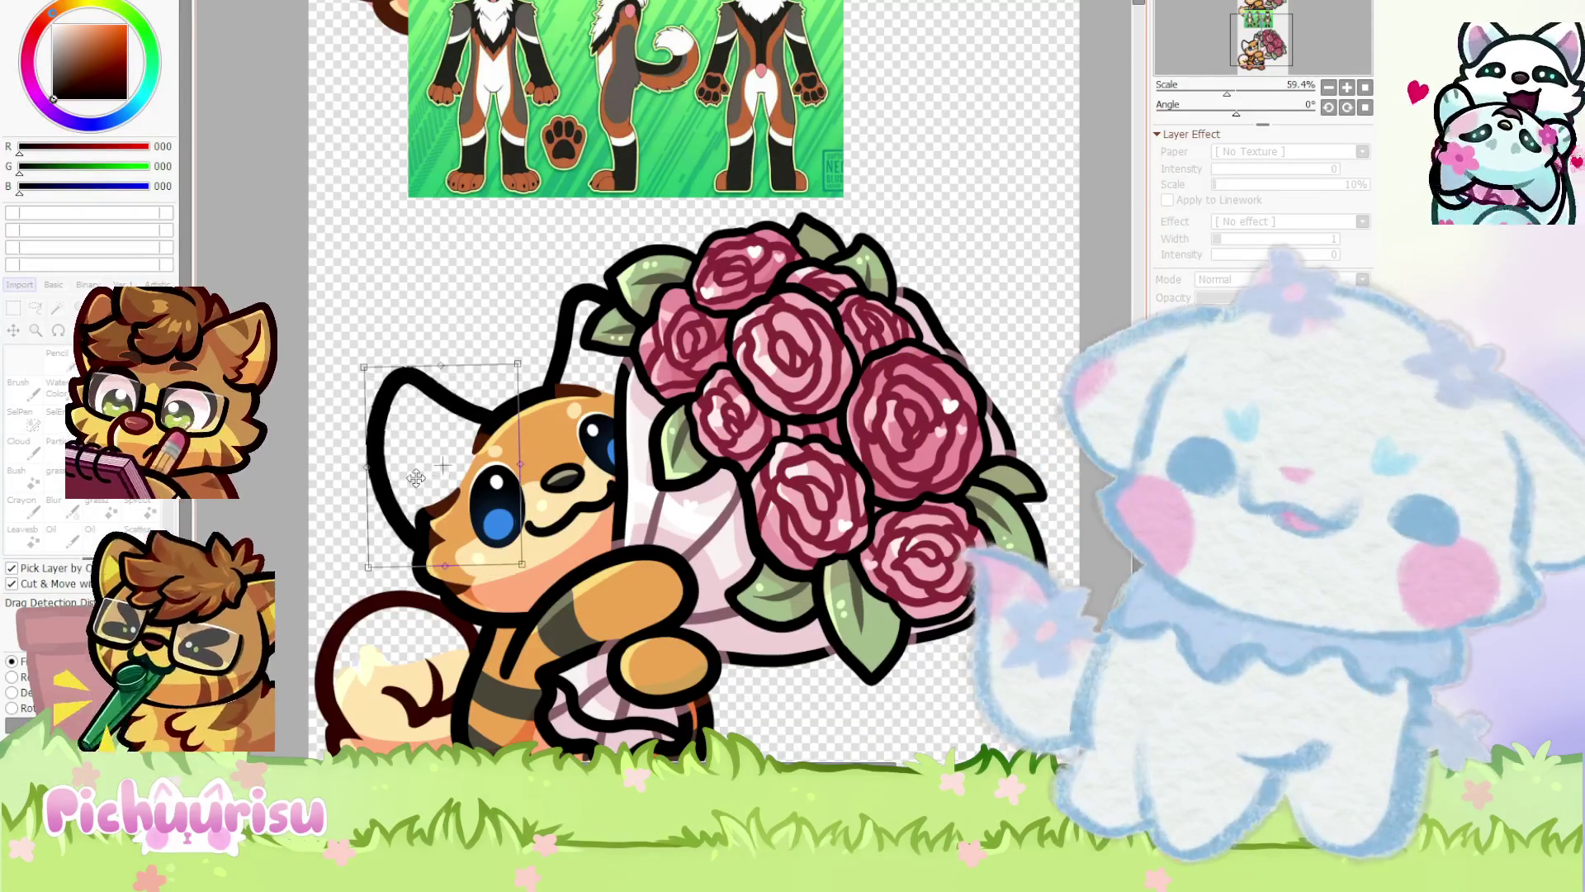
mouse_move(371, 376)
left_mouse_down()
mouse_move(443, 388)
mouse_move(368, 386)
left_mouse_up()
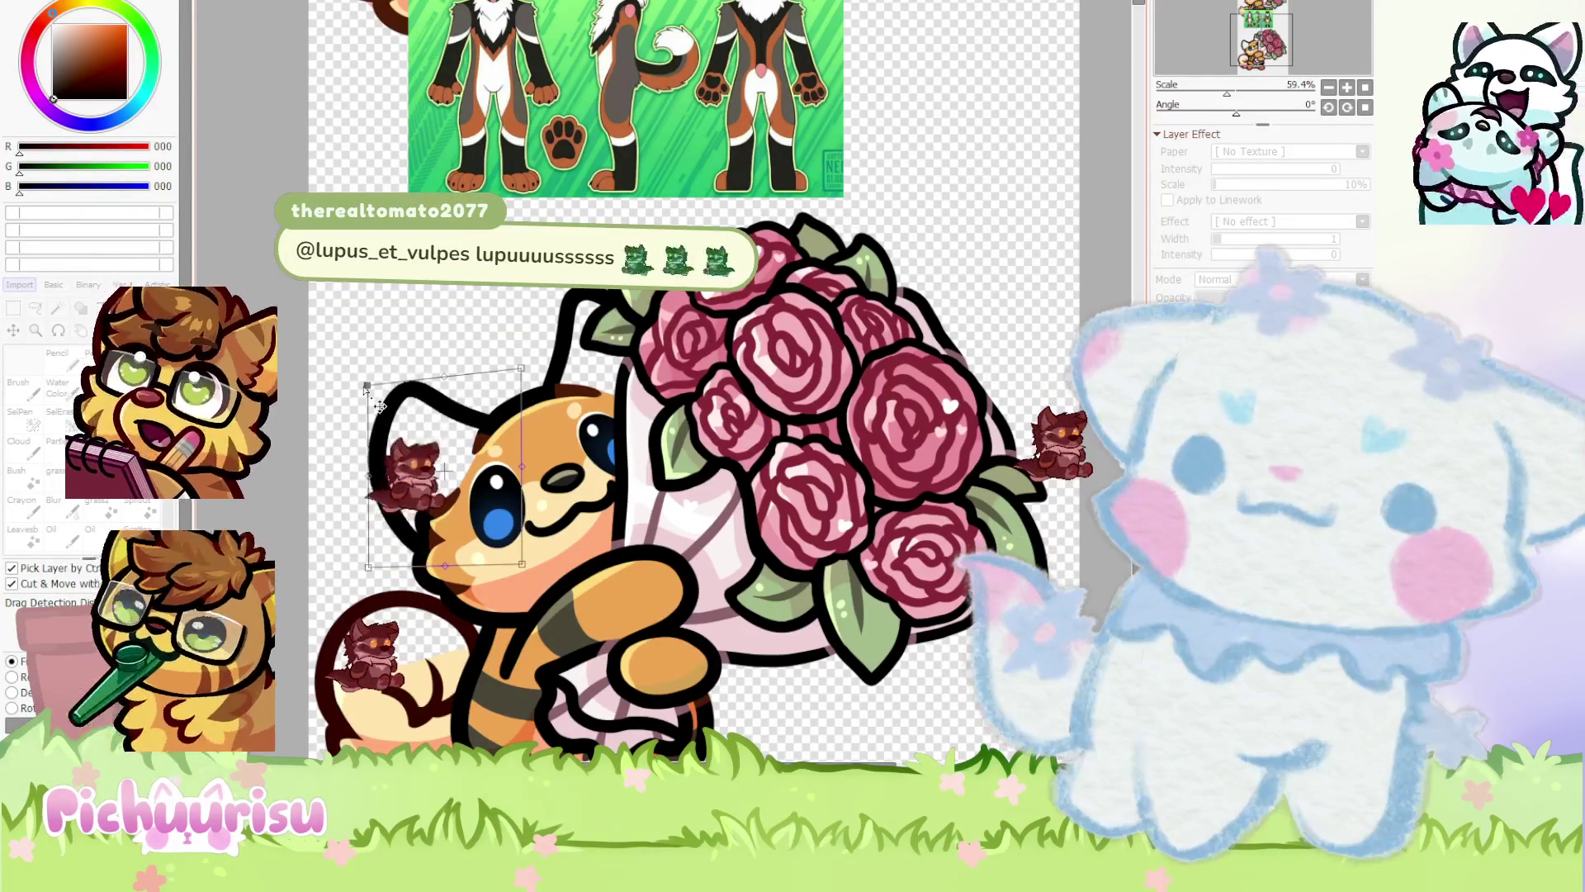
left_click_drag(369, 570, 380, 570)
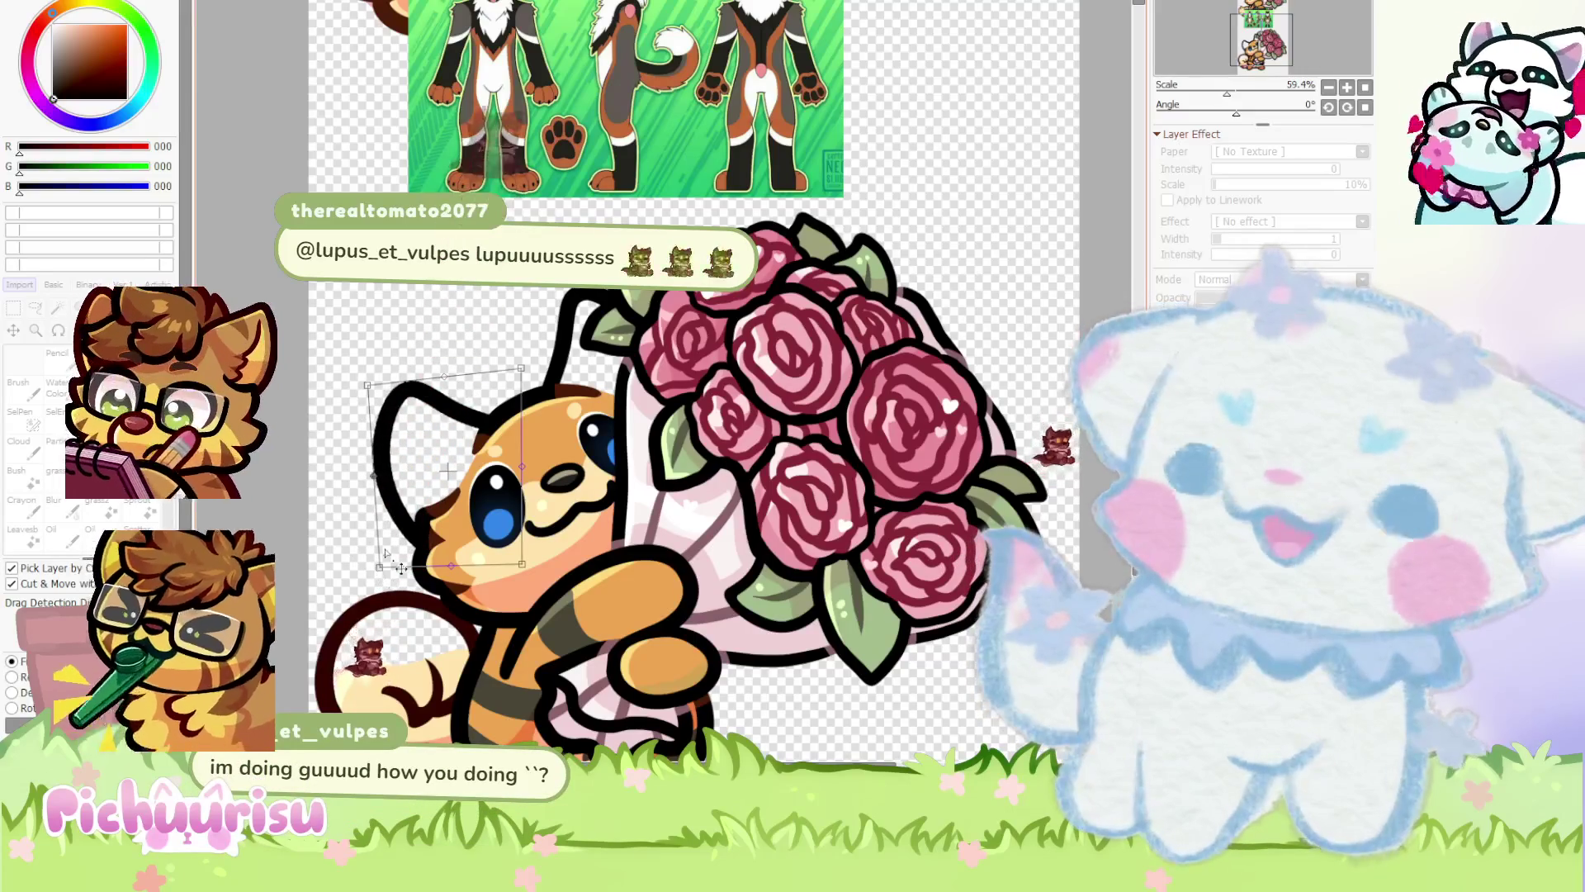
key("Return")
scroll(723, 498, "down", 1)
Lasso the ear again and nudge it up and to the right
key("l")
mouse_move(756, 429)
left_mouse_down()
mouse_move(730, 298)
mouse_move(536, 289)
mouse_move(508, 396)
mouse_move(643, 563)
left_mouse_up()
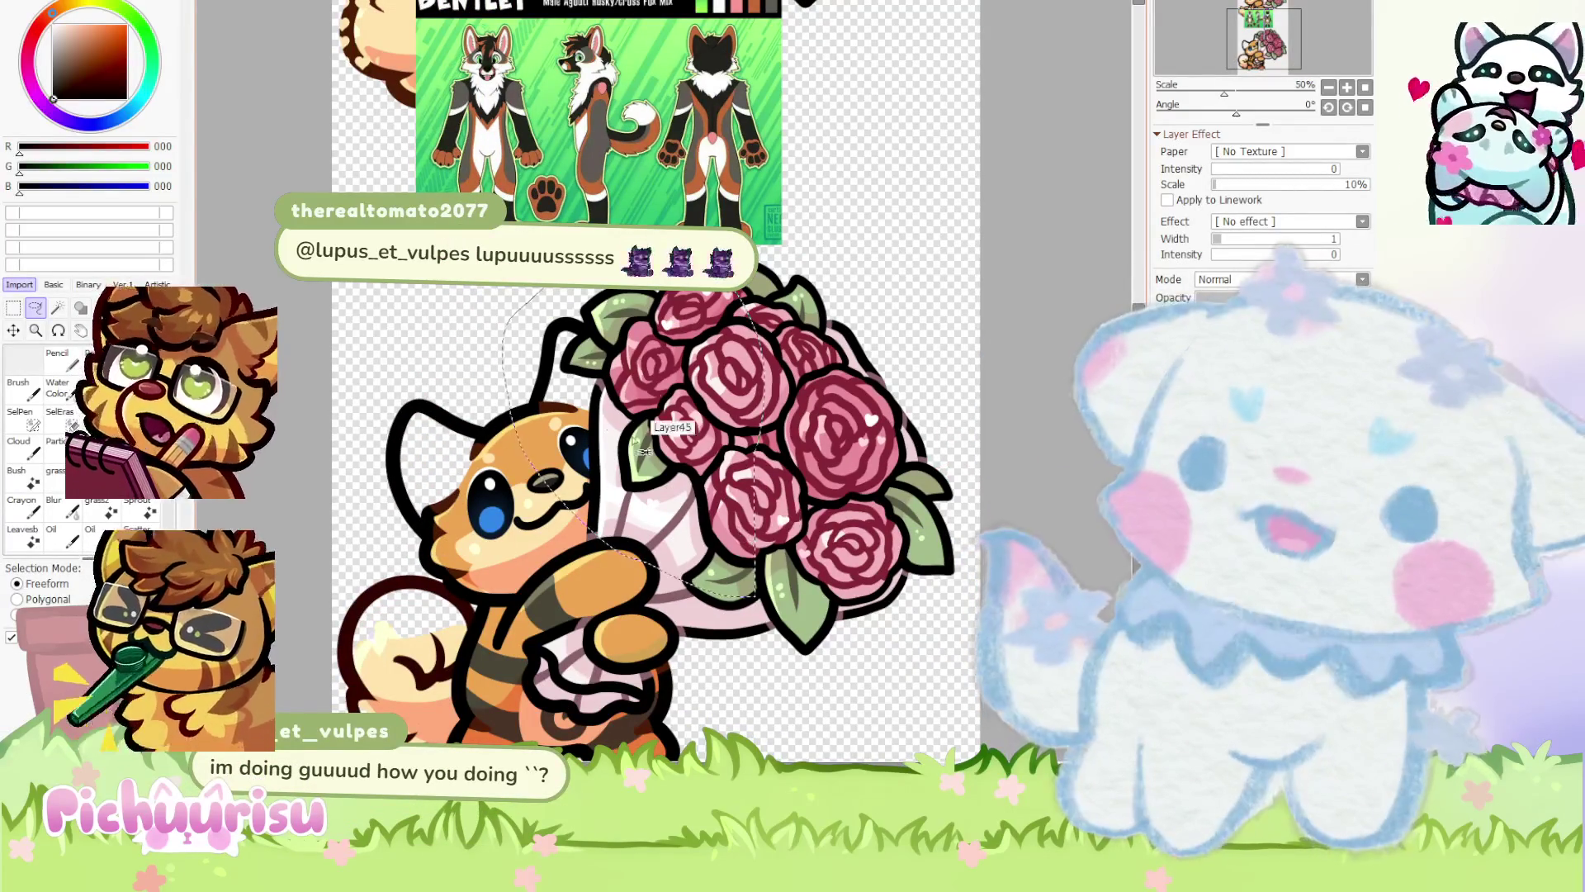
key("ctrl+t")
scroll(587, 363, "up", 2)
left_click_drag(589, 357, 592, 353)
key("Return")
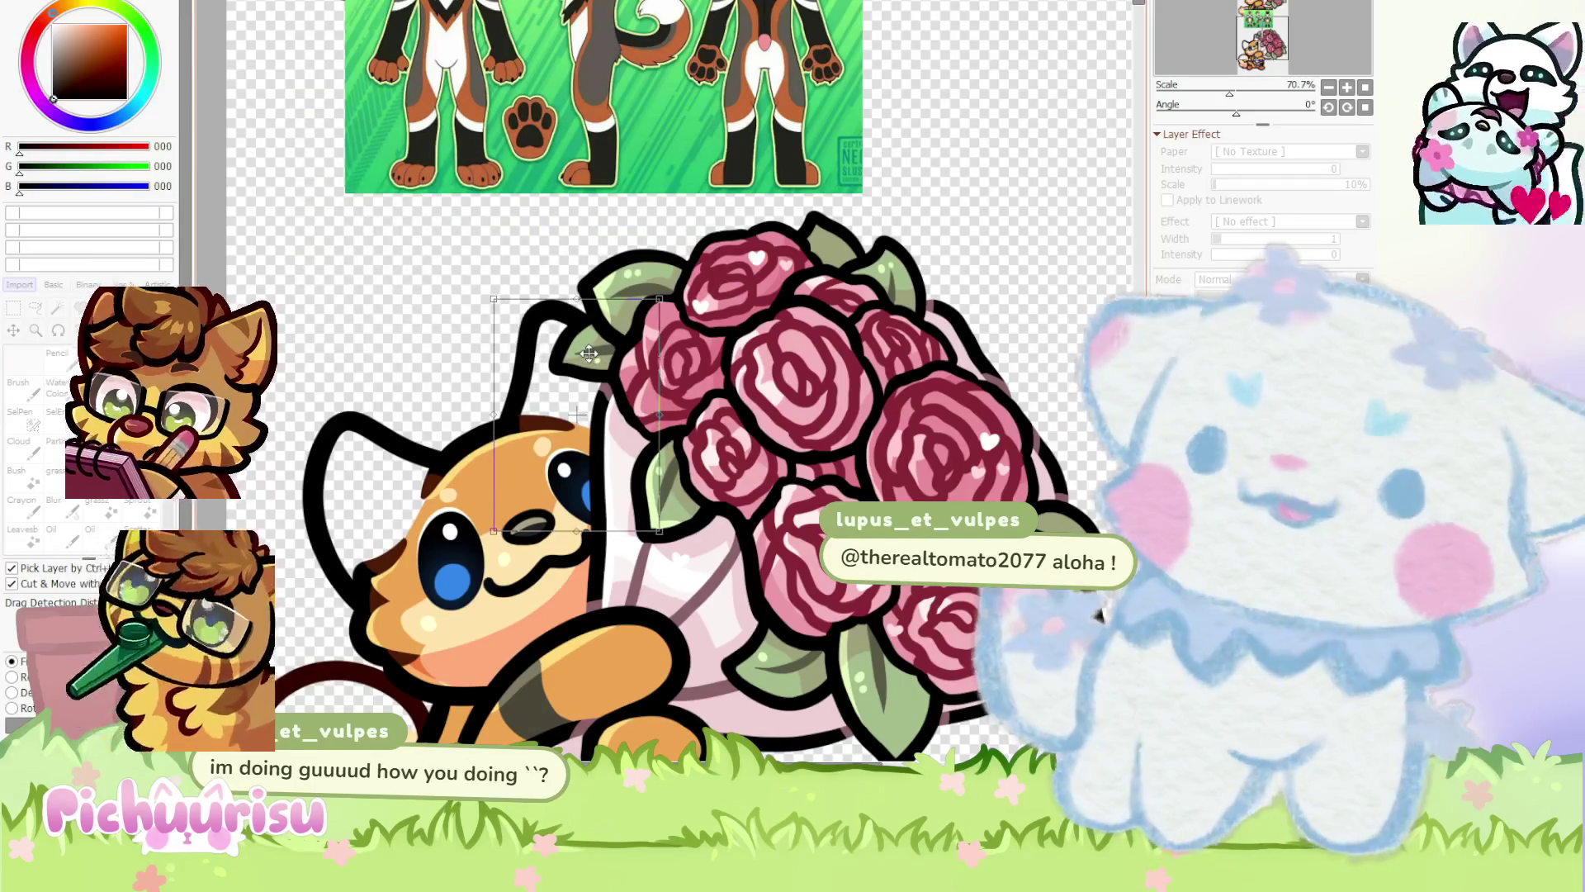
scroll(591, 354, "down", 1)
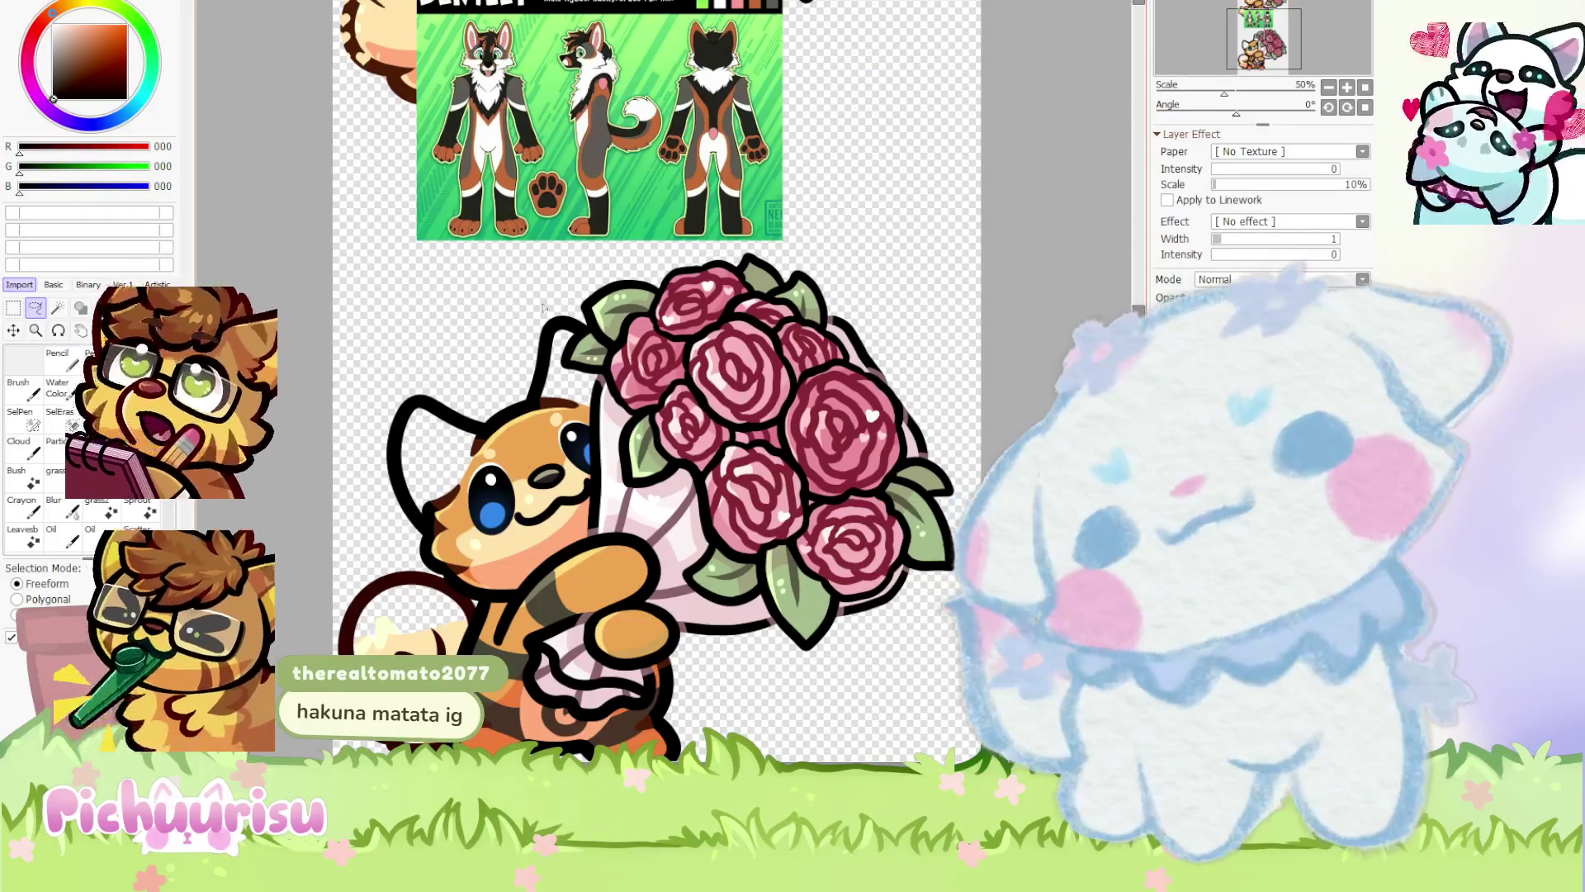
scroll(500, 63, "up", 3)
scroll(494, 142, "down", 3)
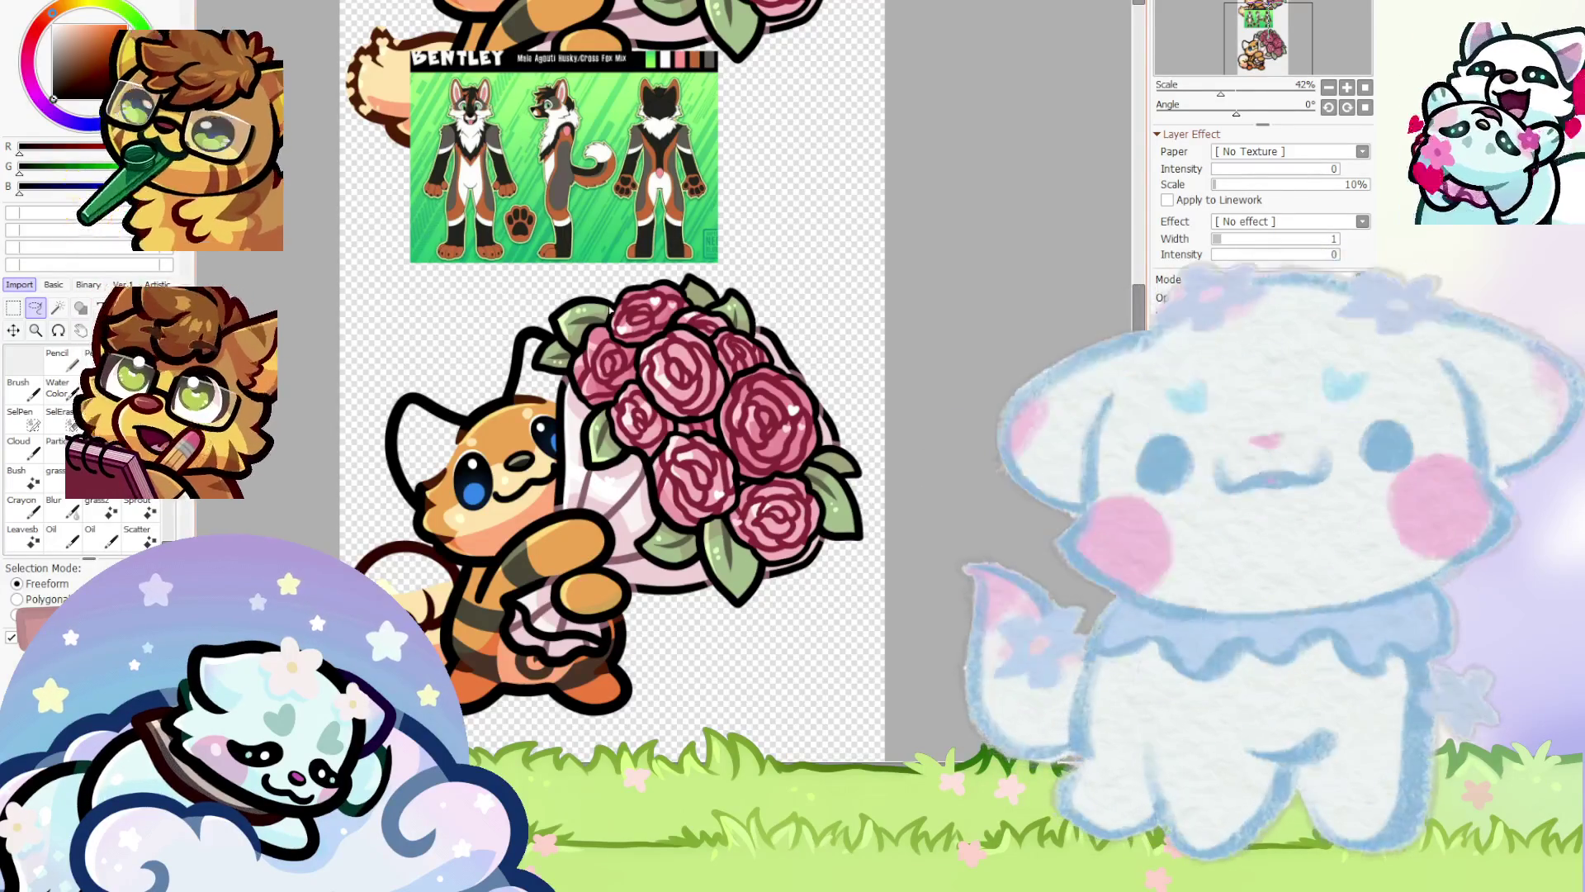
Start a free transform on the lower cat's head and ear linework
scroll(521, 321, "up", 1)
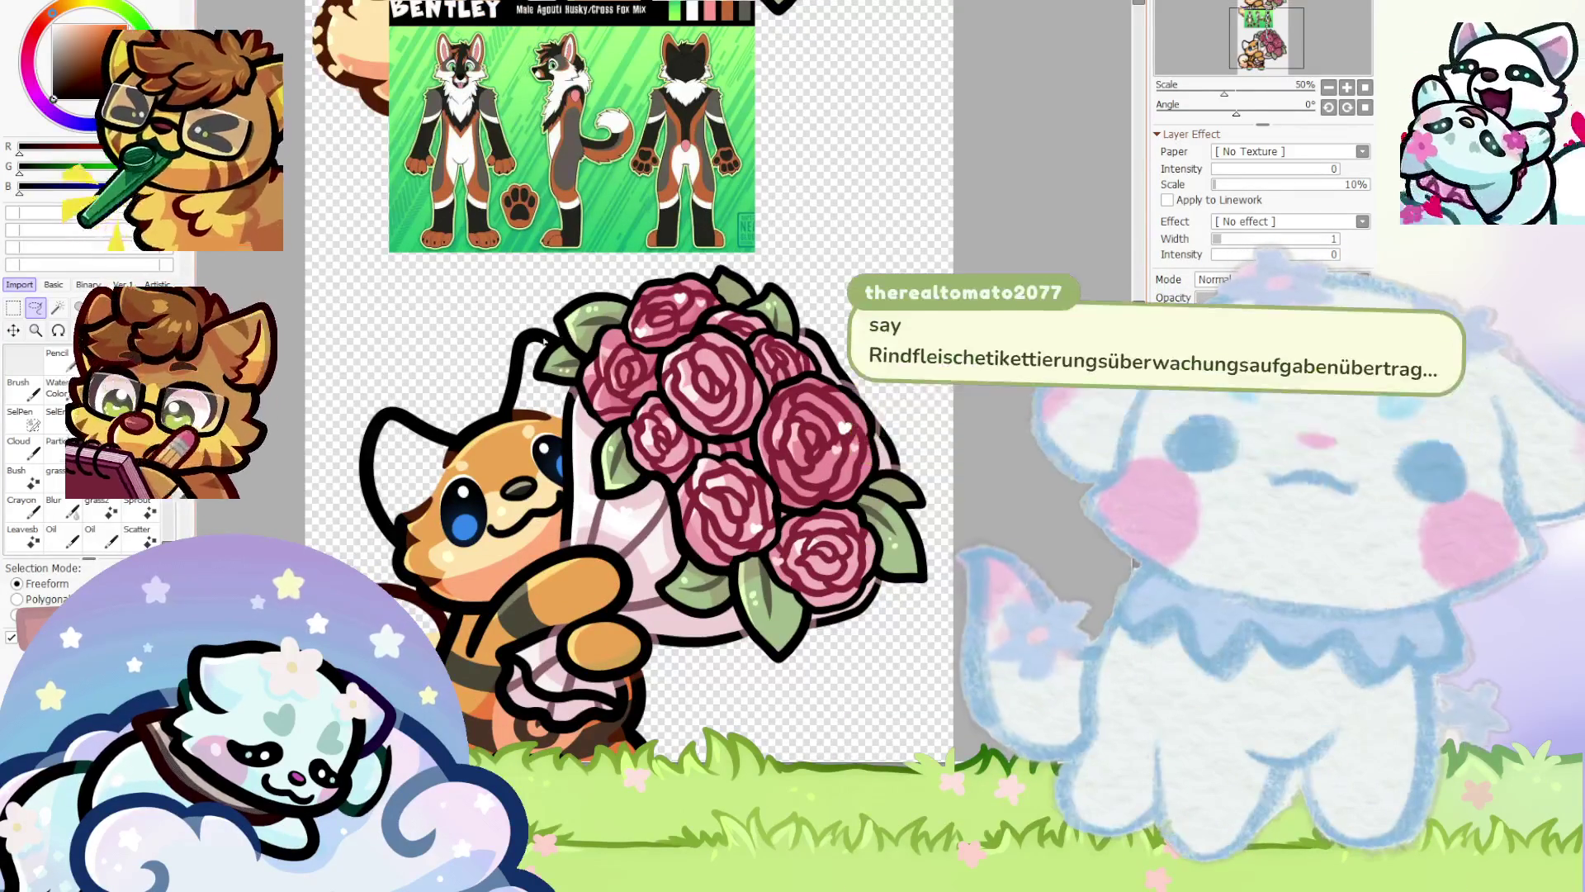
key("ctrl+t")
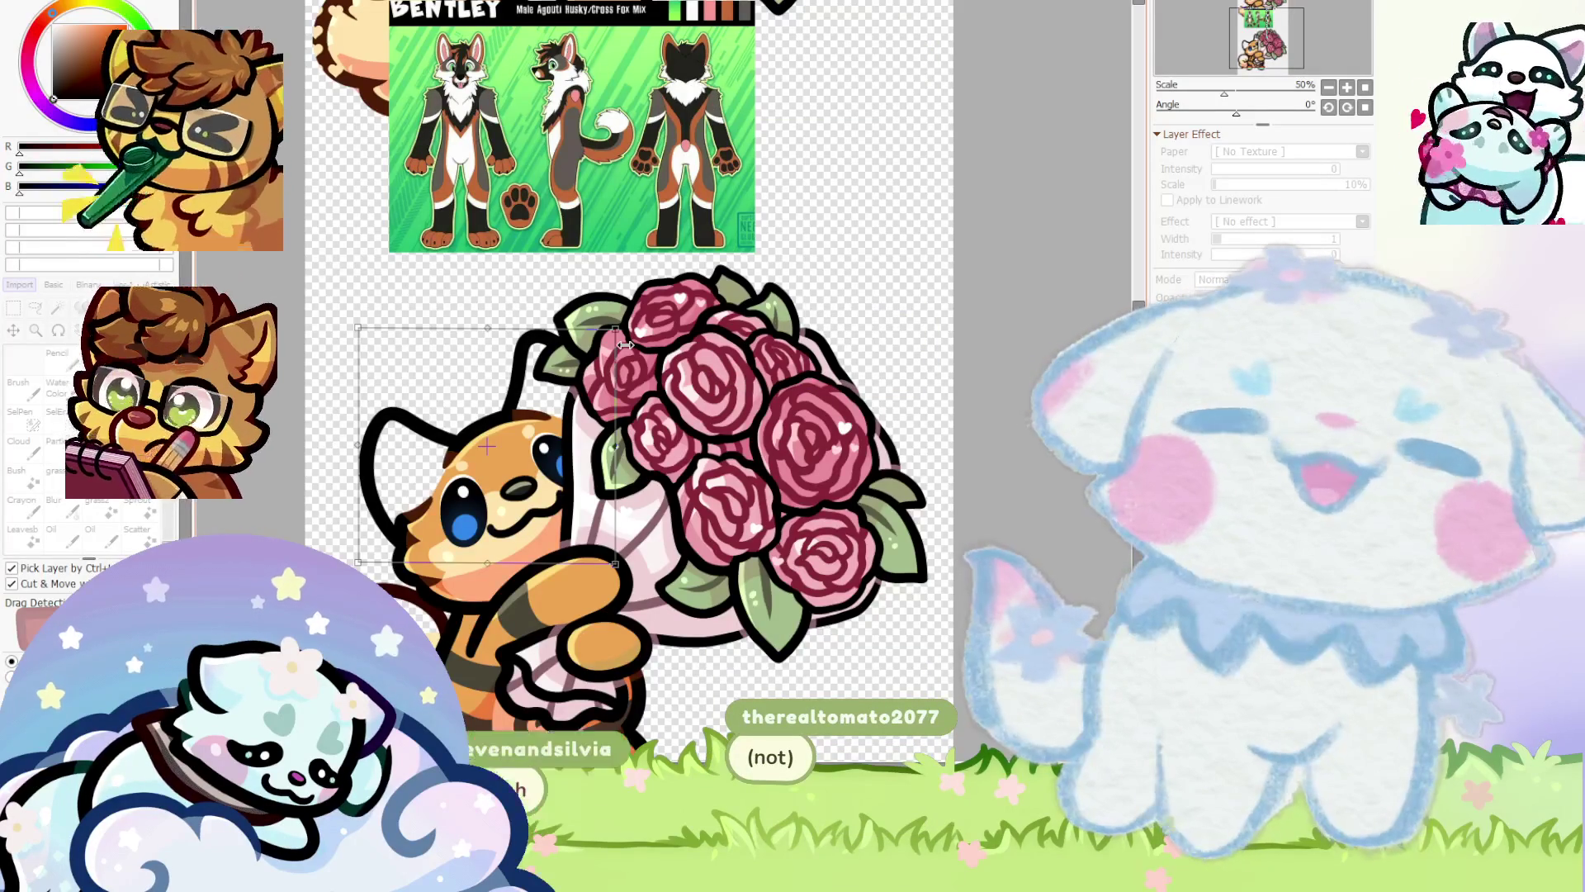
Zoom in on the lower cat's head and finish the transform
scroll(625, 345, "up", 1)
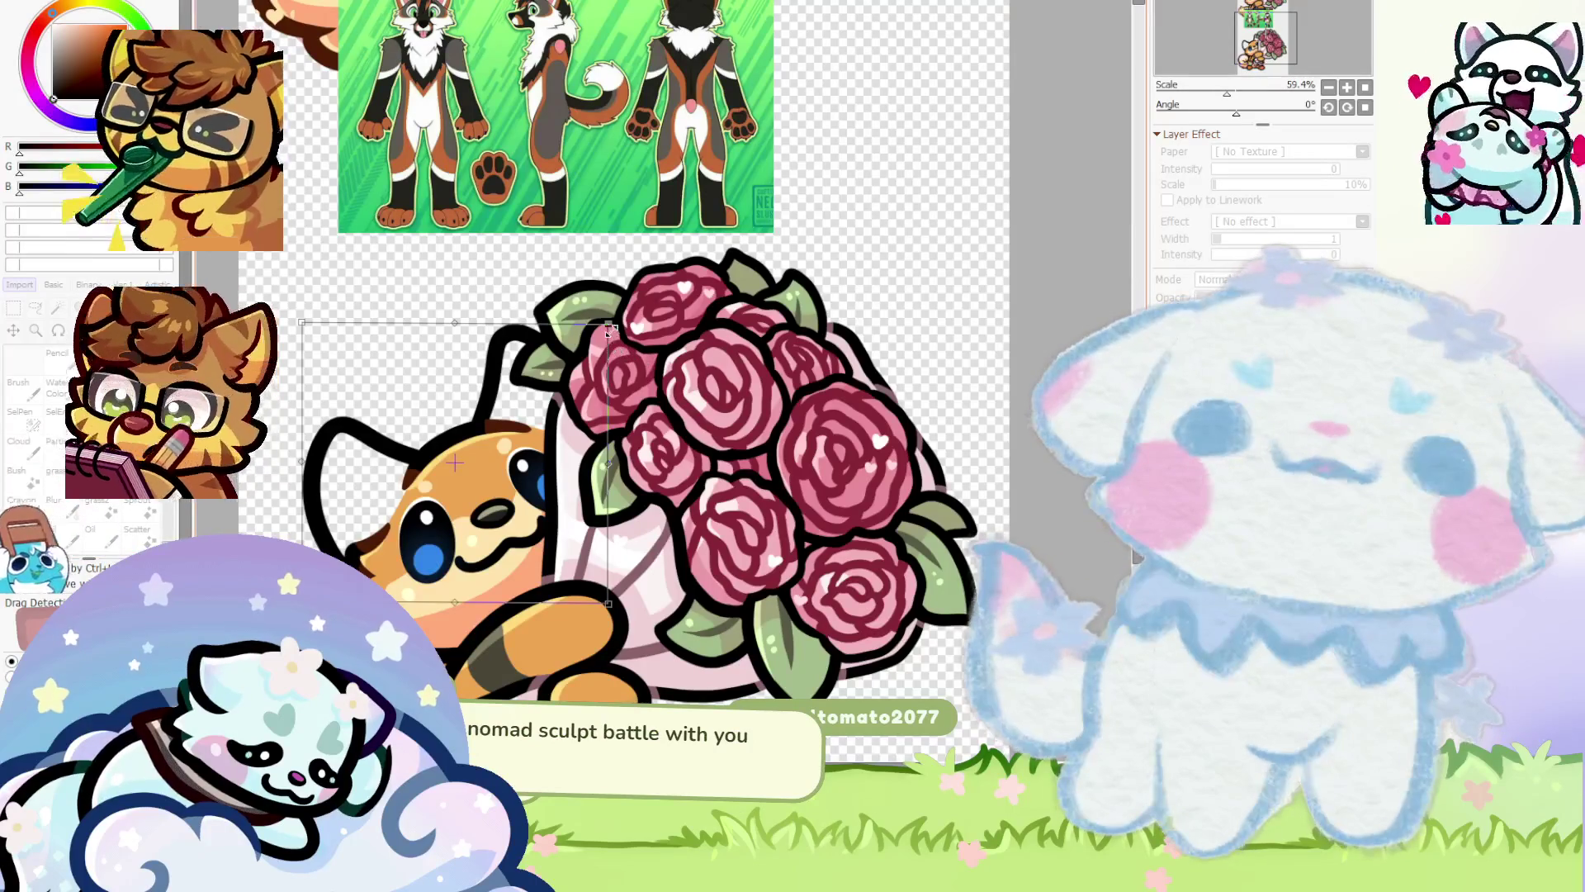
scroll(605, 324, "up", 1)
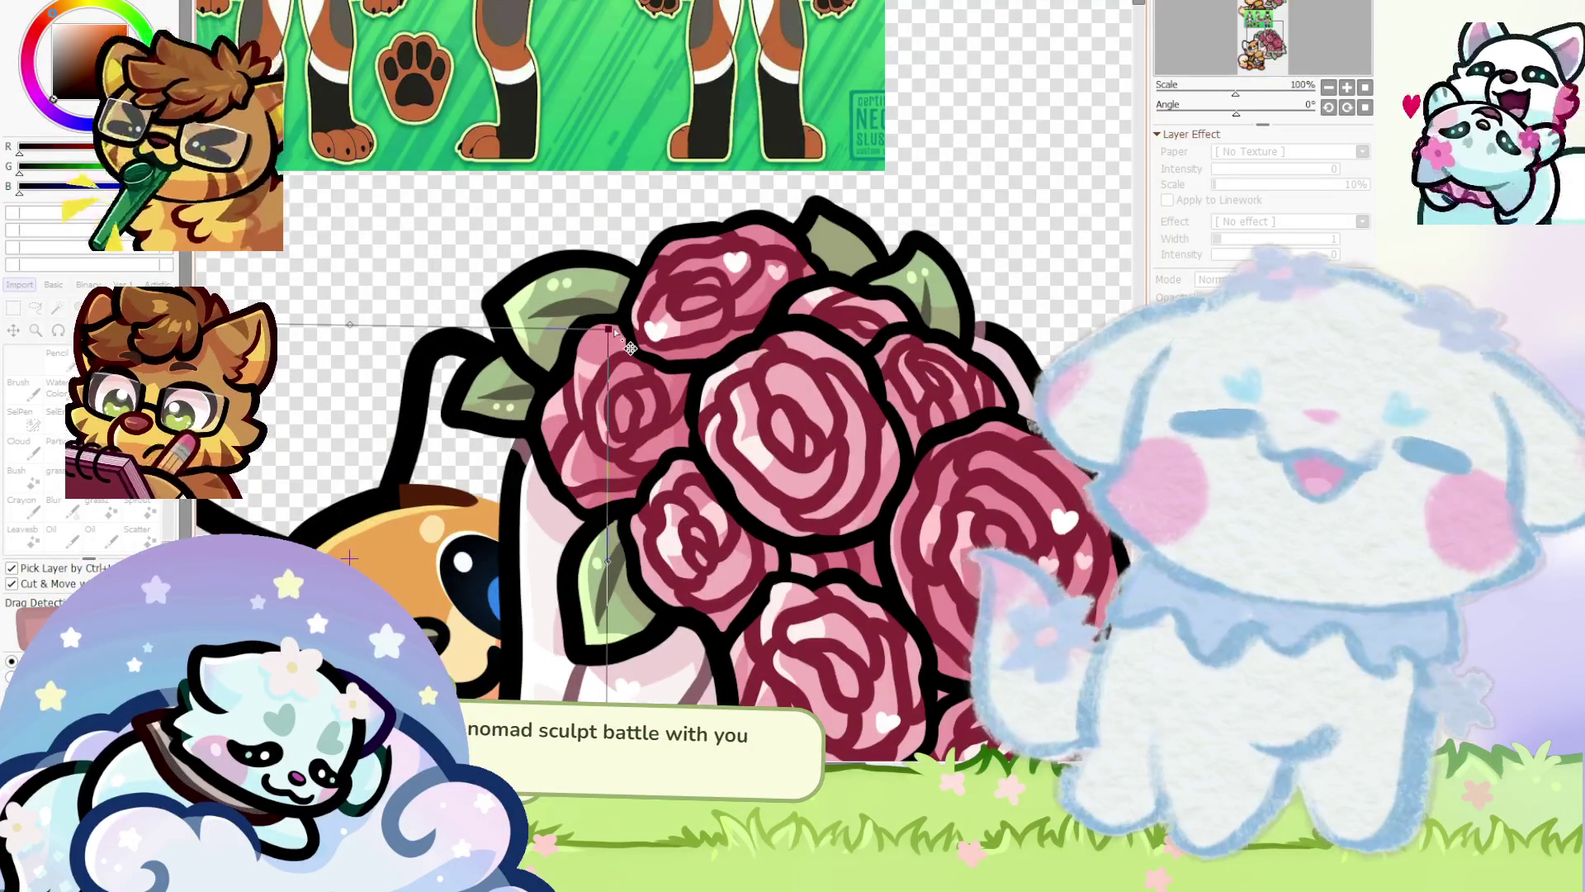
scroll(613, 328, "down", 2)
scroll(614, 327, "down", 2)
key("a")
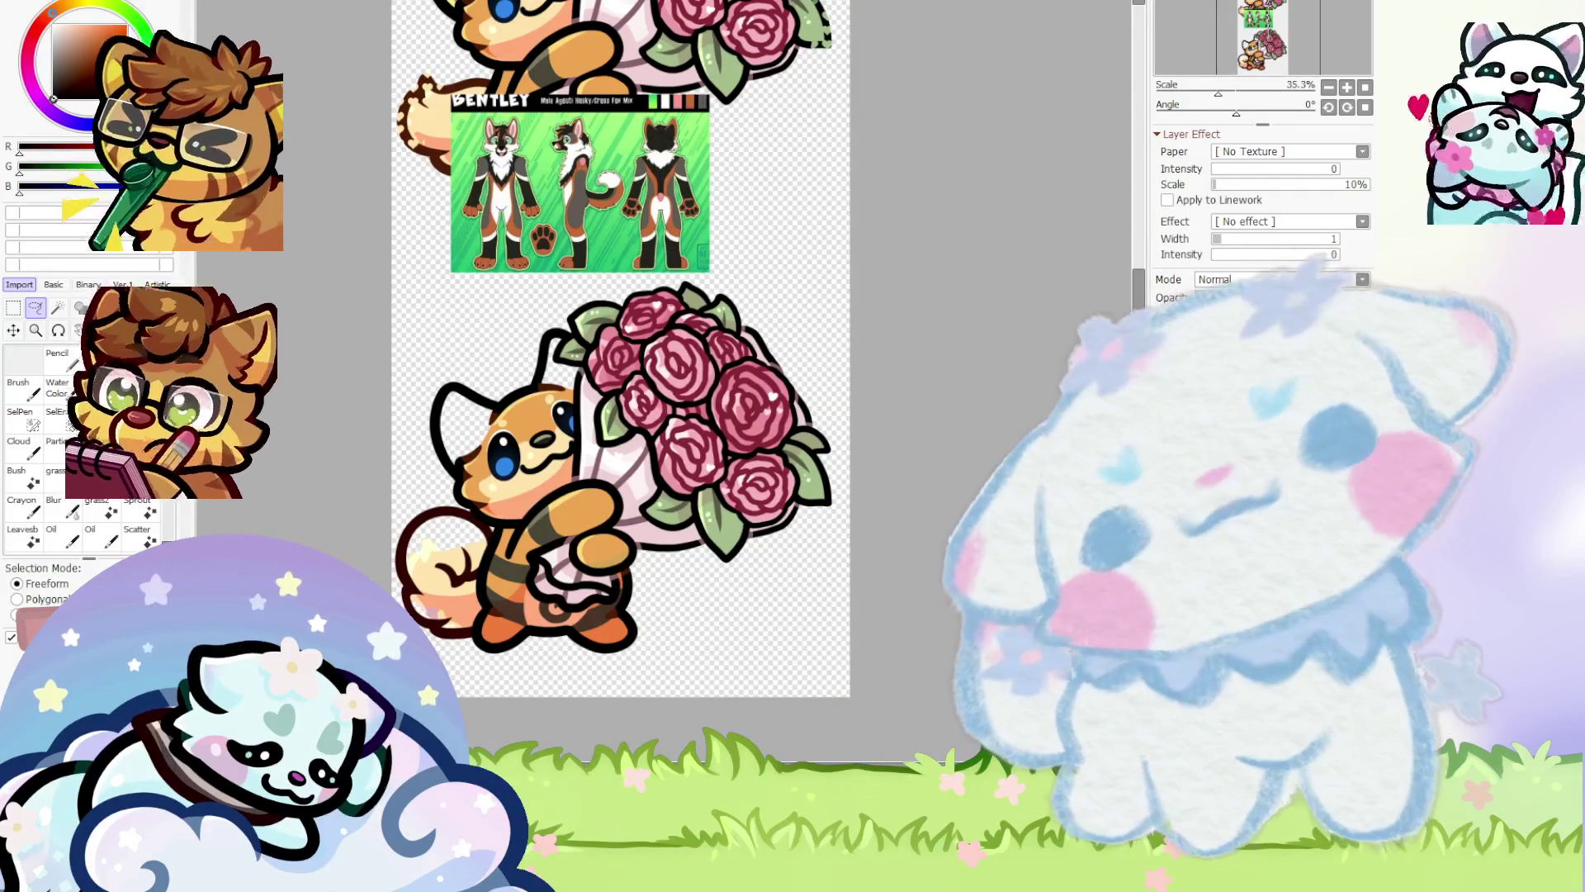
Switch to the Pencil and draw a black outline along the lower cat's head
scroll(563, 196, "up", 3)
scroll(378, 344, "down", 3)
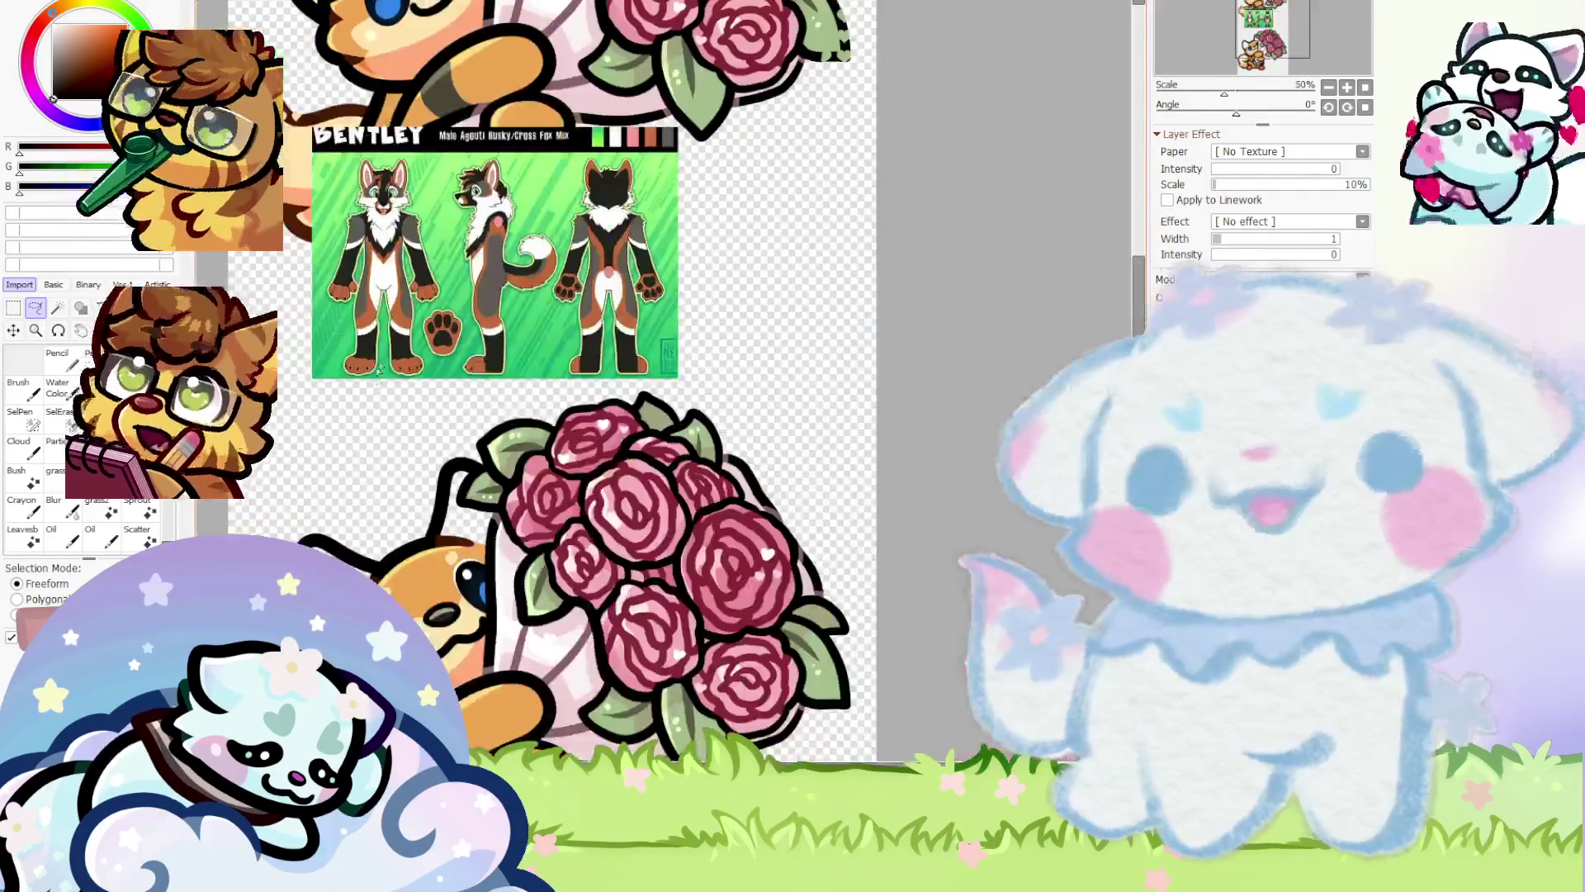
scroll(382, 567, "up", 3)
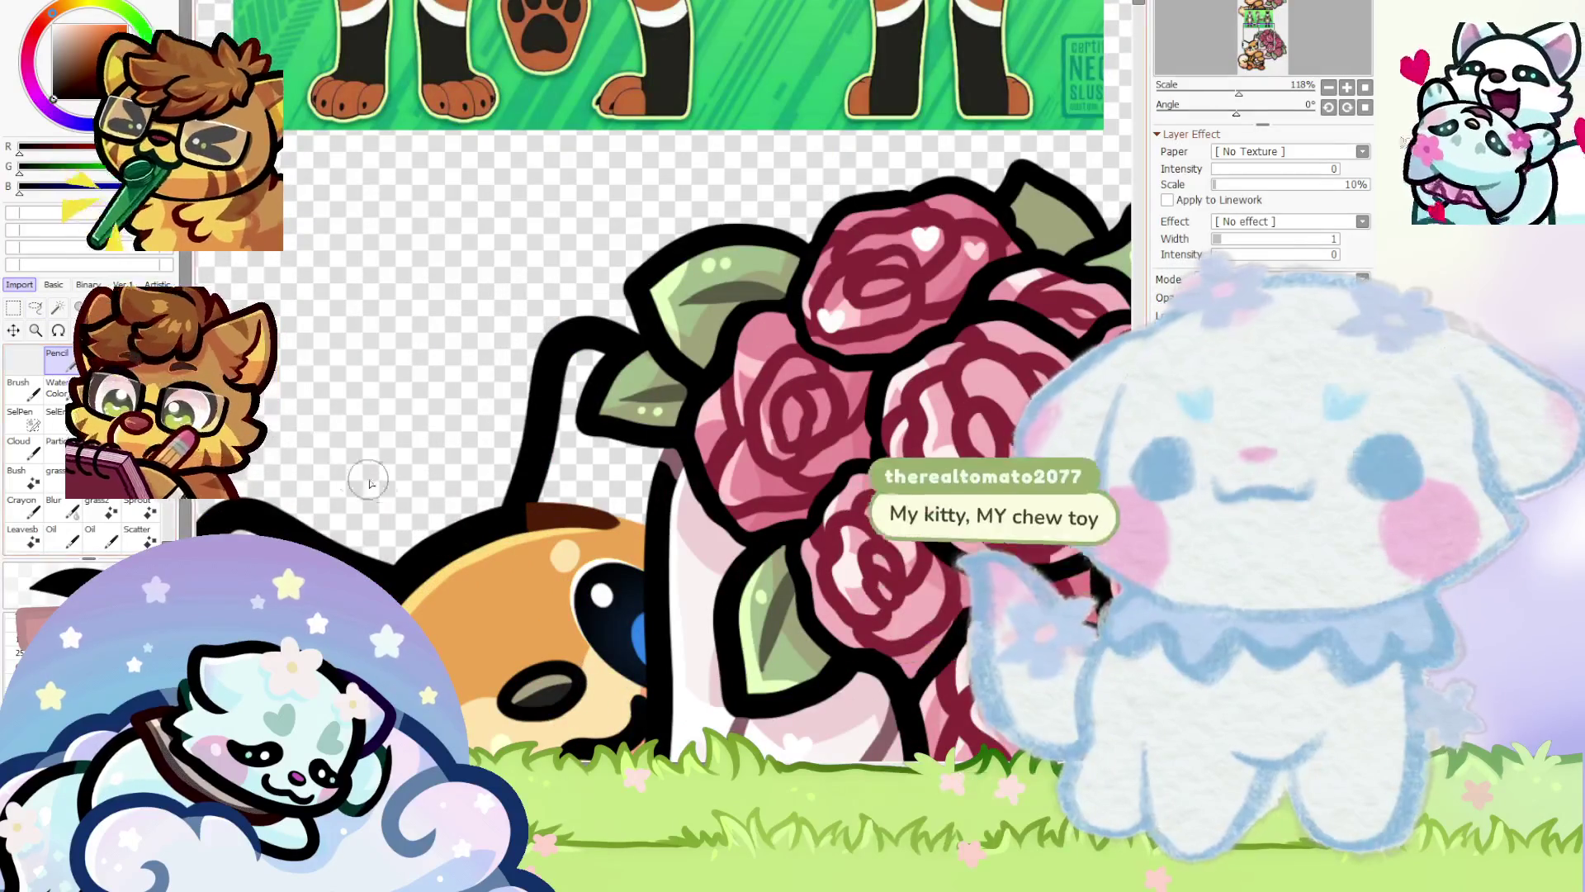
key("n")
scroll(435, 501, "down", 1)
scroll(435, 501, "up", 3)
mouse_move(355, 528)
left_mouse_down()
mouse_move(364, 347)
mouse_move(549, 286)
mouse_move(660, 412)
mouse_move(566, 506)
mouse_move(512, 594)
mouse_move(471, 590)
left_mouse_up()
Undo the stray black stroke on the head
scroll(578, 427, "down", 5)
scroll(578, 428, "down", 2)
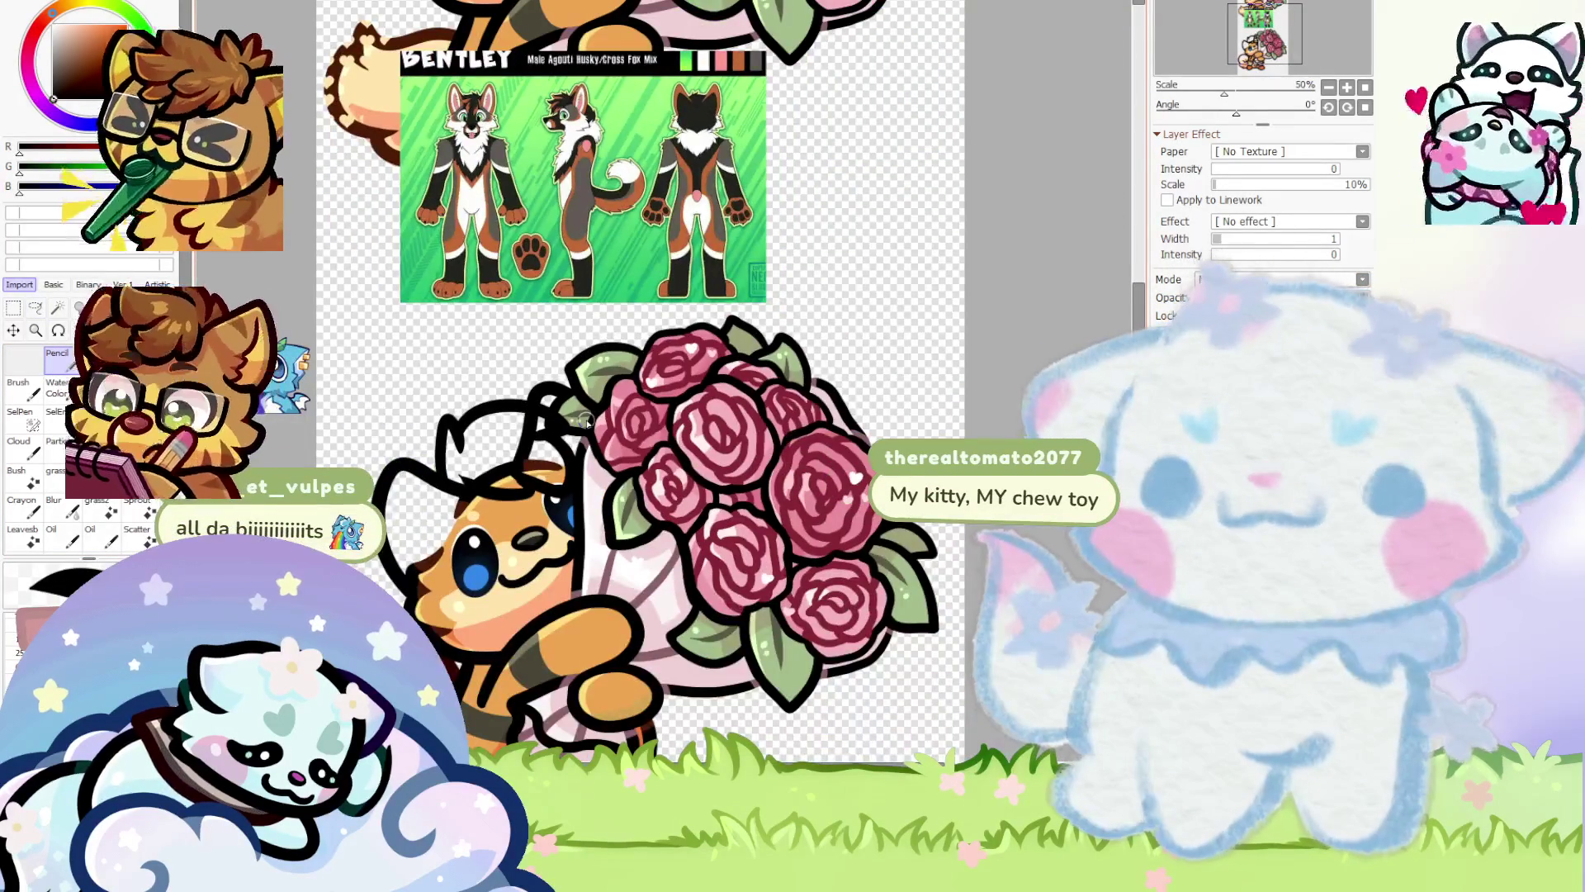
scroll(586, 421, "down", 1)
scroll(544, 445, "up", 1)
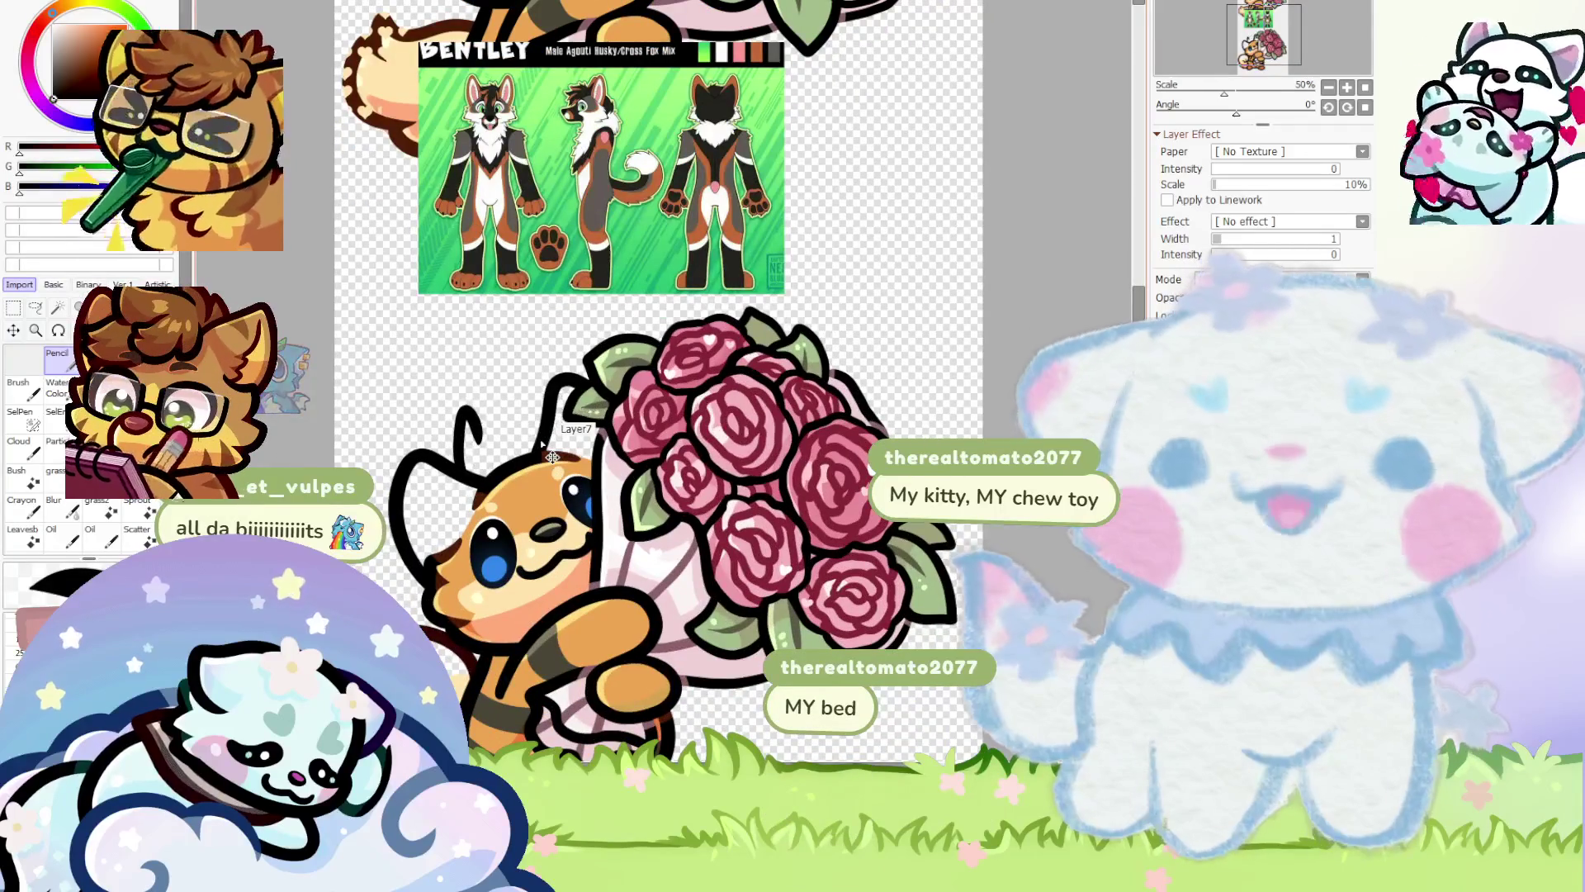
key("ctrl+z")
scroll(552, 457, "up", 1)
Sketch brown hair tuft strokes on top of the lower cat's head
mouse_move(444, 474)
left_mouse_down()
mouse_move(452, 425)
mouse_move(562, 383)
mouse_move(632, 446)
mouse_move(585, 490)
left_mouse_up()
scroll(452, 425, "up", 1)
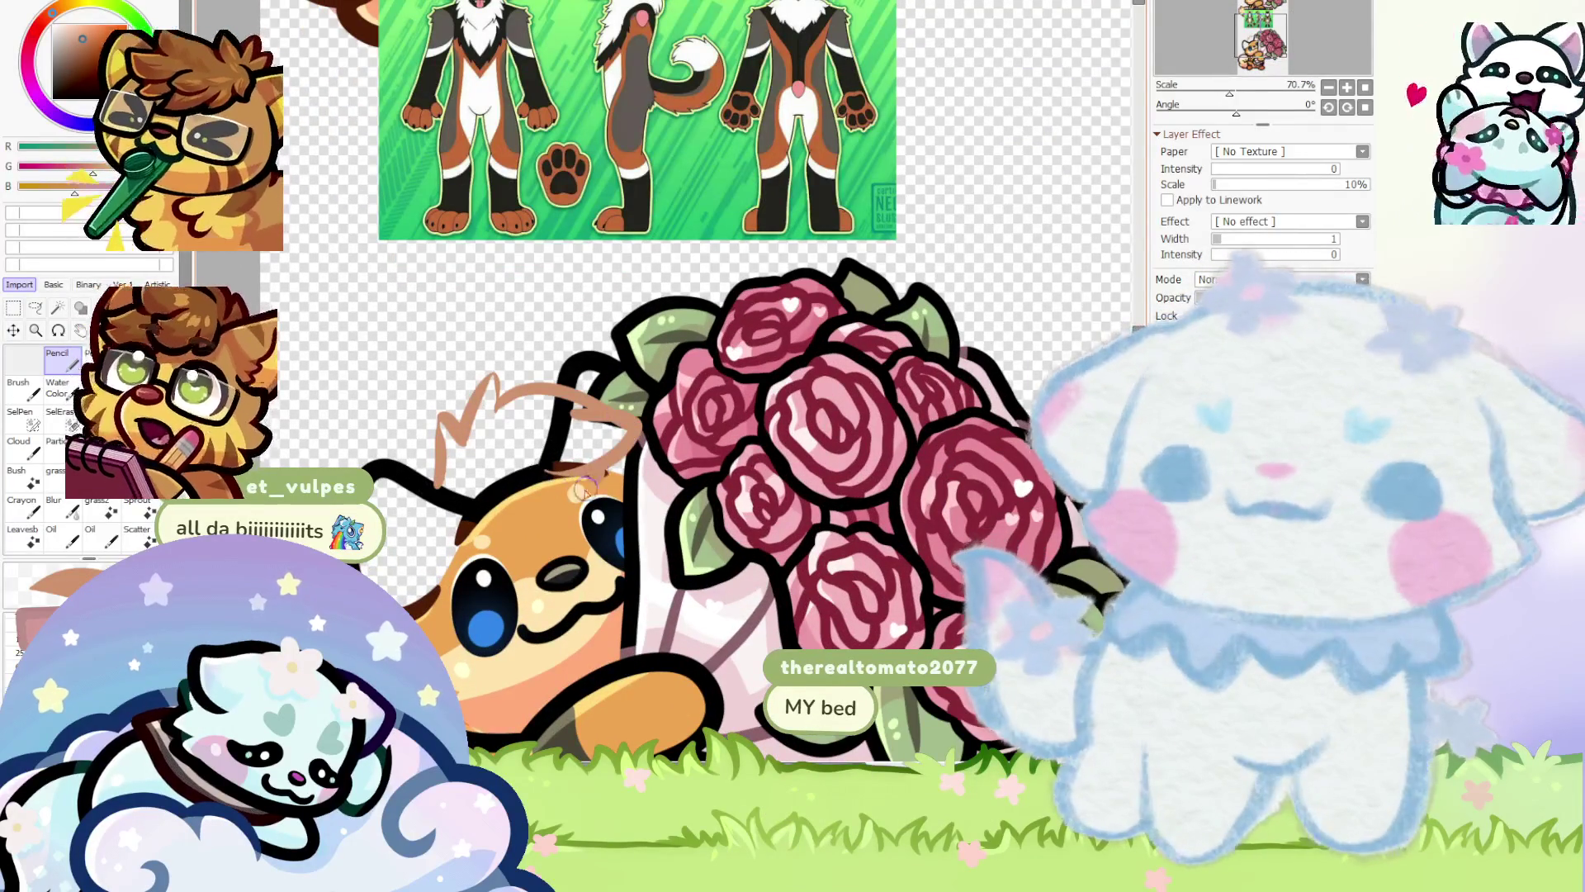
scroll(584, 490, "down", 1)
scroll(471, 394, "up", 1)
mouse_move(438, 445)
left_mouse_down()
mouse_move(473, 376)
mouse_move(562, 363)
left_mouse_up()
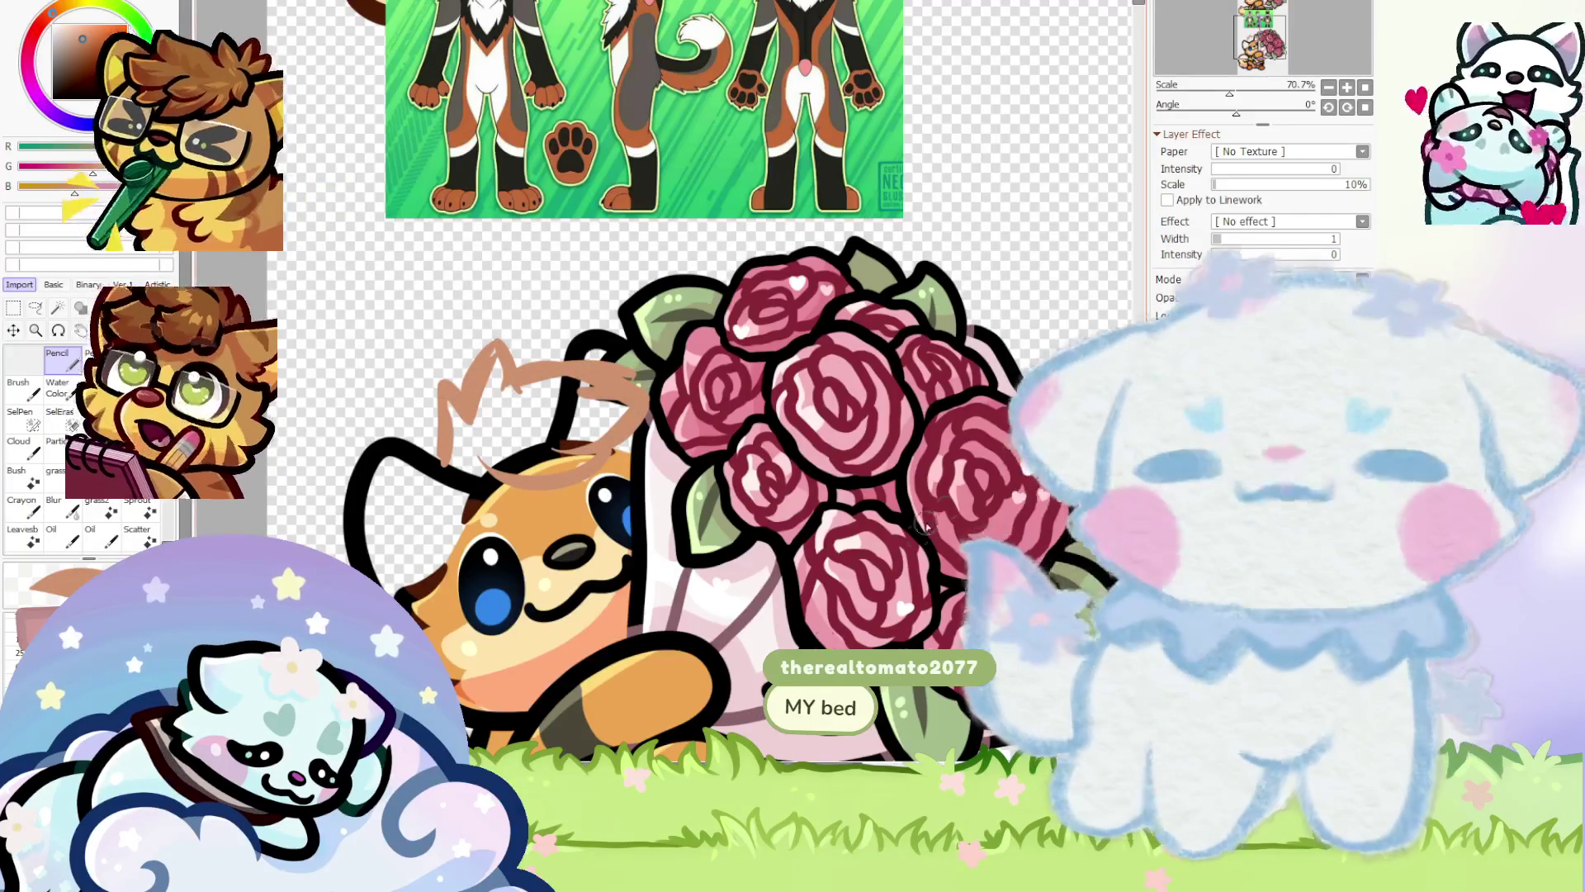
scroll(926, 523, "down", 4)
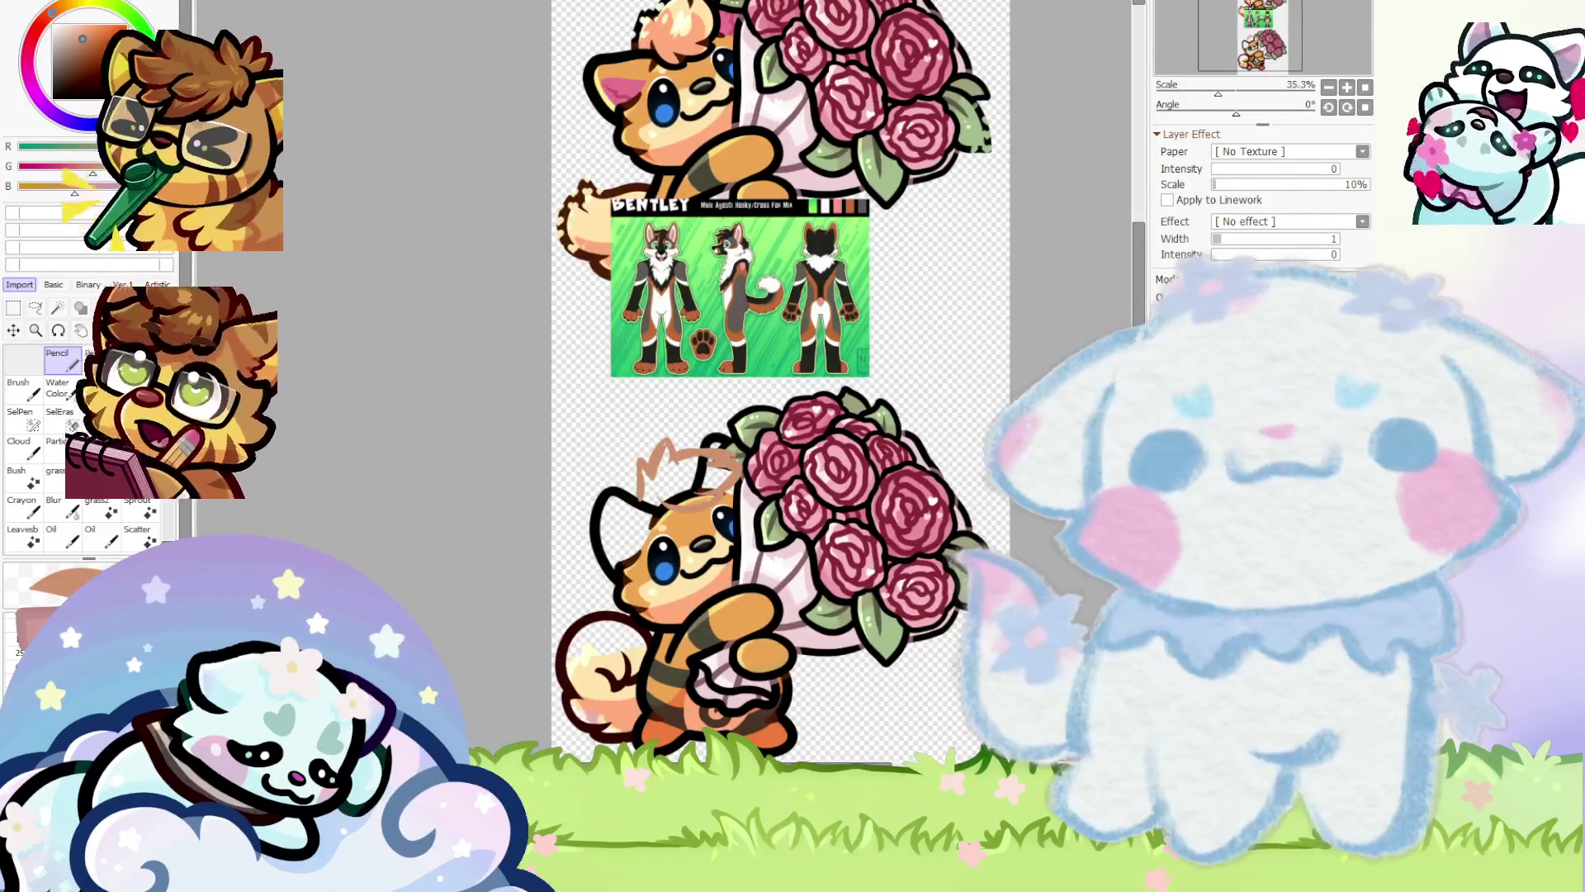
scroll(709, 261, "down", 1)
scroll(708, 261, "up", 6)
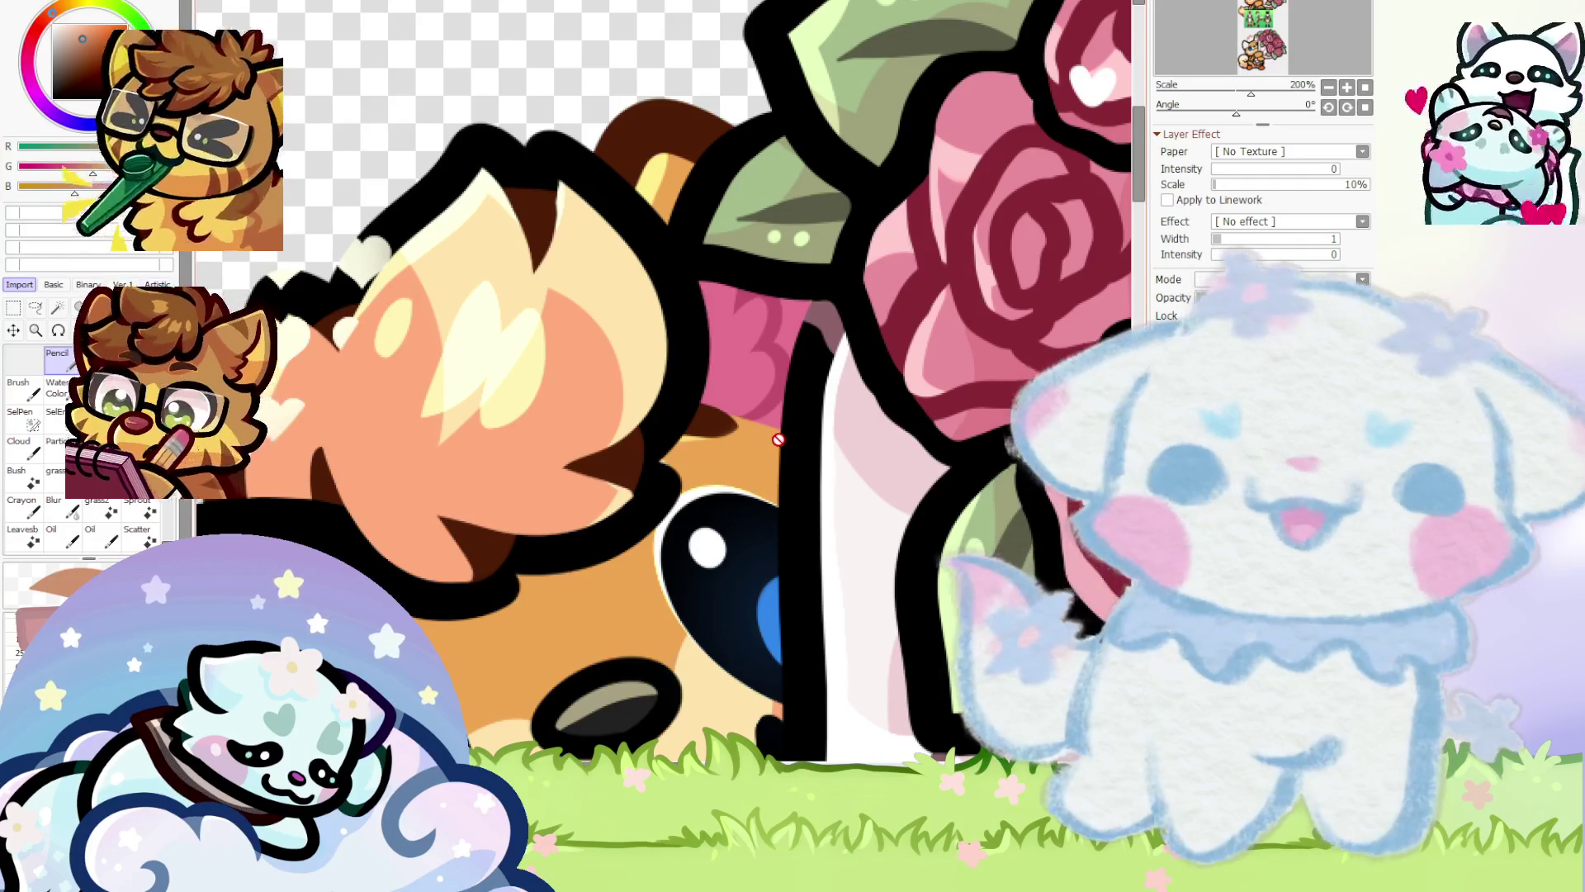
Paint a wide dark brown stroke over the black outline where the ear meets the rose leaf
scroll(777, 439, "down", 3)
scroll(720, 401, "up", 3)
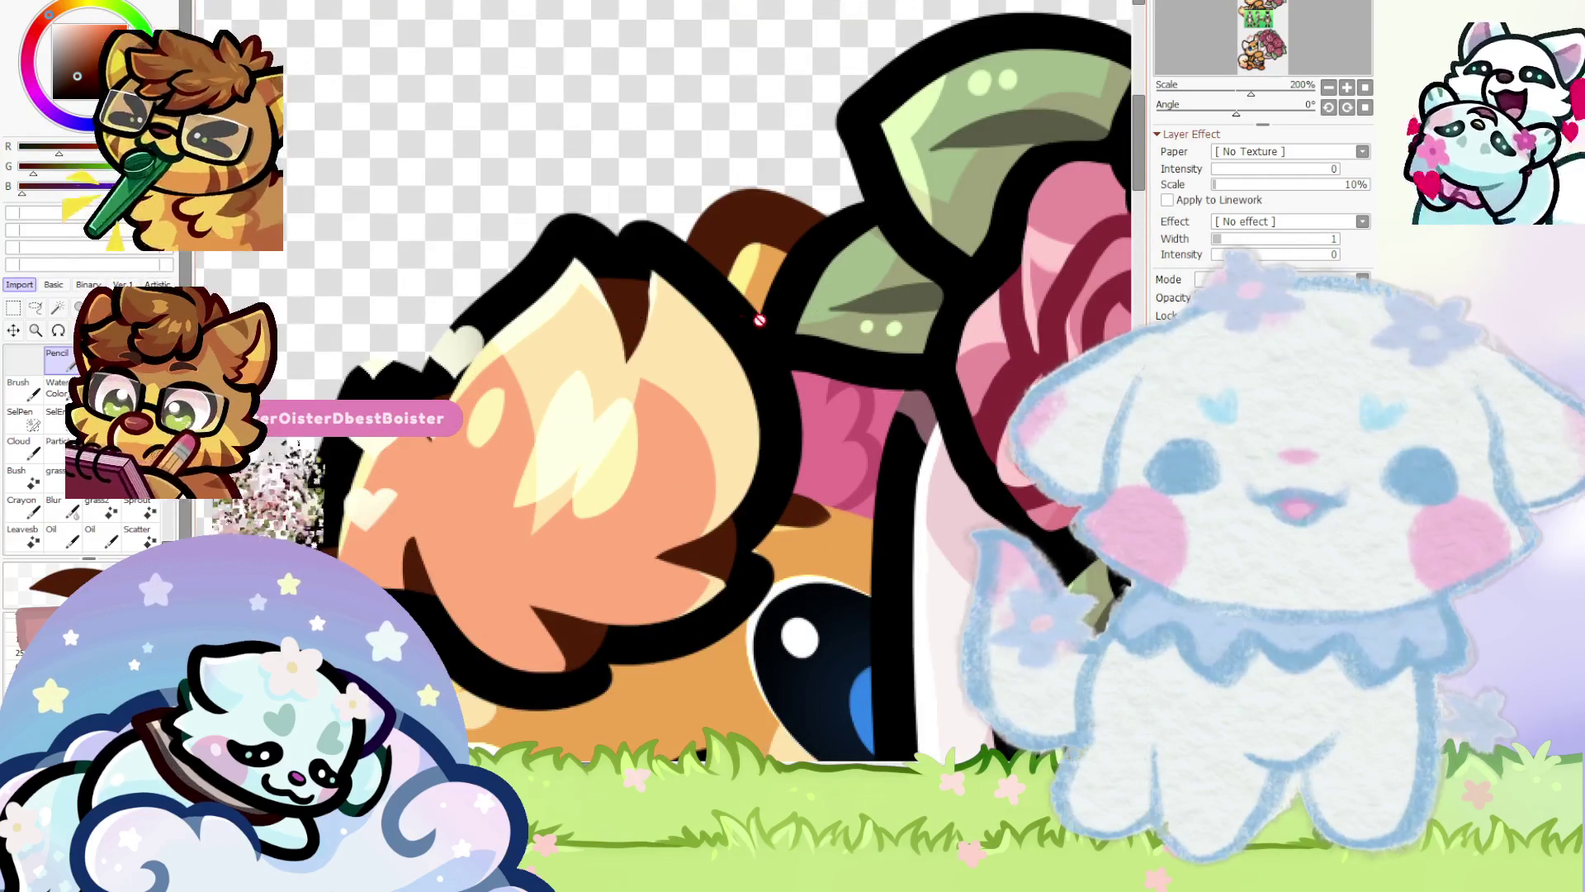
scroll(759, 320, "up", 2)
mouse_move(664, 376)
left_mouse_down()
mouse_move(616, 368)
mouse_move(594, 415)
mouse_move(697, 450)
left_mouse_up()
scroll(627, 326, "up", 2)
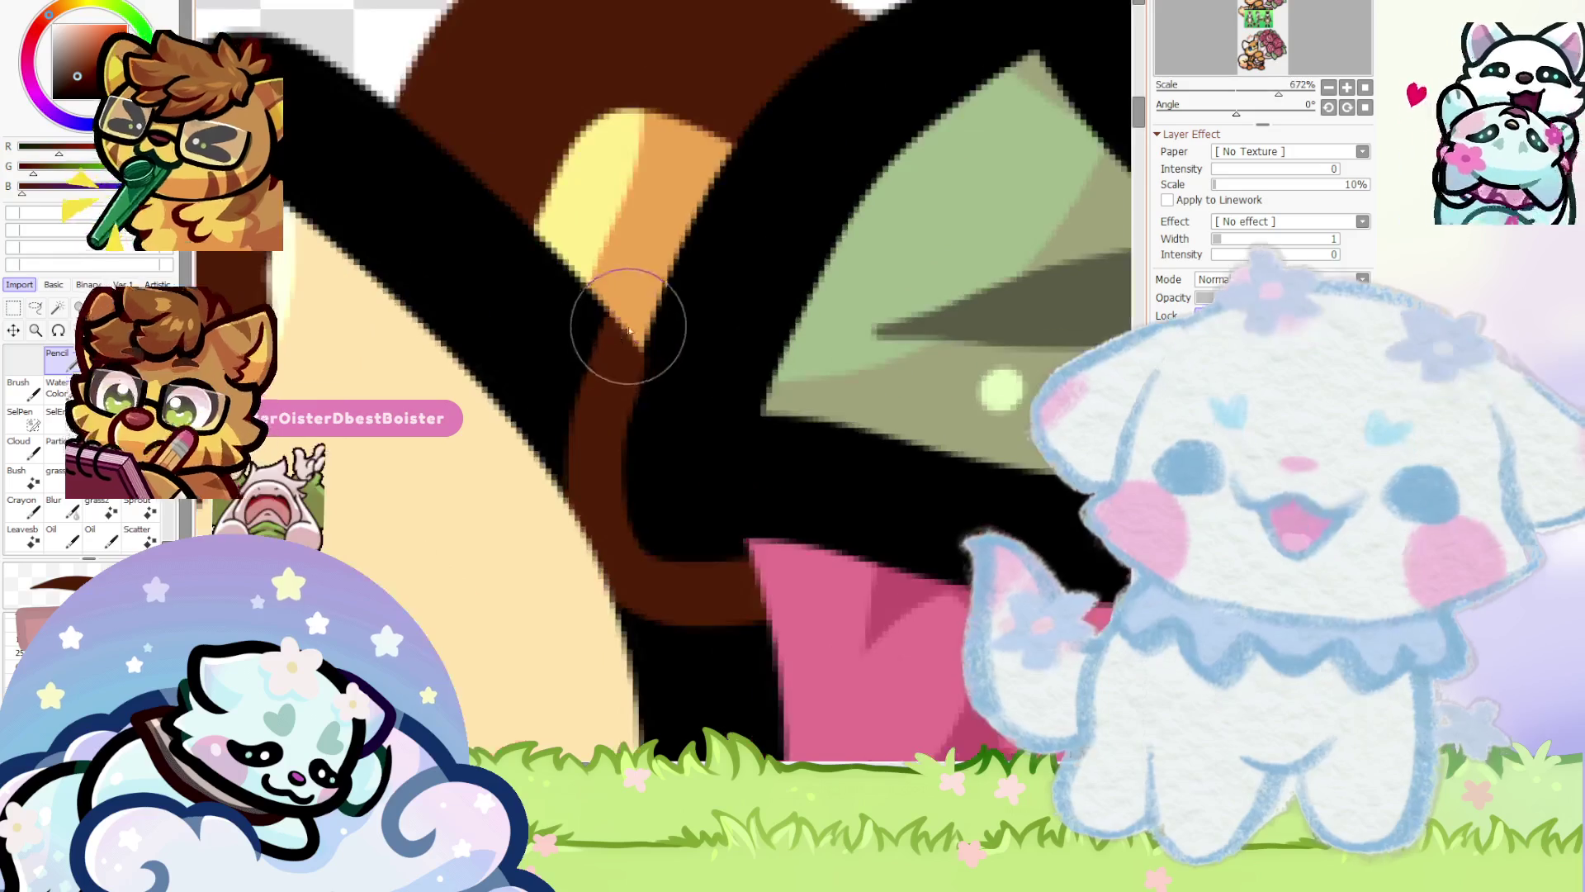
left_click_drag(630, 357, 602, 549)
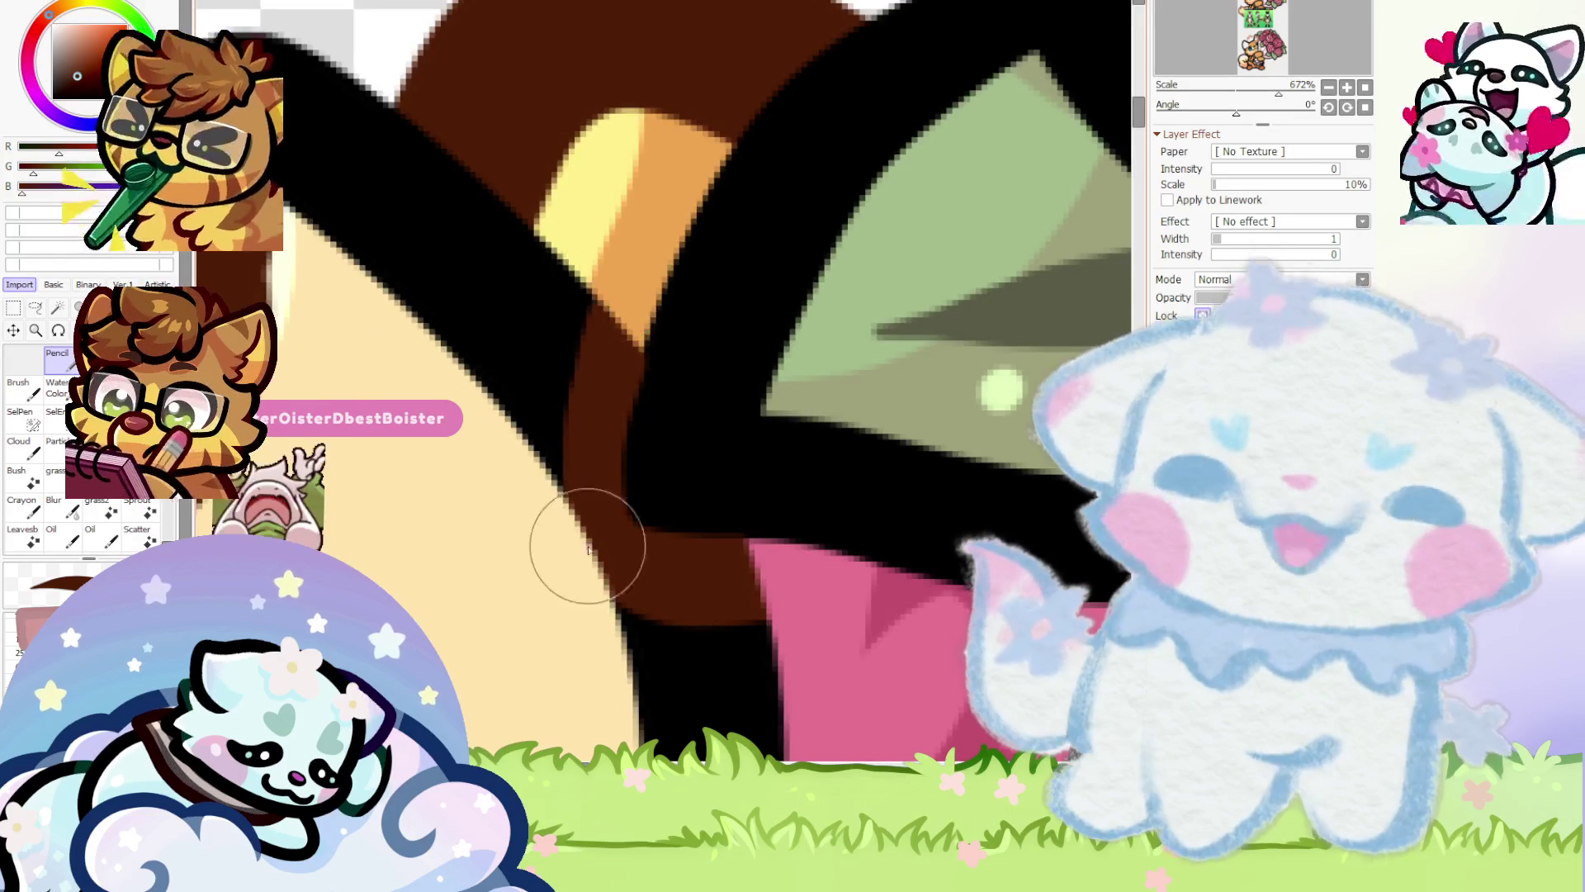
scroll(588, 549, "down", 4)
scroll(630, 400, "up", 3)
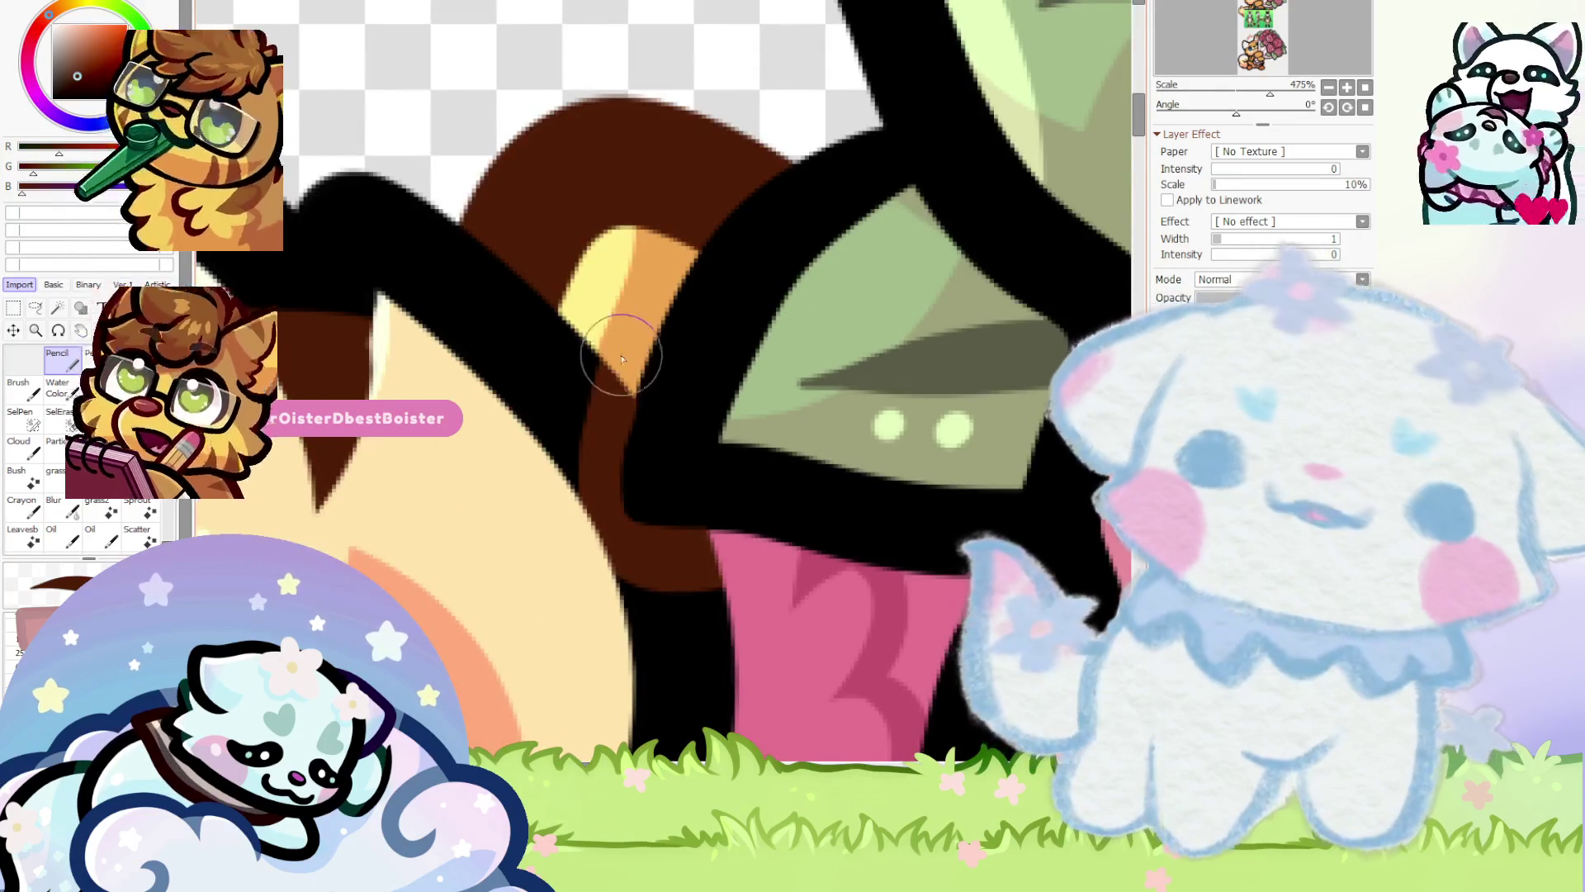
scroll(622, 358, "down", 5)
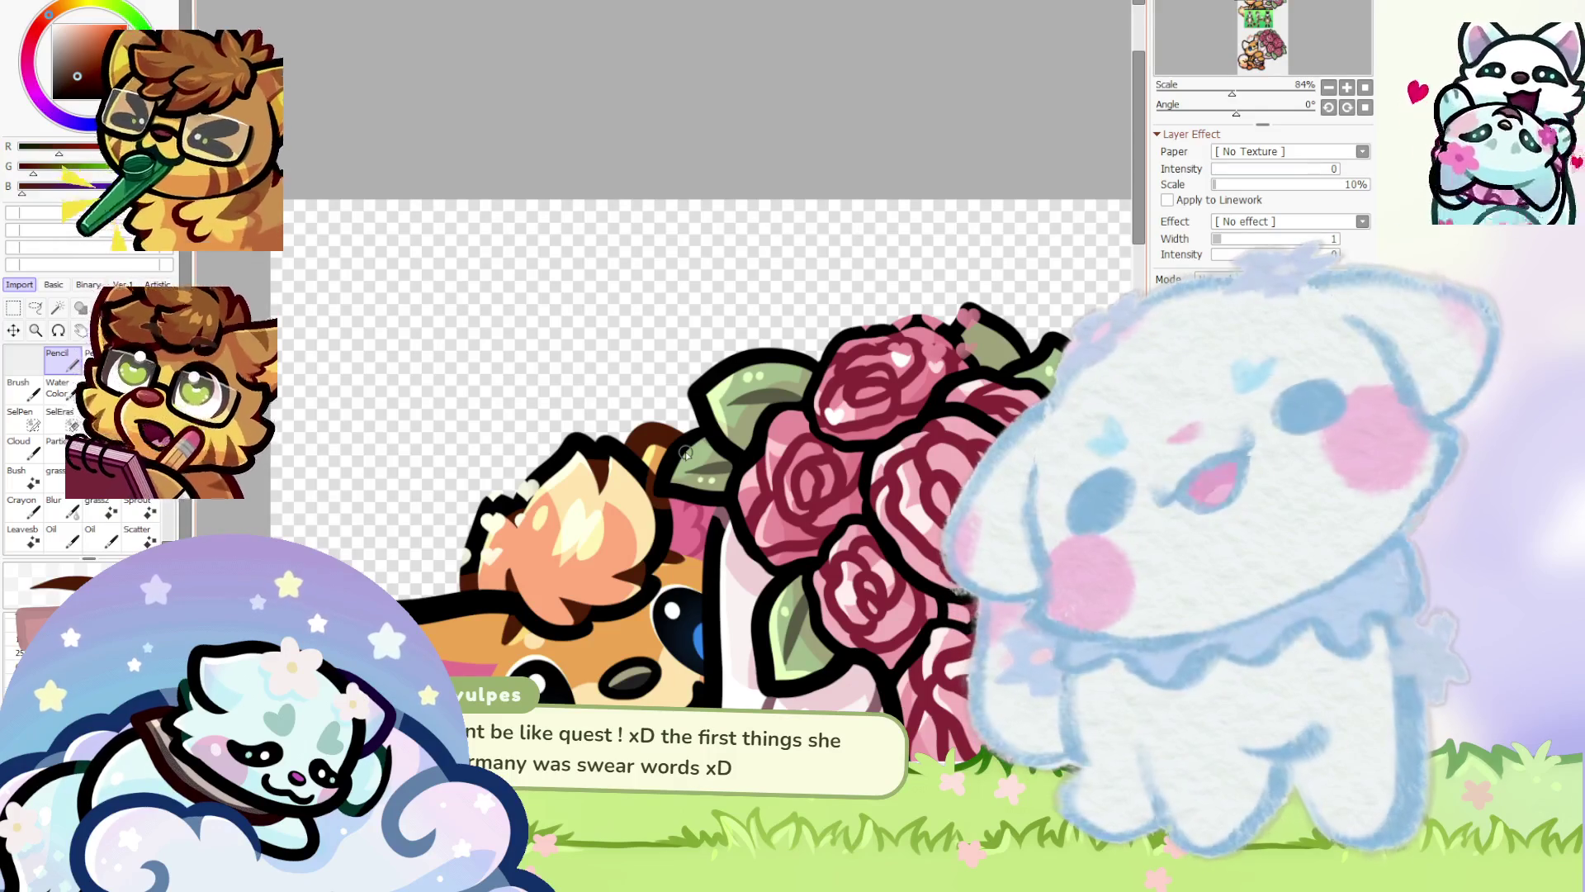
scroll(571, 448, "down", 3)
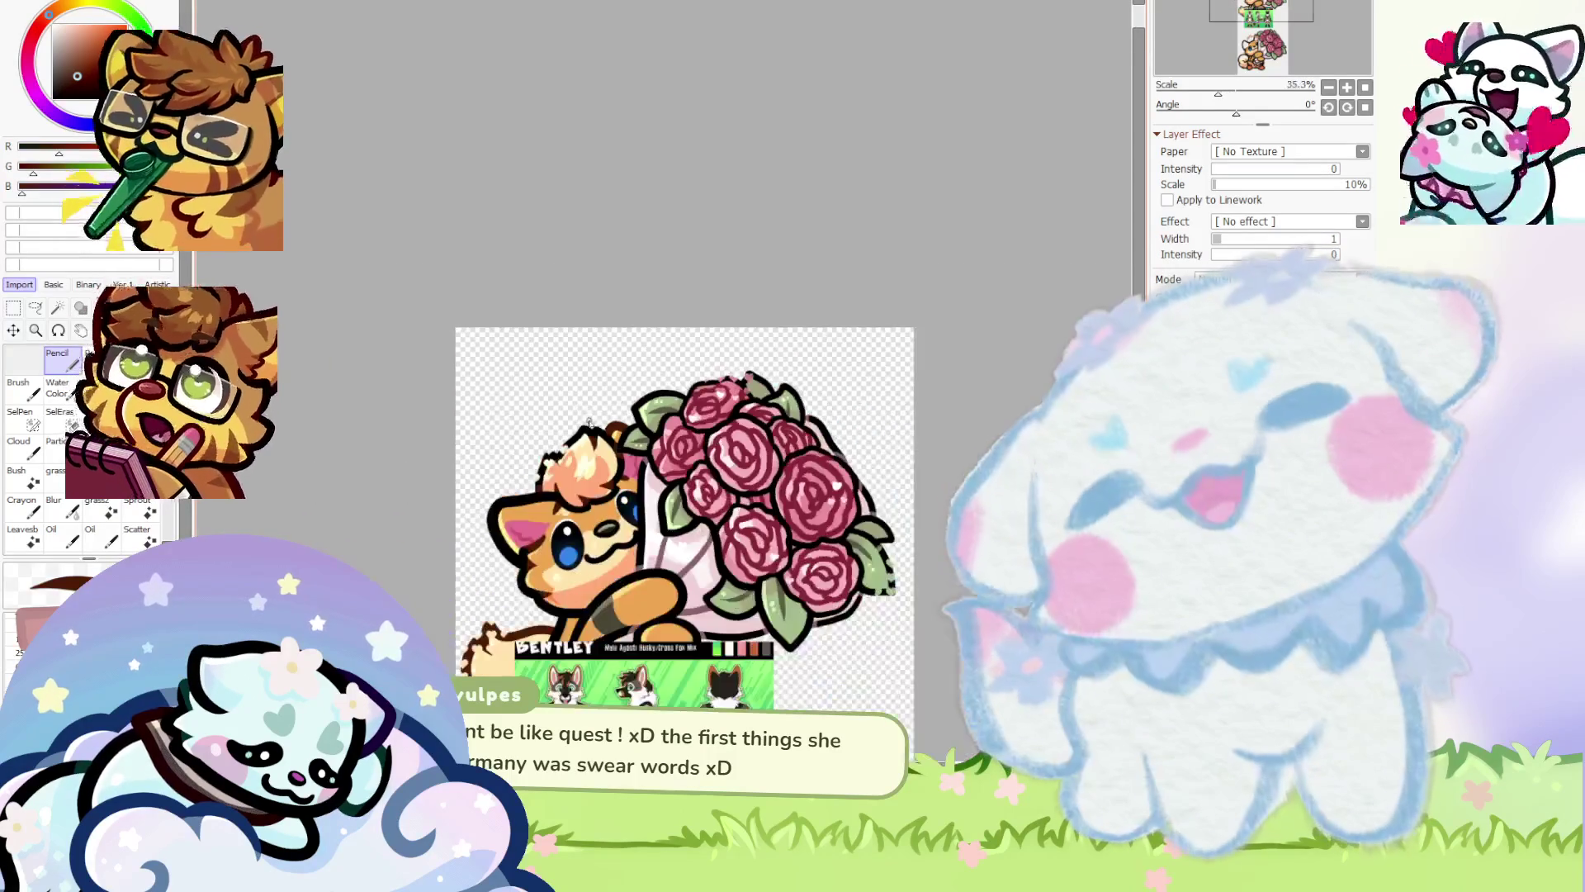
scroll(667, 538, "up", 1)
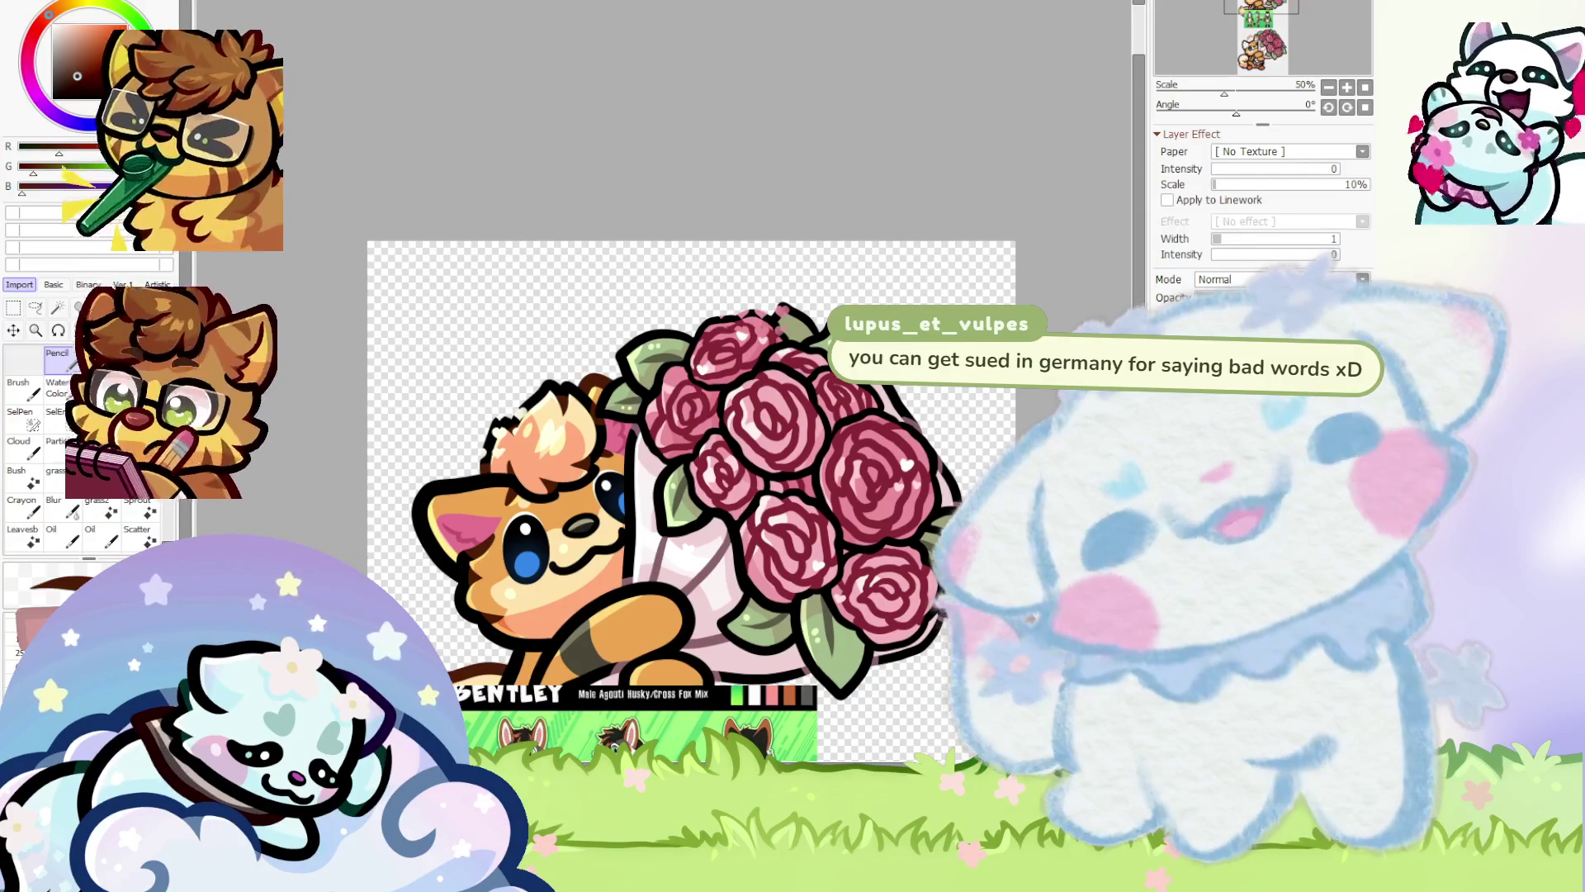
scroll(611, 280, "down", 5)
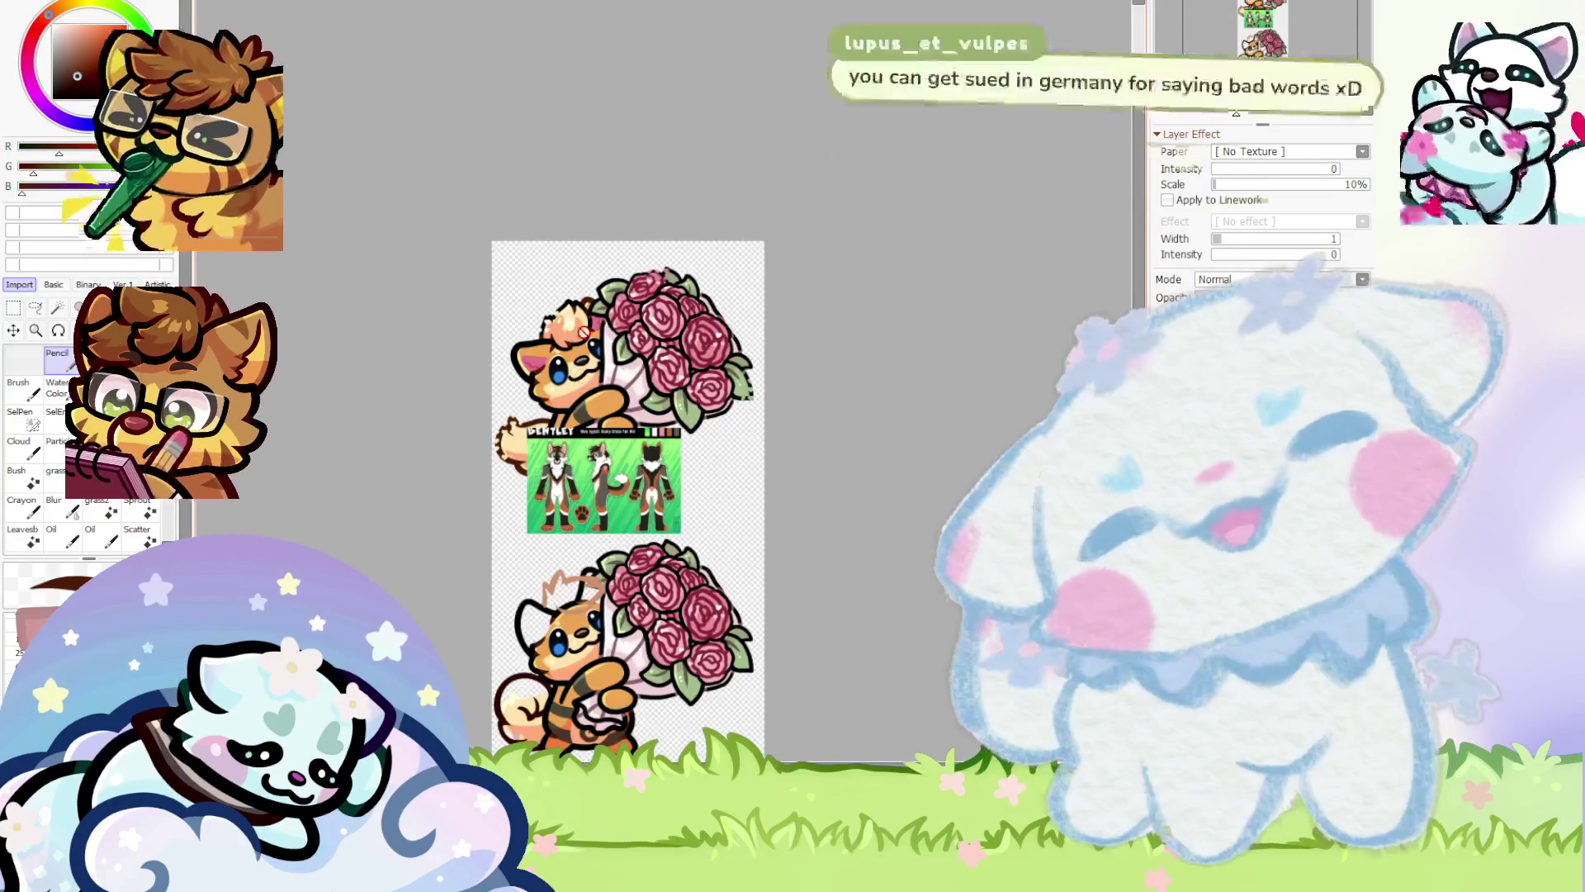
scroll(603, 487, "down", 1)
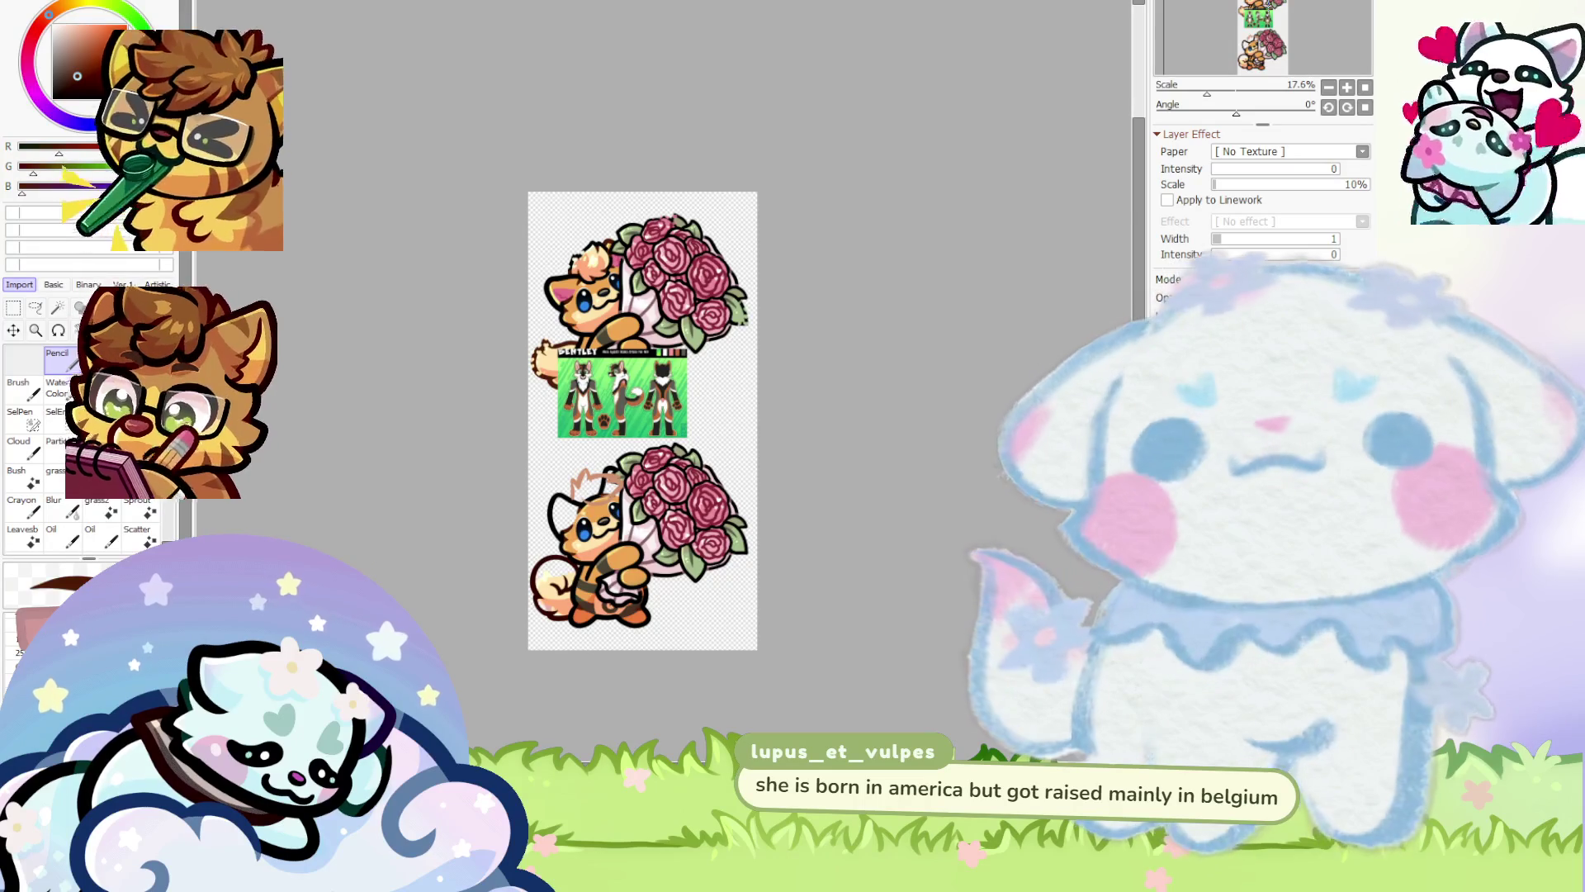
scroll(627, 532, "up", 1)
scroll(627, 532, "up", 1)
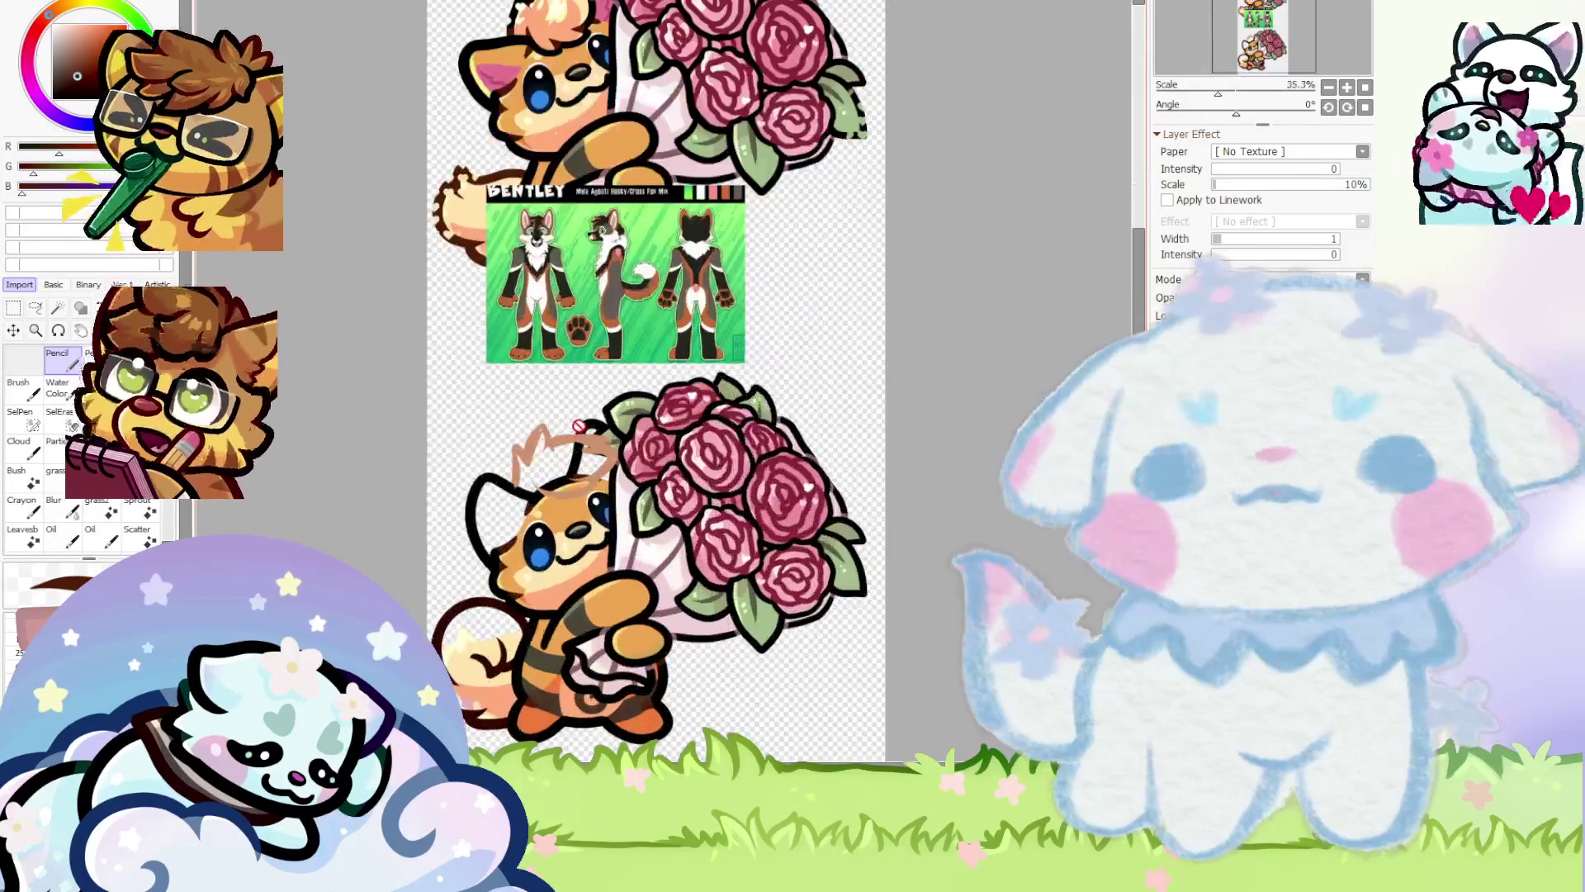
scroll(579, 425, "up", 1)
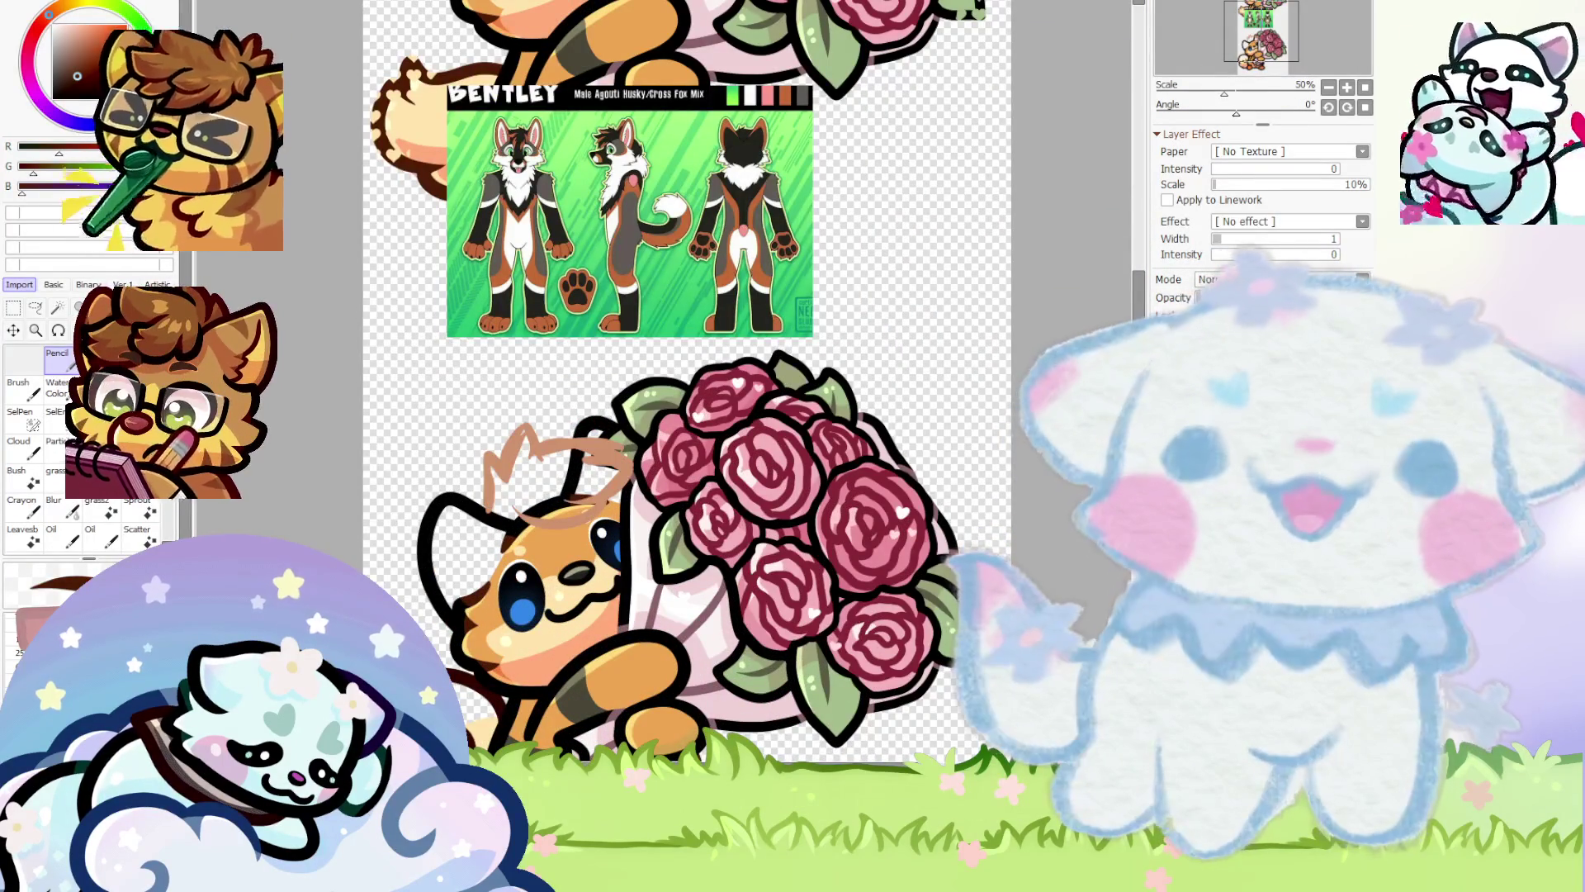
Undo the light-brown head stroke and sketch a reddish-brown zigzag hair tuft across the head
key("ctrl+z")
scroll(906, 437, "up", 1)
left_click(363, 452, "alt")
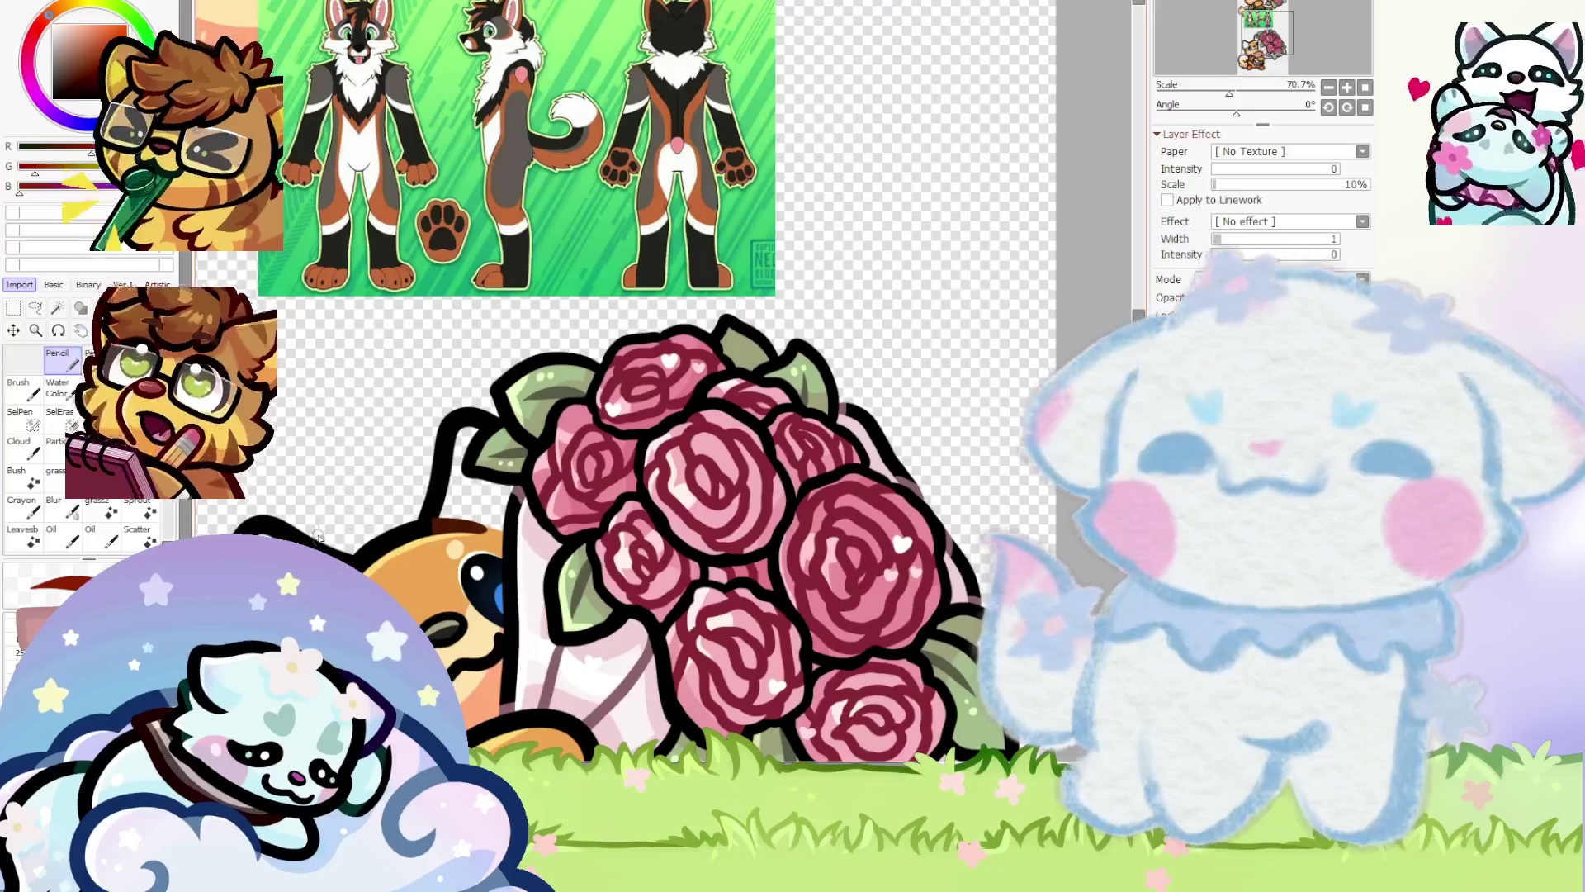
mouse_move(320, 495)
left_mouse_down()
mouse_move(345, 505)
mouse_move(382, 477)
mouse_move(471, 475)
mouse_move(476, 518)
mouse_move(500, 492)
mouse_move(450, 541)
mouse_move(447, 571)
left_mouse_up()
scroll(369, 516, "down", 3)
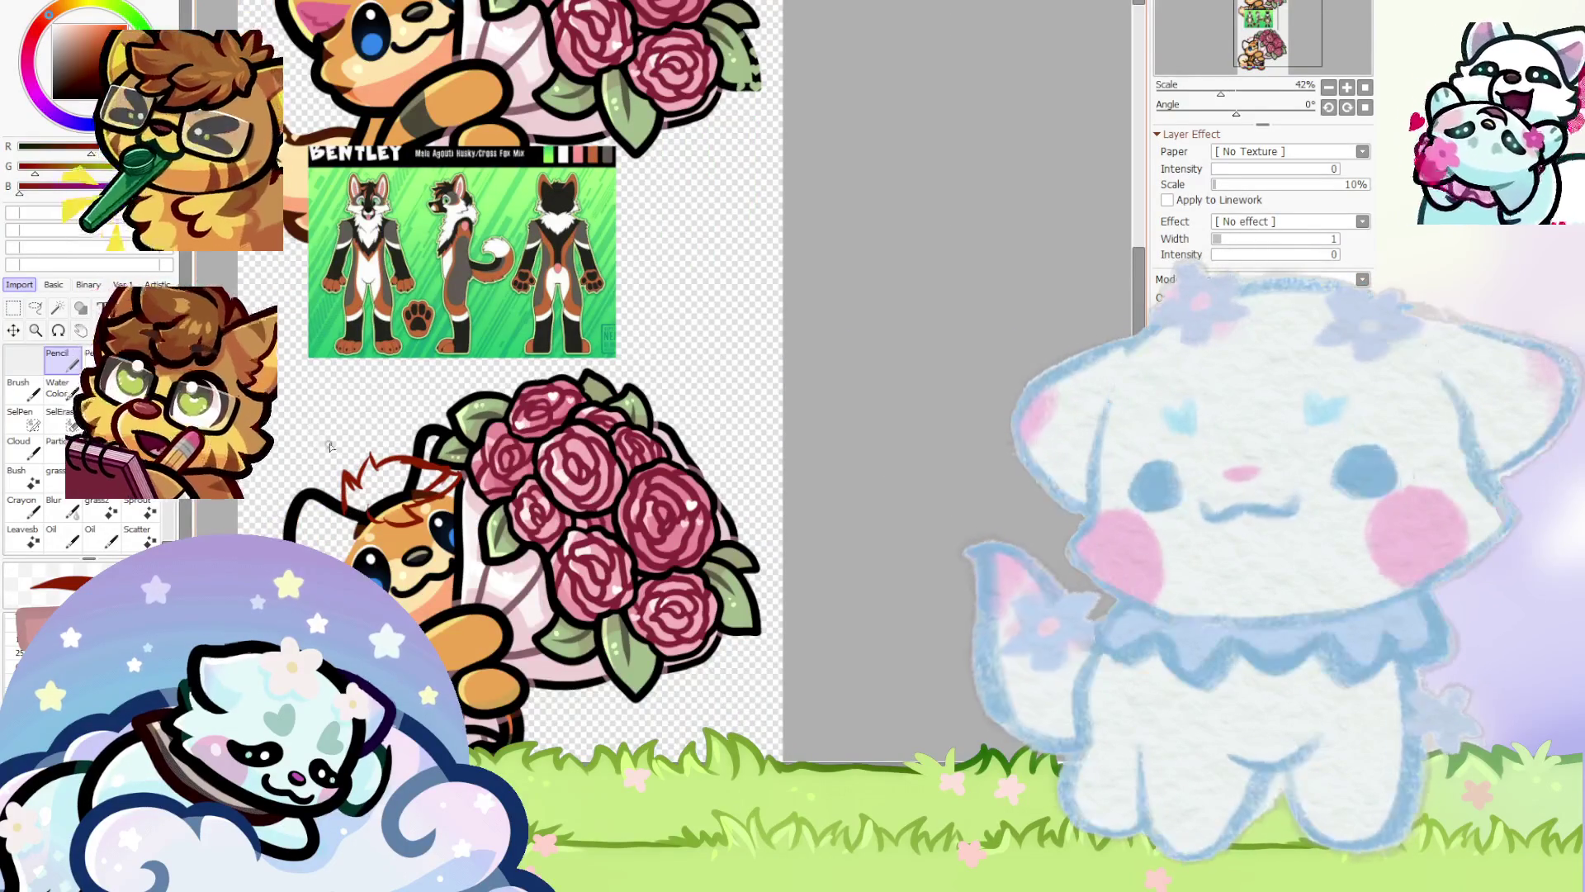
scroll(371, 467, "up", 2)
scroll(372, 467, "up", 1)
mouse_move(377, 466)
left_mouse_down()
mouse_move(442, 462)
mouse_move(475, 495)
mouse_move(418, 580)
left_mouse_up()
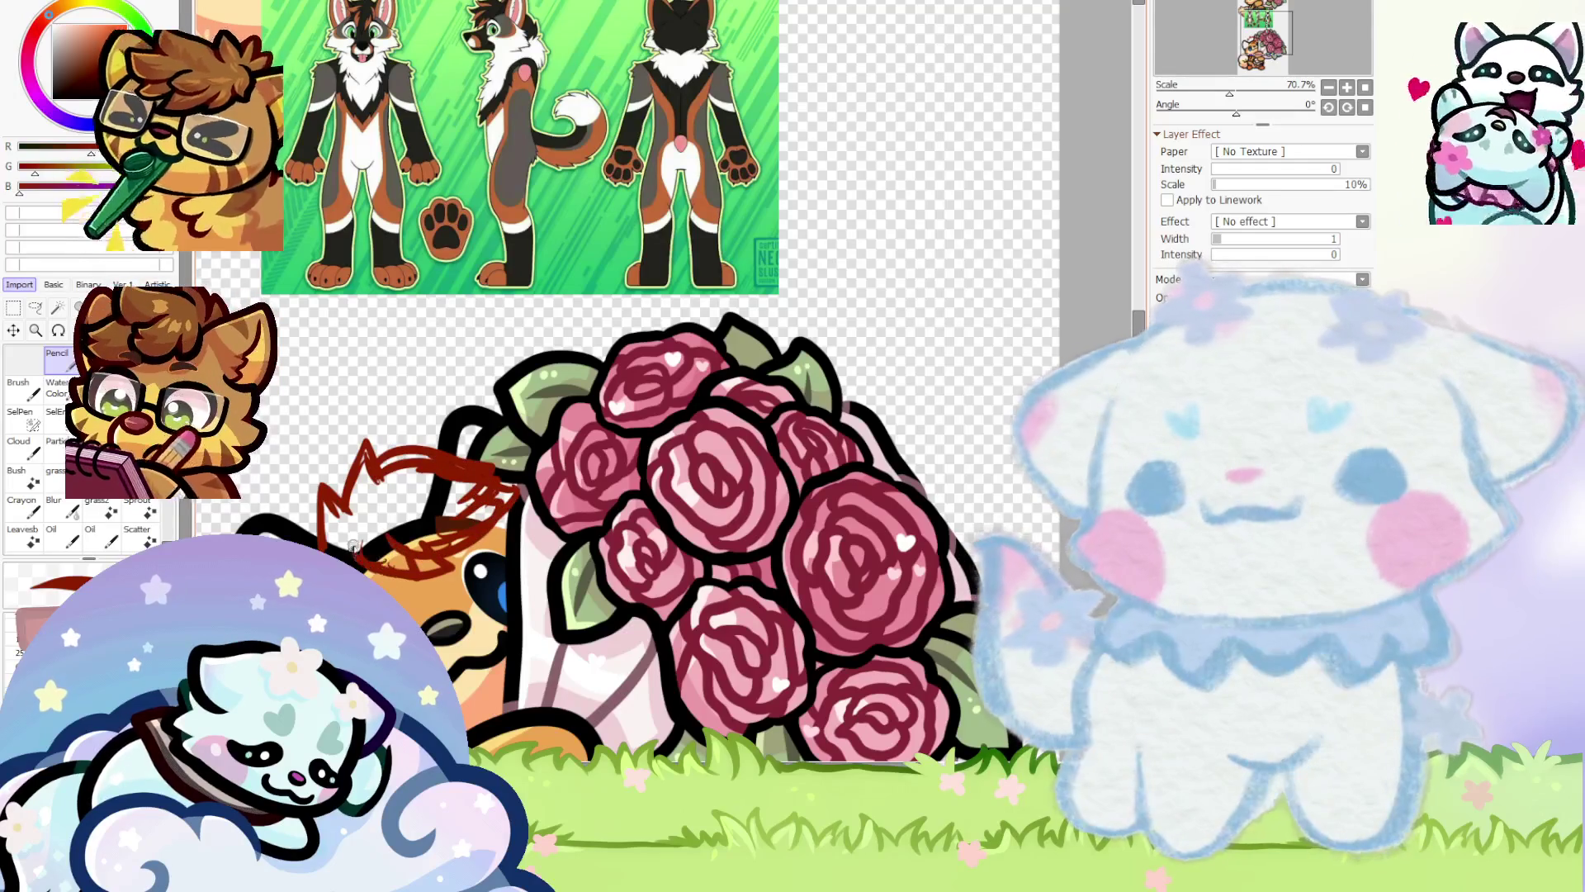
scroll(353, 546, "down", 3)
scroll(429, 462, "up", 2)
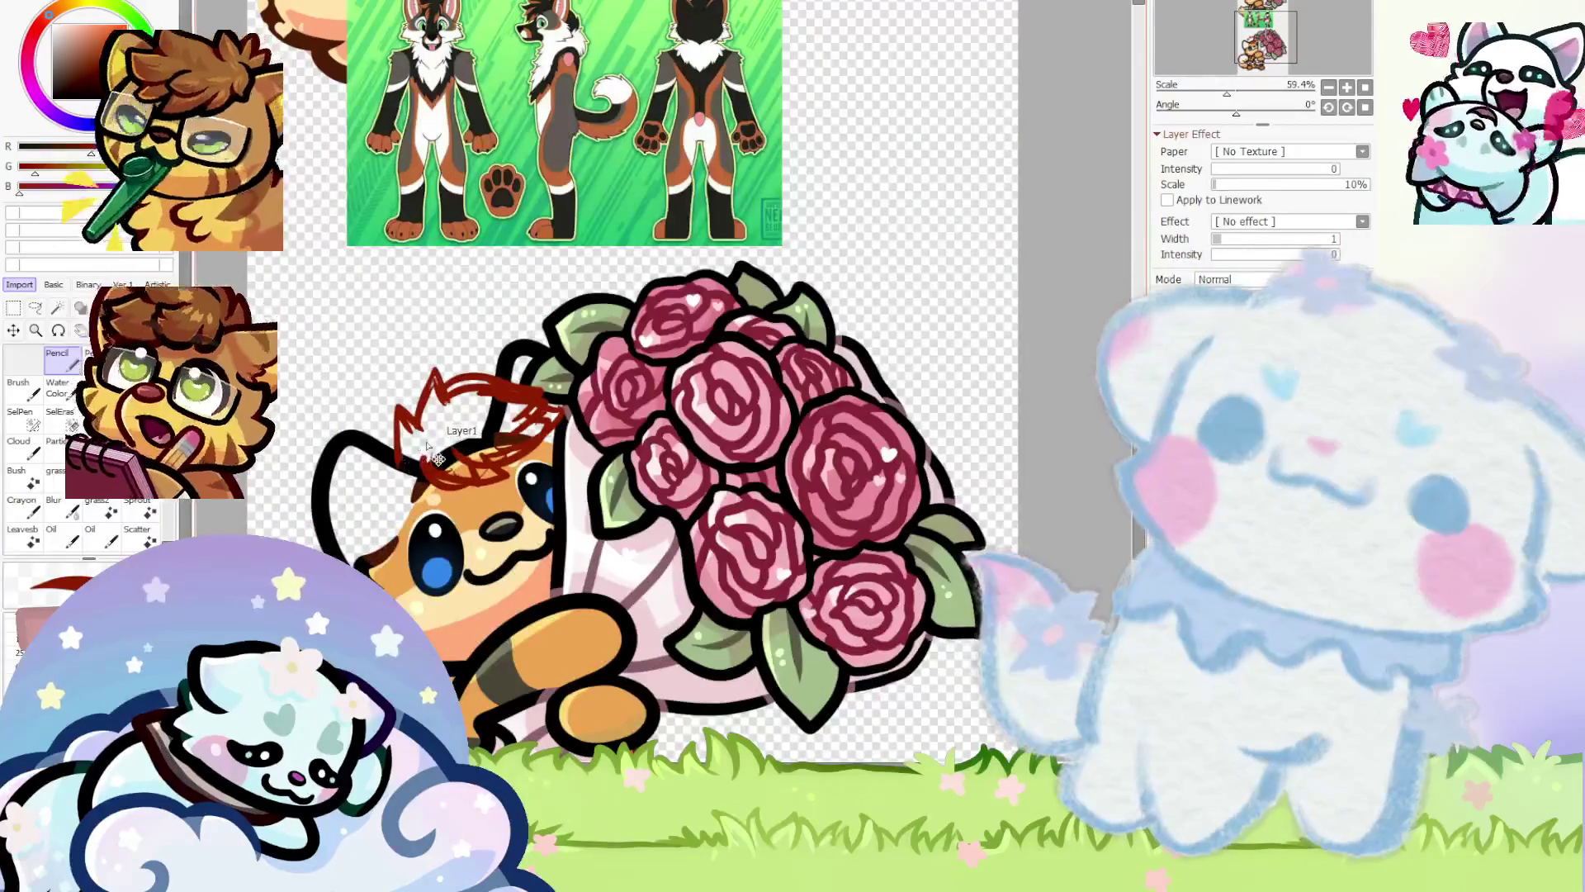
Rotate the red hair tuft sketch slightly with the Move tool
left_click(437, 458, "ctrl")
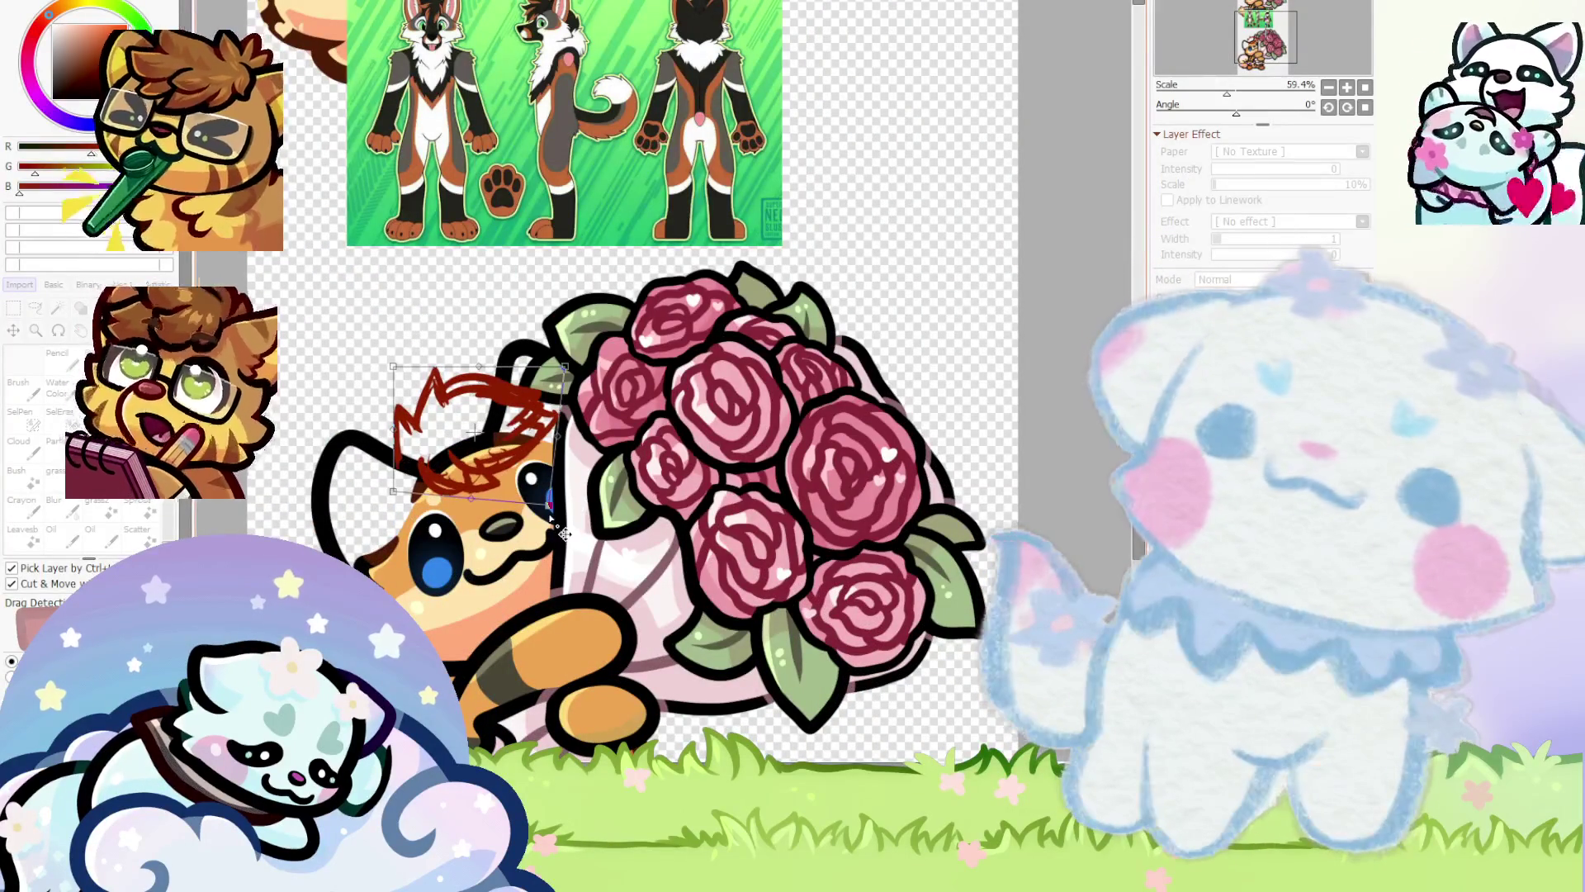
left_click_drag(564, 534, 578, 504)
scroll(625, 449, "down", 2)
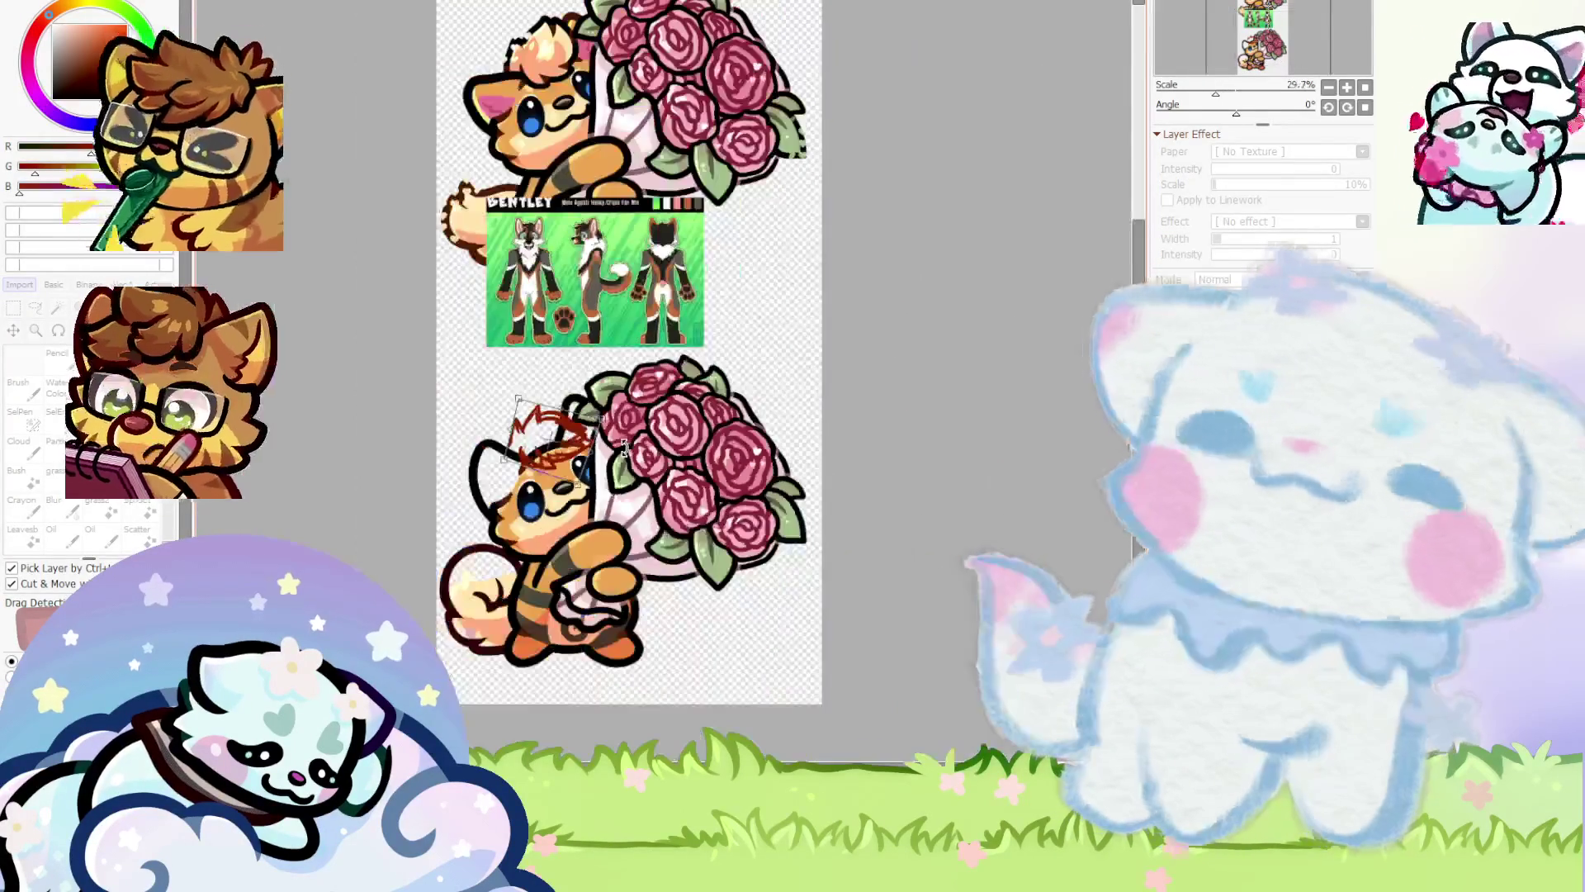
Apply the tuft rotation, compare with and without the red sketch, and leave it showing
key("Return")
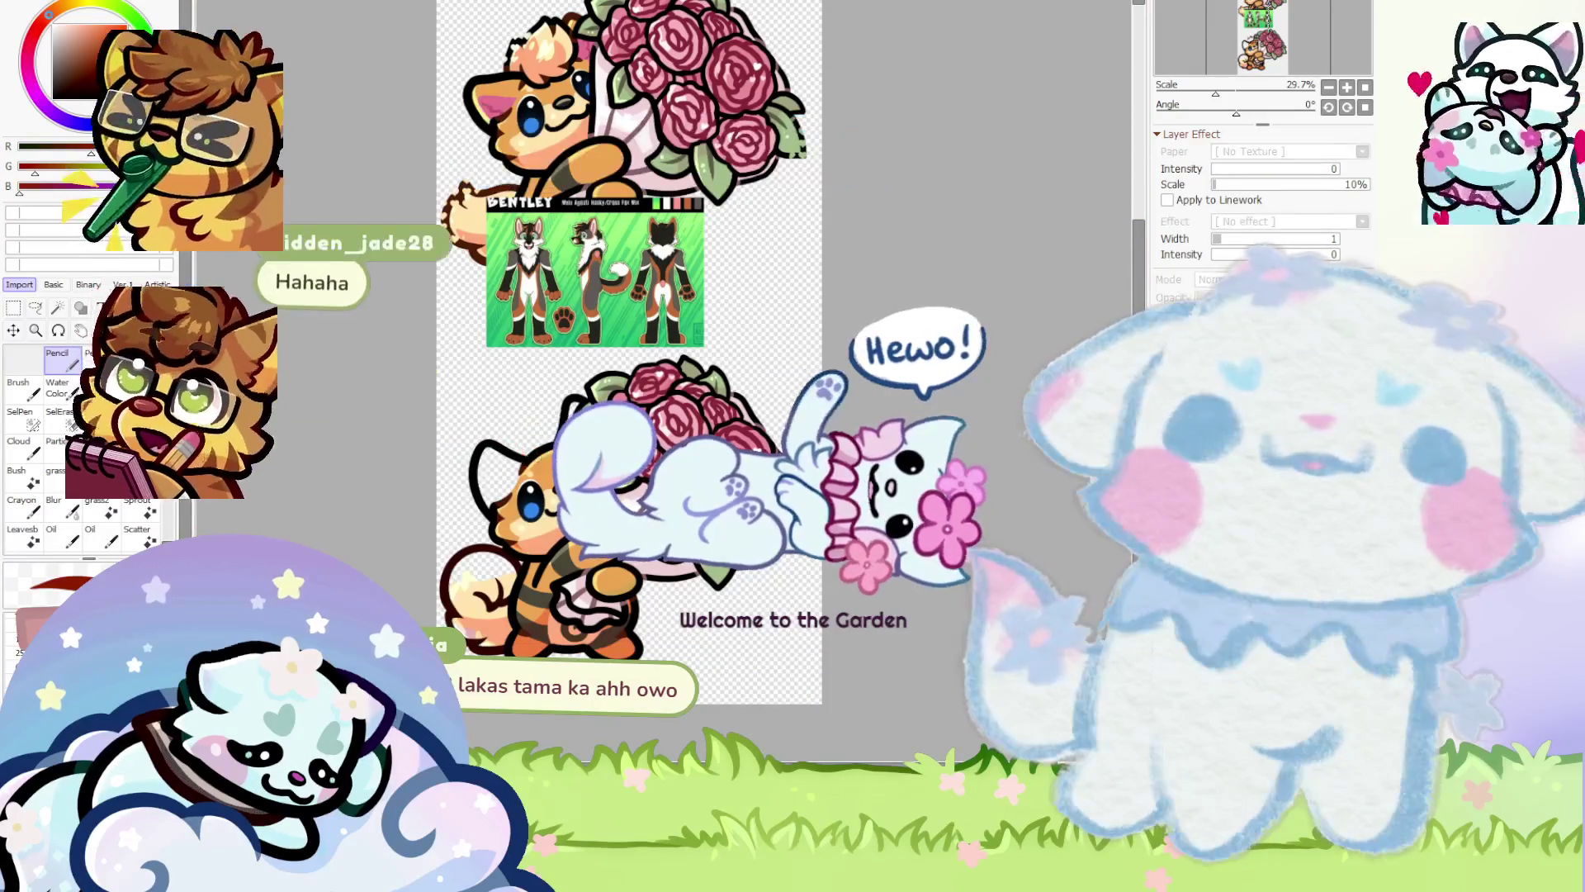
key("ctrl+y")
key("ctrl+z")
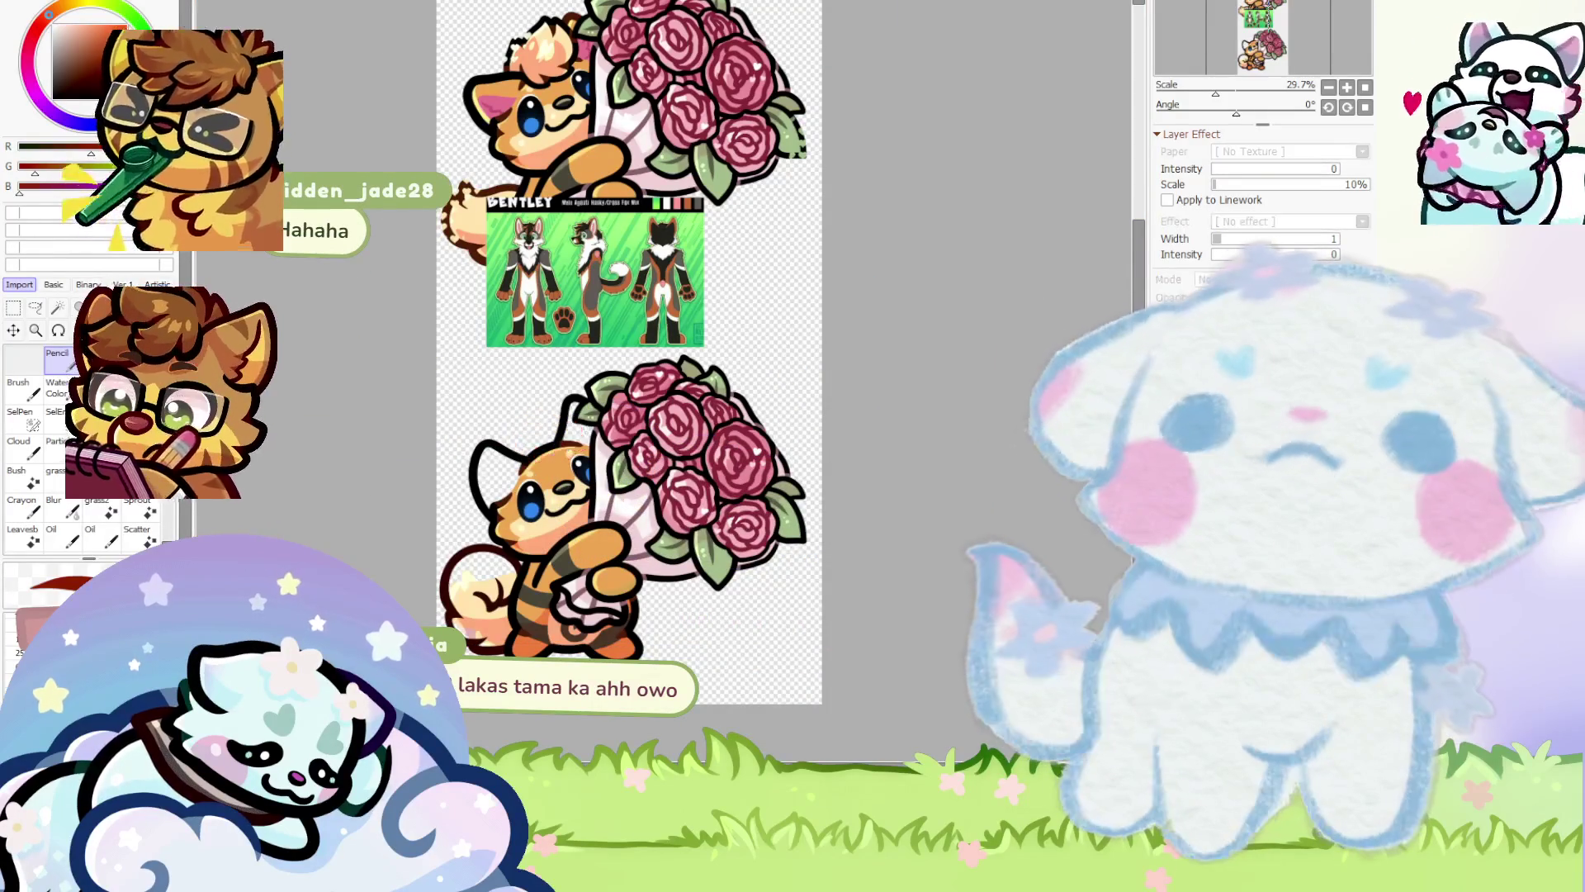
key("ctrl+y")
key("ctrl+z")
key("ctrl+y")
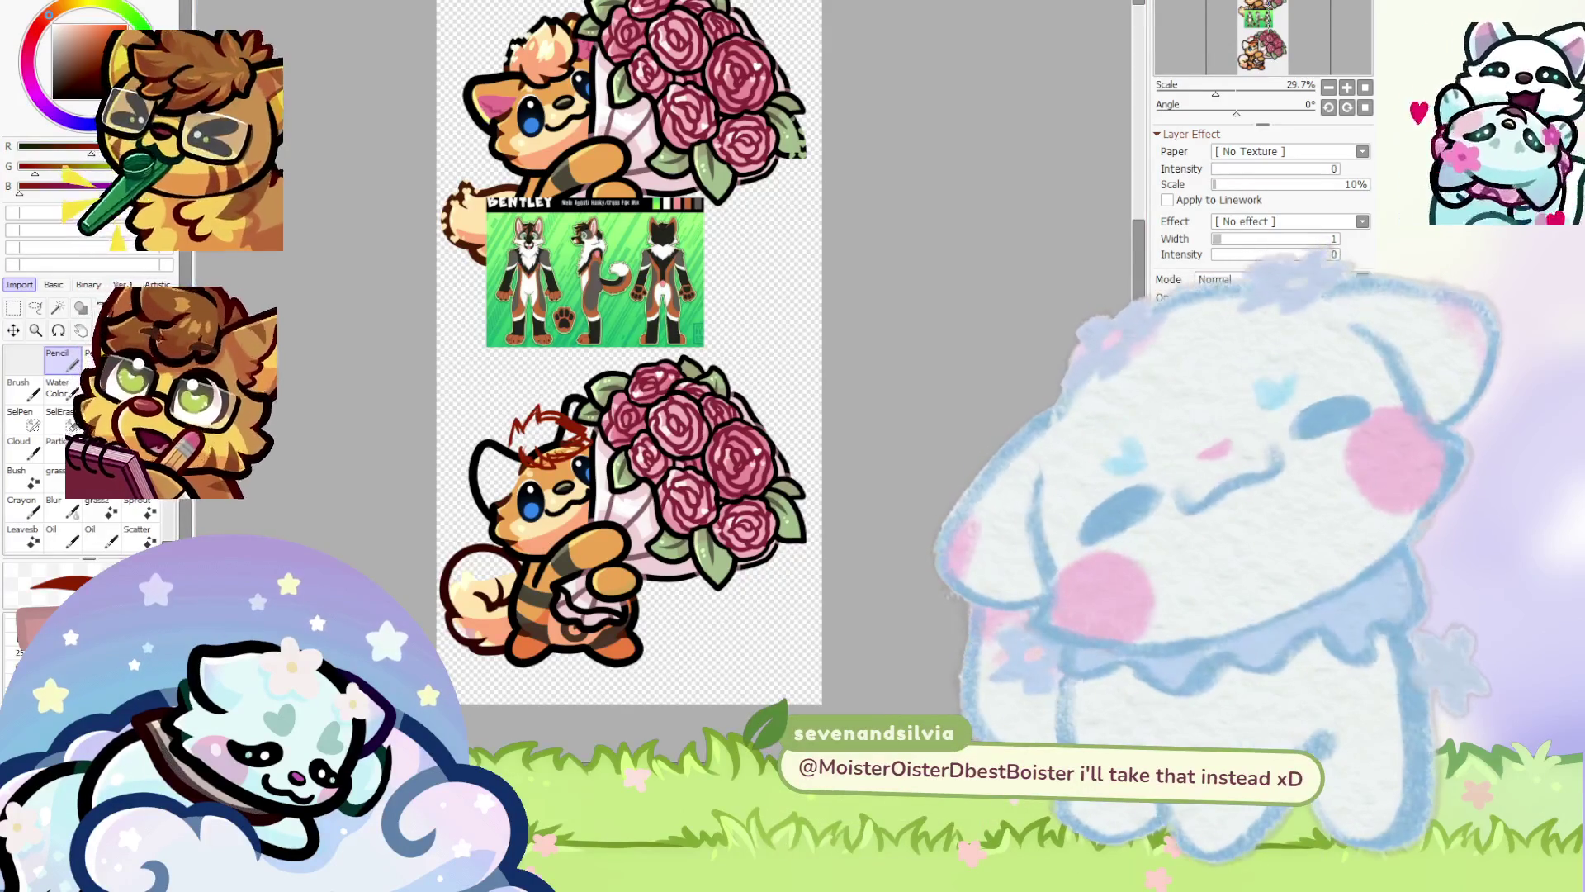
scroll(642, 350, "up", 2)
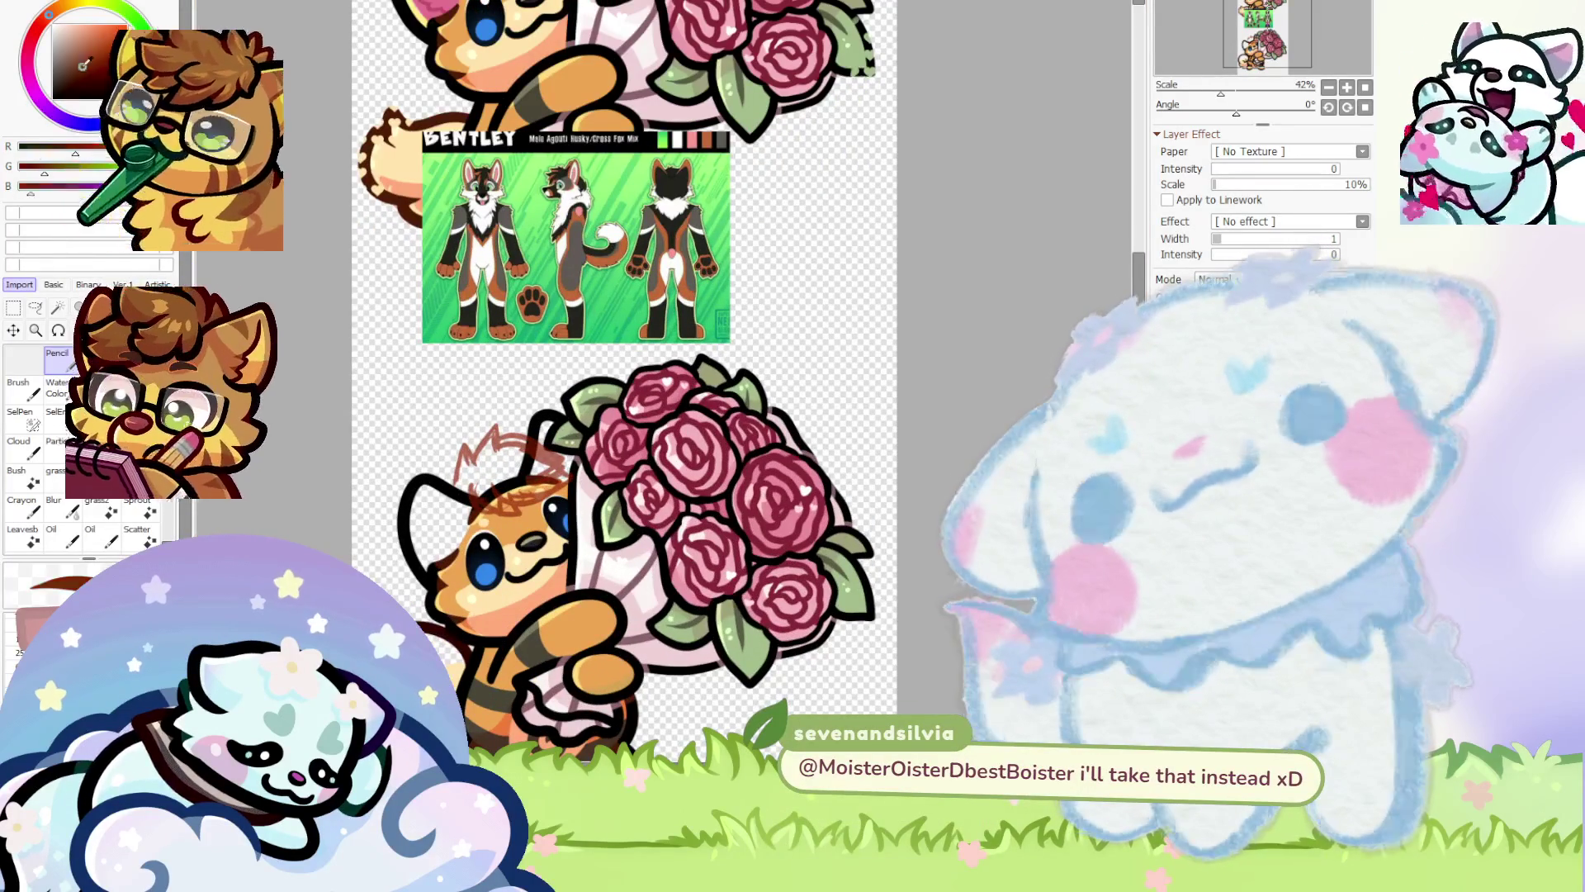
scroll(493, 368, "up", 2)
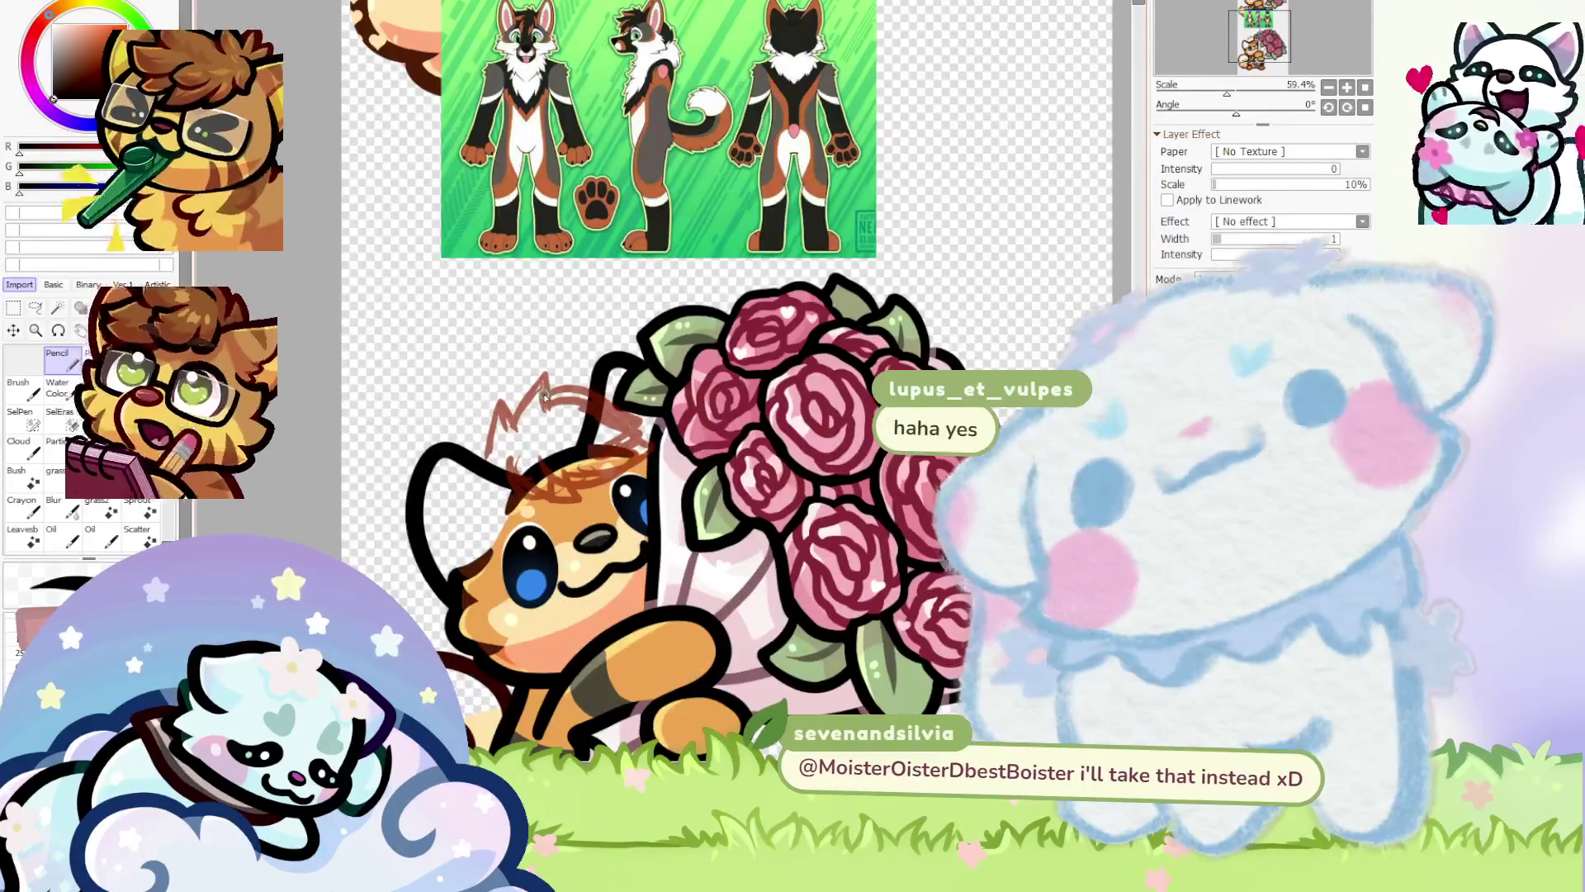
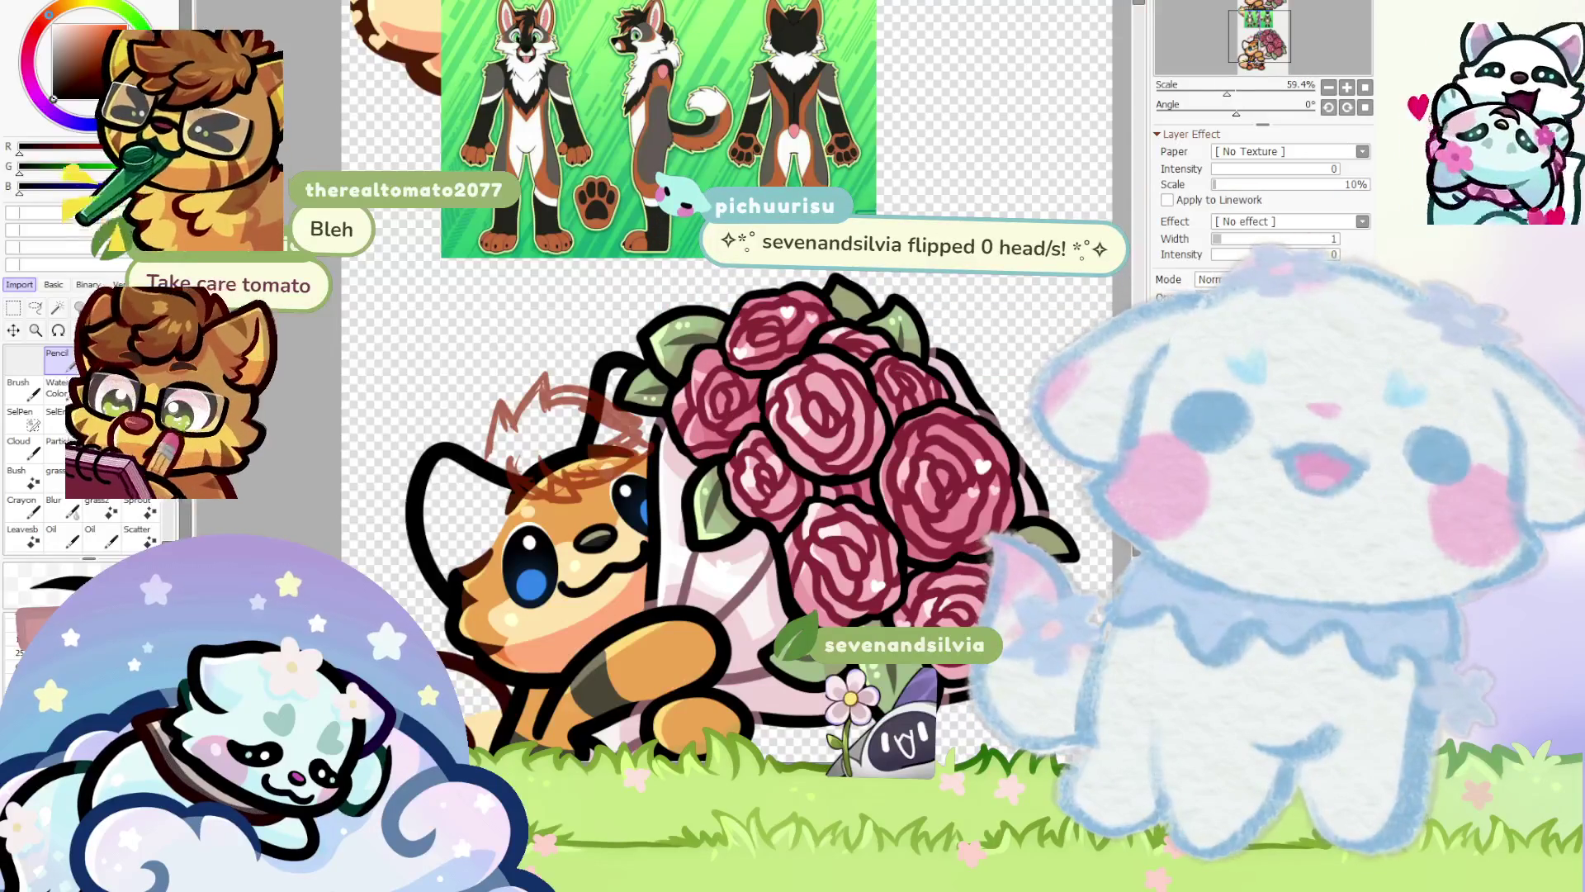
Ink both pointed ears over the red sketch as one bold black M-shaped stroke
scroll(356, 501, "up", 3)
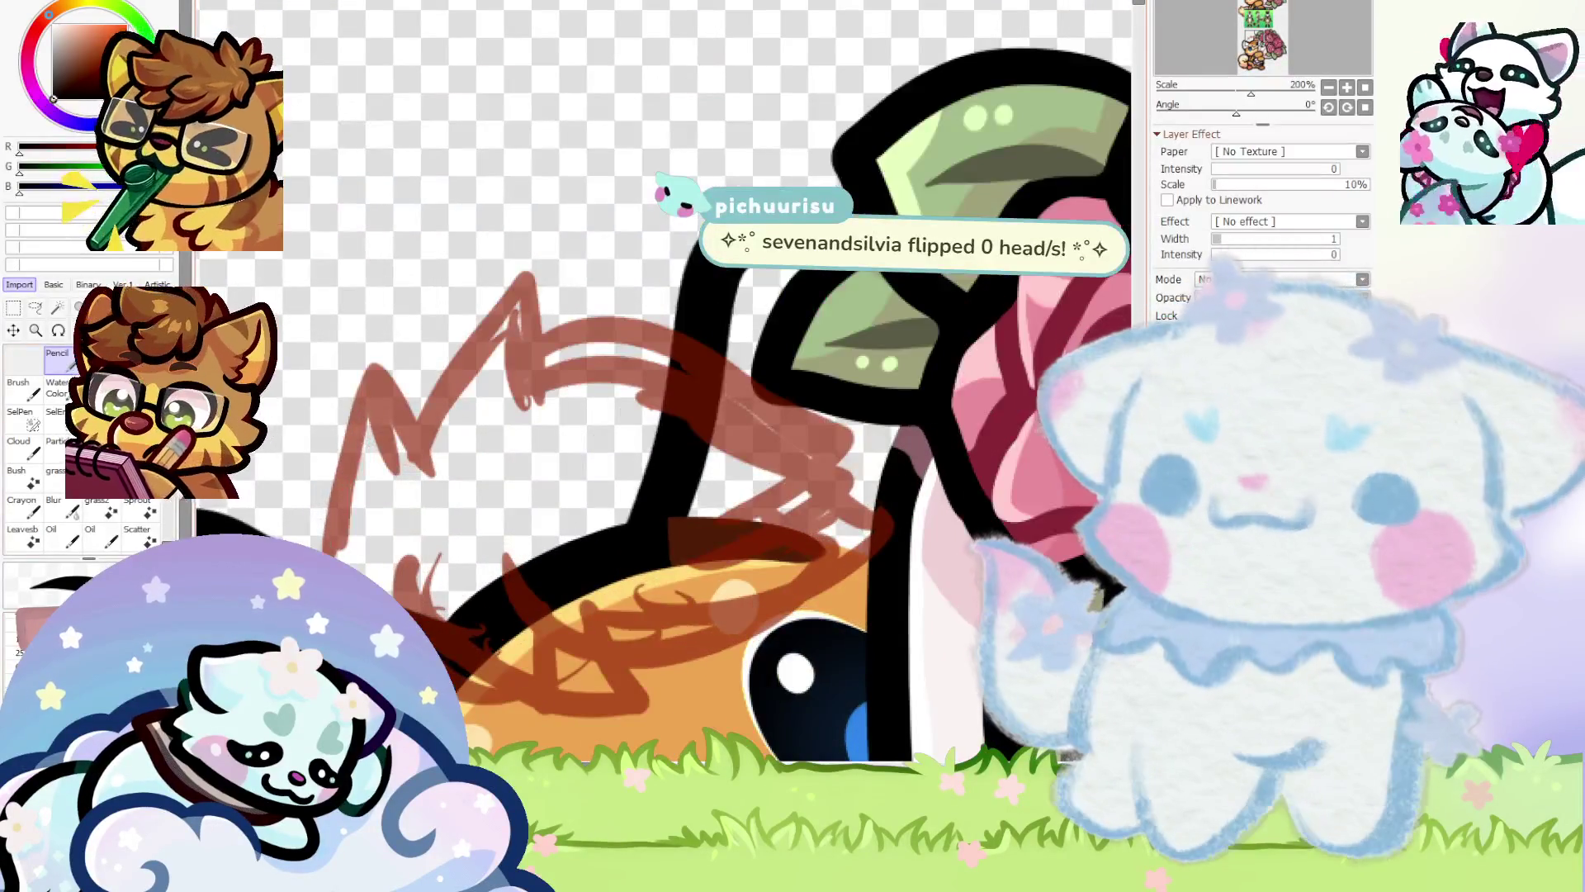
mouse_move(320, 544)
left_mouse_down()
mouse_move(375, 357)
mouse_move(227, 510)
left_mouse_up()
key("ctrl+z")
mouse_move(338, 541)
left_mouse_down()
mouse_move(364, 334)
mouse_move(429, 491)
mouse_move(570, 363)
mouse_move(734, 379)
mouse_move(867, 462)
mouse_move(817, 570)
mouse_move(489, 493)
left_mouse_up()
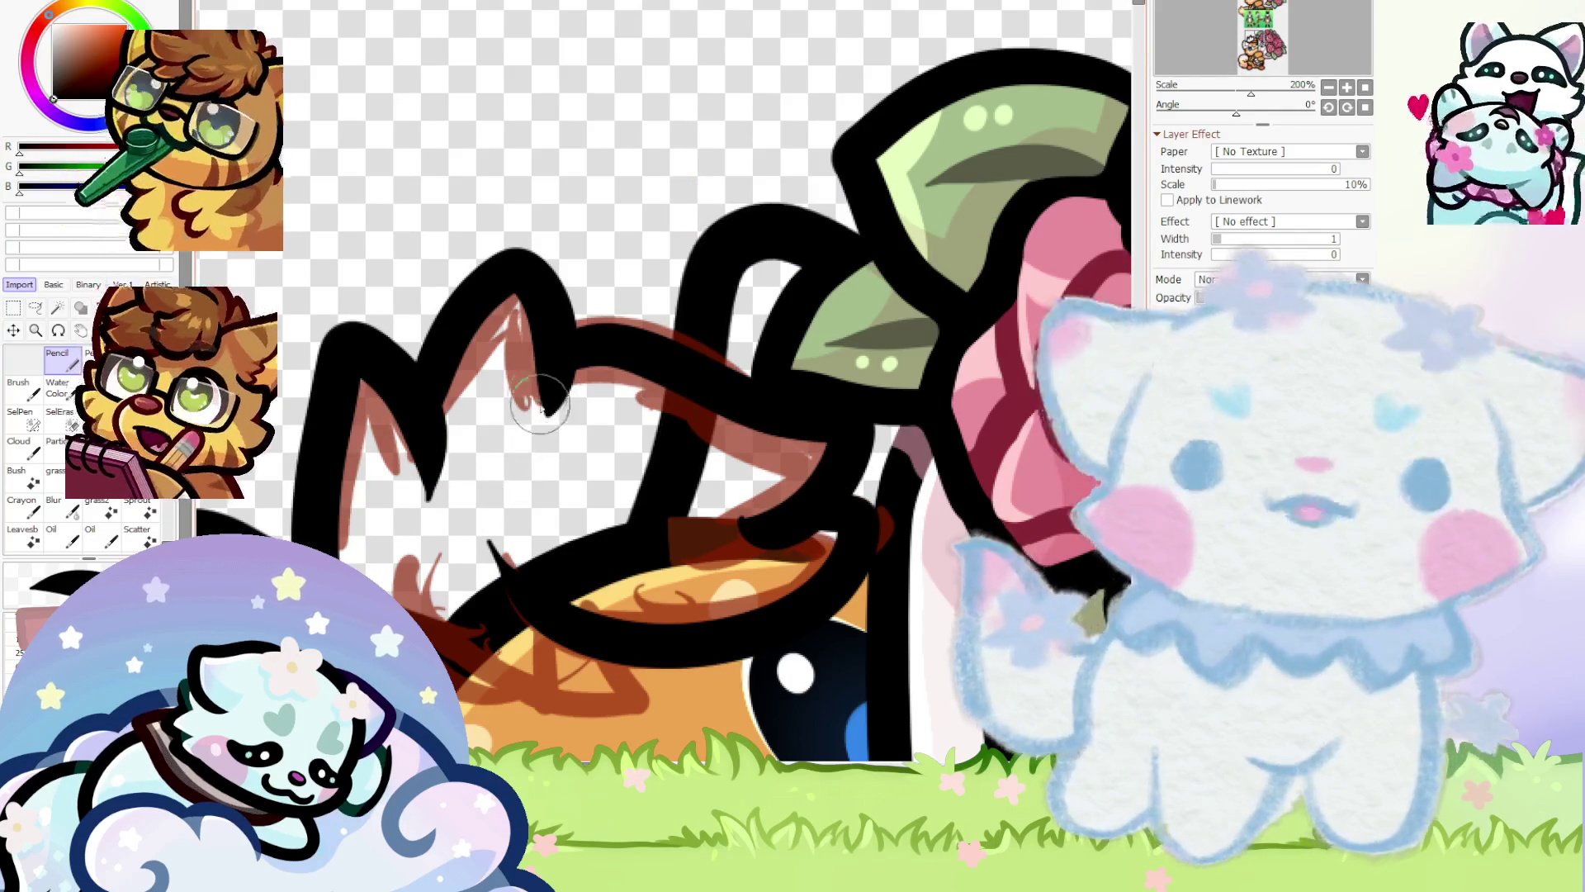
Move the black head lineart down onto the lower fox
scroll(541, 405, "down", 1)
scroll(479, 495, "down", 7)
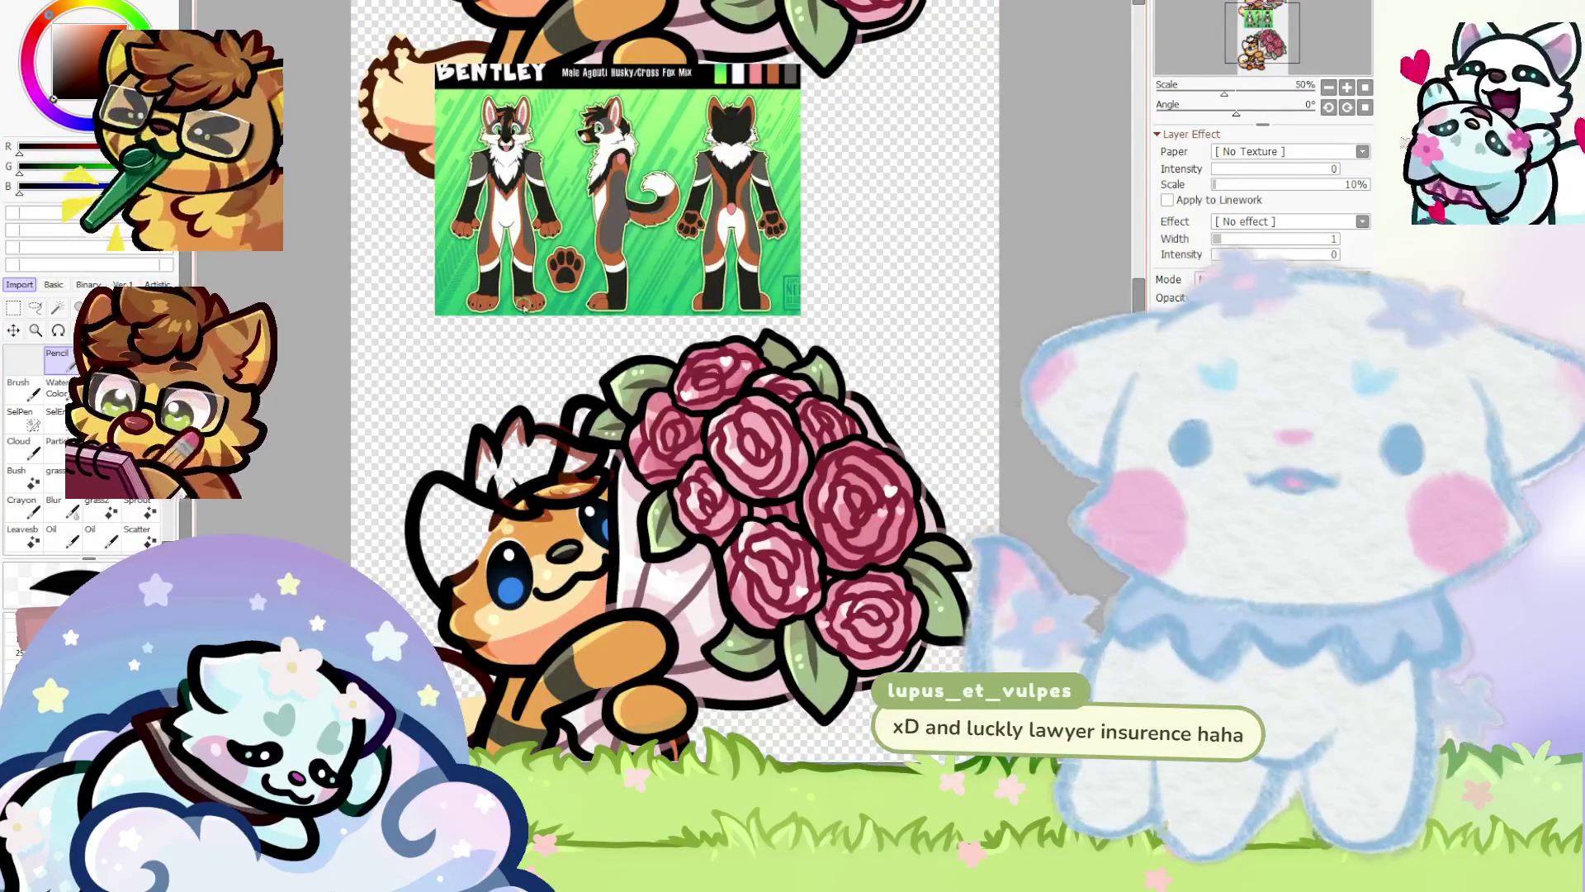
scroll(520, 363, "up", 3)
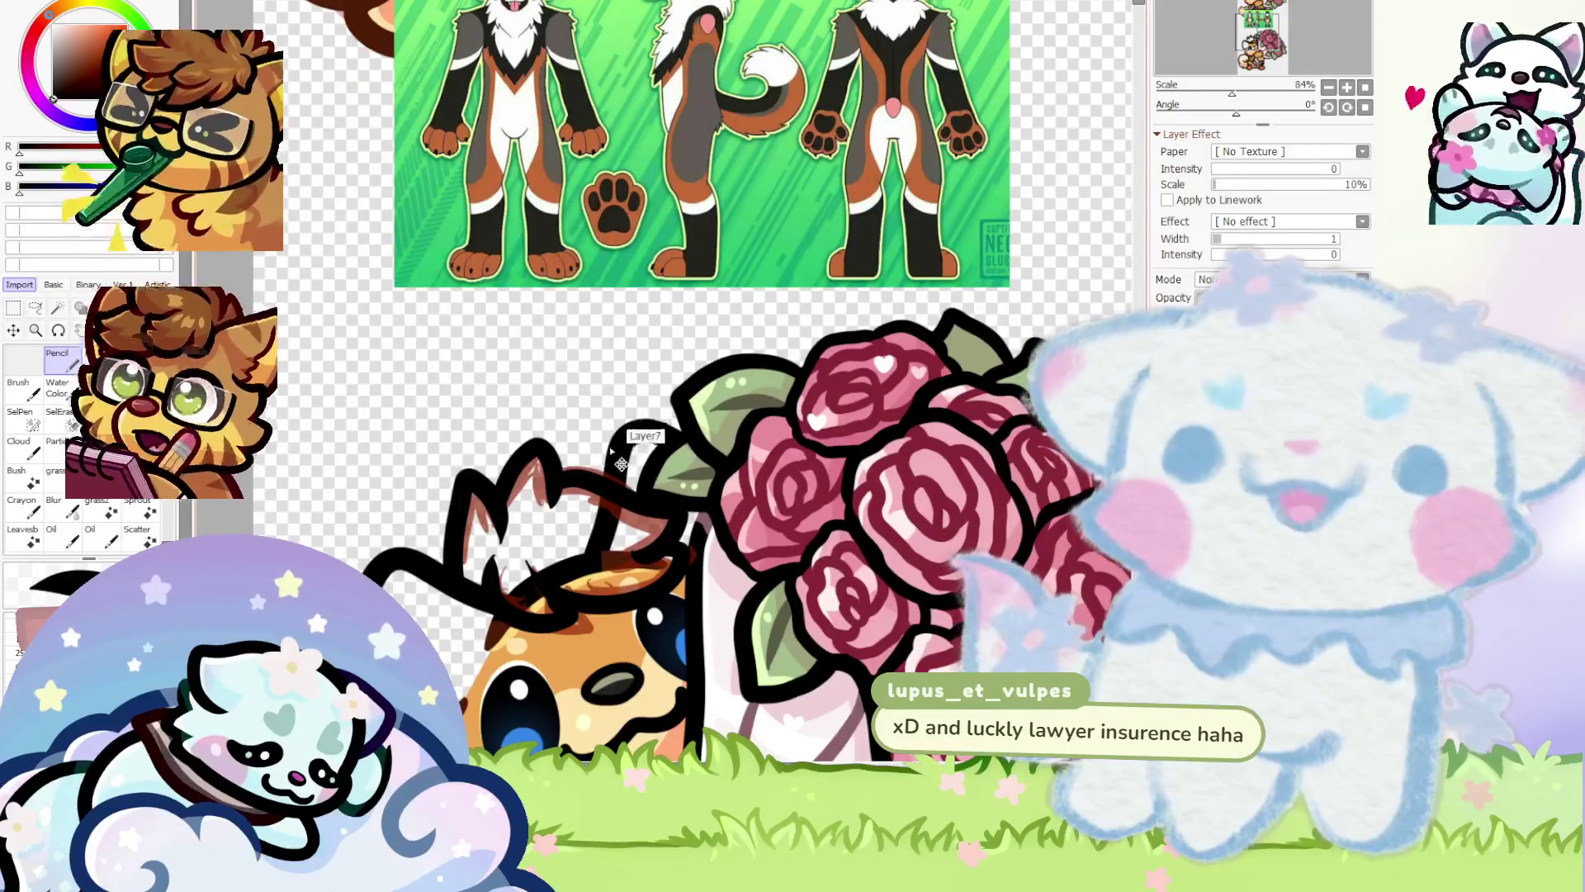
scroll(559, 479, "up", 5)
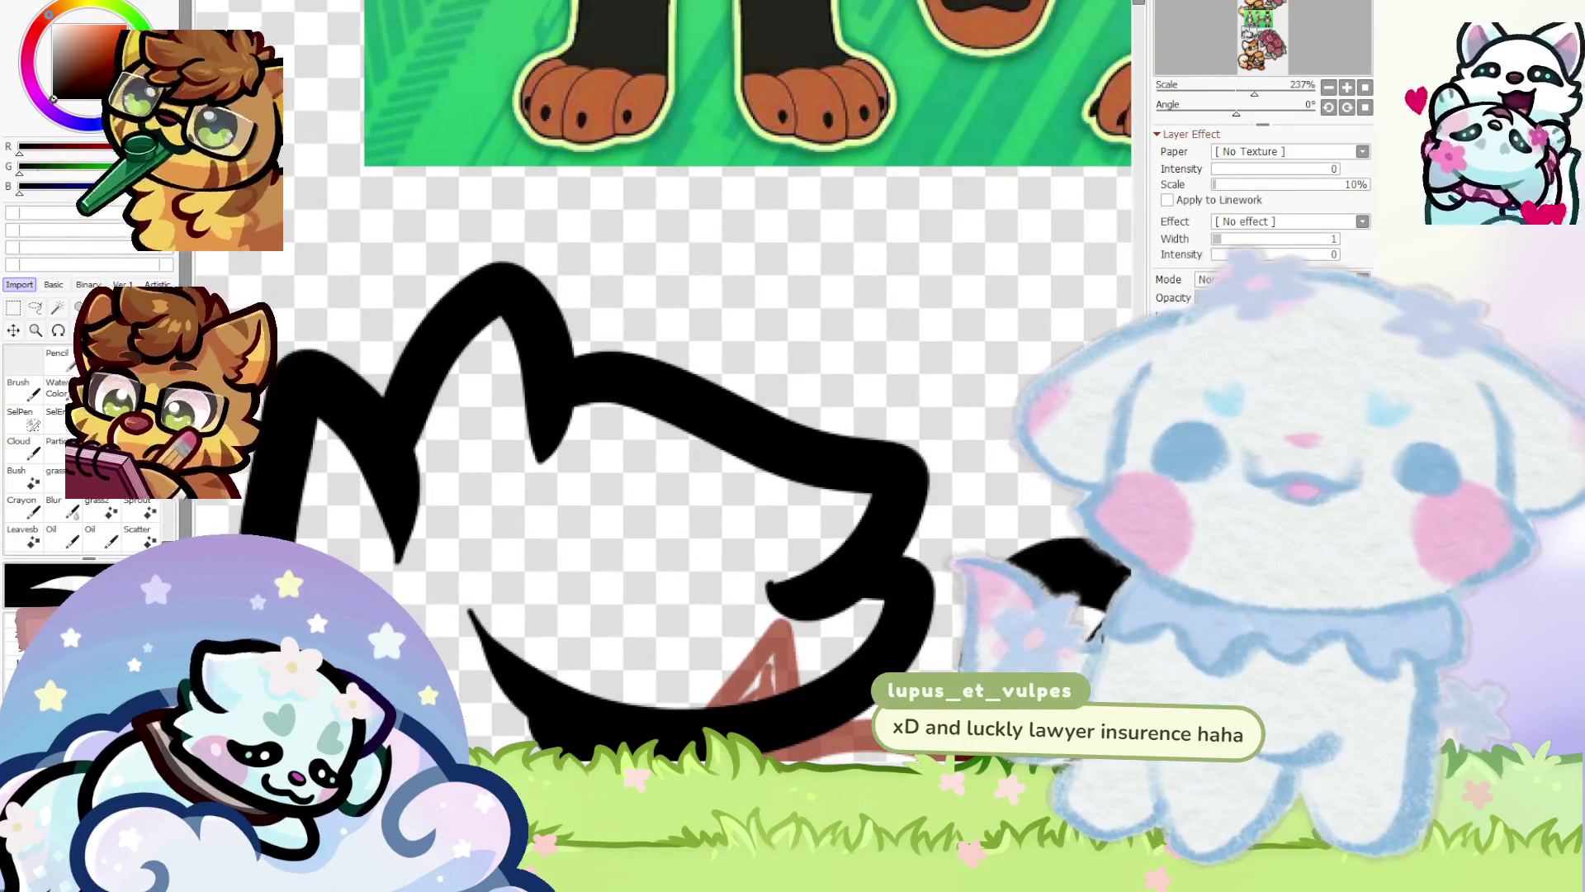
scroll(436, 426, "up", 1)
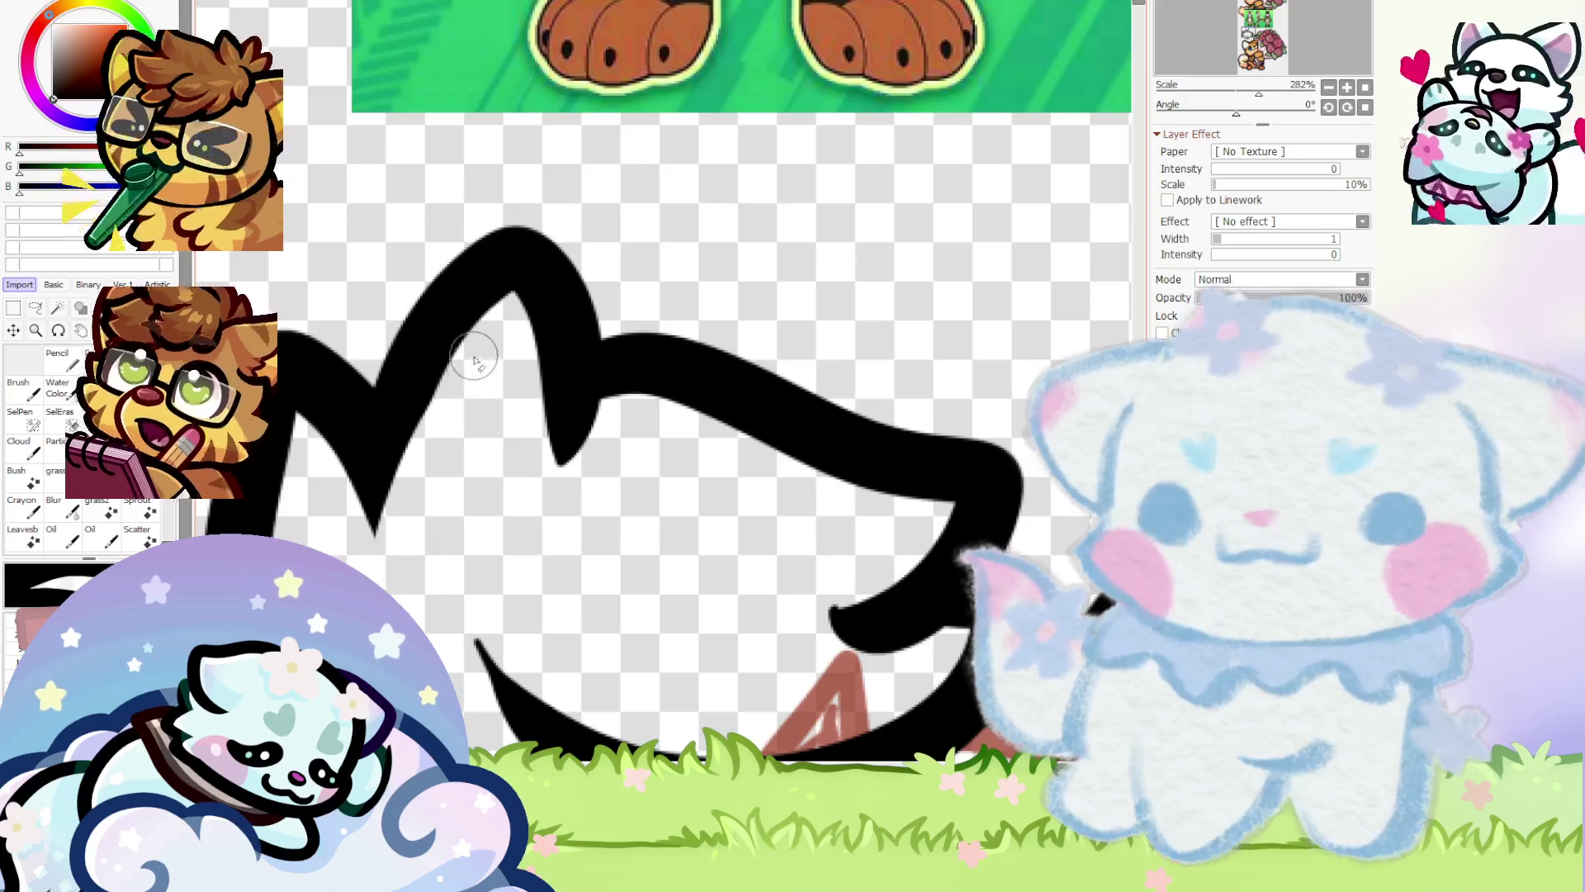
scroll(456, 365, "up", 2)
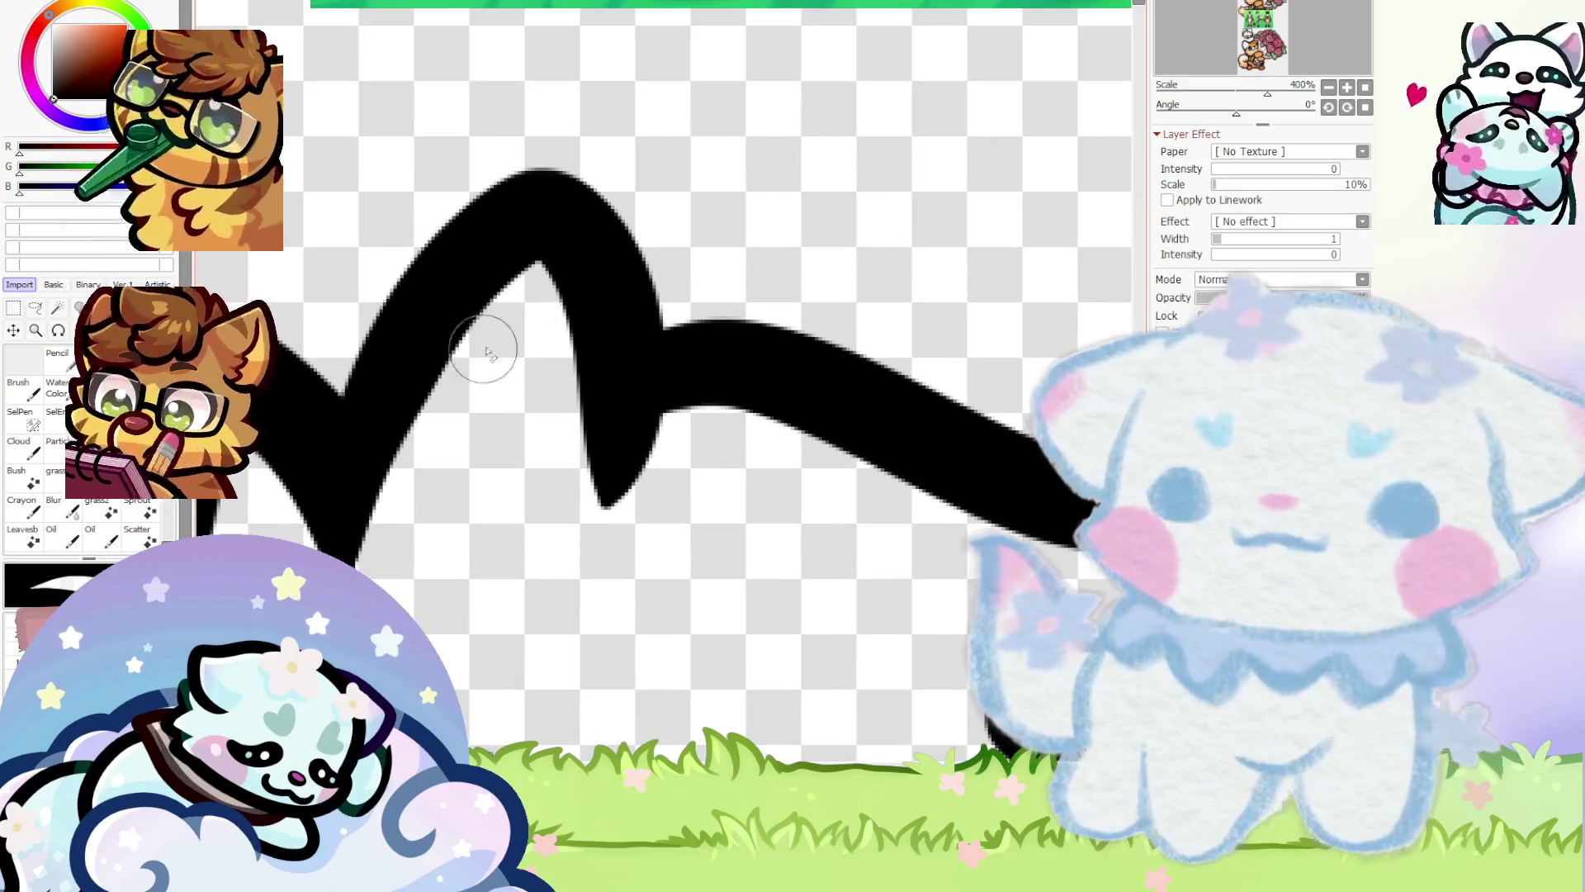
scroll(532, 314, "down", 2)
scroll(553, 411, "up", 2)
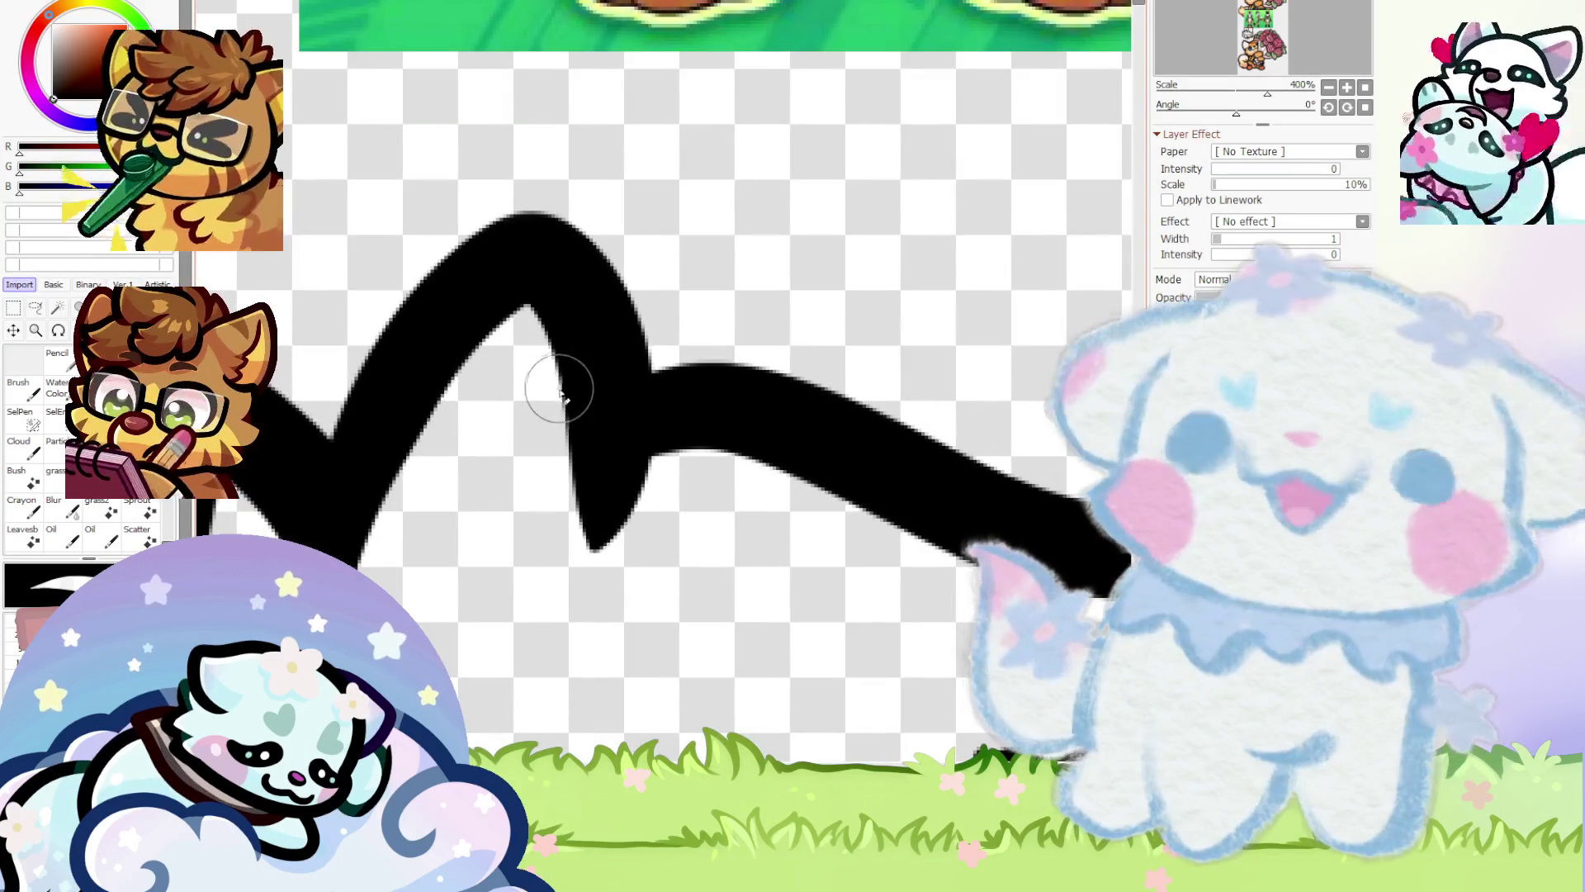
scroll(560, 396, "up", 1)
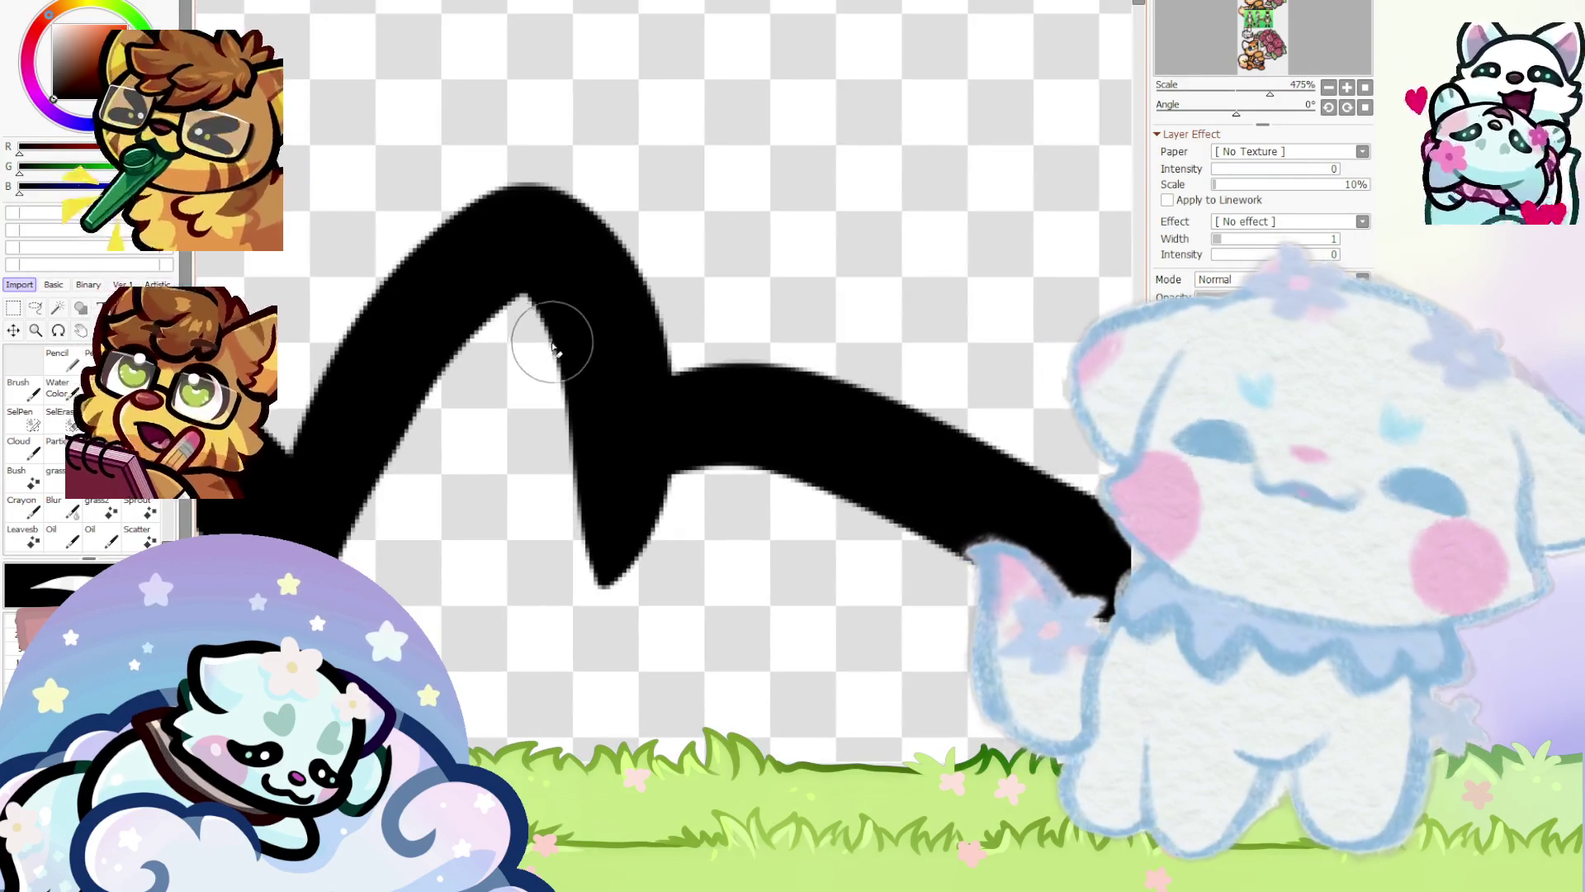
scroll(530, 329, "up", 2)
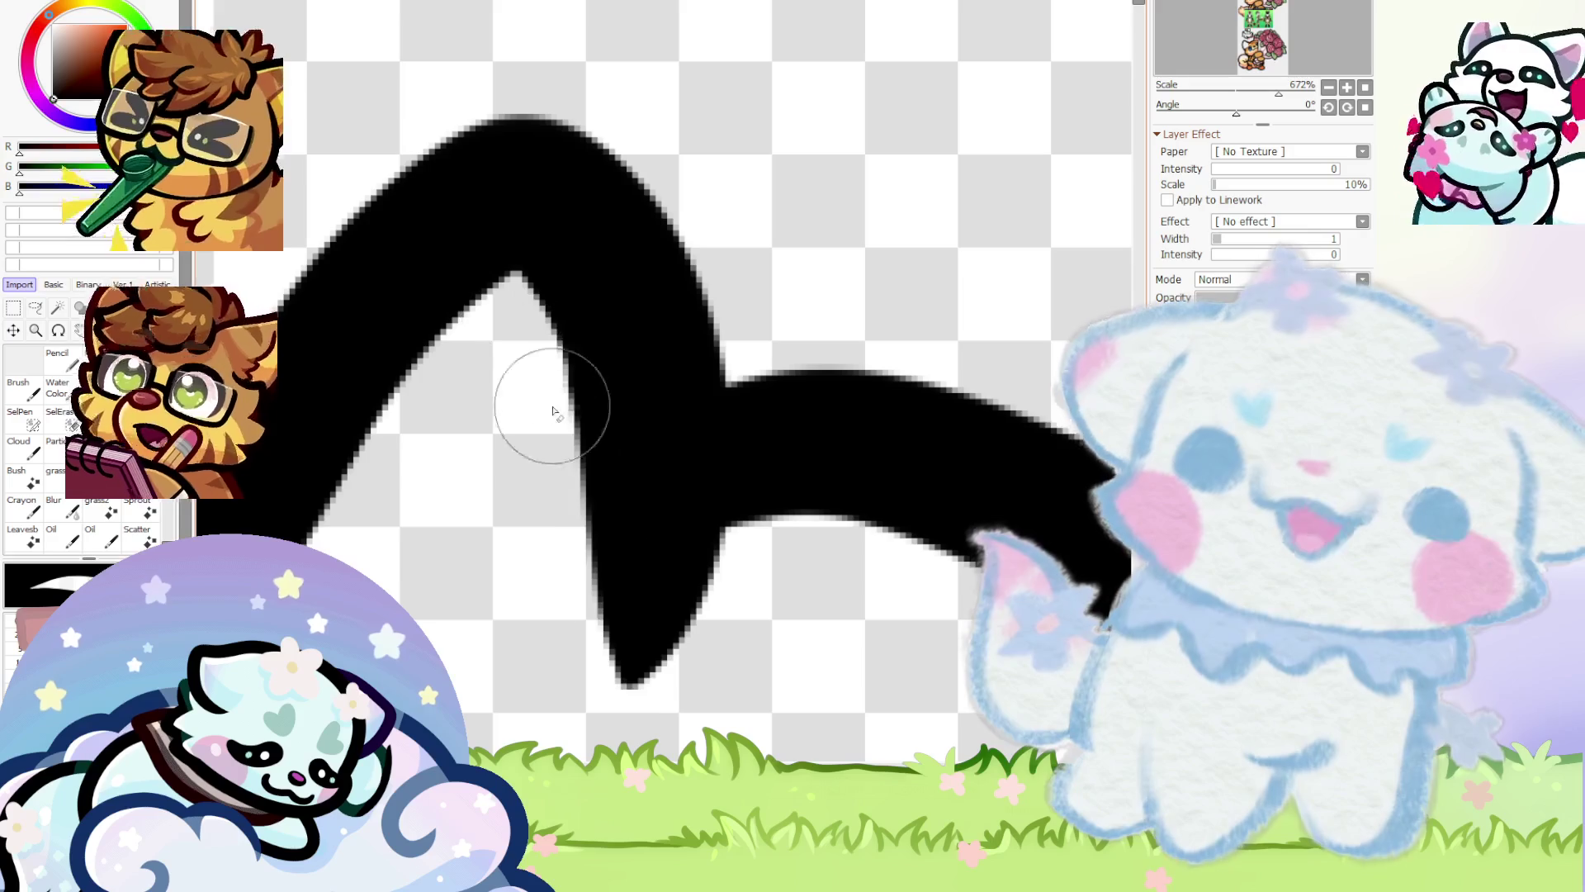
scroll(570, 405, "down", 2)
scroll(576, 397, "up", 1)
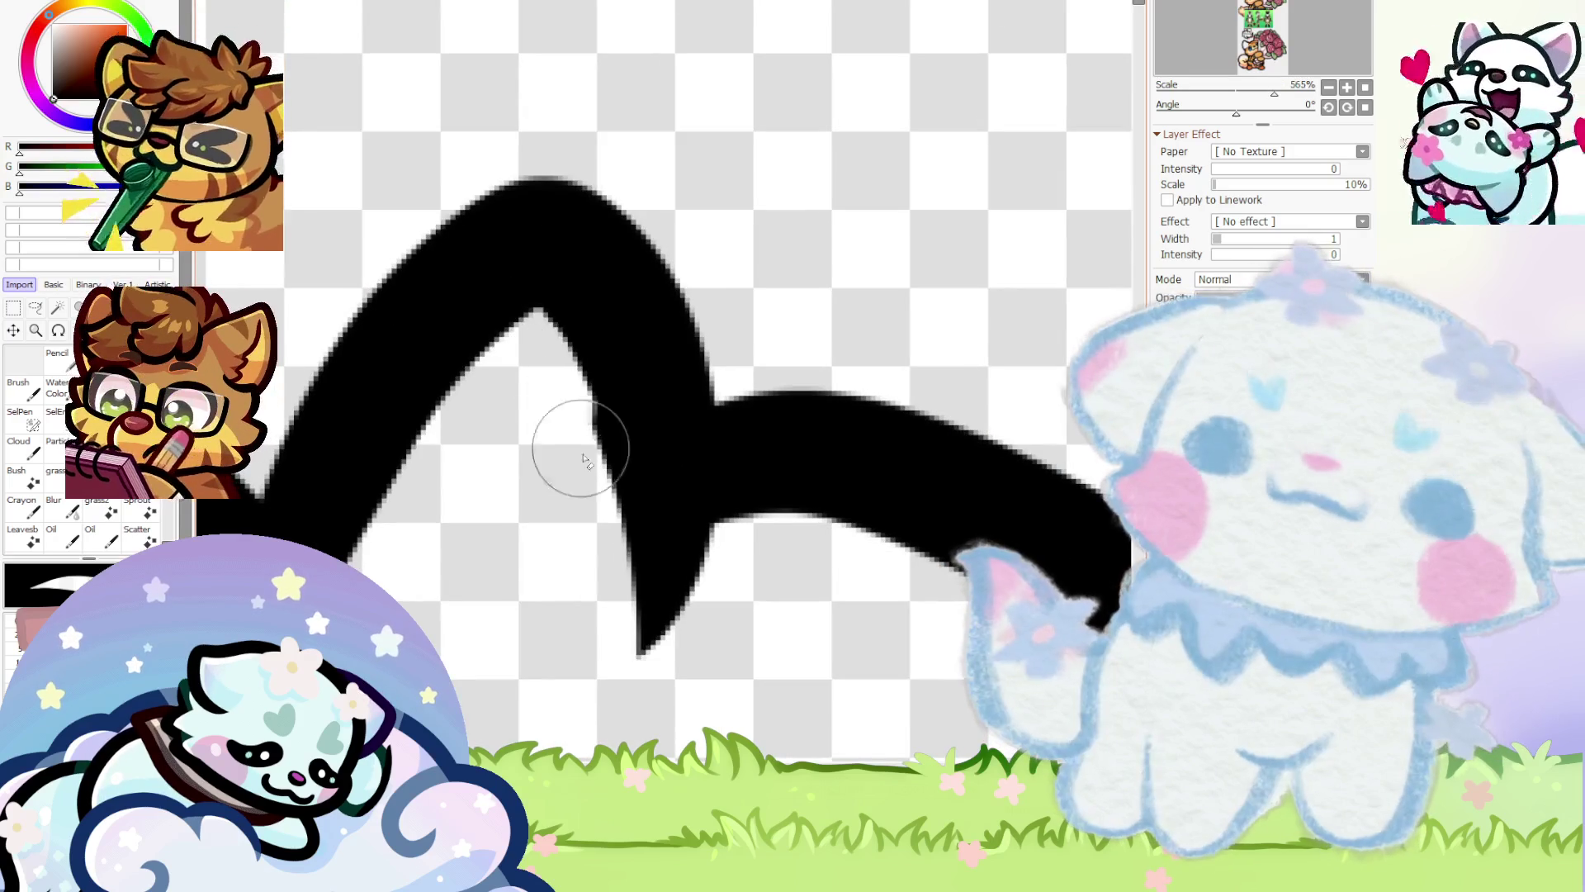
scroll(583, 460, "down", 4)
scroll(594, 454, "up", 2)
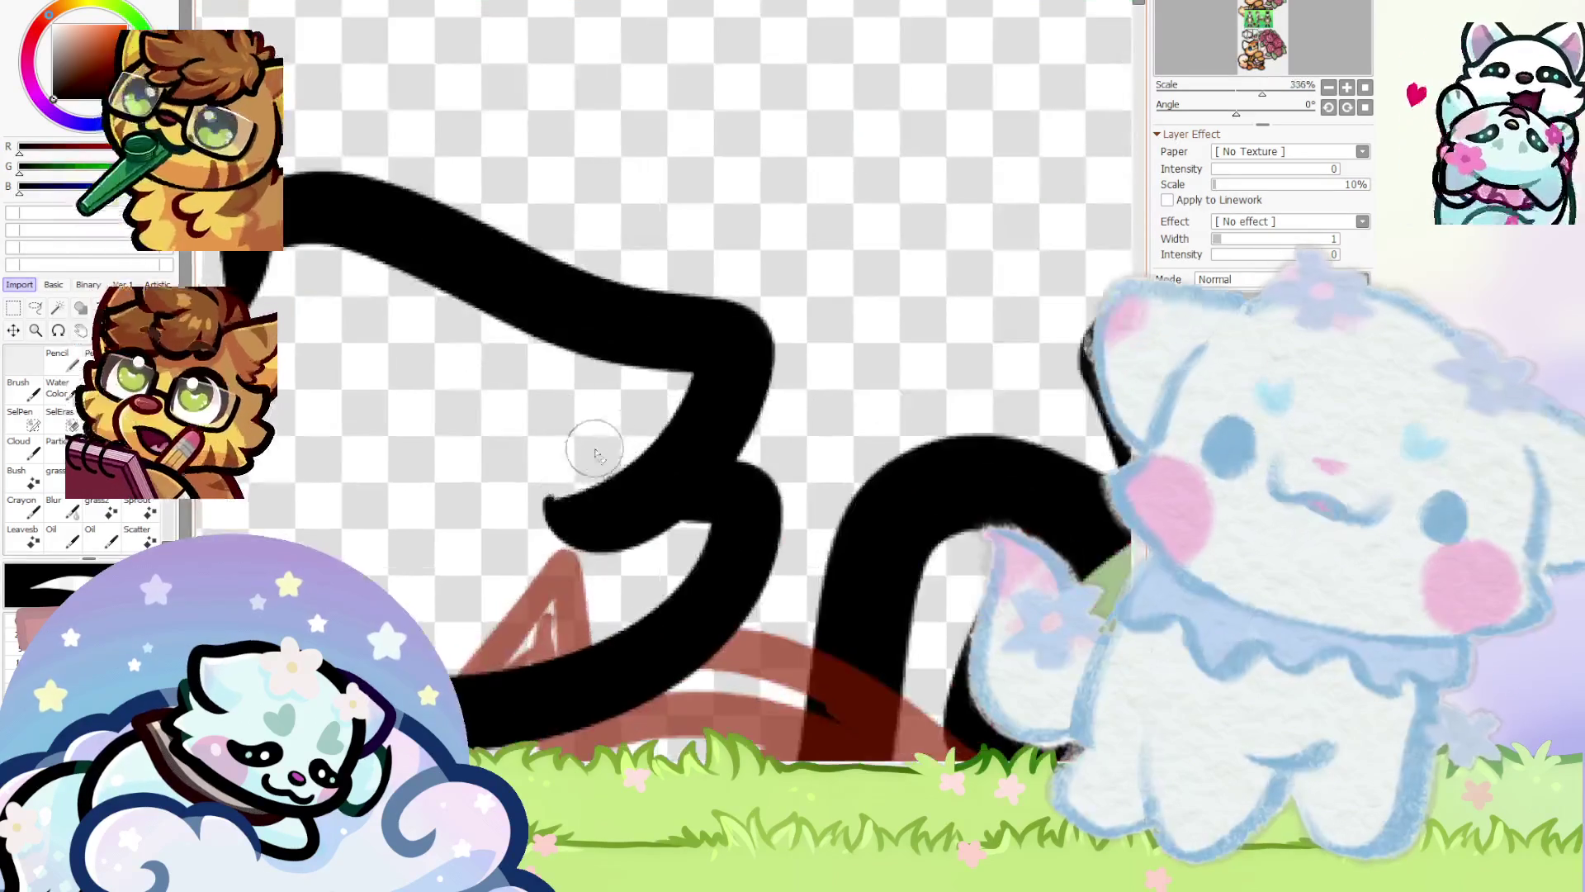
scroll(594, 452, "up", 6)
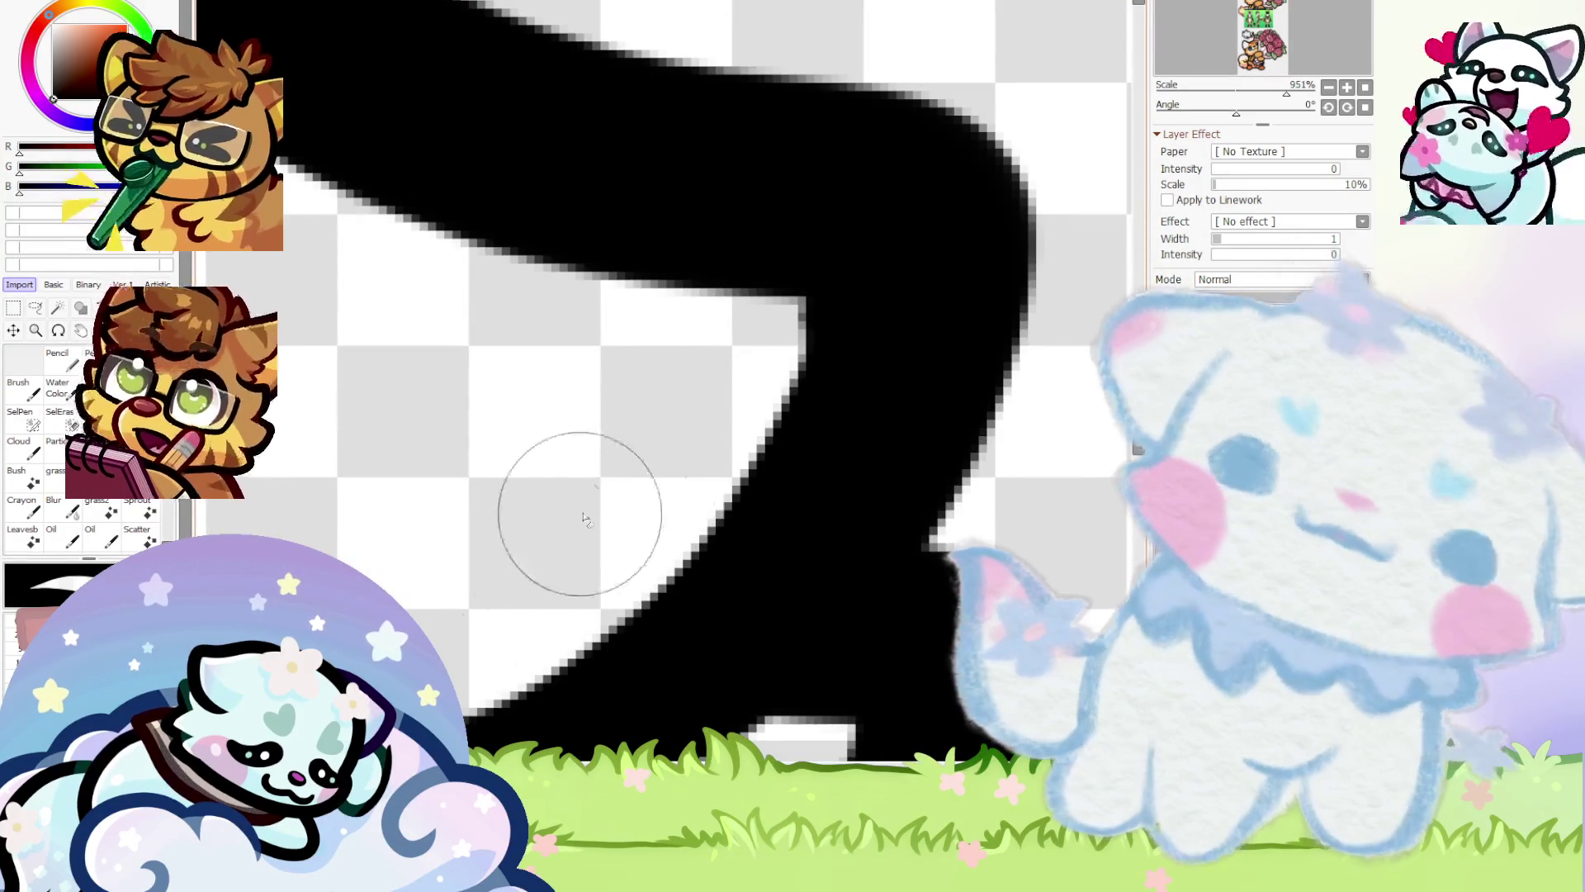
scroll(729, 402, "down", 8)
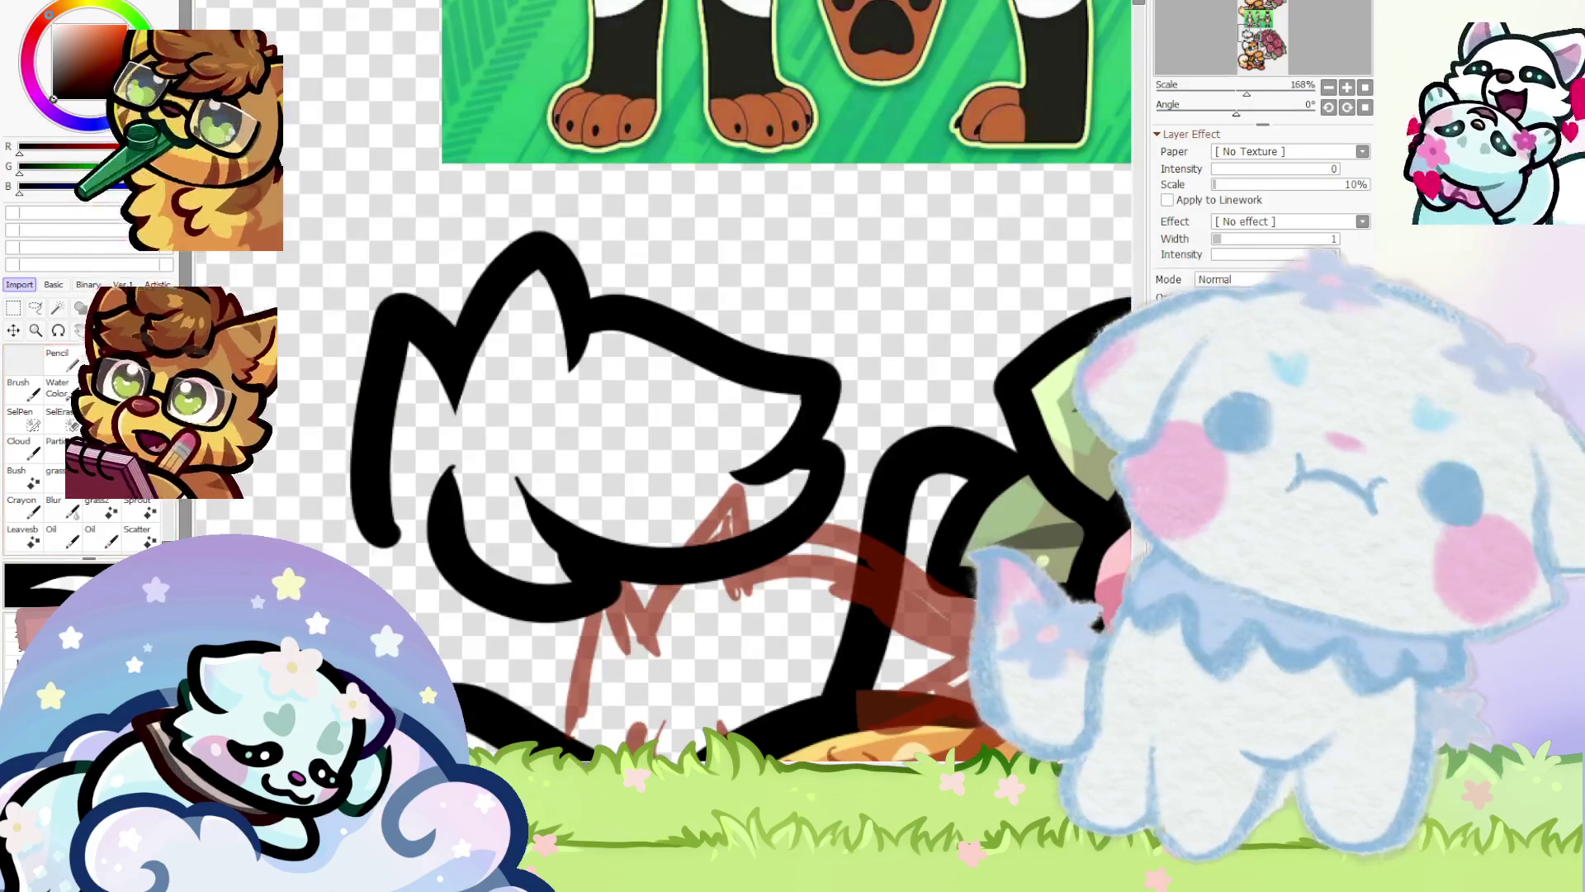
scroll(627, 516, "up", 6)
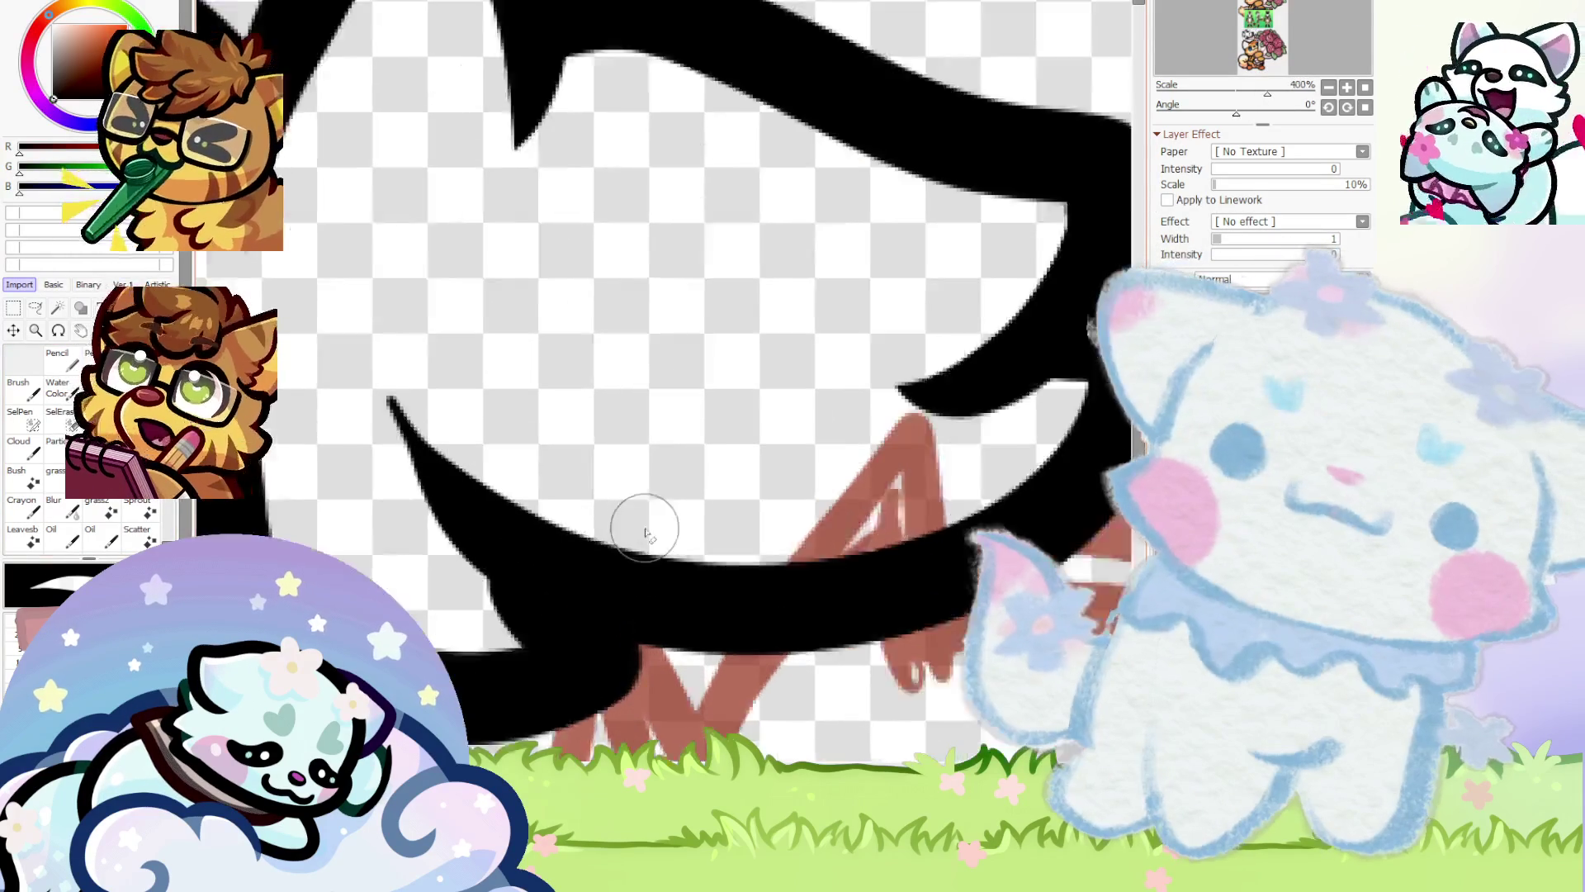
scroll(609, 460, "down", 8)
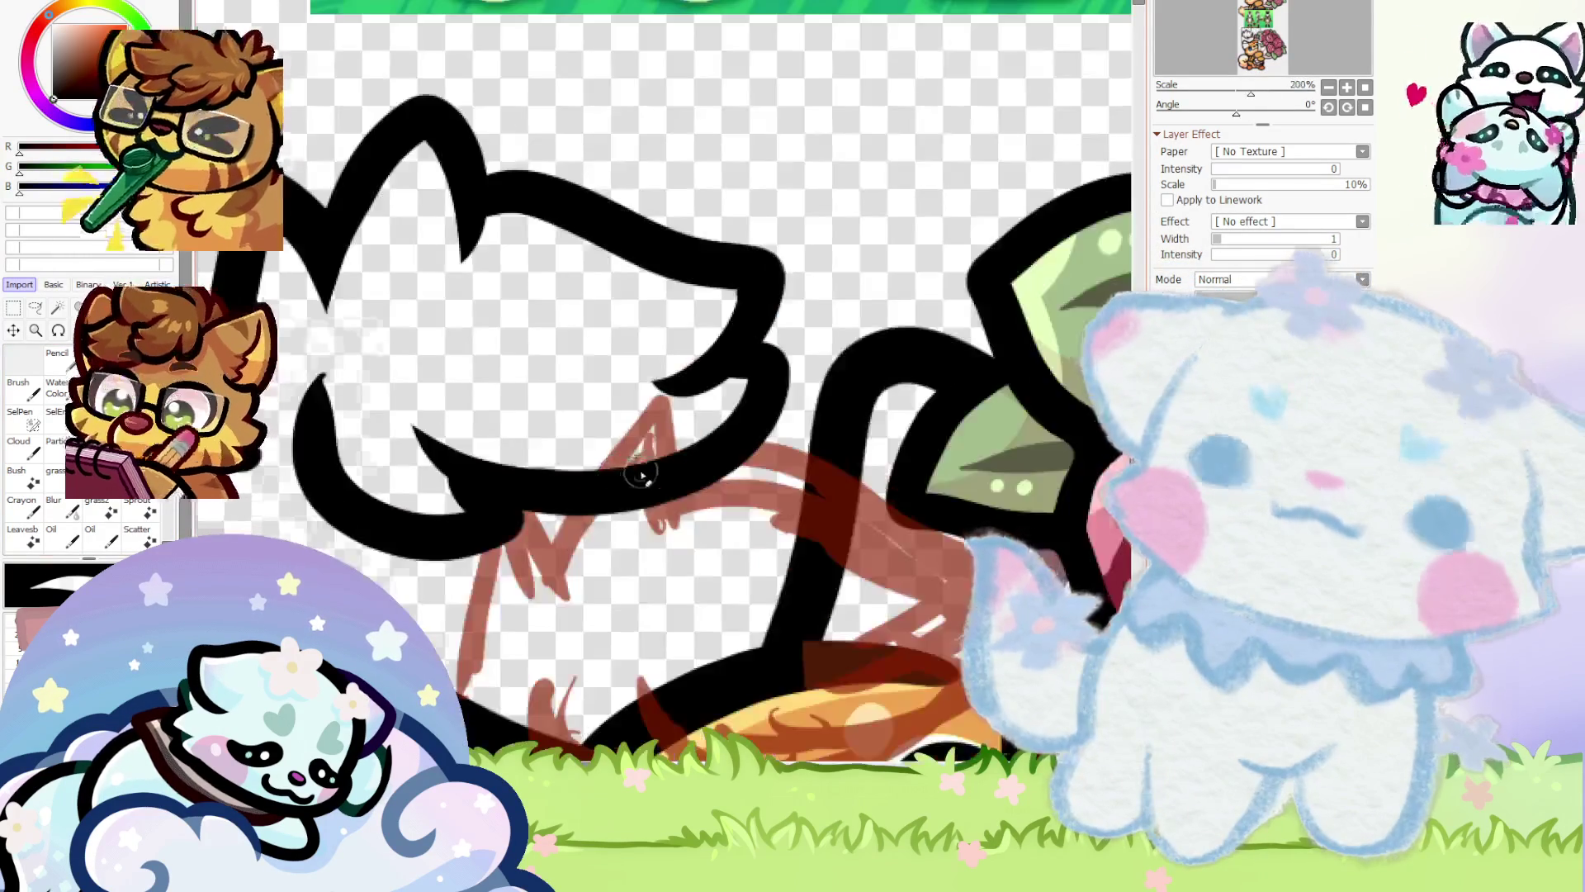
scroll(644, 474, "up", 2)
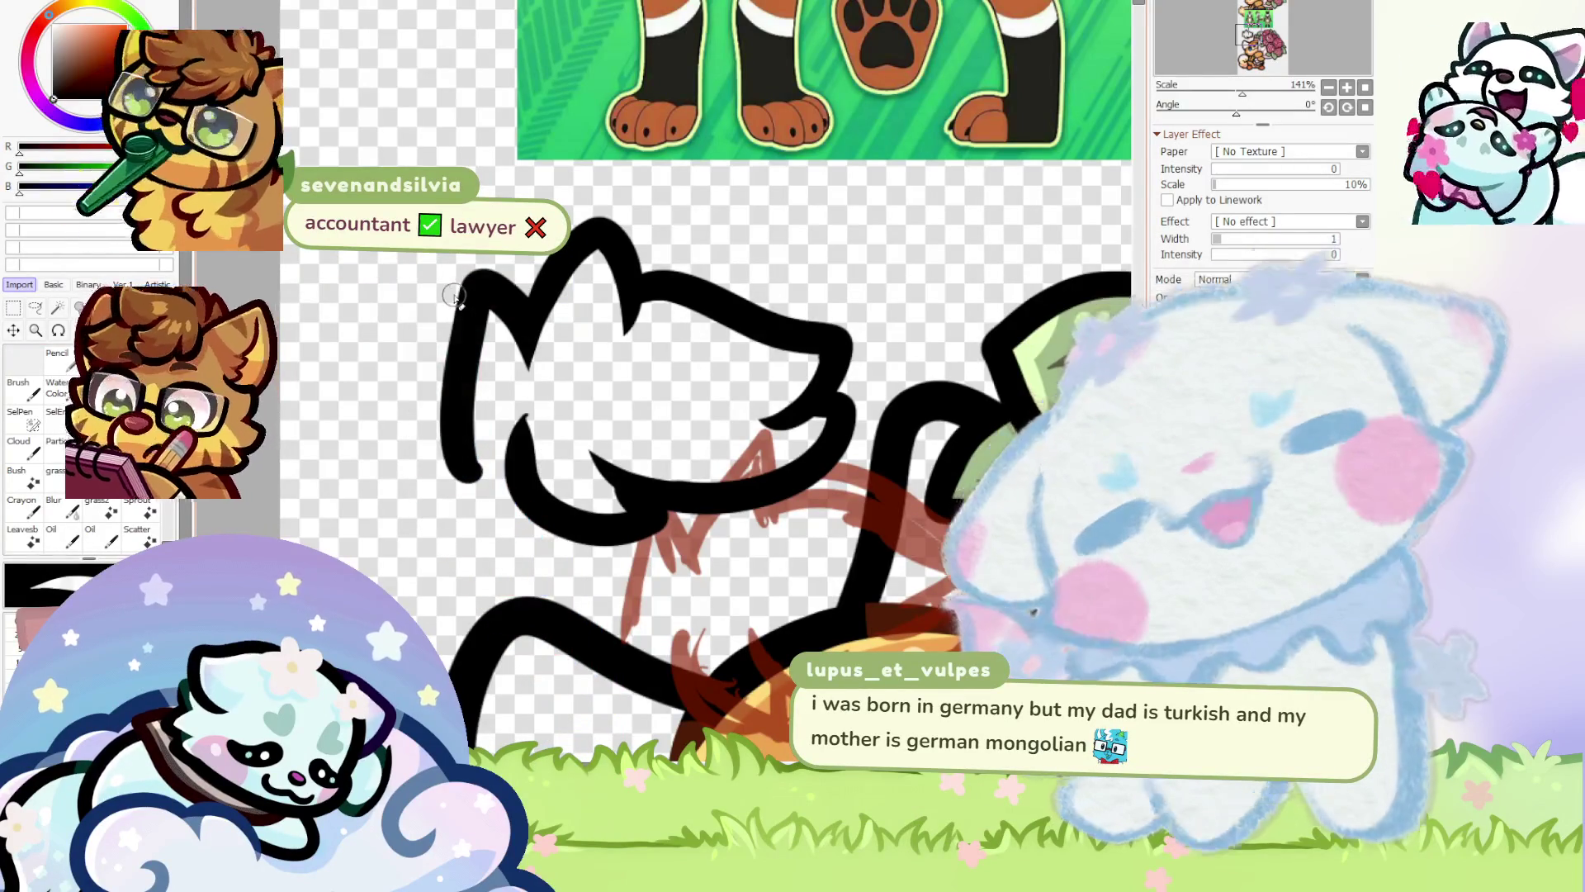
scroll(454, 309, "up", 1)
scroll(691, 582, "up", 2)
scroll(690, 582, "up", 3)
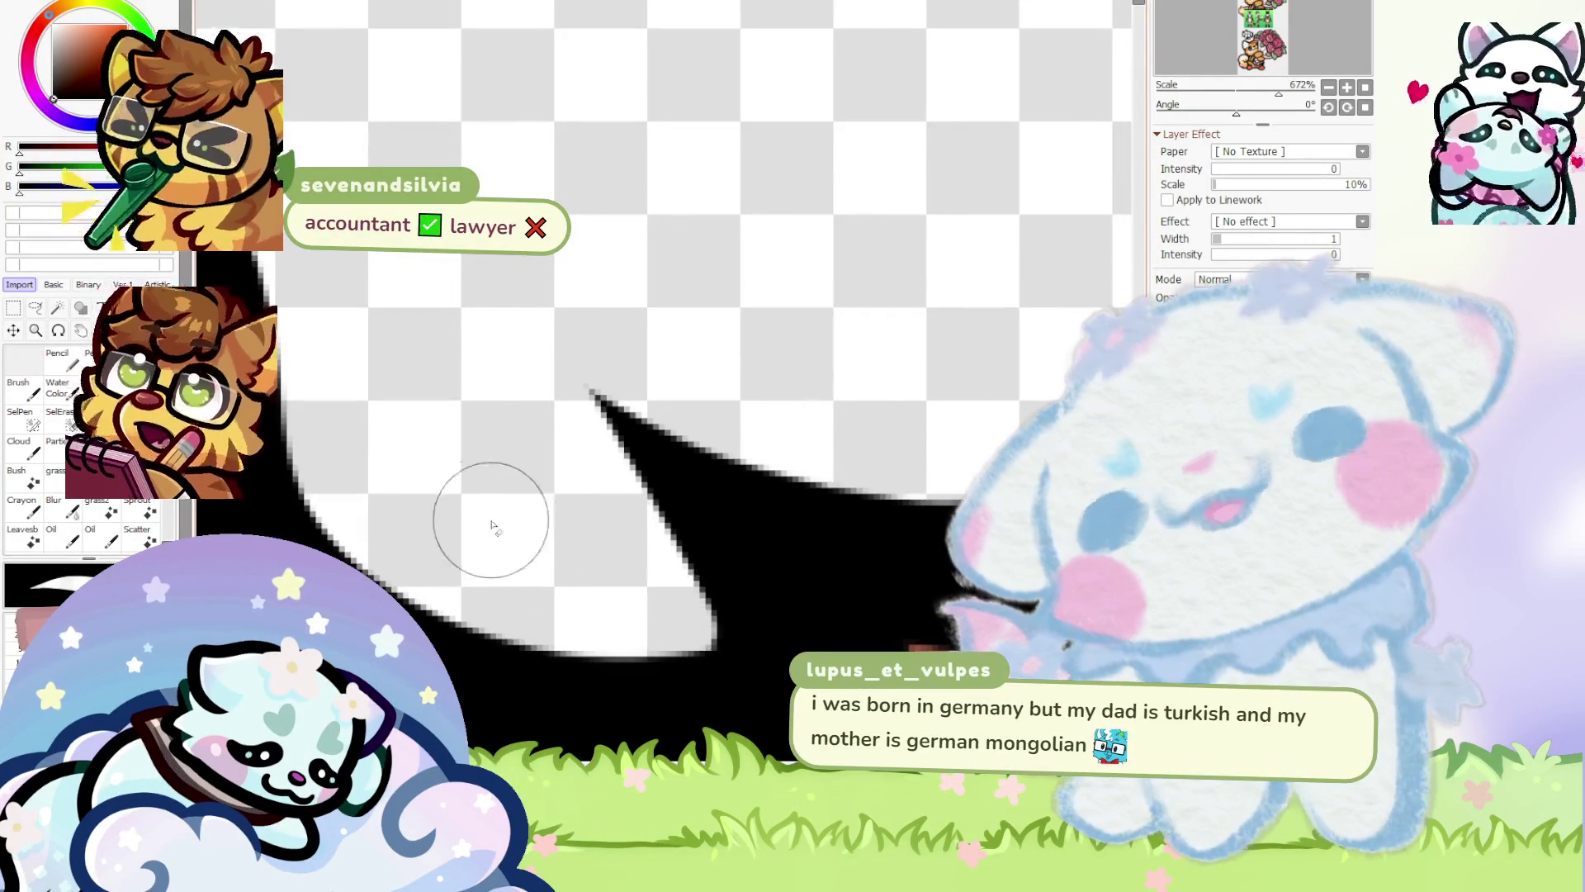
scroll(512, 487, "down", 3)
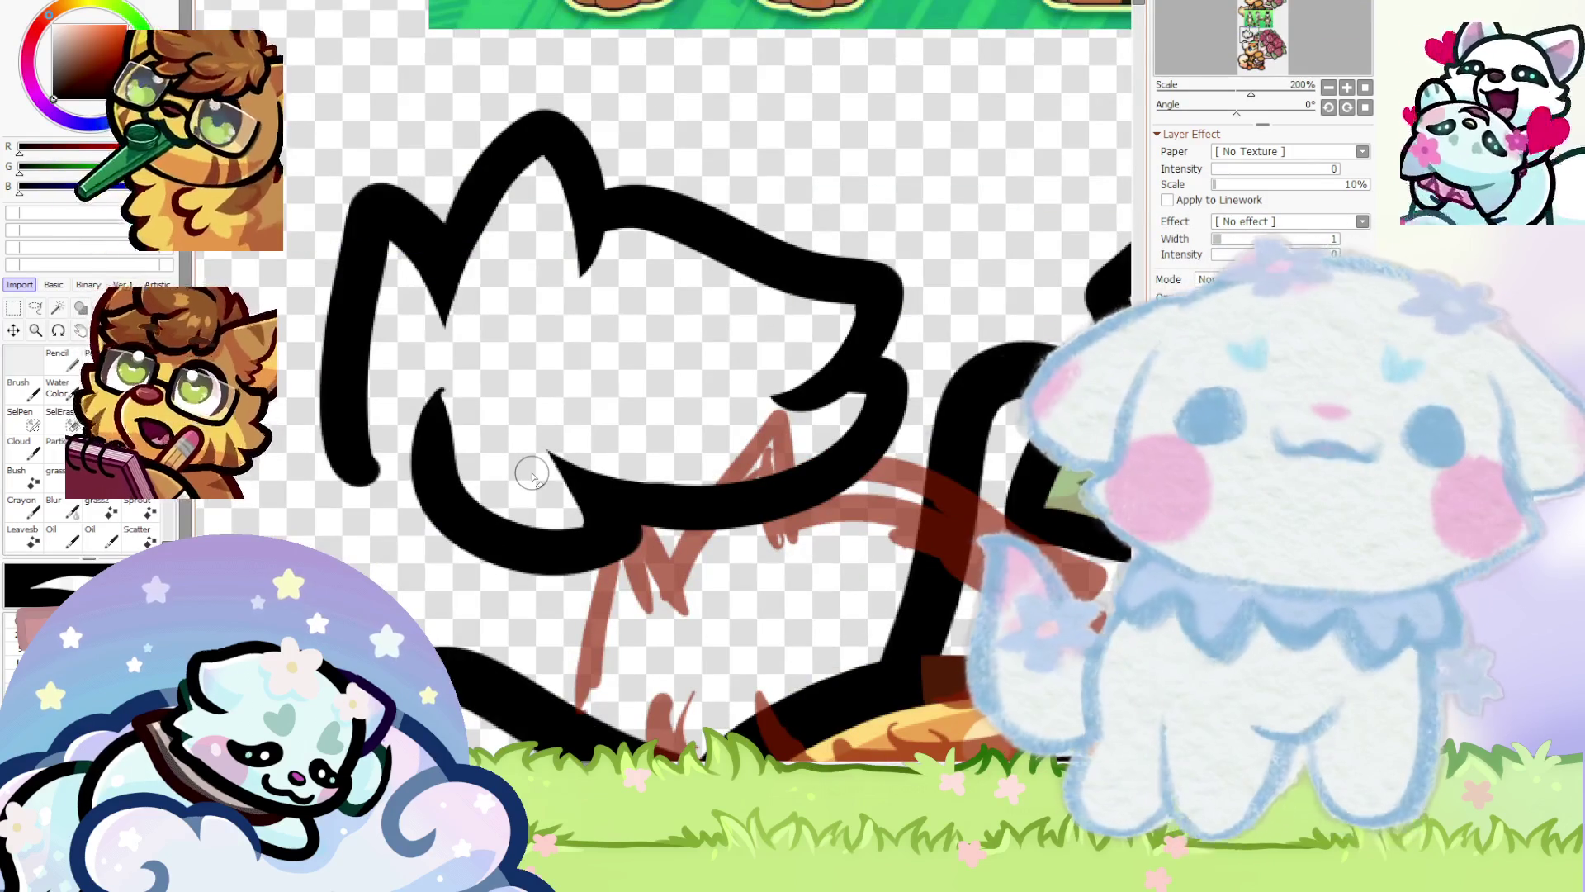
scroll(532, 477, "up", 3)
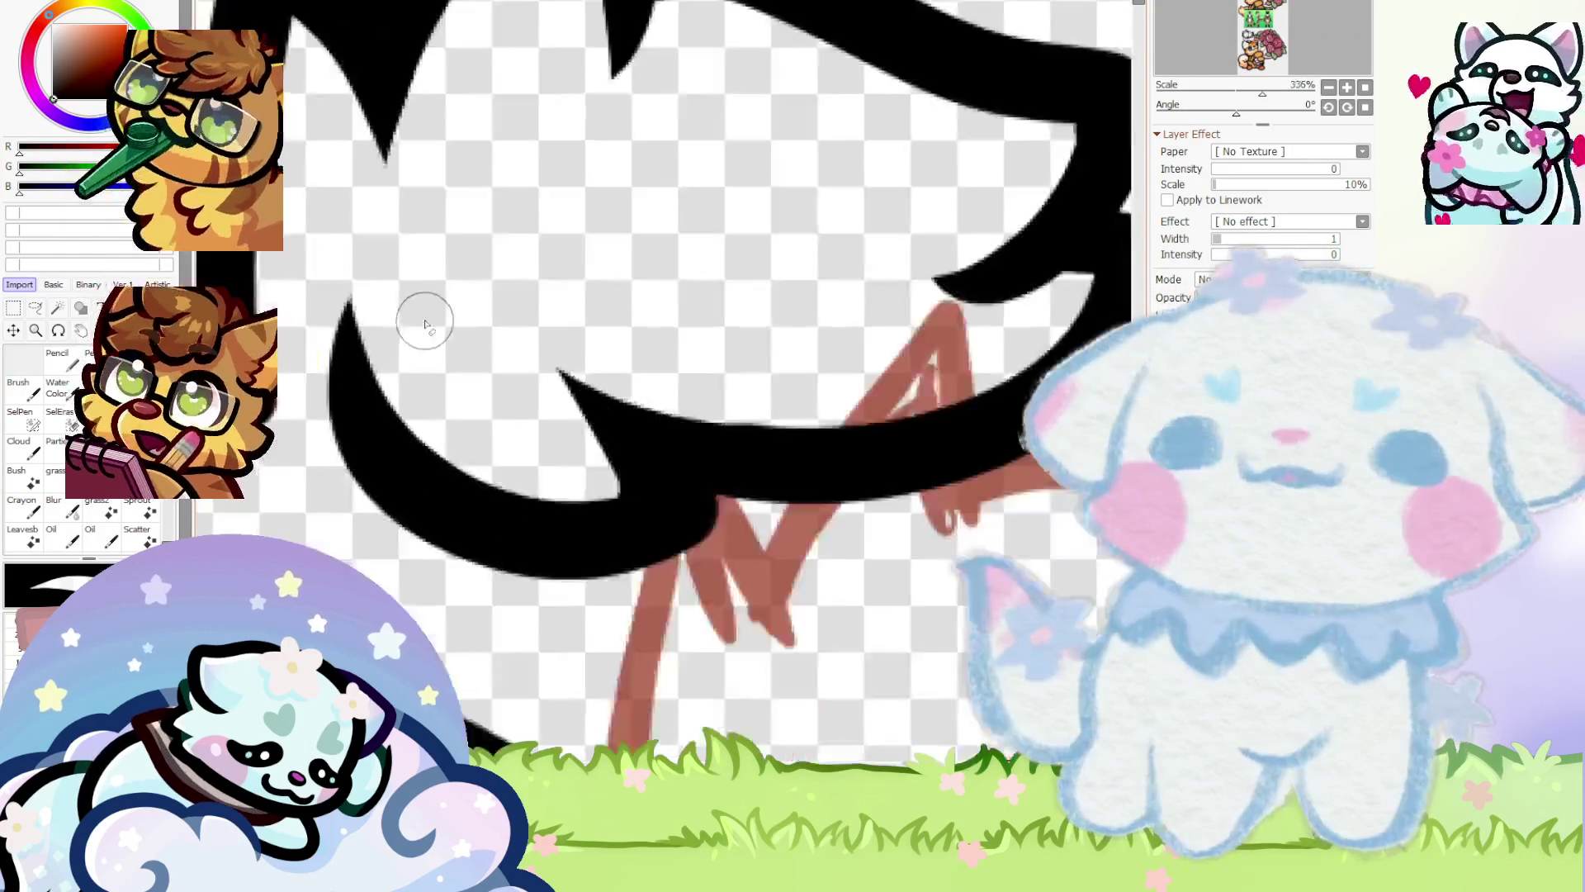
scroll(425, 325, "down", 4)
left_click_drag(532, 298, 655, 467)
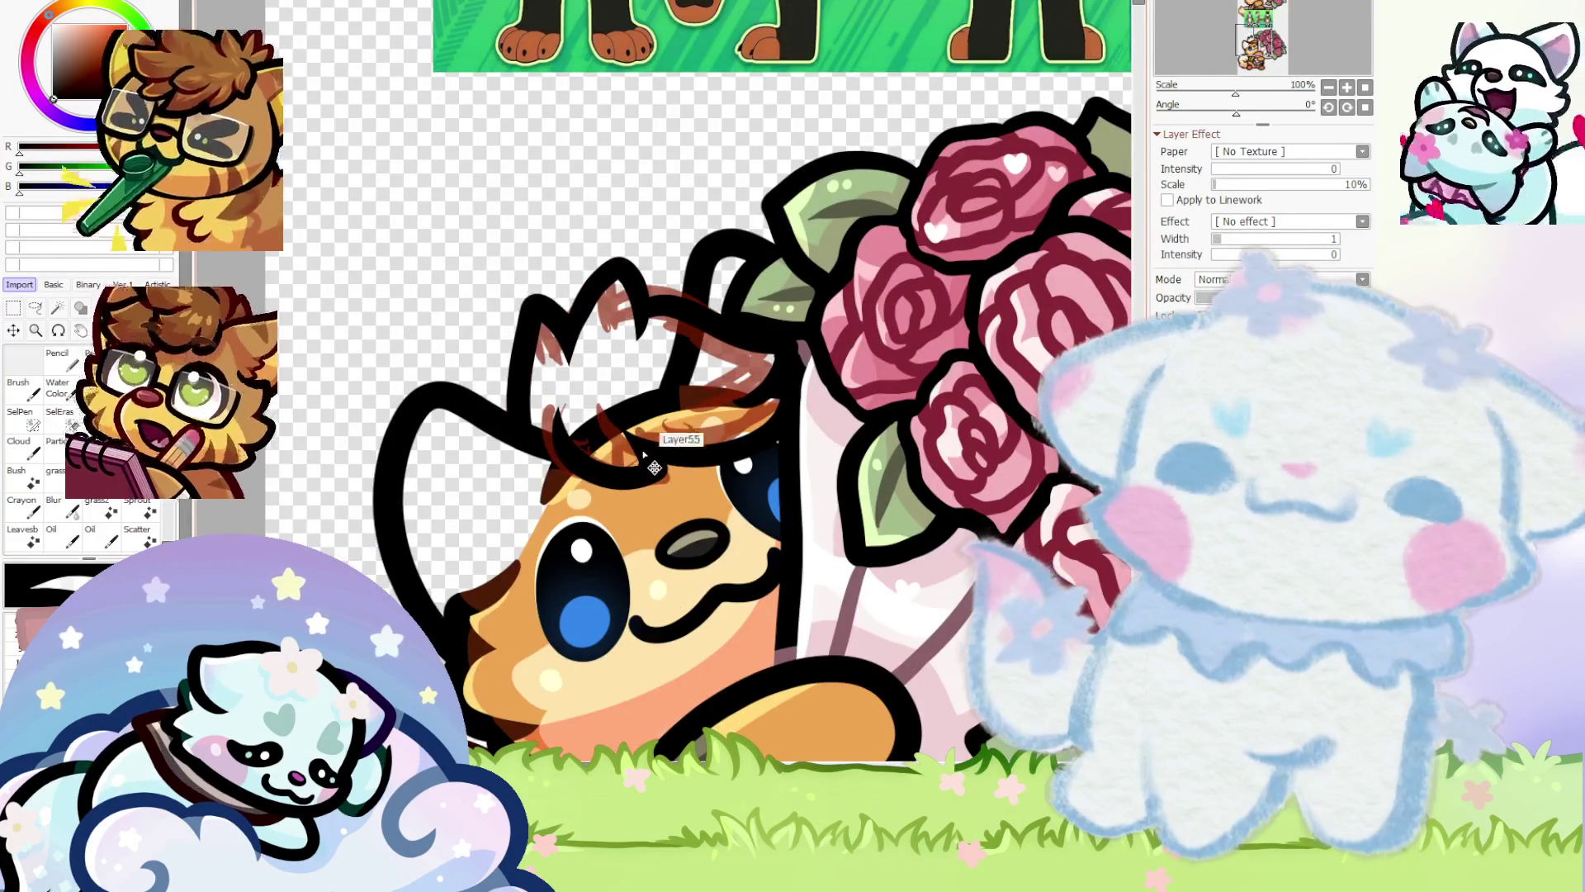
Nudge the black head lineart up-left so it fits the lower fox's head
scroll(655, 467, "down", 3)
scroll(592, 336, "up", 3)
left_click_drag(635, 341, 609, 249)
scroll(610, 249, "down", 3)
scroll(487, 314, "up", 4)
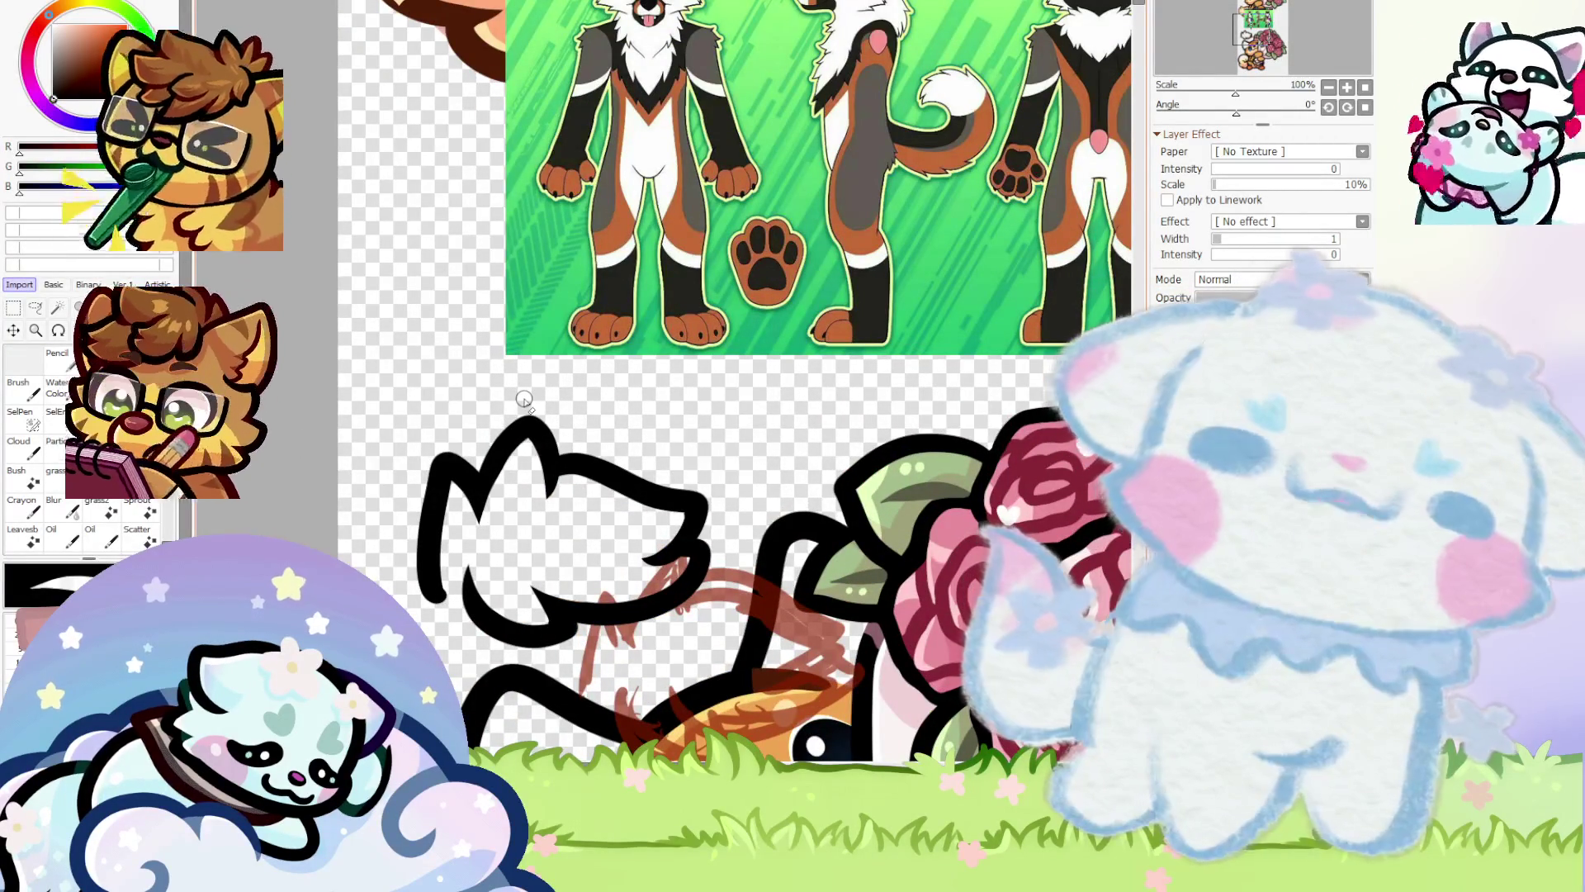
scroll(808, 295, "down", 3)
scroll(808, 295, "up", 3)
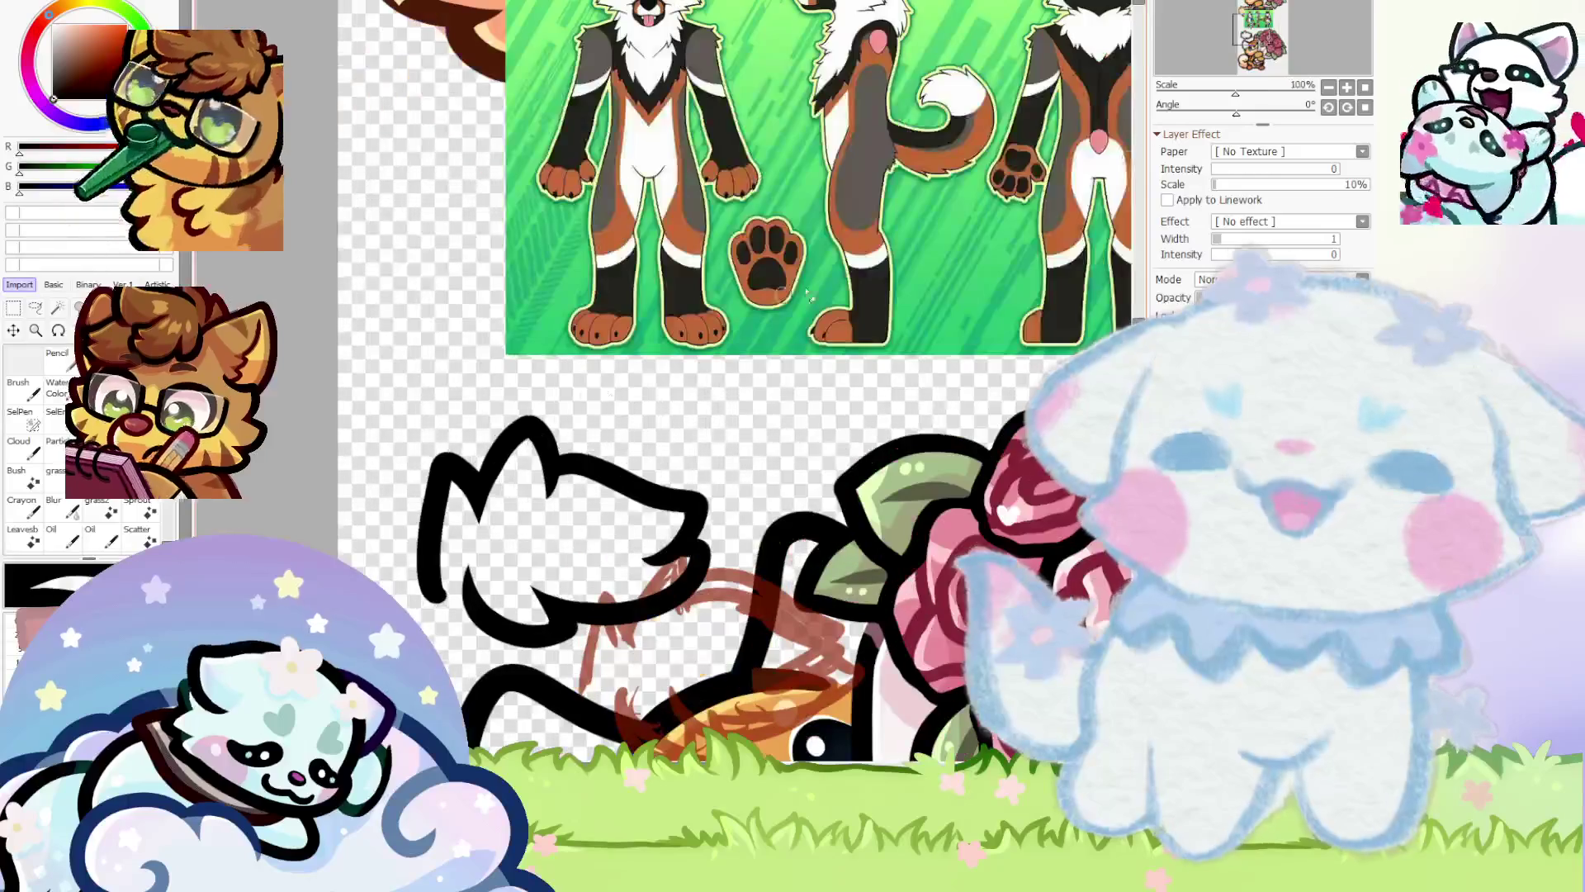
Rotate the view to 90°, then fit the whole canvas back in view upright
left_click(1353, 114)
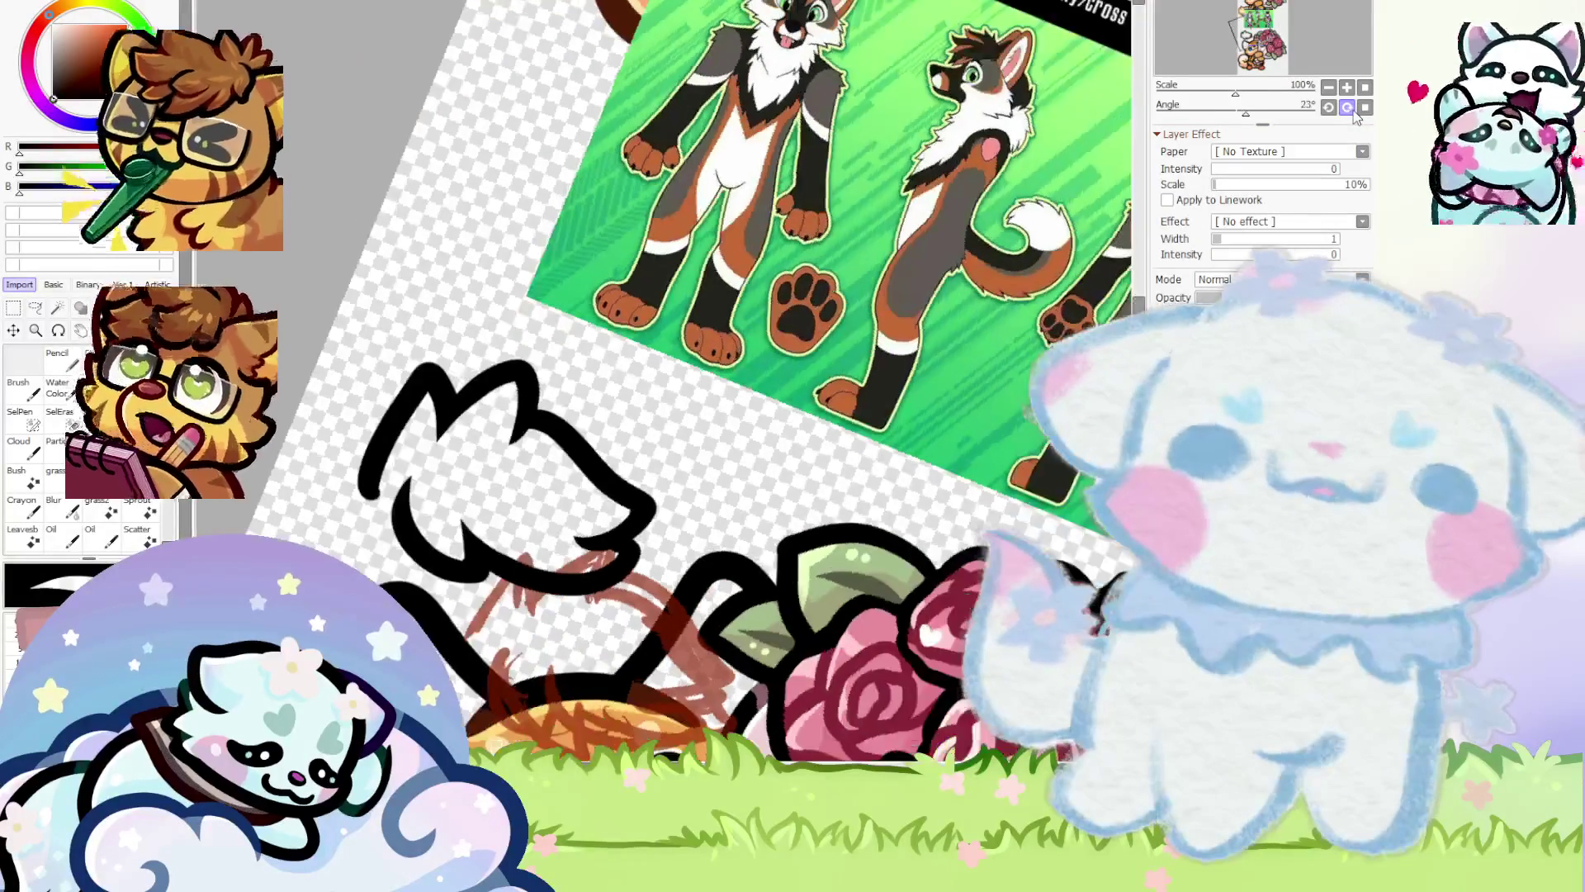
scroll(559, 238, "up", 5)
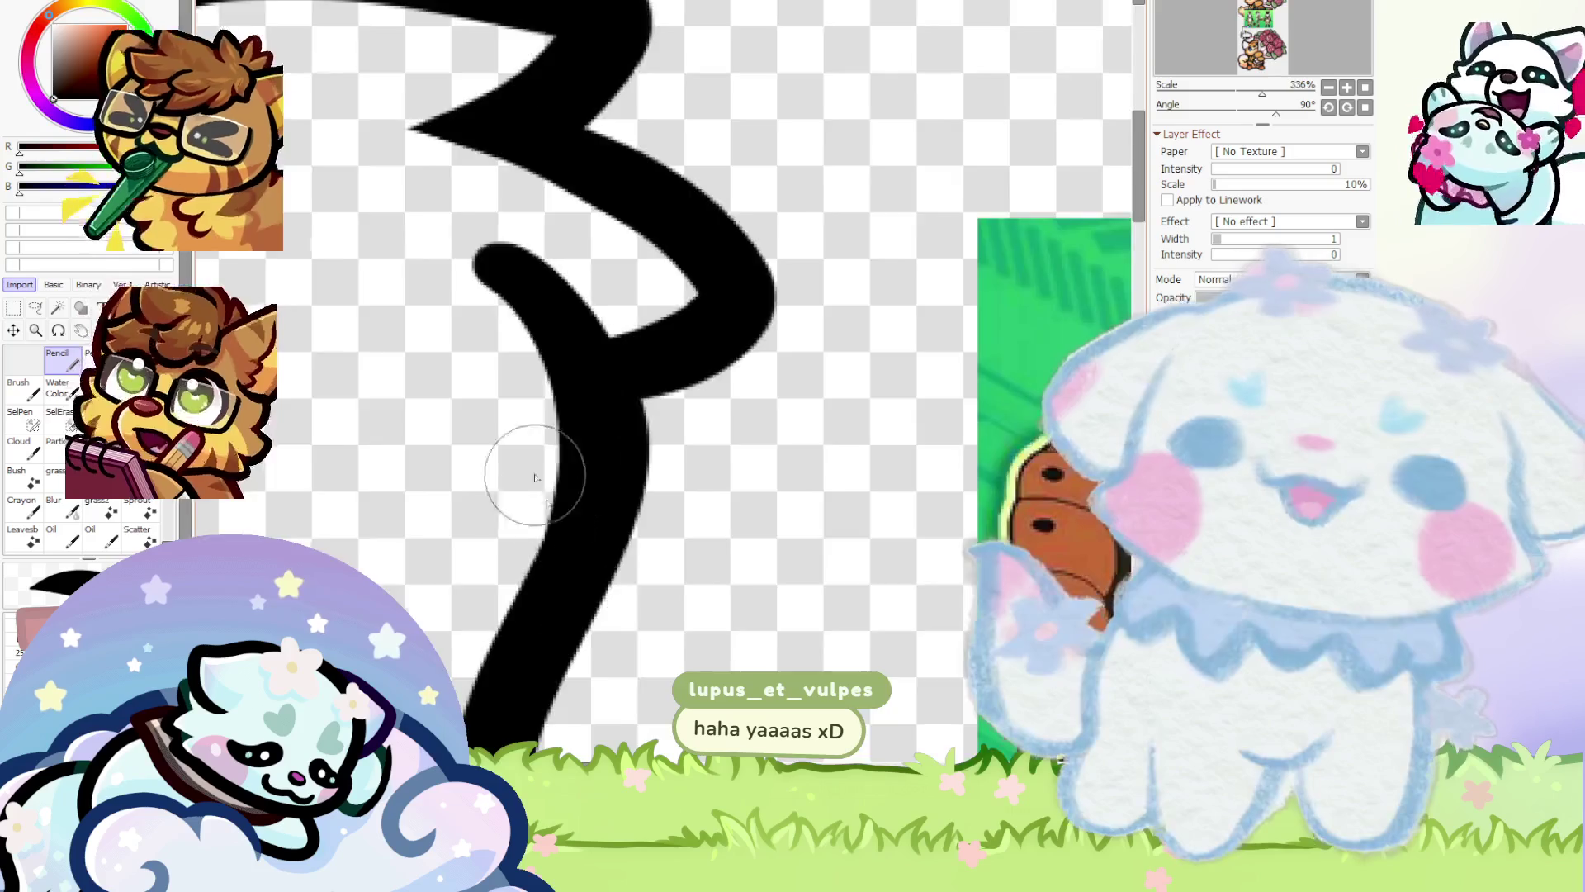
scroll(381, 336, "down", 5)
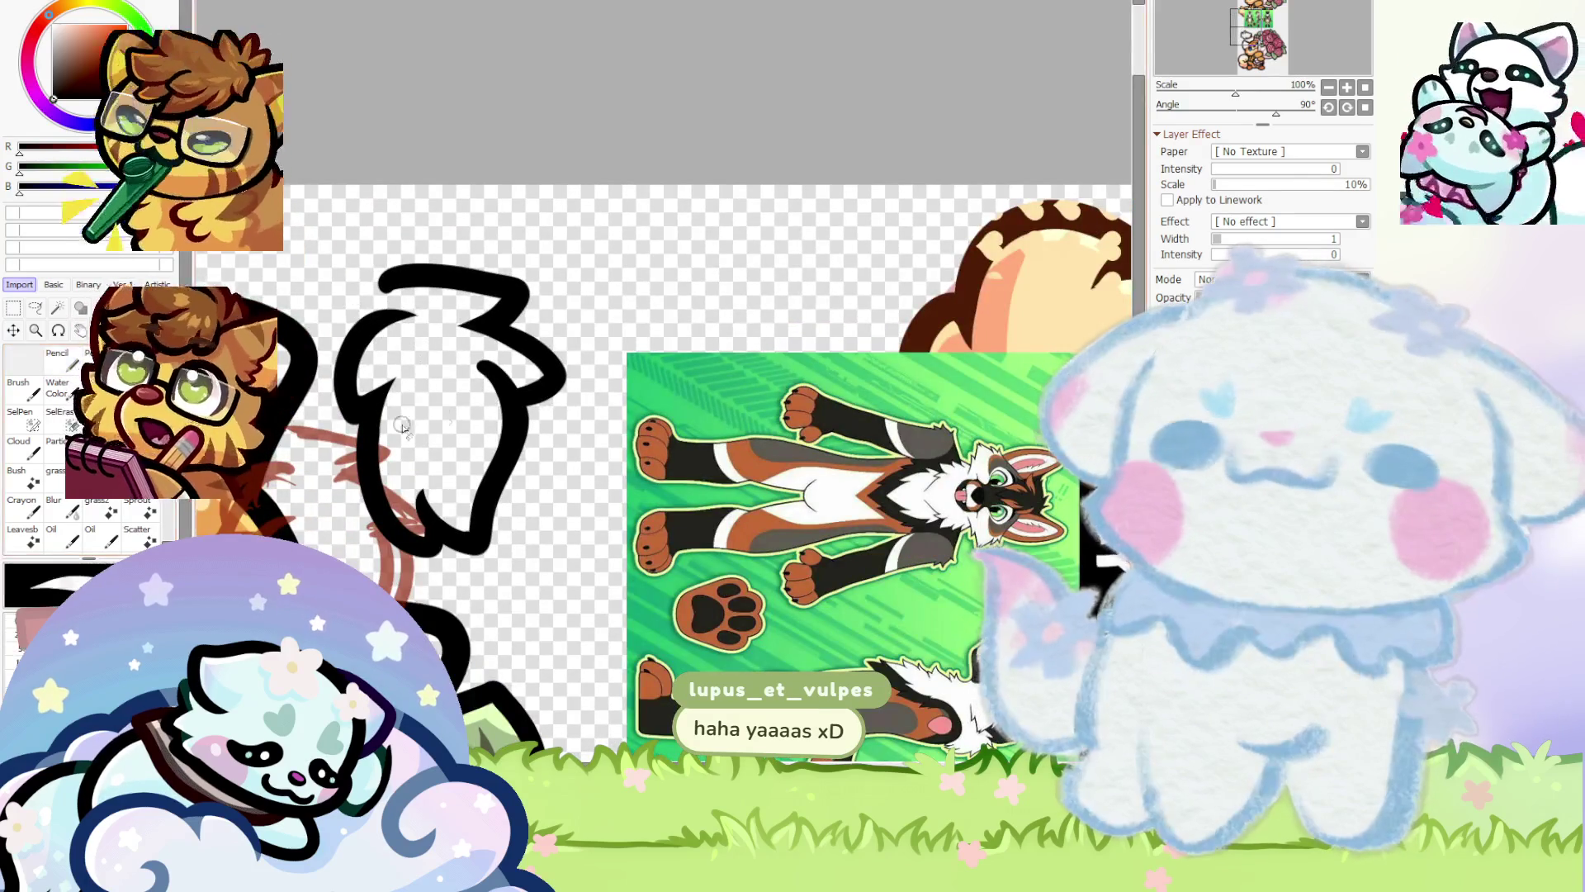
scroll(402, 425, "up", 6)
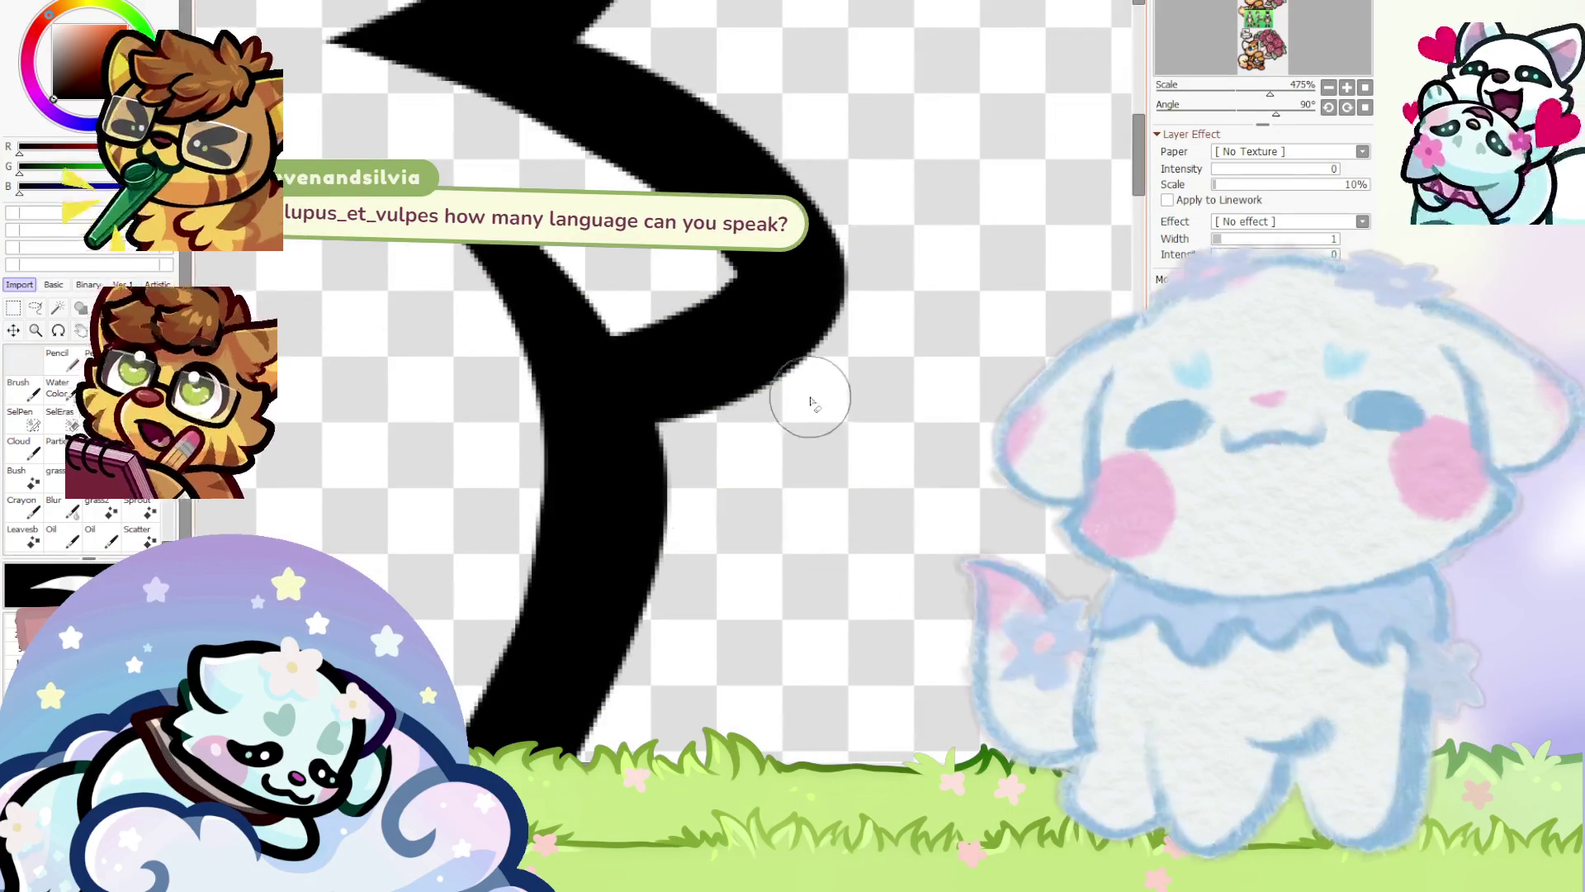
scroll(509, 458, "down", 9)
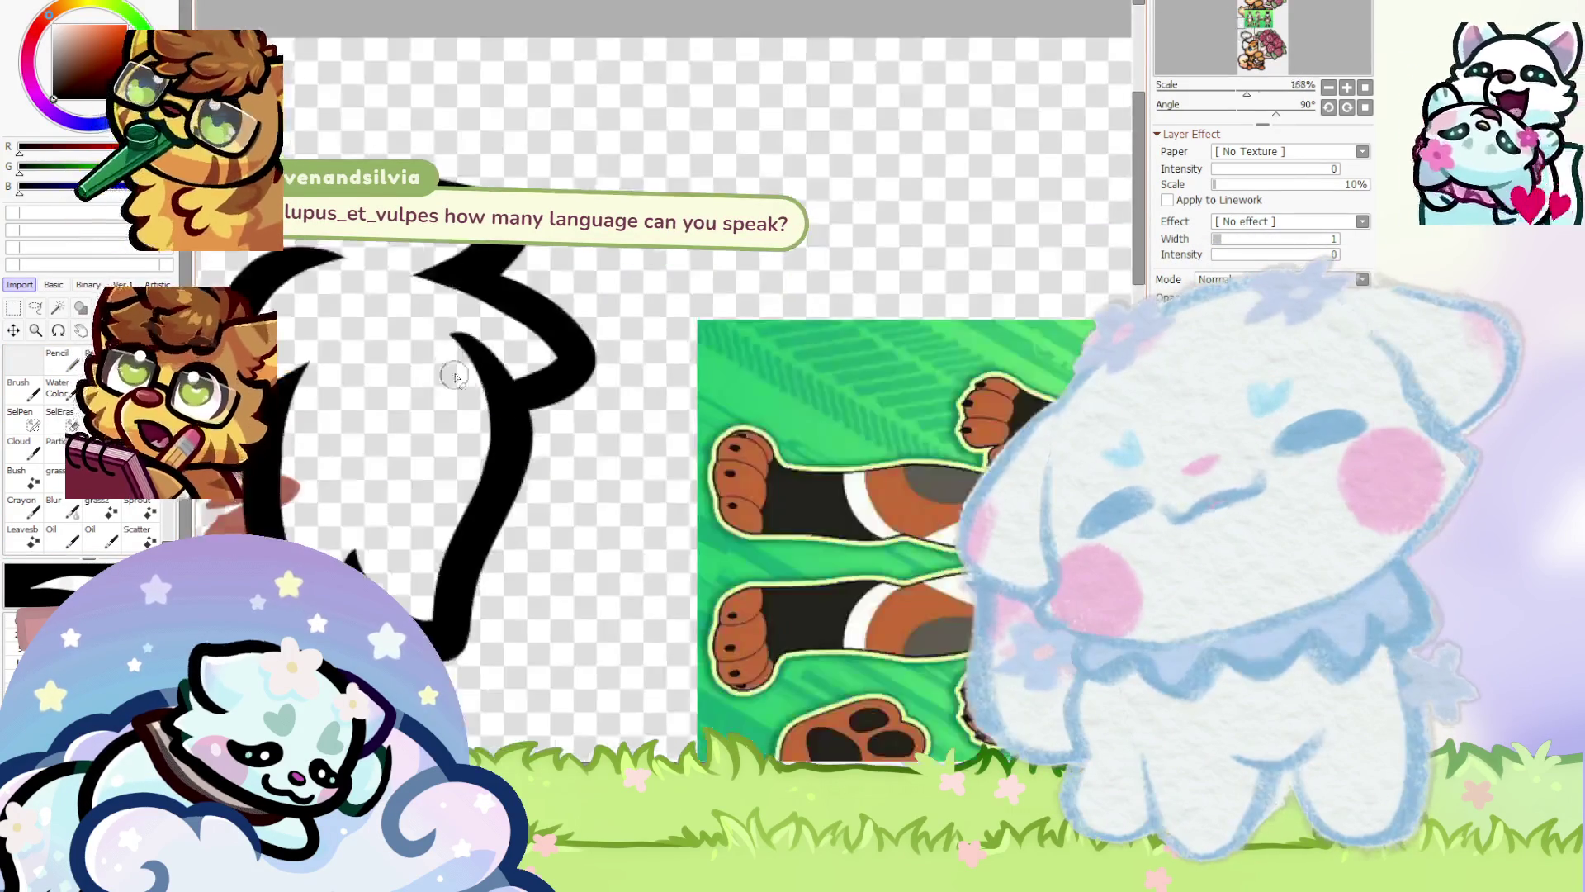
scroll(466, 356, "up", 7)
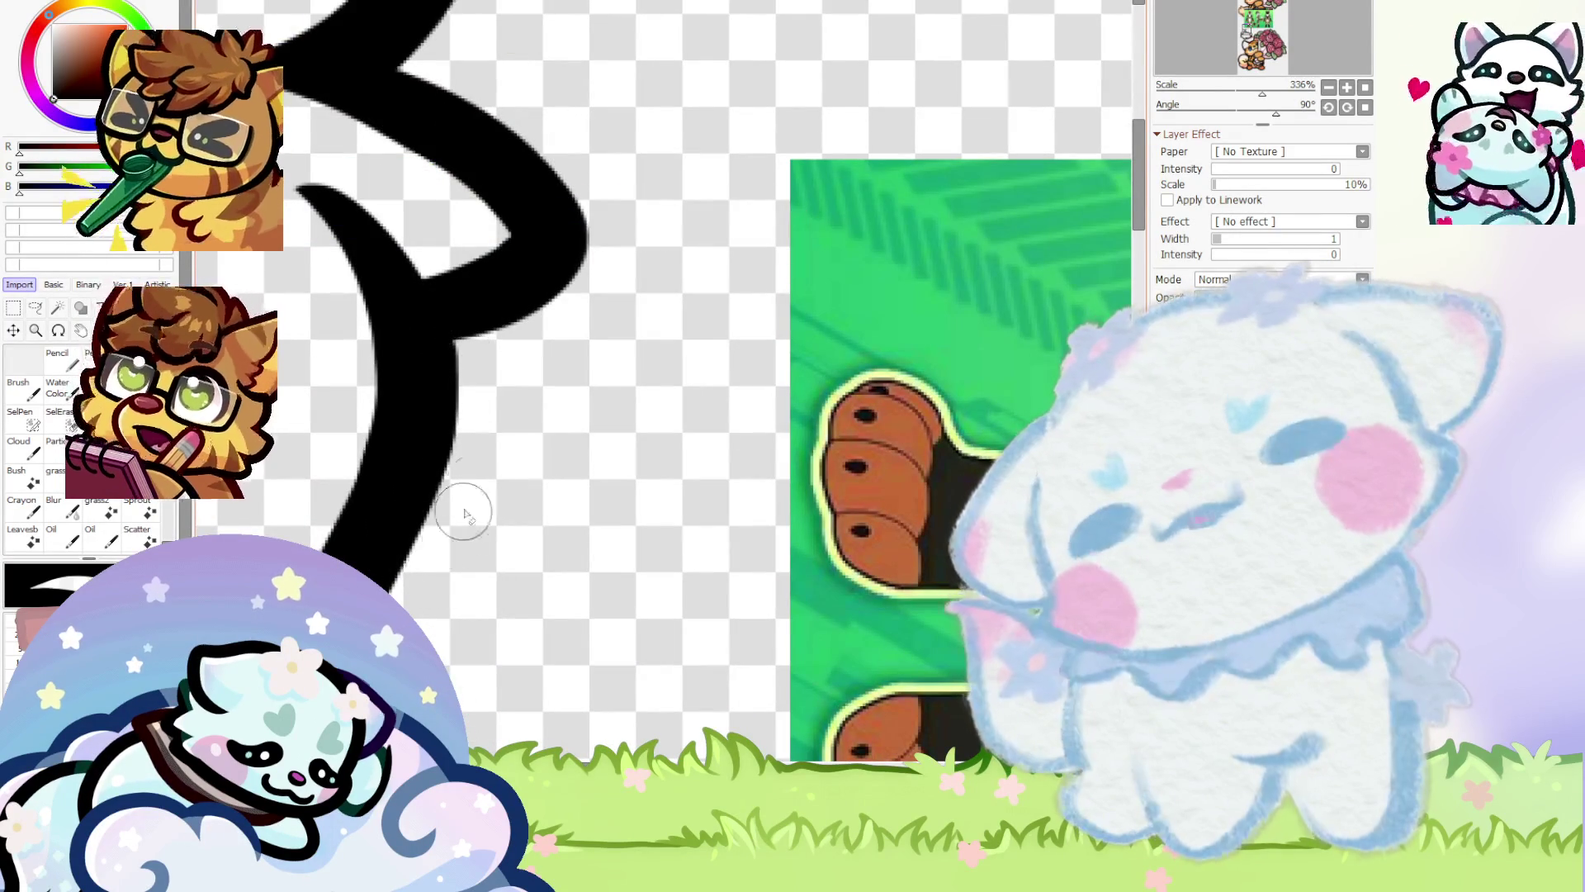
scroll(620, 347, "down", 4)
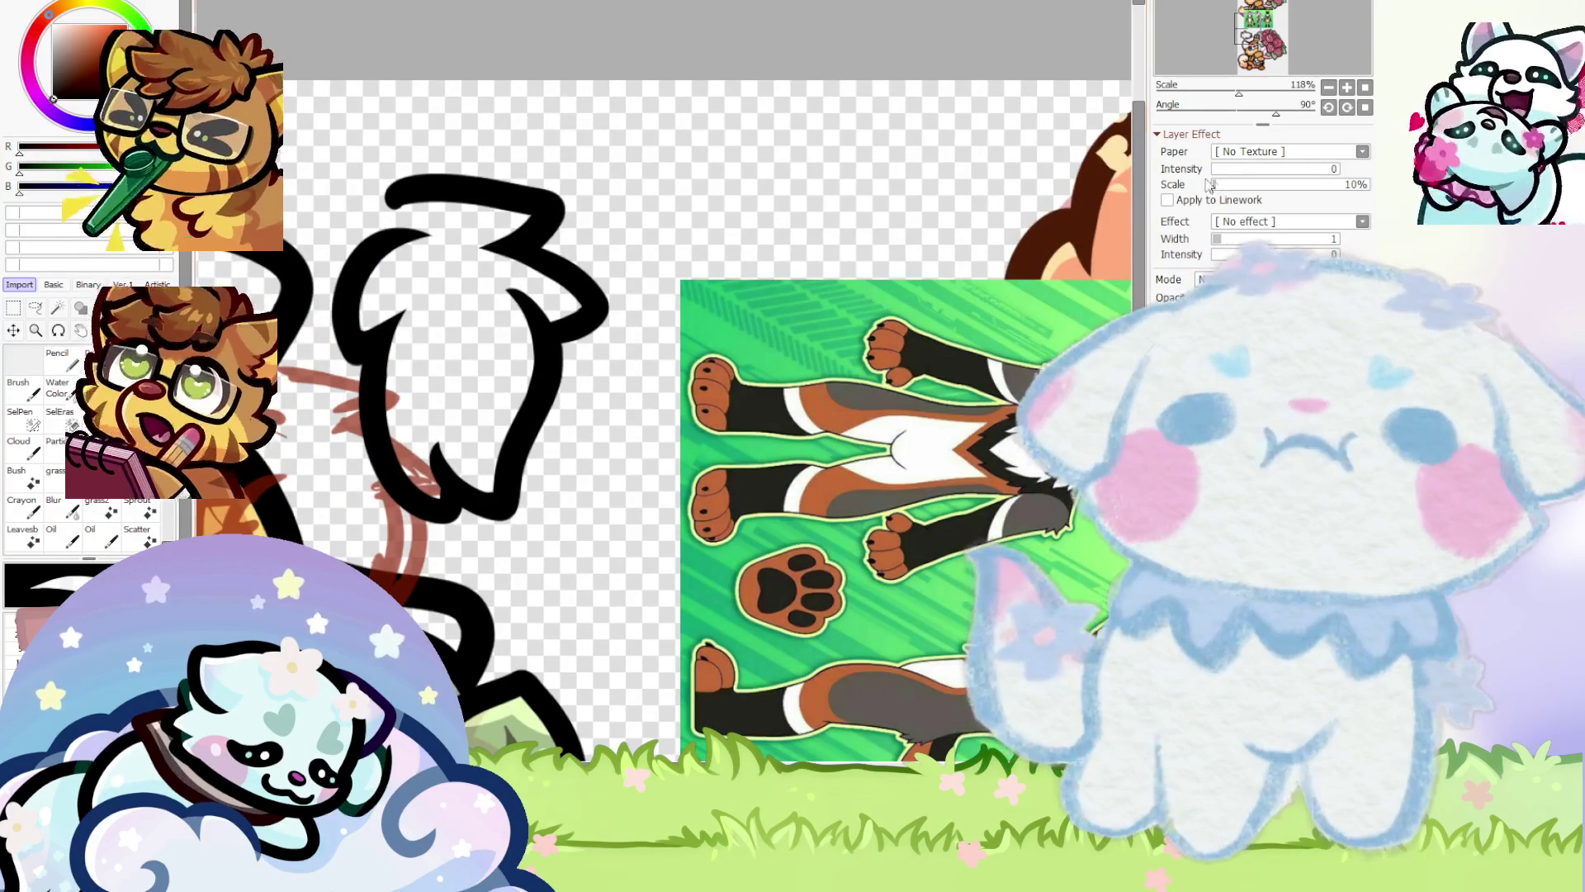
left_click(1366, 89)
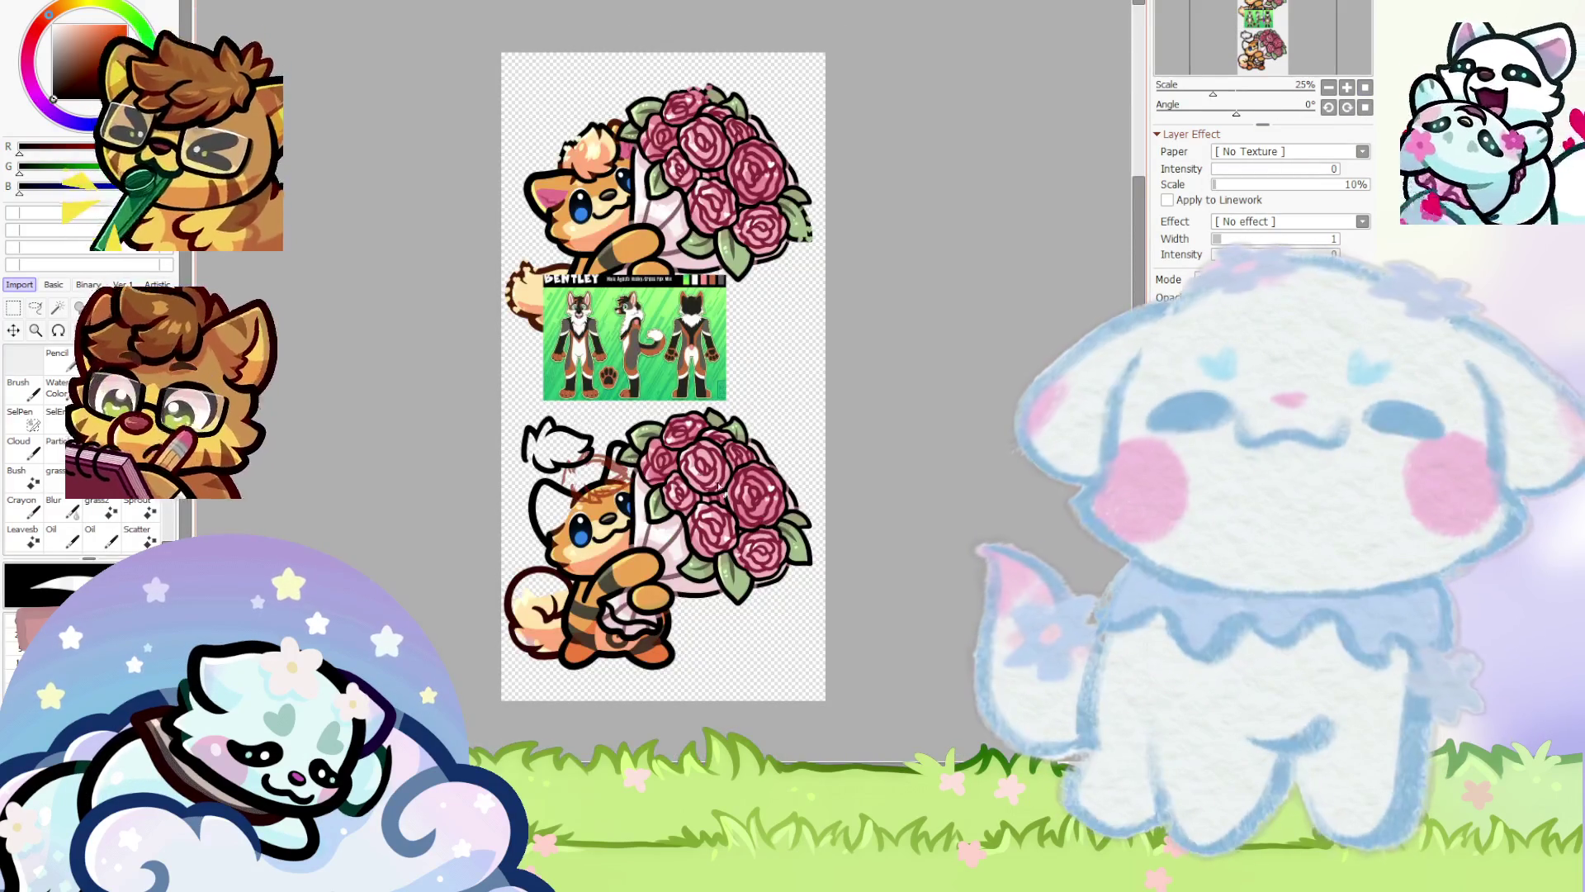
Zoom in and try the tail-top arc with the Water Color brush, undoing the hooked strokes
scroll(718, 487, "up", 6)
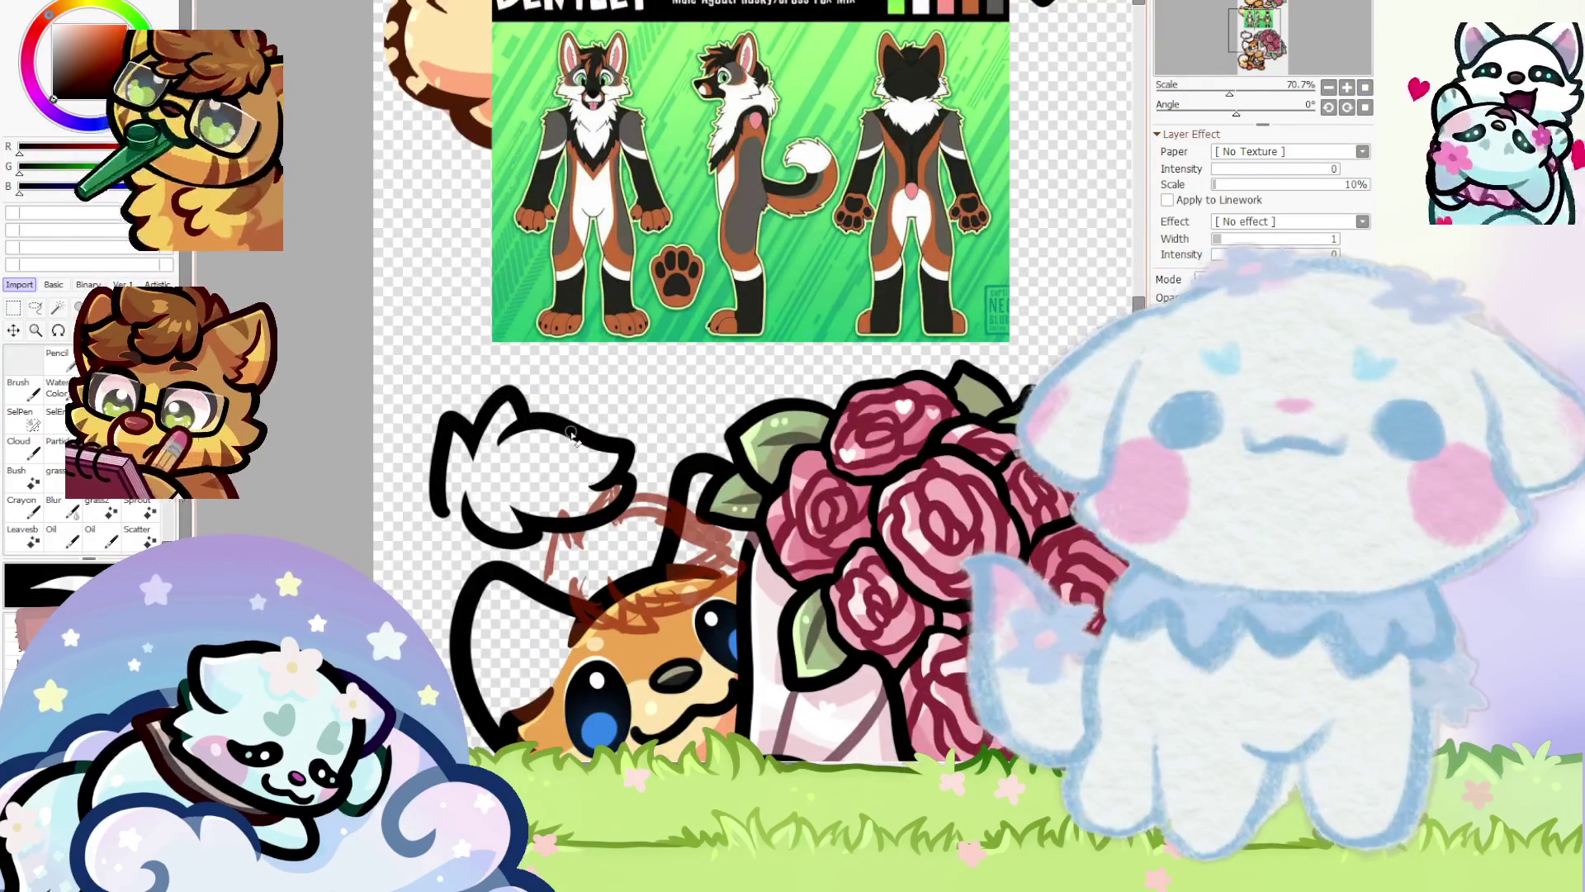
scroll(558, 394, "up", 1)
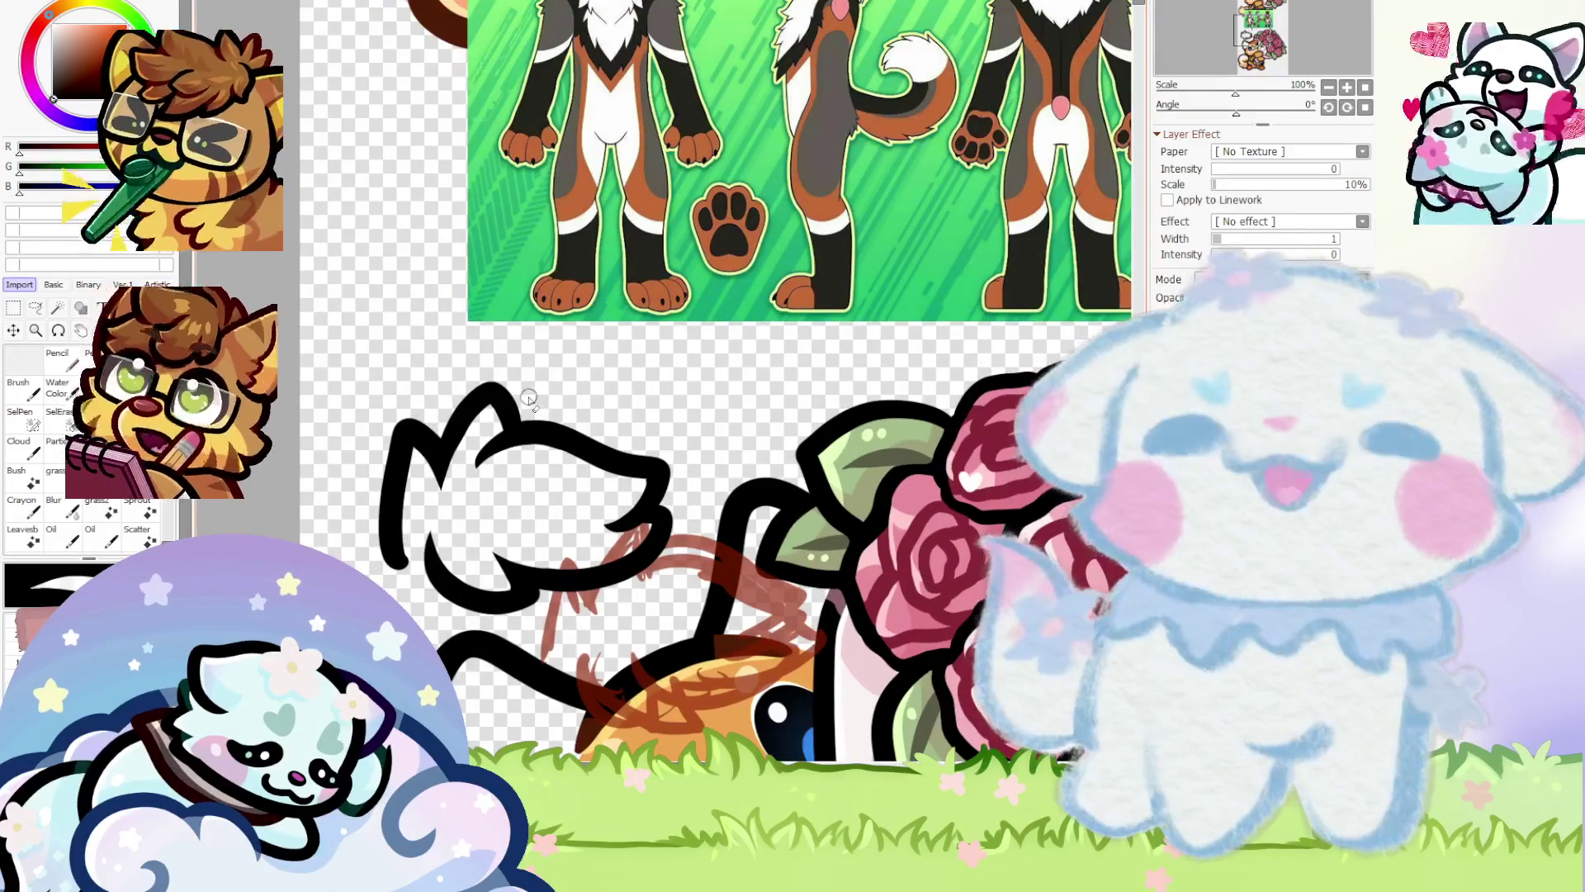
scroll(512, 418, "up", 1)
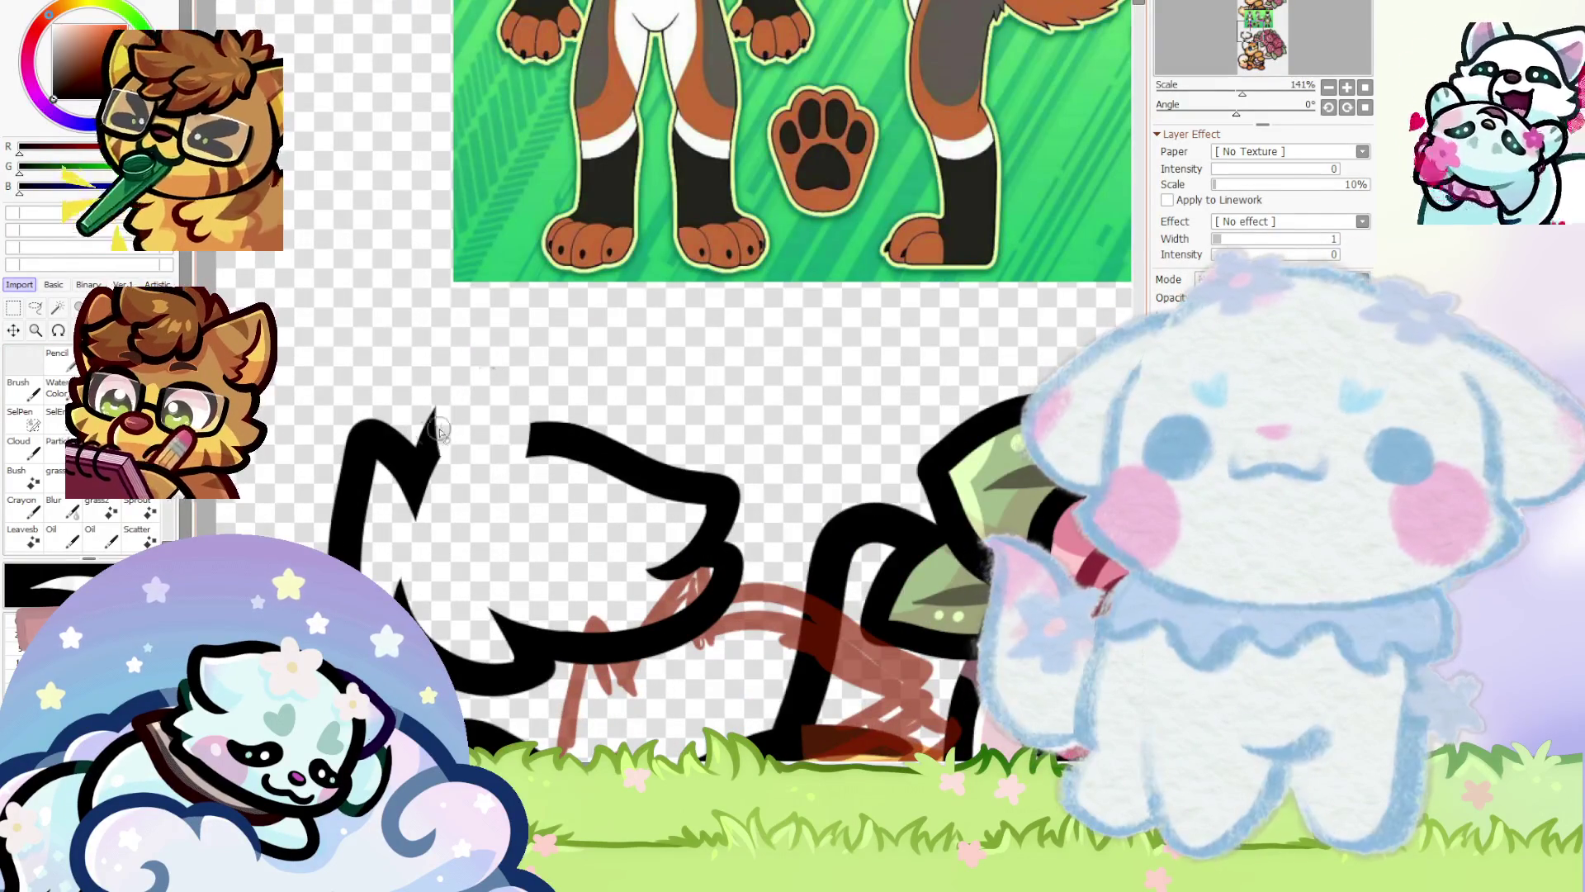
scroll(439, 430, "up", 2)
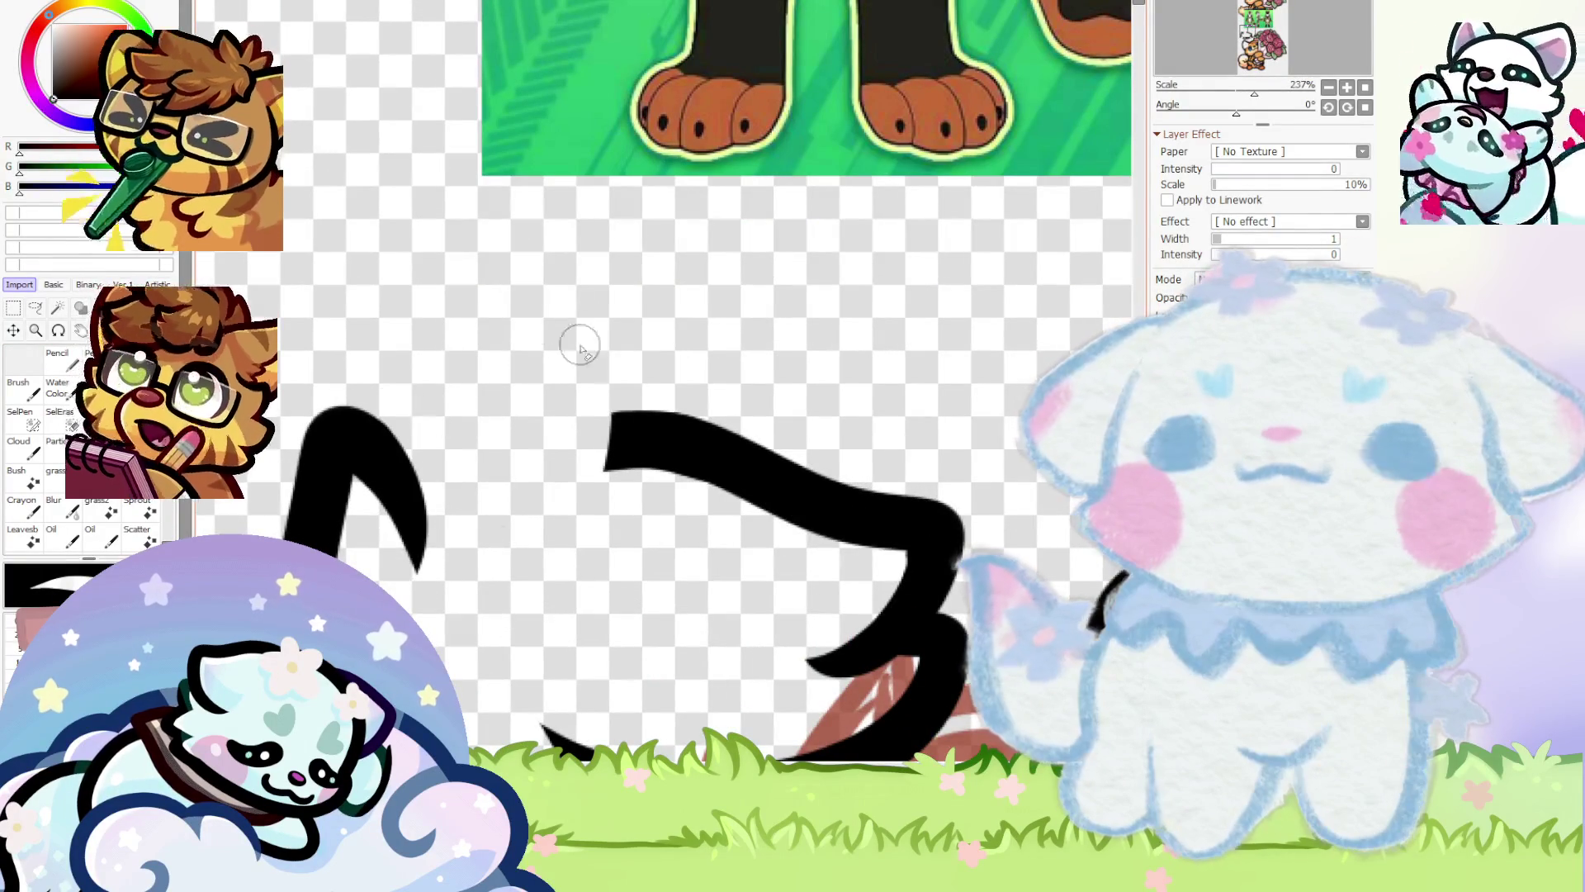
left_click(57, 386)
mouse_move(400, 465)
left_mouse_down()
mouse_move(413, 432)
mouse_move(736, 453)
left_mouse_up()
scroll(592, 415, "down", 4)
scroll(592, 415, "up", 3)
scroll(592, 415, "up", 3)
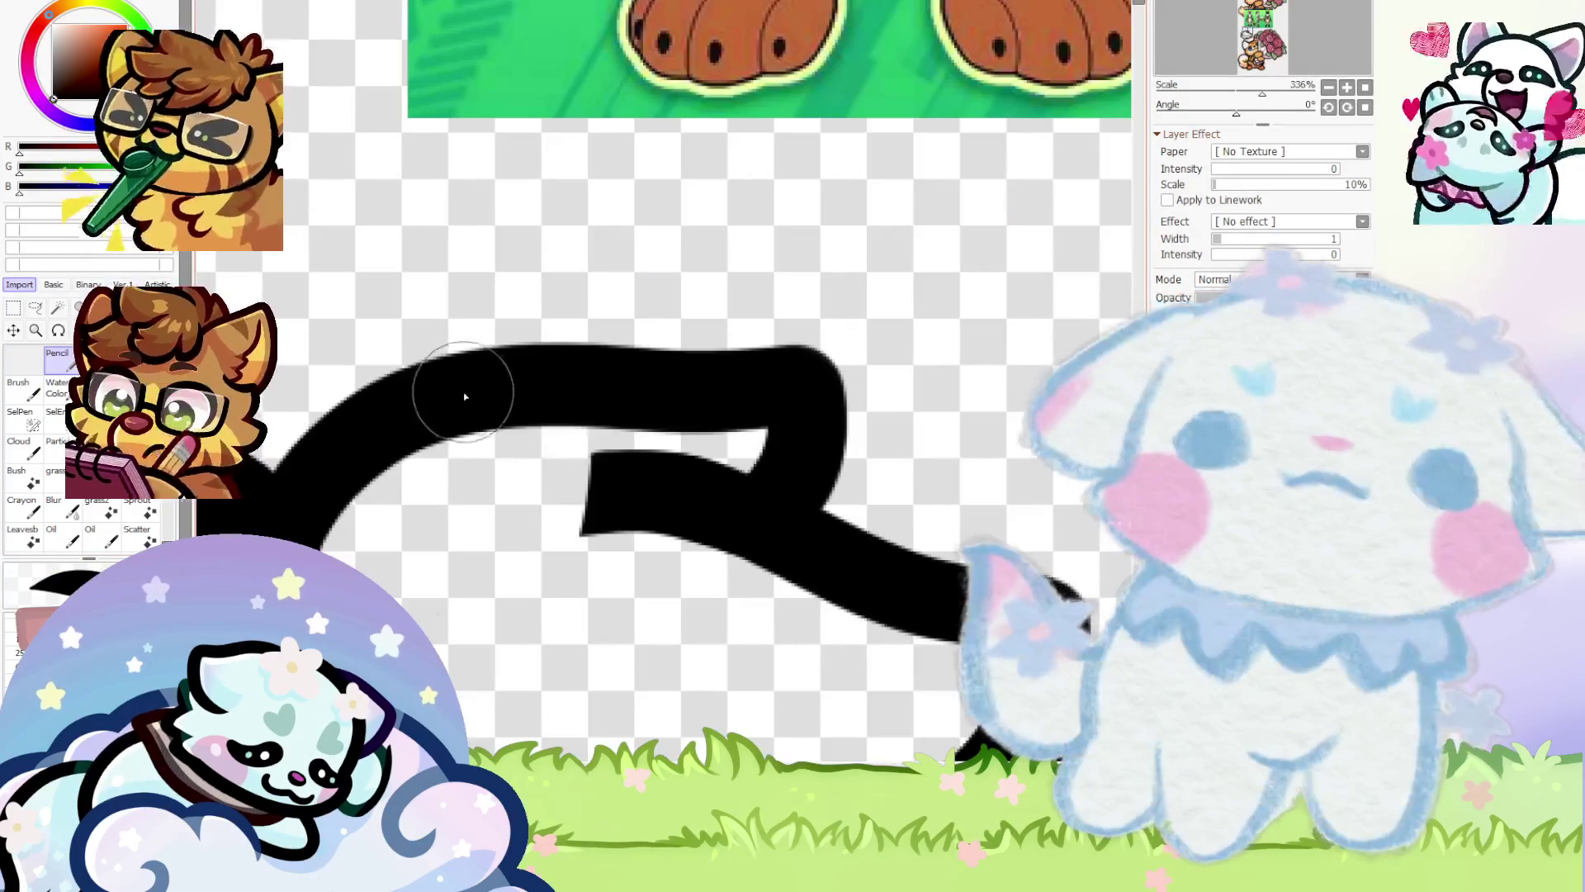
key("ctrl+z")
mouse_move(314, 528)
left_mouse_down()
mouse_move(723, 405)
mouse_move(577, 495)
left_mouse_up()
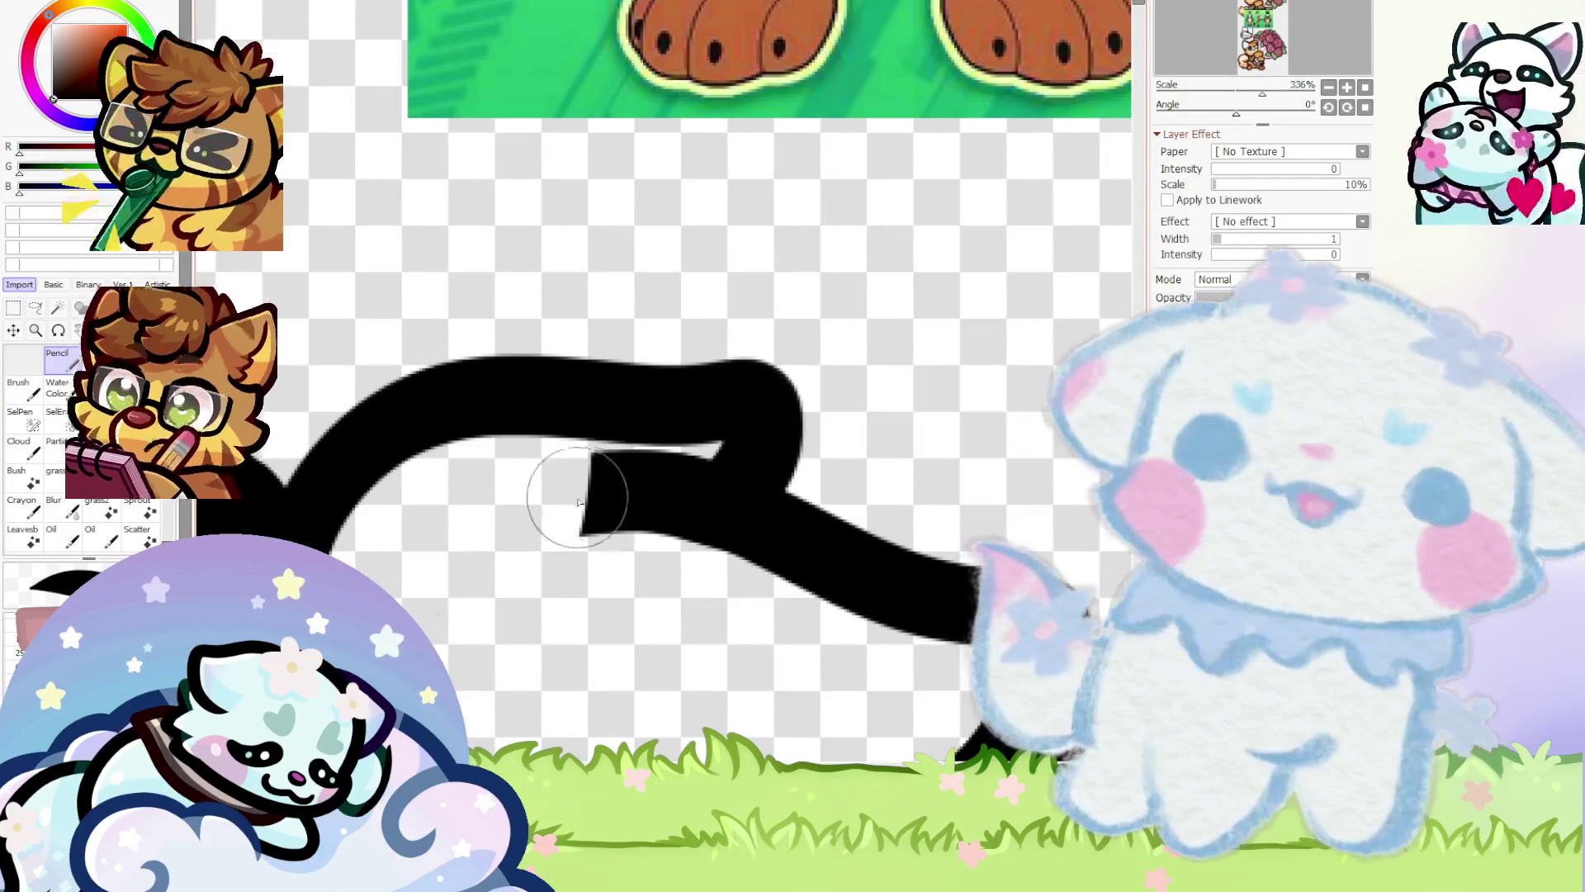
scroll(513, 485, "down", 7)
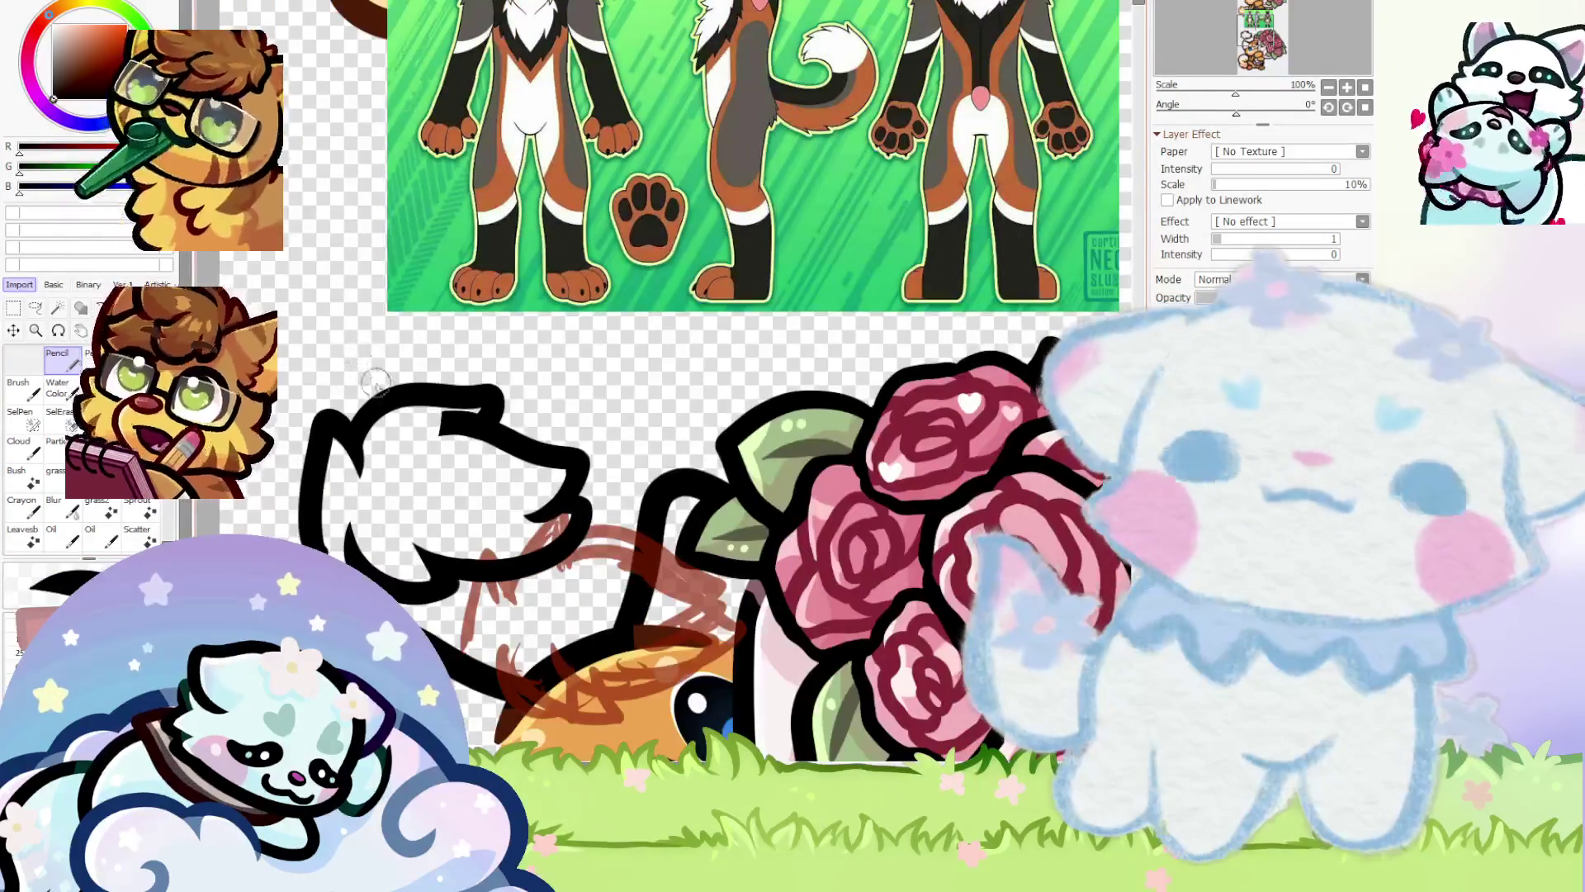
scroll(375, 381, "up", 3)
key("ctrl+z")
Redraw a smooth black tail-top arc from the left hook and add a pointed fluff notch
scroll(660, 446, "up", 2)
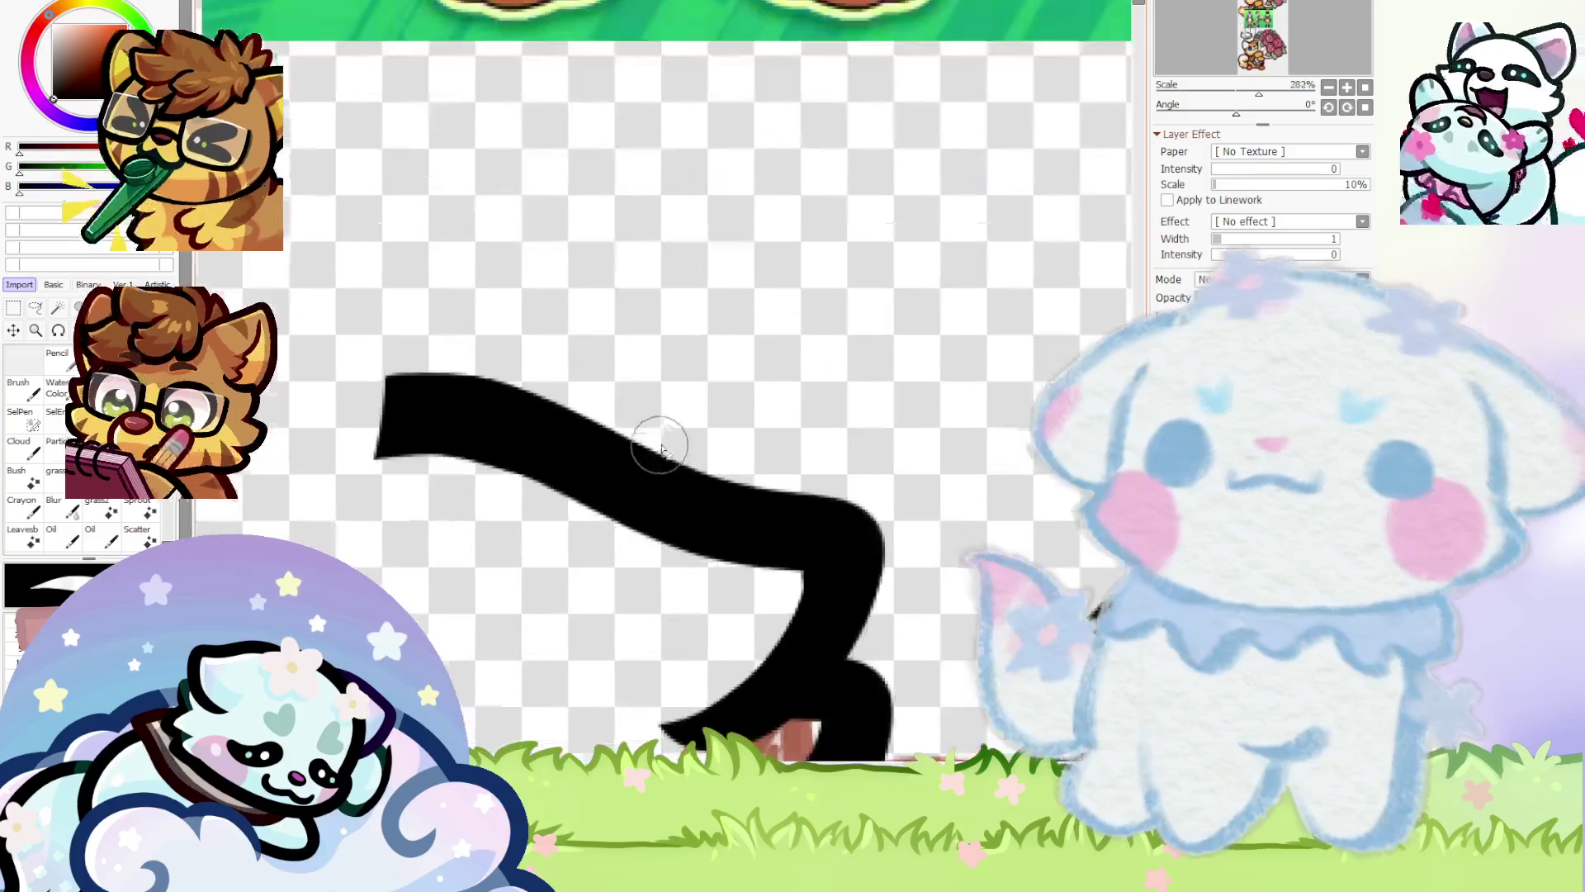
scroll(372, 458, "up", 2)
scroll(373, 458, "down", 3)
scroll(371, 458, "down", 3)
scroll(483, 454, "up", 6)
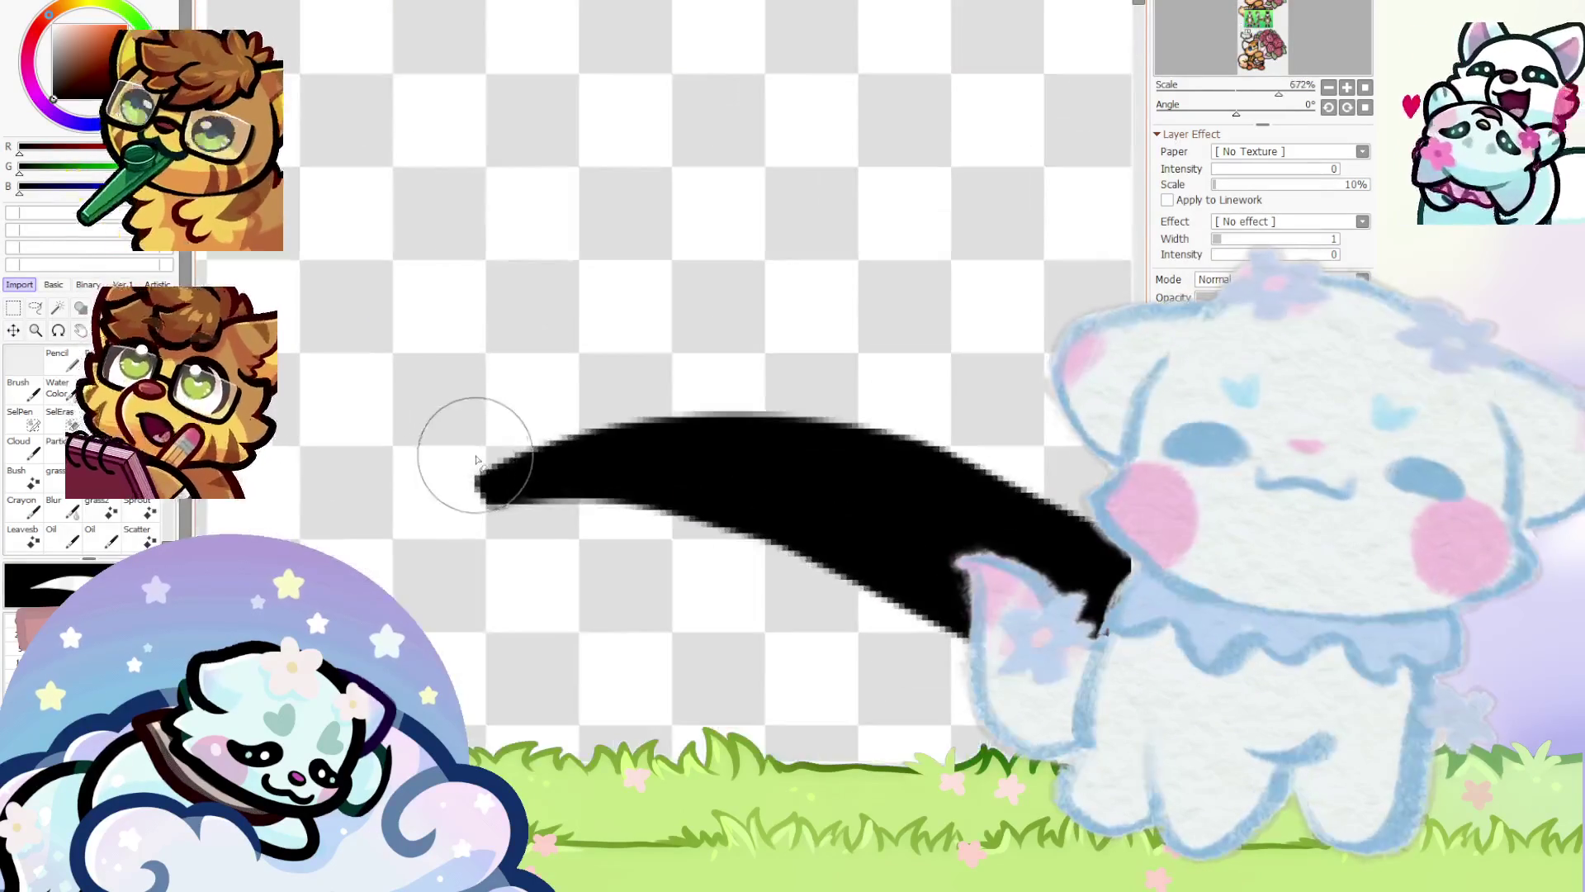
scroll(487, 454, "down", 5)
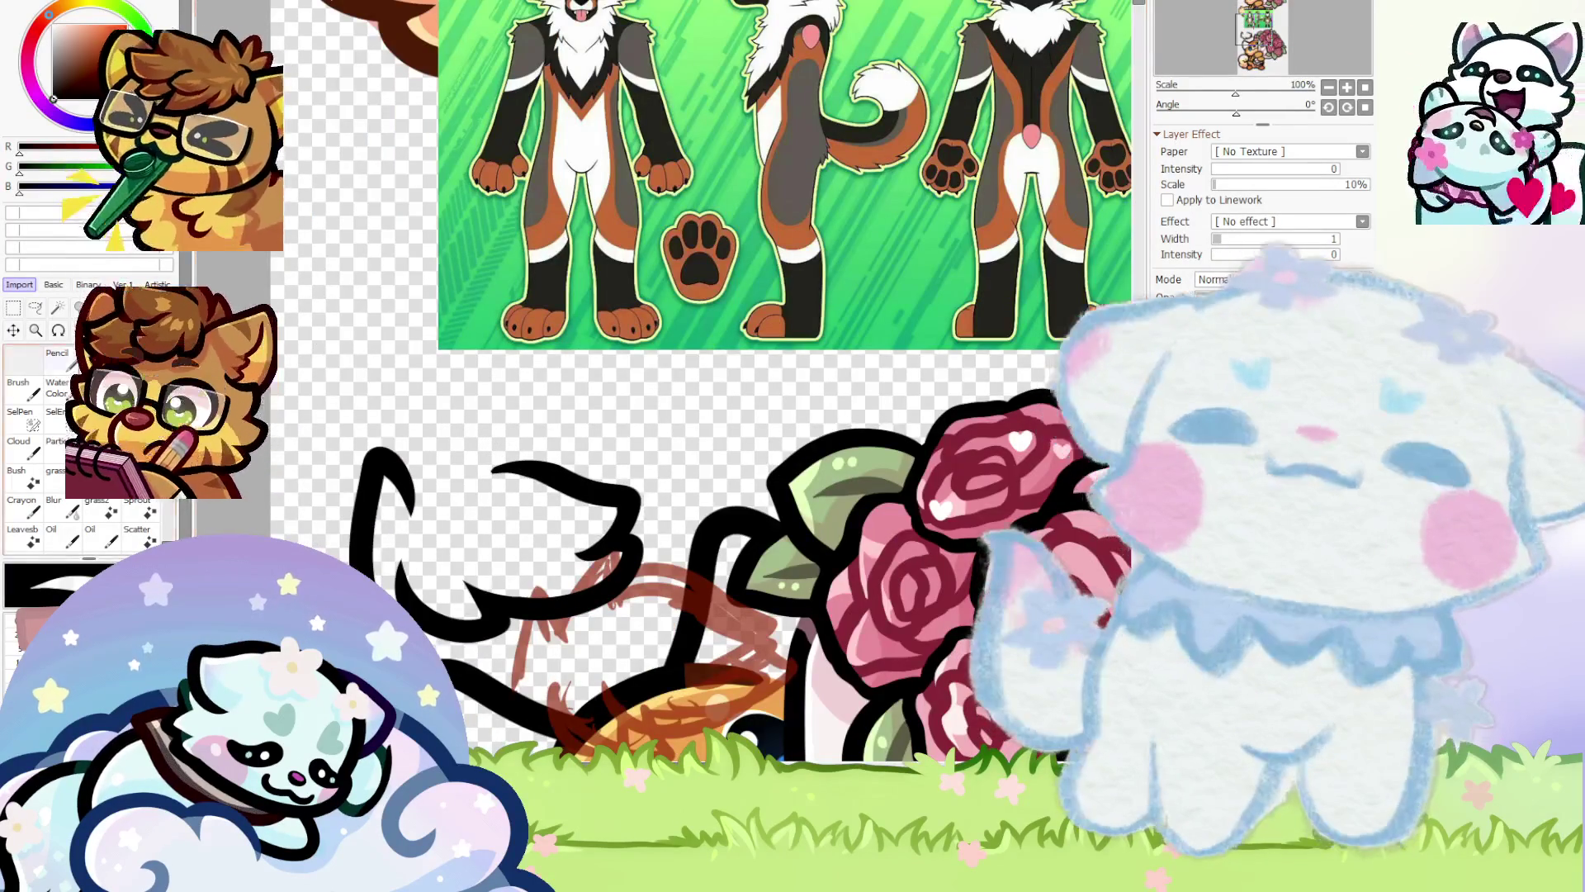
scroll(405, 472, "up", 2)
left_click_drag(351, 428, 672, 389)
scroll(505, 412, "down", 4)
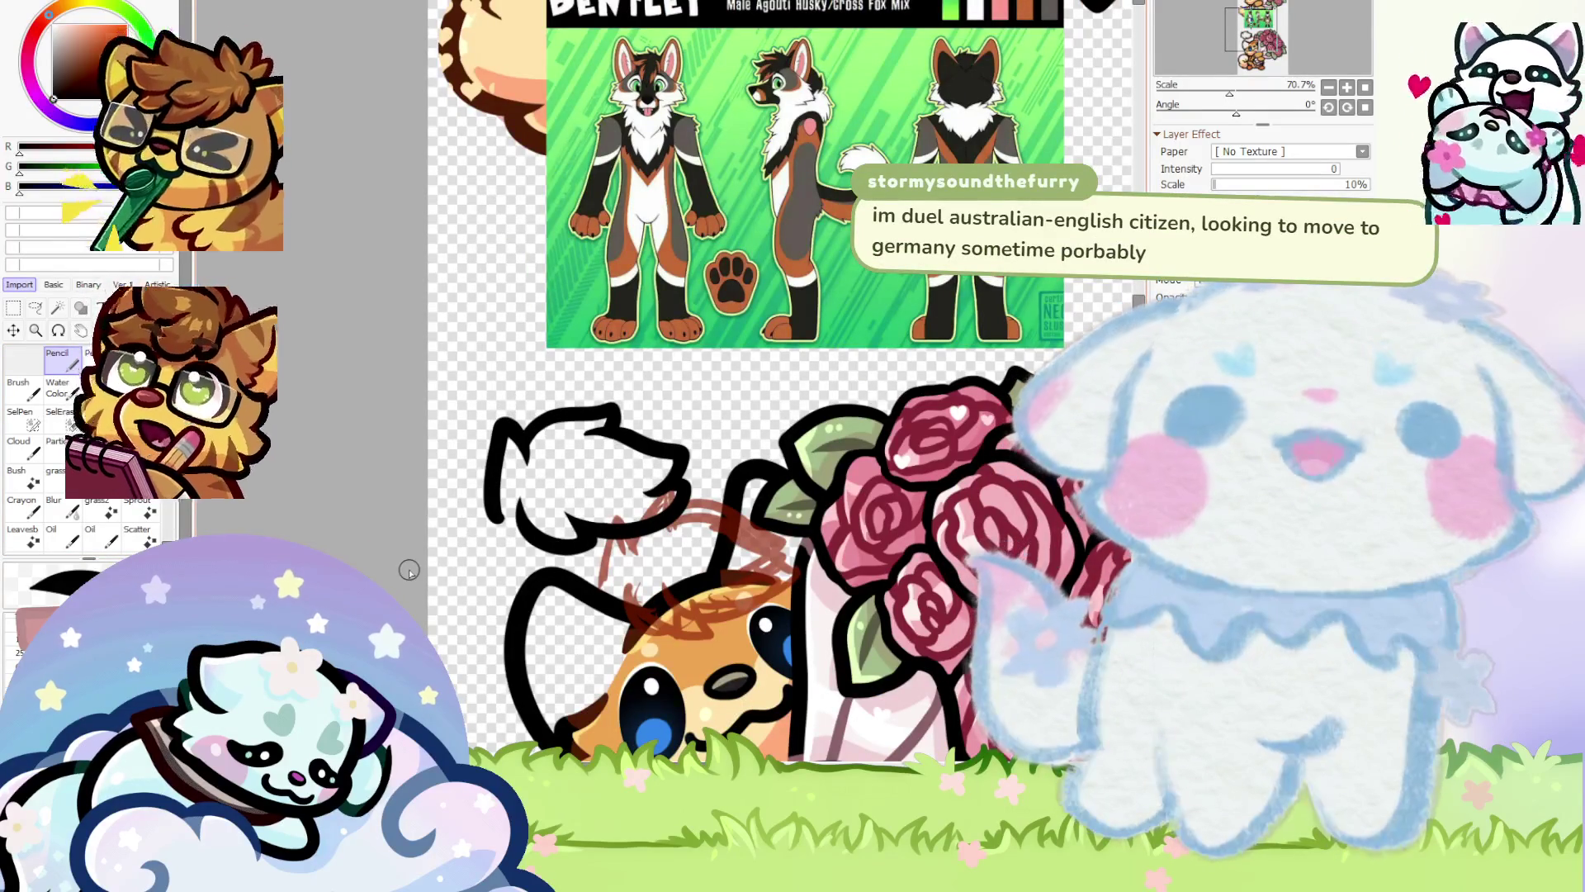
scroll(409, 570, "up", 5)
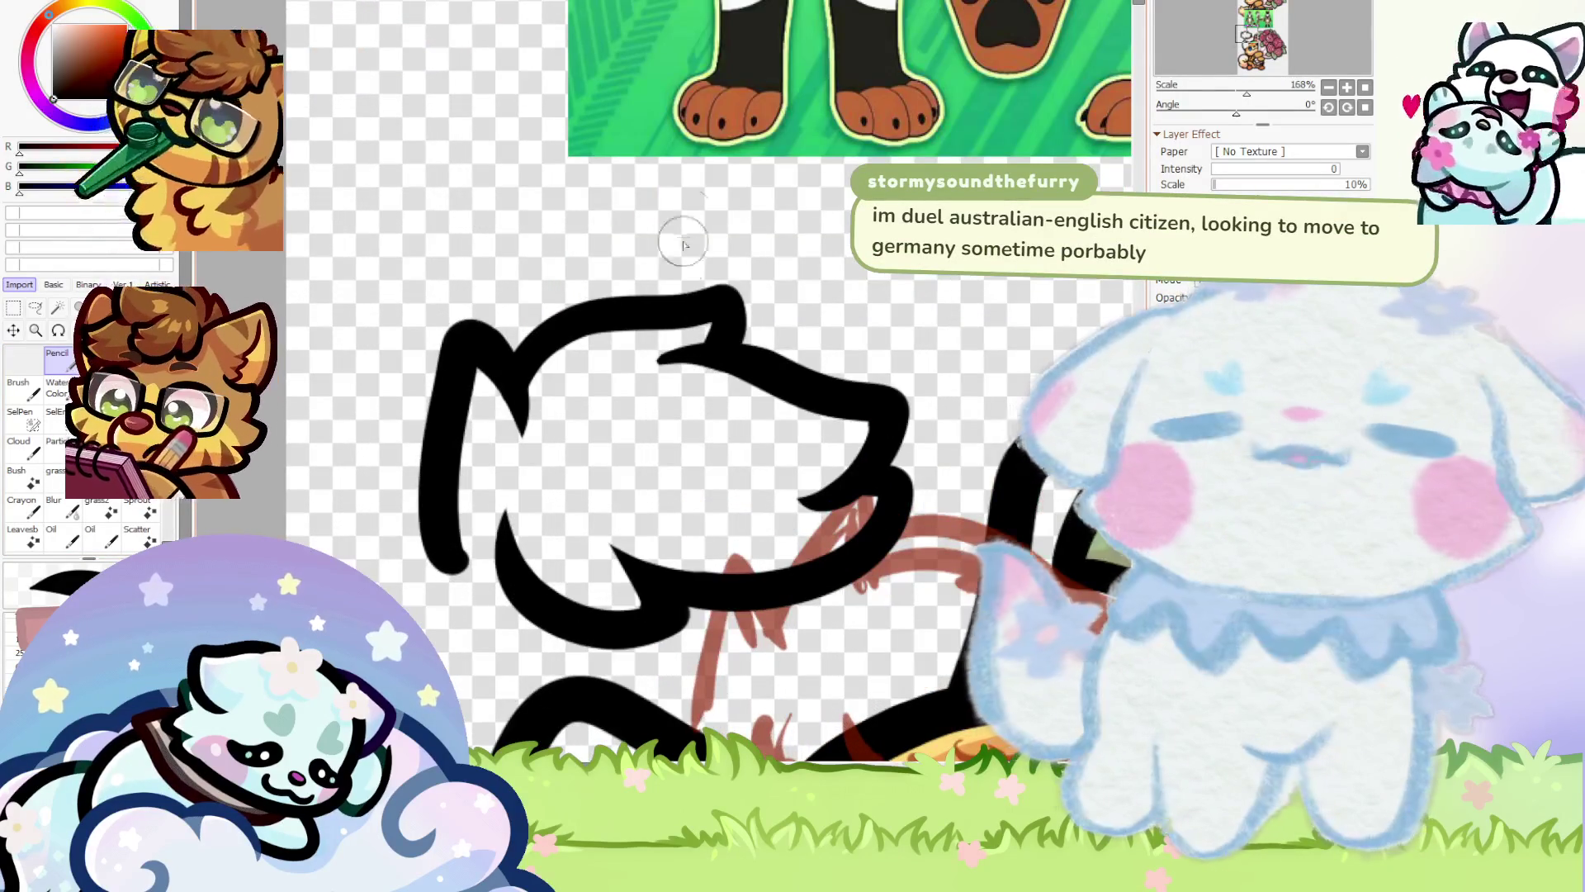
scroll(683, 244, "up", 4)
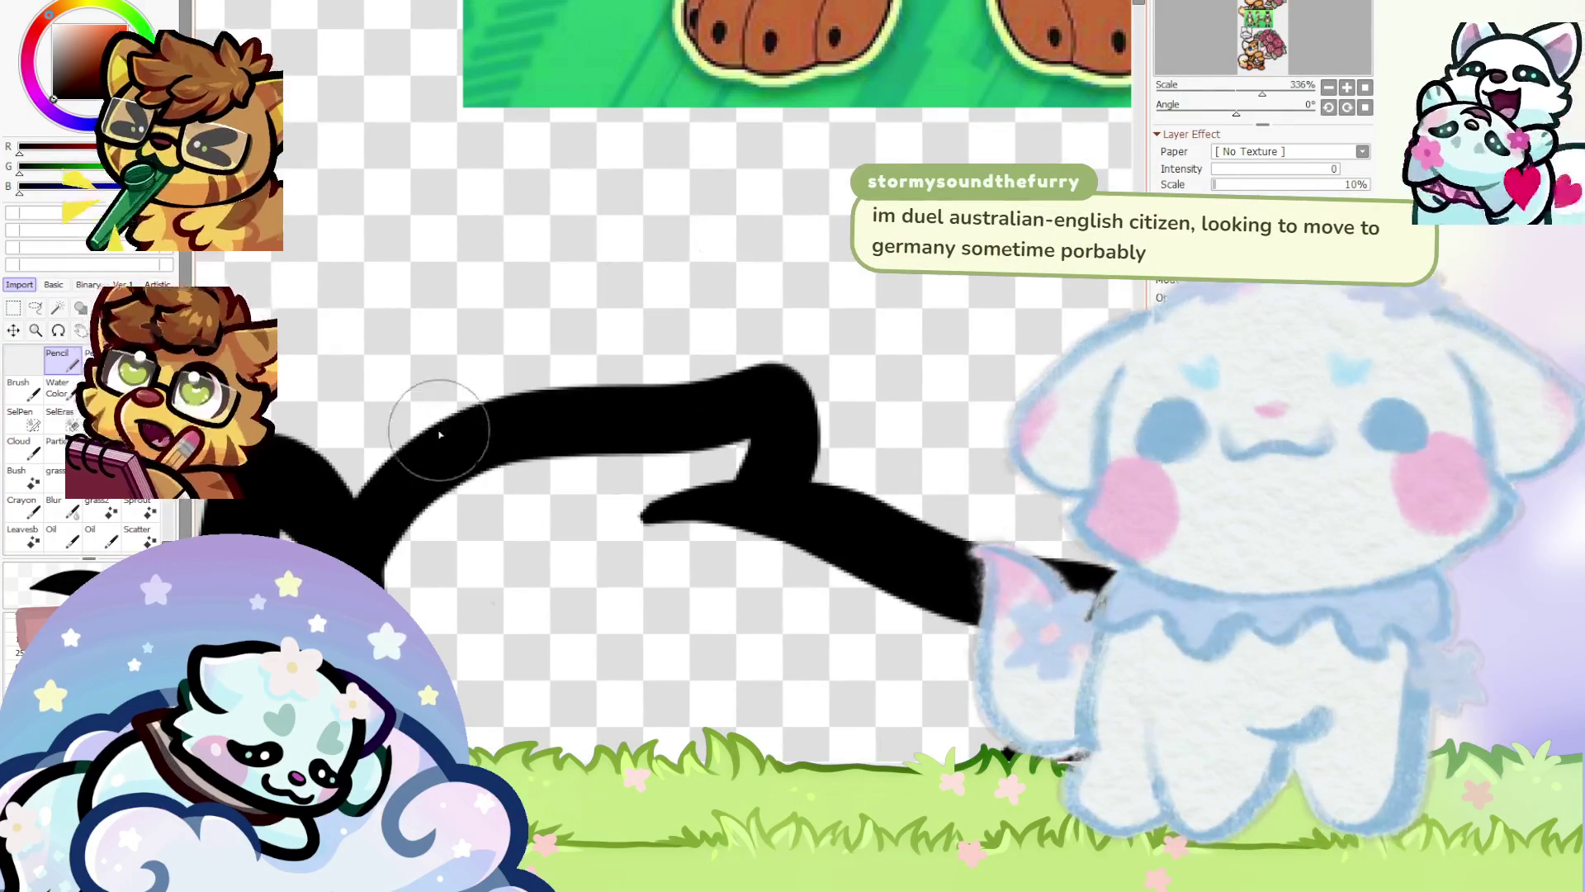
key("ctrl+z")
mouse_move(371, 513)
left_mouse_down()
mouse_move(772, 418)
mouse_move(719, 468)
left_mouse_up()
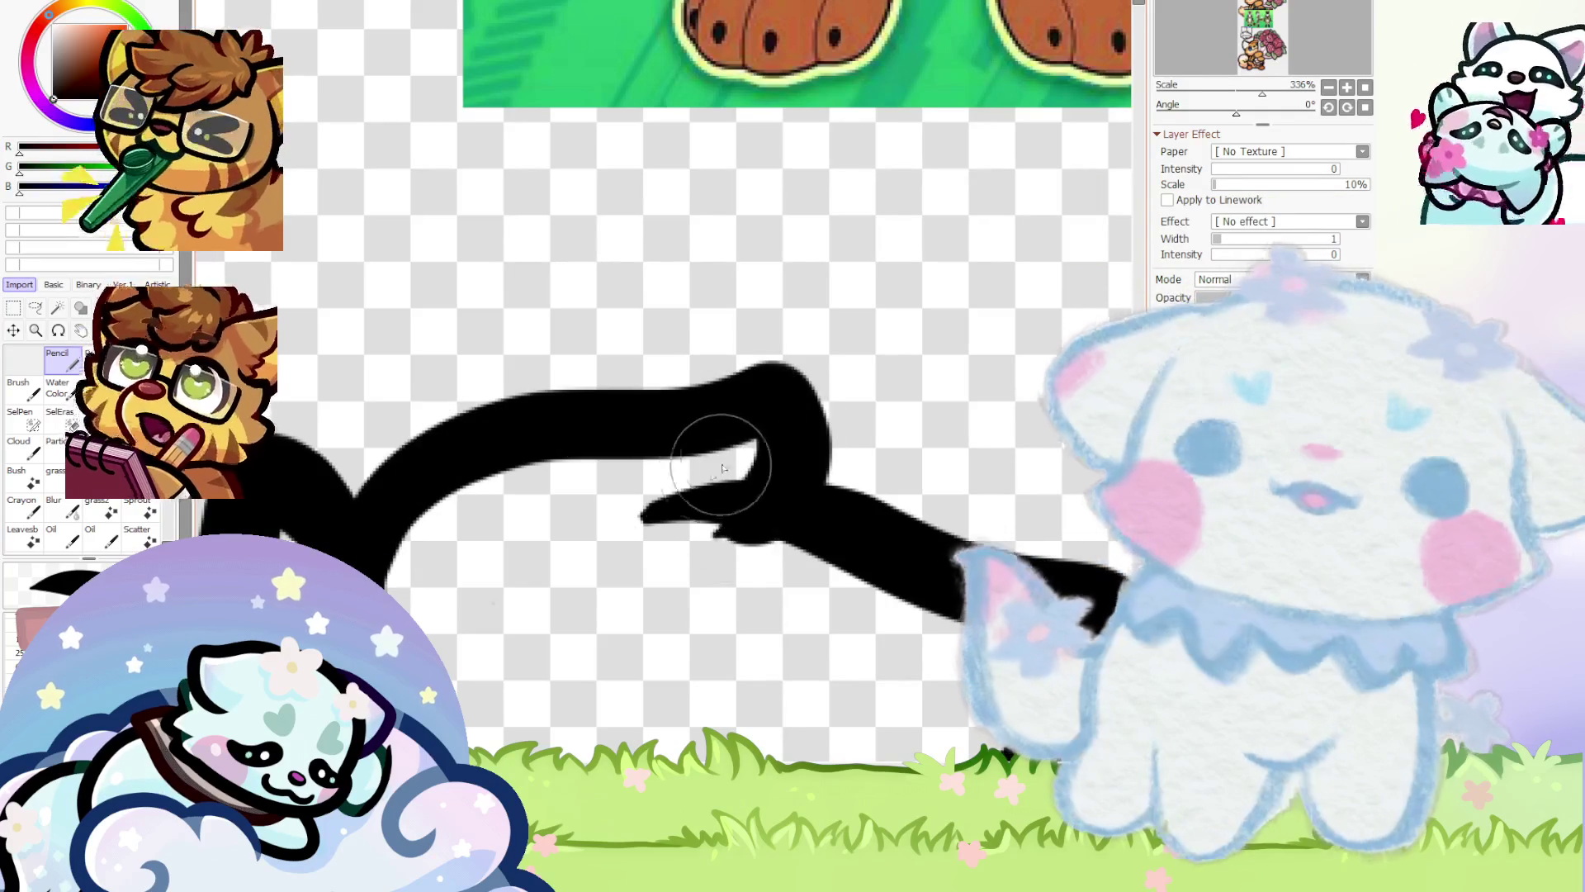
left_click_drag(778, 418, 631, 582)
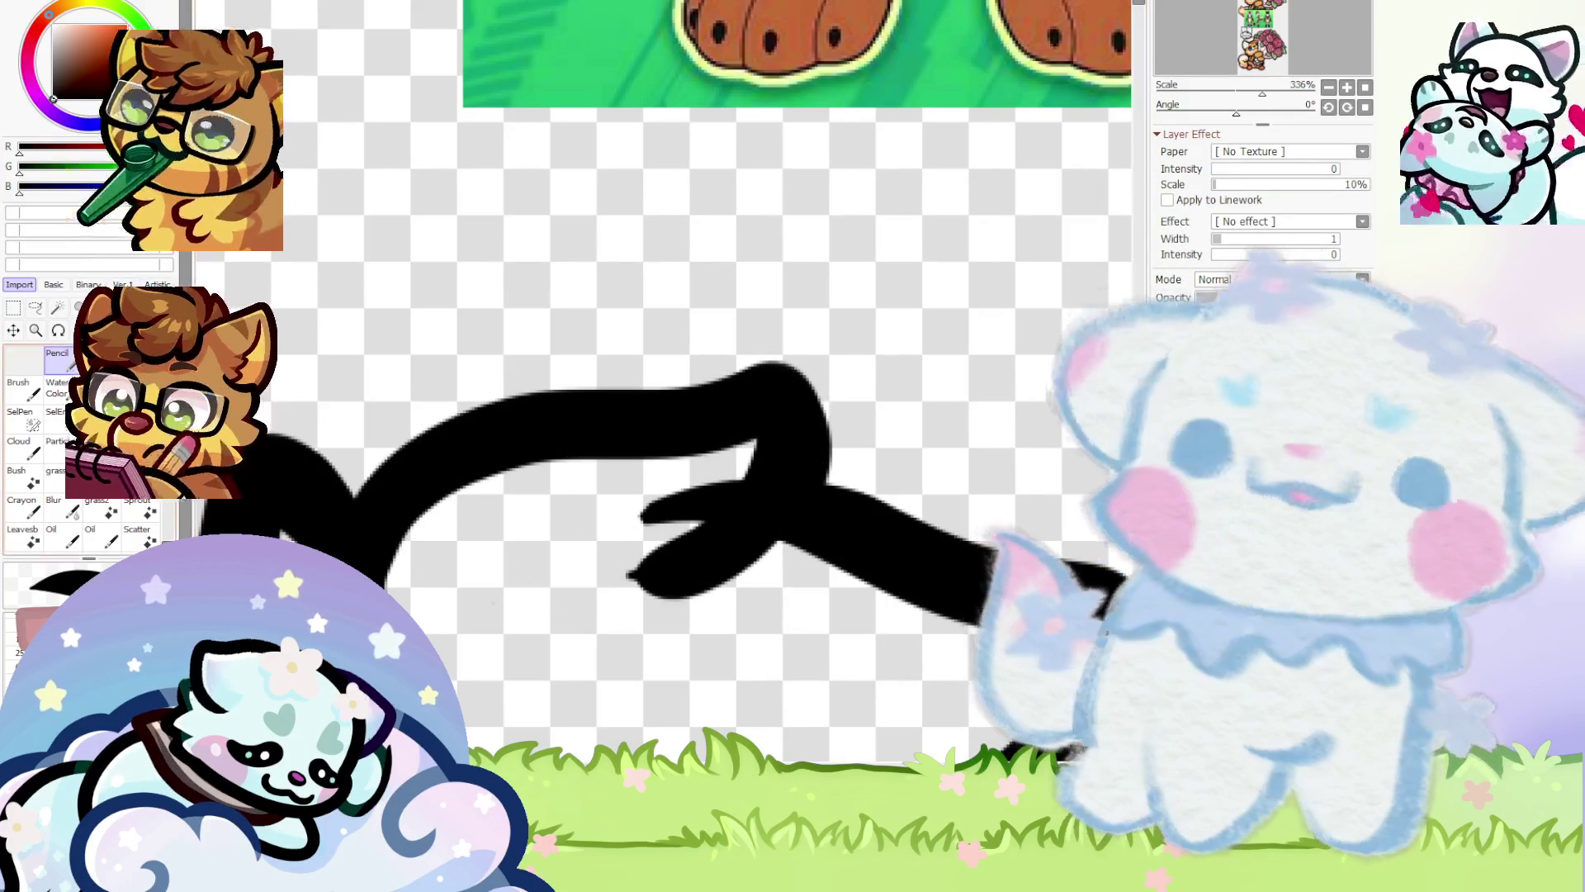
scroll(725, 483, "up", 4)
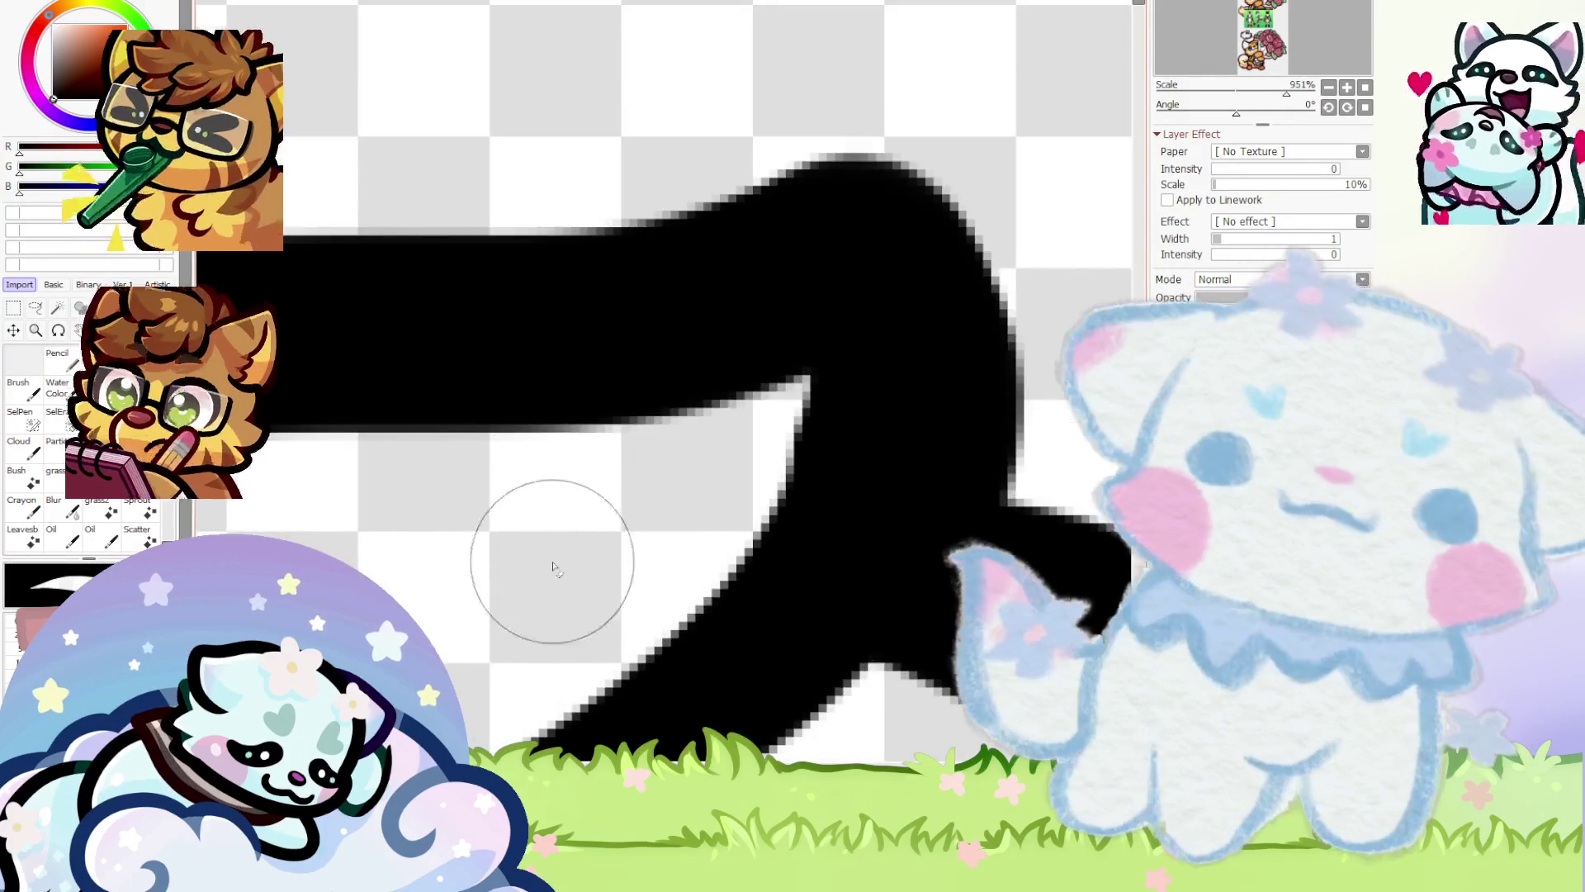
scroll(553, 568, "down", 3)
scroll(636, 566, "down", 5)
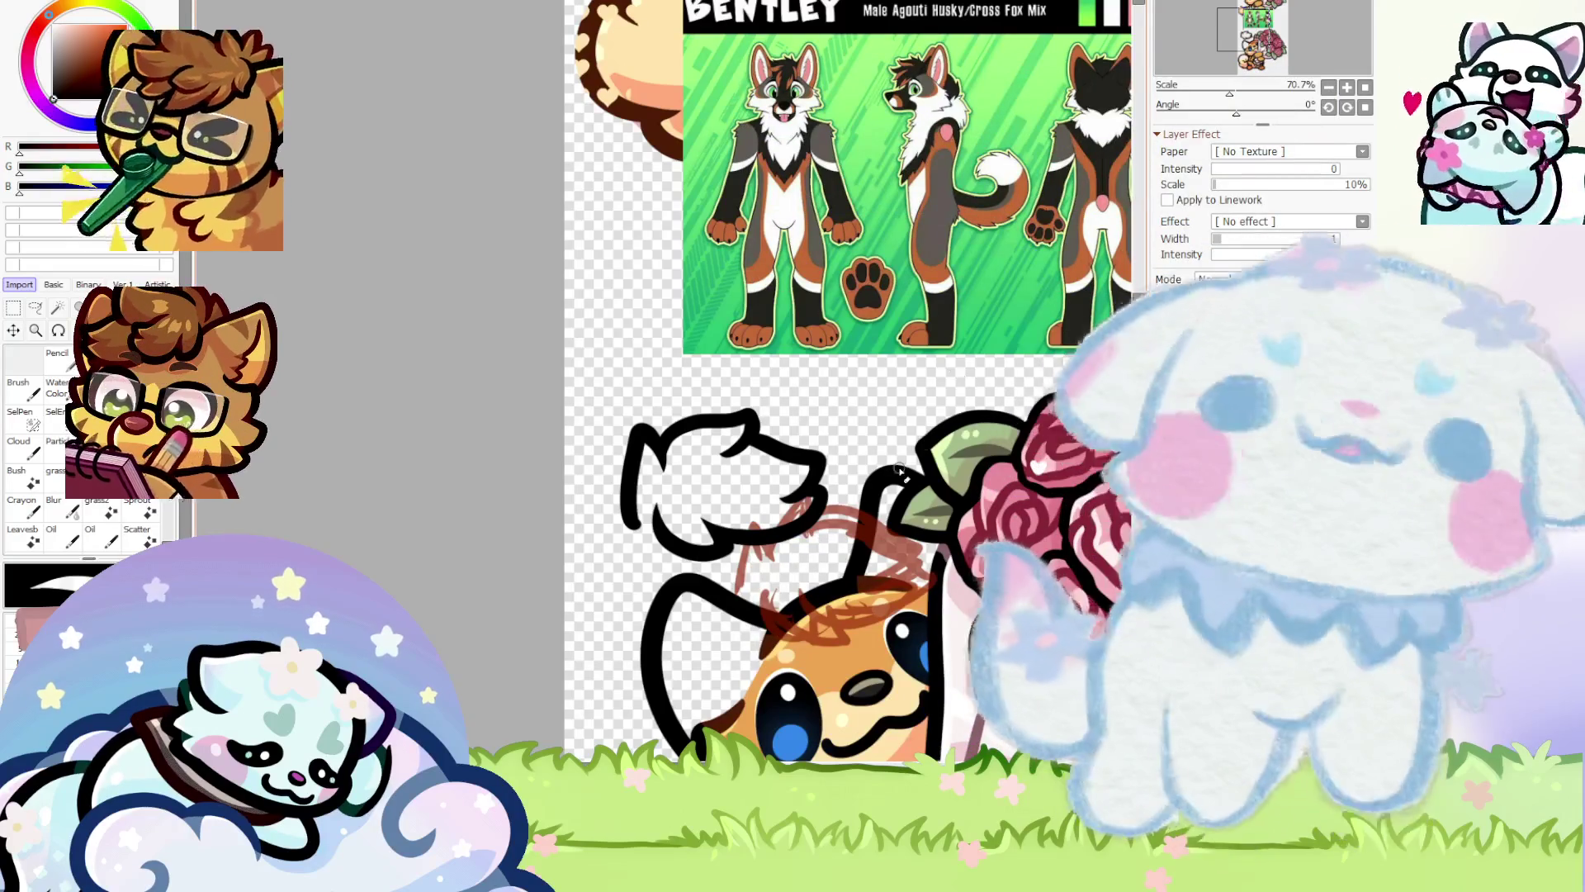
Check the inked hair outline, then reset the canvas rotation to 0° with Home
scroll(751, 438, "up", 4)
scroll(751, 460, "down", 1)
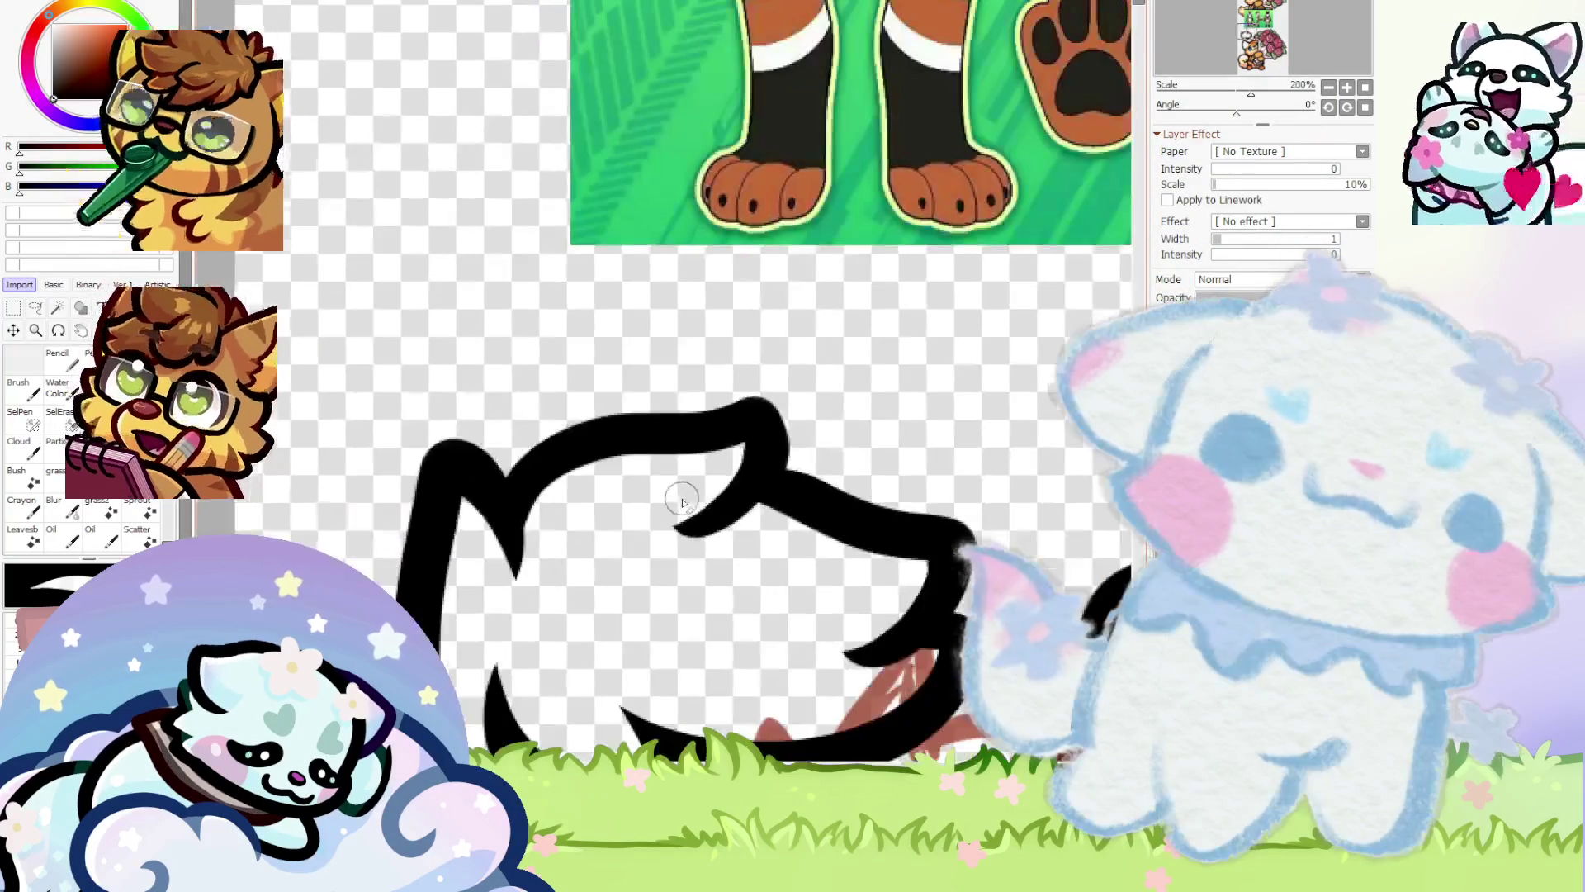
scroll(609, 433, "down", 4)
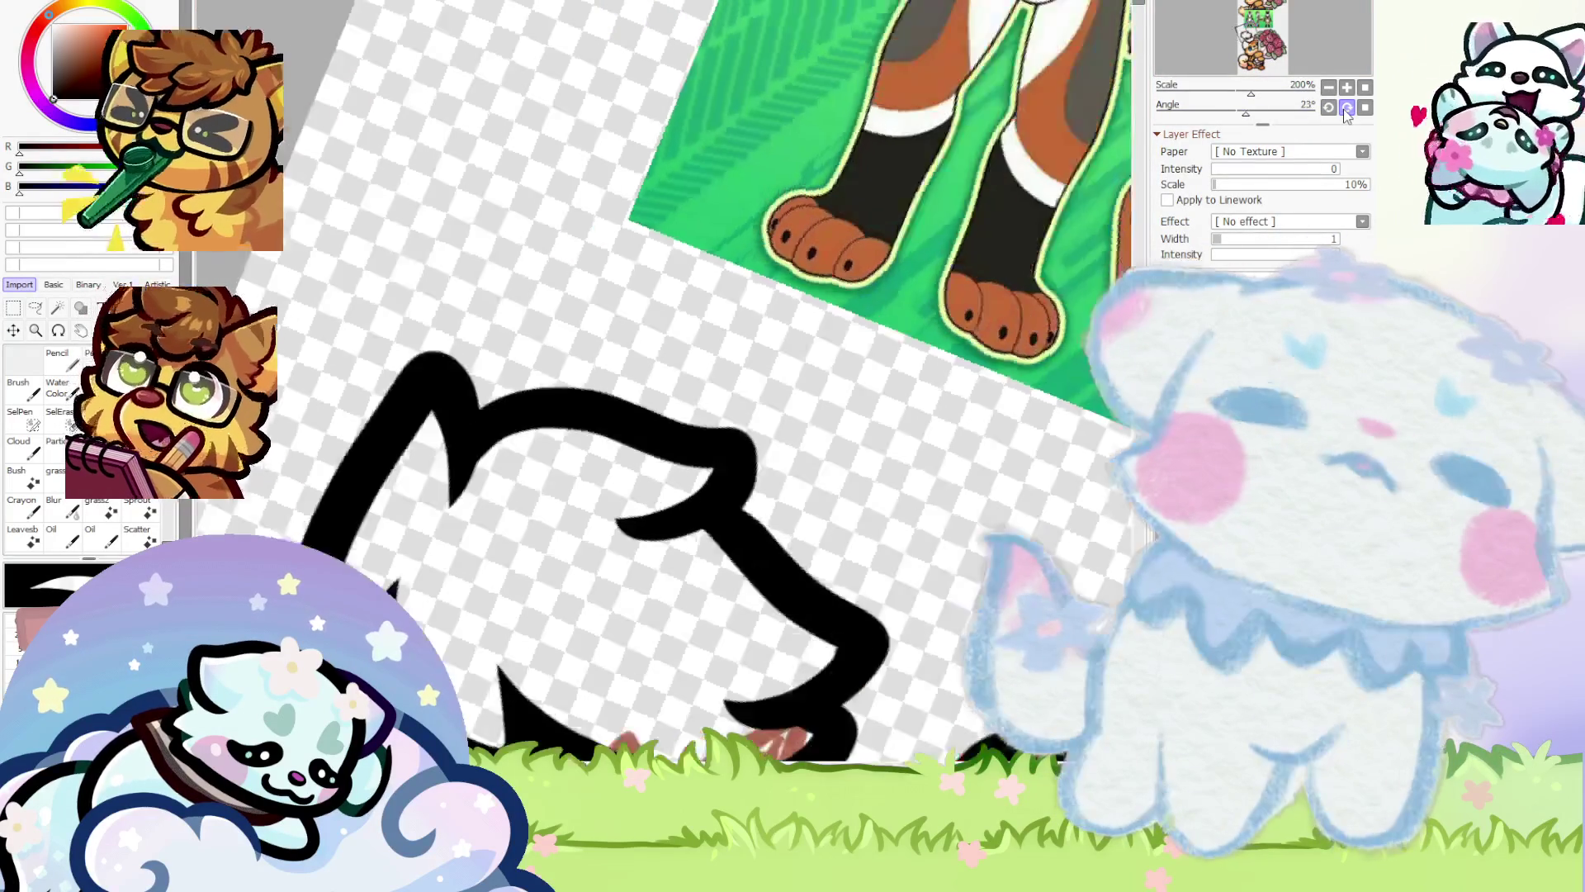
scroll(608, 433, "down", 1)
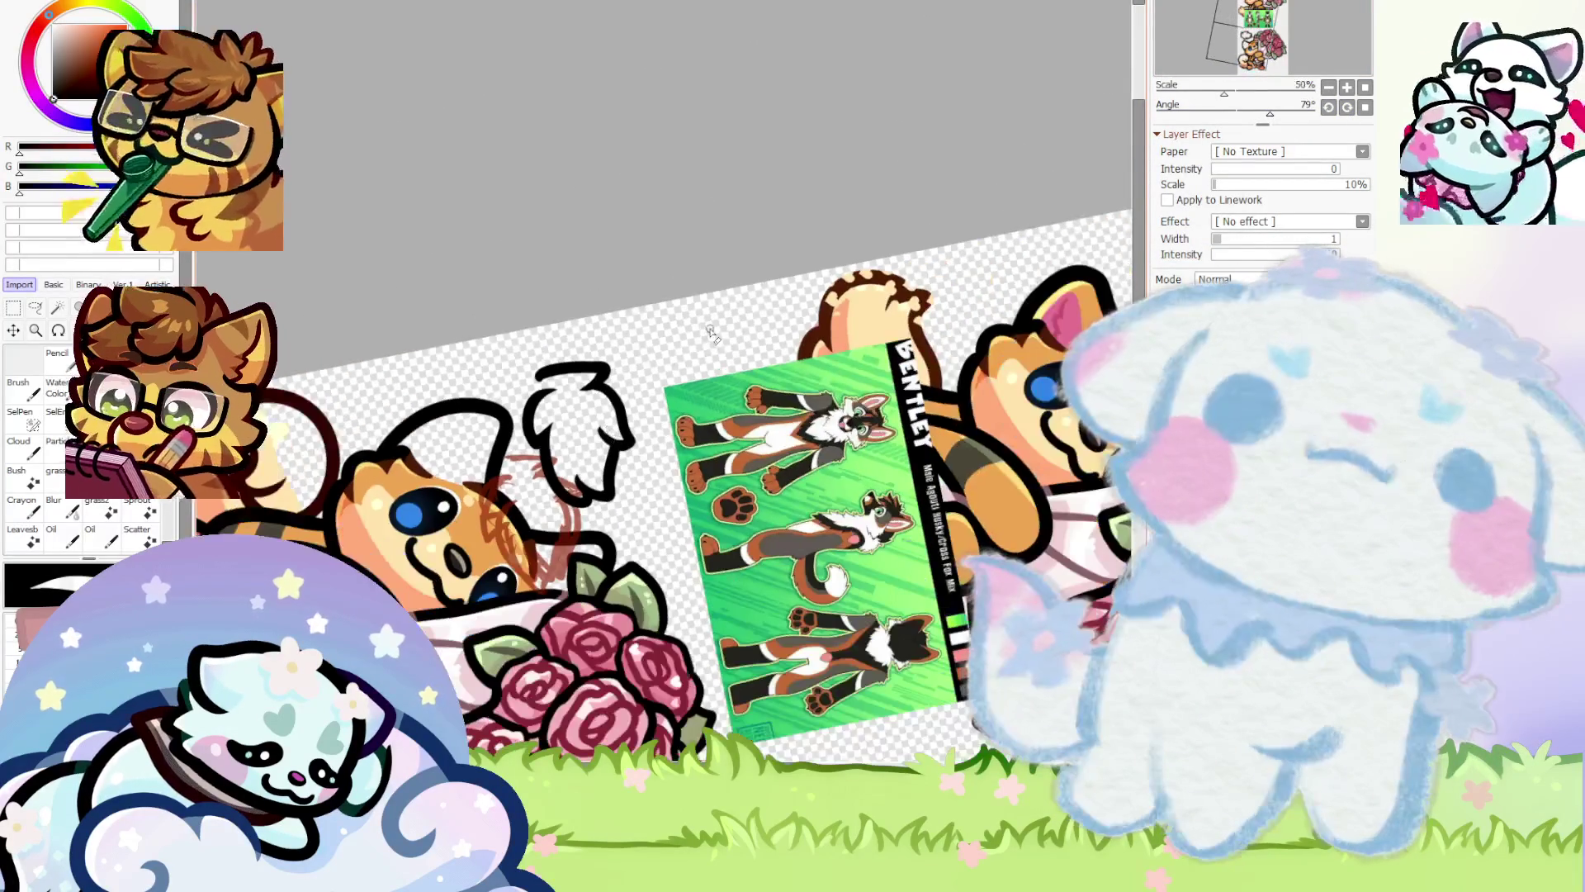
scroll(615, 417, "up", 3)
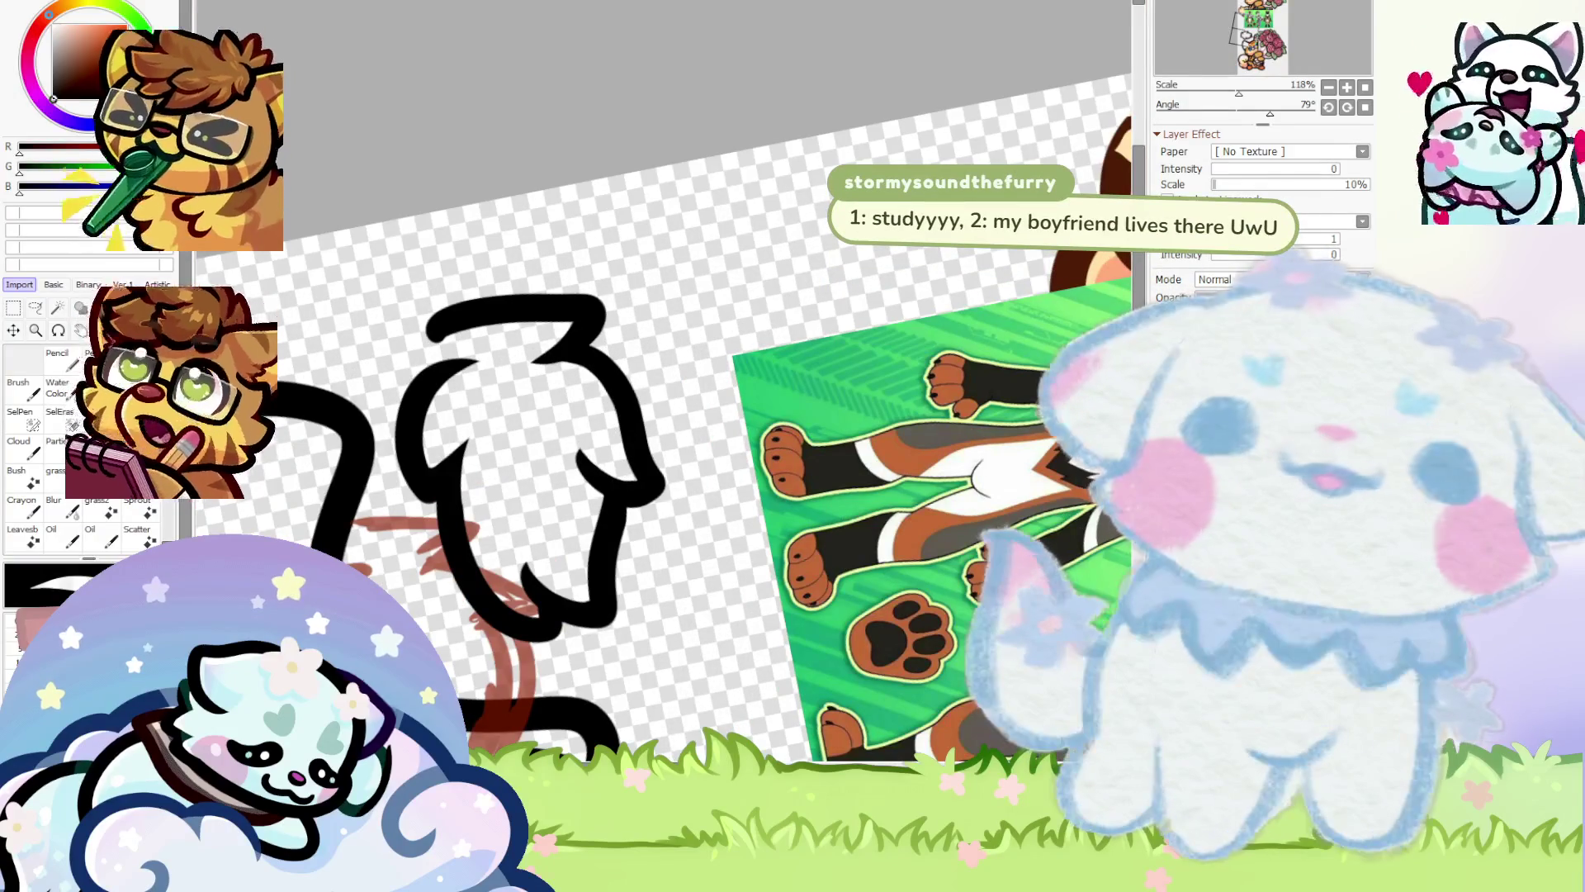
scroll(609, 477, "up", 3)
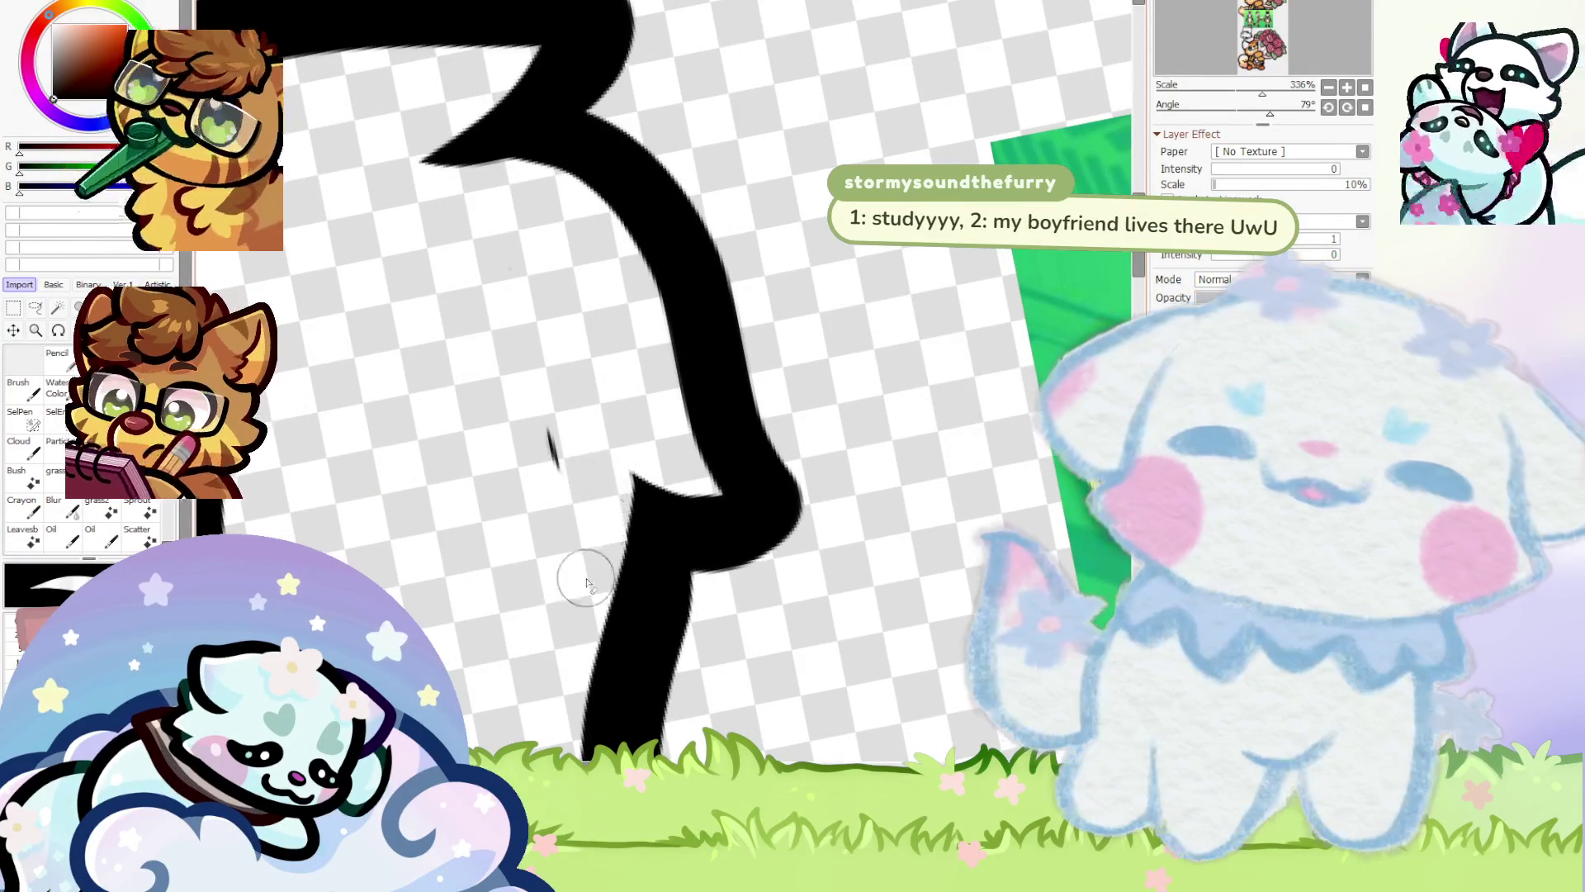
scroll(523, 364, "down", 4)
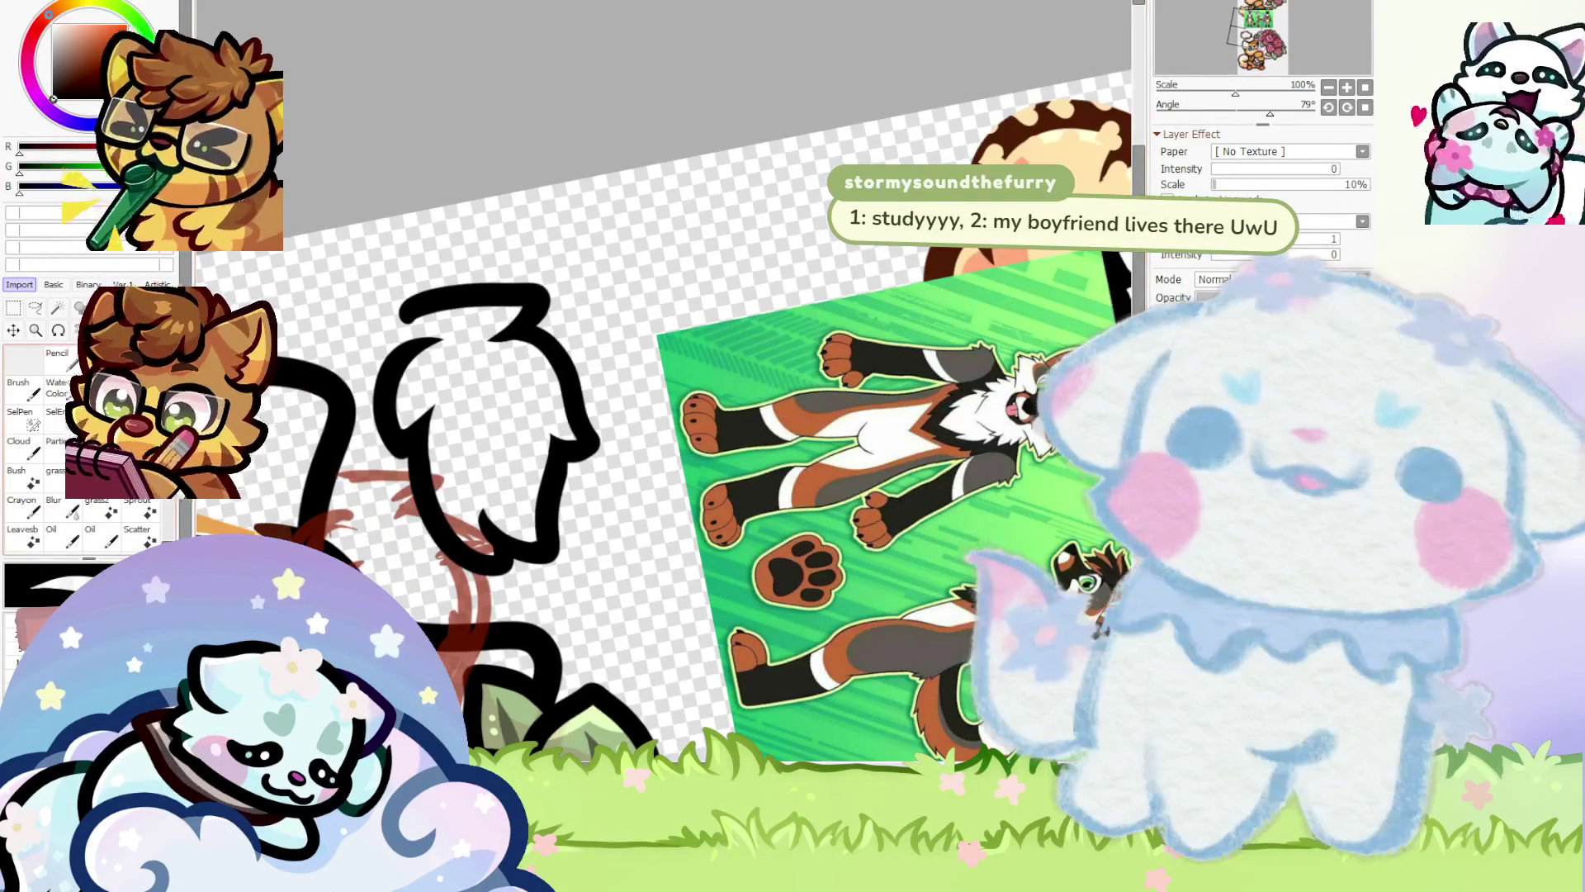
scroll(371, 384, "up", 4)
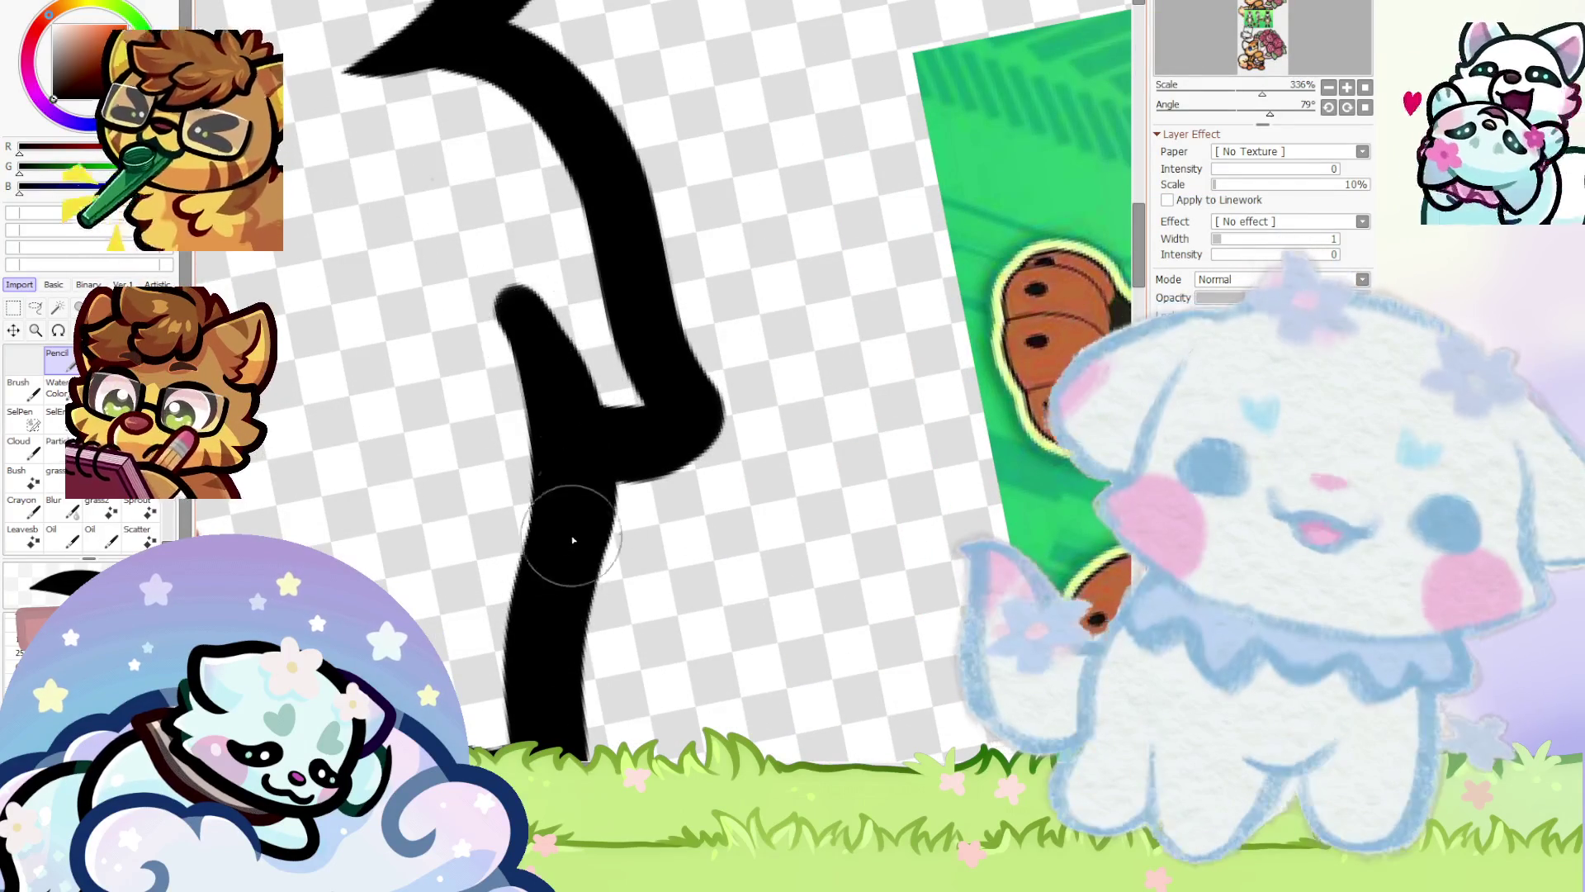
scroll(415, 230, "up", 3)
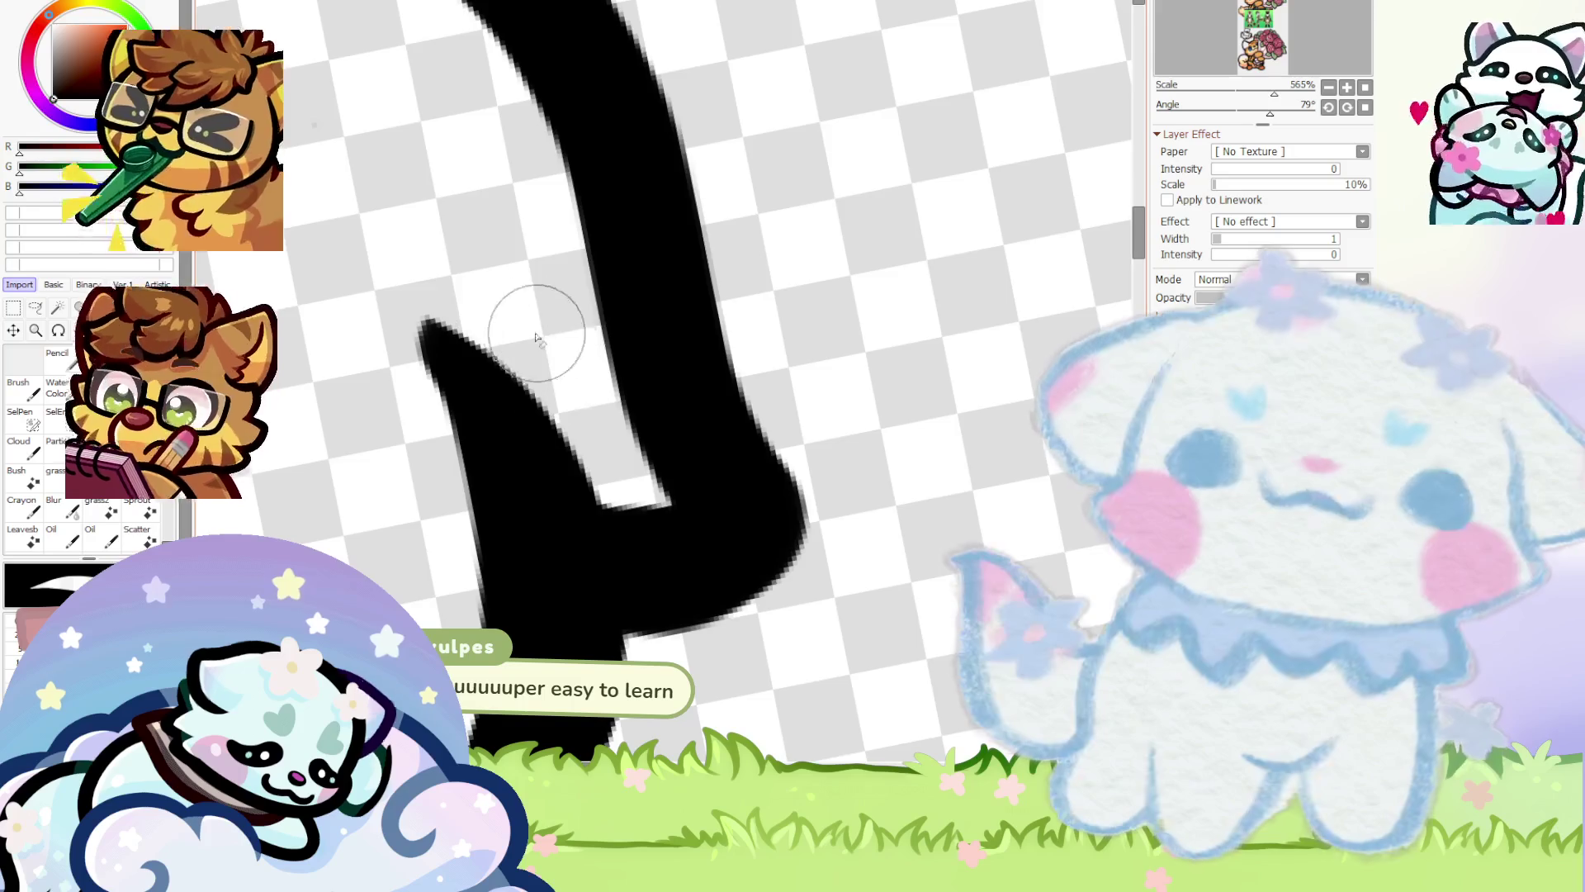
scroll(532, 322, "down", 3)
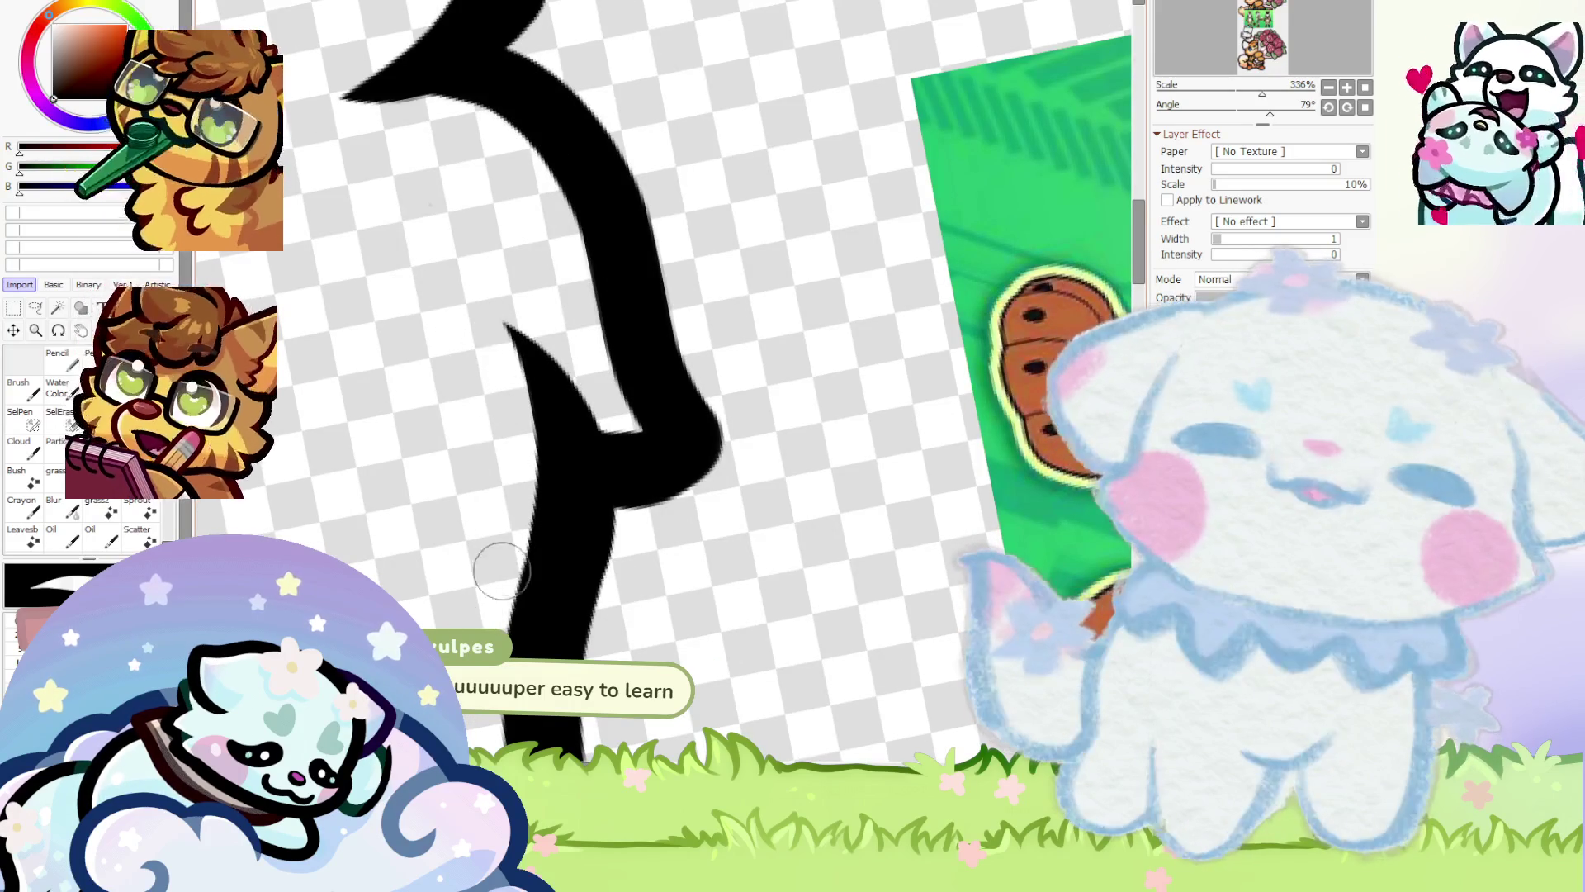
scroll(501, 572, "down", 4)
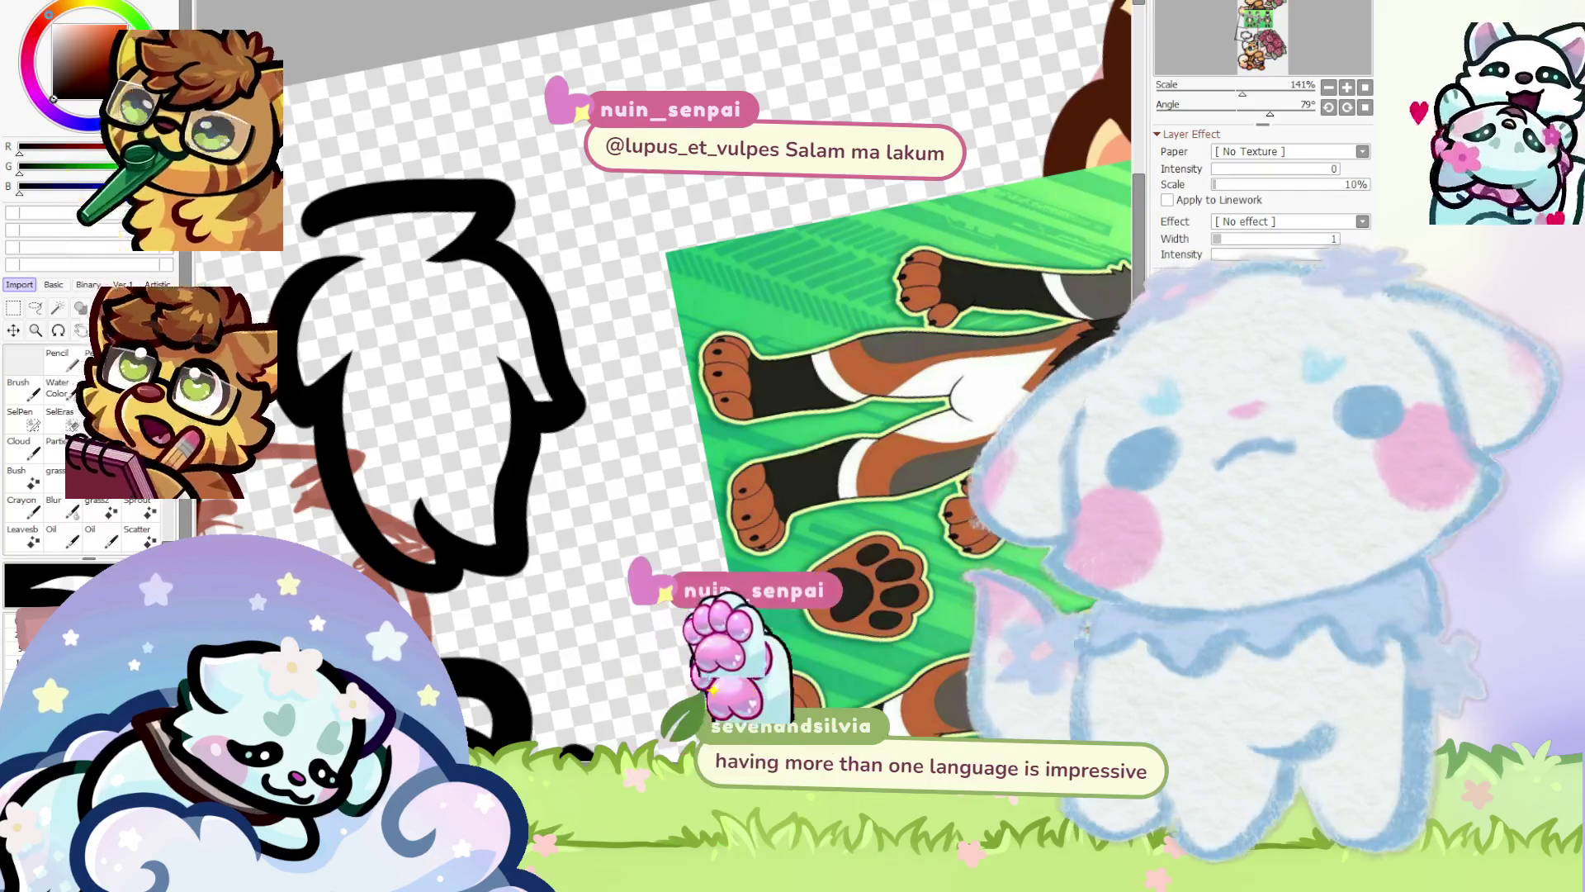
key("Home")
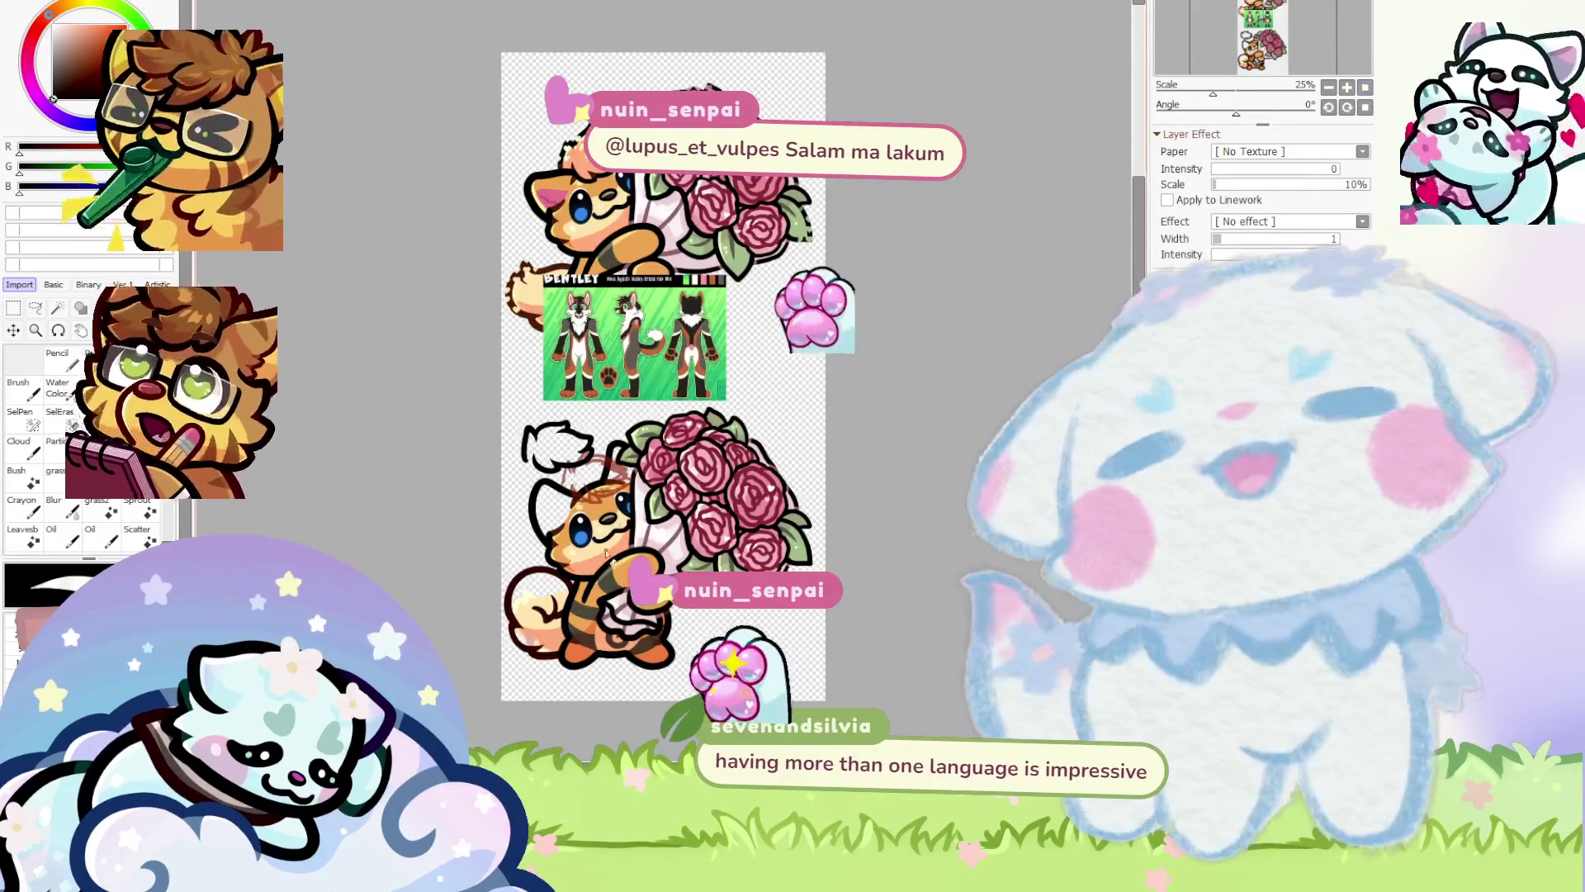
Hide the red sketch lines on the lower fox's head, leaving only the black hair outline
scroll(608, 499, "up", 2)
scroll(609, 500, "up", 3)
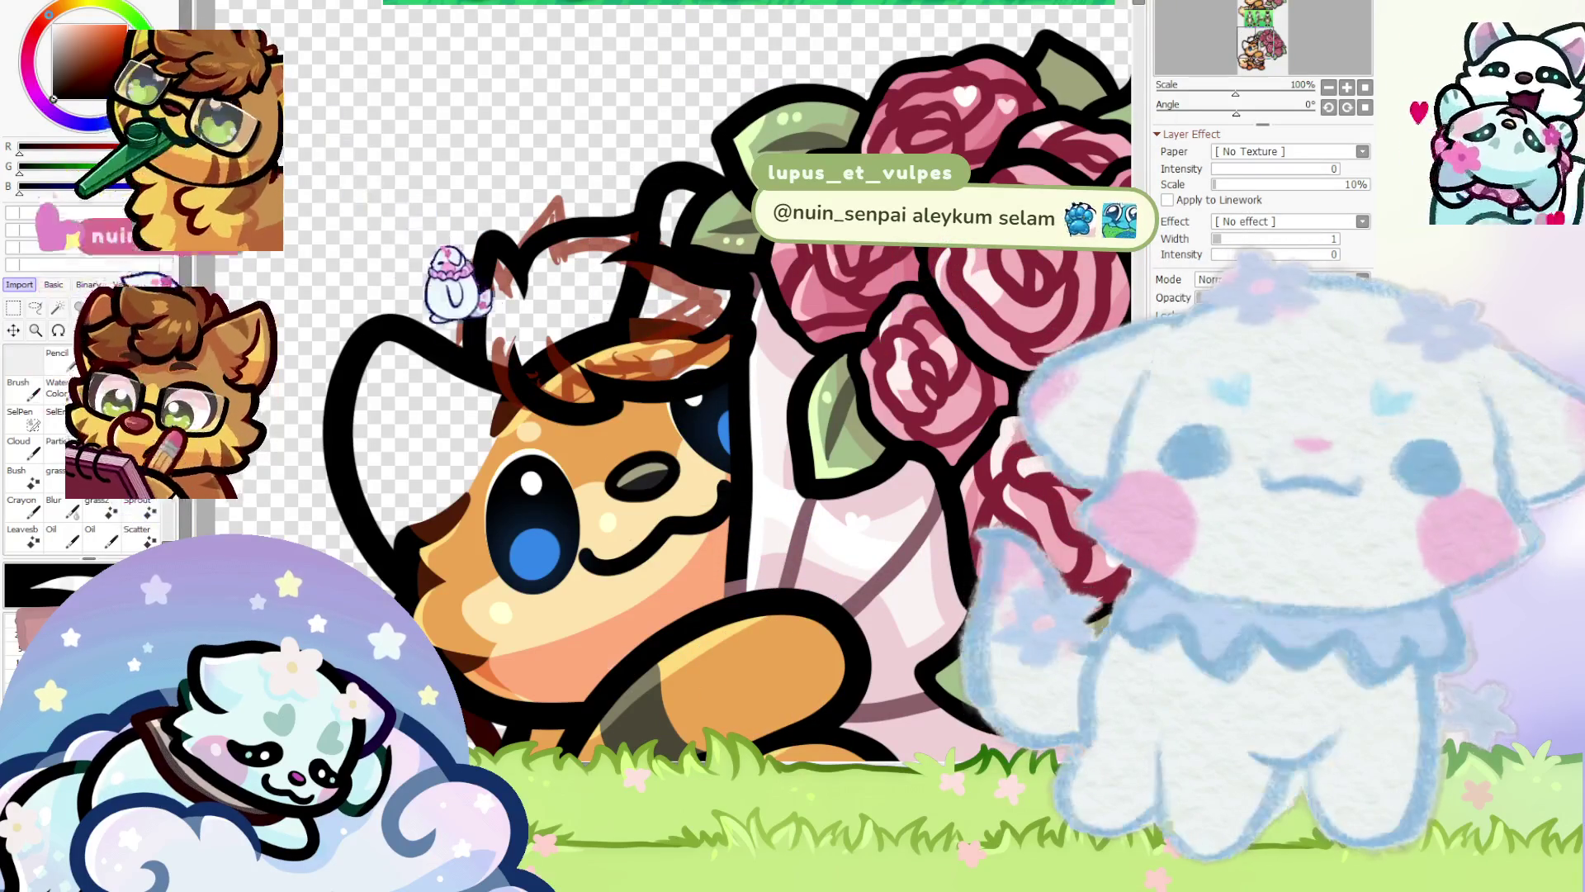
key("Delete")
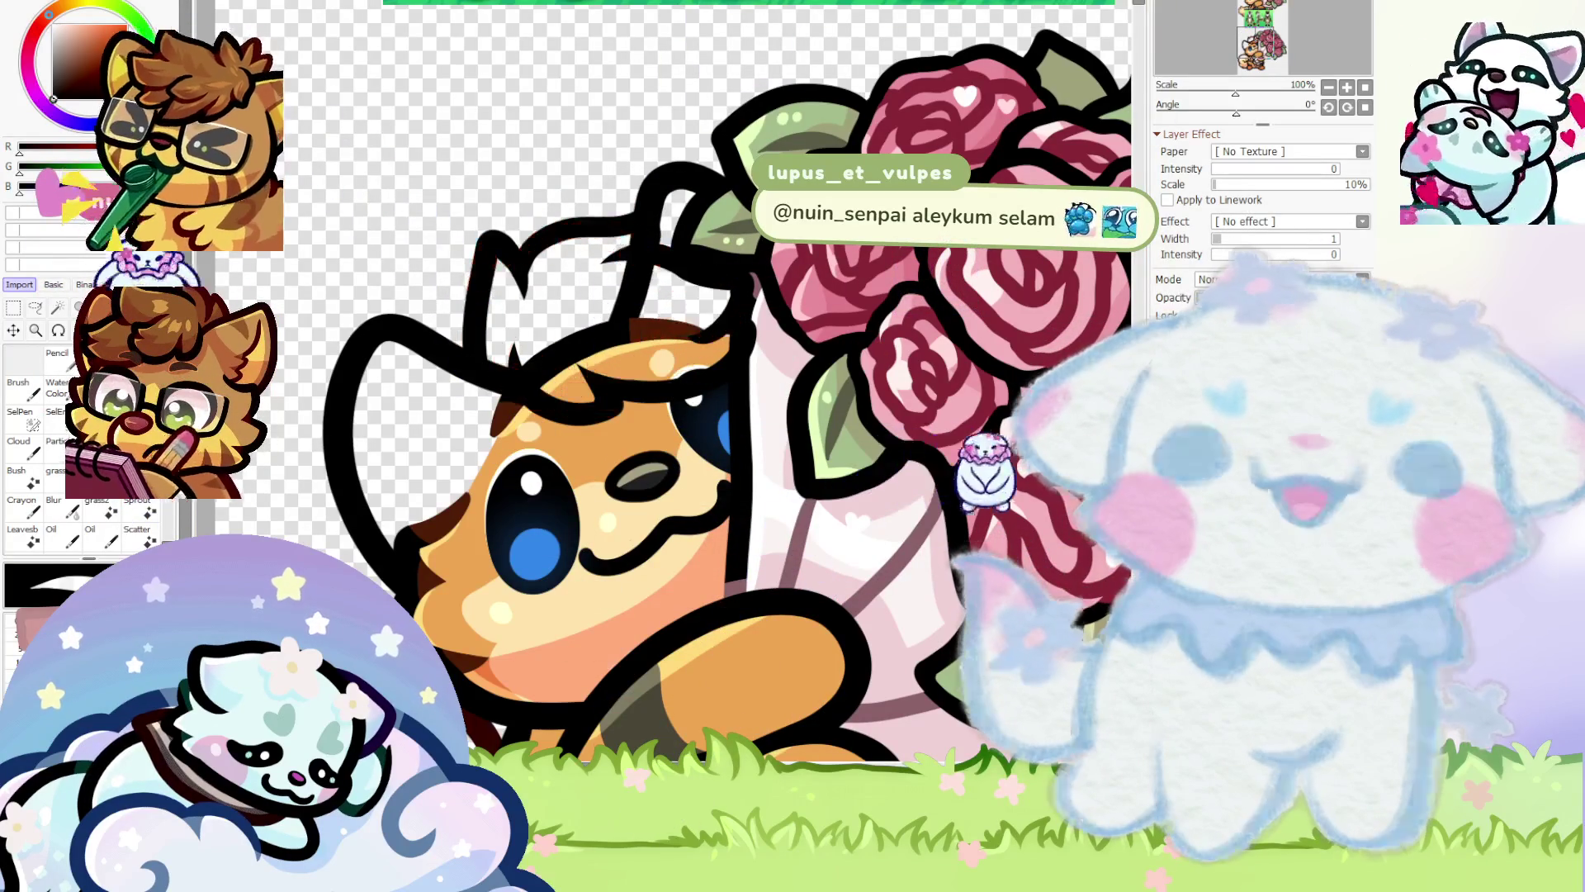
scroll(578, 524, "down", 1)
scroll(578, 524, "down", 3)
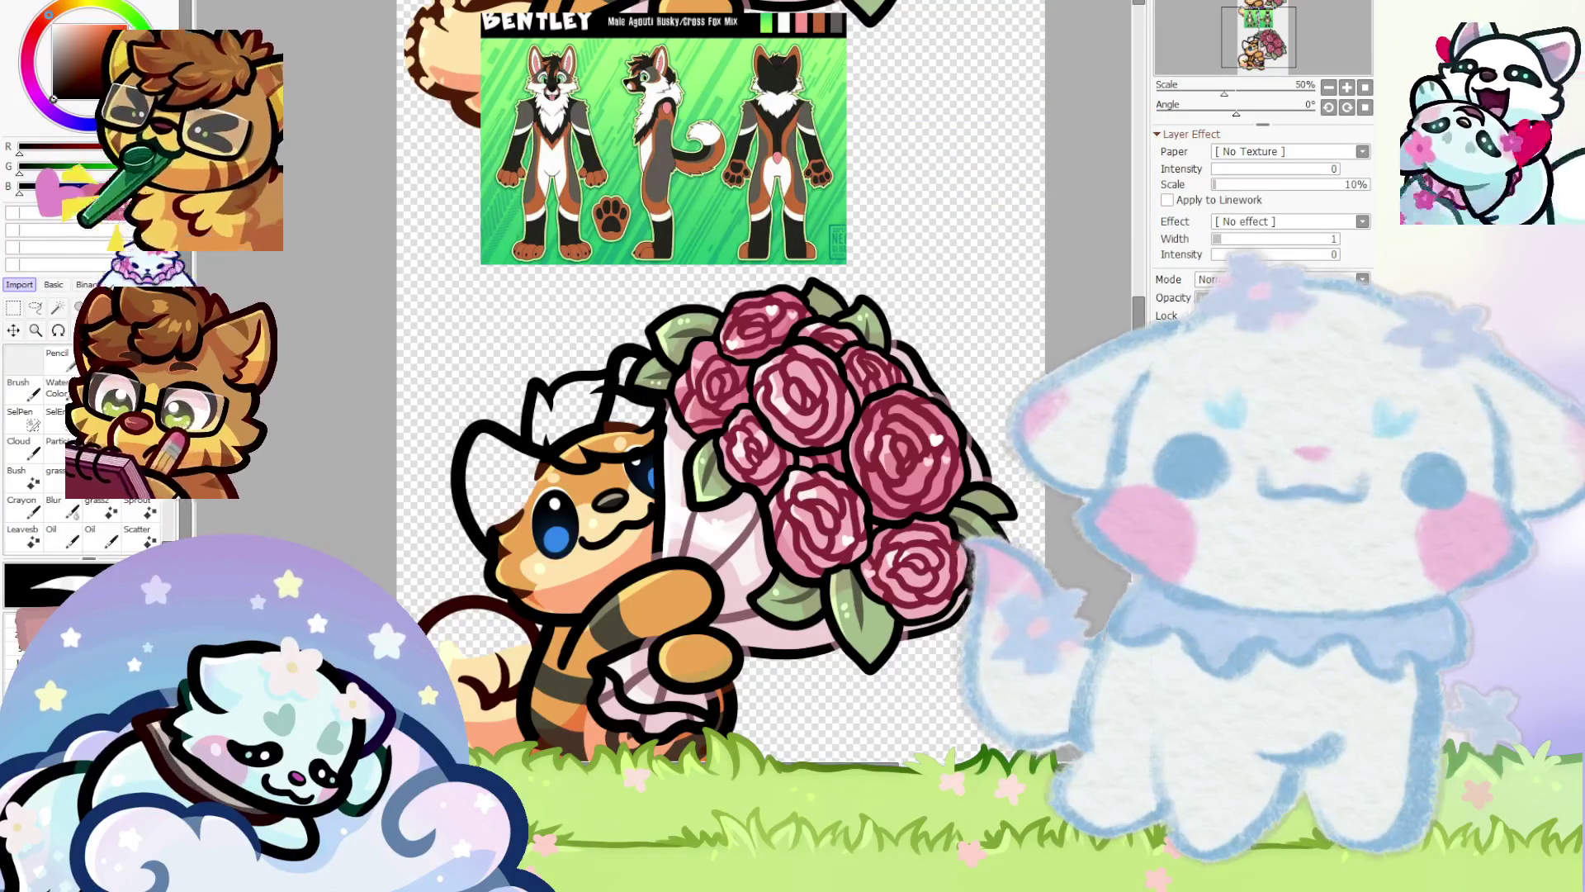
scroll(604, 206, "up", 1)
scroll(605, 204, "up", 5)
scroll(605, 204, "down", 4)
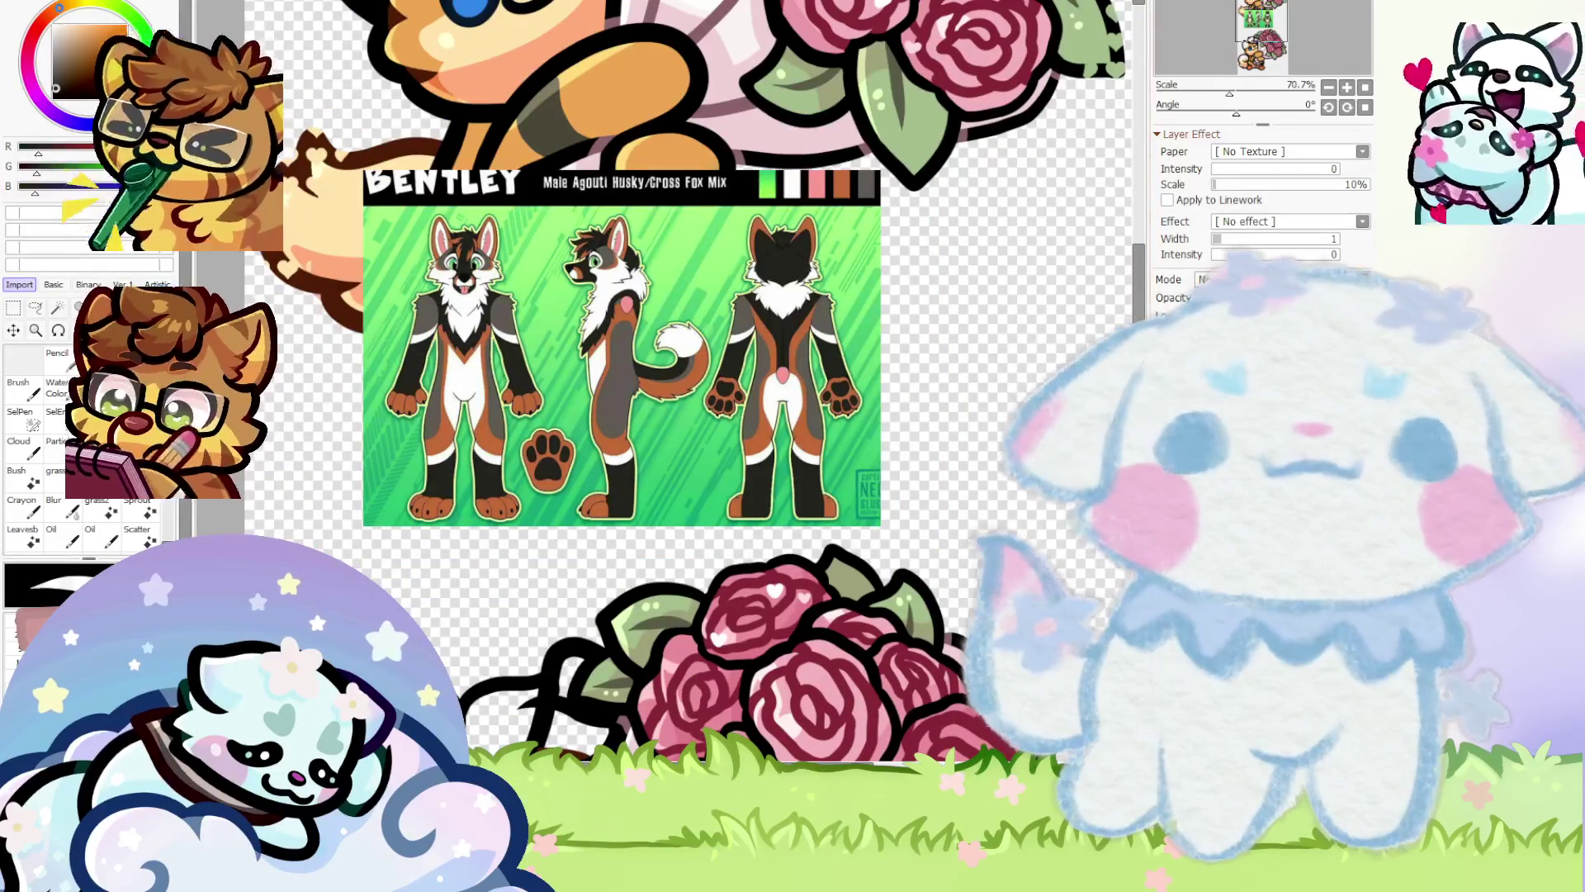
scroll(537, 334, "down", 4)
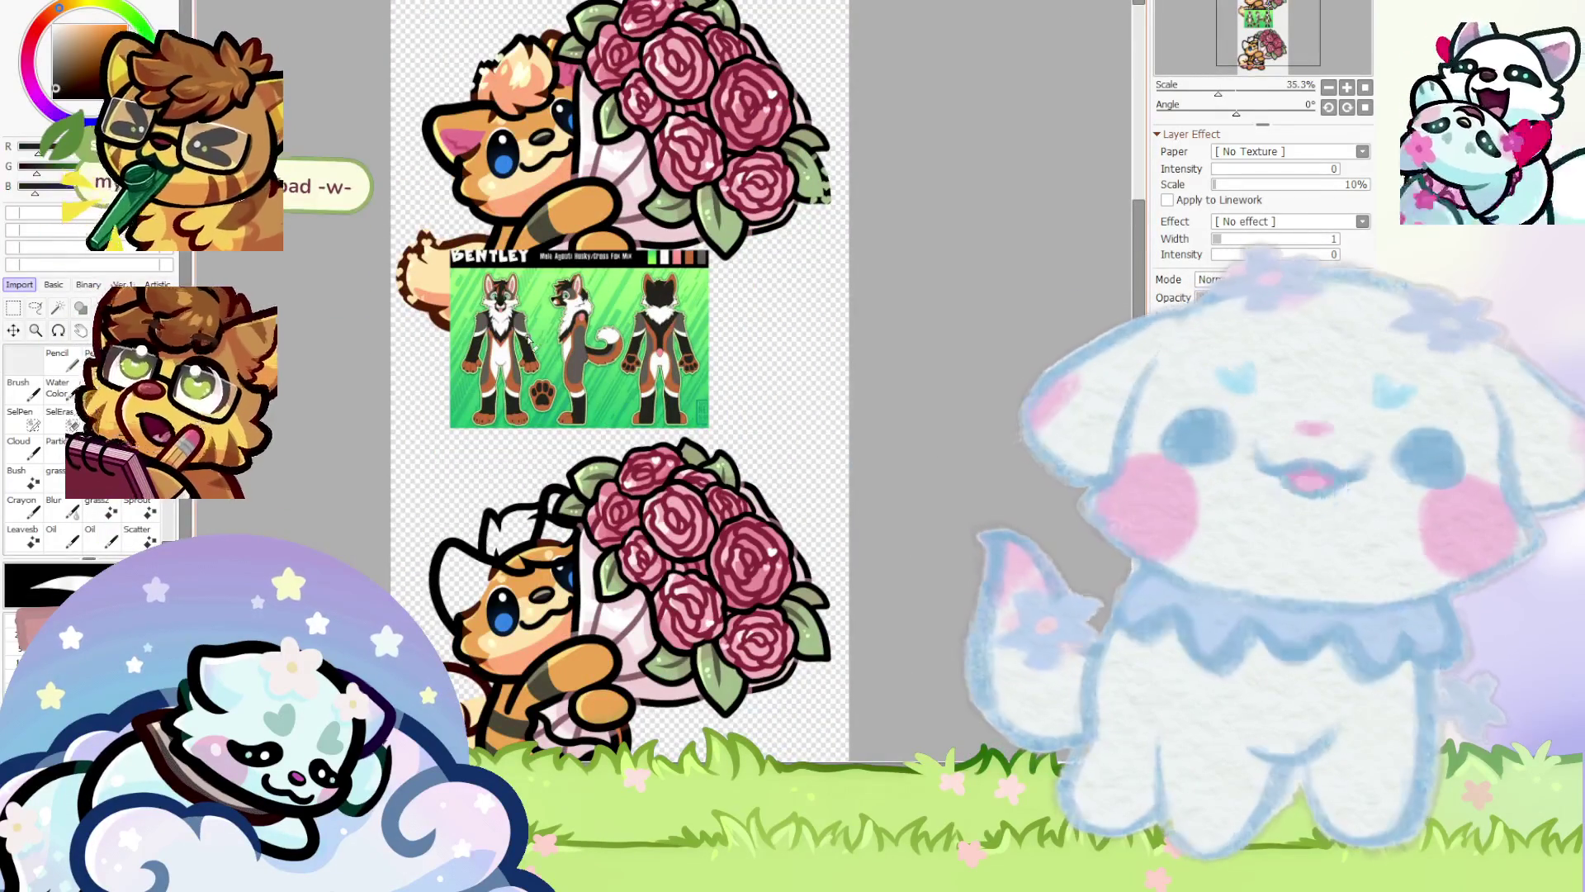
scroll(677, 571, "up", 2)
scroll(679, 573, "up", 1)
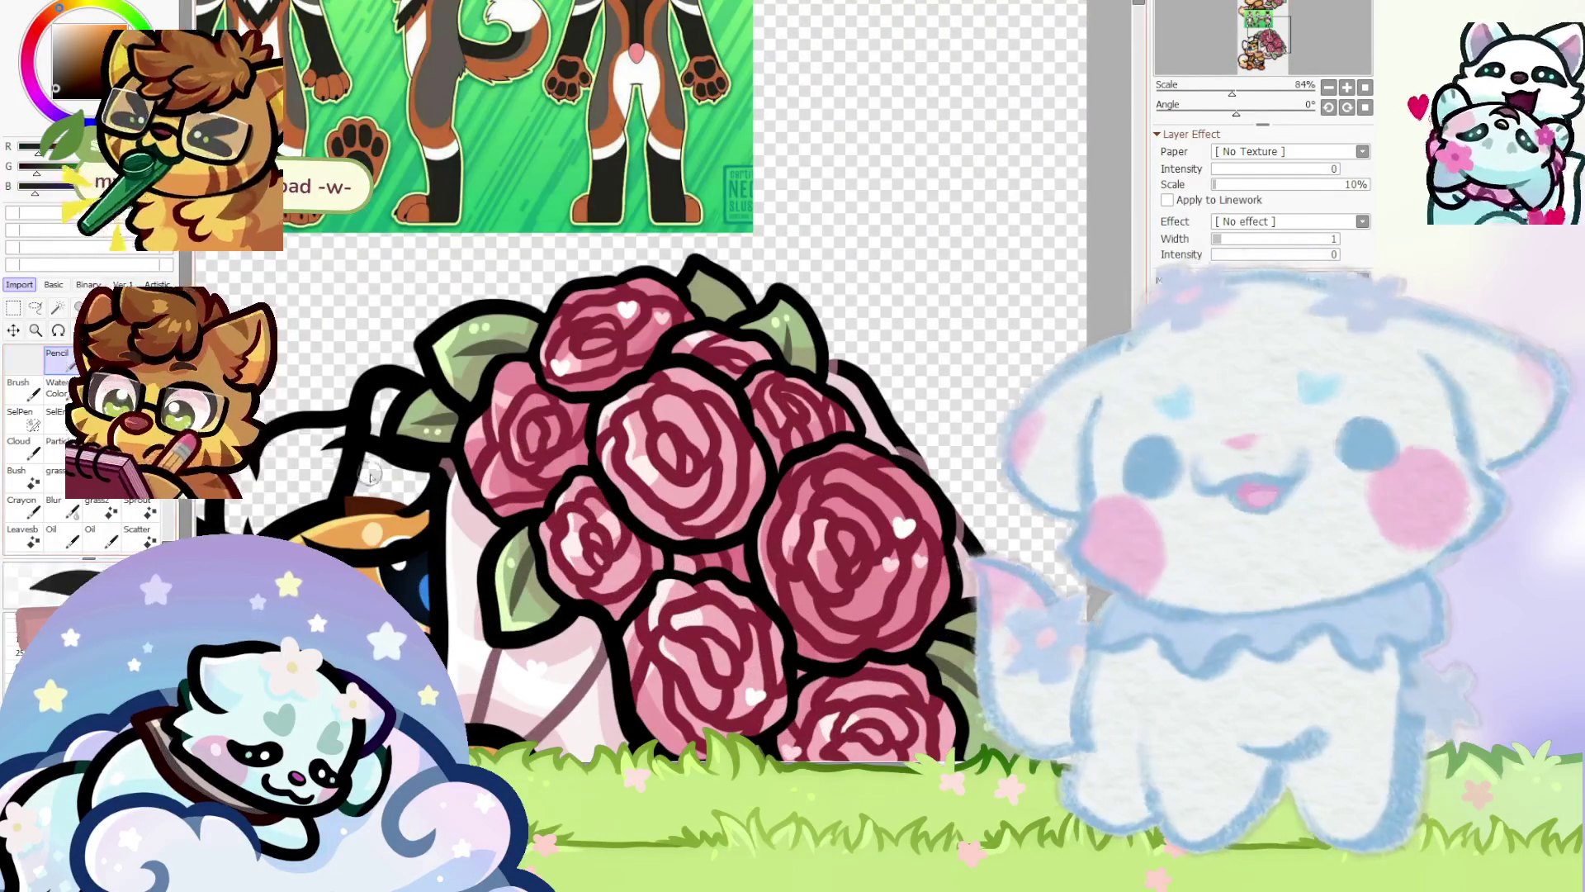
scroll(283, 478, "up", 8)
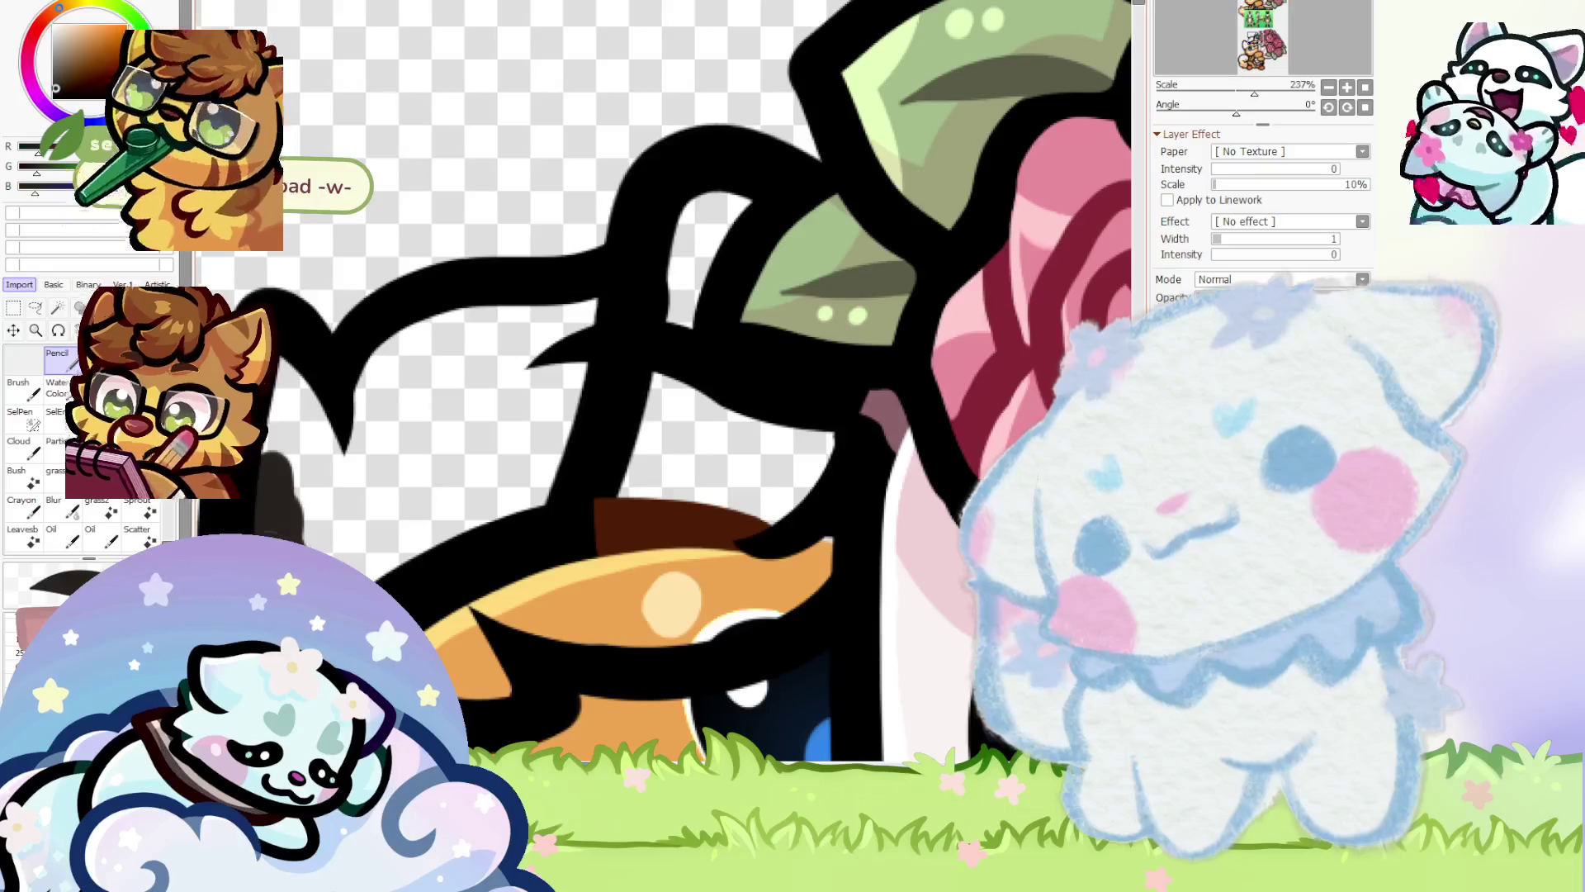
Paint the lower fox's hair area solid black with the Pencil, briefly starting a Ctrl+T transform
scroll(287, 487, "down", 5)
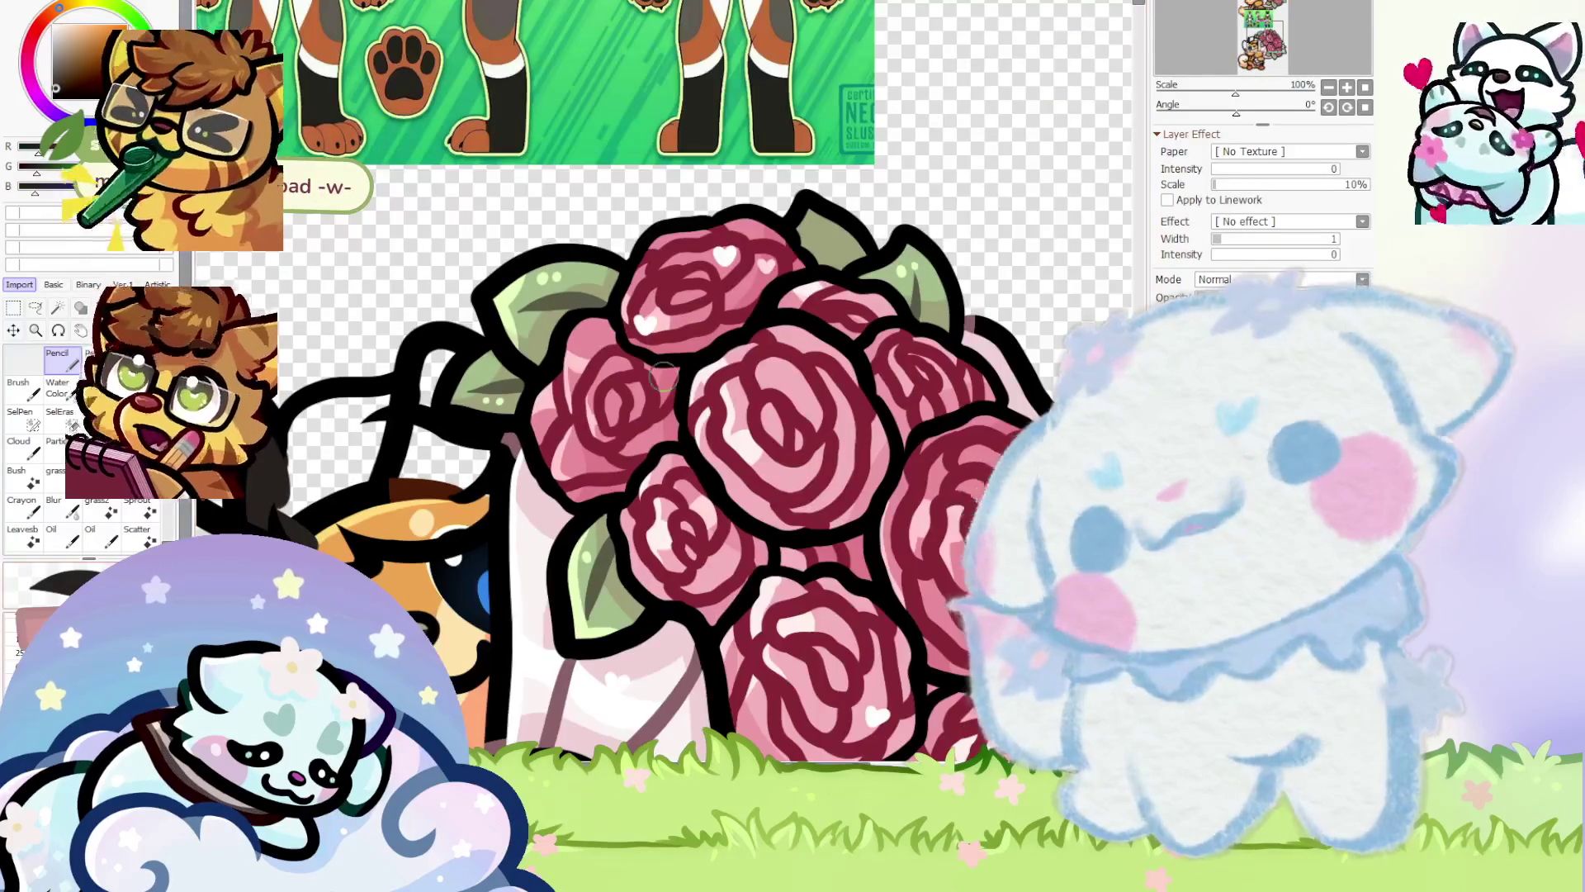
scroll(385, 408, "up", 3)
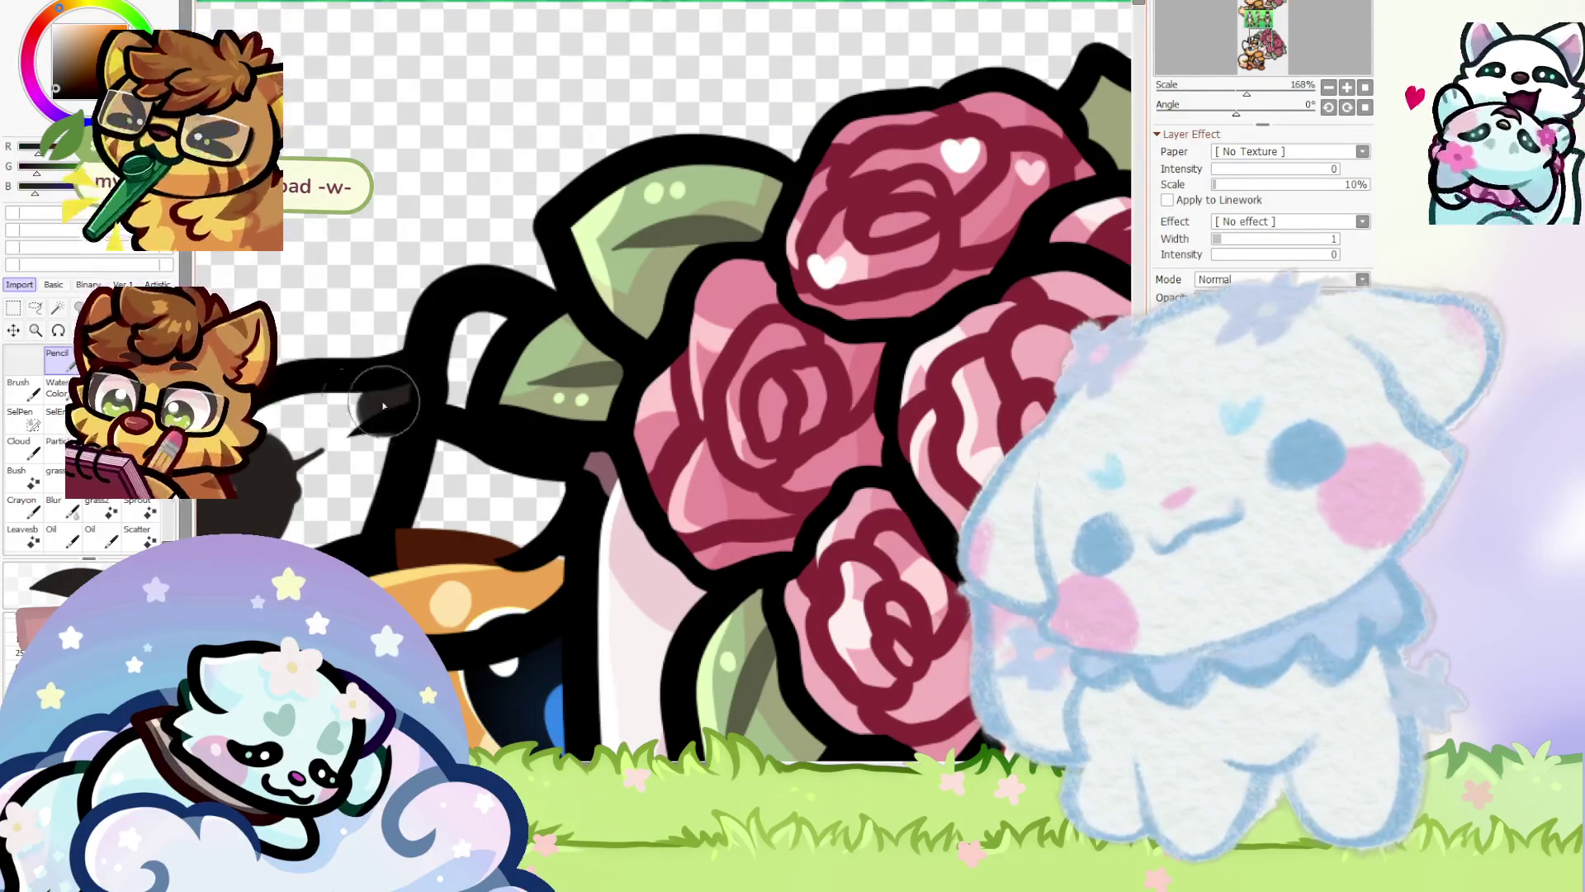
mouse_move(246, 474)
left_mouse_down()
mouse_move(372, 424)
mouse_move(524, 478)
mouse_move(512, 528)
mouse_move(372, 536)
mouse_move(459, 523)
mouse_move(347, 512)
left_mouse_up()
scroll(520, 545, "down", 1)
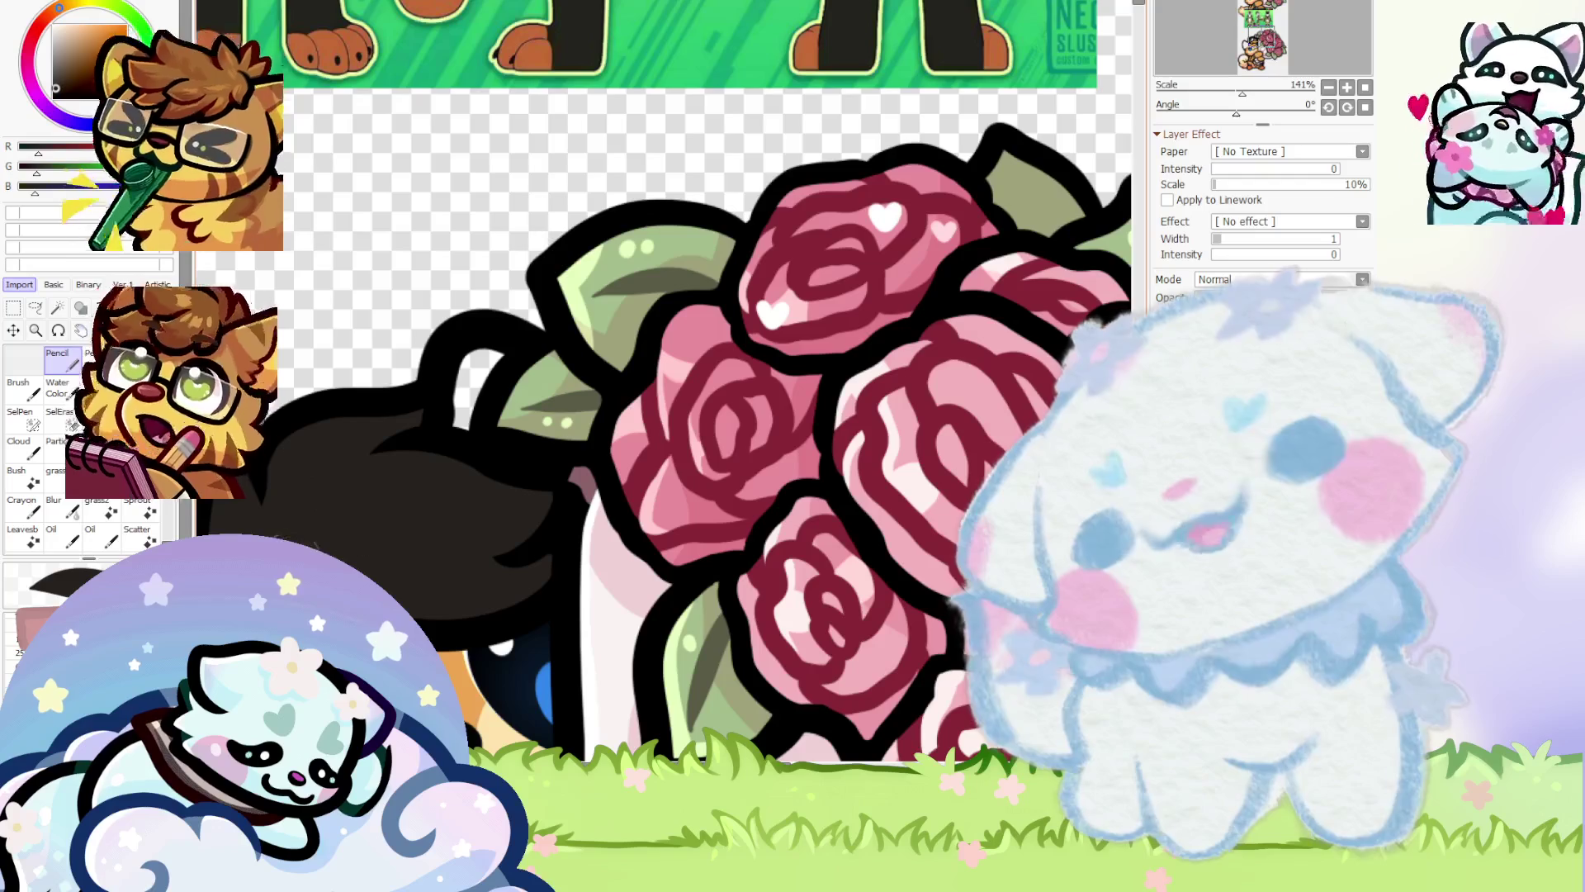
scroll(491, 523, "down", 5)
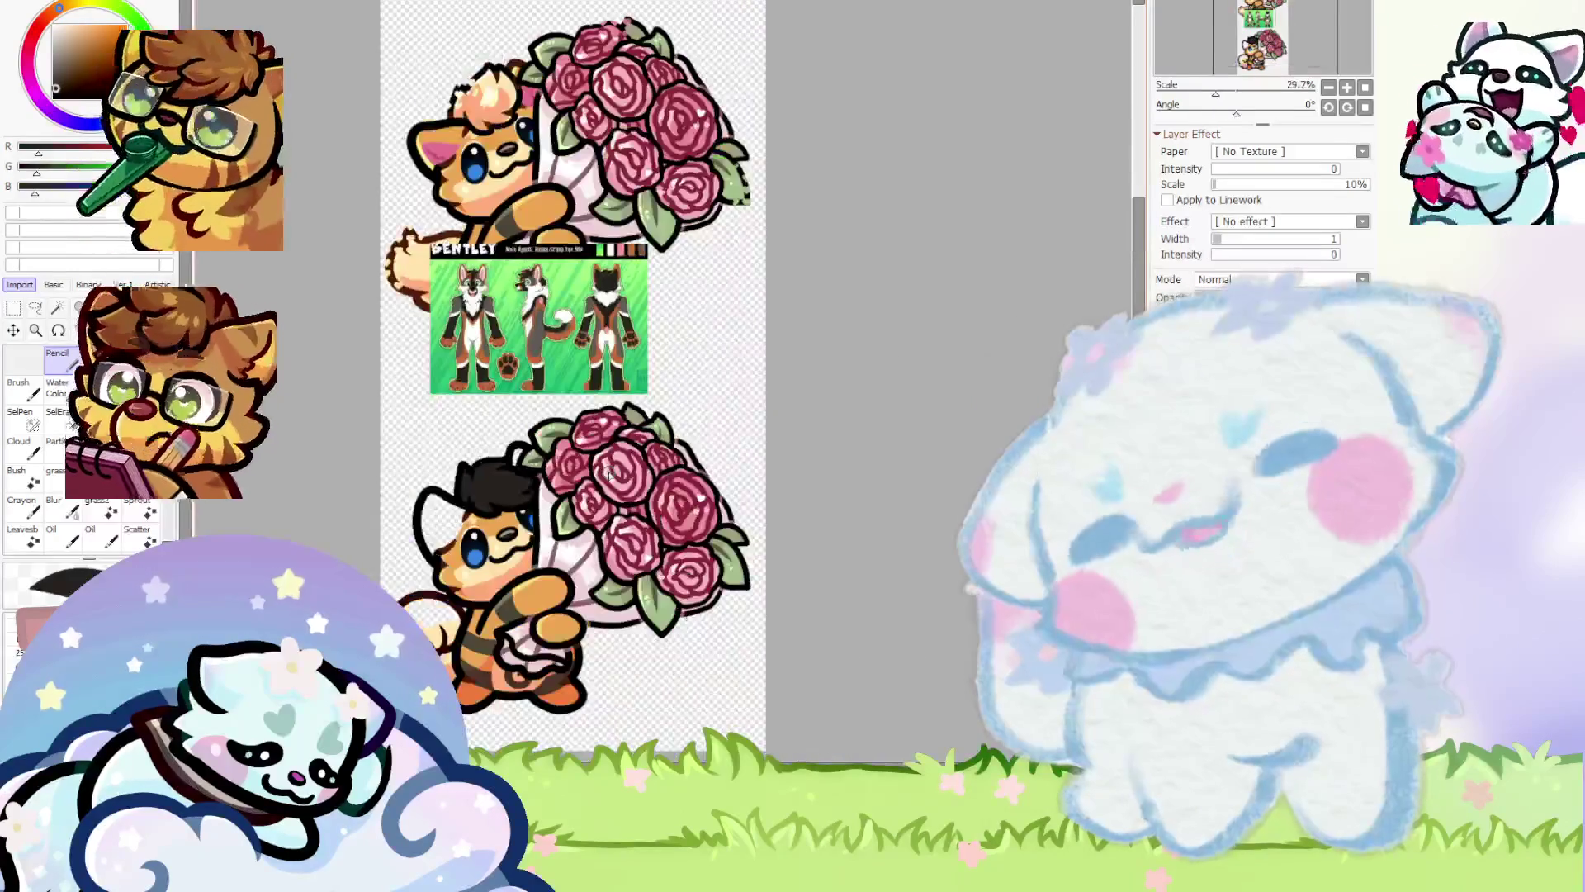
scroll(490, 524, "up", 4)
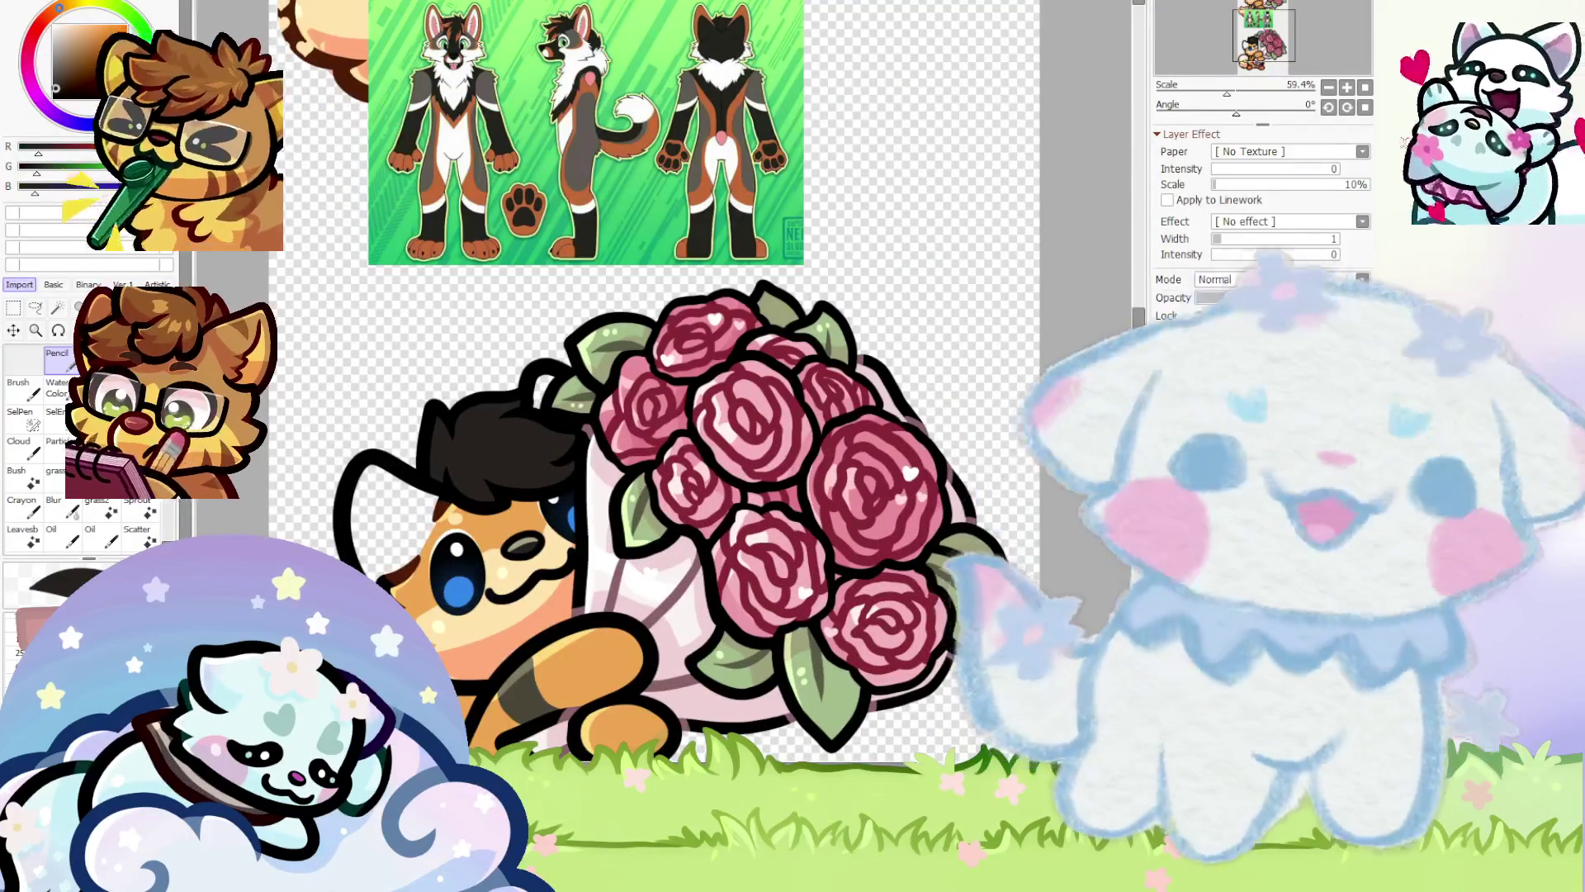
scroll(644, 462, "up", 2)
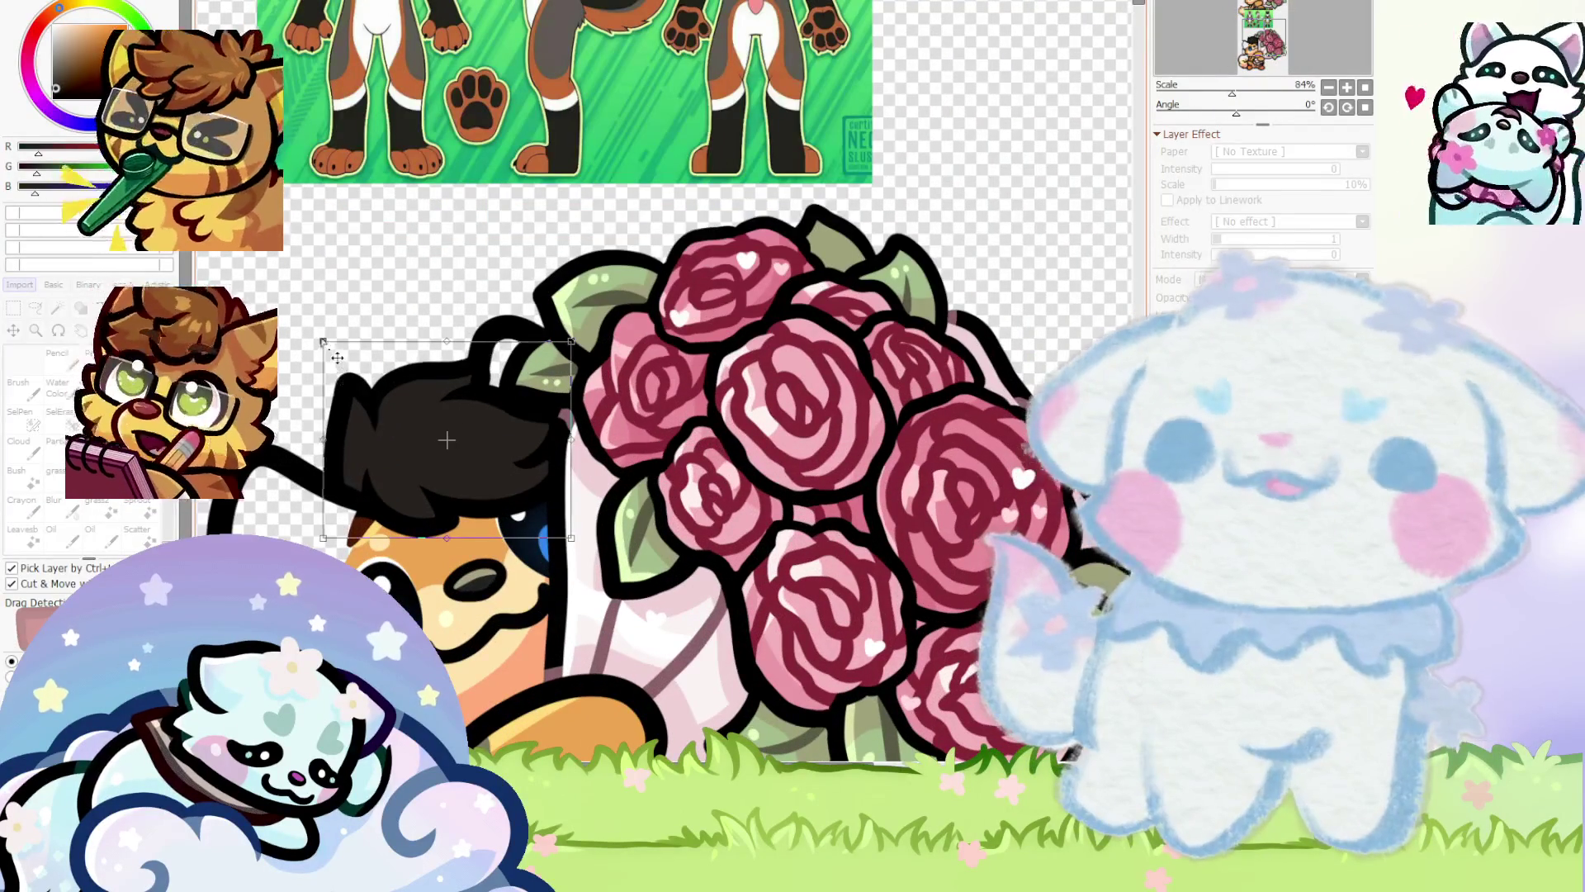
key("ctrl+t")
scroll(506, 418, "down", 4)
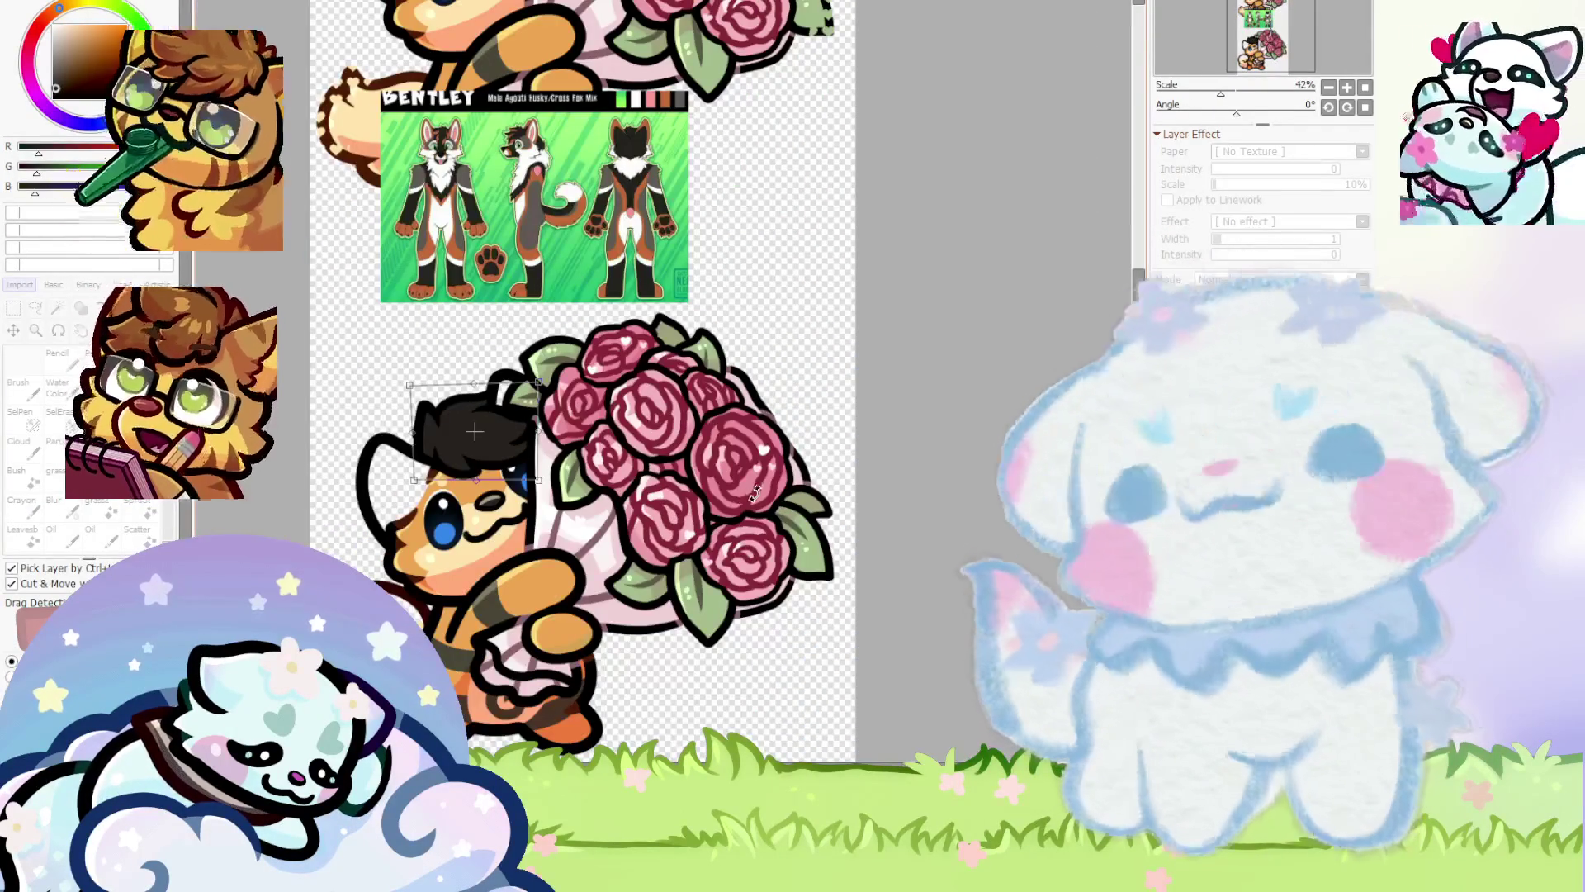
scroll(902, 509, "down", 1)
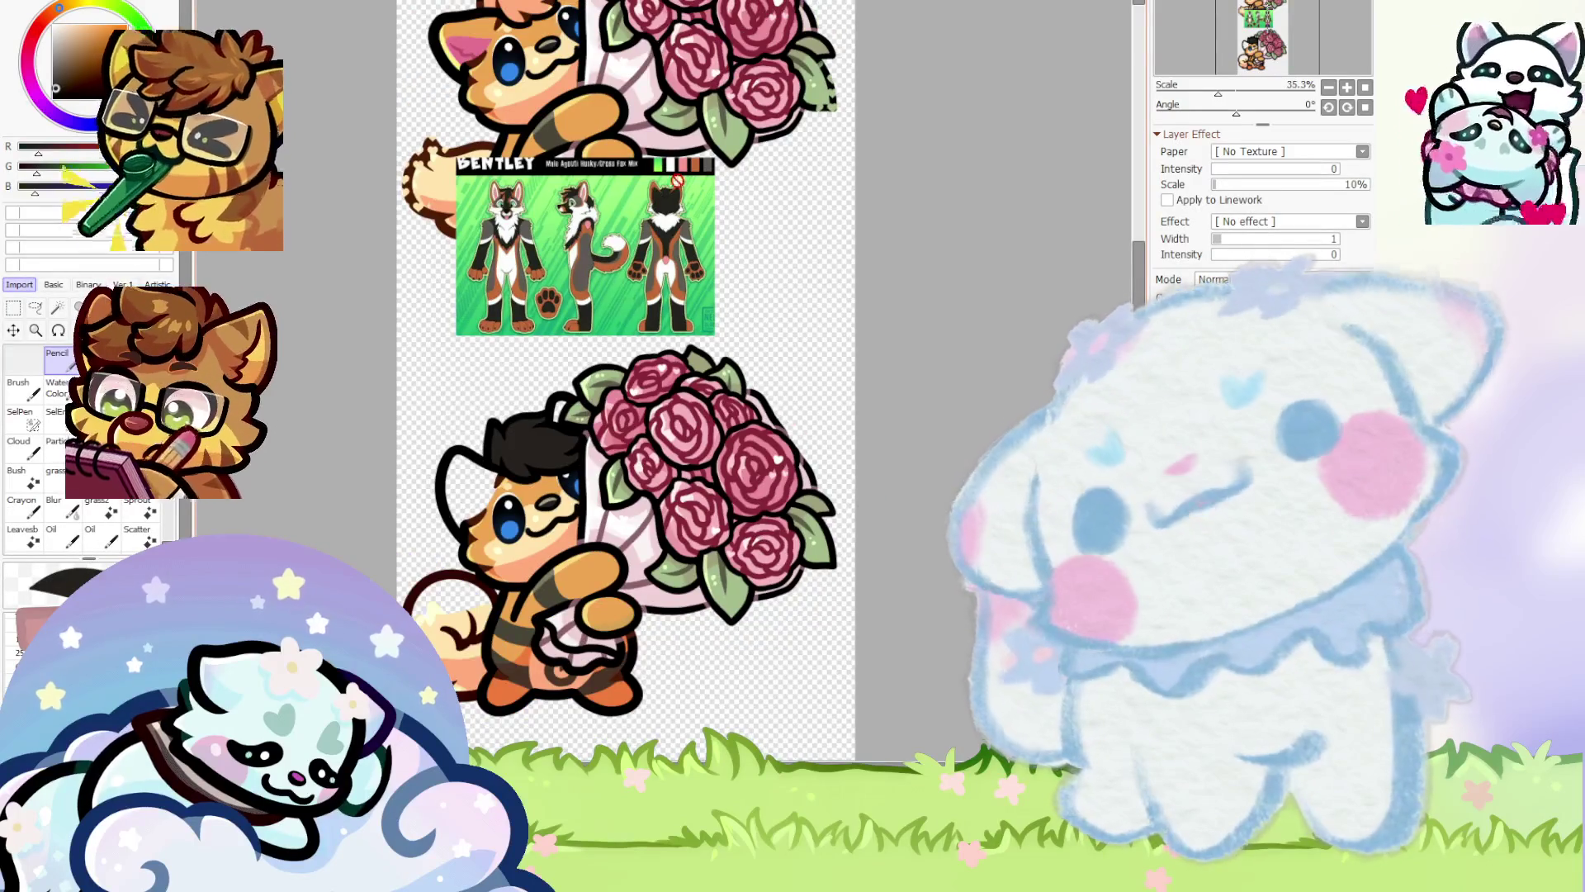
scroll(532, 198, "up", 10)
scroll(641, 320, "down", 10)
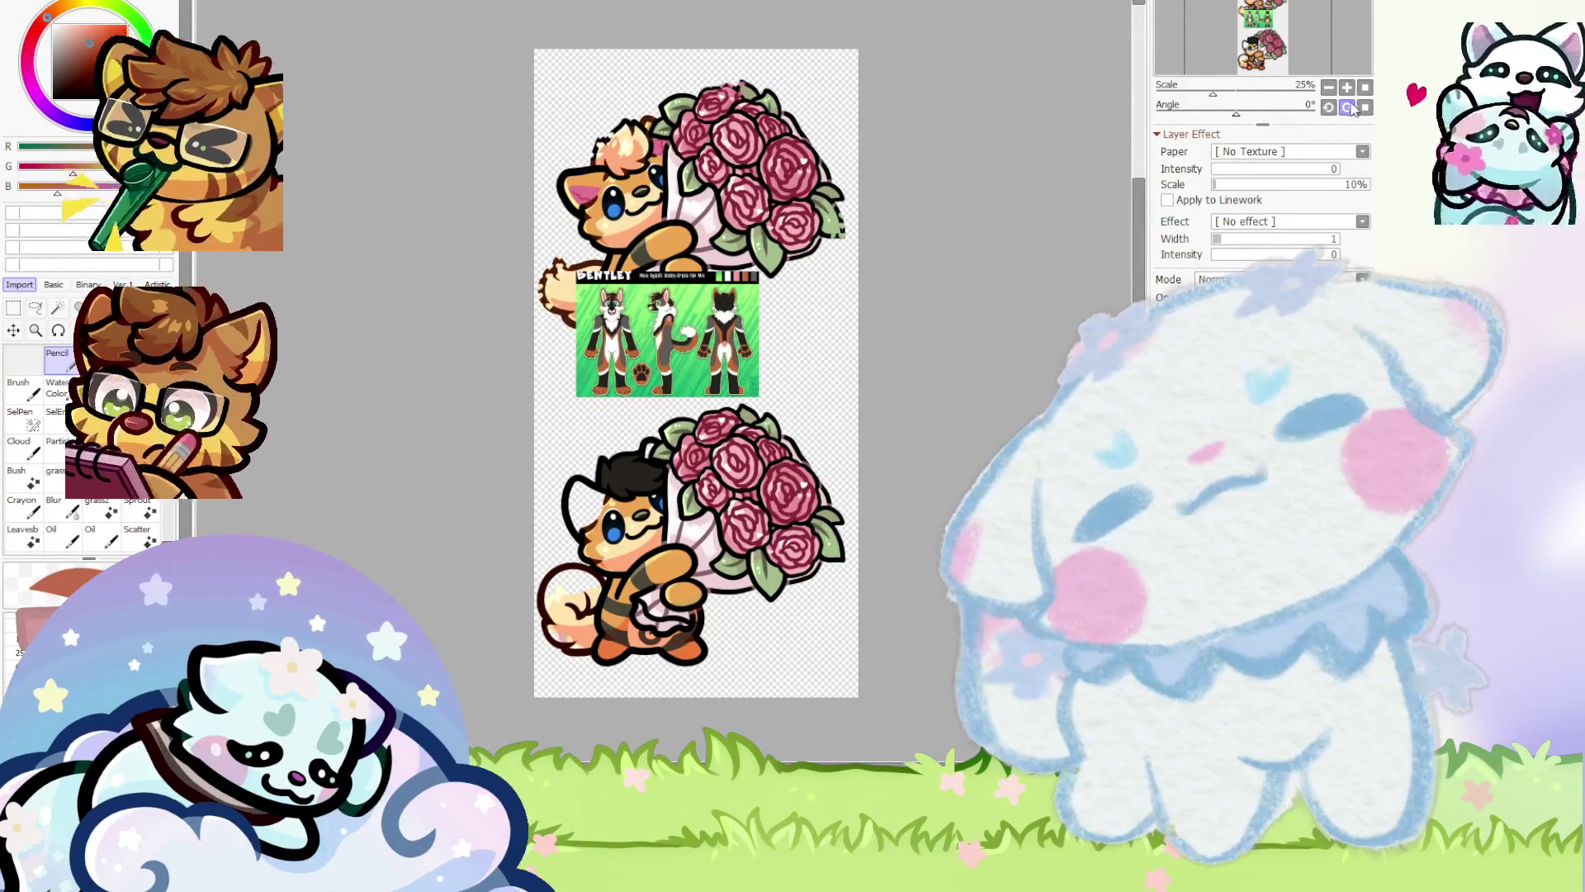
Rotate the view 45° and paint a reddish-brown streak into the black hair, narrowing it with dark paint
left_click(1347, 107)
scroll(942, 272, "up", 2)
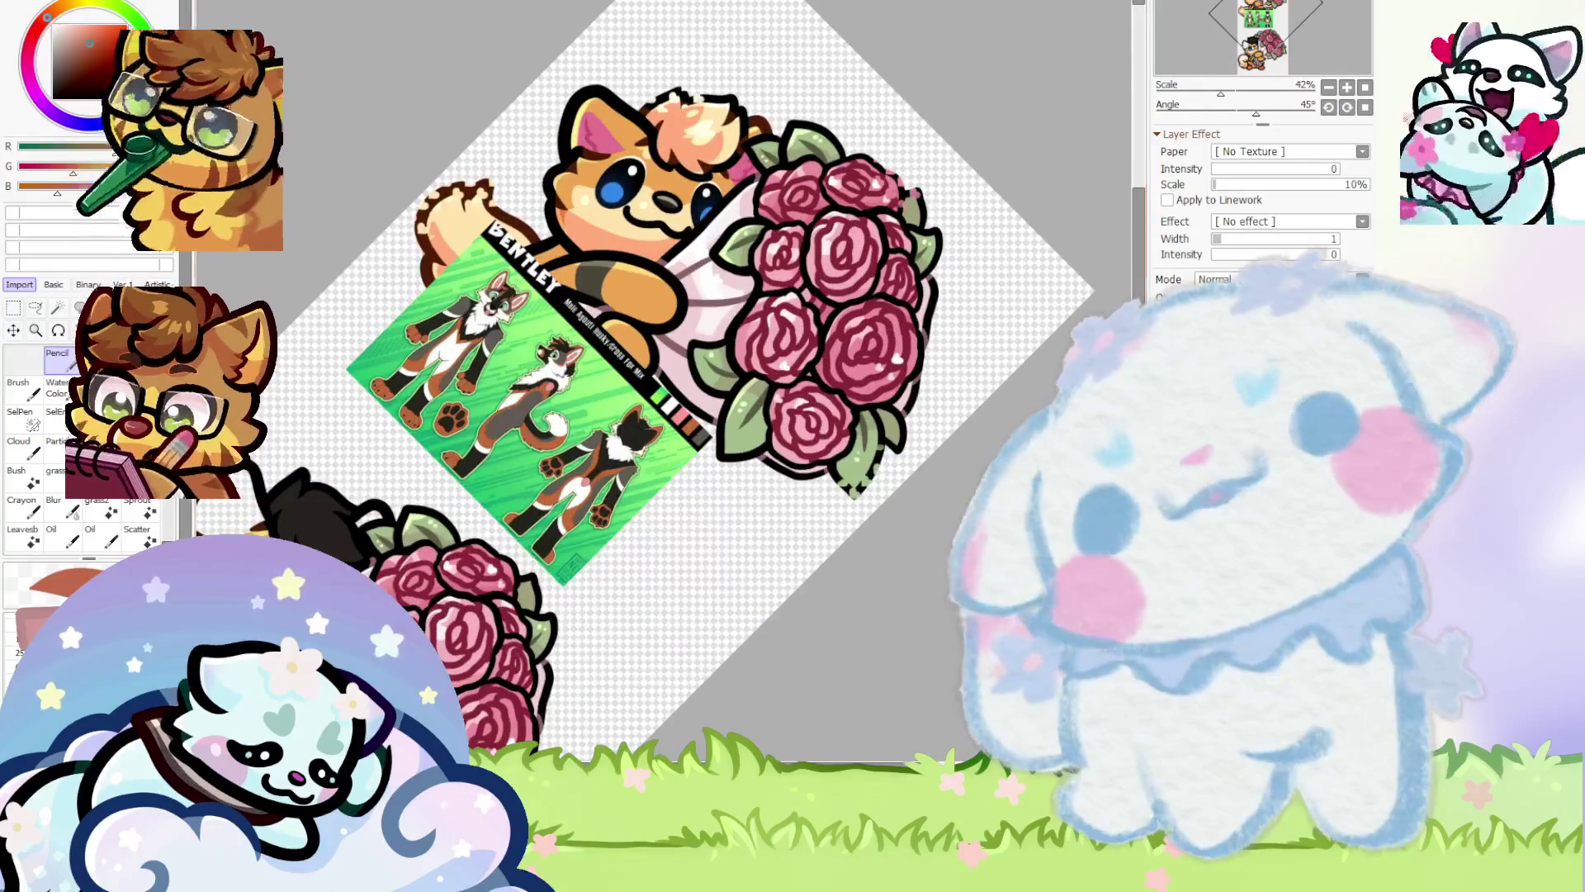
scroll(564, 278, "up", 4)
scroll(594, 264, "down", 6)
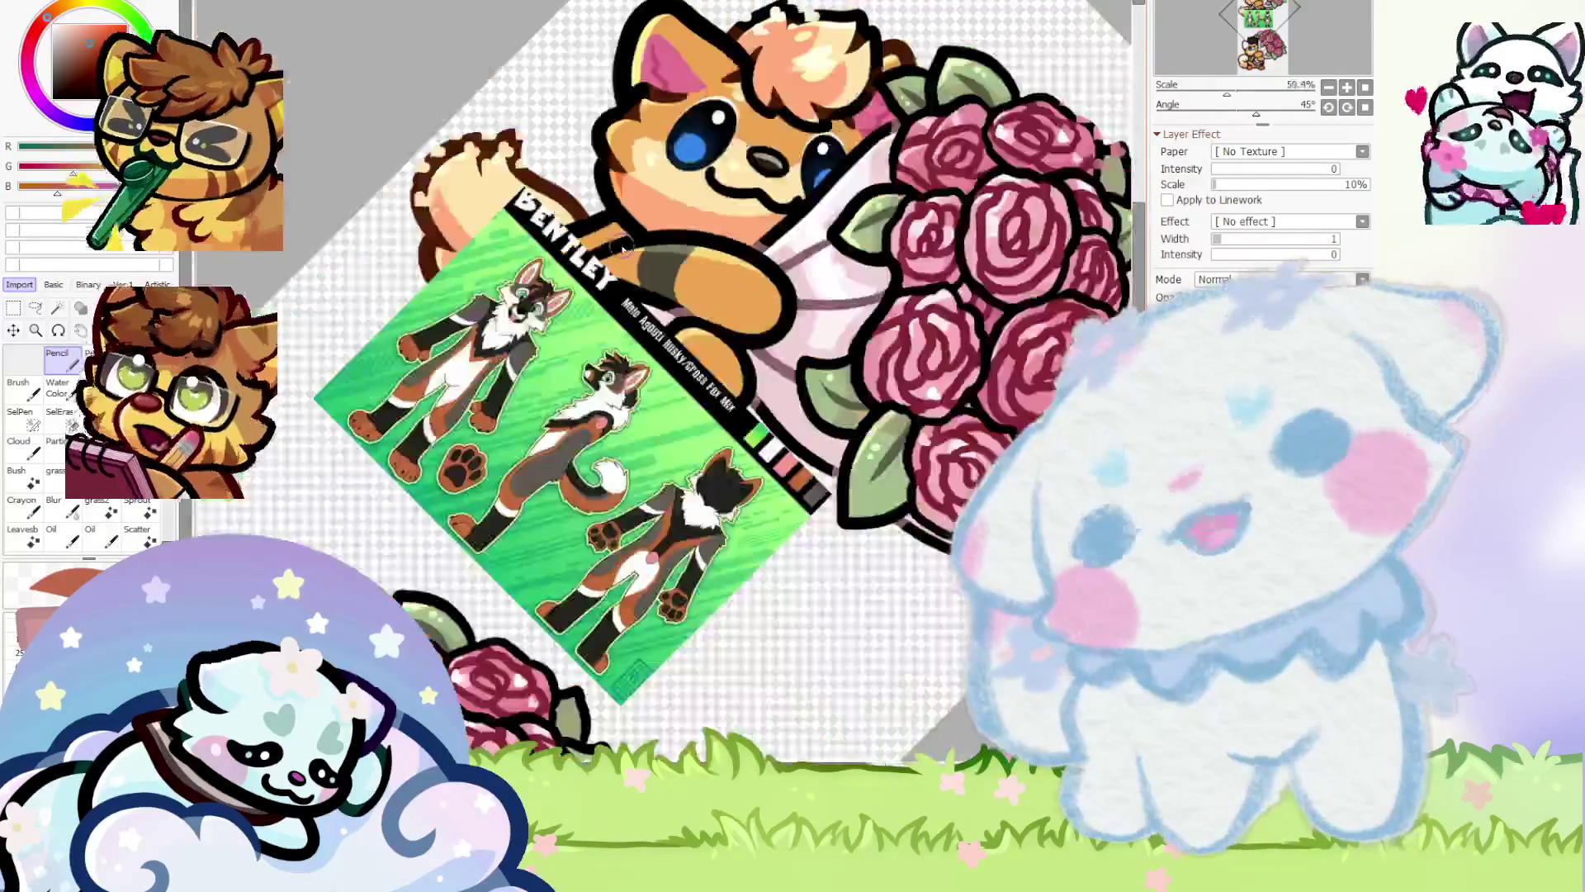
scroll(413, 504, "up", 6)
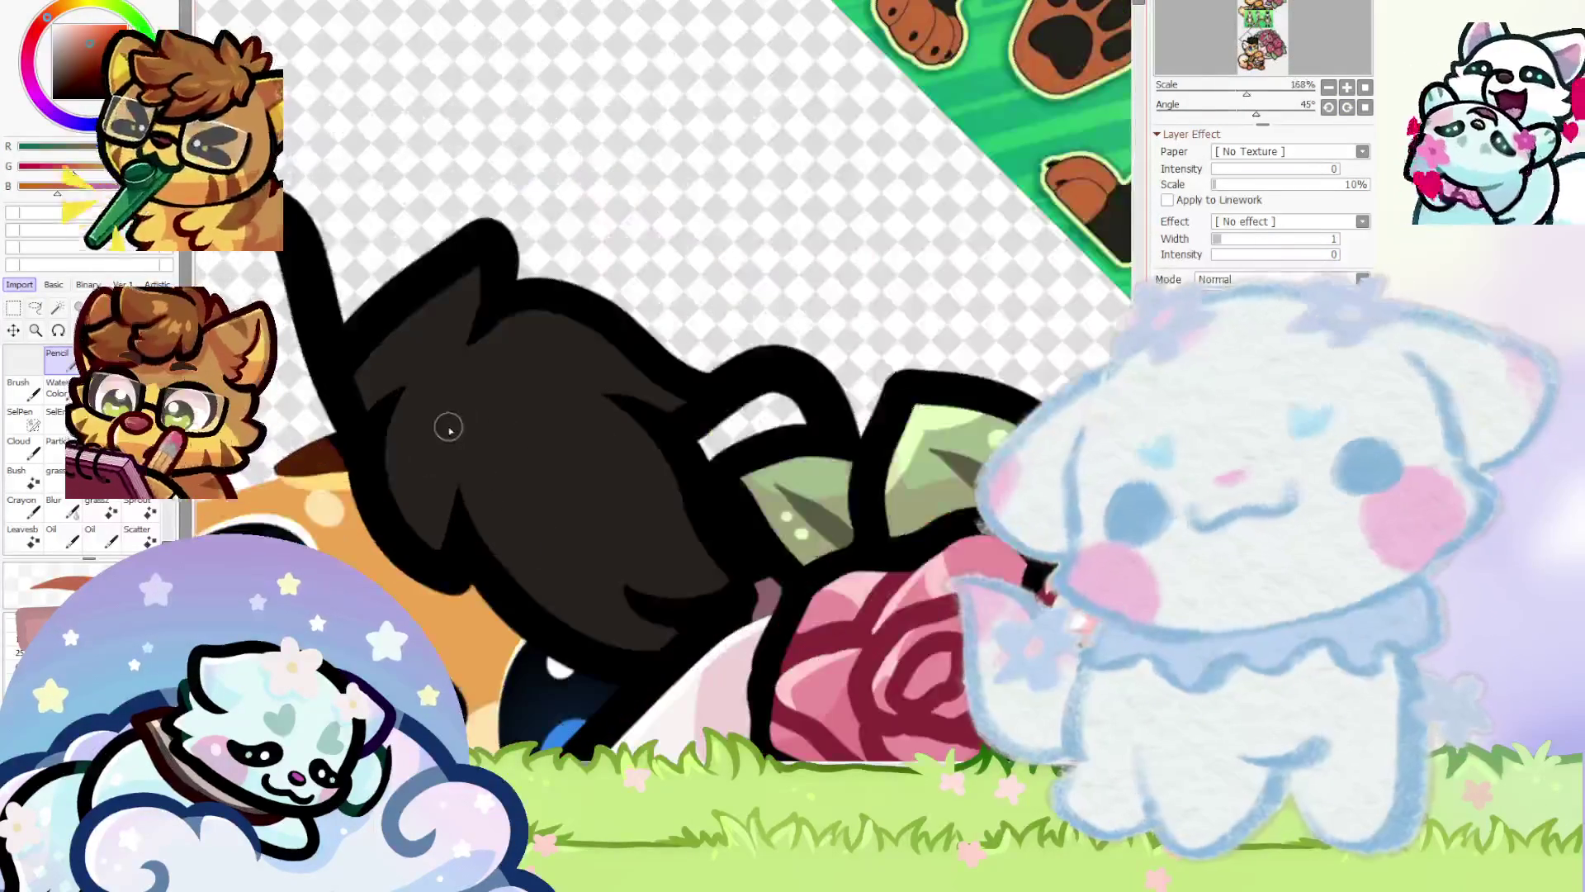
mouse_move(460, 440)
left_mouse_down()
mouse_move(533, 623)
mouse_move(457, 532)
mouse_move(429, 529)
left_mouse_up()
left_click_drag(482, 402, 523, 541)
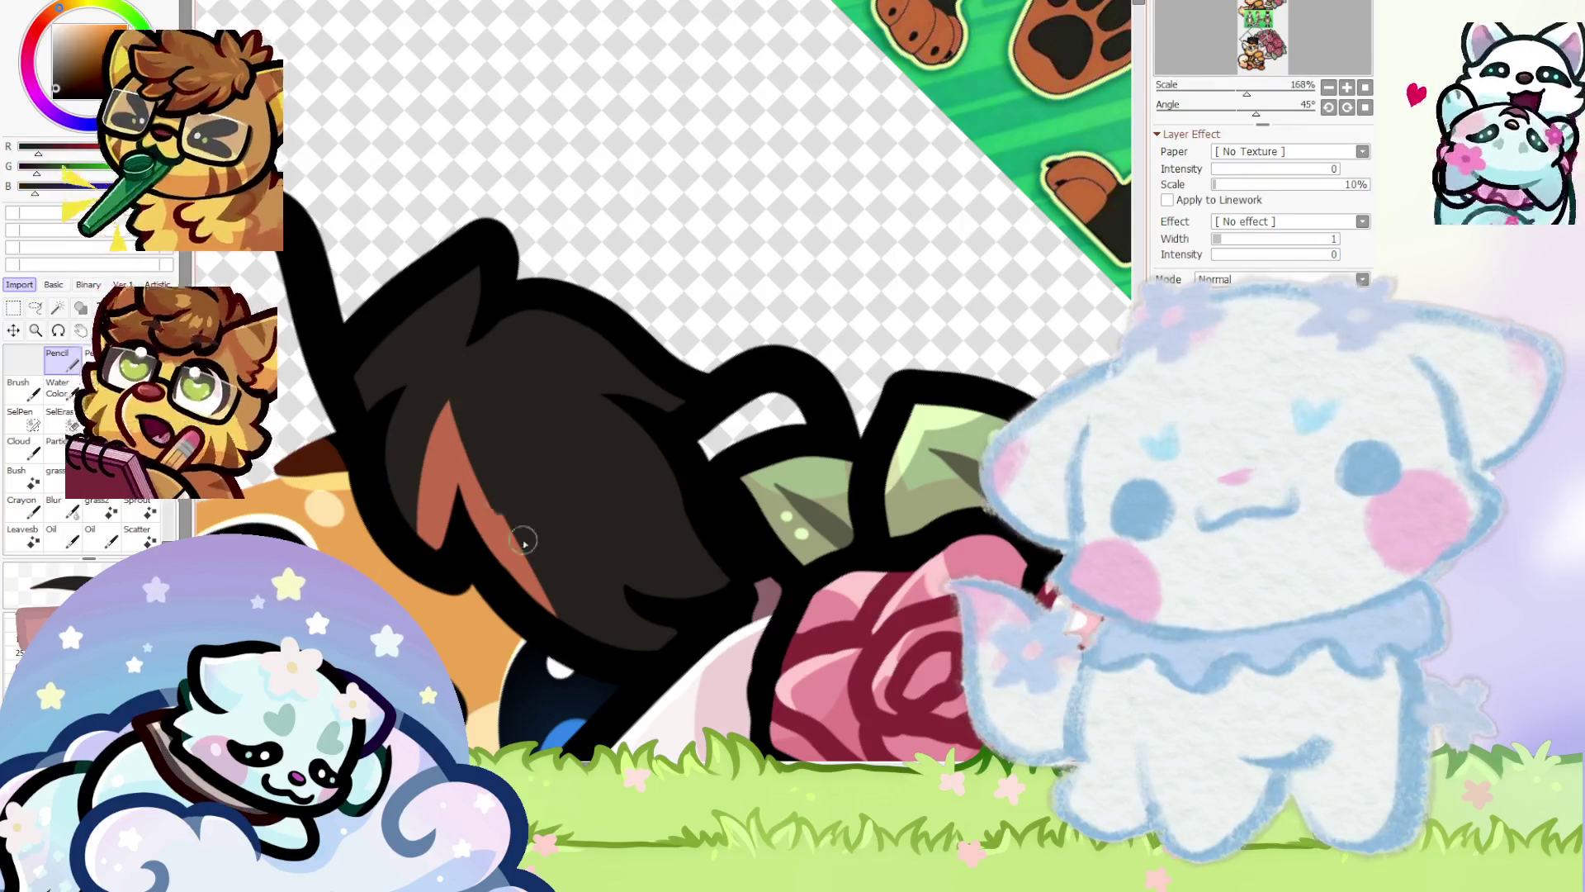
left_click_drag(466, 388, 541, 594)
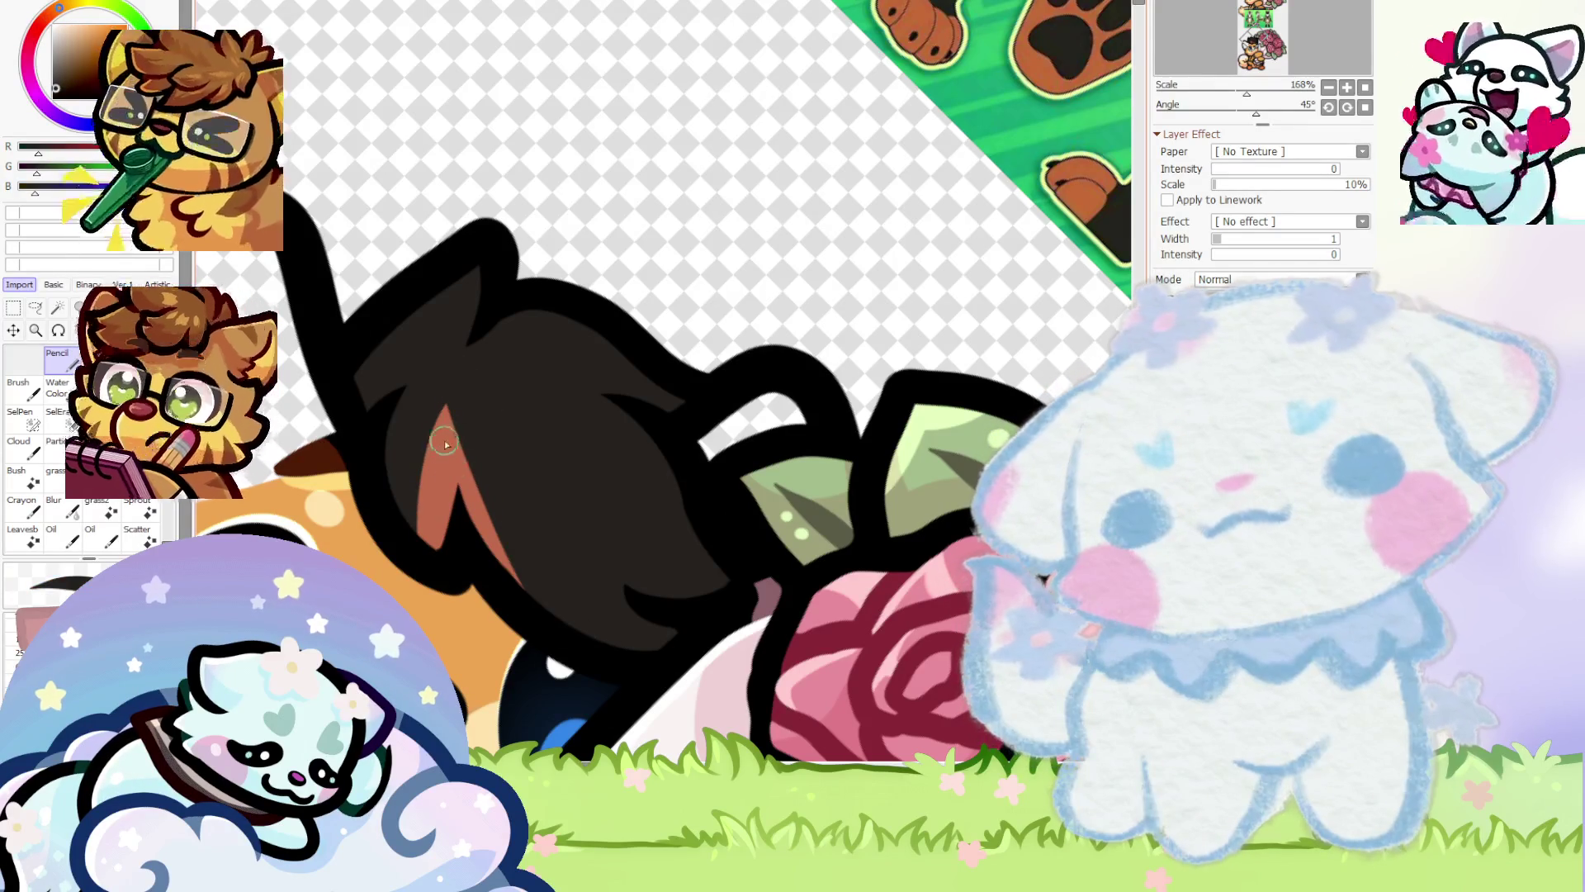
Zoom around to check the hair streaks, then reset the canvas rotation to 0°
scroll(394, 461, "down", 5)
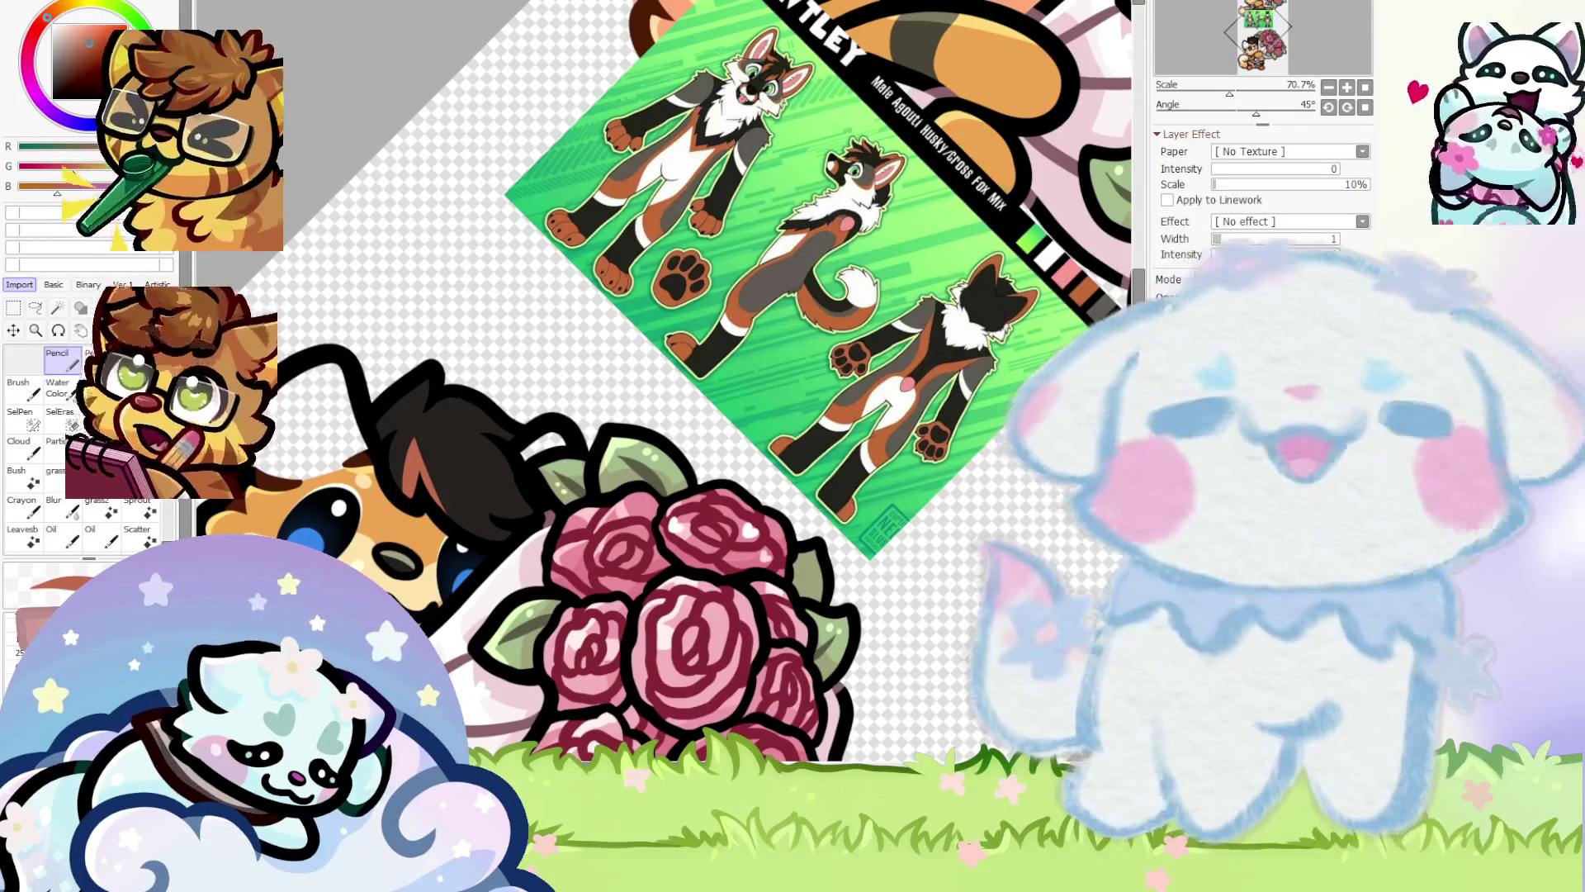
scroll(409, 411, "up", 4)
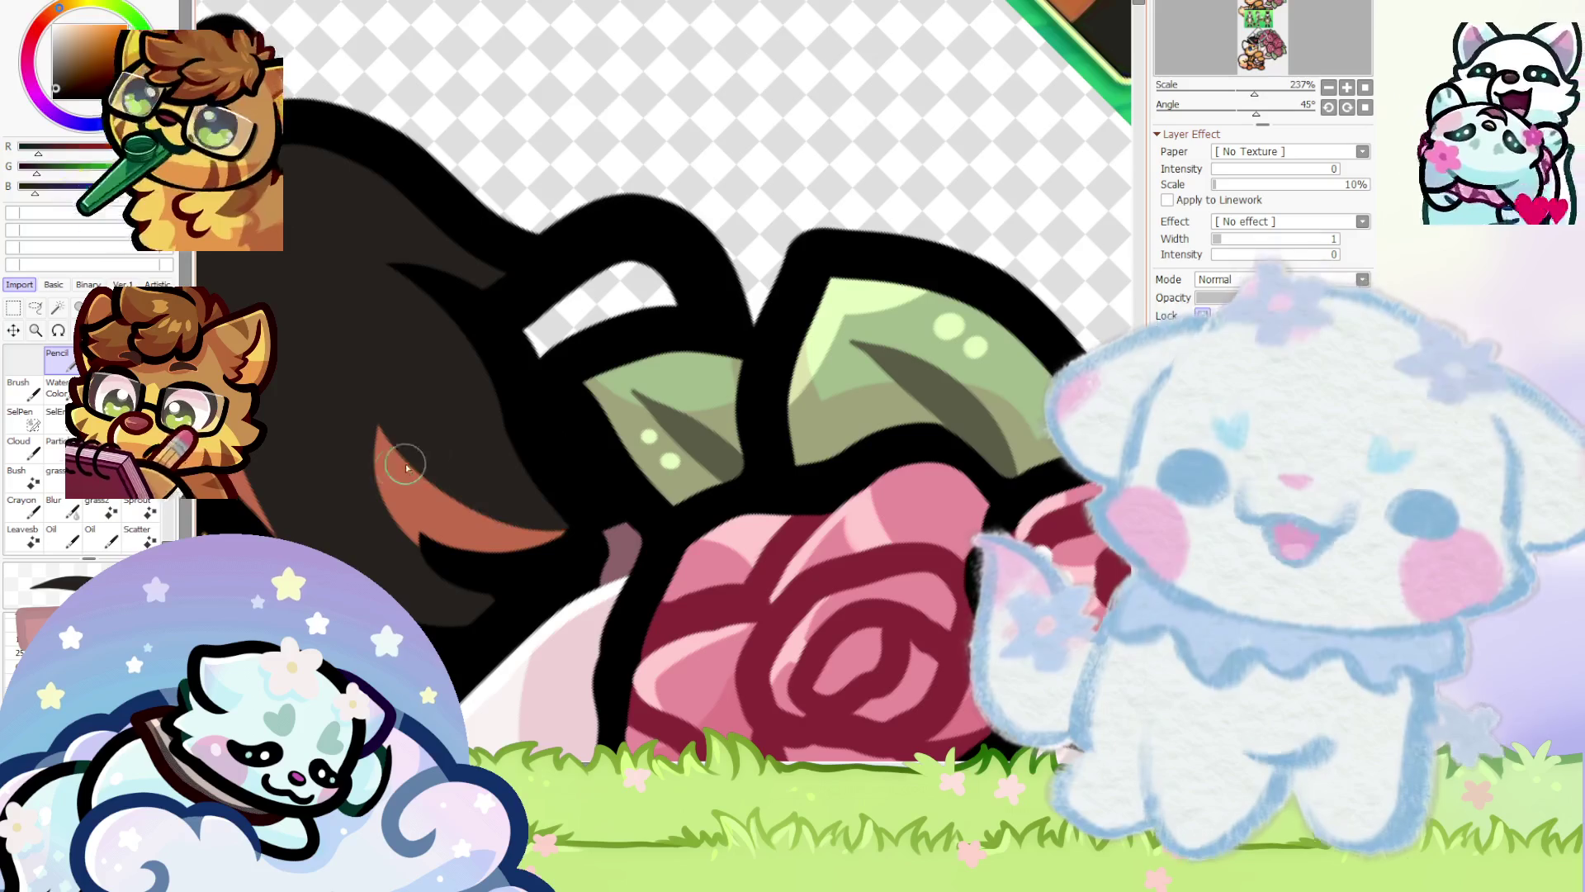
scroll(400, 430, "down", 3)
scroll(404, 443, "up", 3)
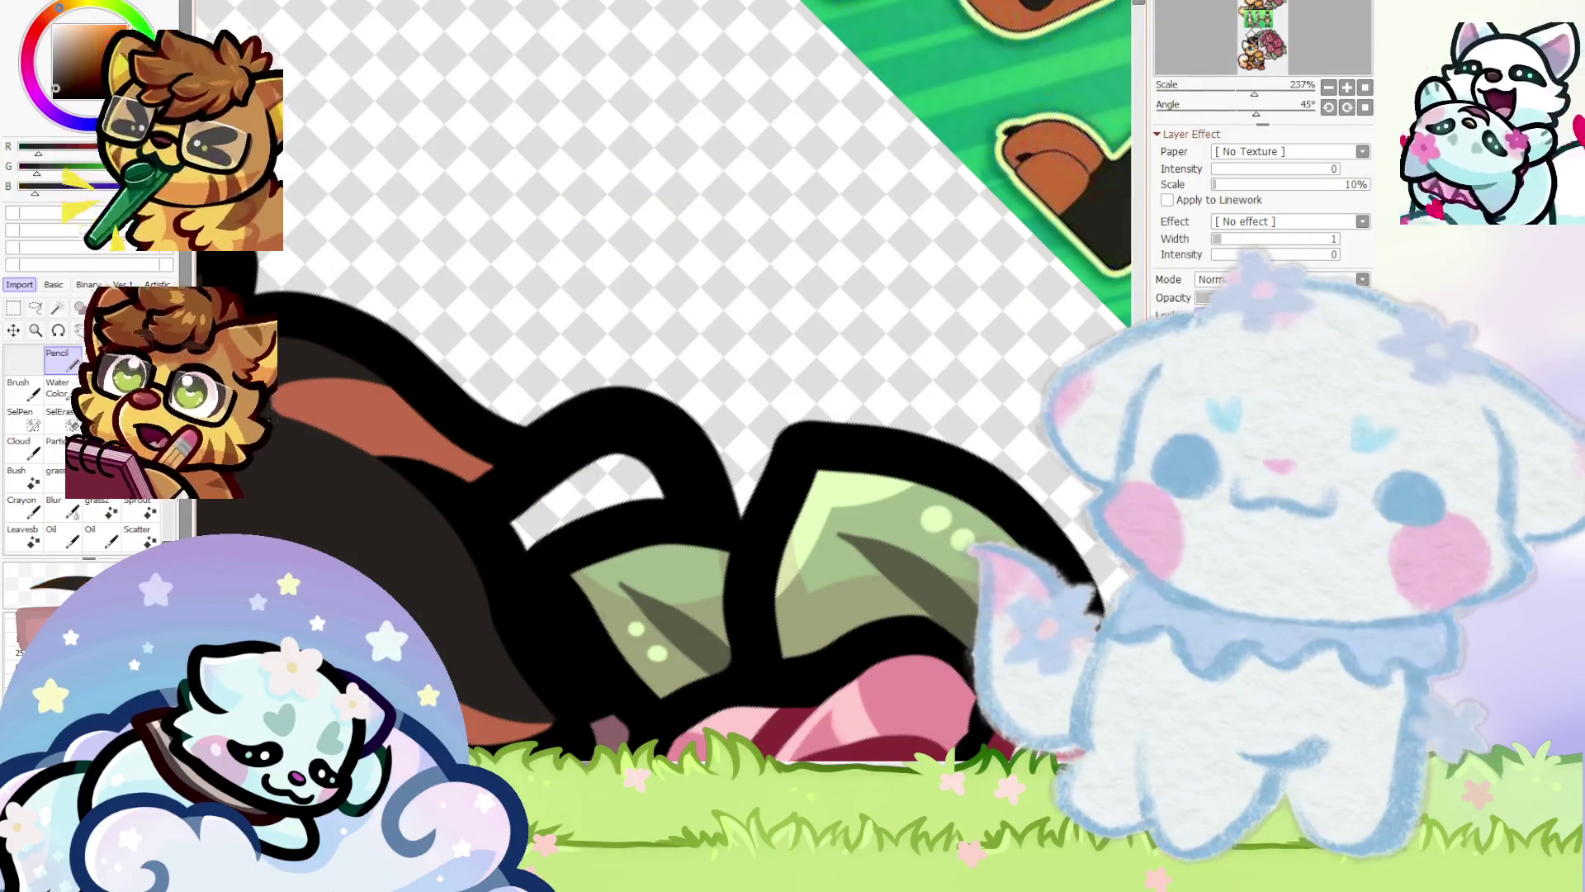
scroll(401, 463, "down", 5)
scroll(400, 467, "up", 2)
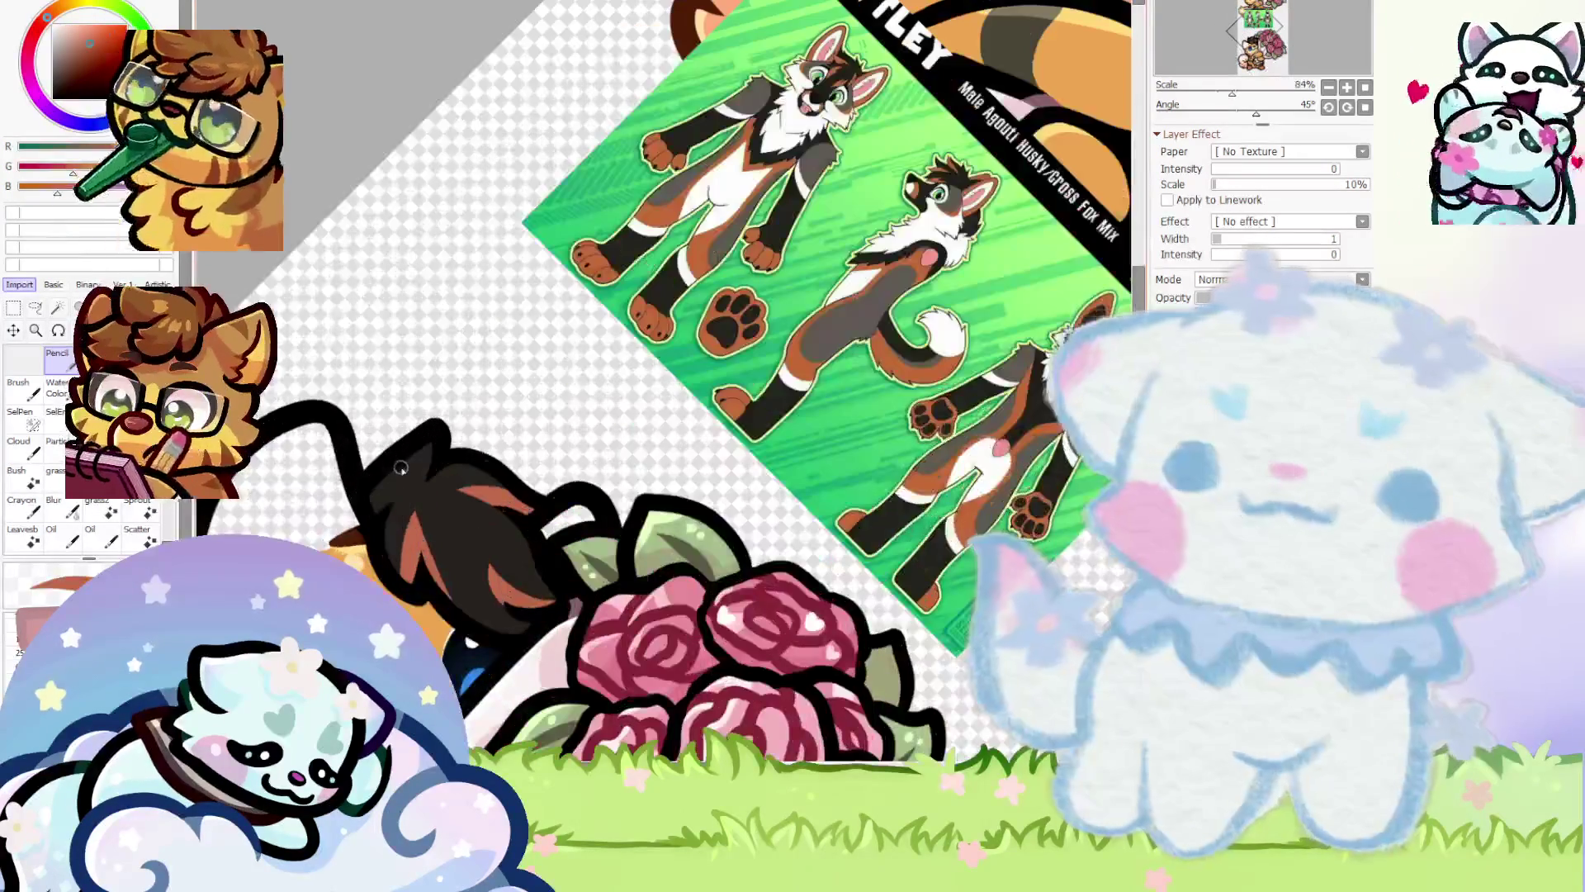
scroll(425, 448, "up", 2)
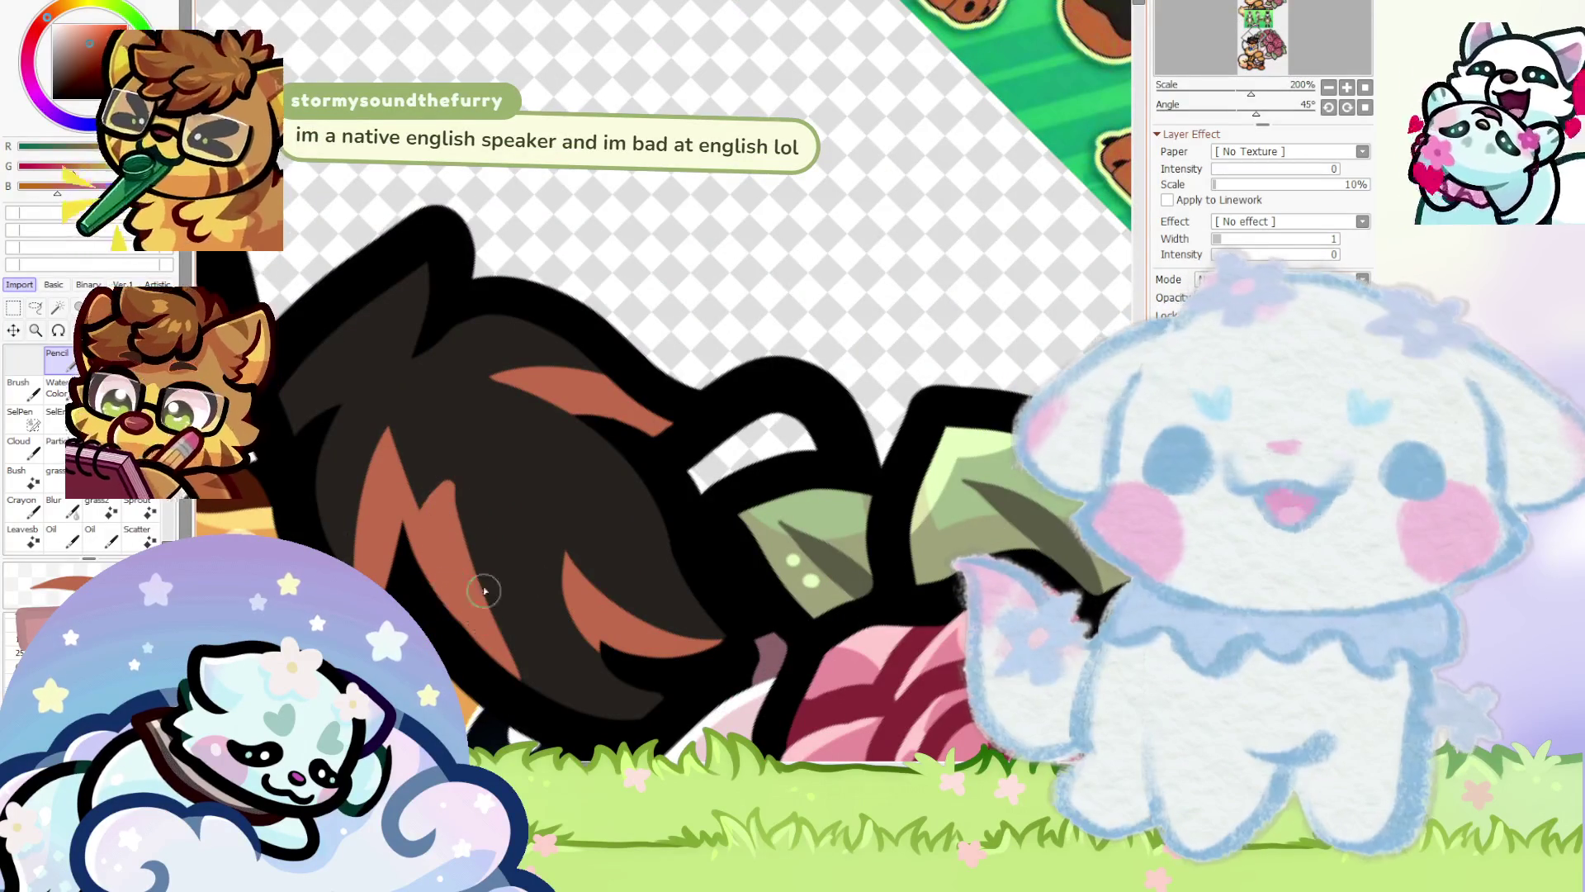
scroll(432, 549, "down", 5)
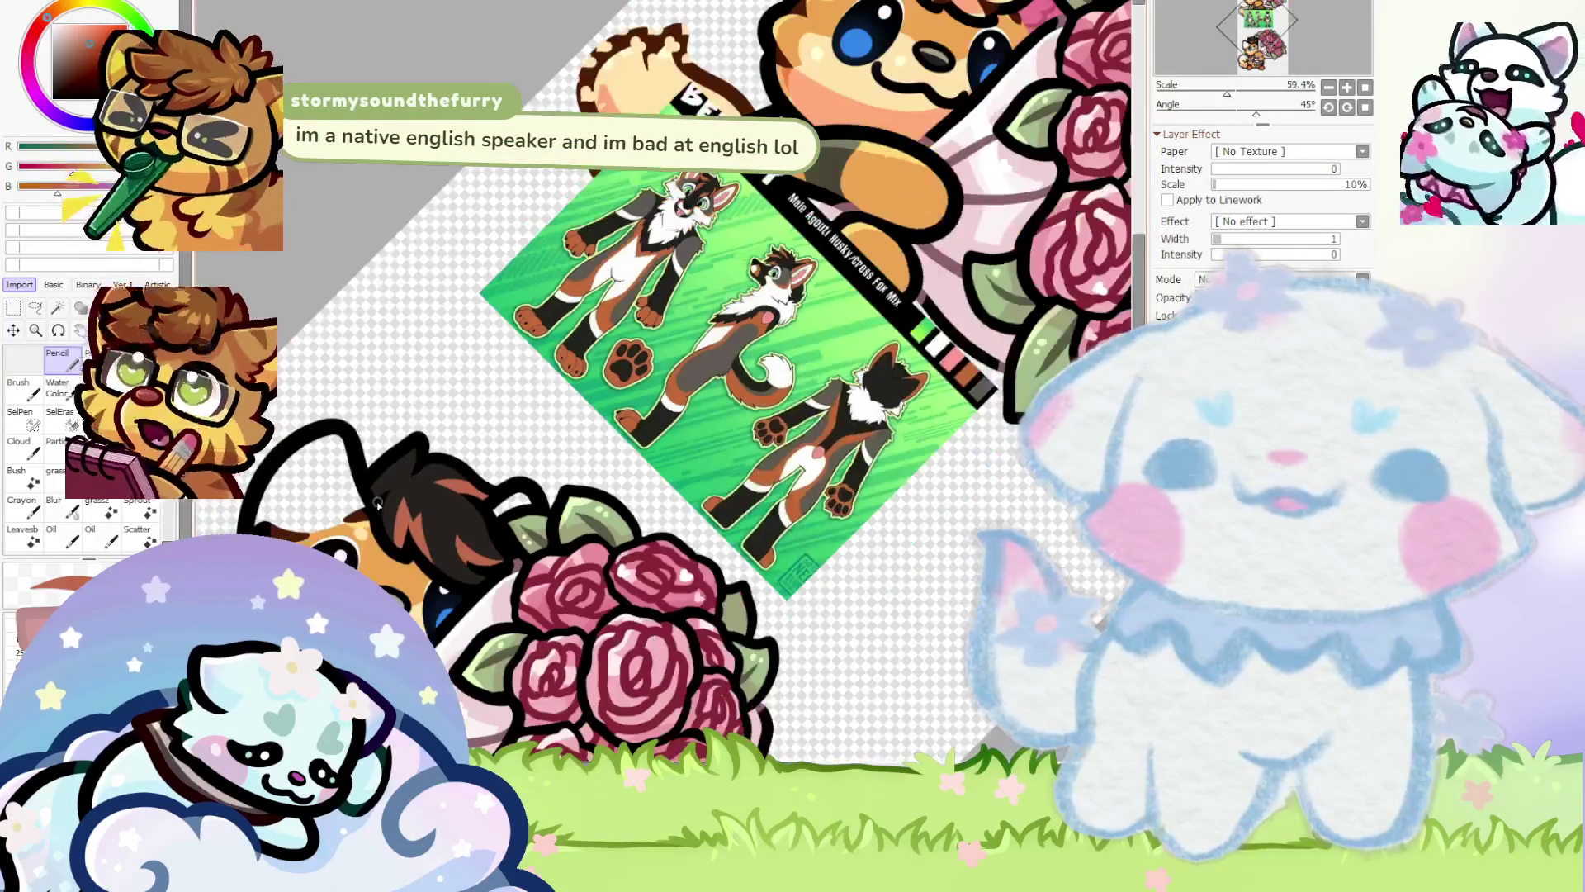
scroll(373, 488, "up", 2)
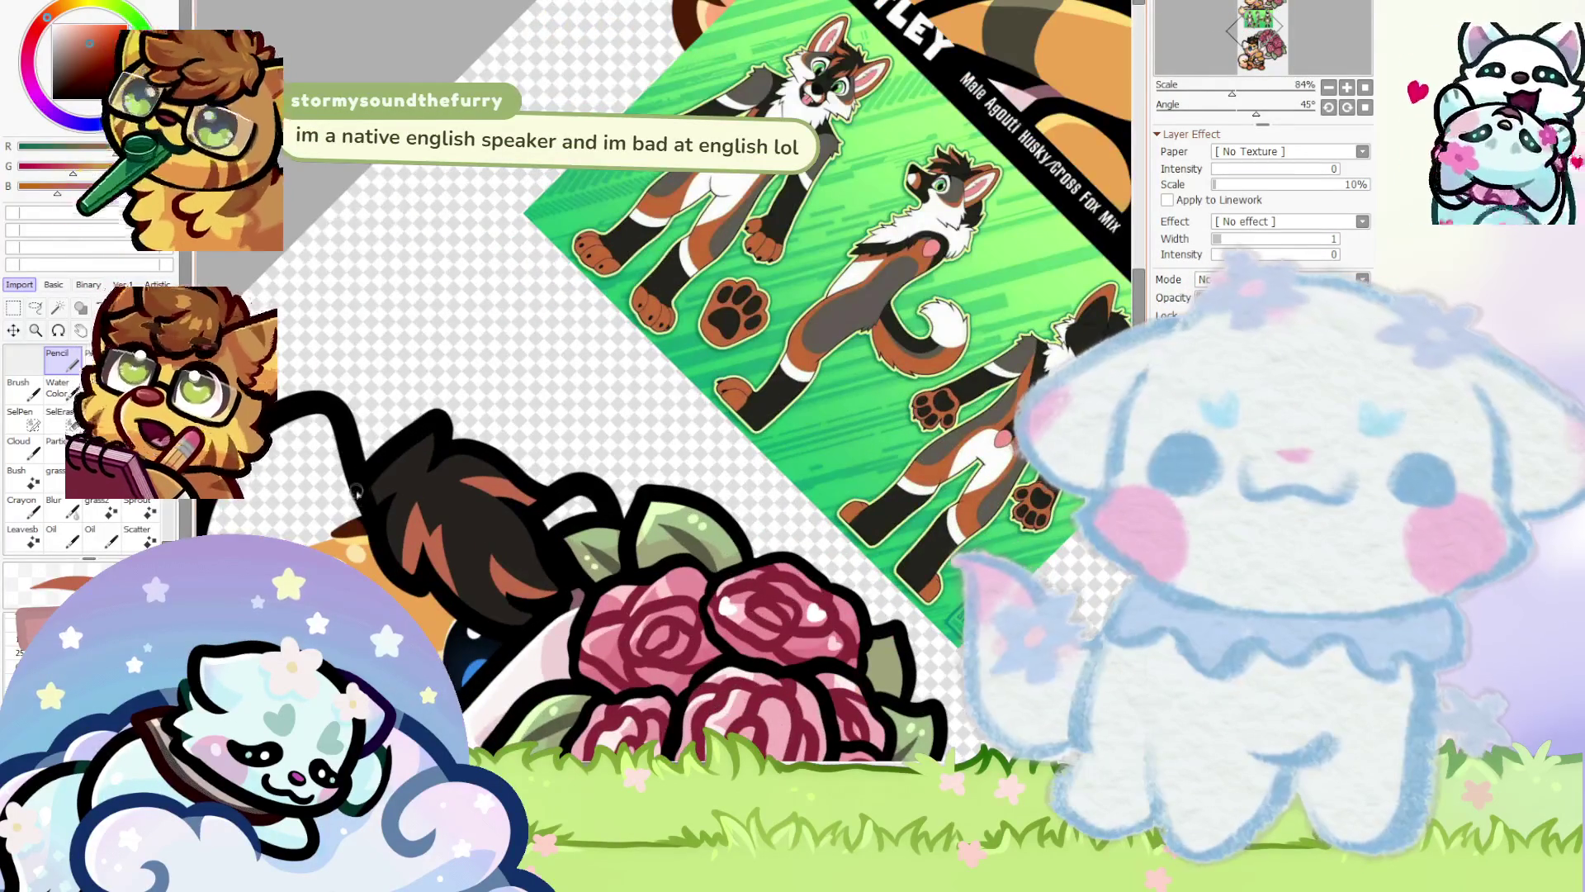
scroll(355, 492, "down", 2)
scroll(396, 454, "up", 5)
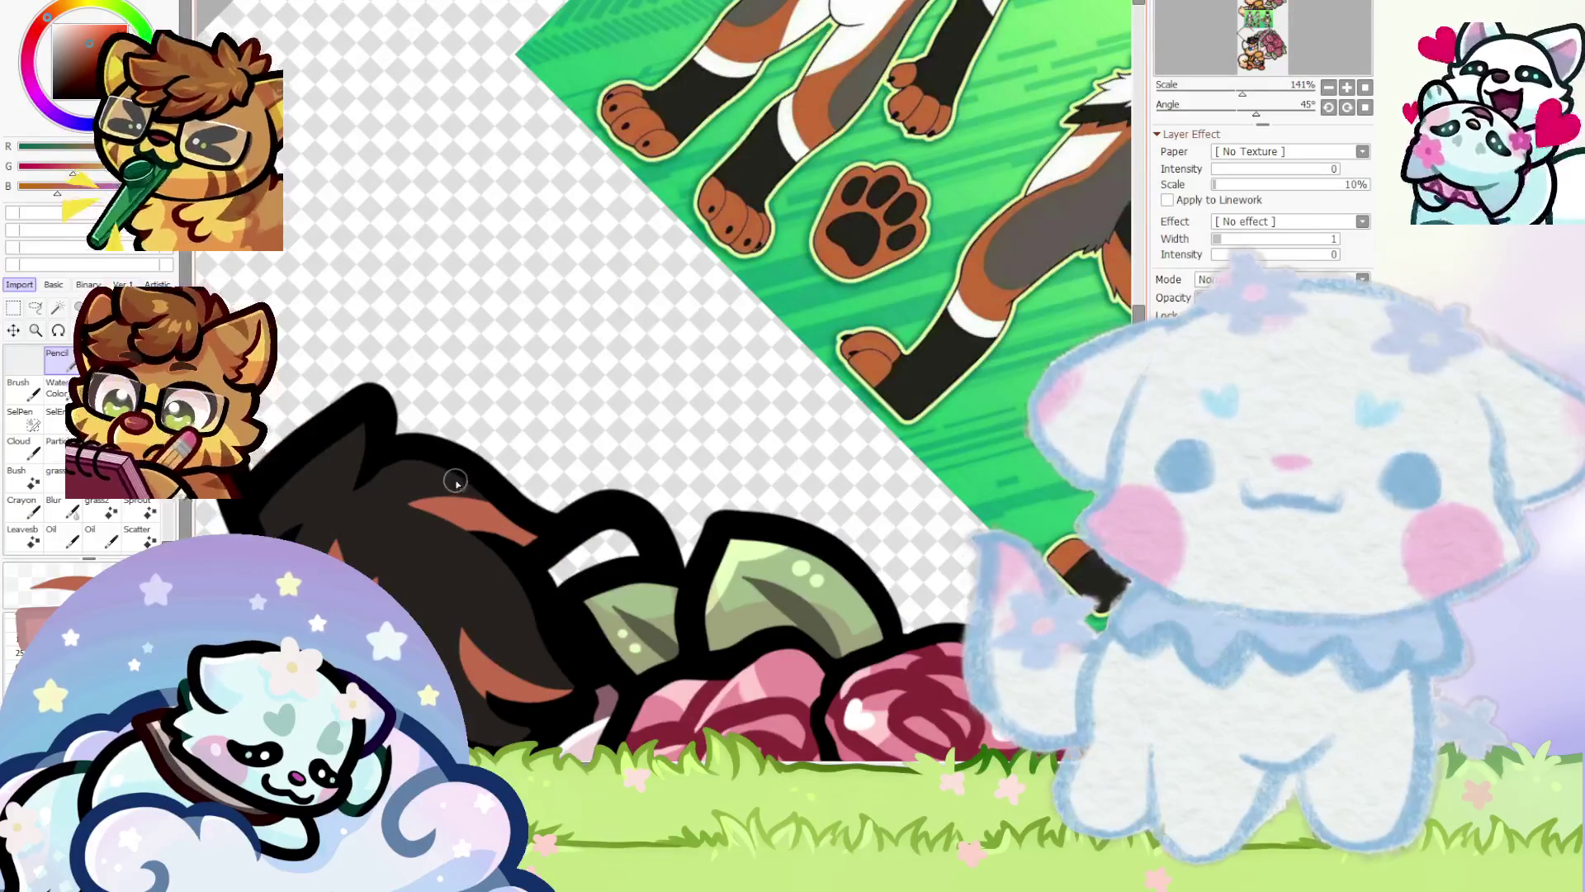
scroll(462, 489, "down", 2)
scroll(448, 483, "down", 2)
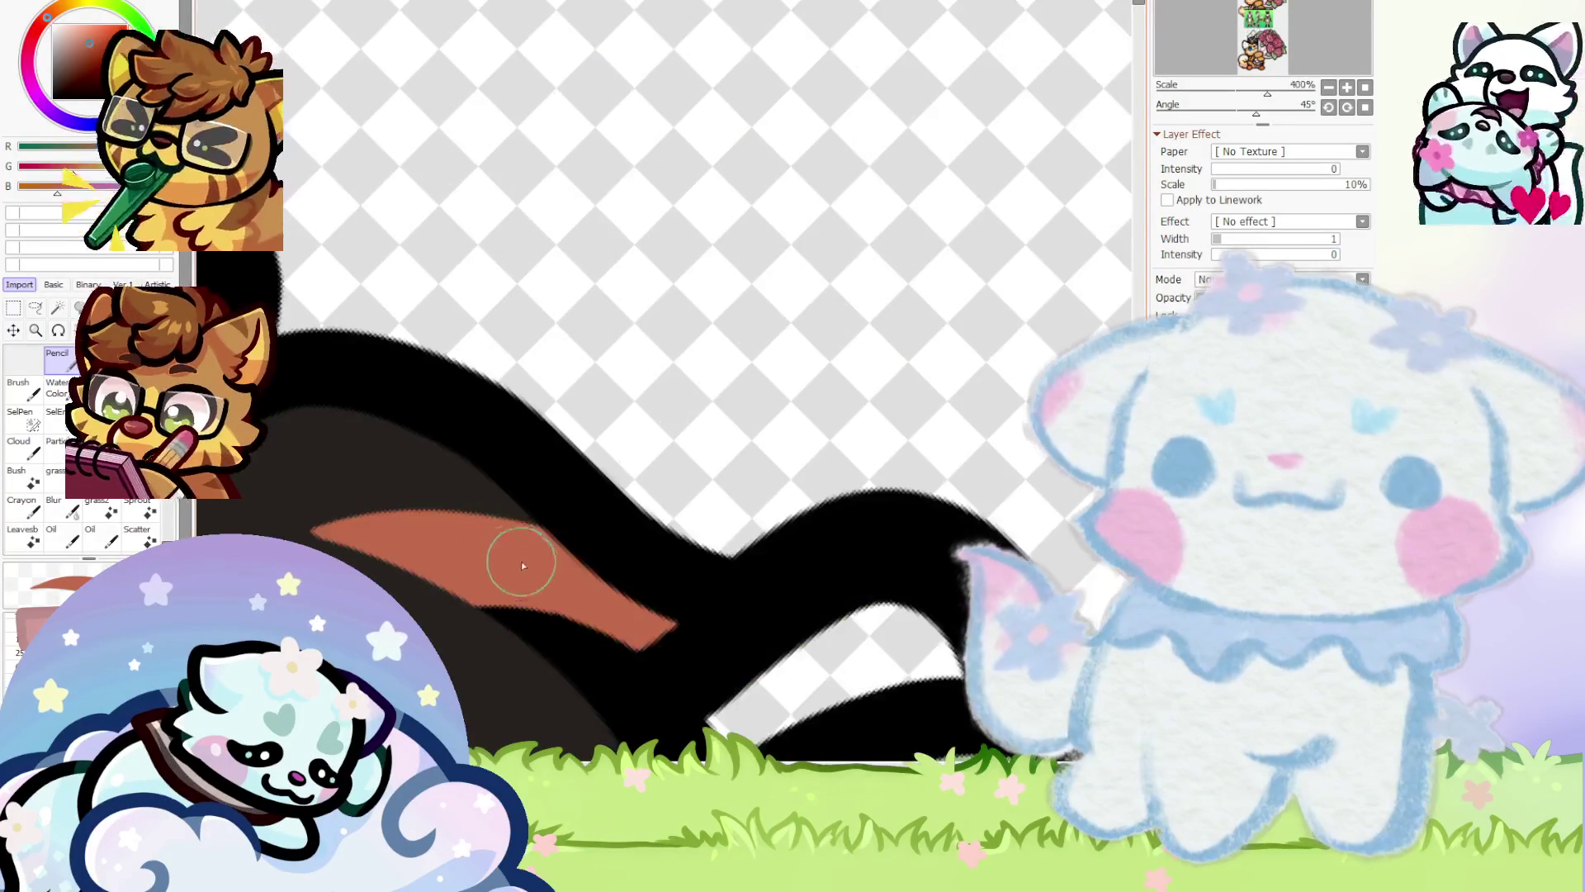
scroll(437, 430, "down", 3)
scroll(438, 430, "down", 3)
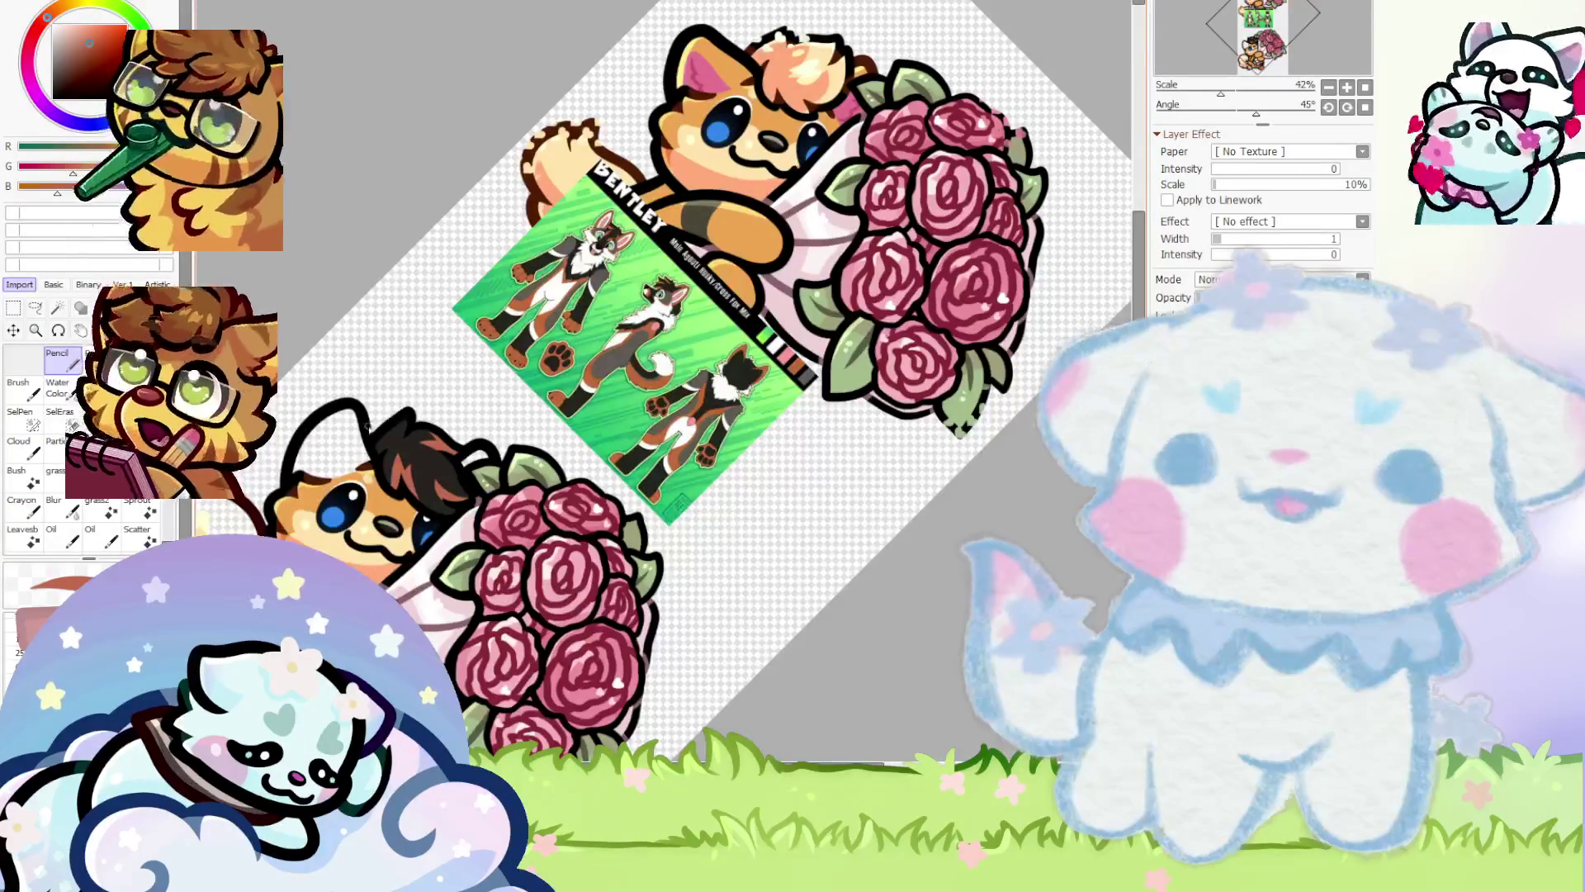
left_click(1365, 107)
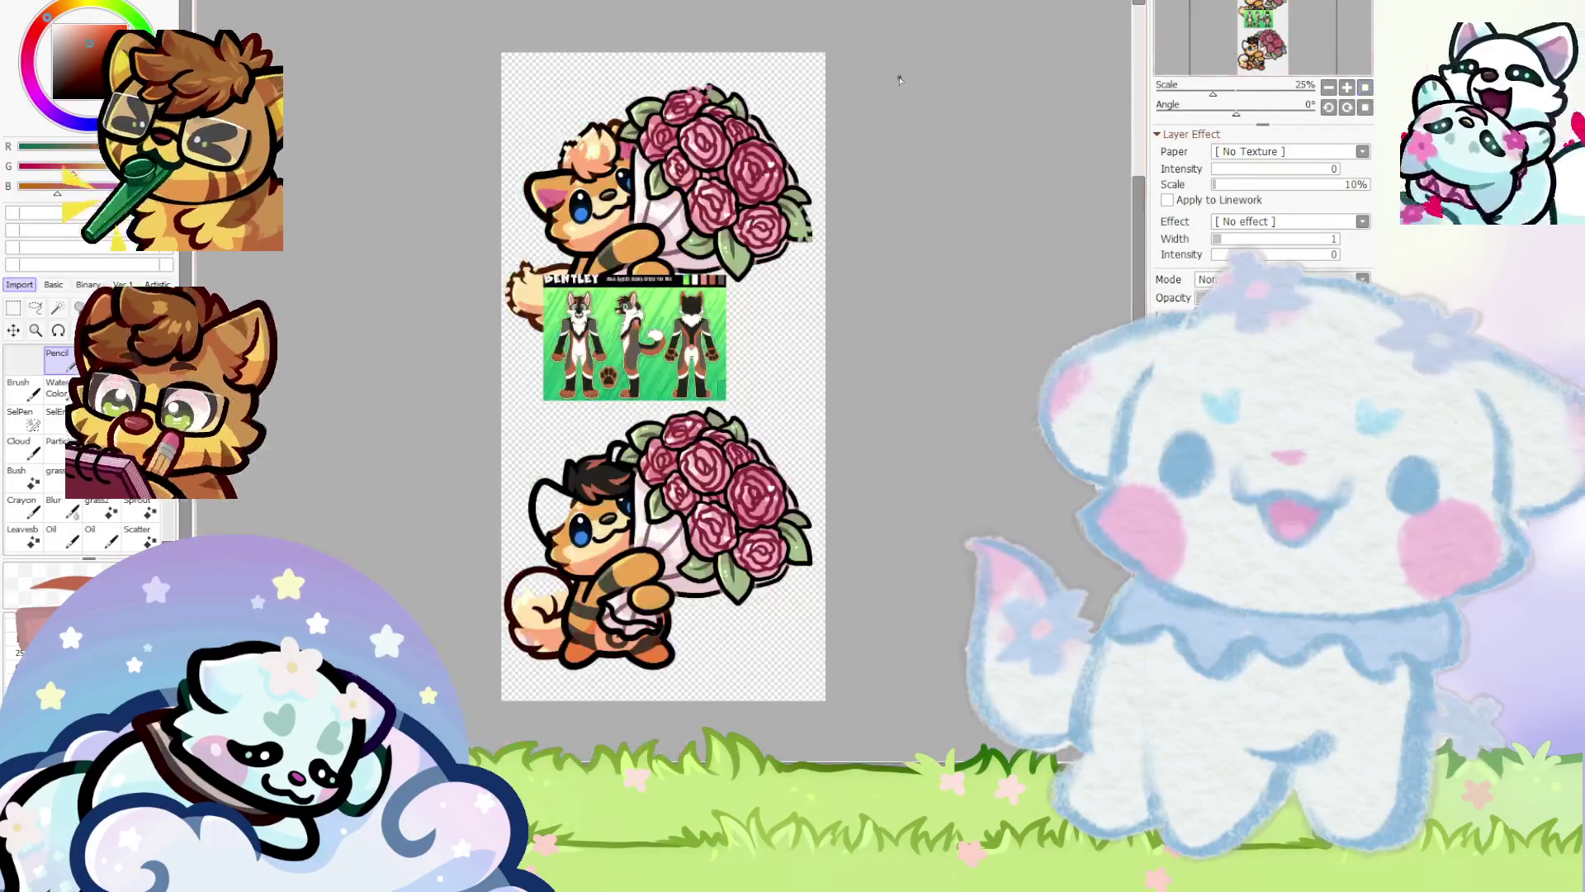
Paint a muted stroke across the dark gap beside the lower dog's hair fringe
scroll(548, 355, "up", 4)
scroll(548, 355, "up", 2)
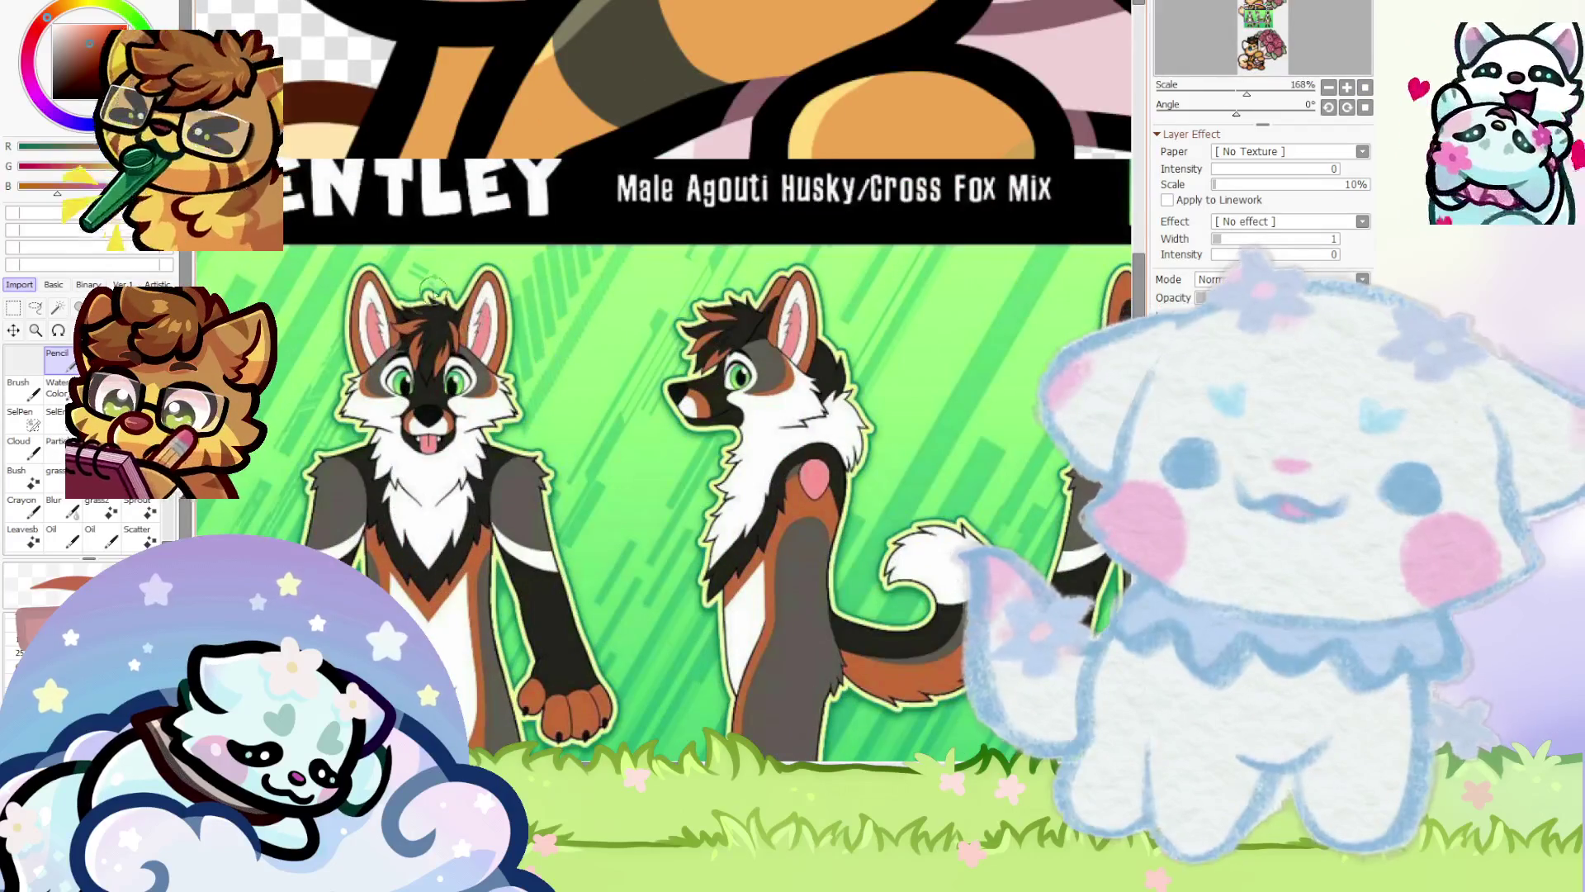
scroll(548, 355, "down", 5)
scroll(594, 407, "up", 8)
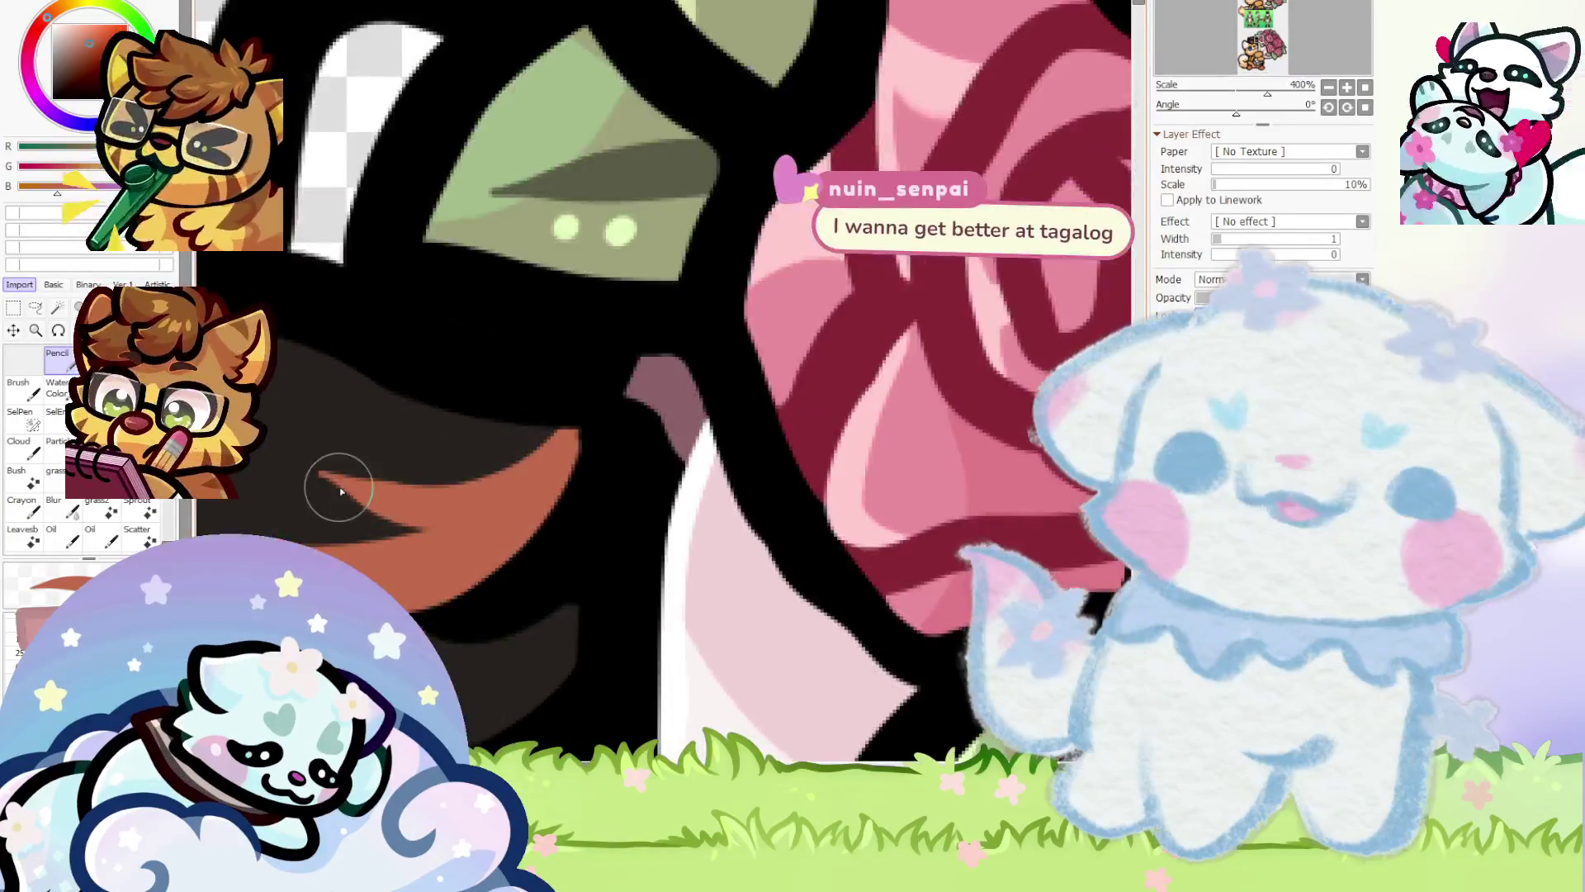
mouse_move(340, 491)
left_mouse_down()
mouse_move(506, 460)
mouse_move(332, 514)
mouse_move(340, 449)
mouse_move(311, 474)
mouse_move(343, 504)
mouse_move(311, 459)
mouse_move(382, 491)
left_mouse_up()
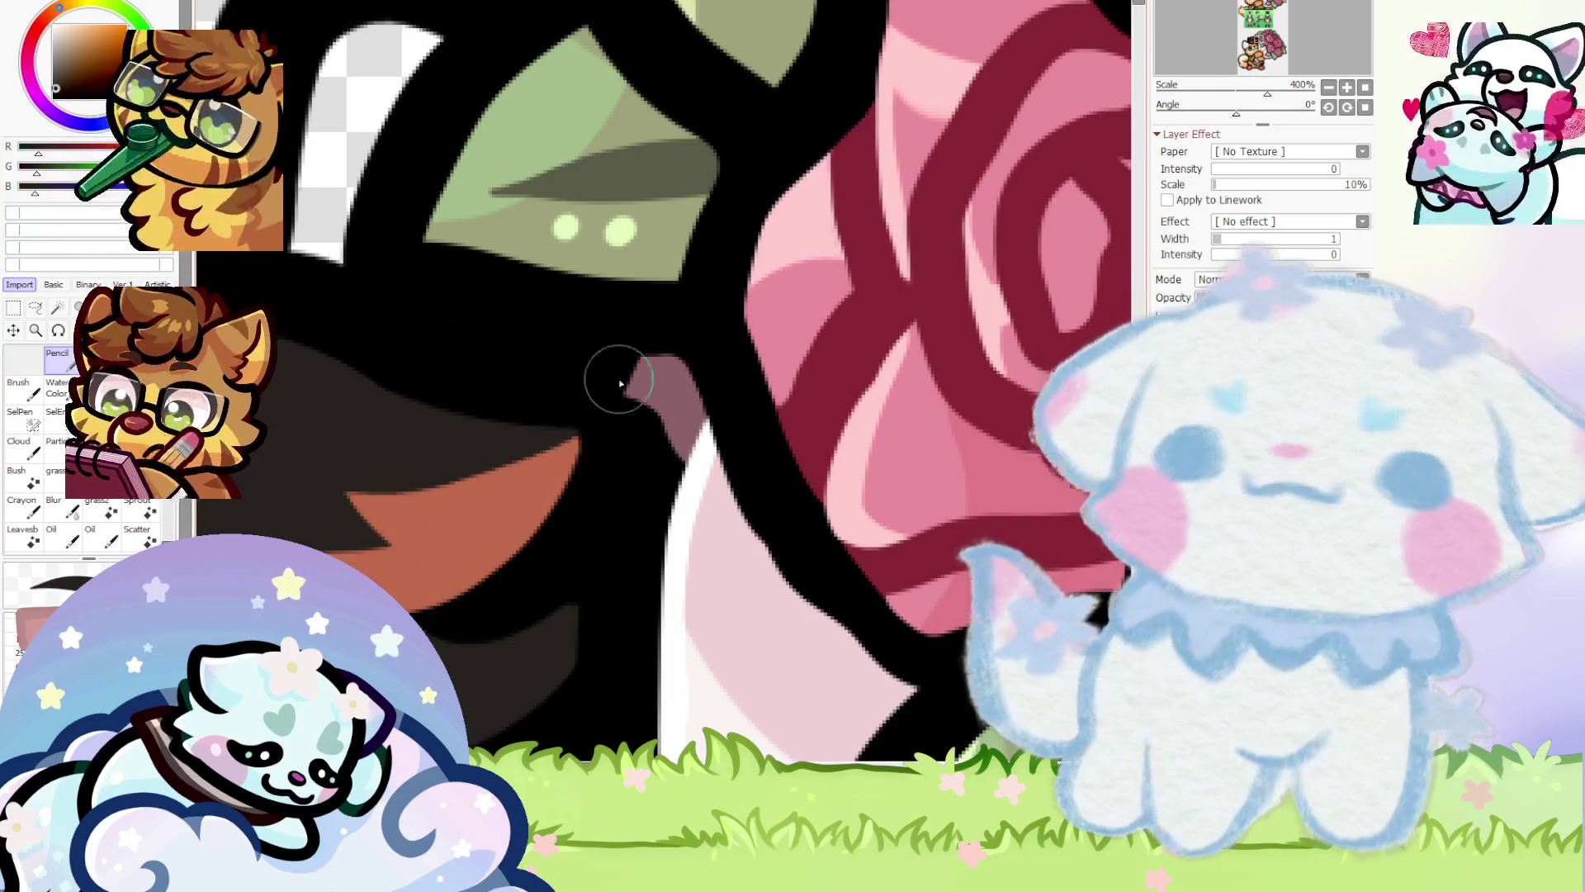
scroll(644, 397, "down", 8)
scroll(604, 416, "up", 6)
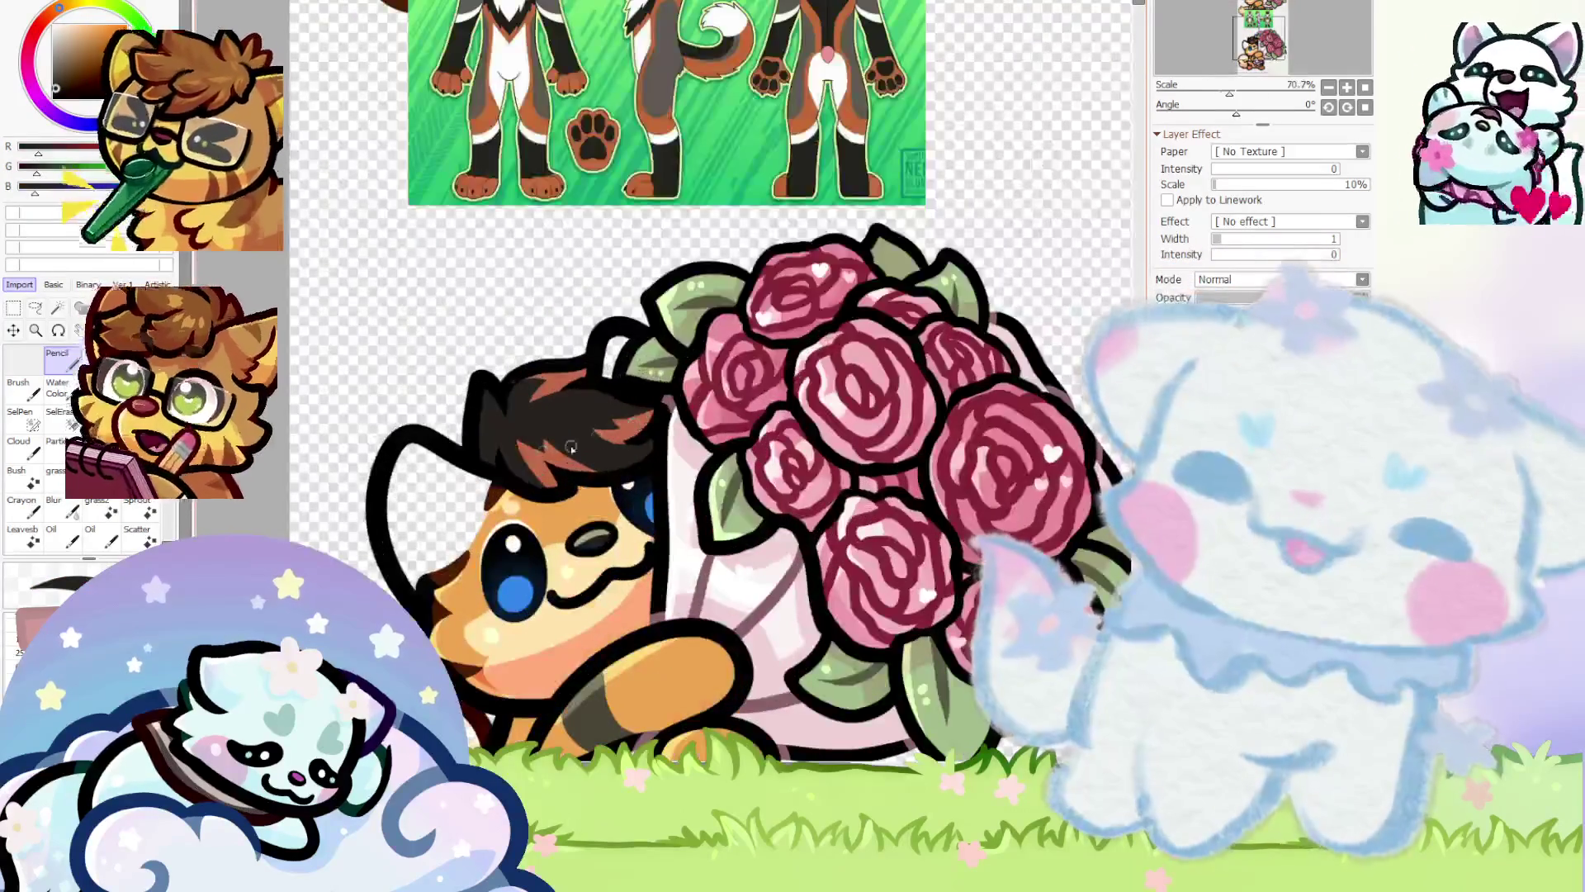
scroll(495, 410, "down", 3)
scroll(352, 529, "up", 4)
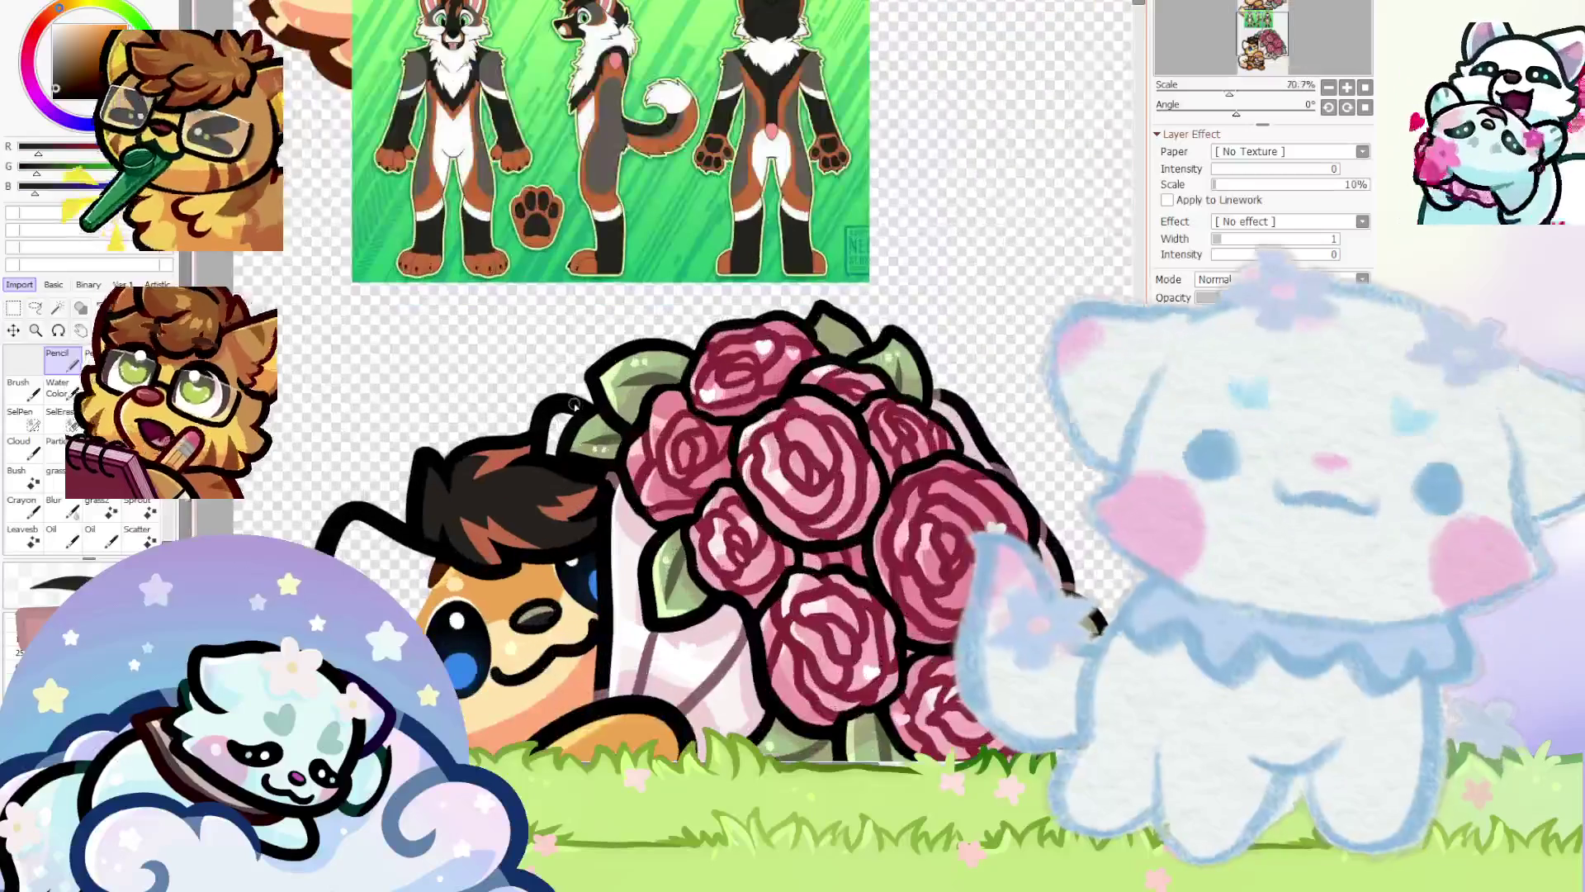
scroll(352, 528, "up", 3)
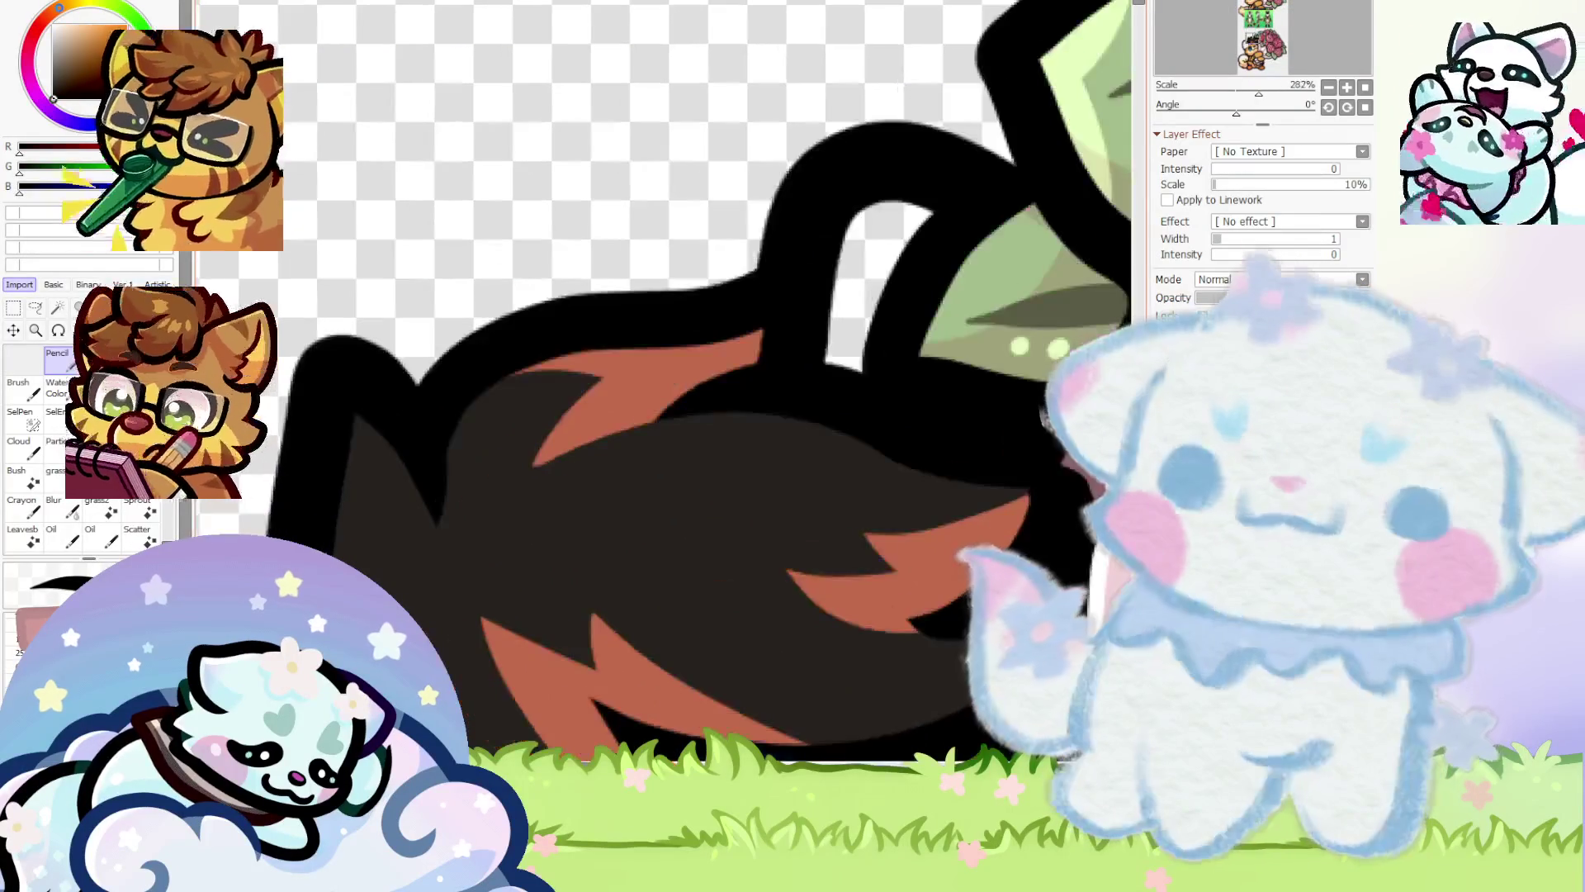
scroll(374, 363, "down", 3)
scroll(353, 453, "up", 4)
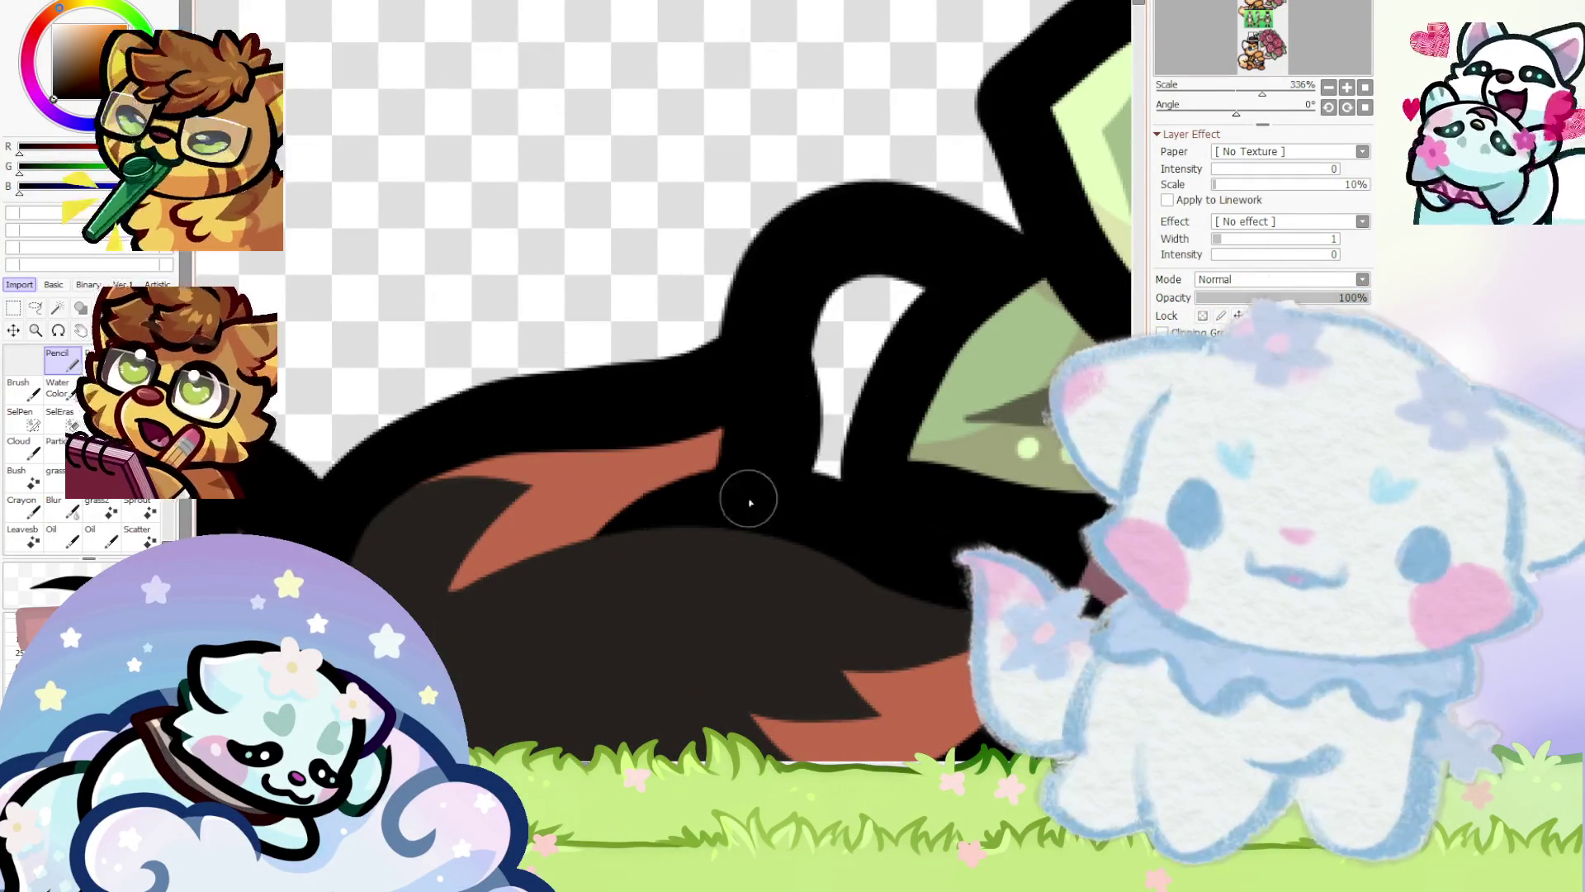
scroll(746, 496, "down", 3)
scroll(642, 378, "up", 2)
scroll(725, 413, "down", 5)
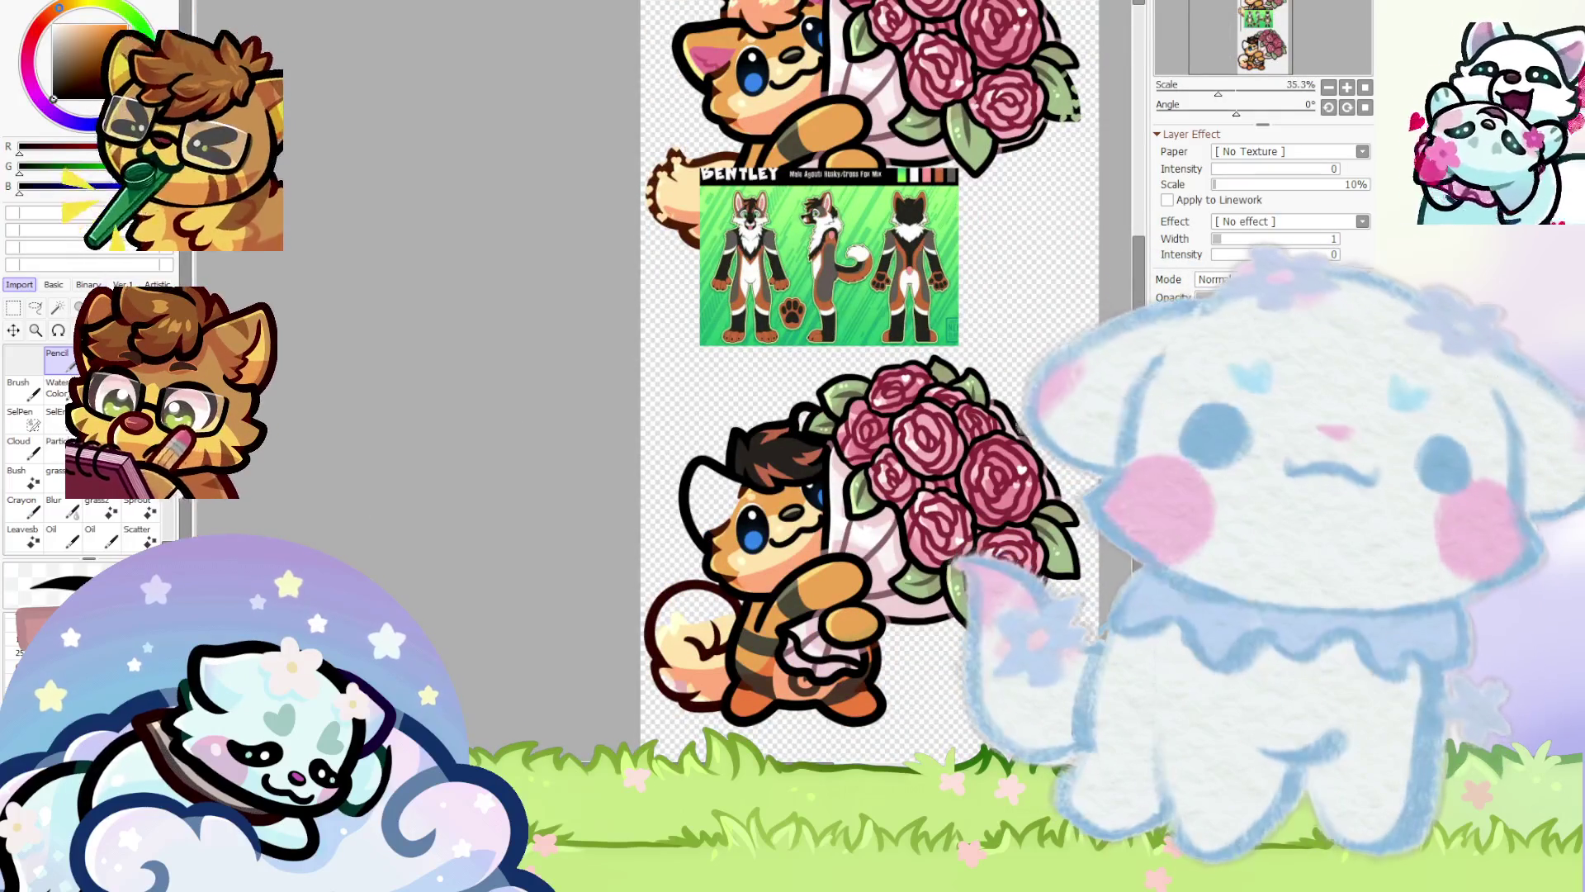
scroll(506, 309, "down", 1)
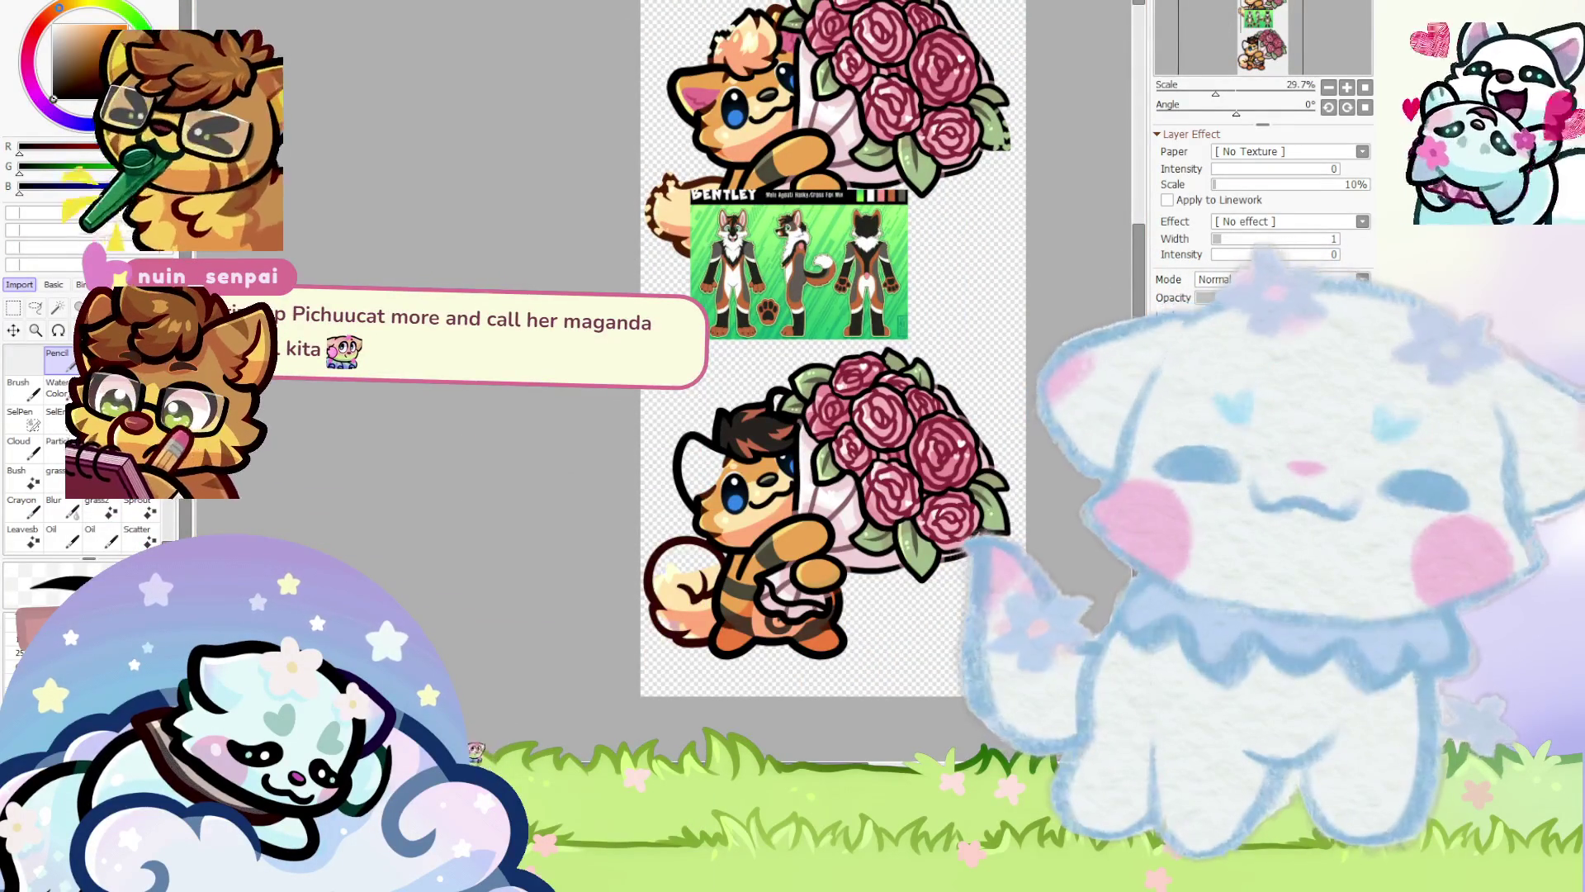
Switch to the other open artwork and return to the rose bouquet canvas
key("ctrl+Tab")
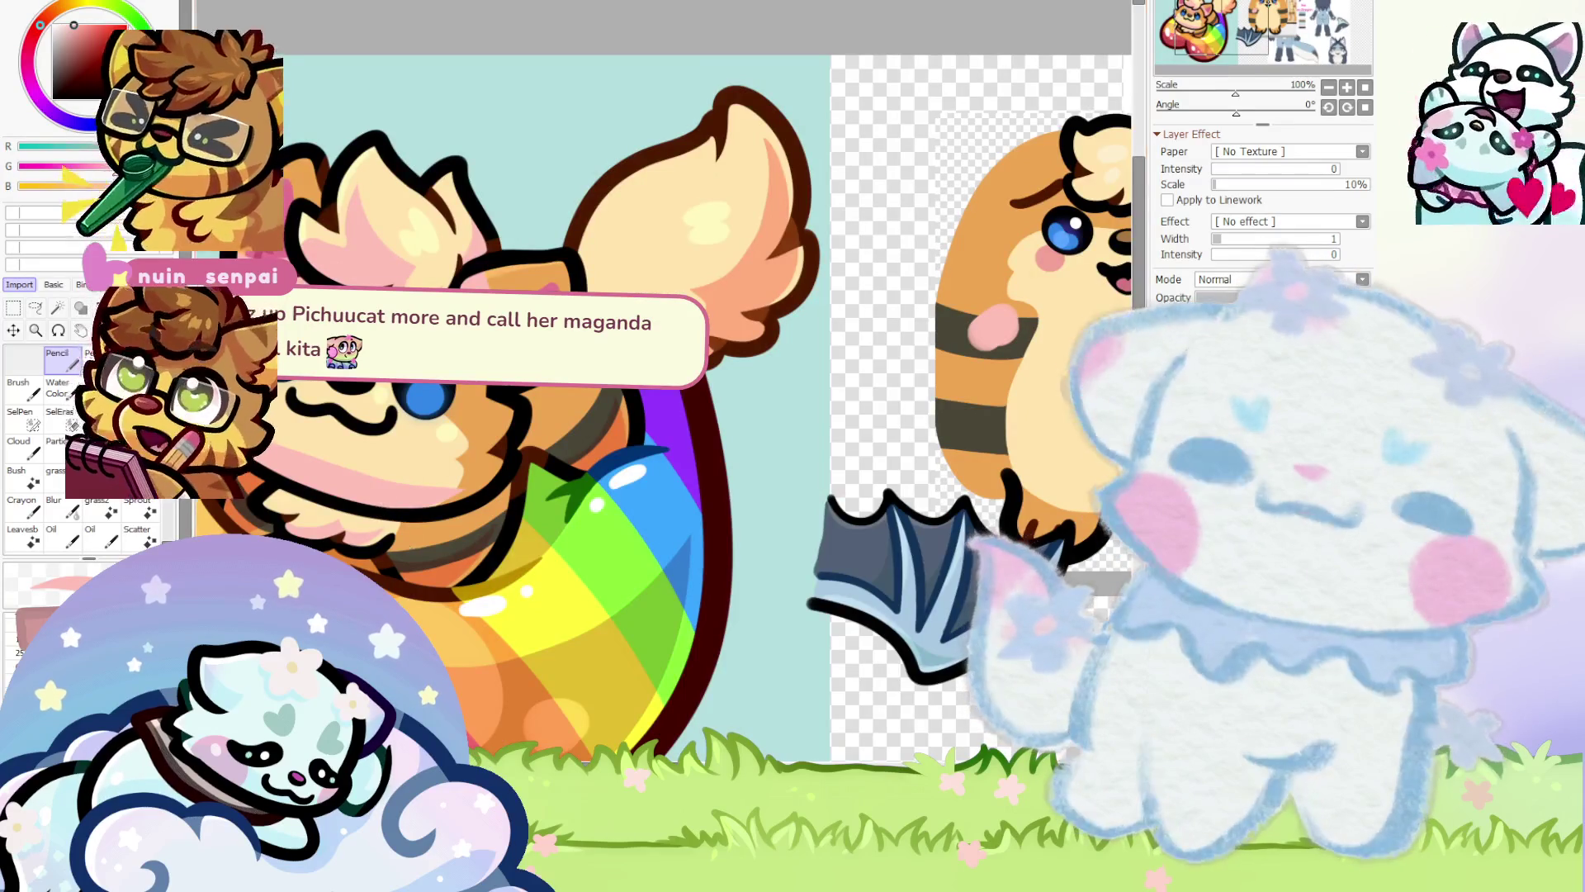
key("ctrl+Tab")
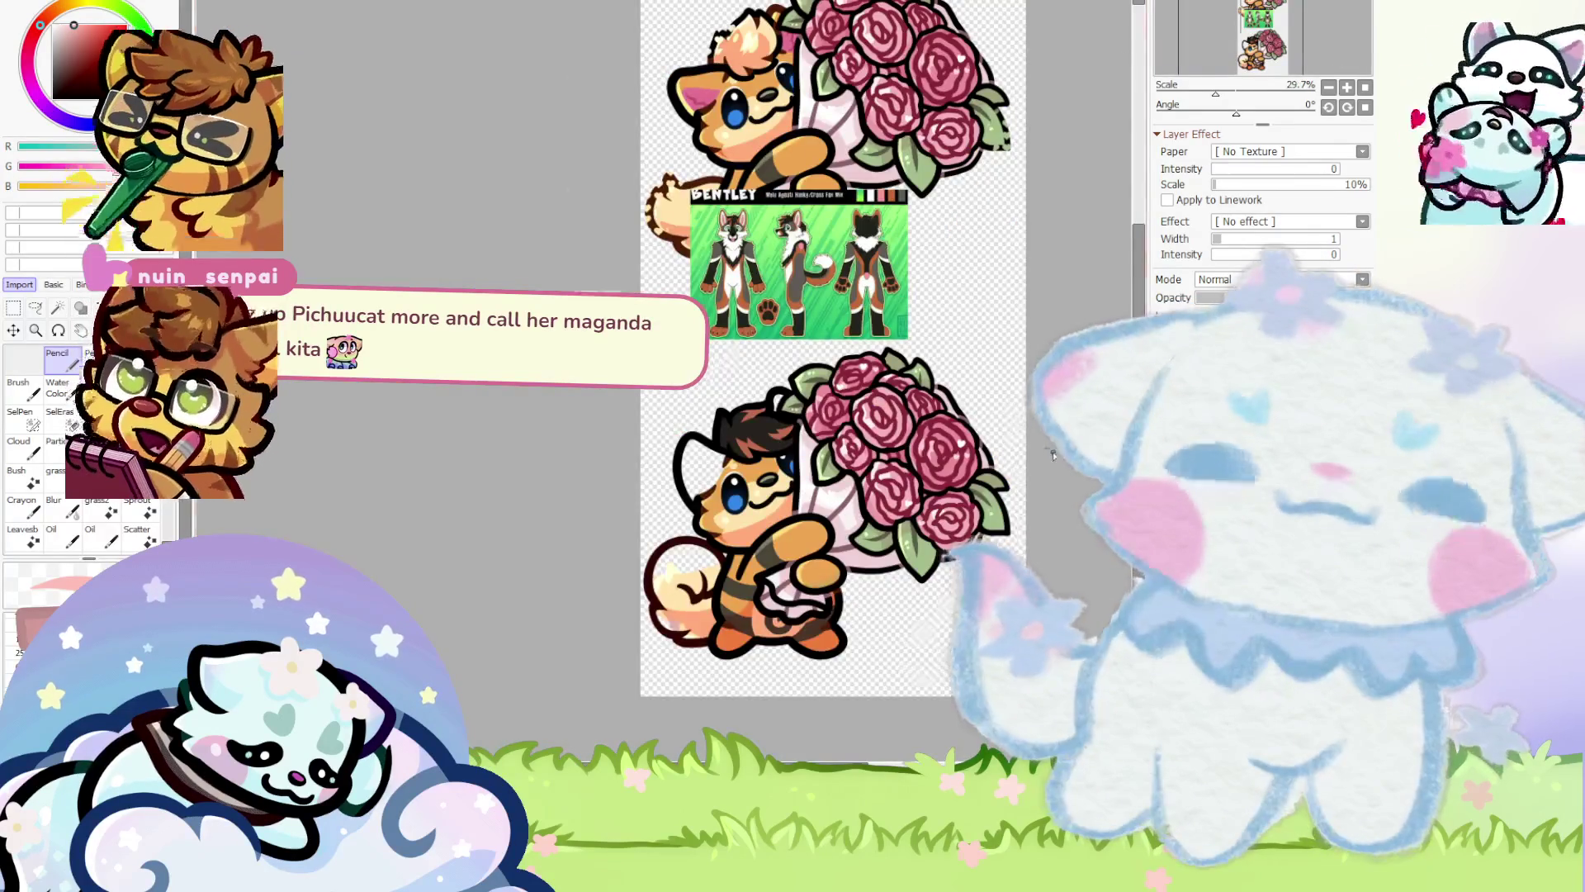
scroll(686, 367, "up", 5)
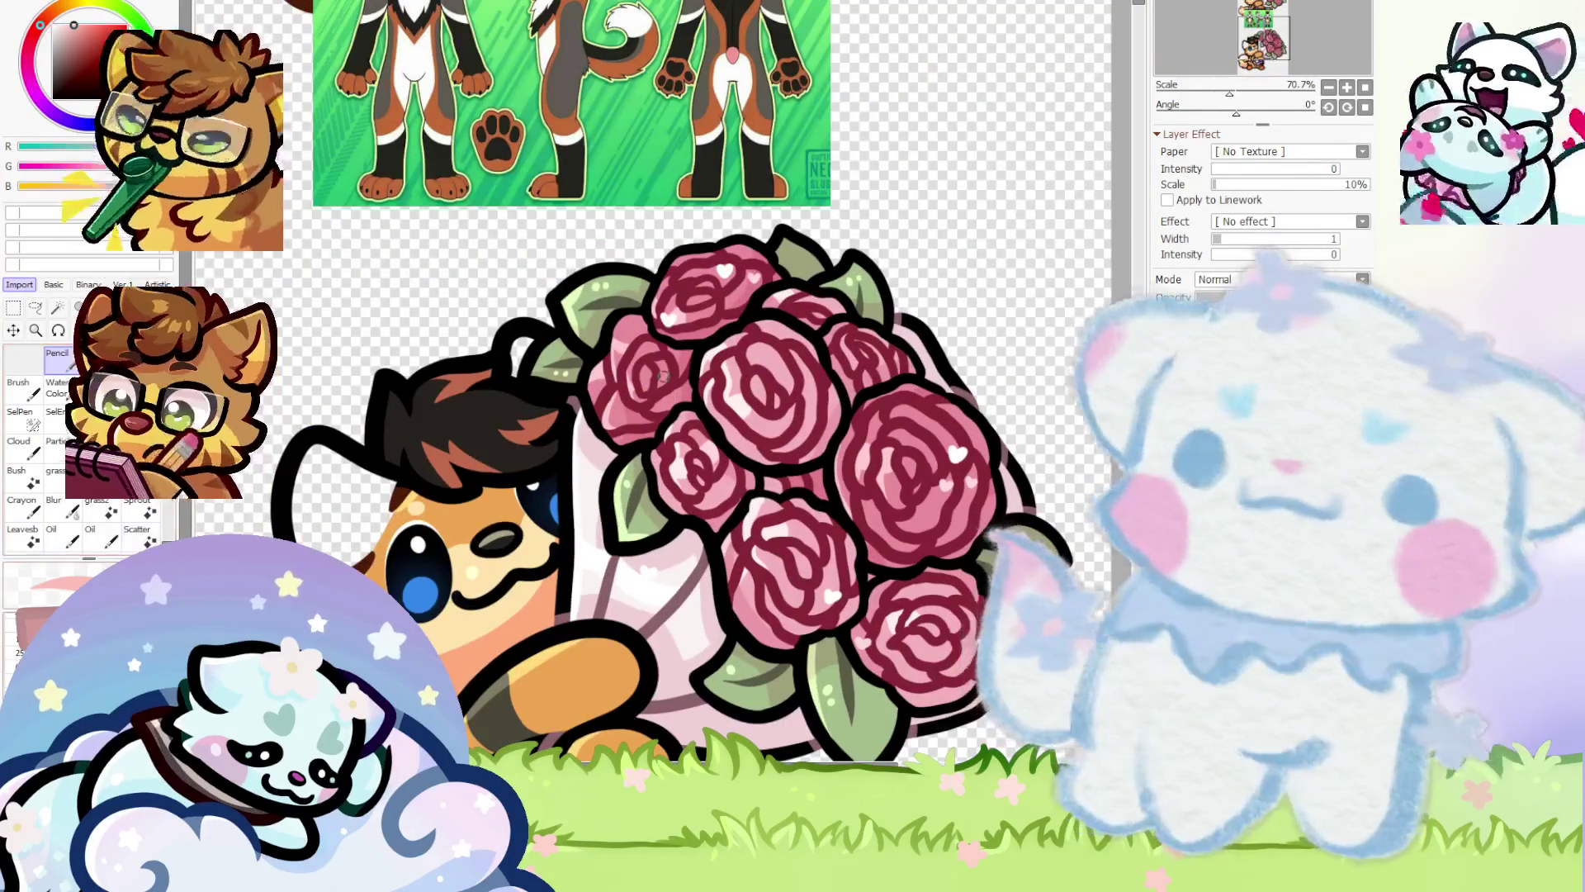
scroll(503, 431, "up", 2)
Paint pink shine strokes across the lower dog's black hair and red streaks
mouse_move(595, 413)
left_mouse_down()
mouse_move(355, 495)
mouse_move(504, 471)
mouse_move(331, 462)
left_mouse_up()
scroll(335, 511, "up", 1)
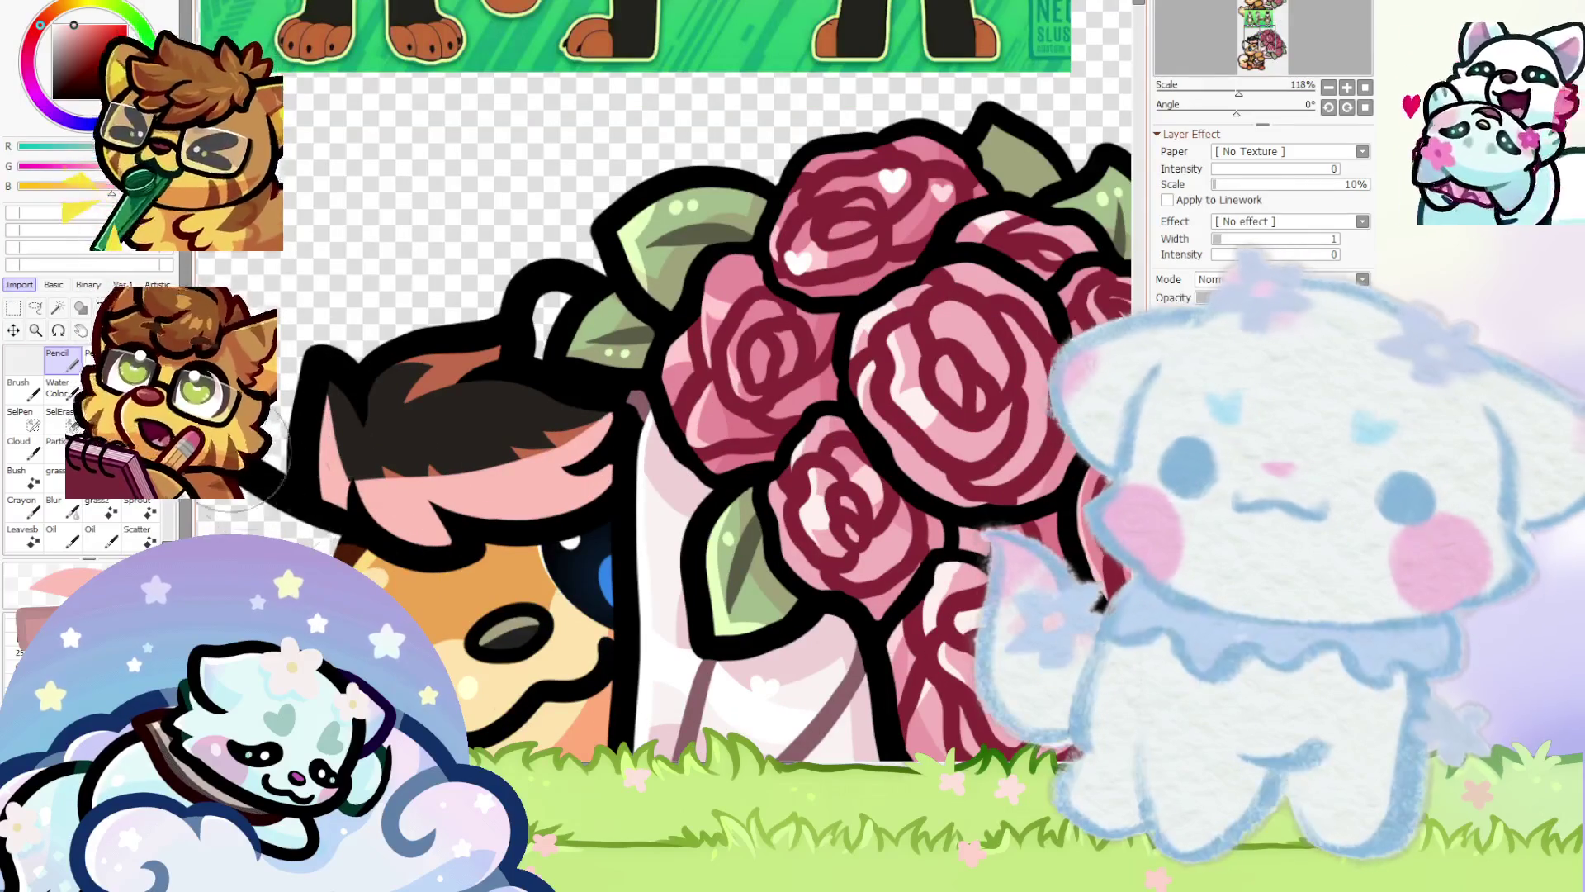
scroll(339, 376, "up", 3)
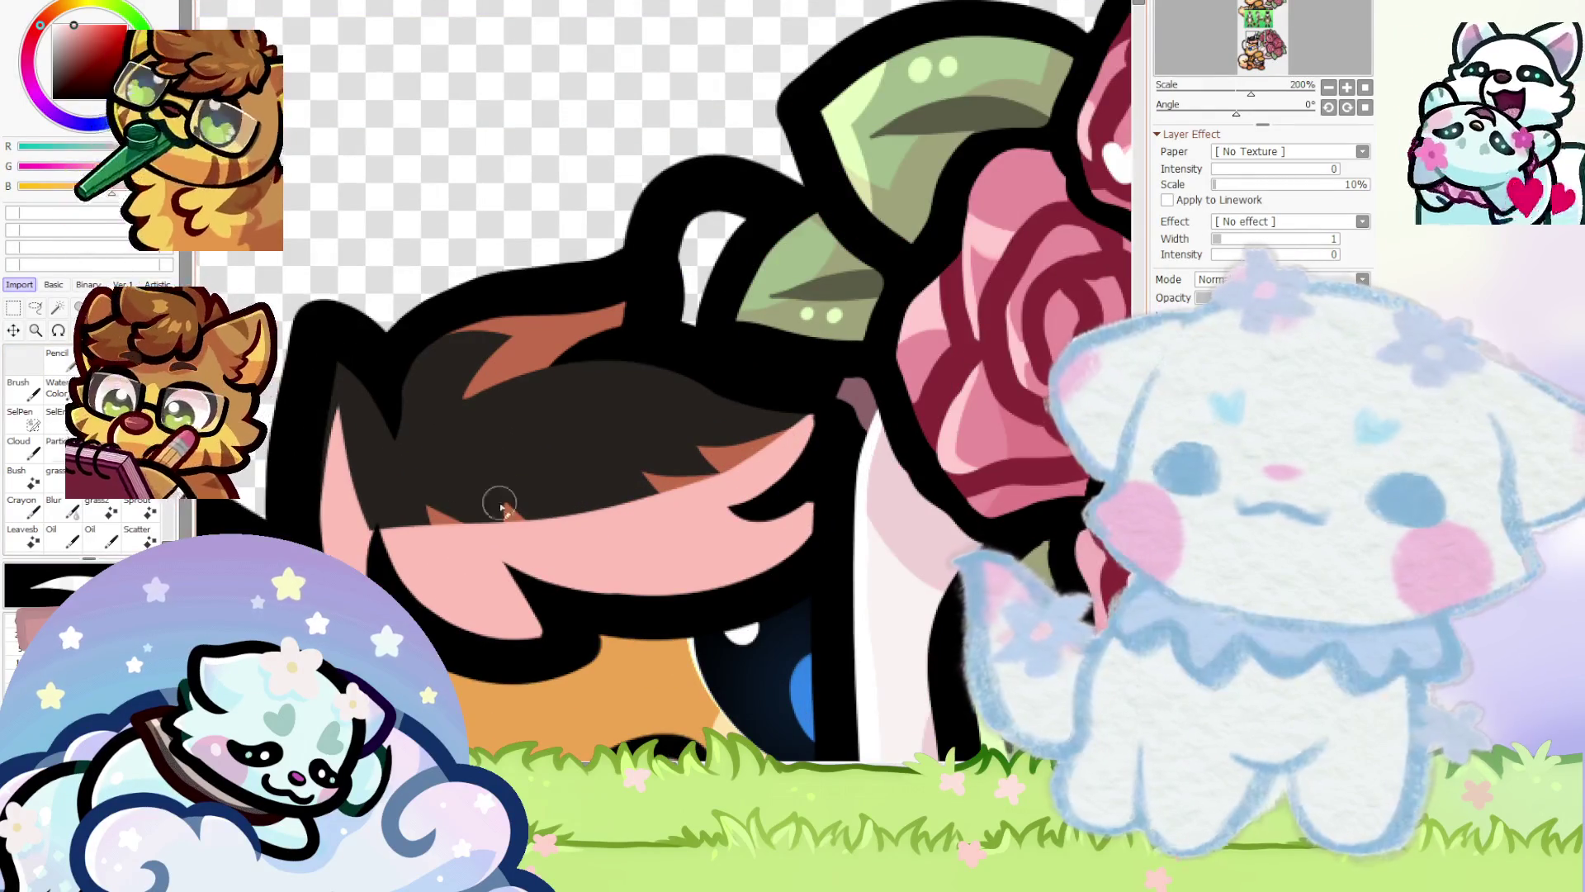
scroll(500, 504, "up", 2)
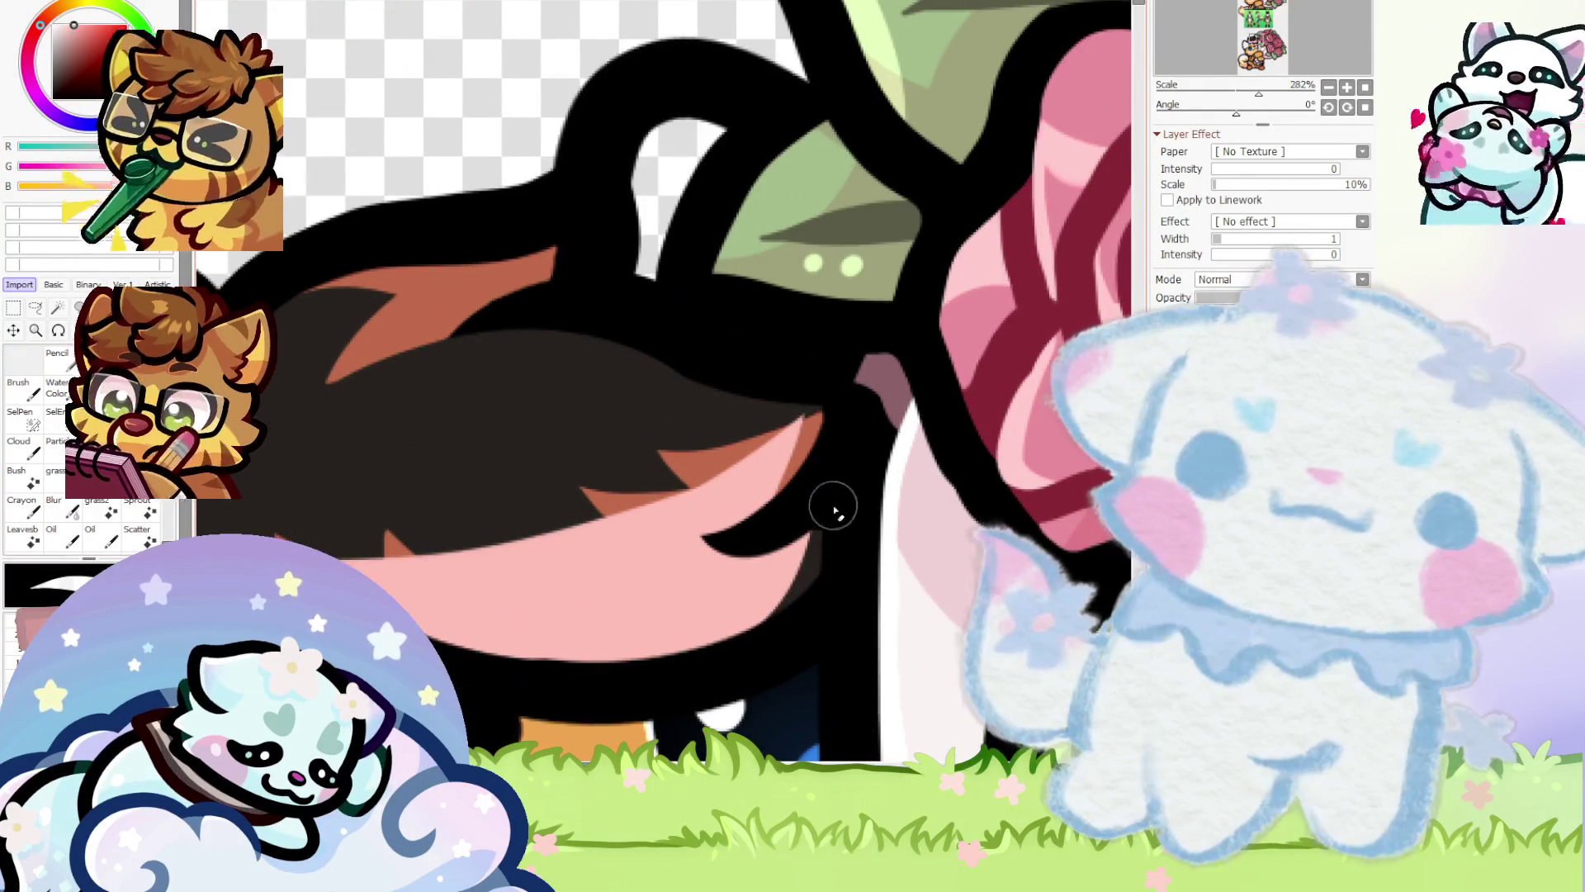
scroll(587, 449, "down", 2)
scroll(587, 449, "up", 3)
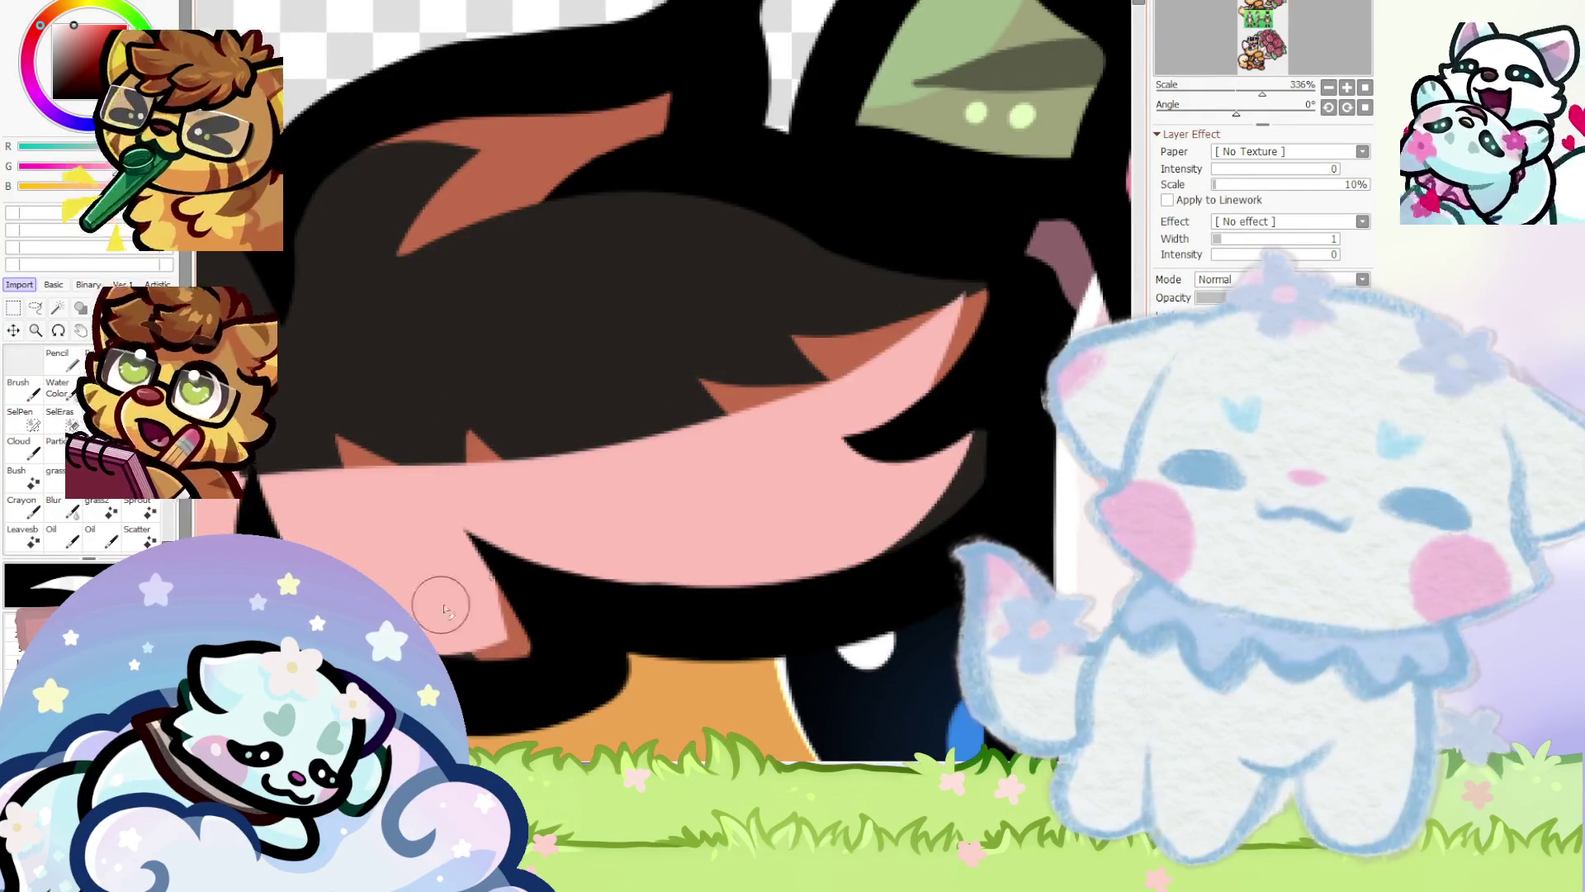
scroll(700, 609, "down", 4)
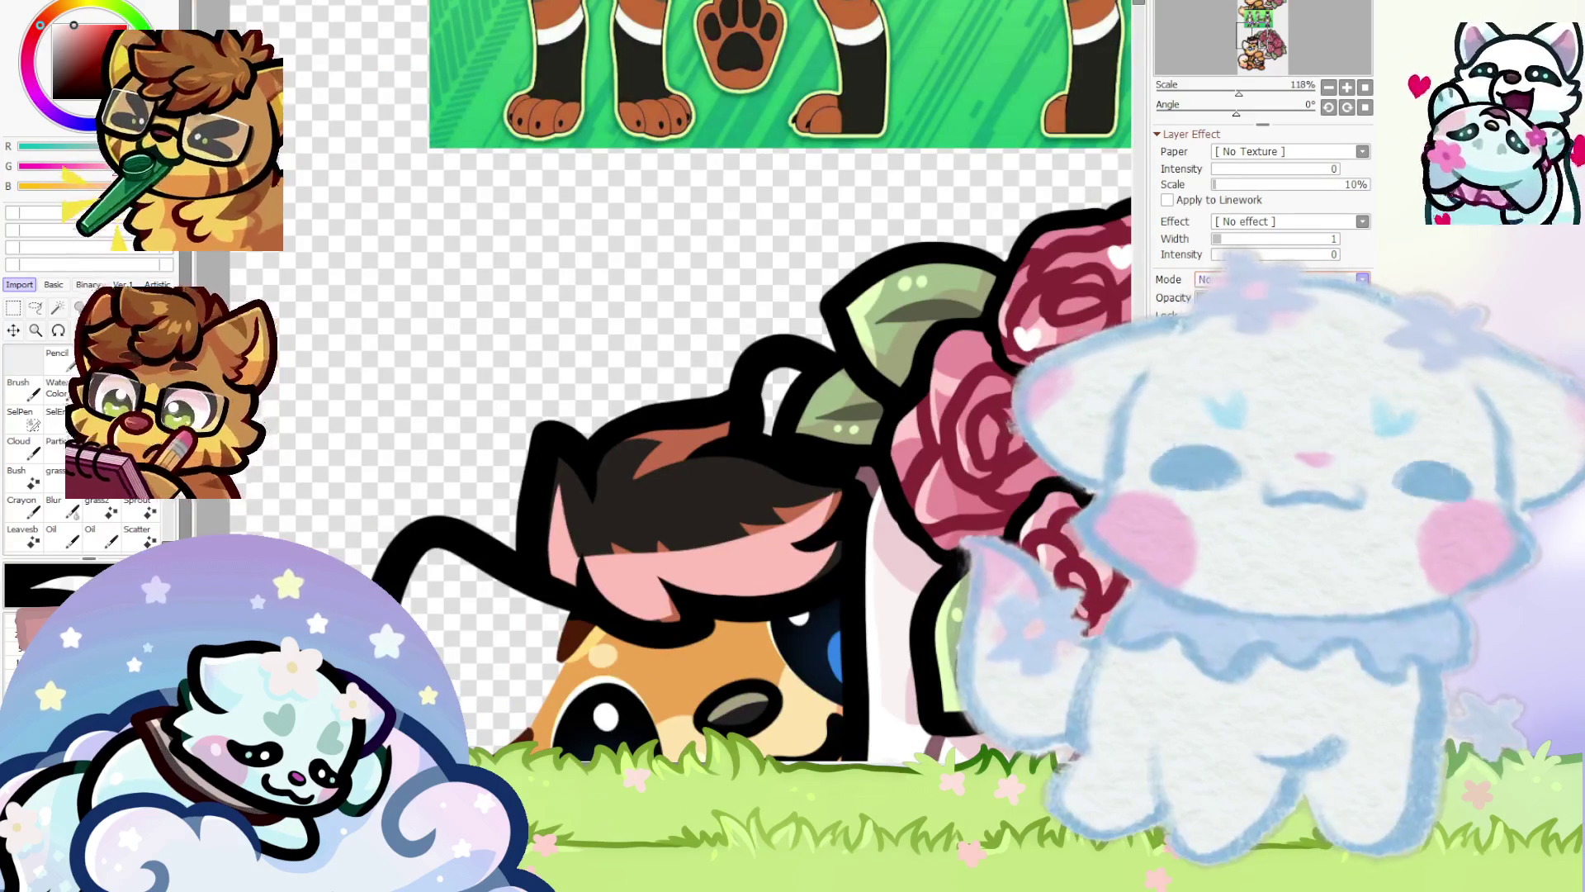
scroll(765, 601, "up", 3)
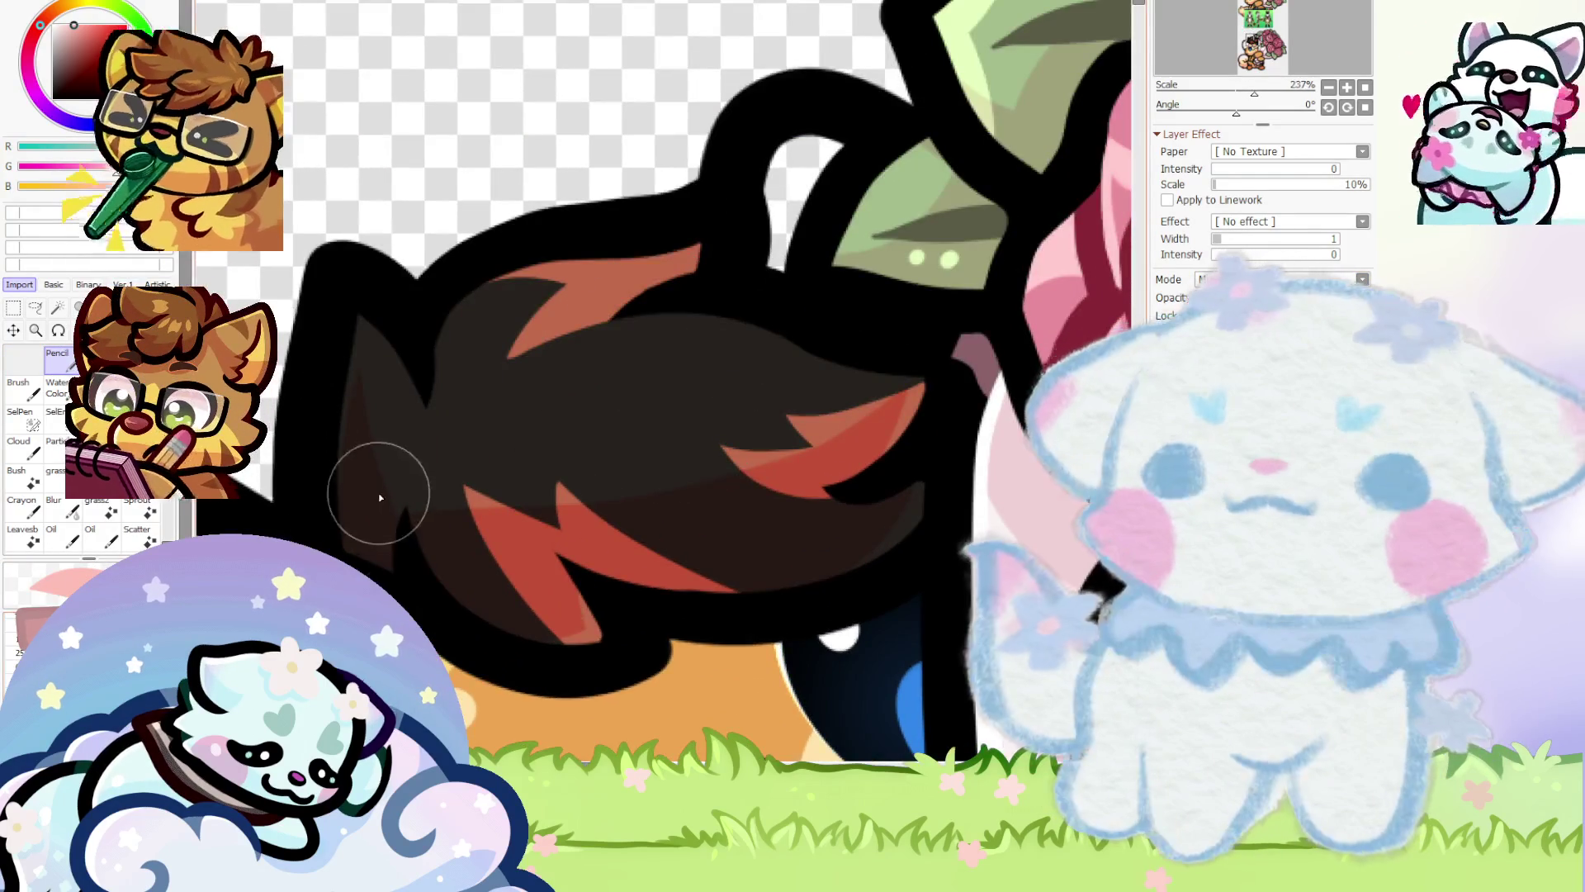
scroll(381, 498, "up", 2)
scroll(418, 531, "down", 1)
scroll(492, 423, "up", 1)
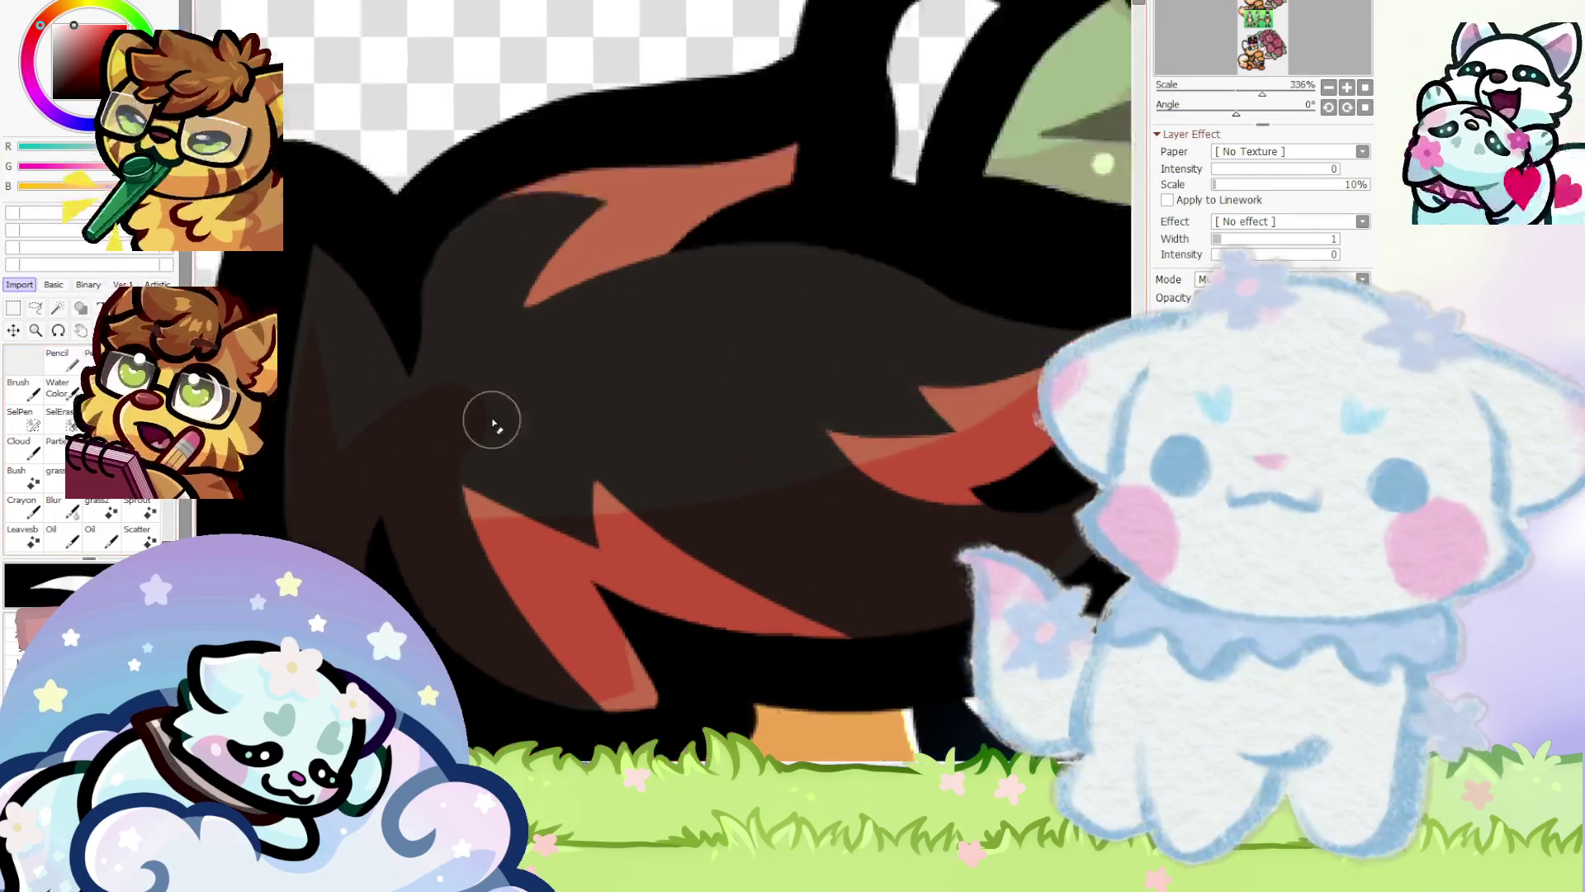
scroll(487, 396, "up", 1)
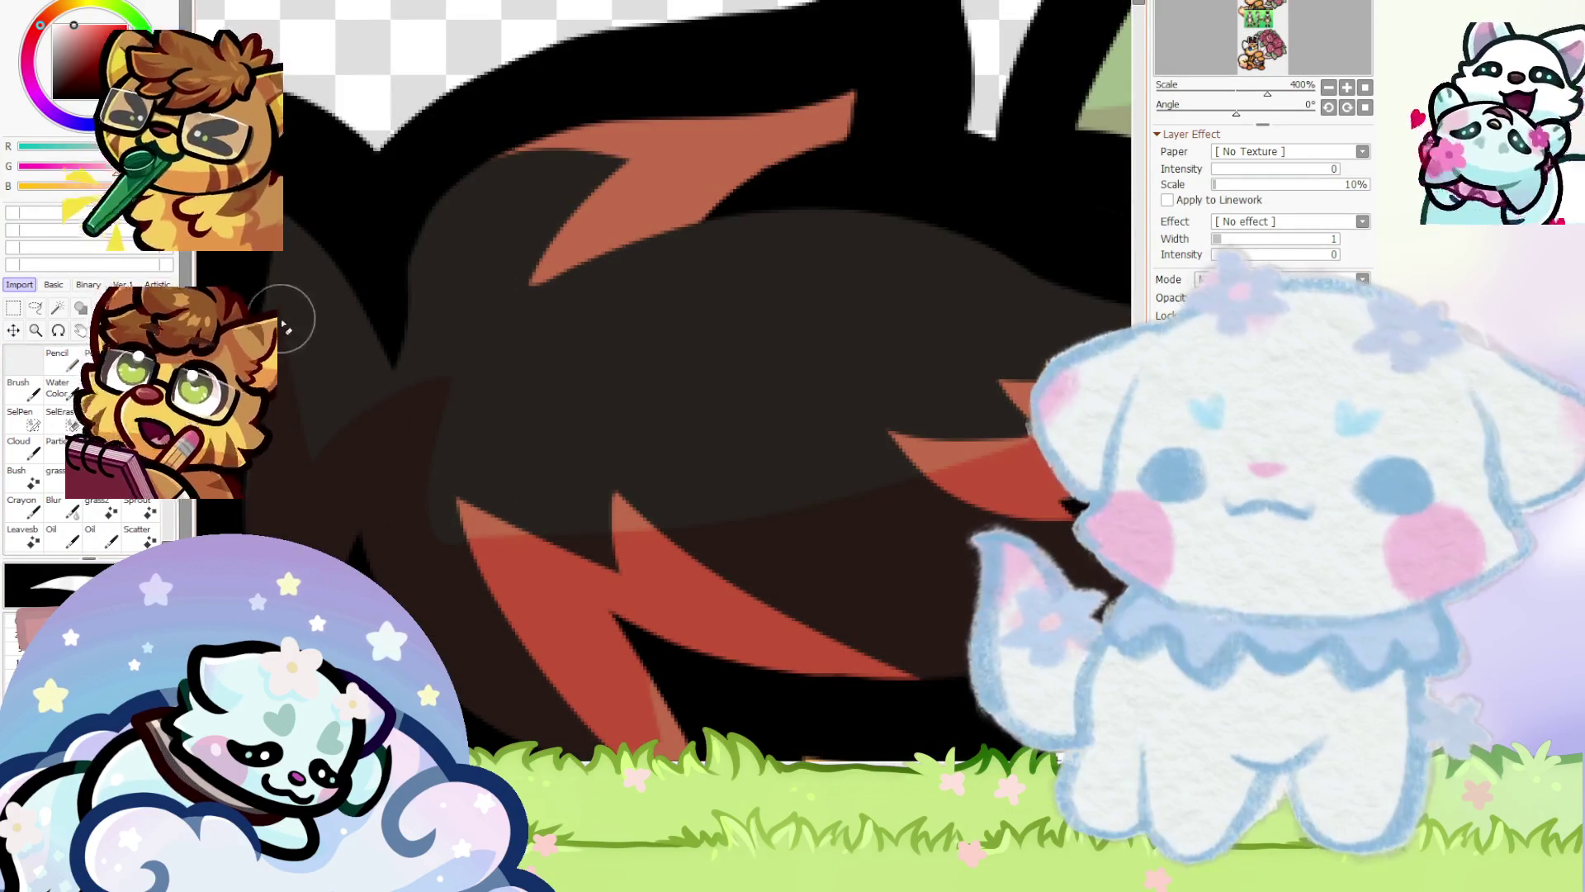
scroll(311, 435, "down", 5)
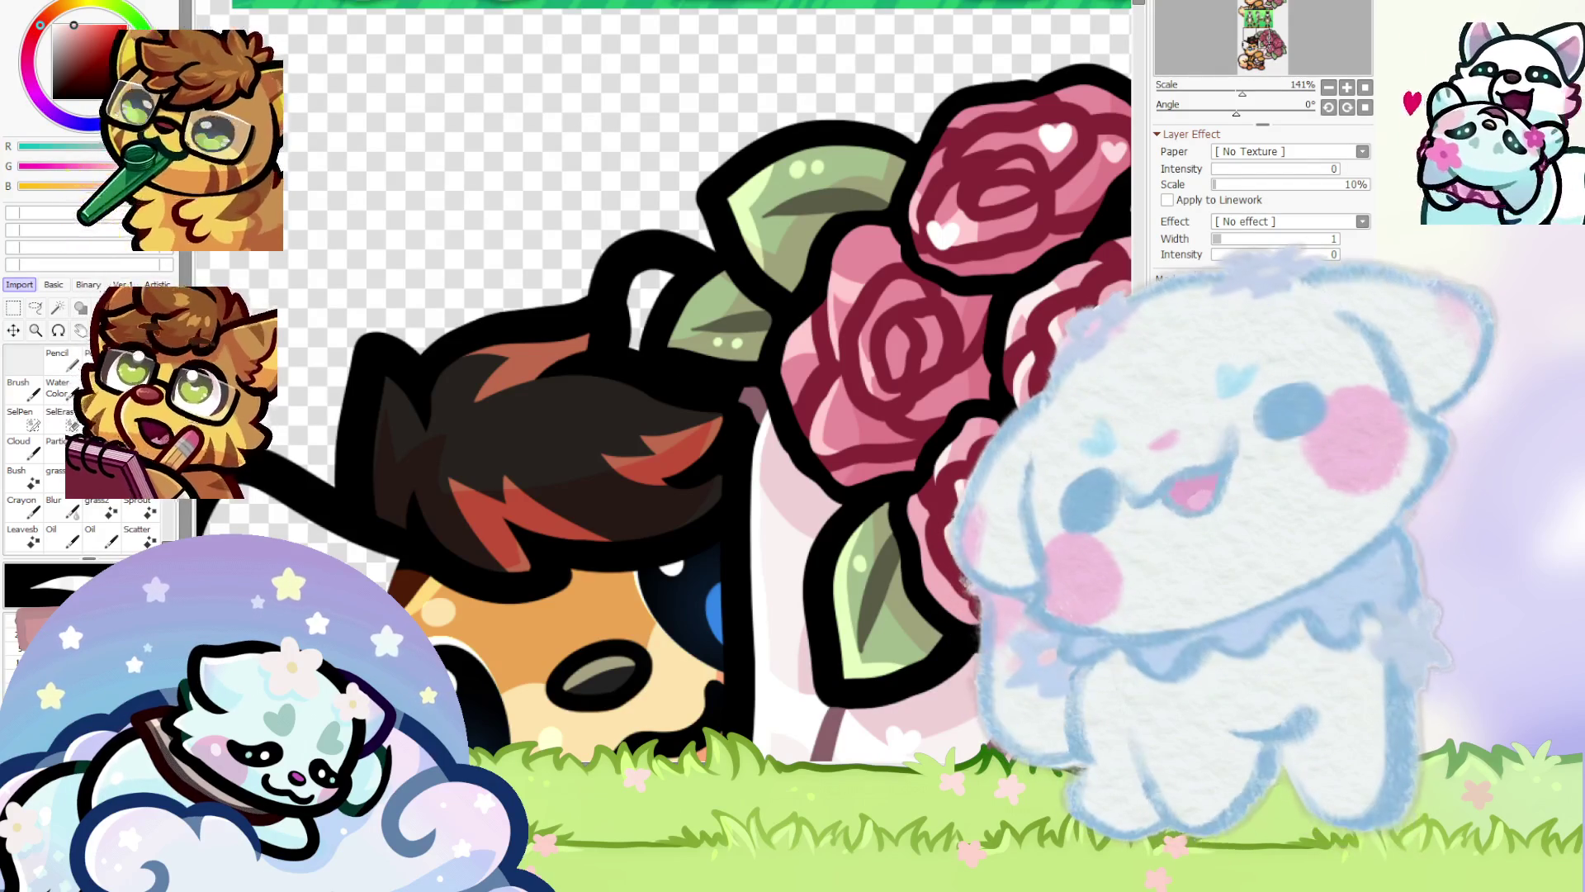
scroll(538, 538, "down", 1)
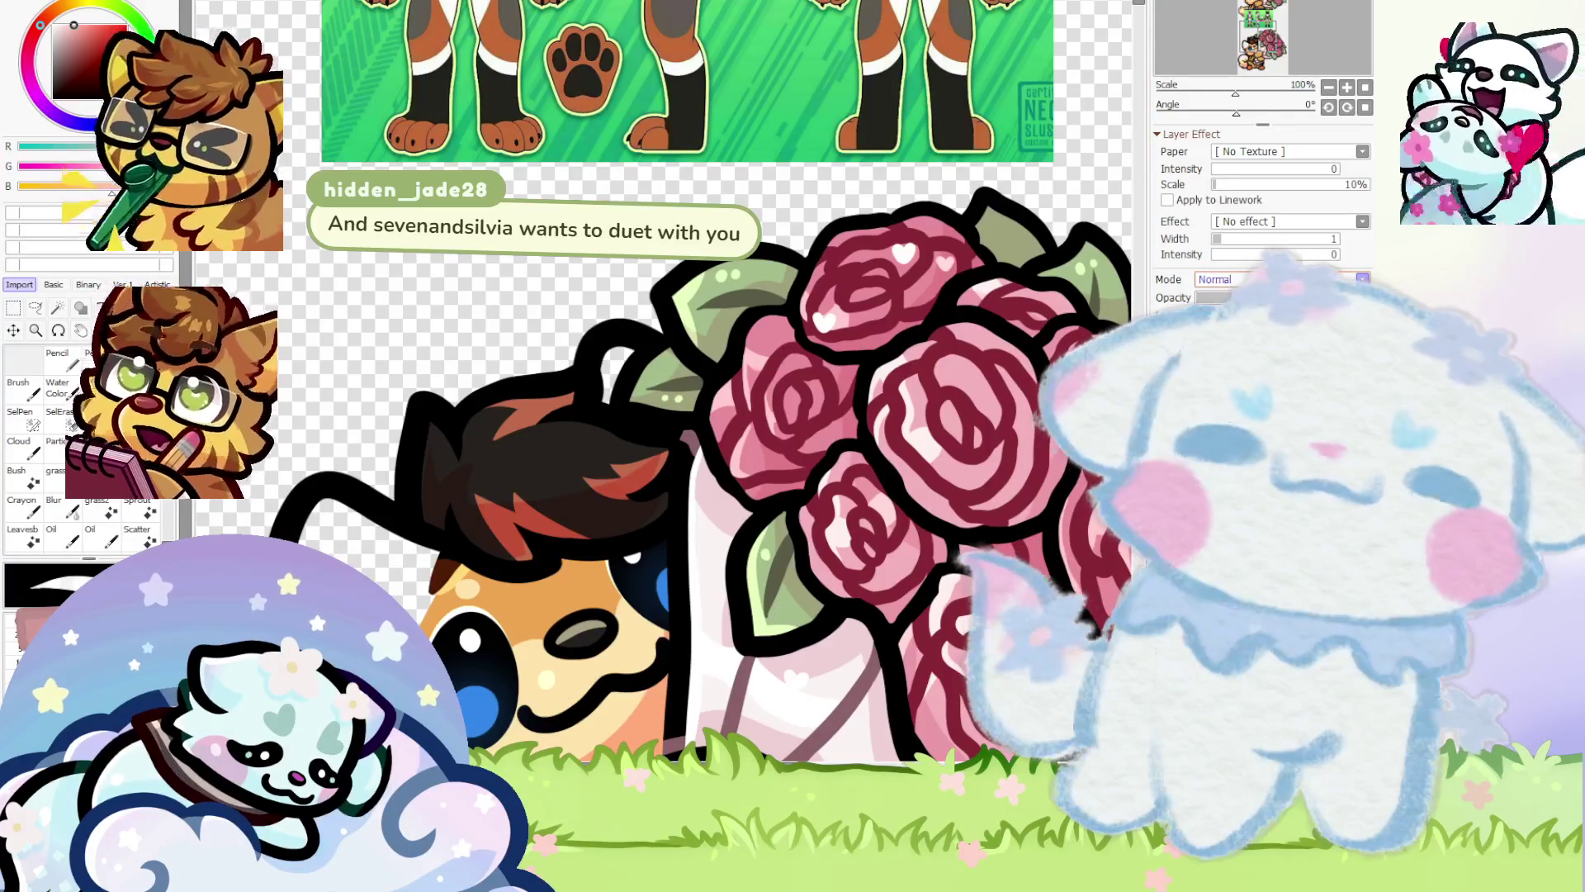
scroll(798, 433, "down", 1)
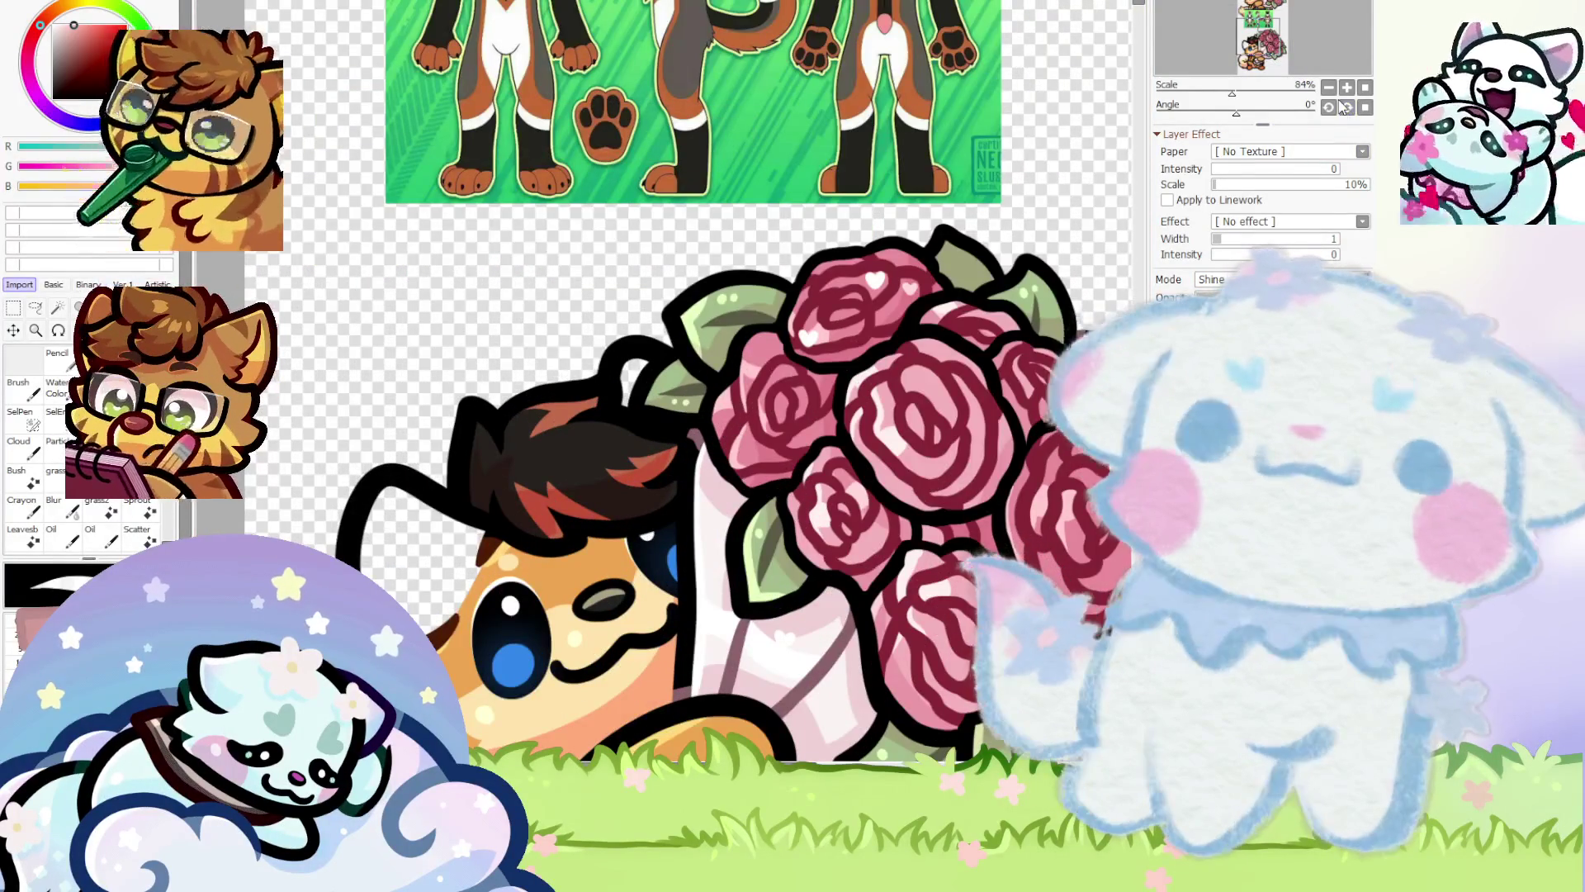
Switch the hair layer's blending mode to Normal, then undo back to Shine
mouse_move(674, 388)
left_mouse_down()
mouse_move(662, 399)
mouse_move(662, 342)
mouse_move(696, 464)
left_mouse_up()
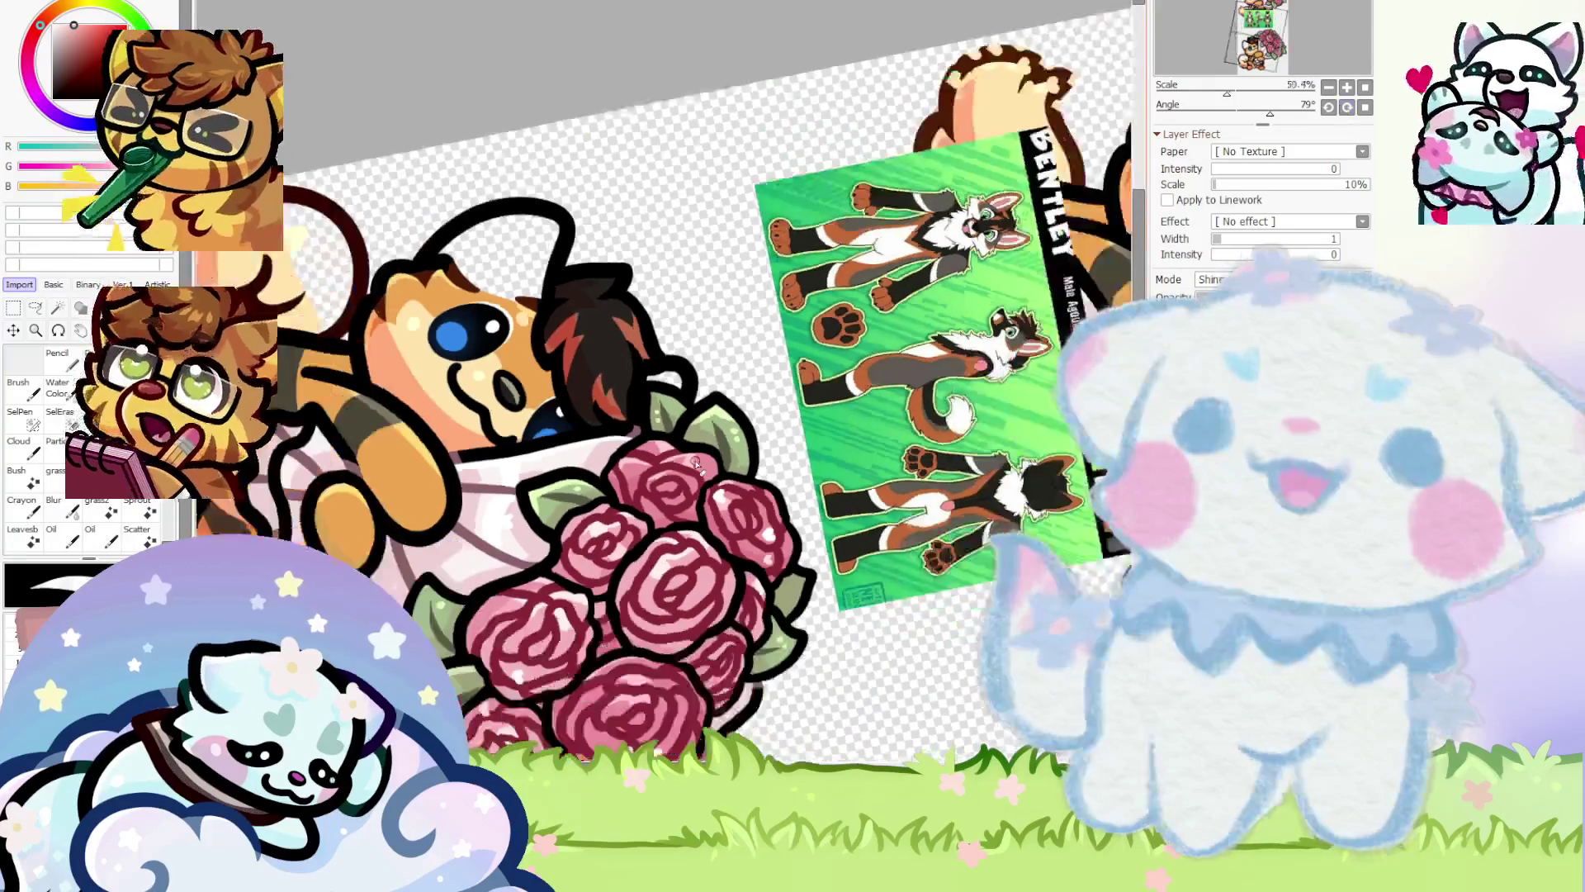
scroll(697, 463, "down", 1)
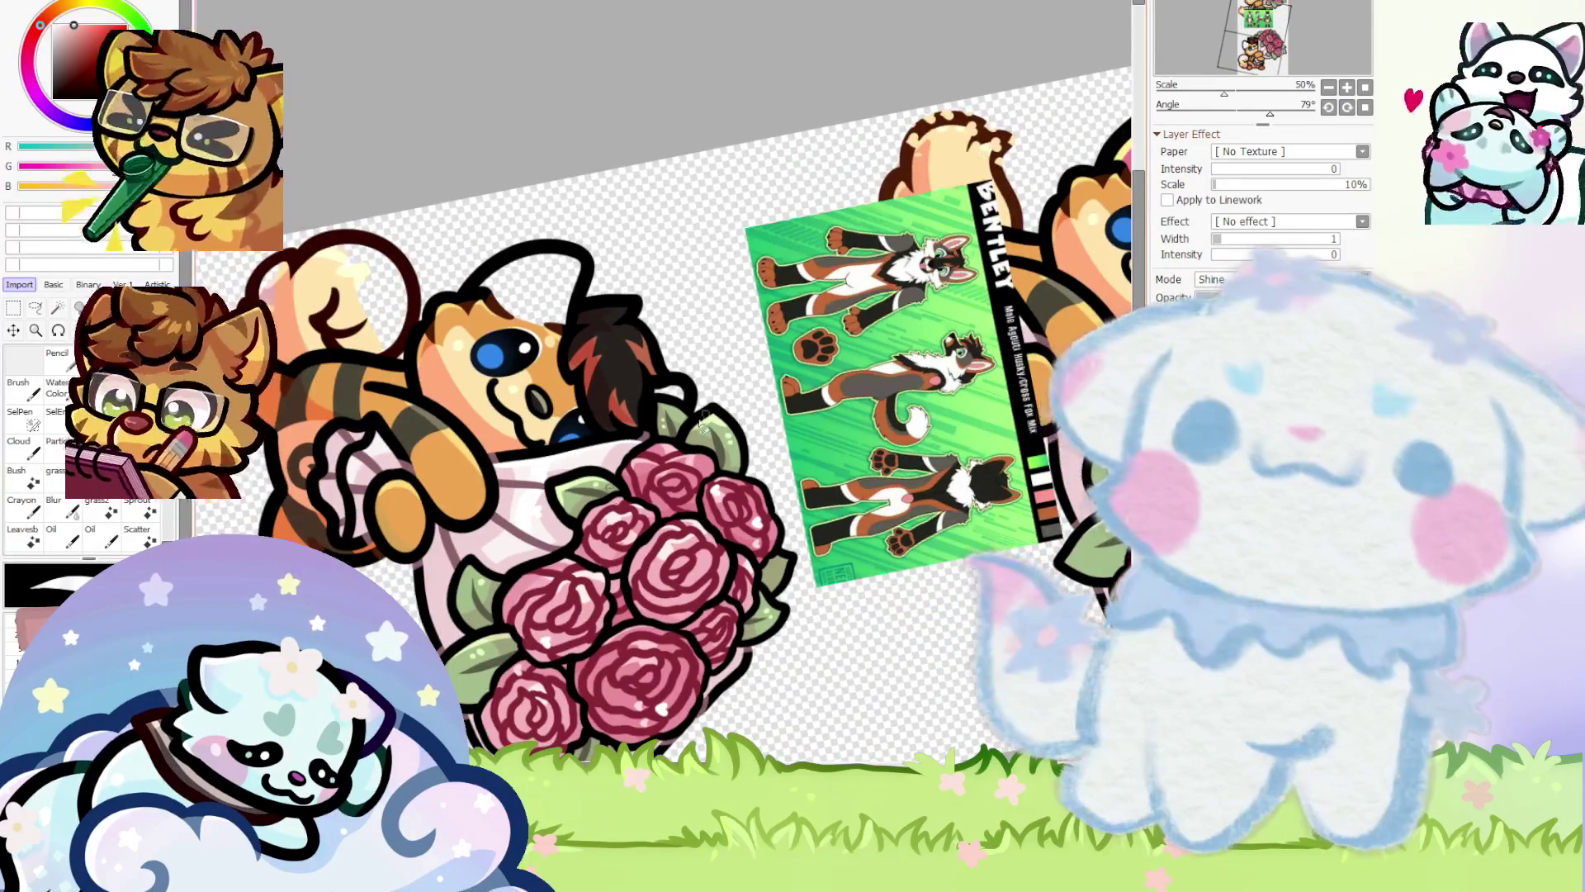
scroll(700, 418, "up", 6)
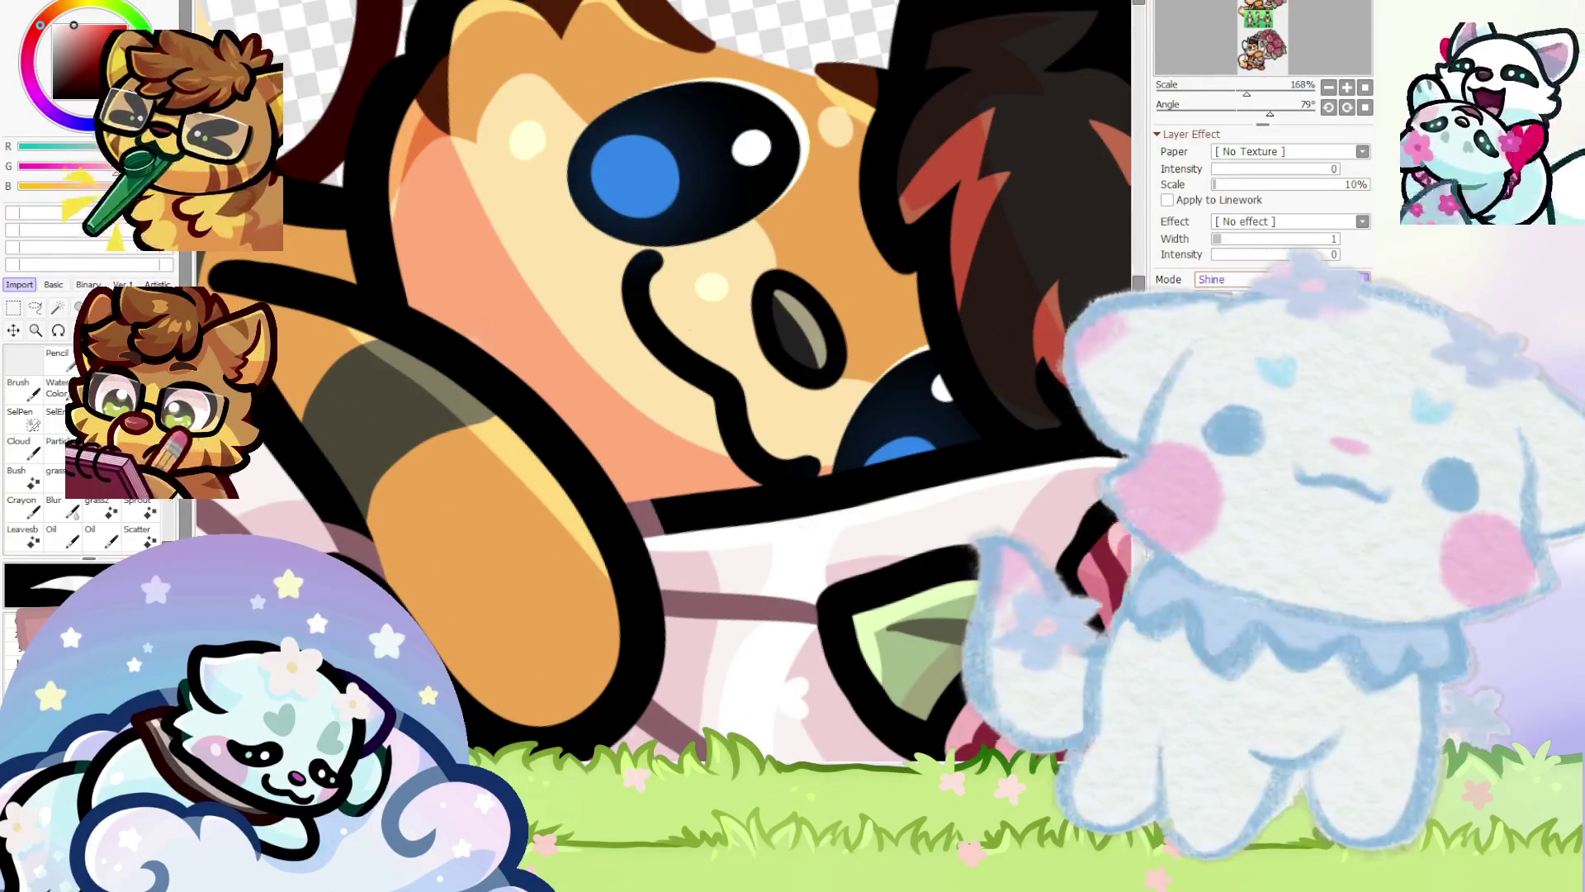
left_click(1238, 297)
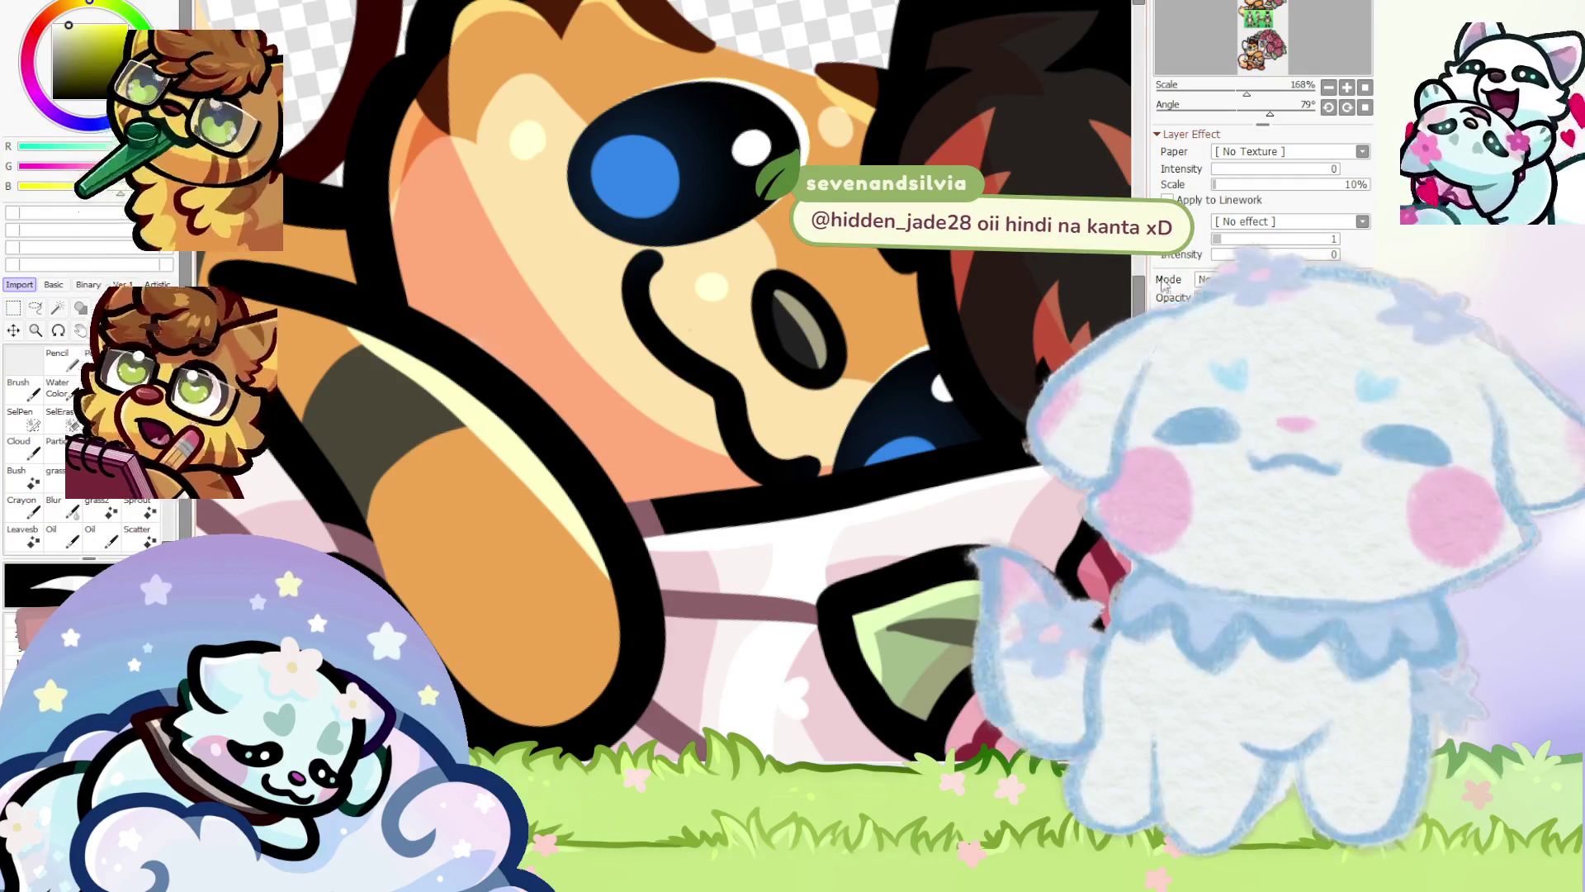
key("ctrl+z")
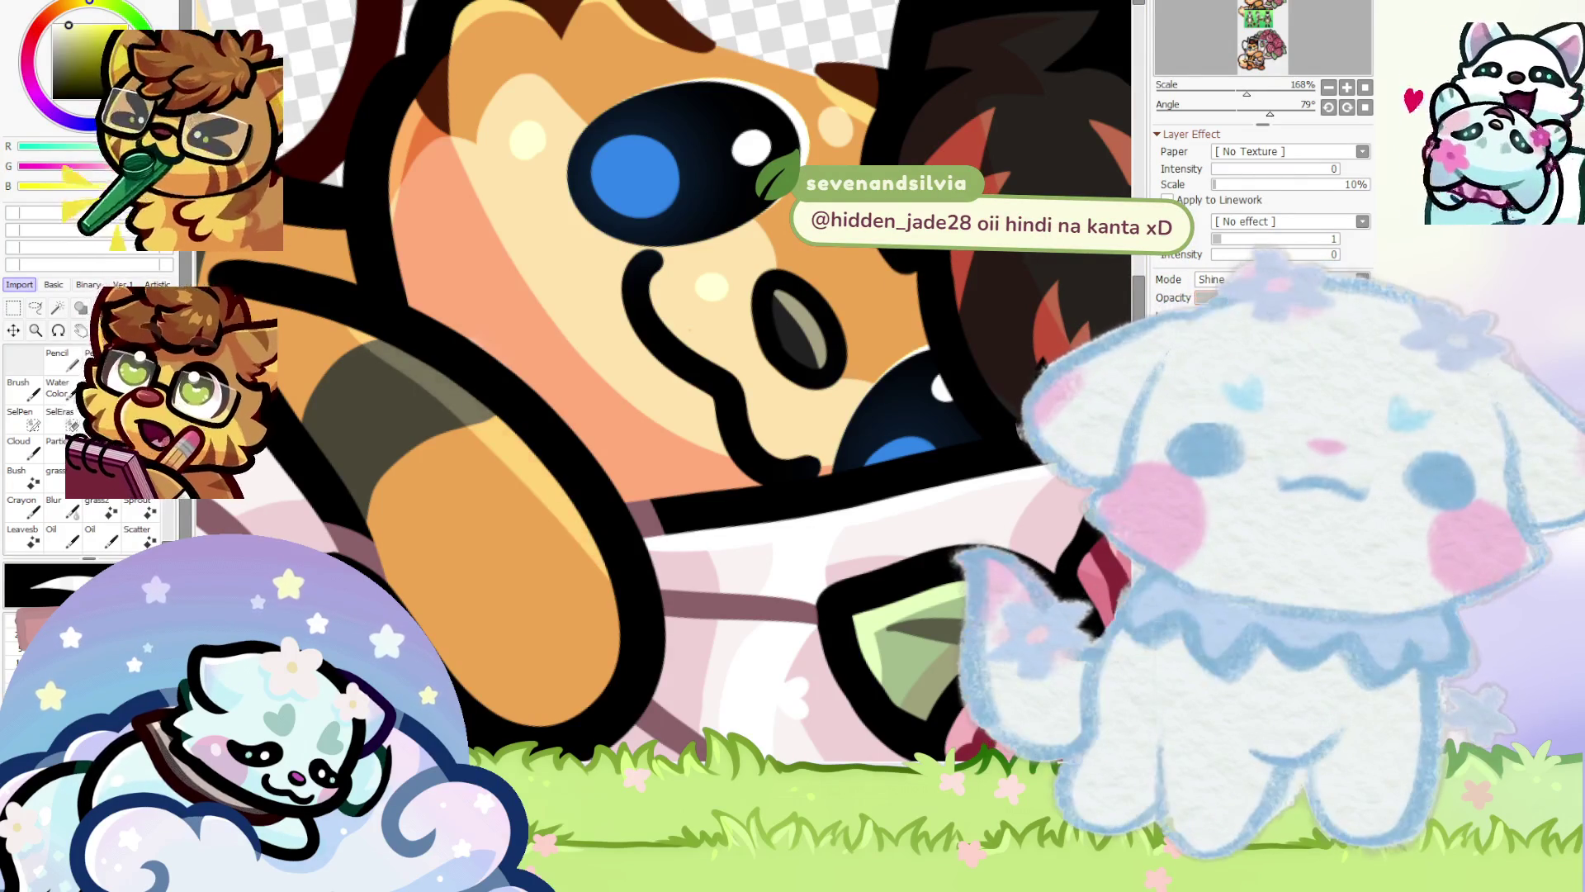
Reset the canvas rotation to 0° so the fox and bouquet sit upright
scroll(638, 488, "down", 5)
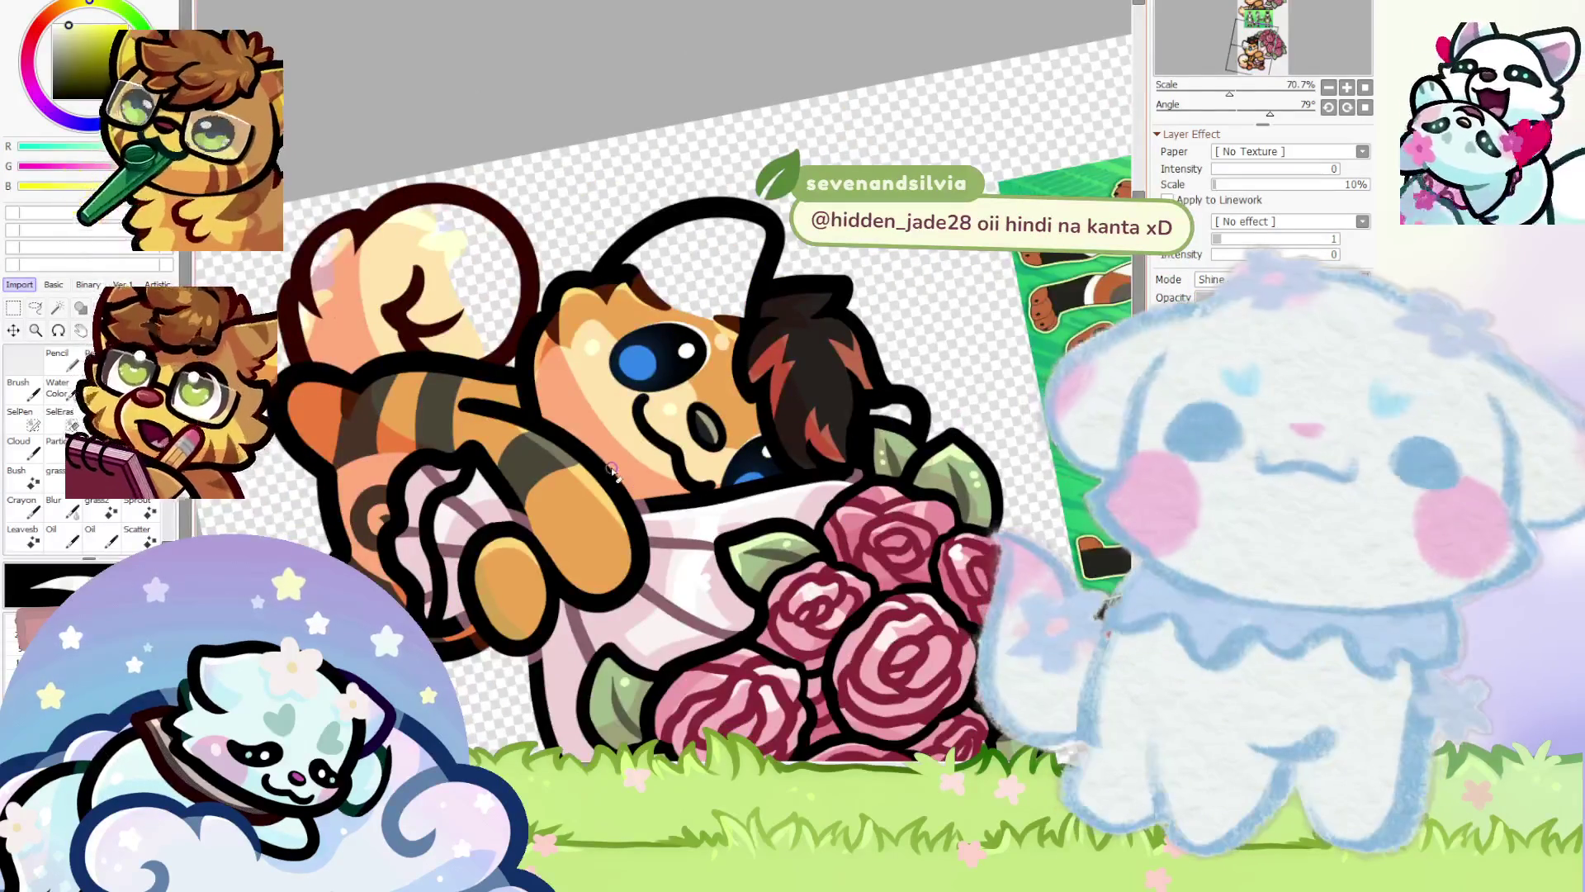
key("Home")
scroll(487, 648, "down", 1)
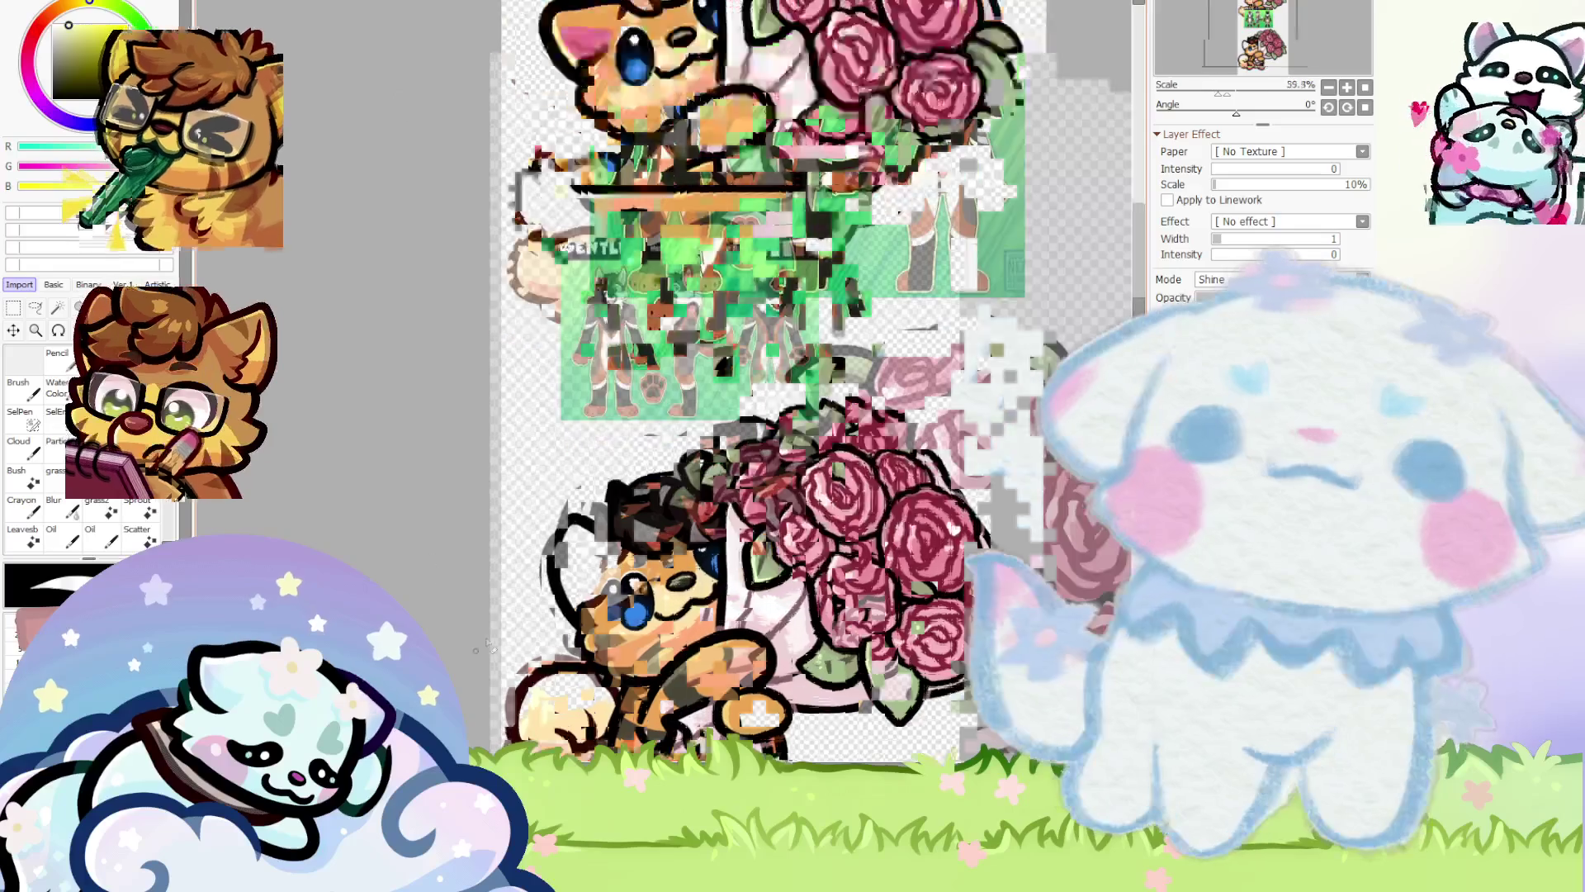
scroll(487, 648, "up", 3)
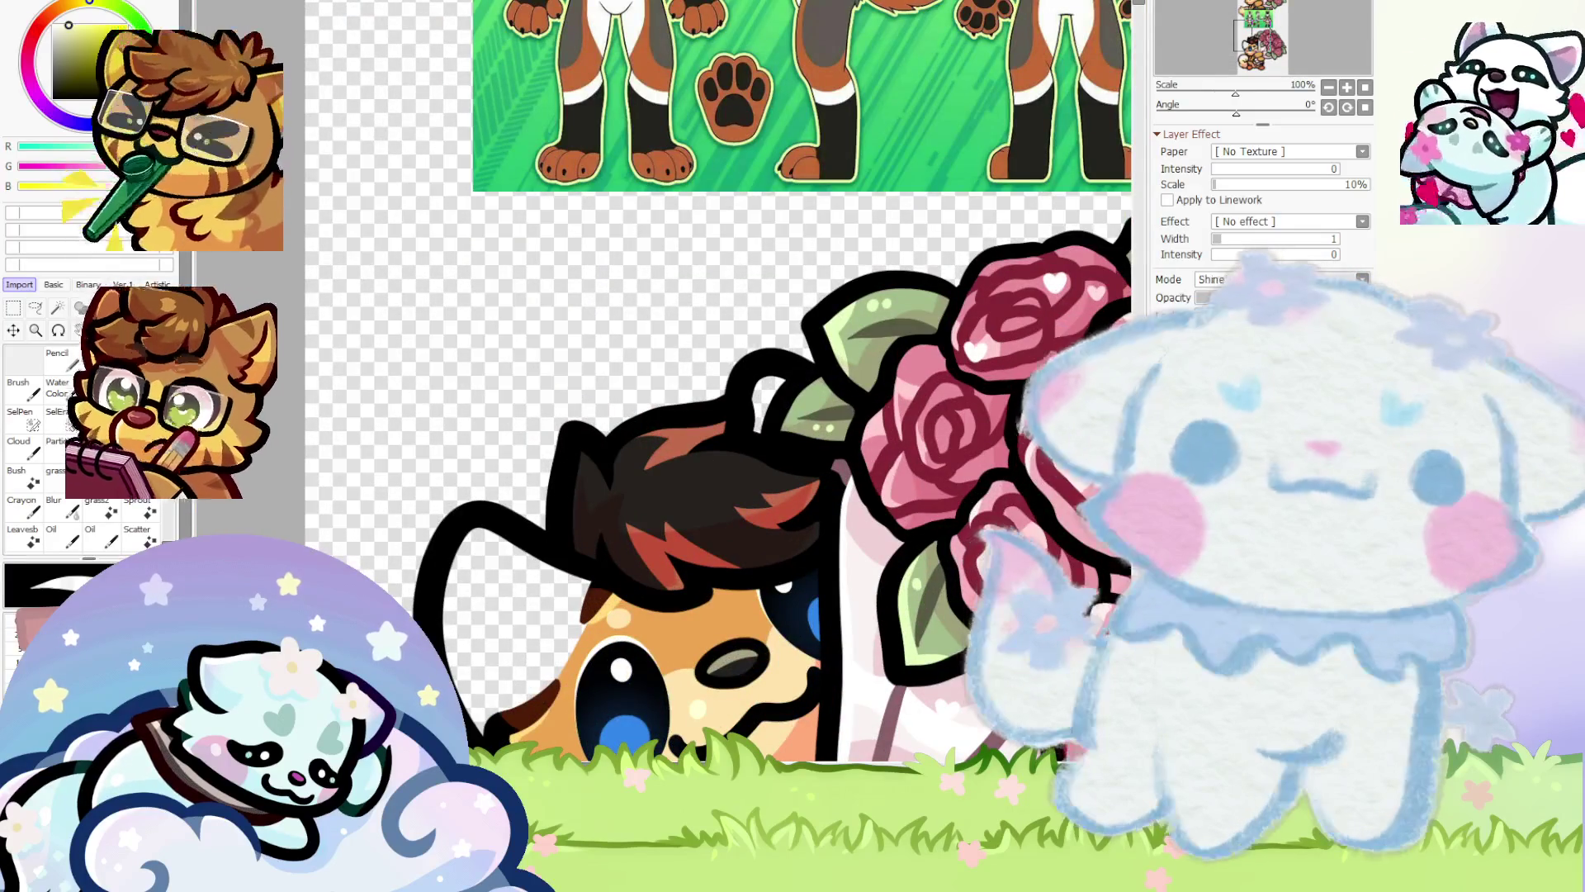
Paint a cream highlight shape over the dark hair and fill the gap inside it
scroll(384, 641, "up", 3)
scroll(389, 463, "down", 3)
scroll(340, 514, "up", 3)
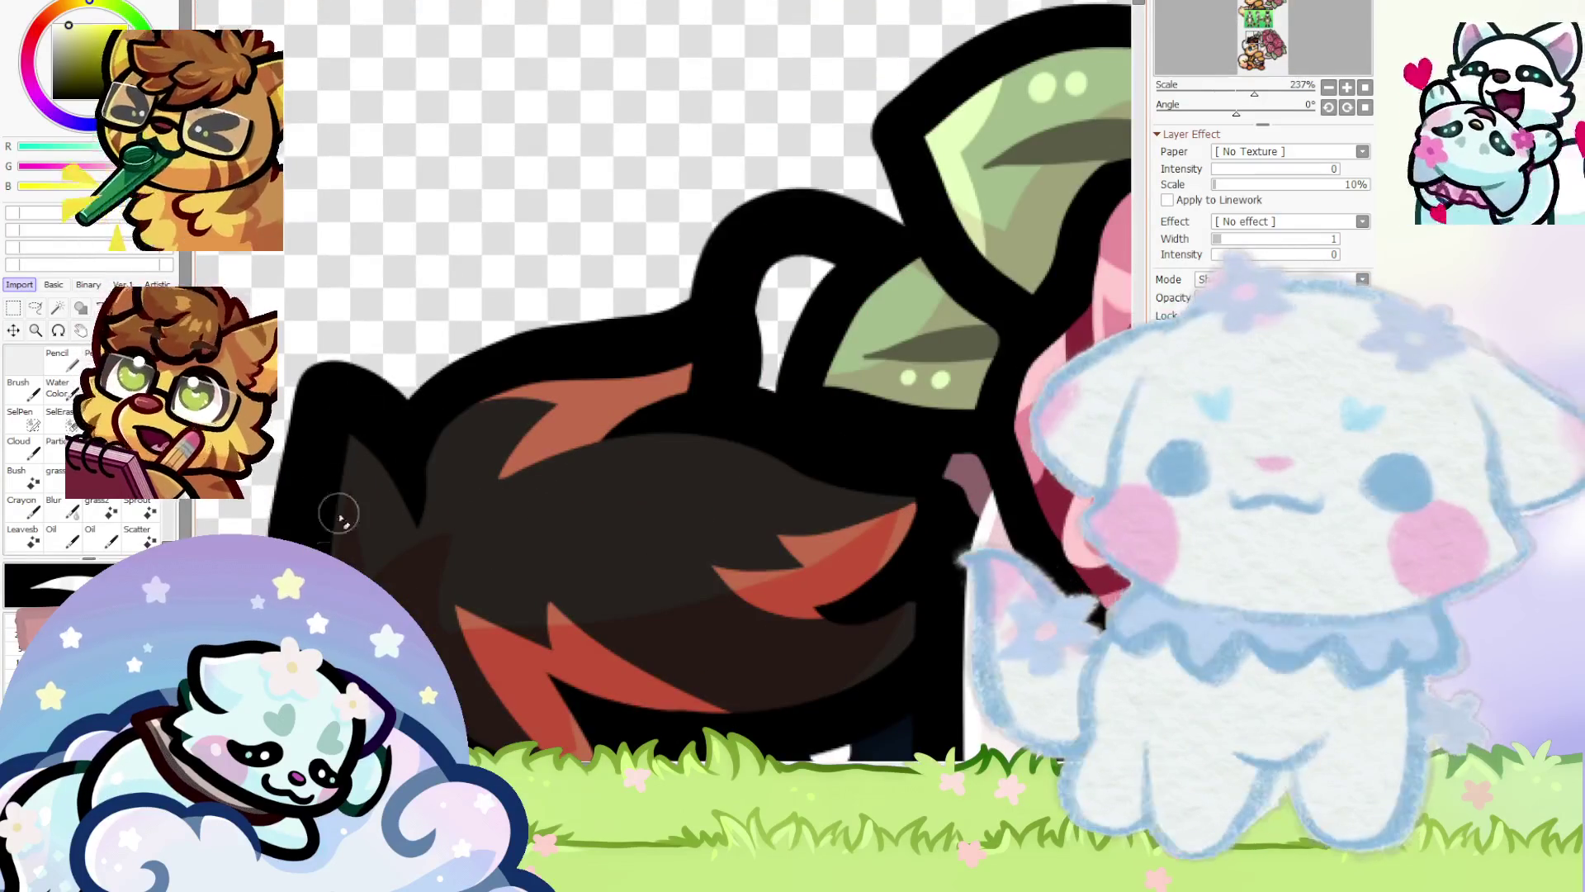
scroll(341, 412, "down", 2)
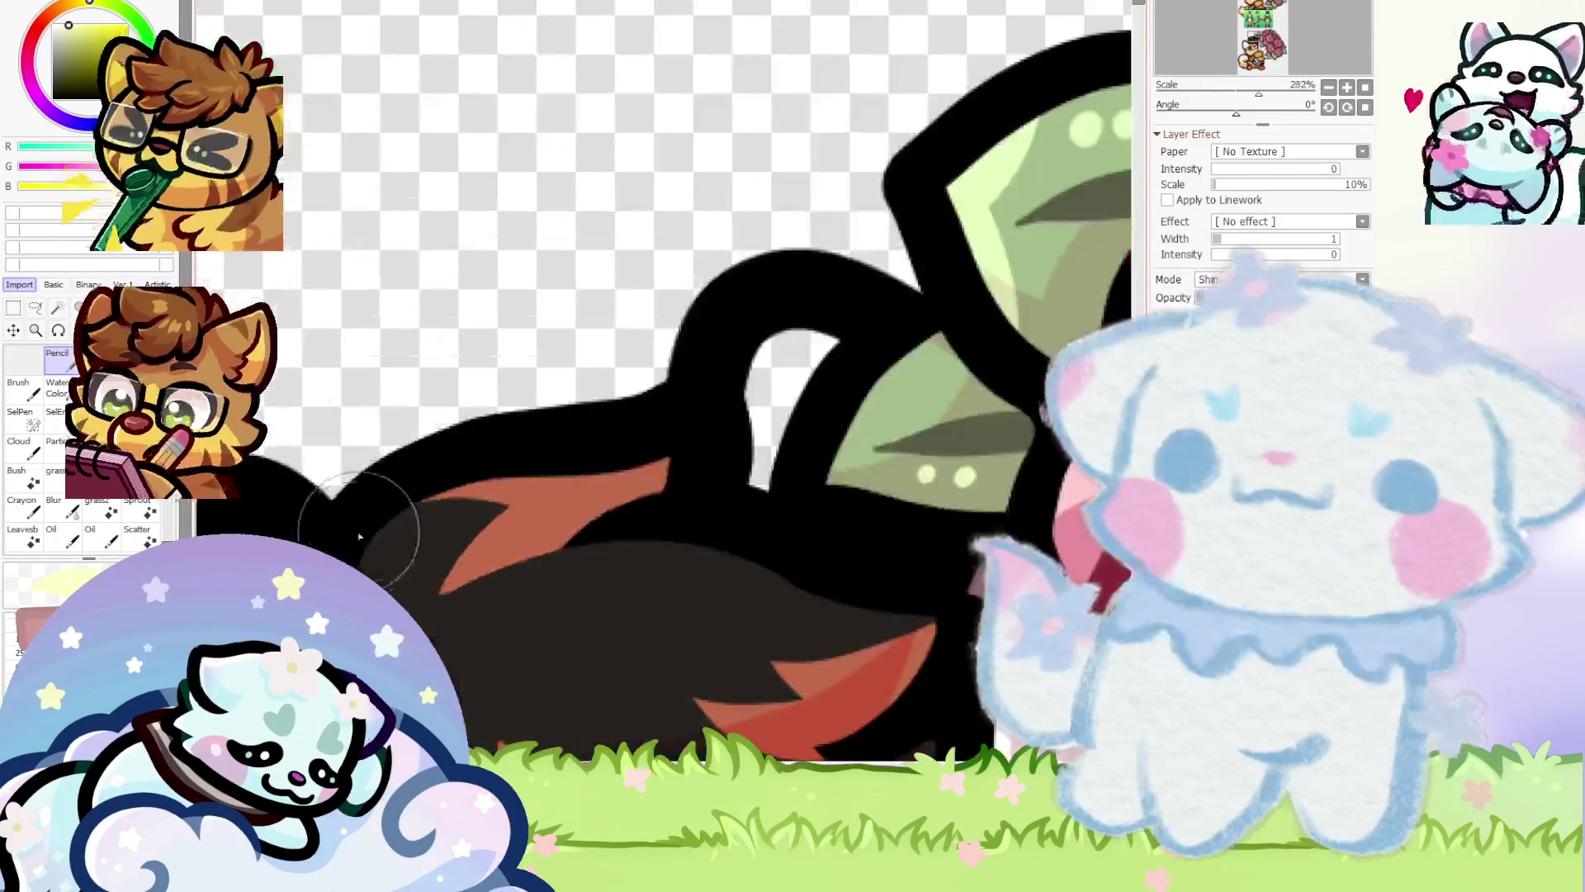
scroll(353, 419, "down", 1)
scroll(353, 419, "up", 3)
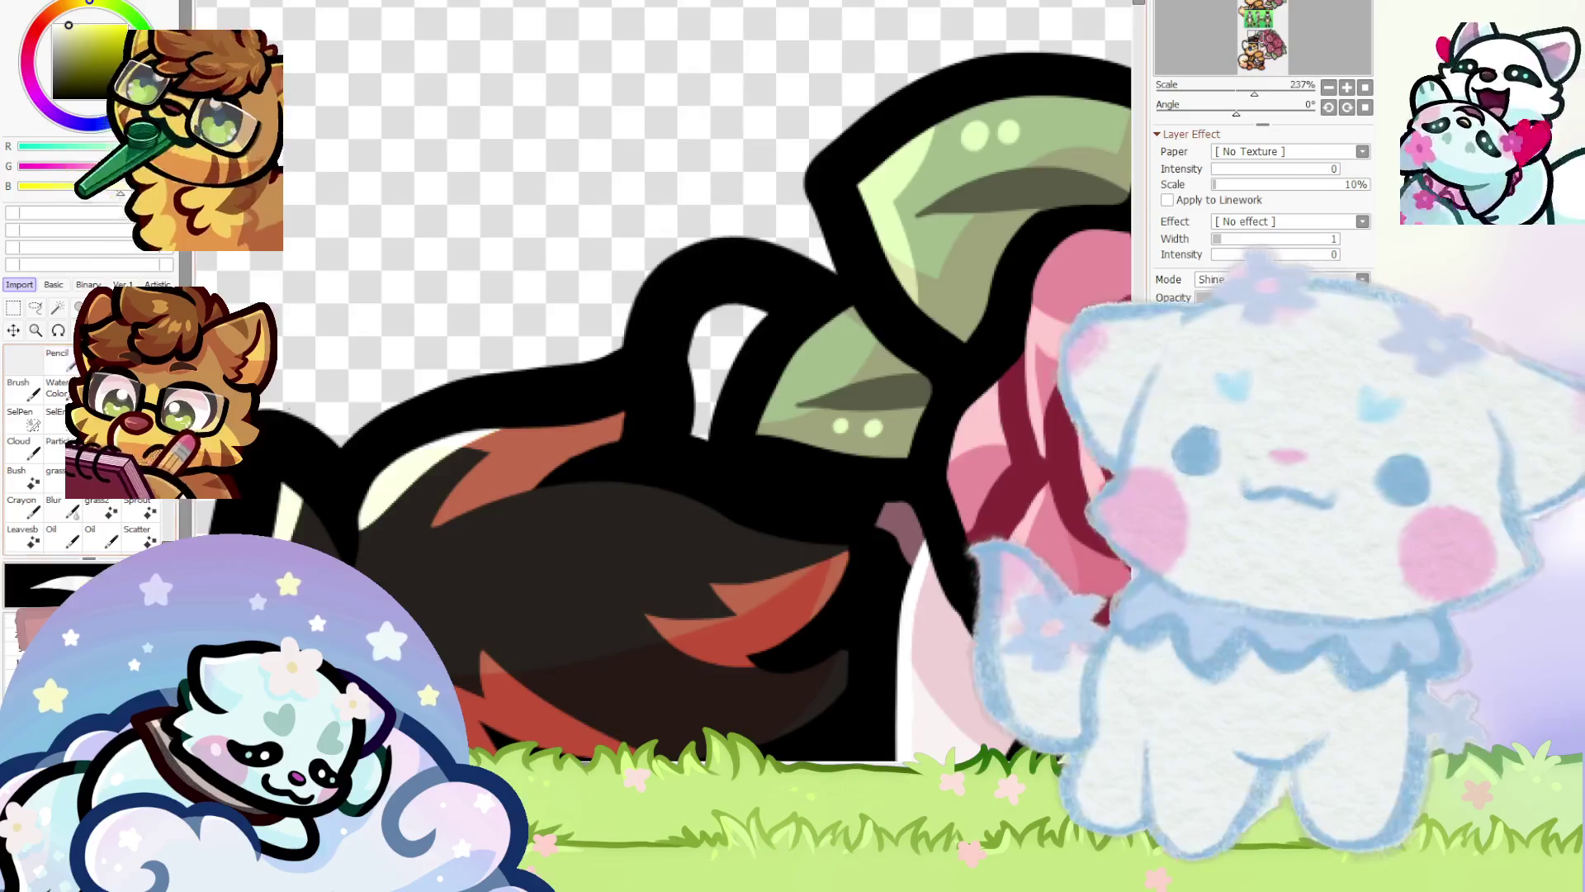
scroll(407, 502, "up", 3)
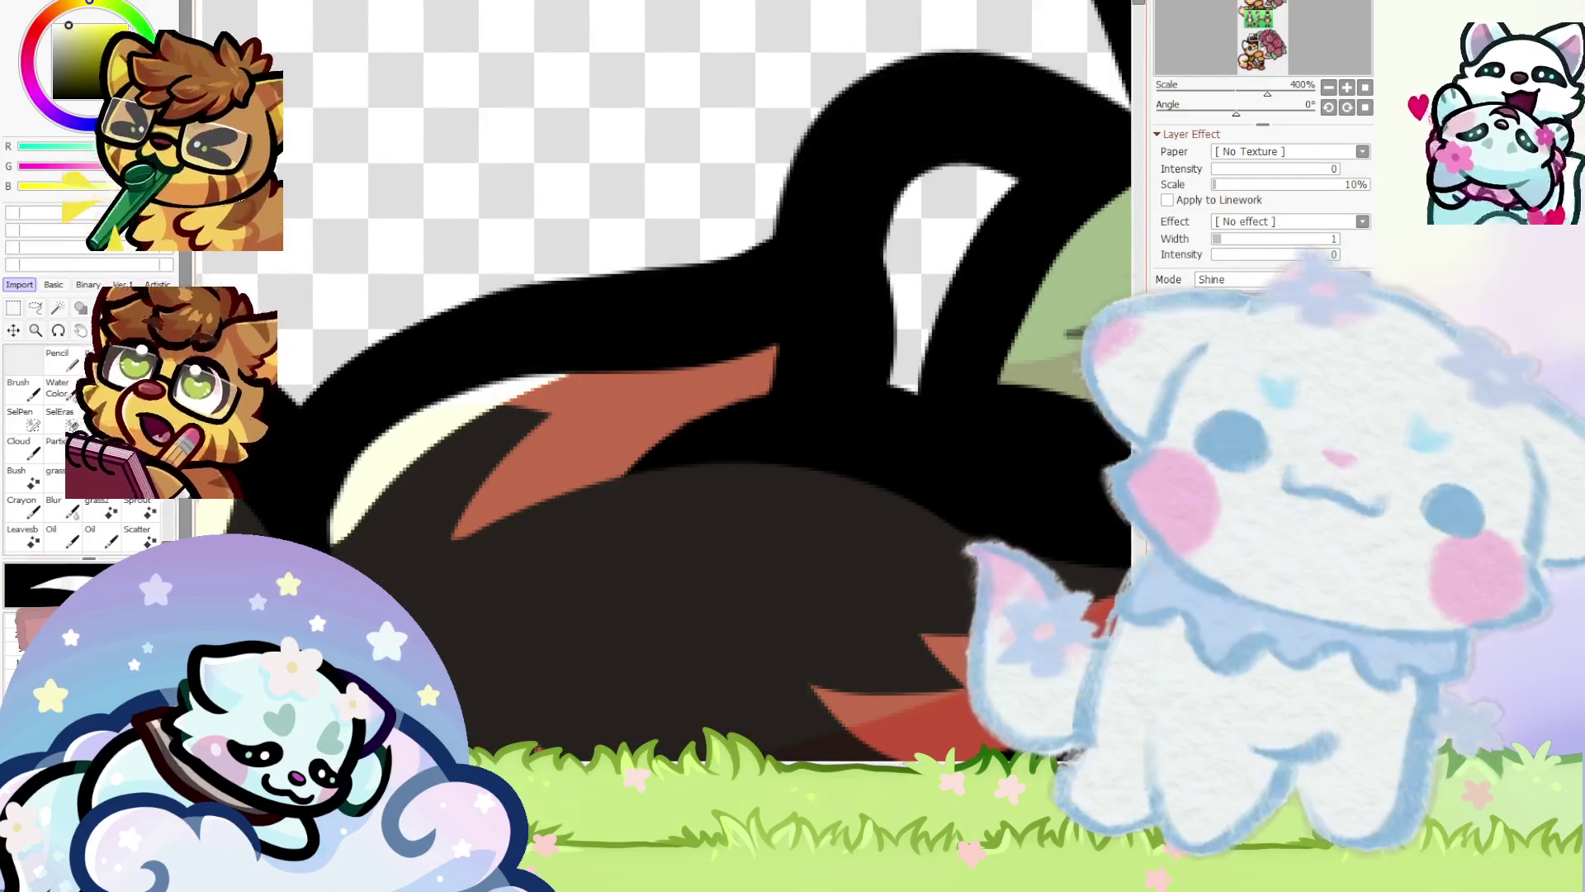
scroll(394, 441, "down", 7)
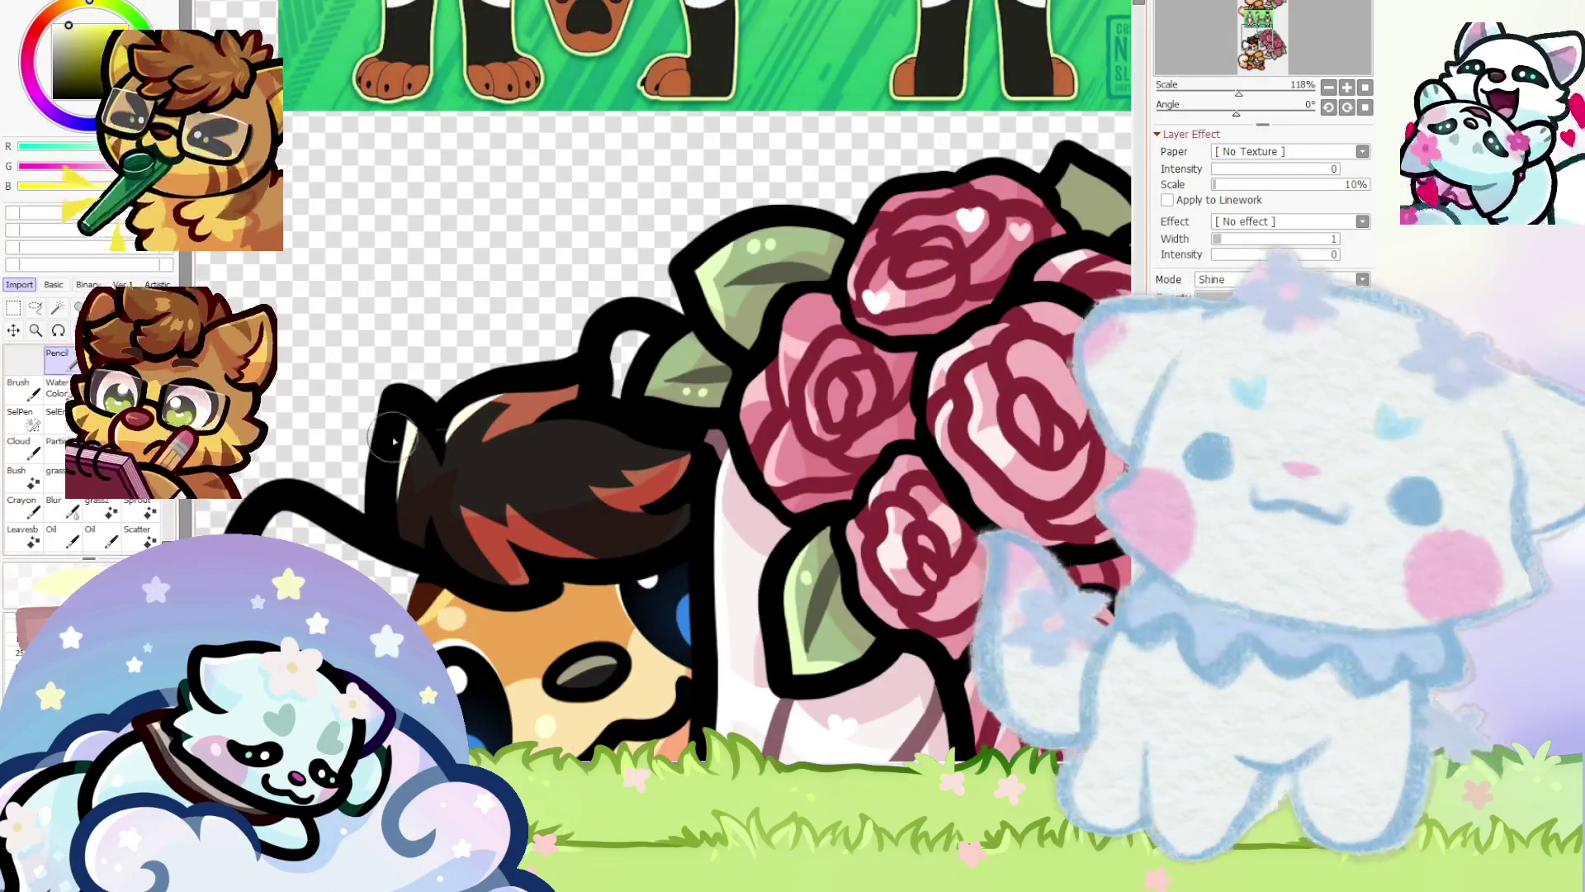
scroll(393, 442, "up", 4)
mouse_move(615, 443)
left_mouse_down()
mouse_move(510, 467)
mouse_move(506, 531)
mouse_move(523, 460)
mouse_move(619, 396)
mouse_move(613, 450)
mouse_move(525, 420)
left_mouse_up()
scroll(523, 460, "up", 2)
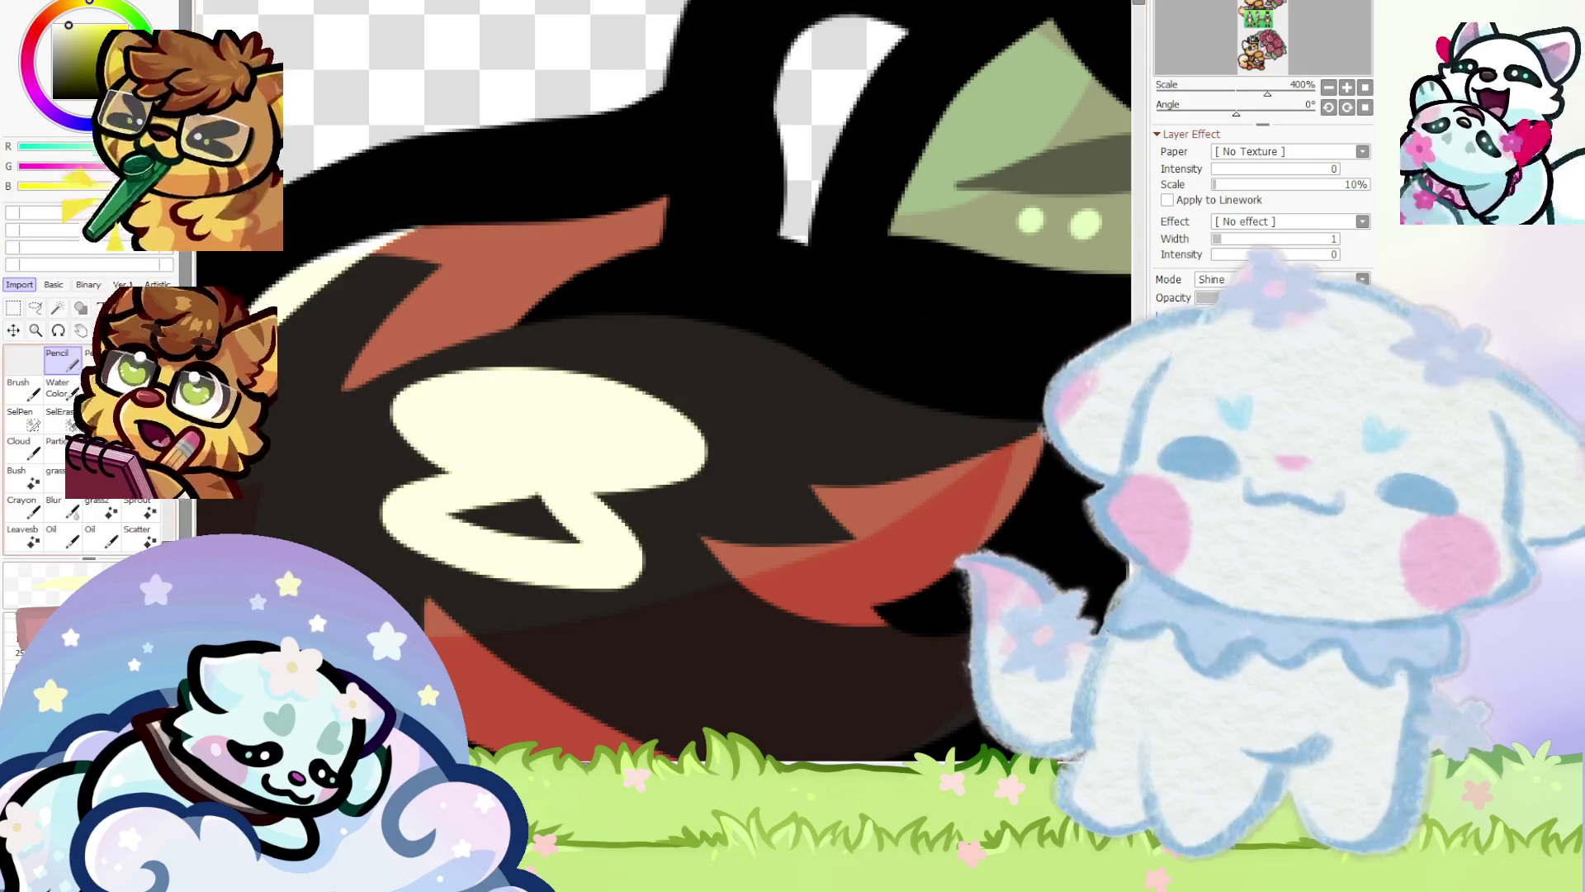
mouse_move(438, 499)
left_mouse_down()
mouse_move(513, 495)
mouse_move(578, 545)
left_mouse_up()
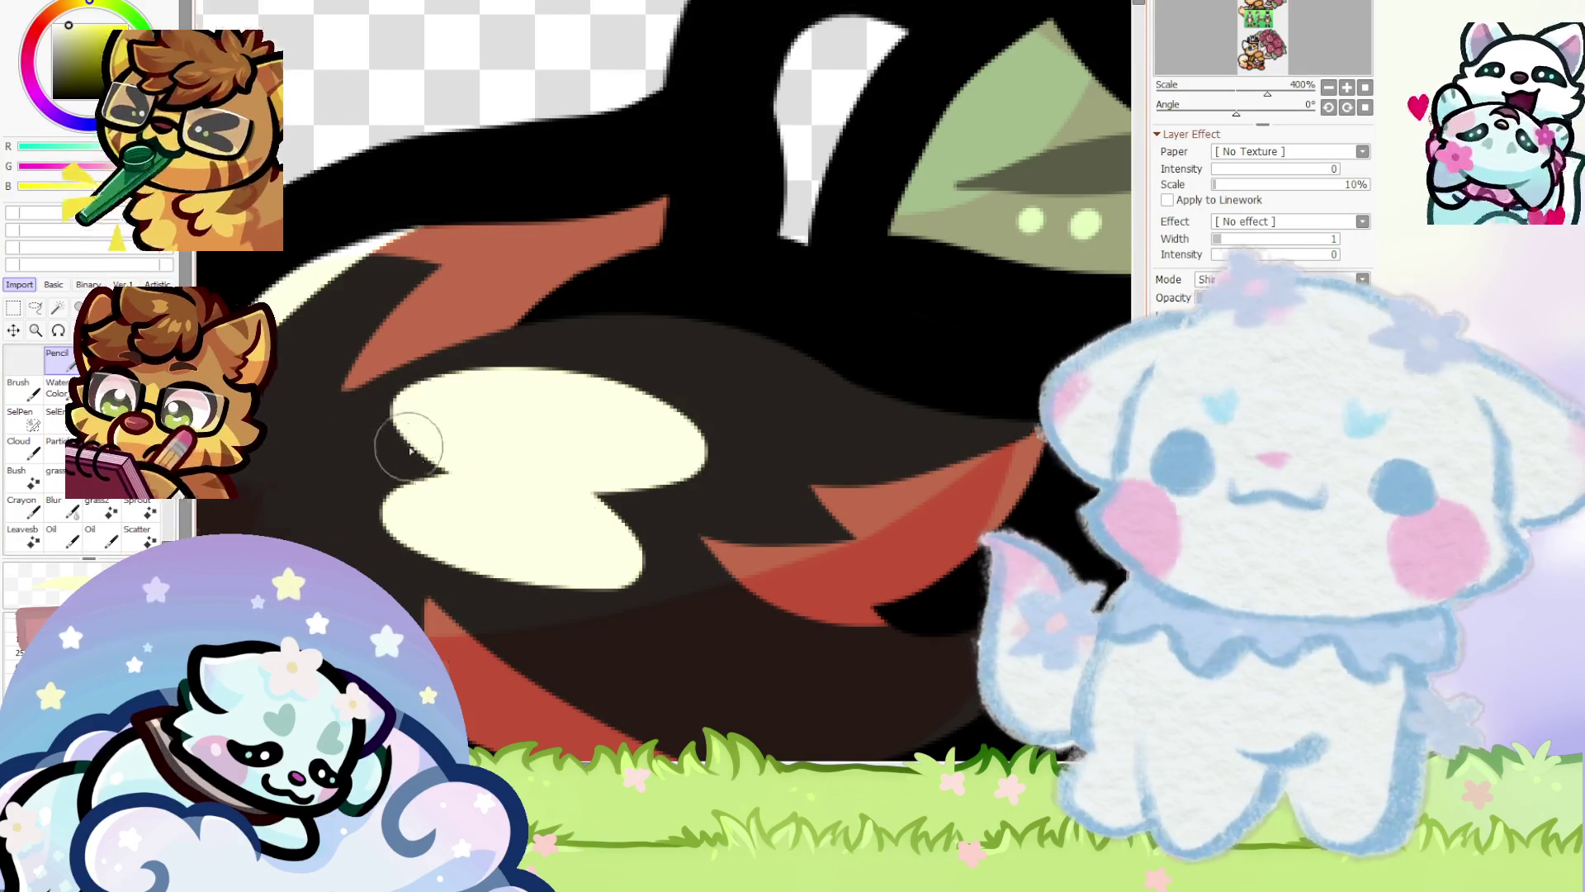
scroll(407, 442, "down", 1)
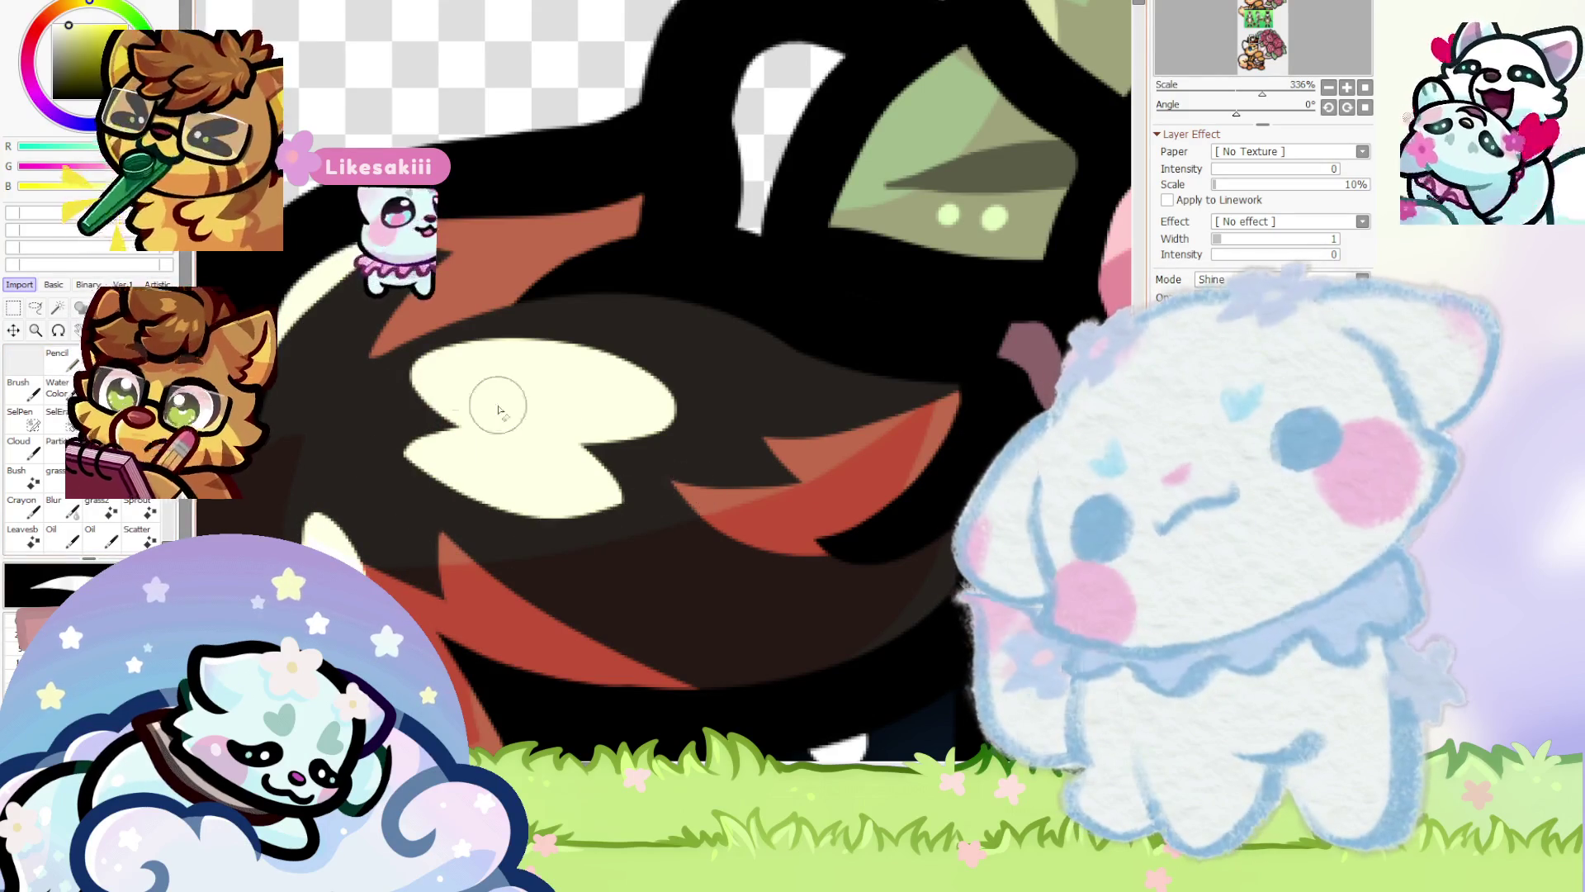
scroll(983, 475, "down", 5)
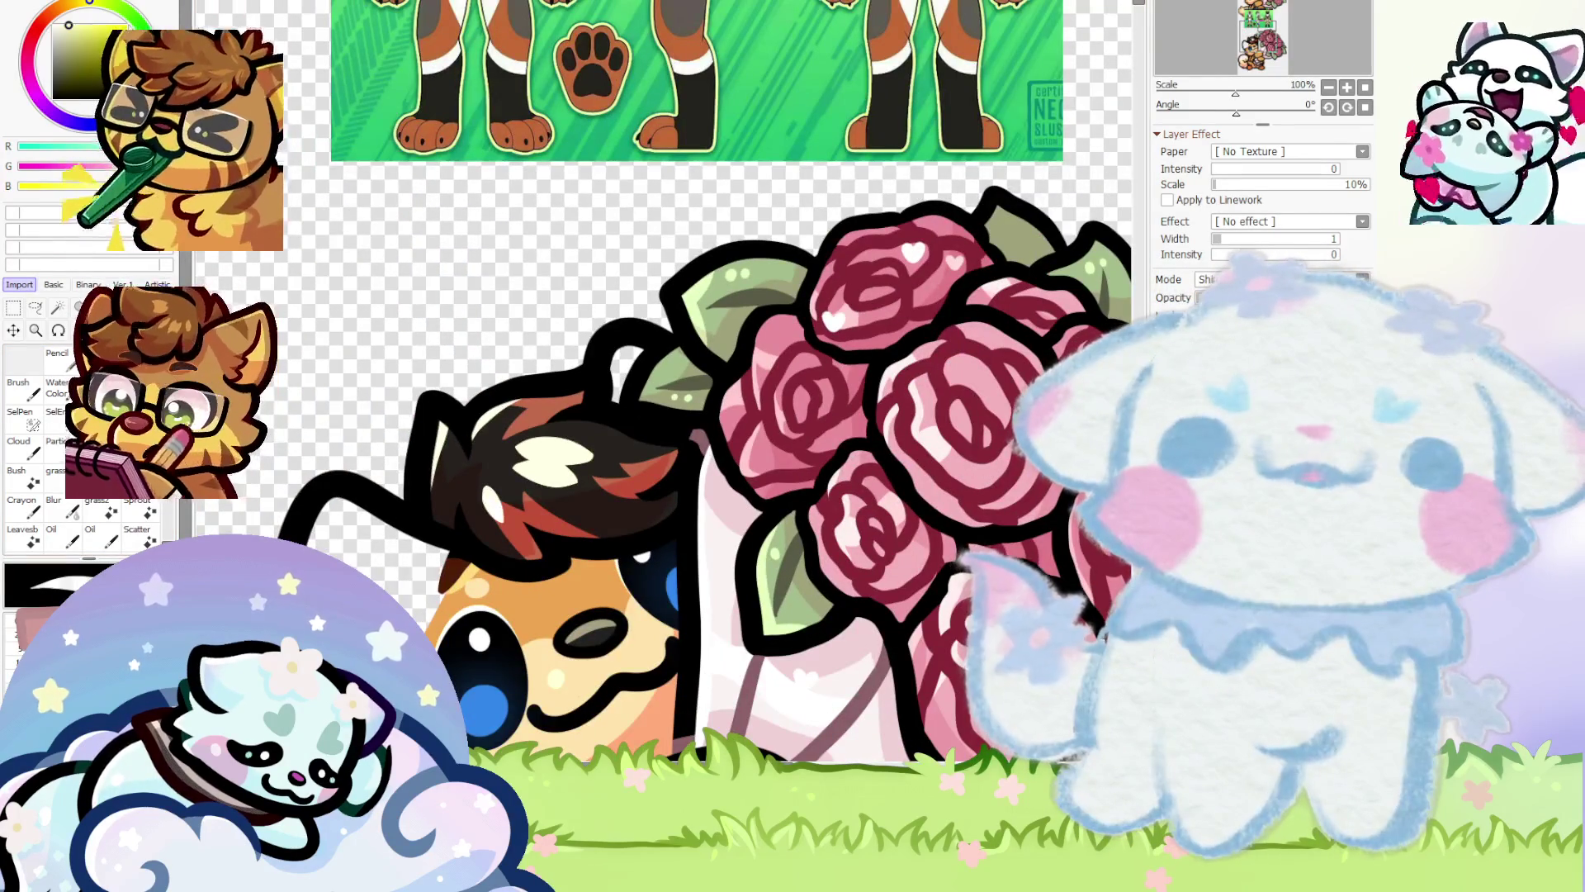
Undo the cream highlight on the fox's hair and re-centre the view
key("ctrl+z")
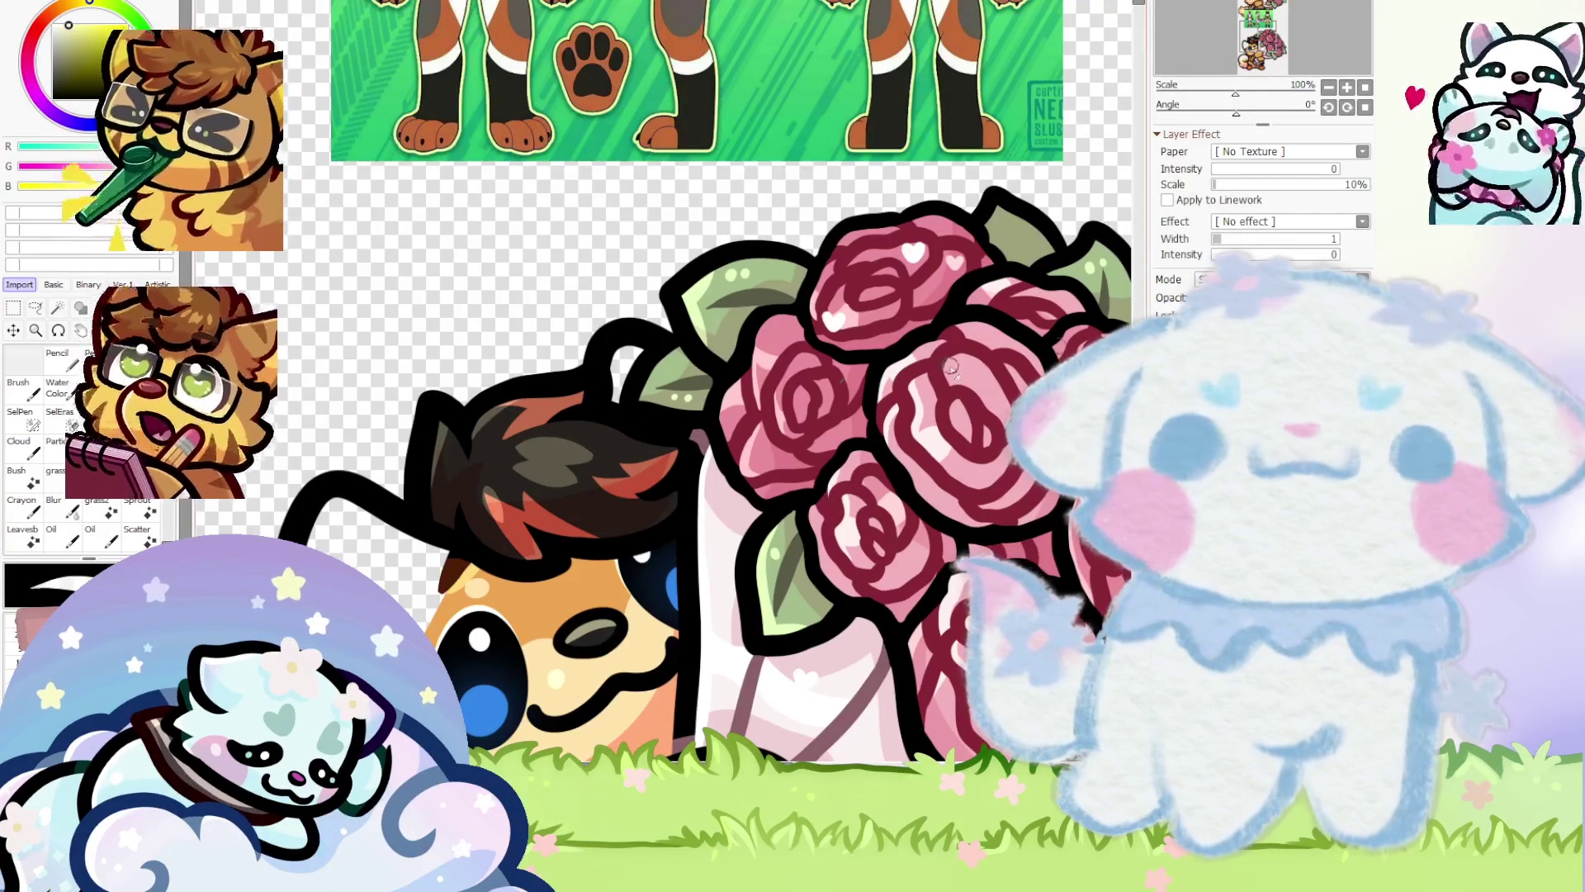
scroll(678, 420, "down", 1)
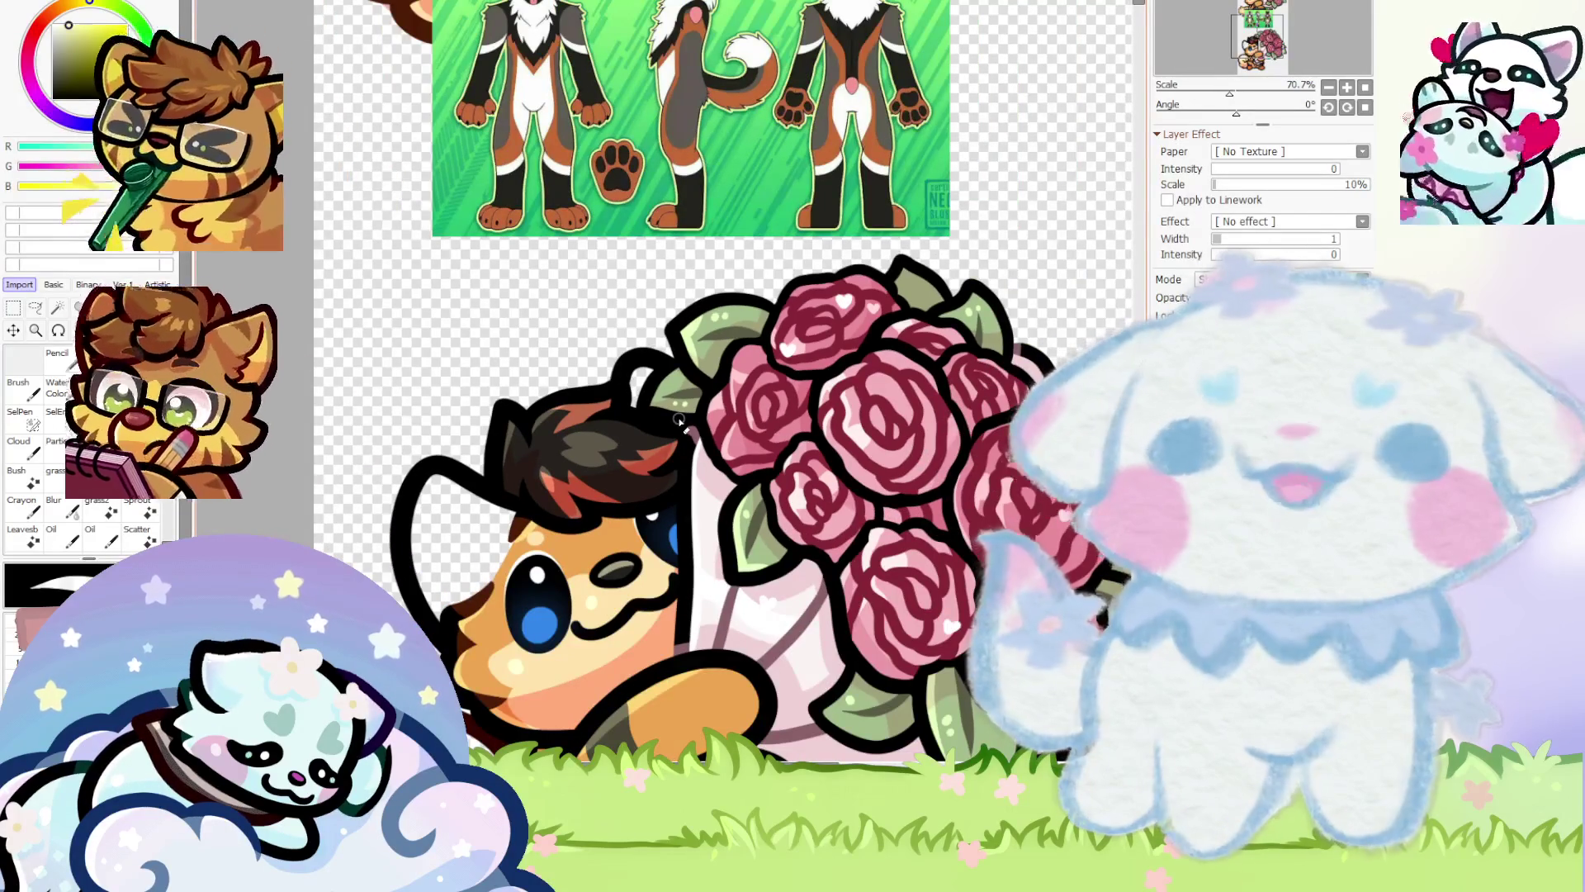
left_click_drag(678, 419, 665, 405)
scroll(664, 405, "up", 6)
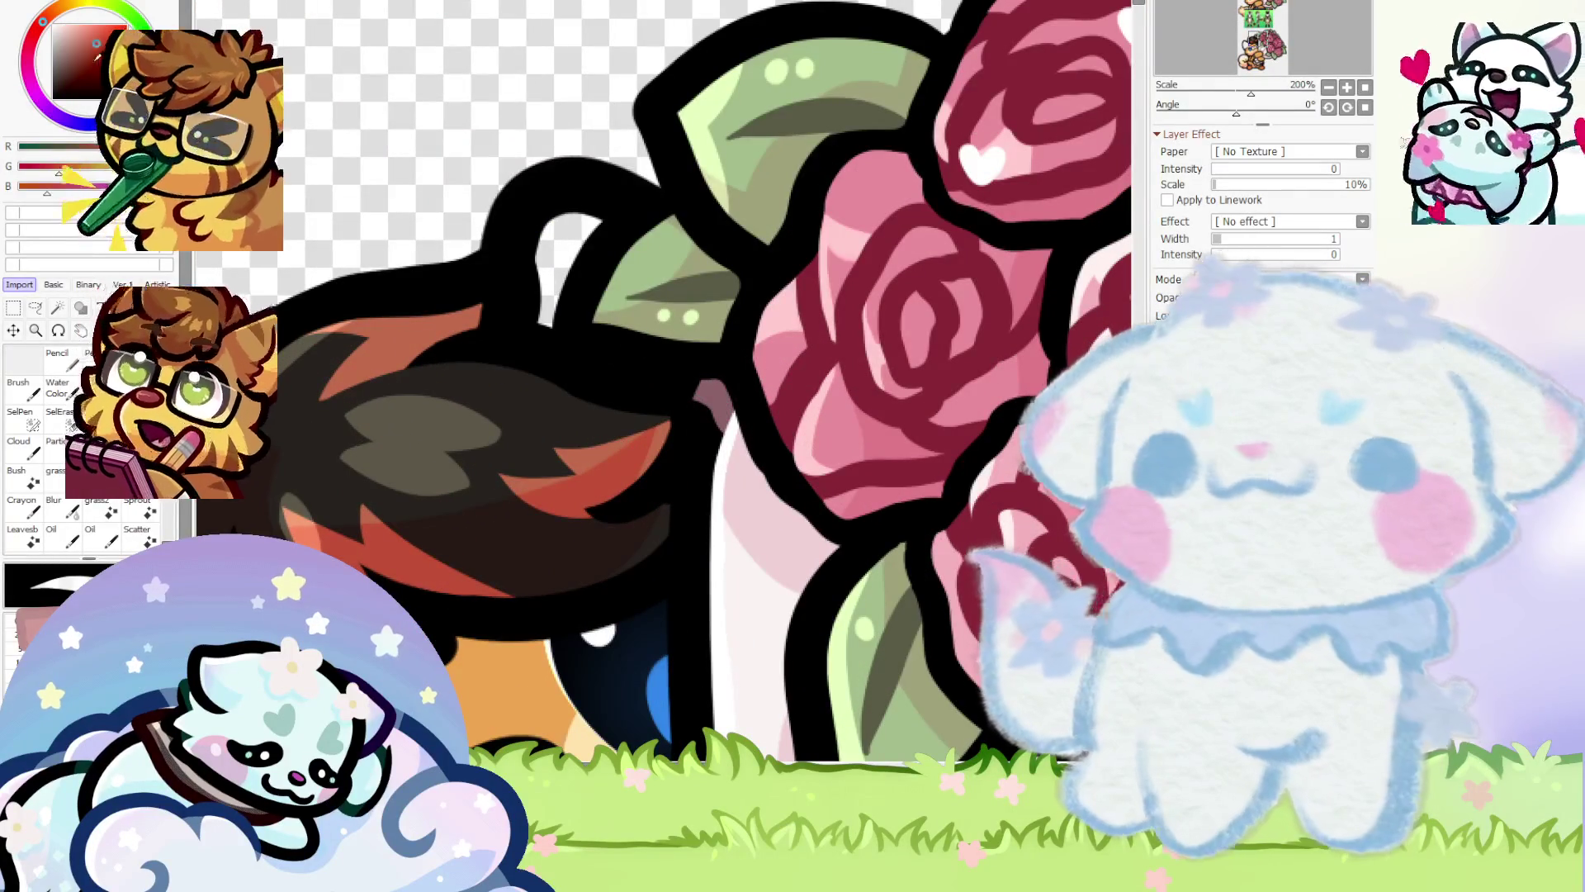
scroll(669, 483, "up", 1)
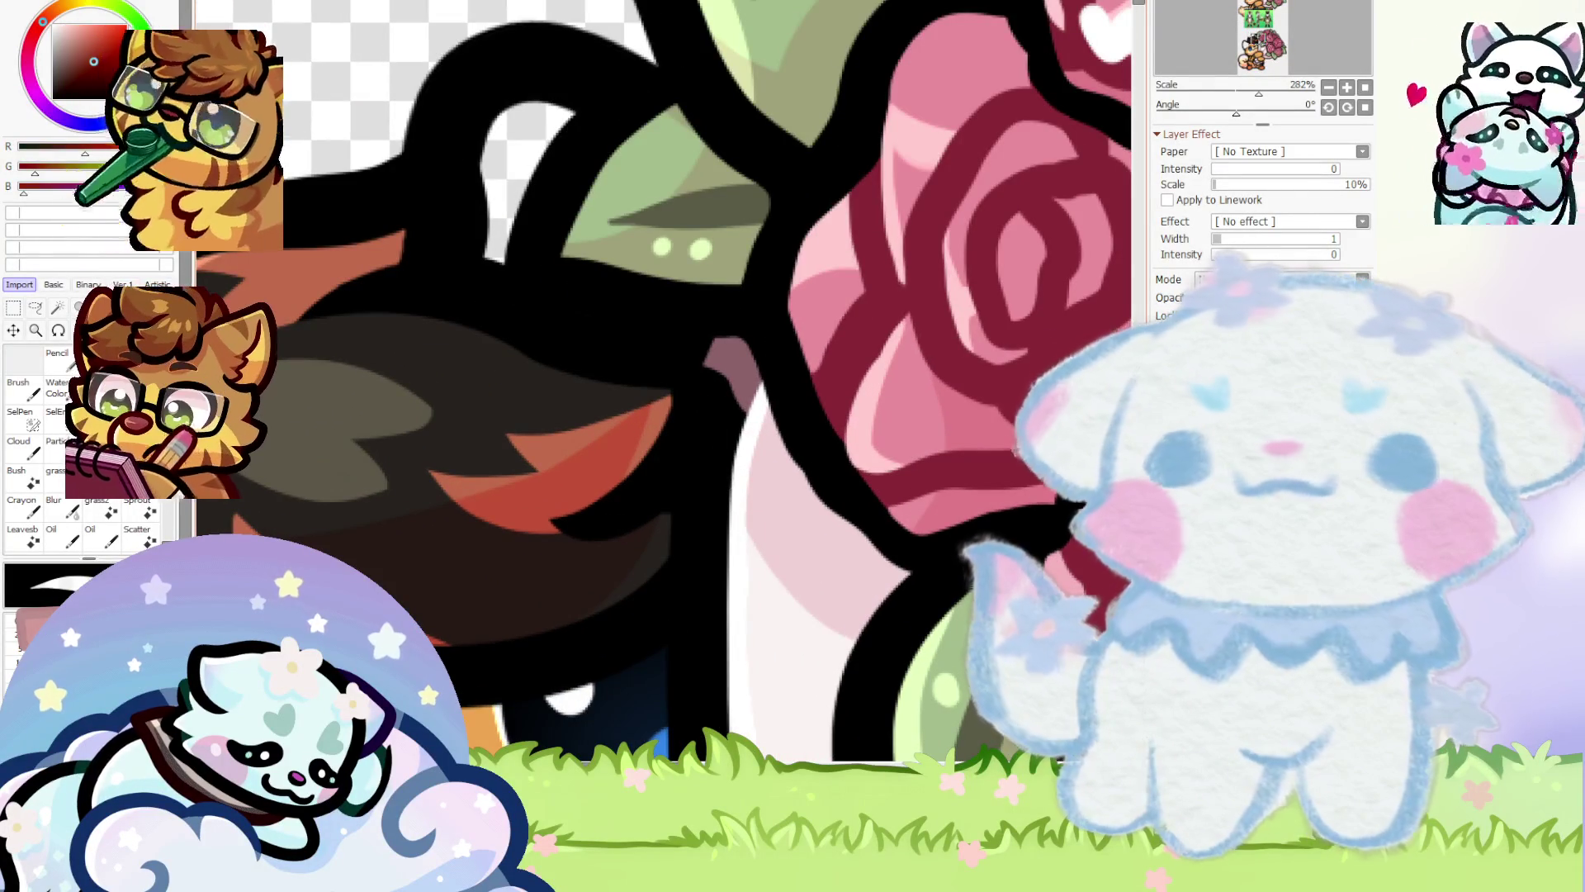
scroll(665, 470, "down", 1)
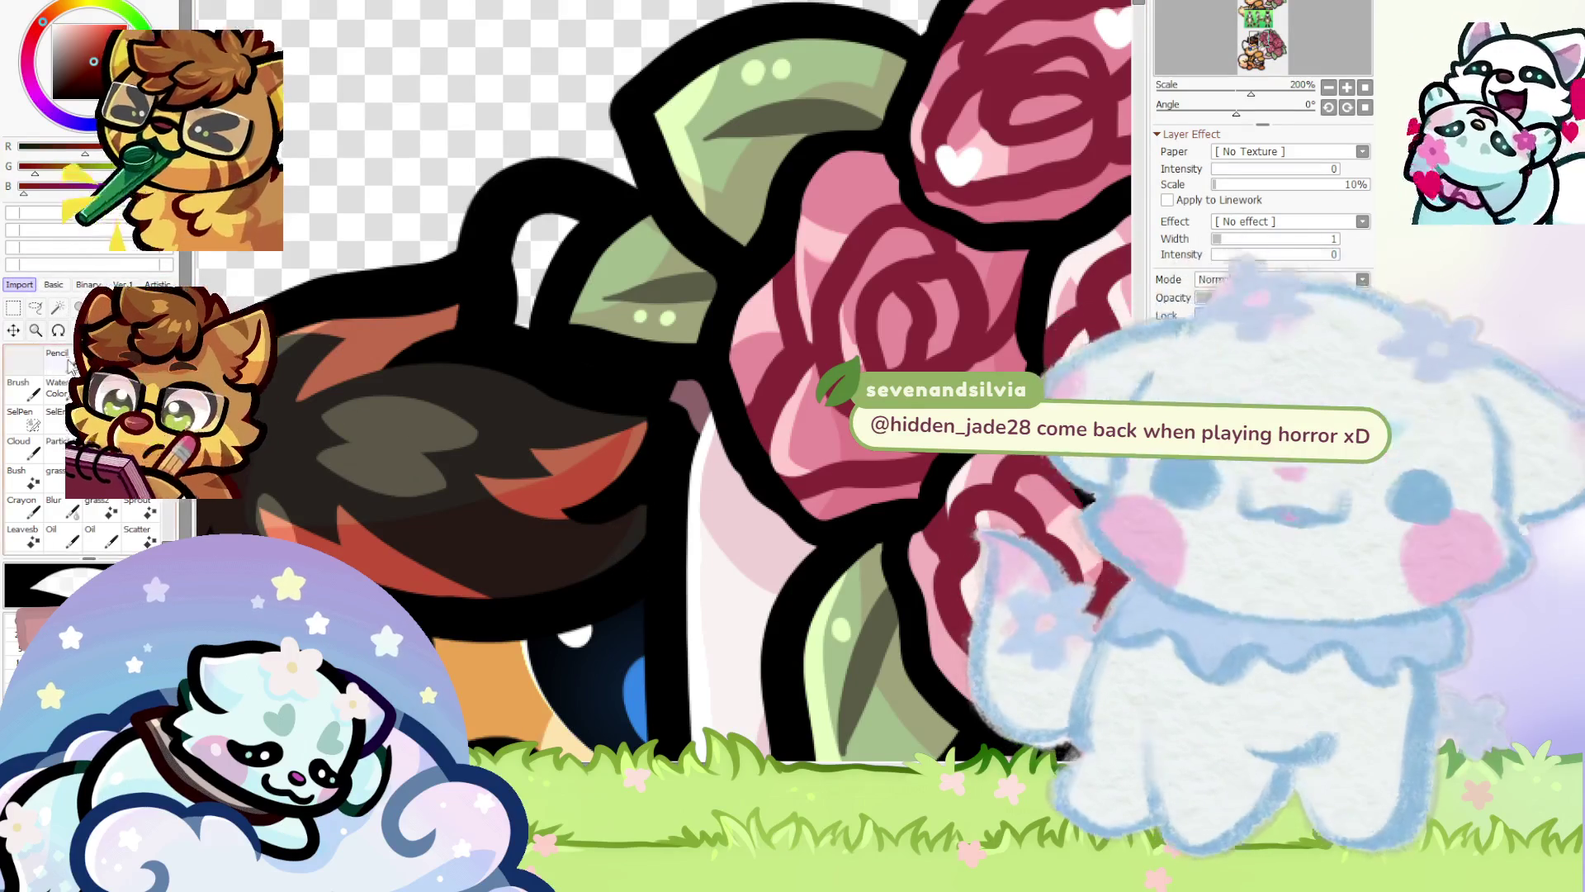
Touch up the outline beside the bouquet with a dark-red stroke, then cover it with near-black
mouse_move(684, 430)
left_mouse_down()
mouse_move(649, 634)
mouse_move(636, 611)
left_mouse_up()
scroll(635, 611, "down", 5)
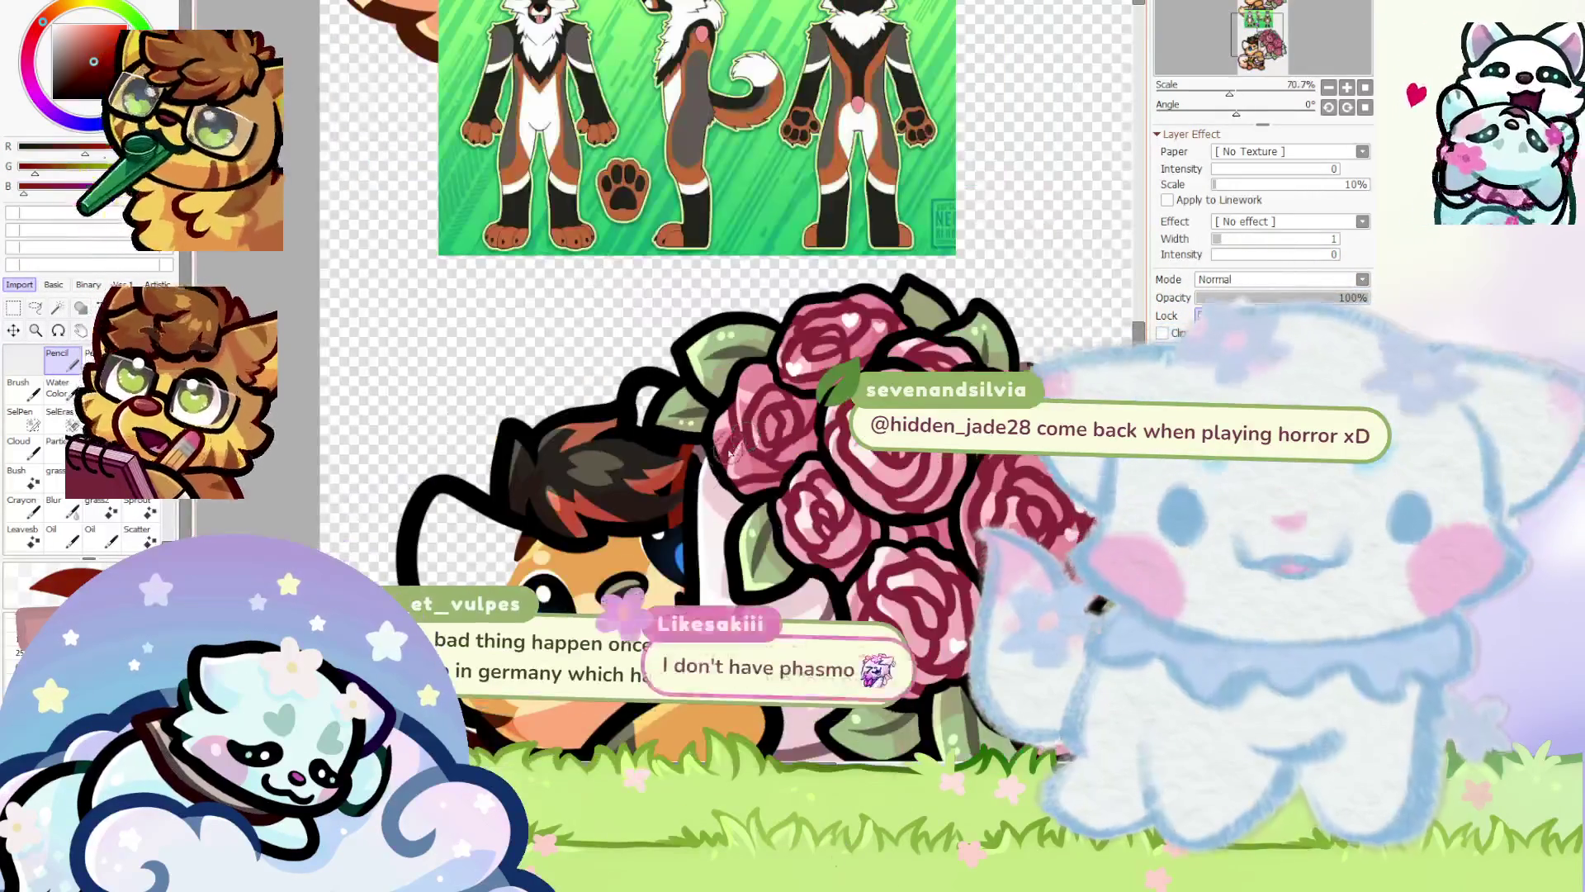
scroll(645, 512, "up", 2)
scroll(646, 512, "up", 2)
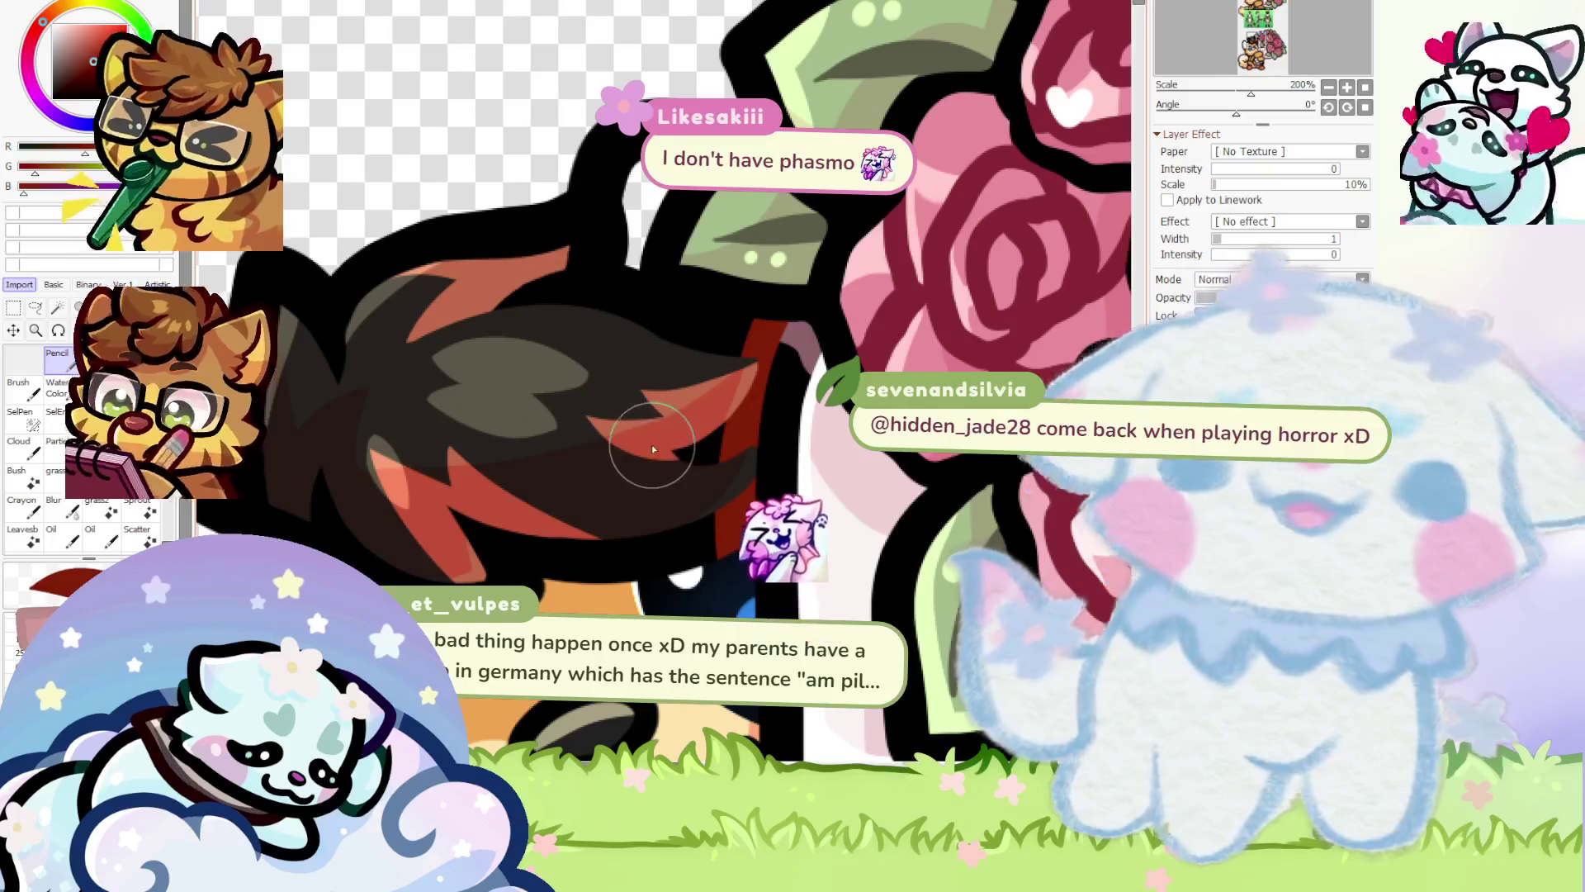
left_click(783, 297, "alt")
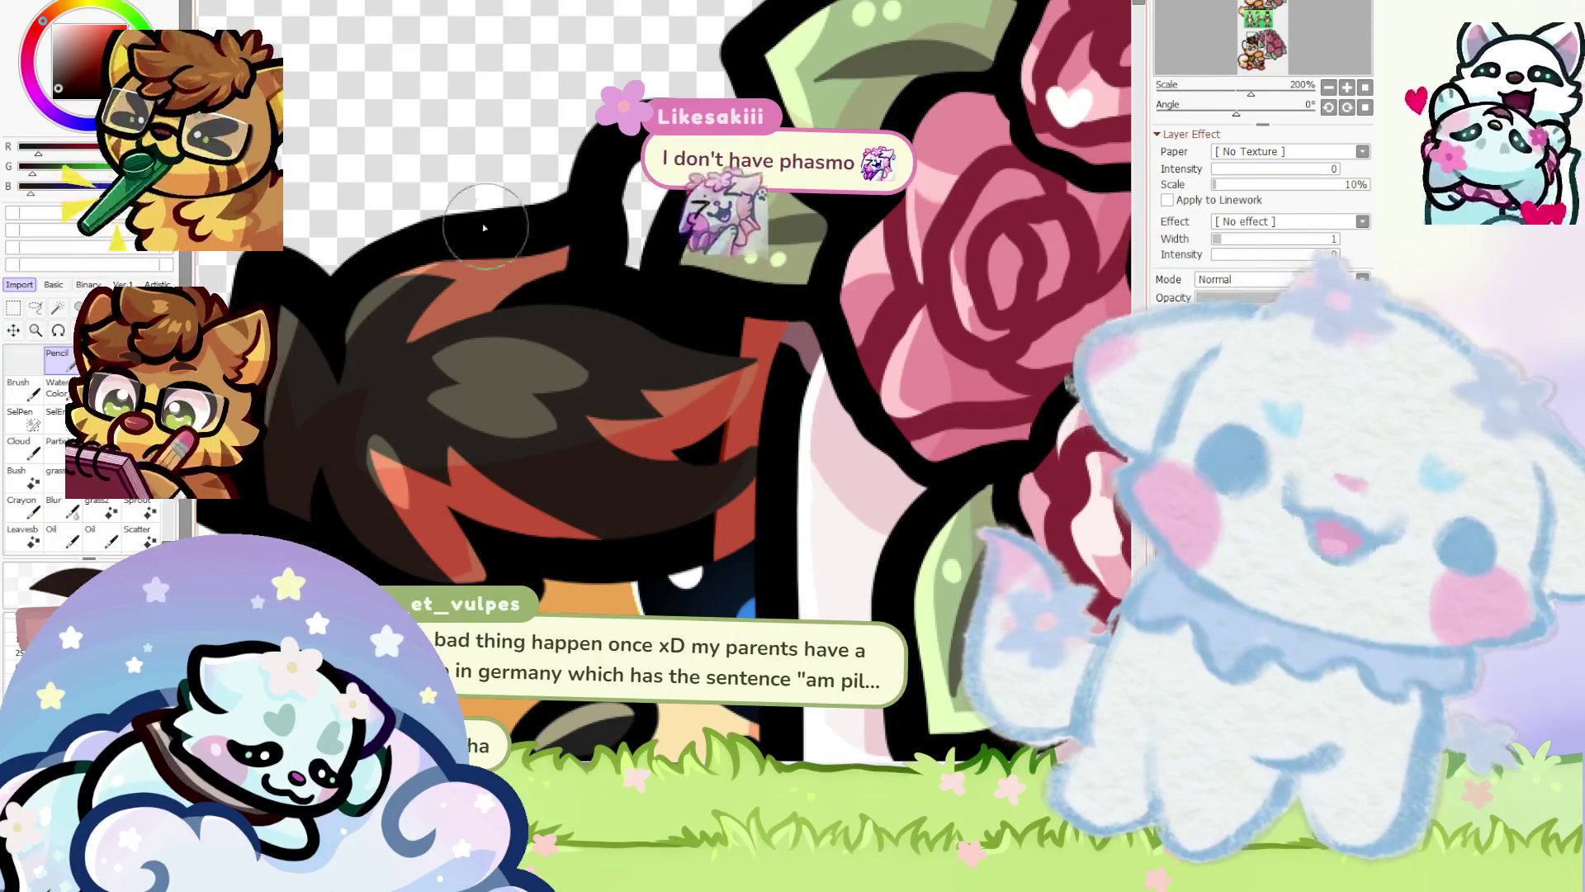
left_click_drag(770, 318, 736, 585)
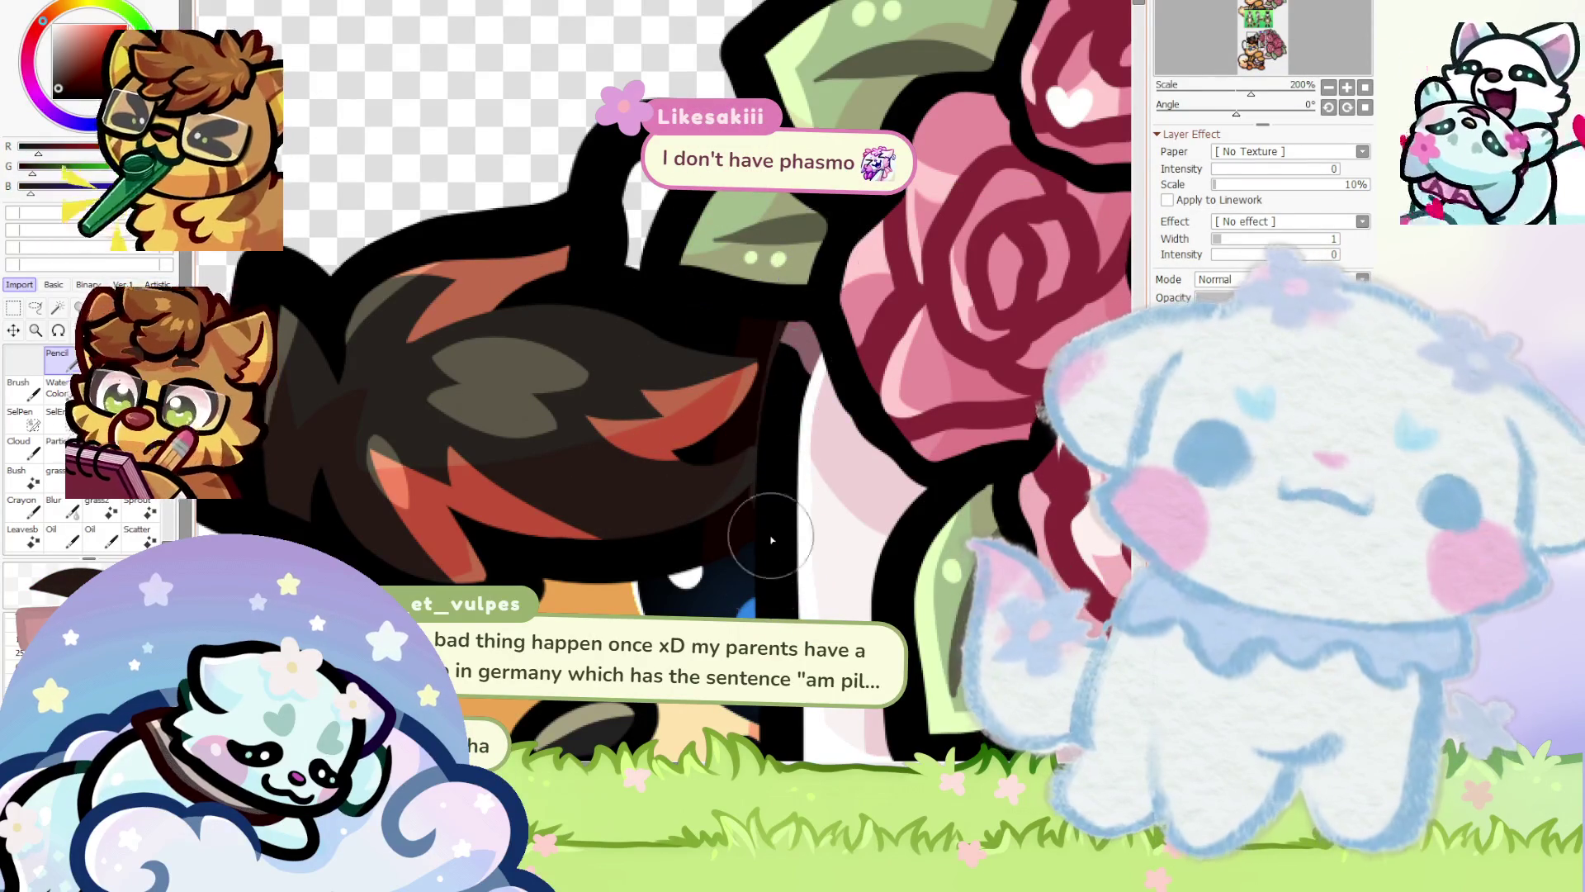
scroll(770, 498, "down", 4)
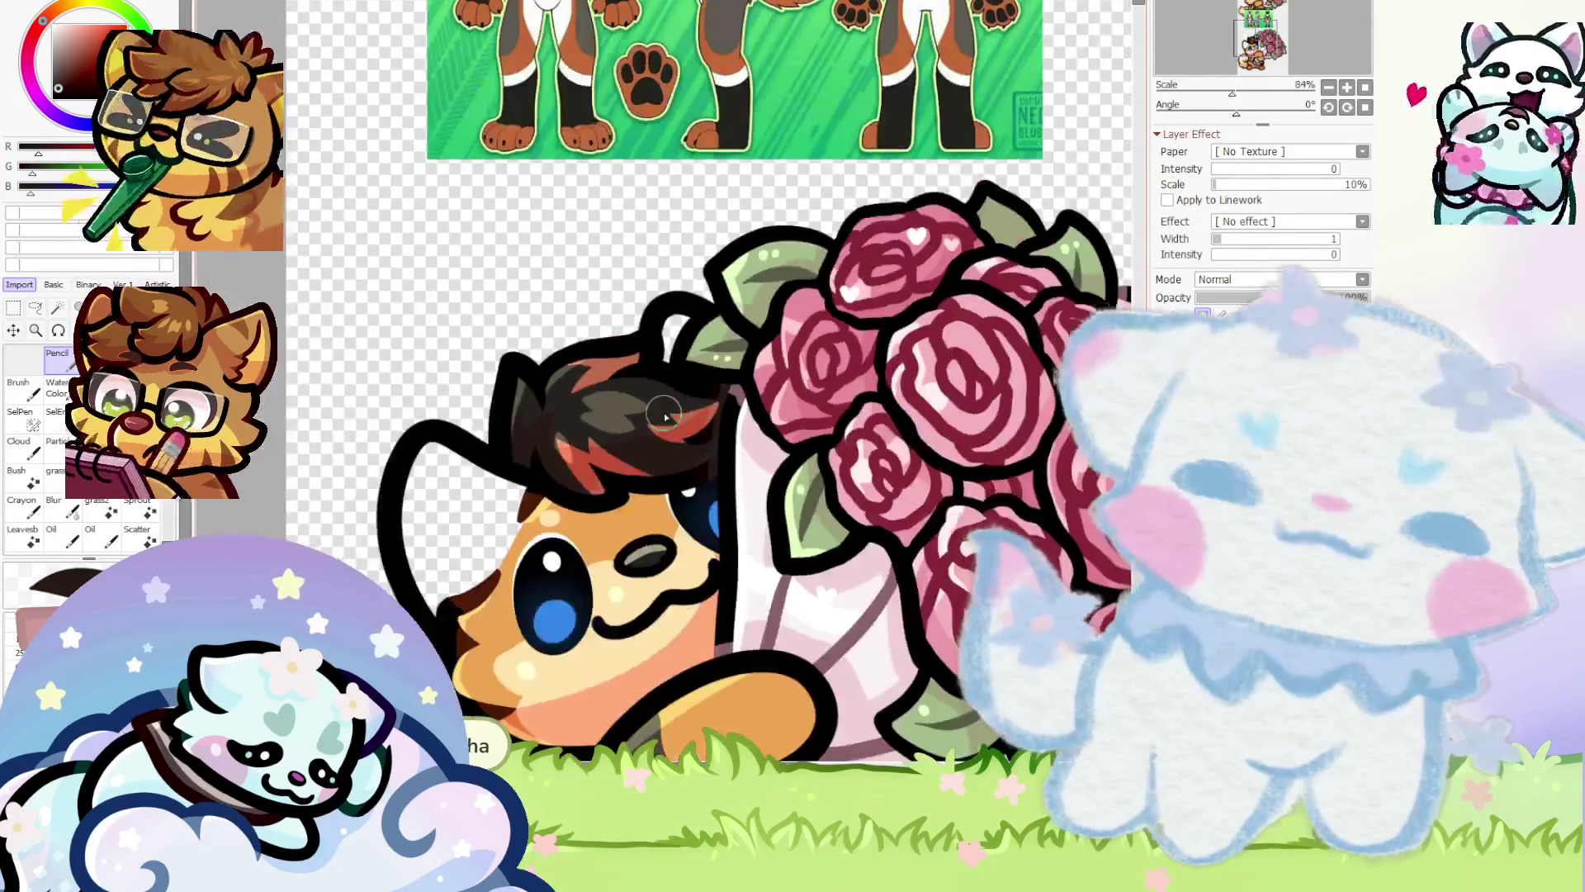
scroll(524, 341, "up", 6)
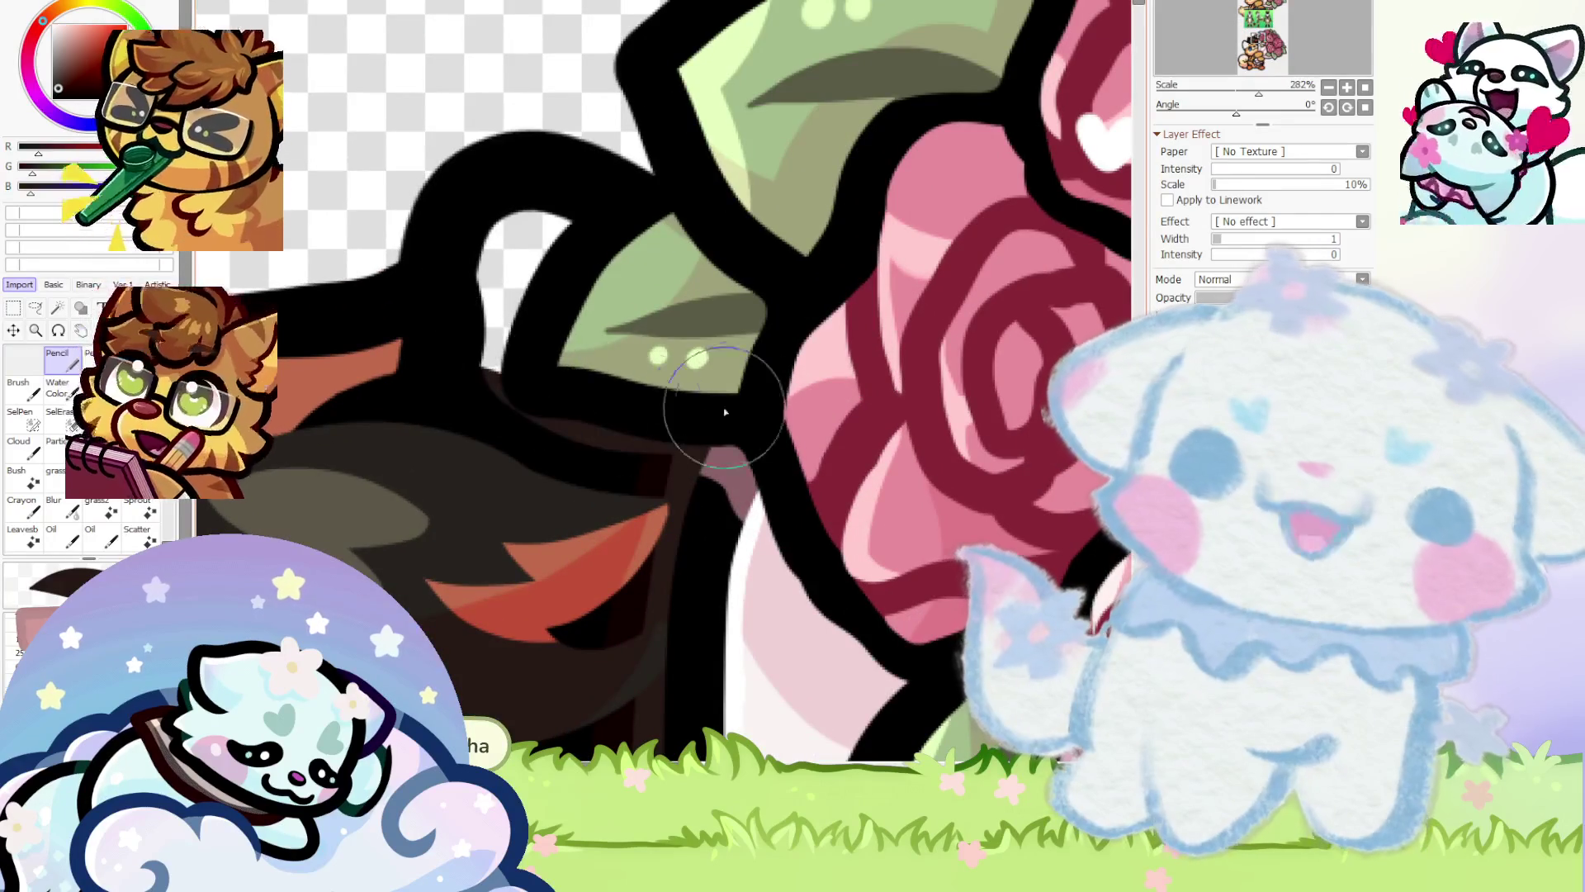
scroll(638, 371, "down", 3)
scroll(638, 371, "down", 2)
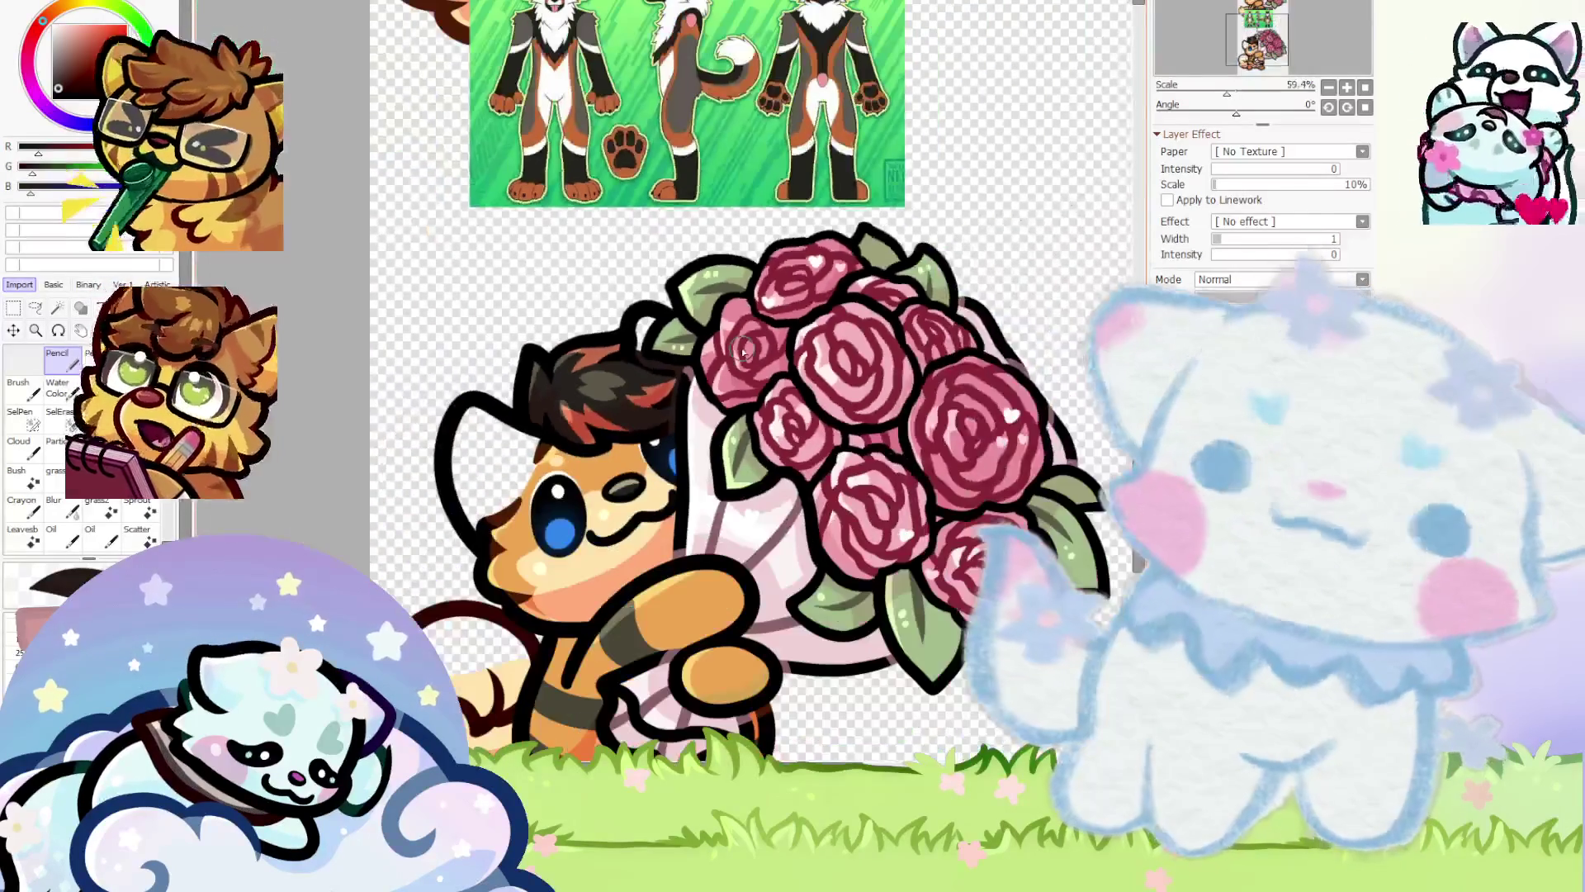
scroll(643, 347, "up", 5)
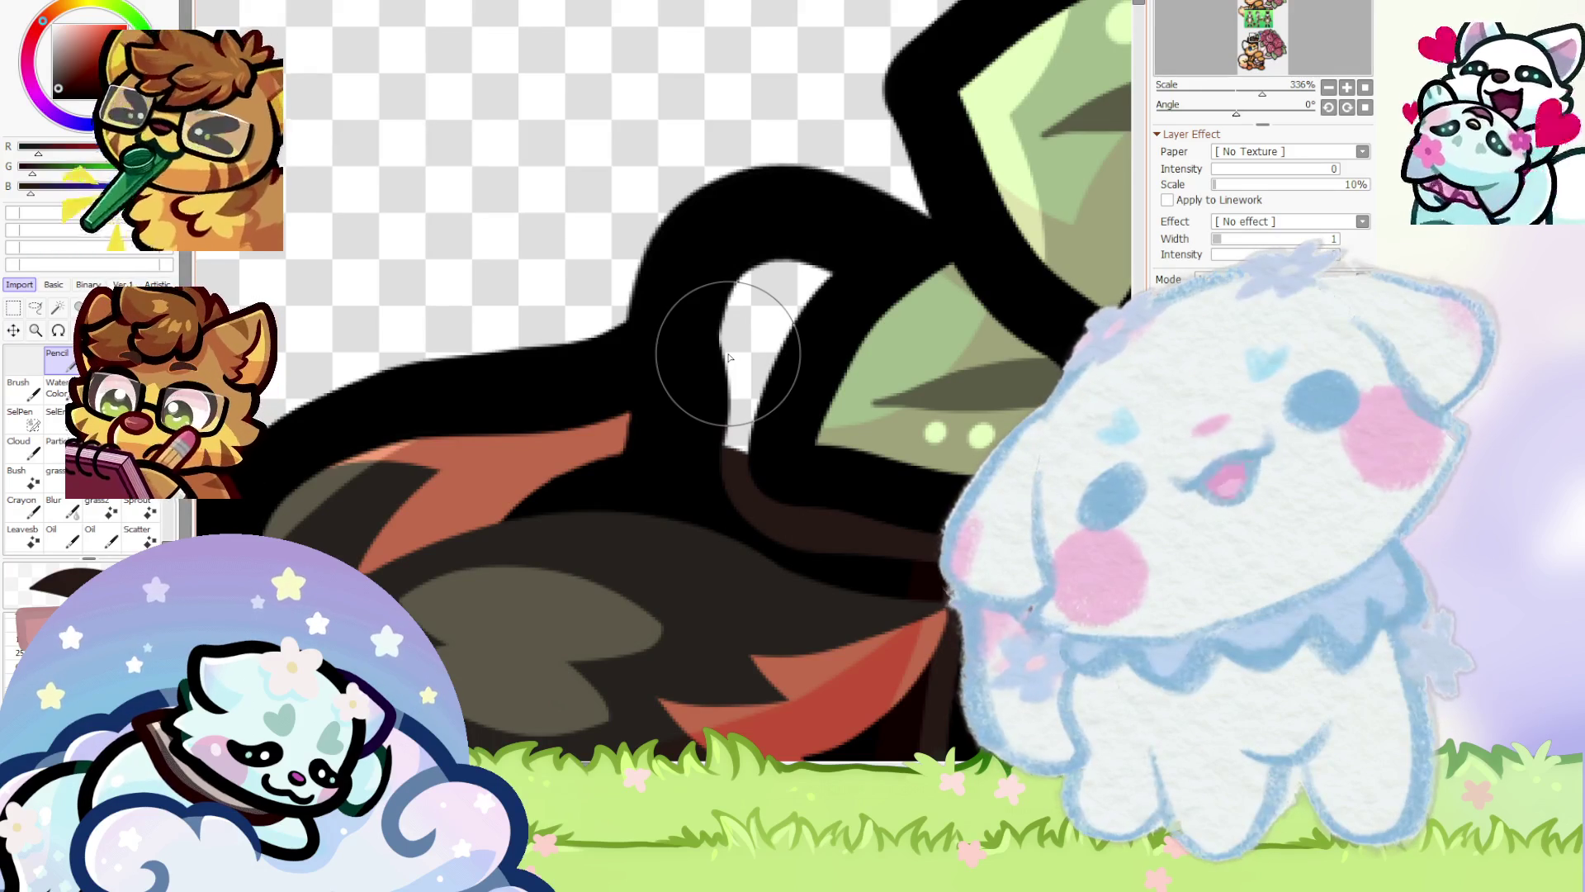
scroll(728, 357, "down", 4)
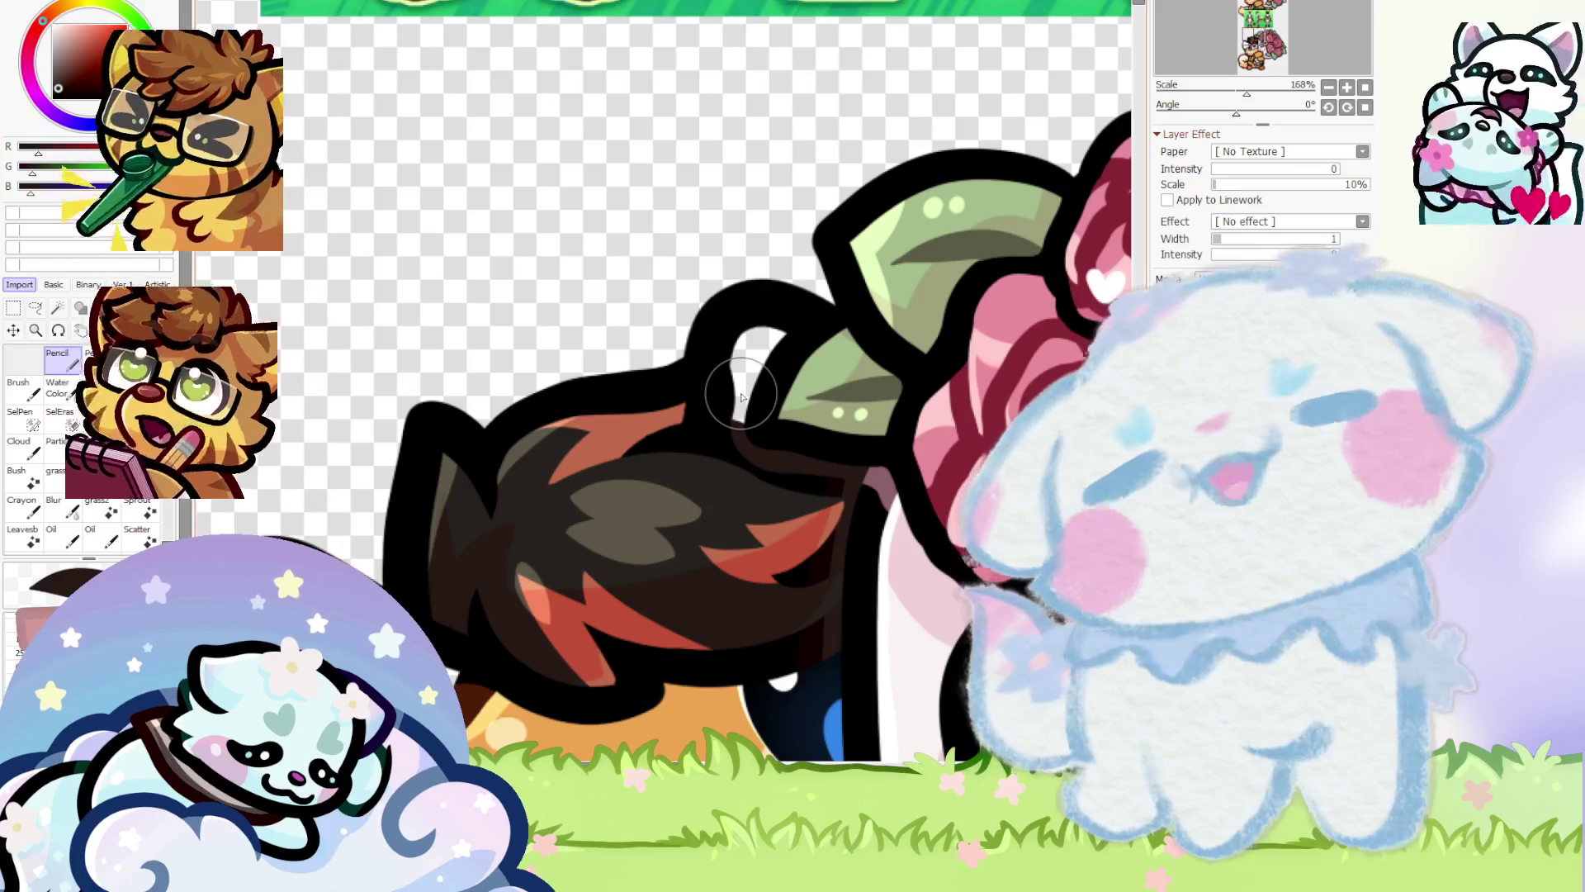
scroll(740, 397, "down", 3)
scroll(768, 465, "down", 2)
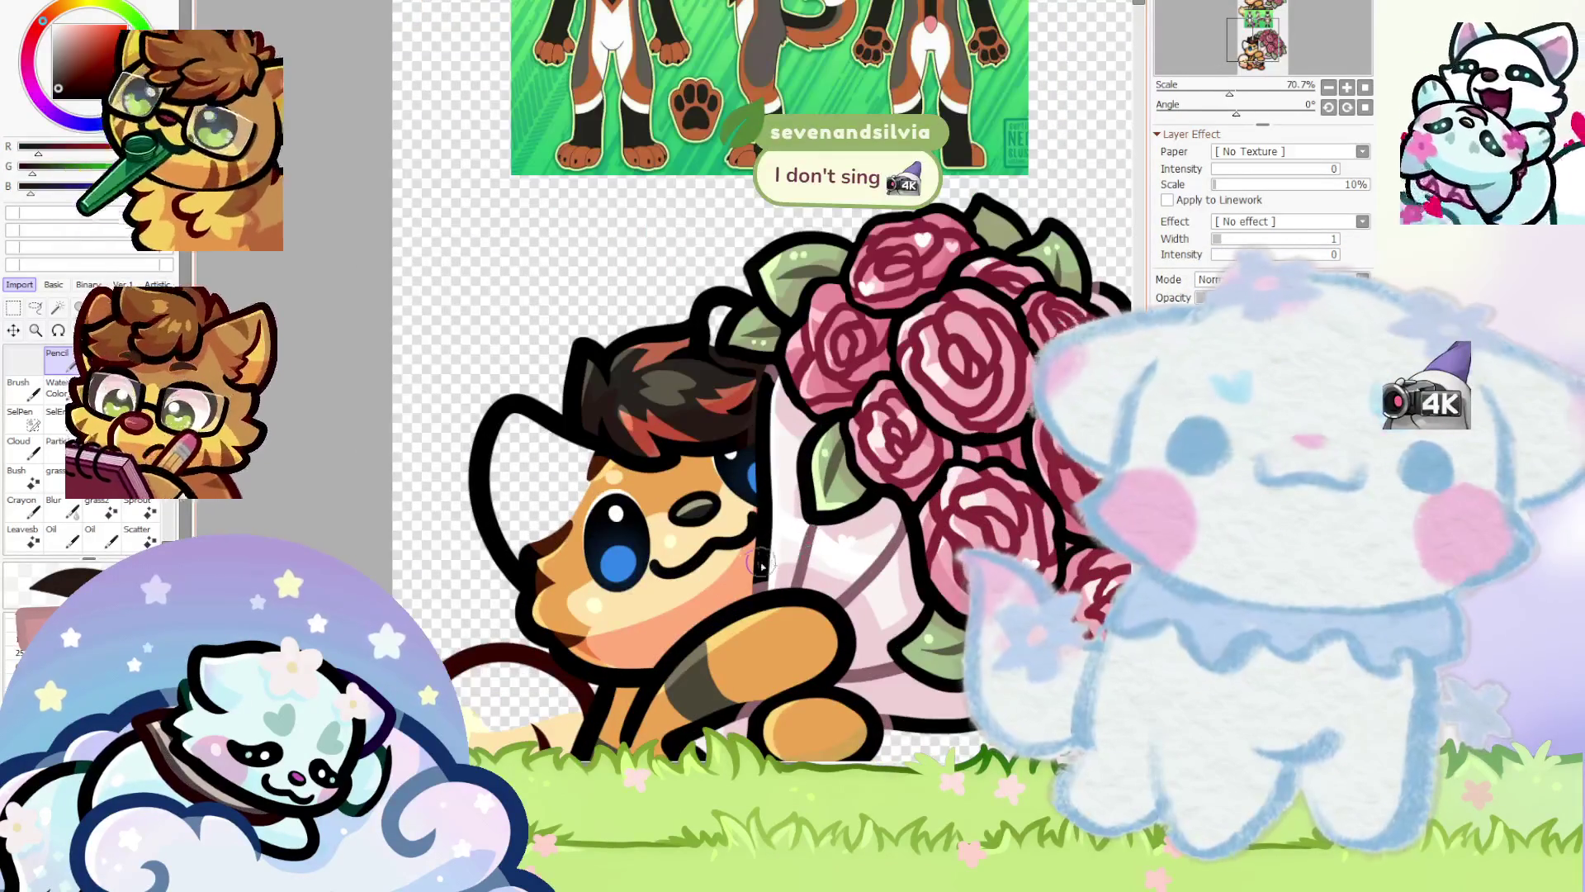
scroll(749, 551, "up", 2)
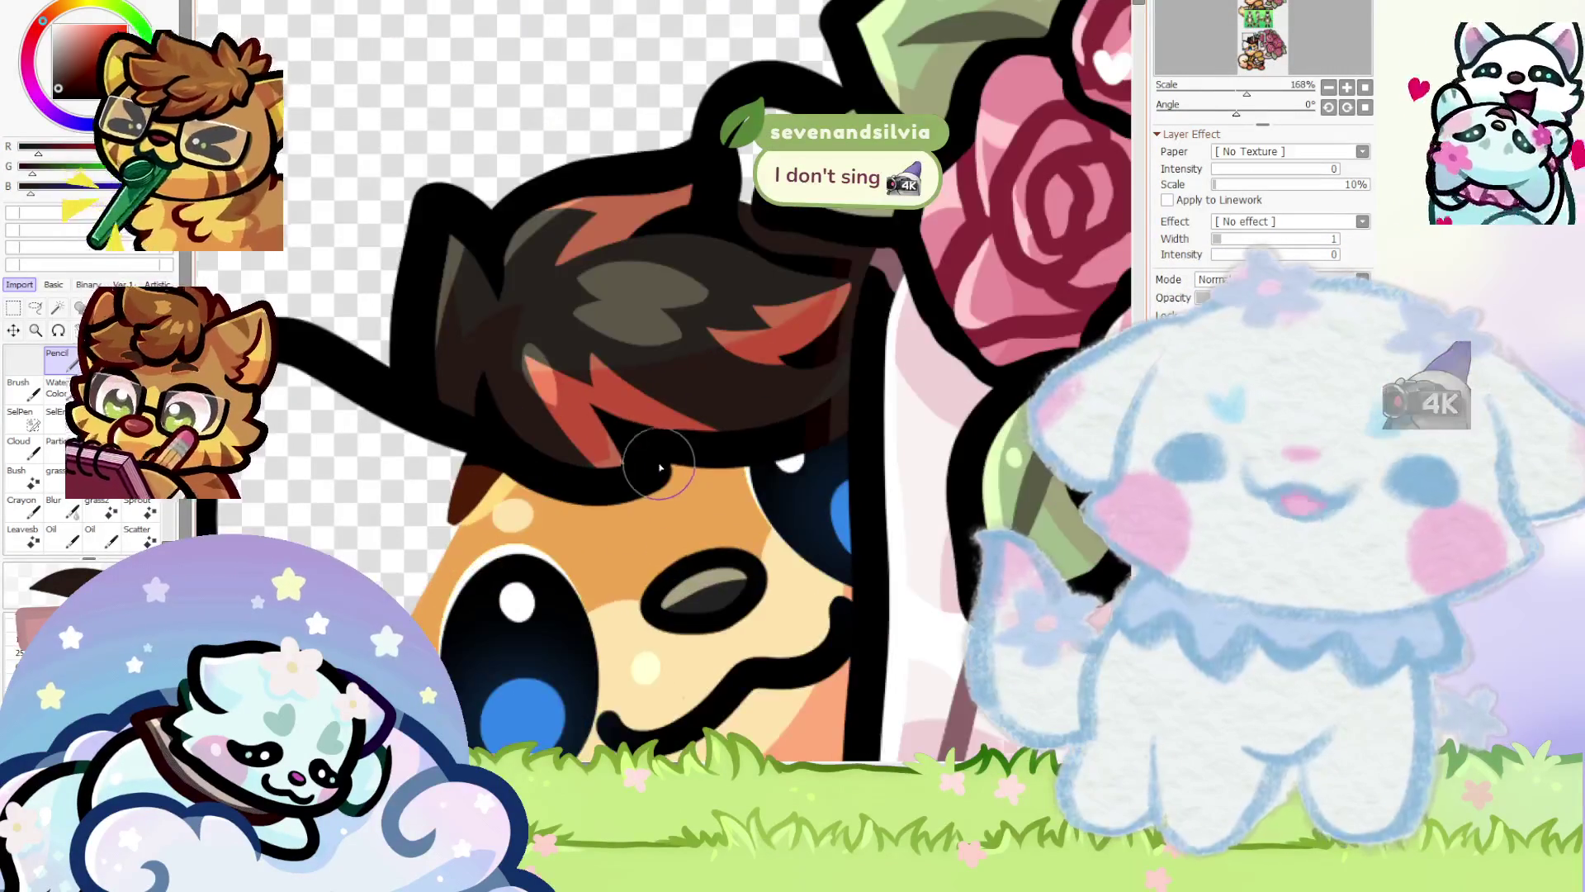
scroll(621, 502, "up", 3)
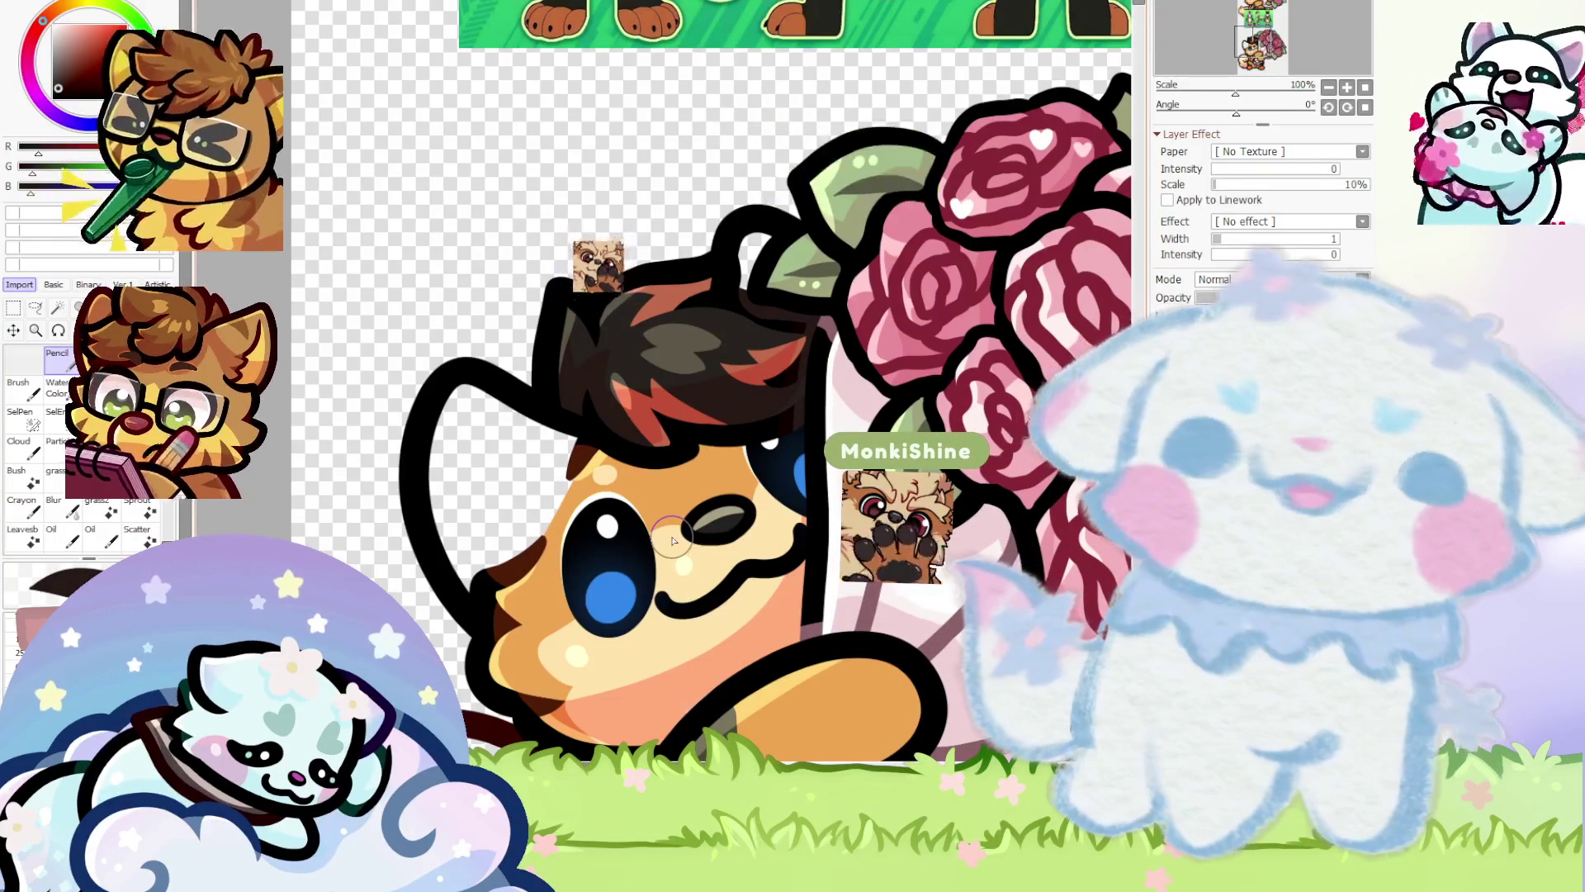
scroll(673, 540, "down", 3)
scroll(685, 553, "up", 1)
scroll(698, 566, "down", 1)
scroll(710, 578, "up", 1)
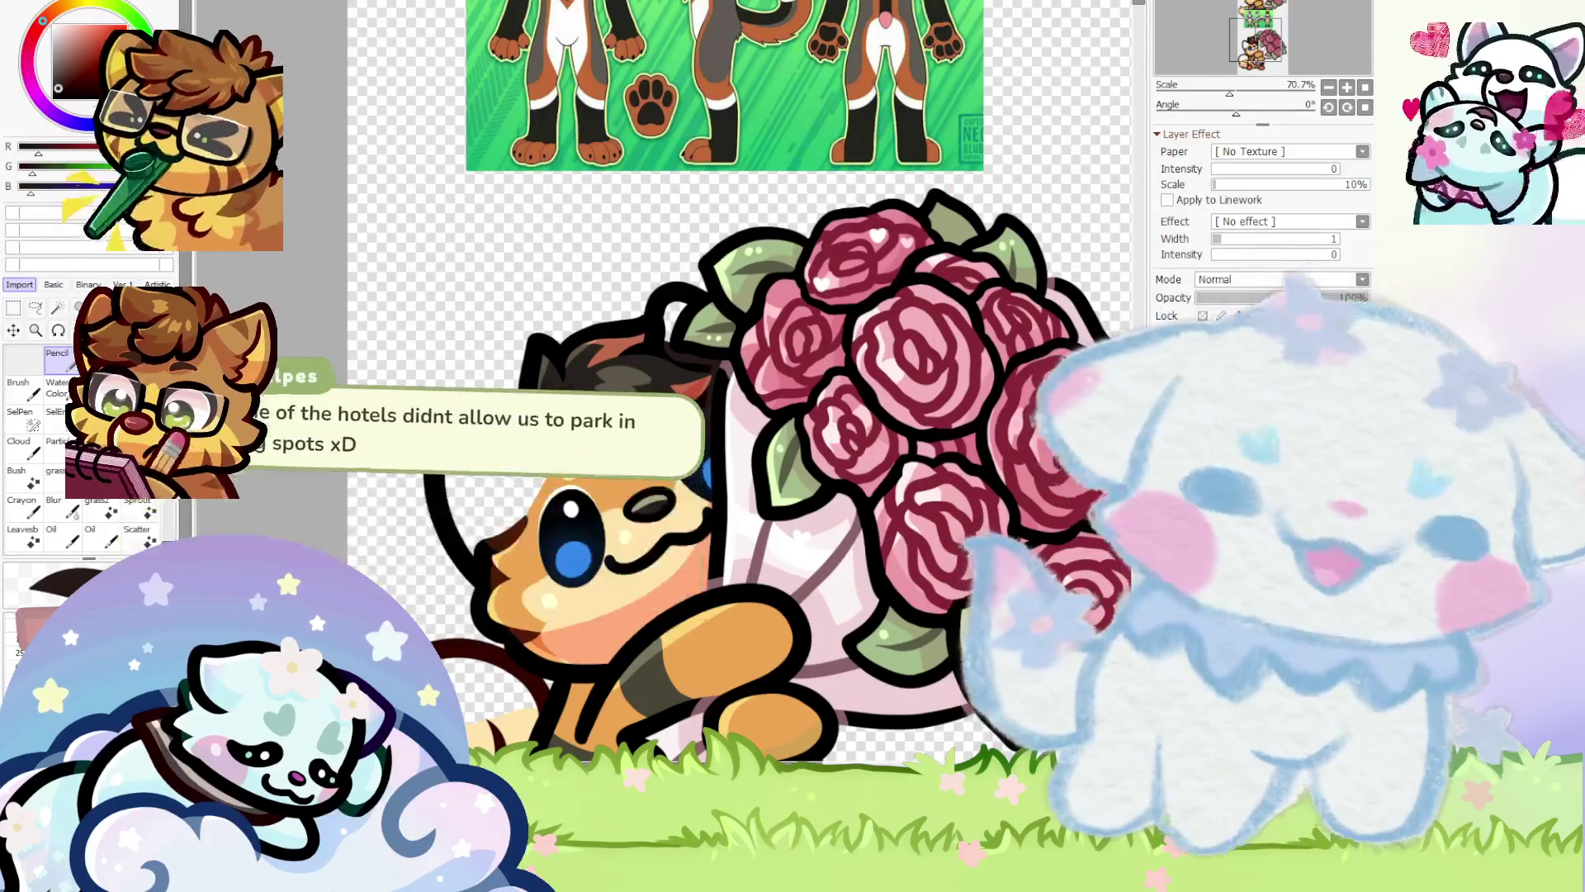
scroll(710, 495, "down", 2)
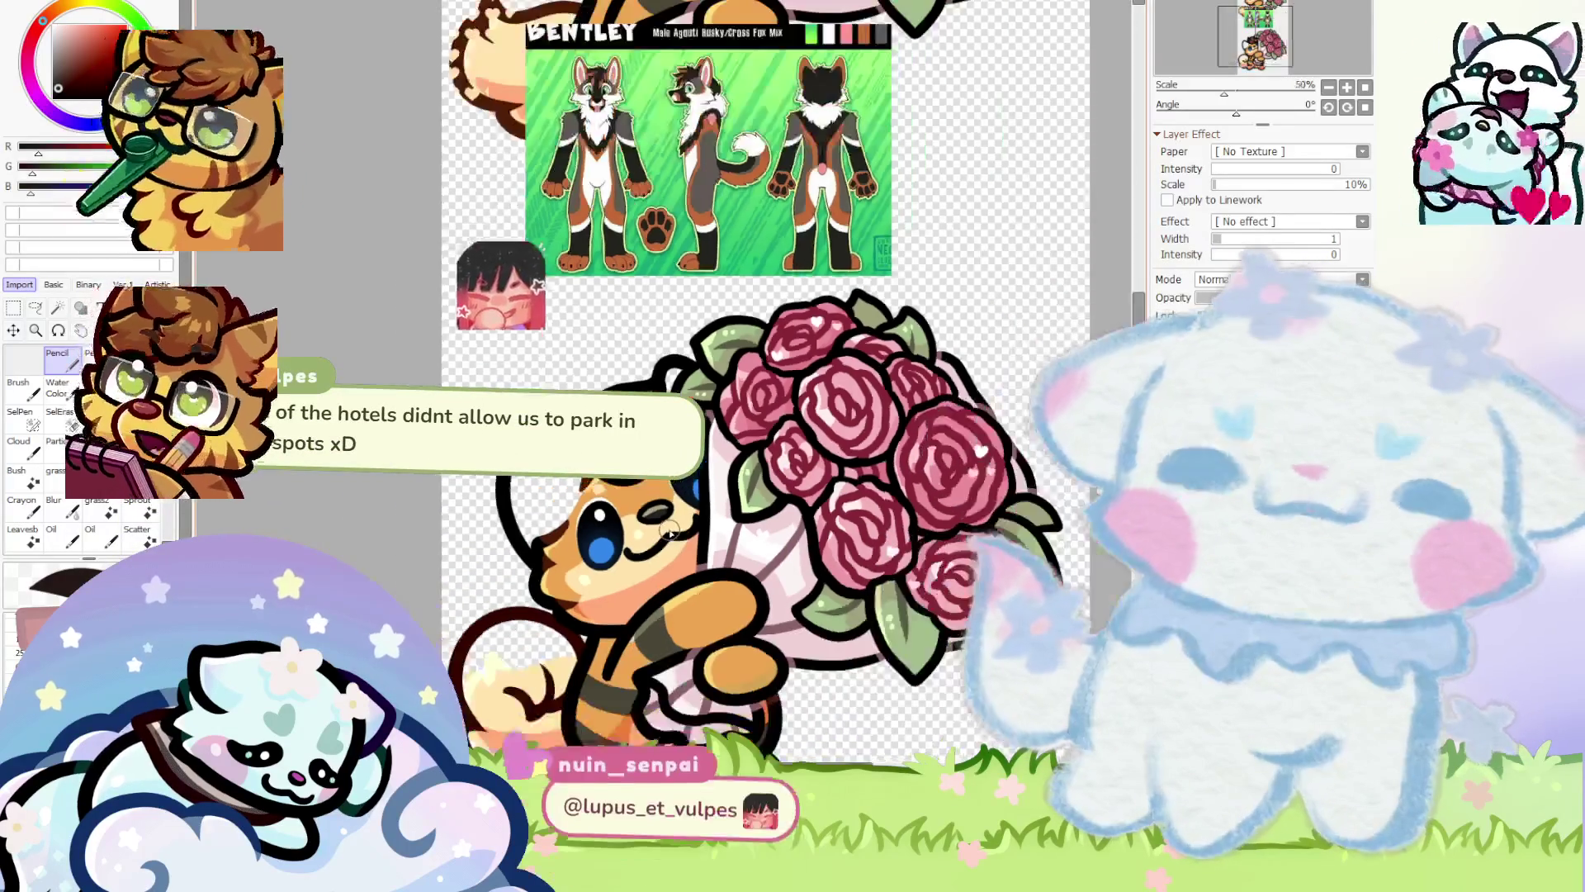
scroll(710, 495, "up", 1)
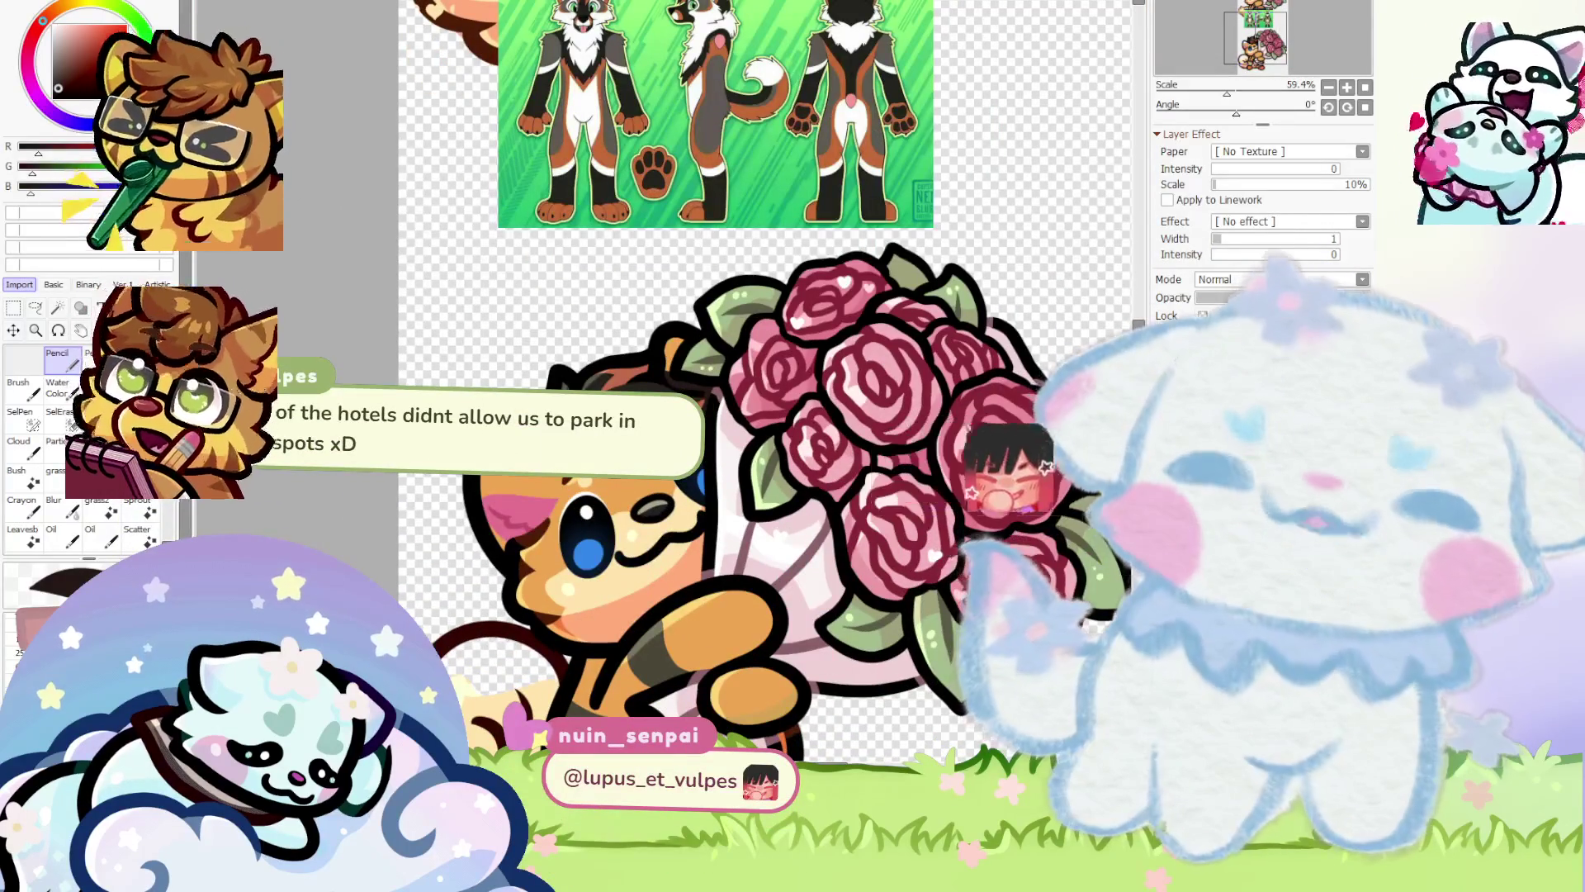
scroll(710, 331, "up", 3)
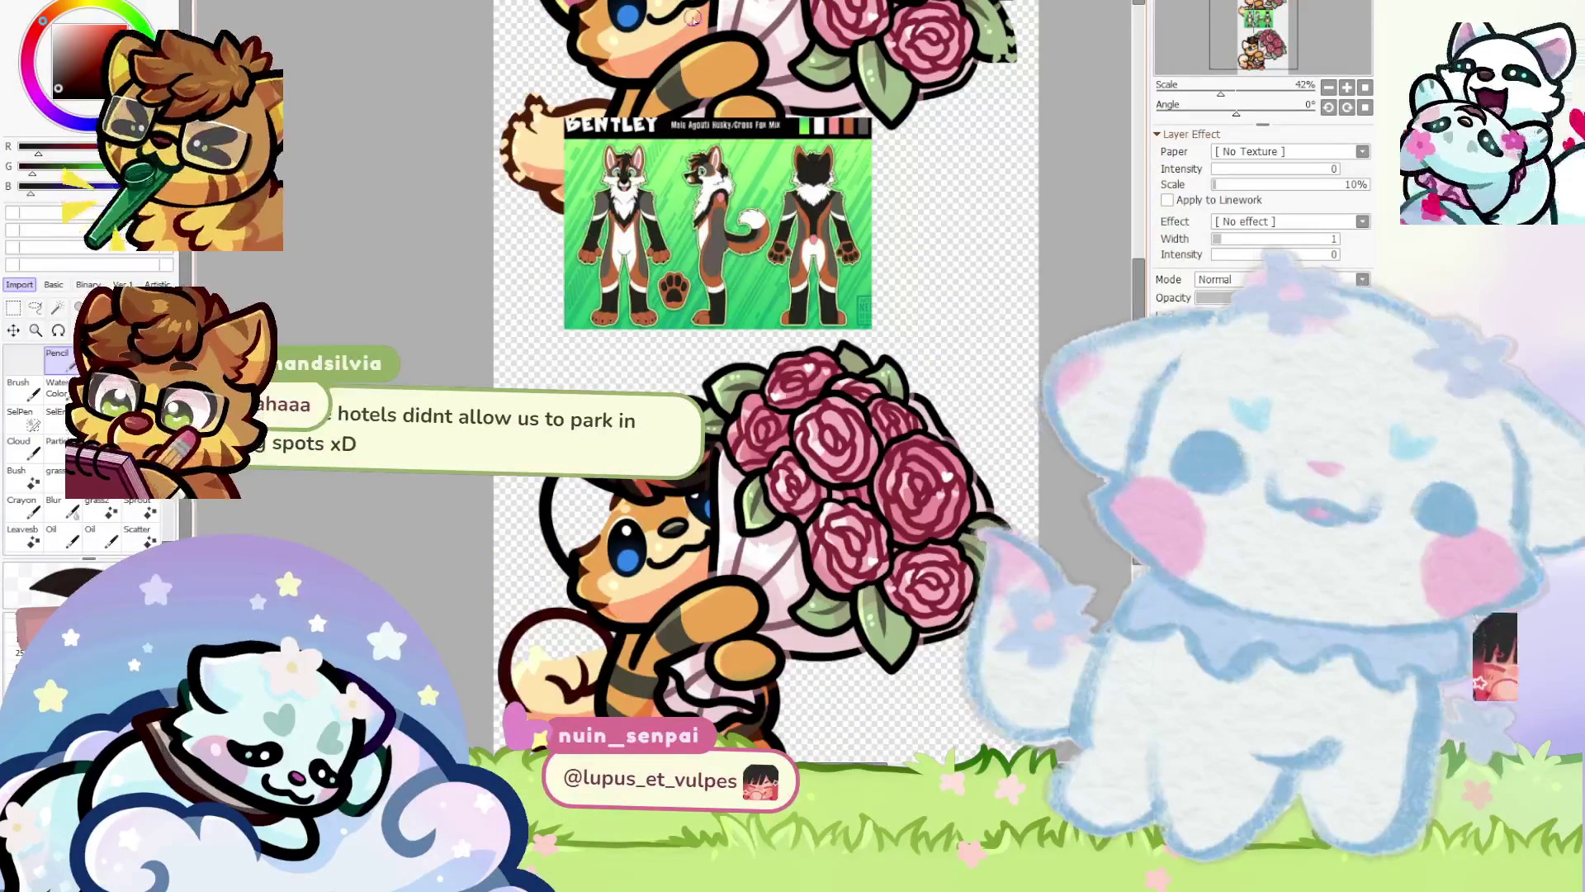
scroll(623, 153, "up", 6)
scroll(623, 153, "down", 1)
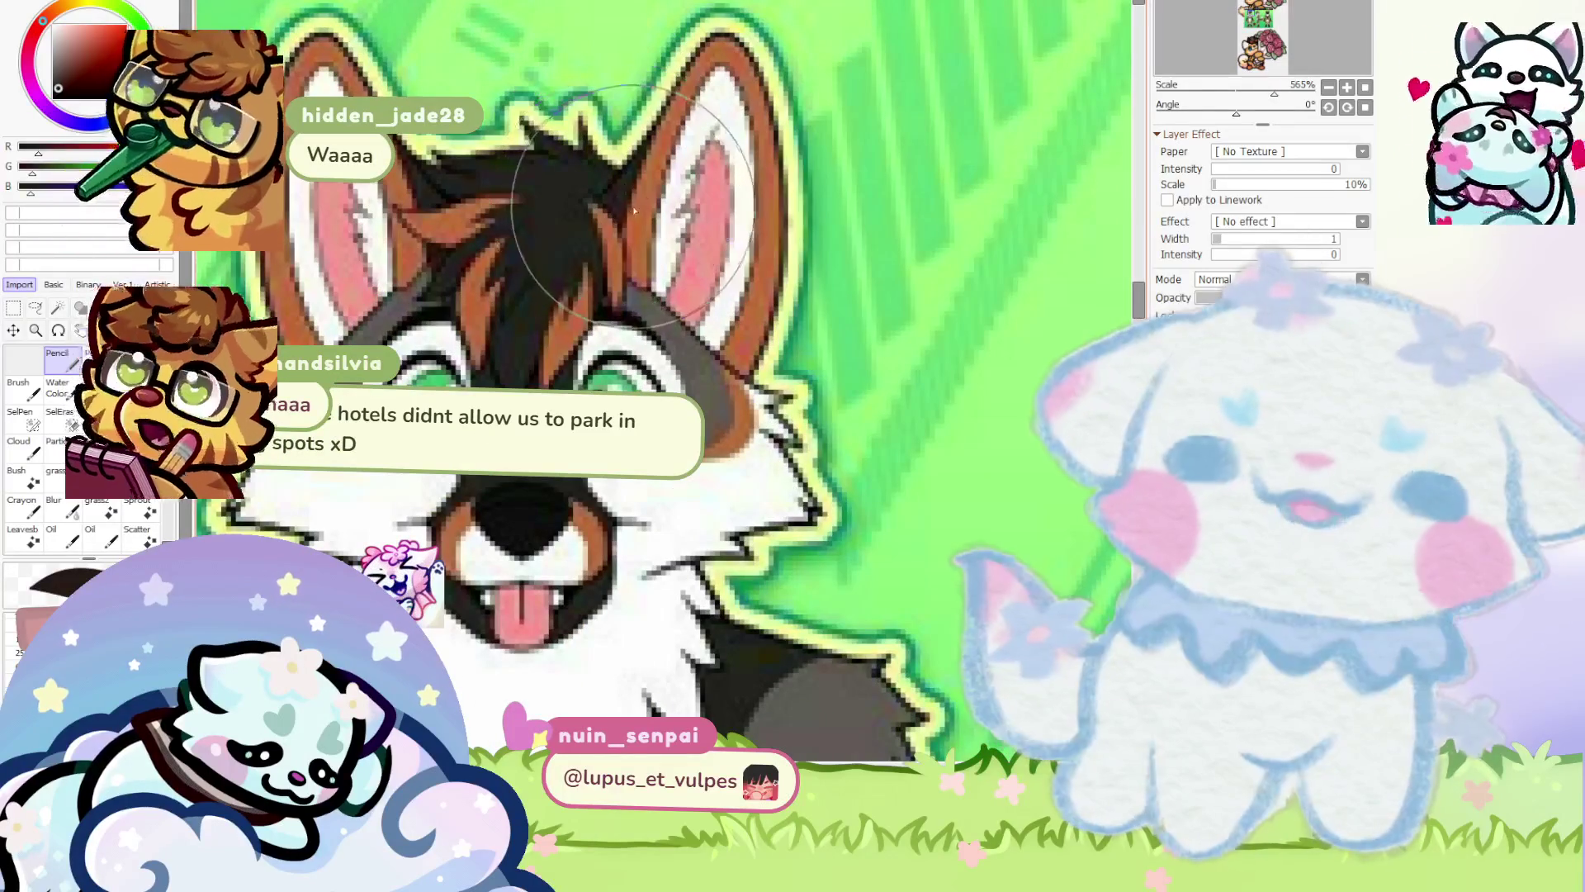
scroll(509, 114, "down", 2)
scroll(509, 114, "down", 2)
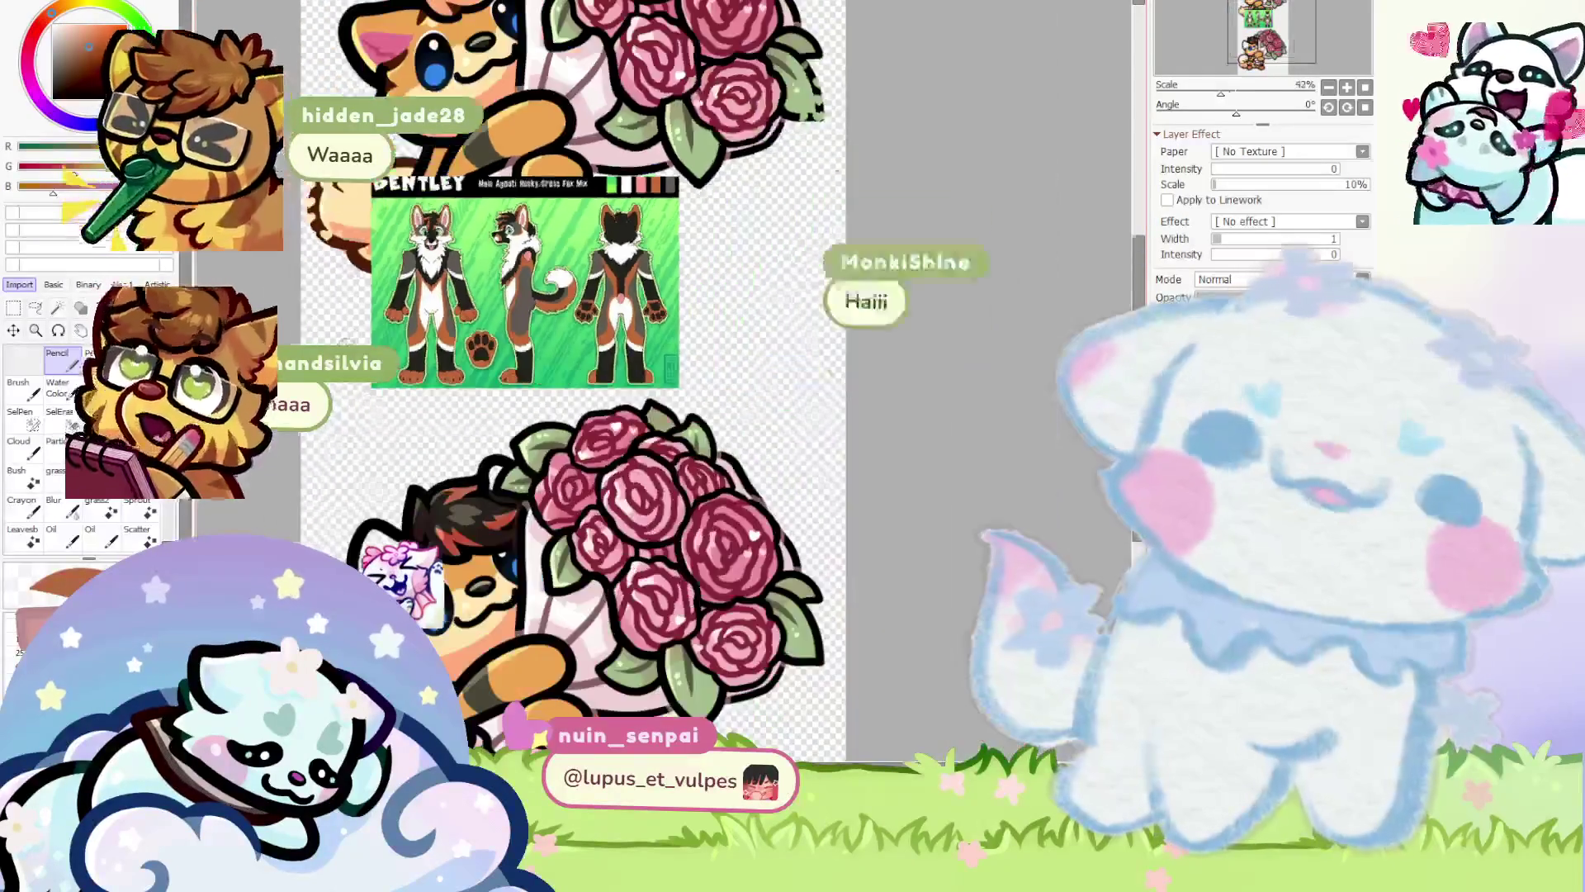
scroll(421, 586, "up", 1)
scroll(421, 587, "up", 1)
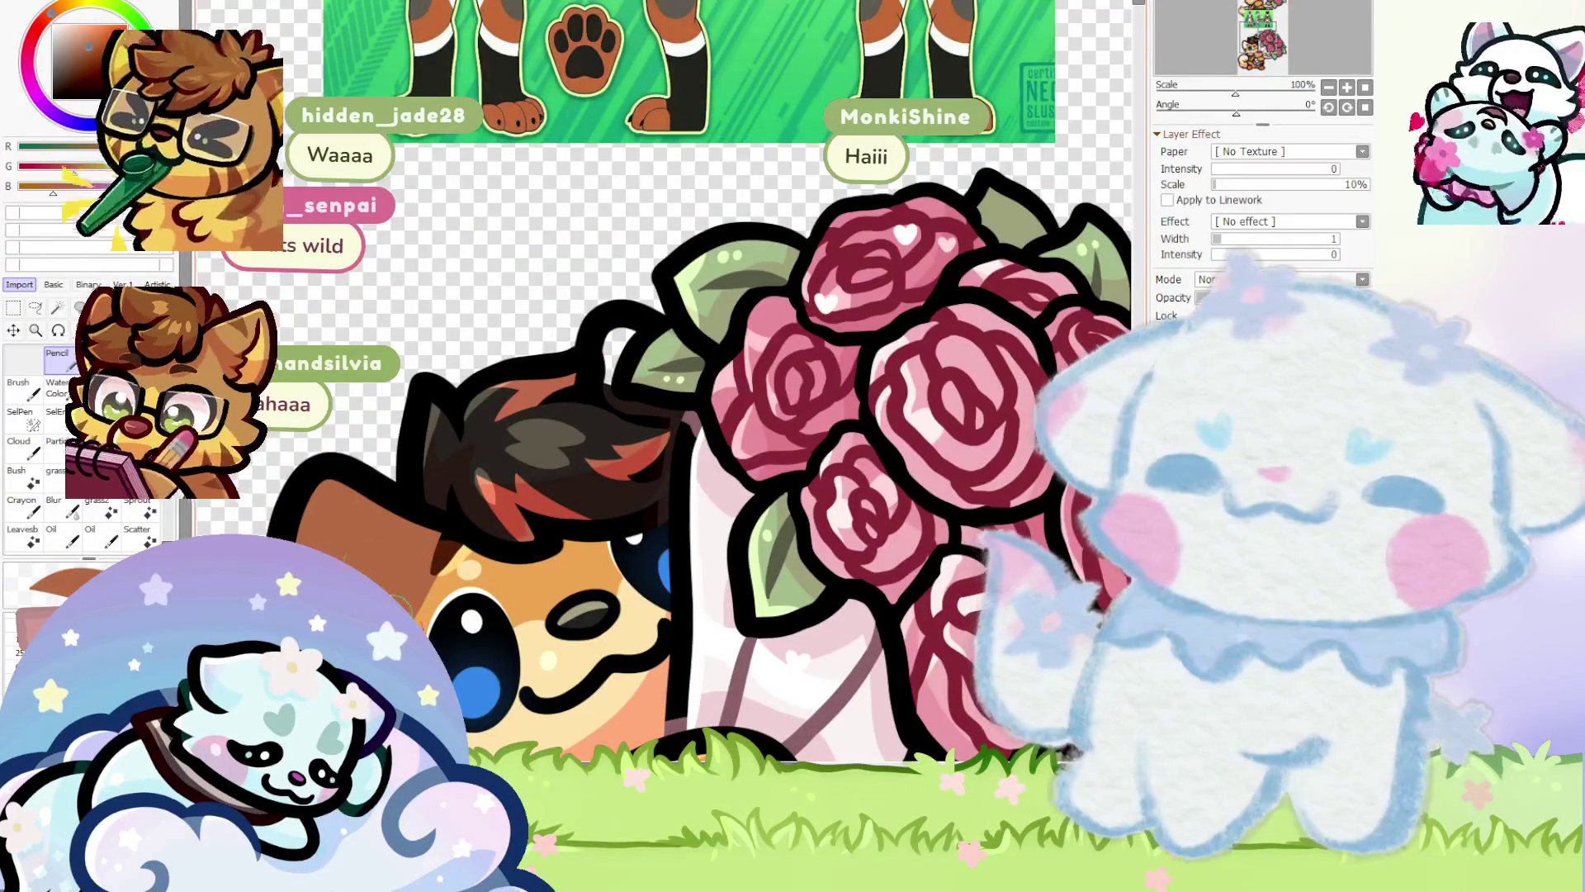
scroll(429, 495, "down", 1)
scroll(550, 467, "up", 2)
scroll(550, 467, "down", 2)
scroll(760, 548, "down", 1)
scroll(623, 235, "up", 4)
scroll(623, 235, "up", 1)
scroll(578, 372, "down", 3)
scroll(495, 454, "down", 2)
scroll(369, 560, "up", 3)
scroll(369, 559, "up", 2)
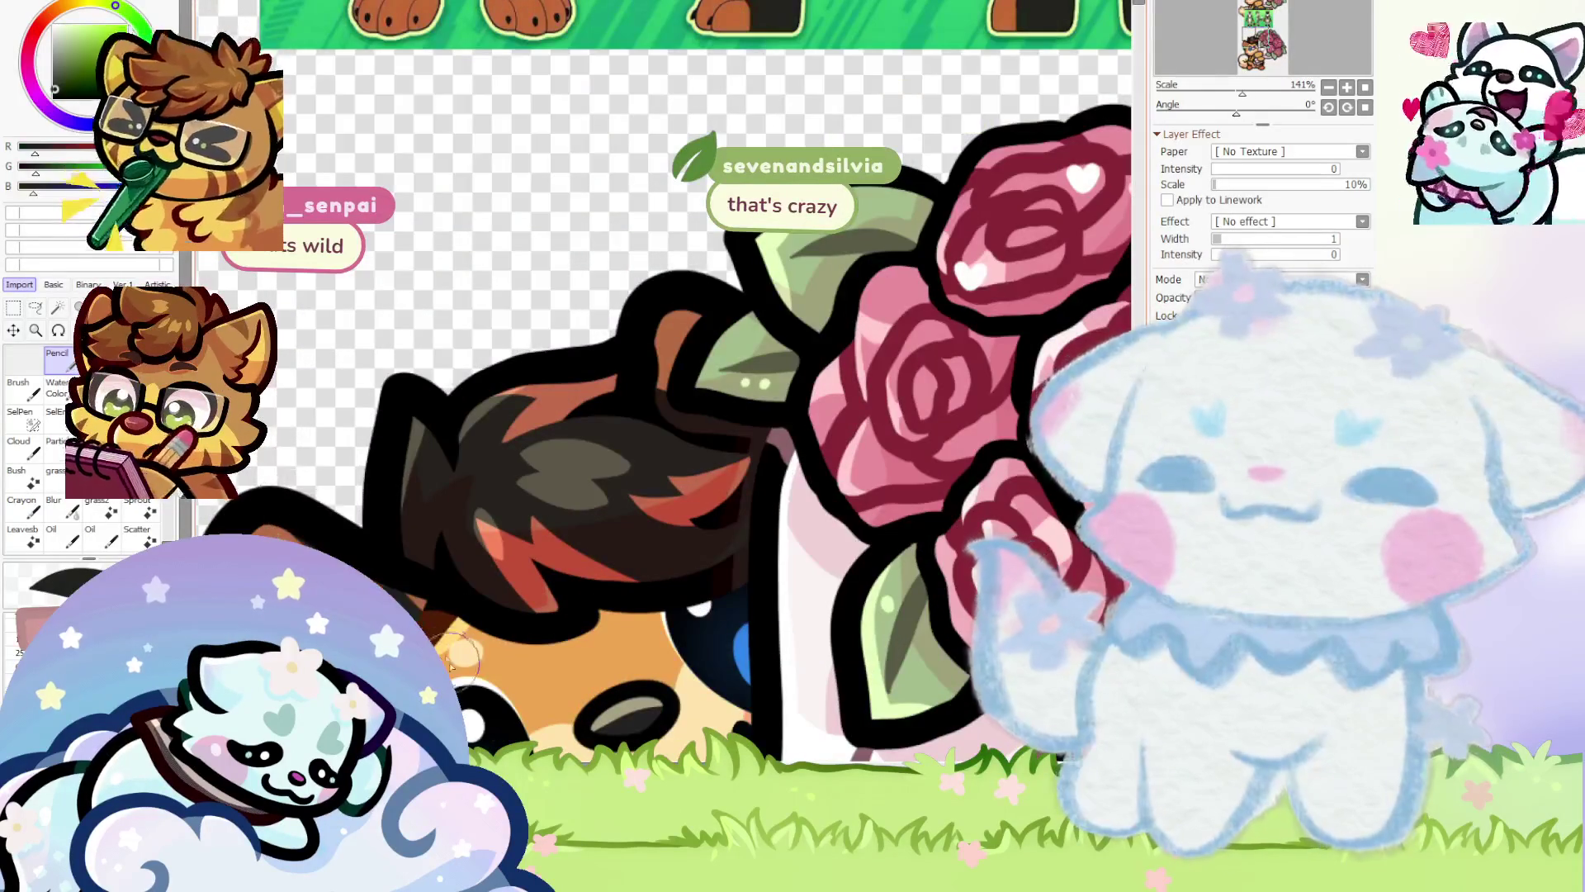
scroll(334, 545, "down", 3)
scroll(332, 544, "up", 1)
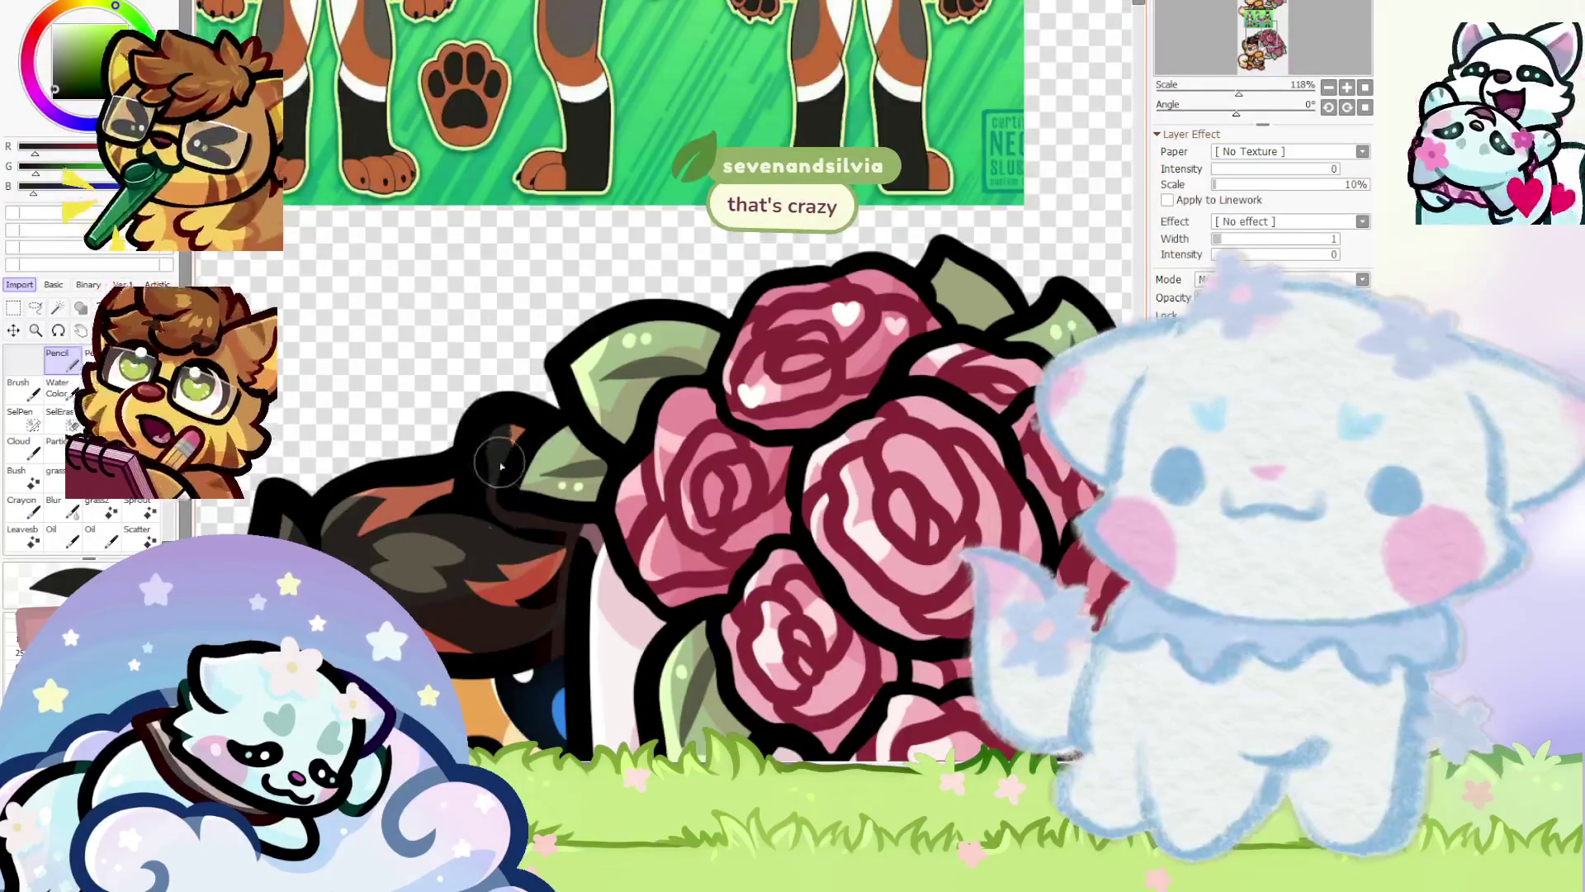
scroll(330, 537, "down", 2)
scroll(413, 359, "up", 2)
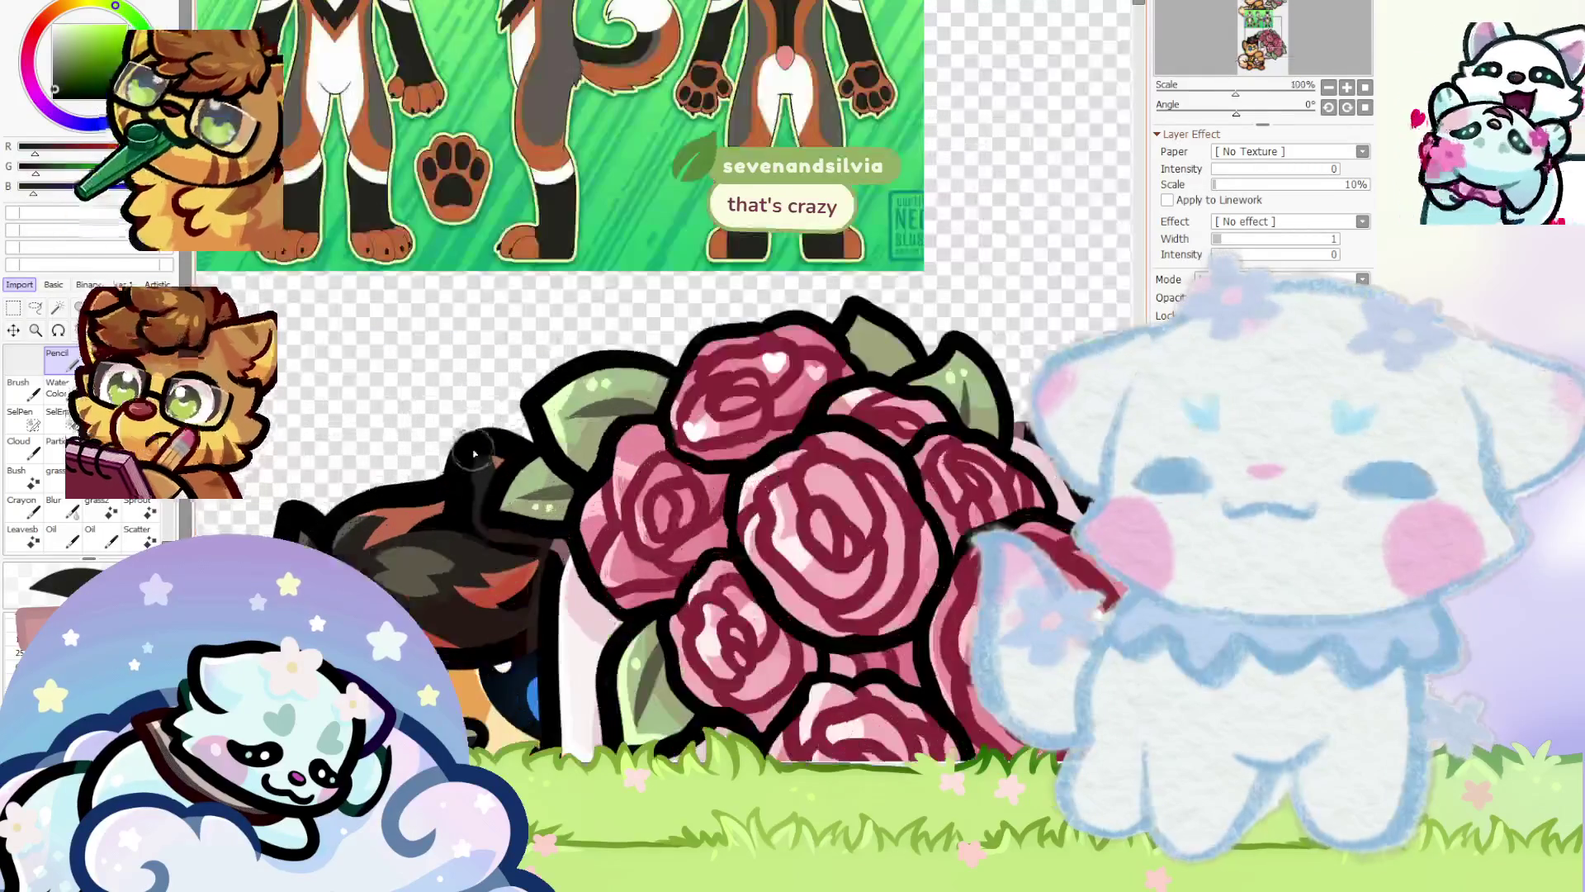
scroll(377, 369, "down", 3)
scroll(377, 369, "up", 5)
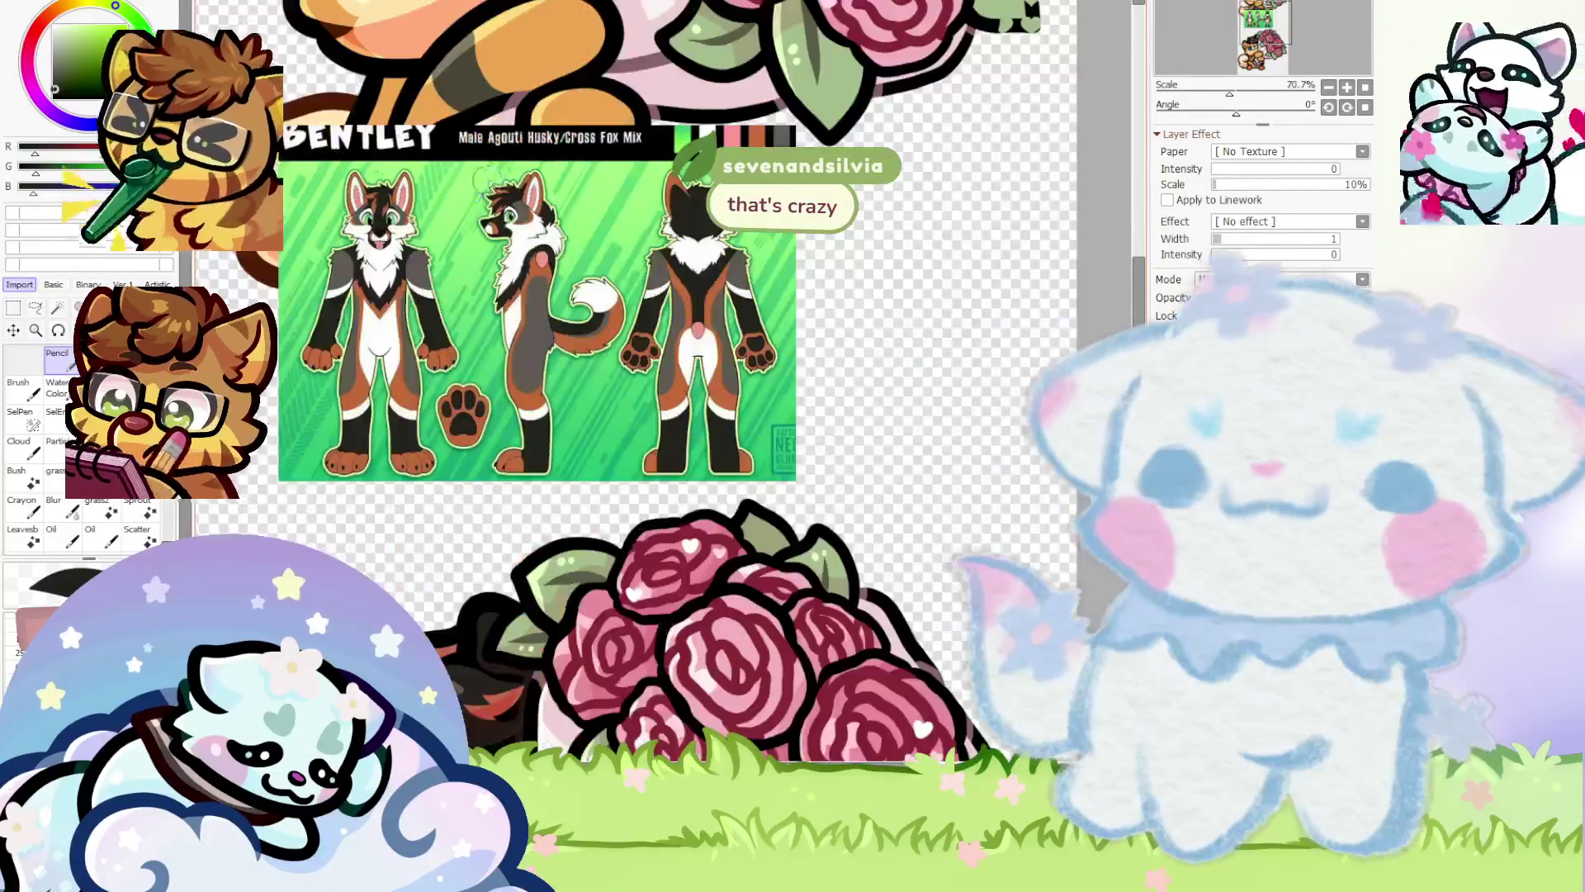
scroll(454, 408, "down", 3)
scroll(454, 408, "up", 7)
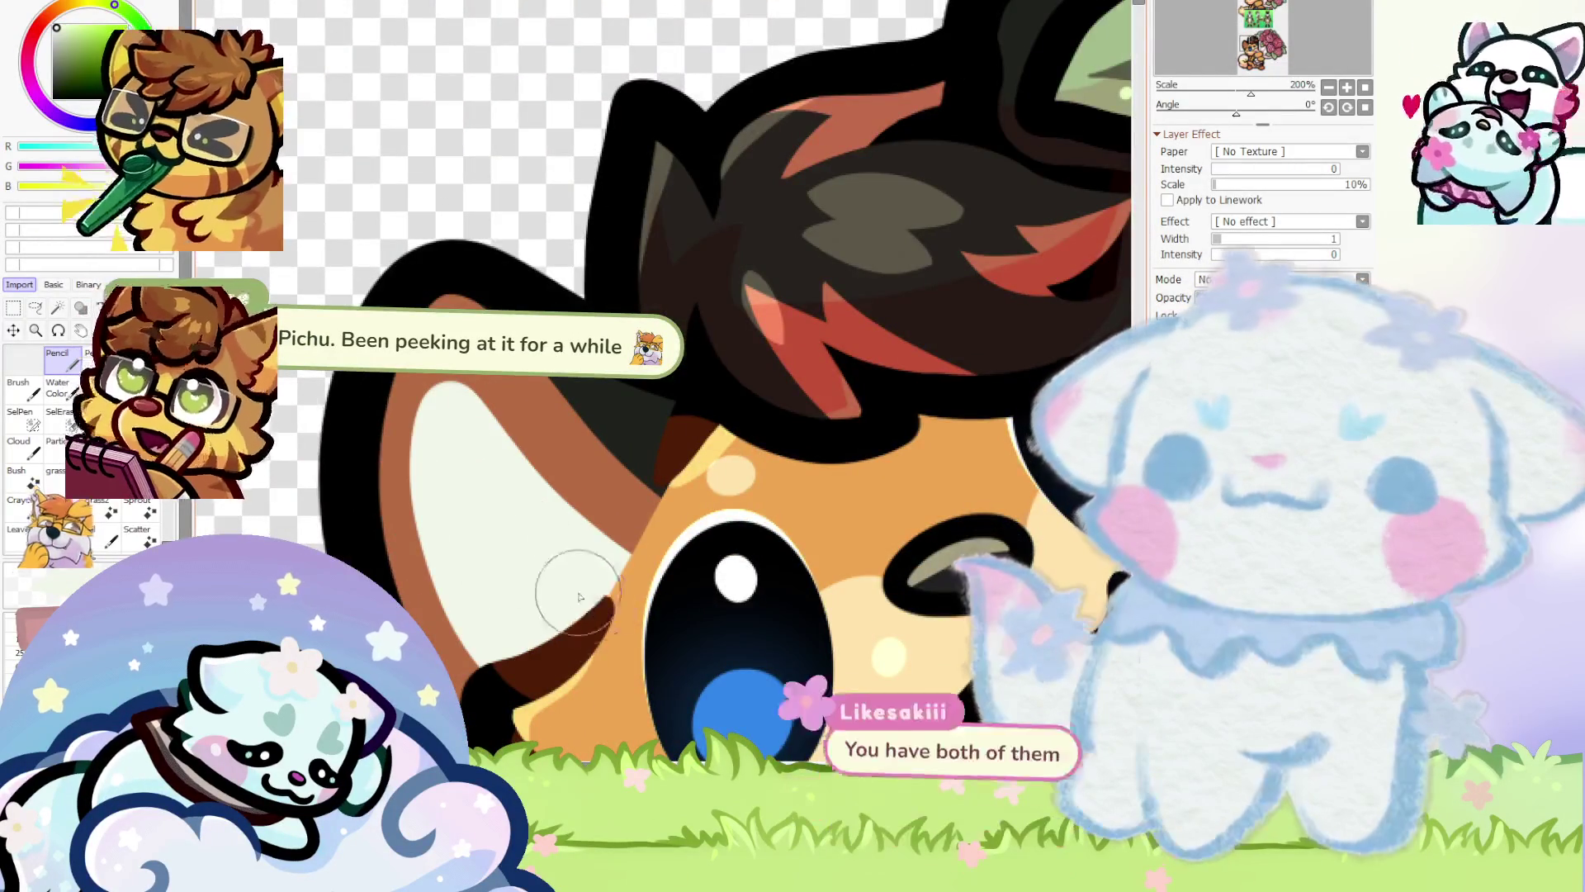
scroll(363, 542, "down", 6)
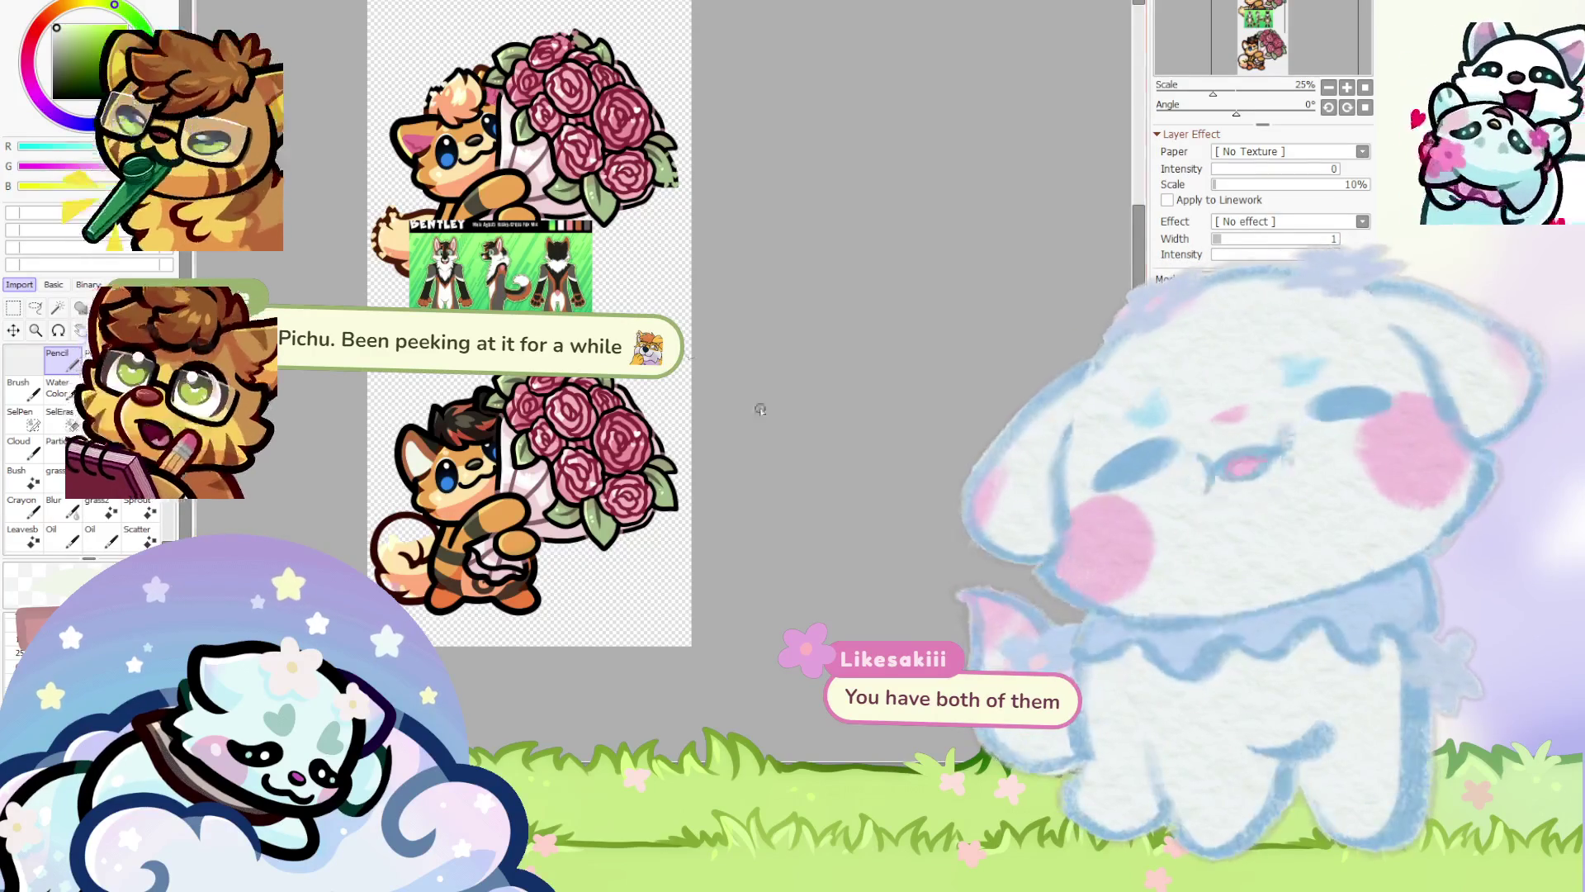
scroll(422, 411, "up", 7)
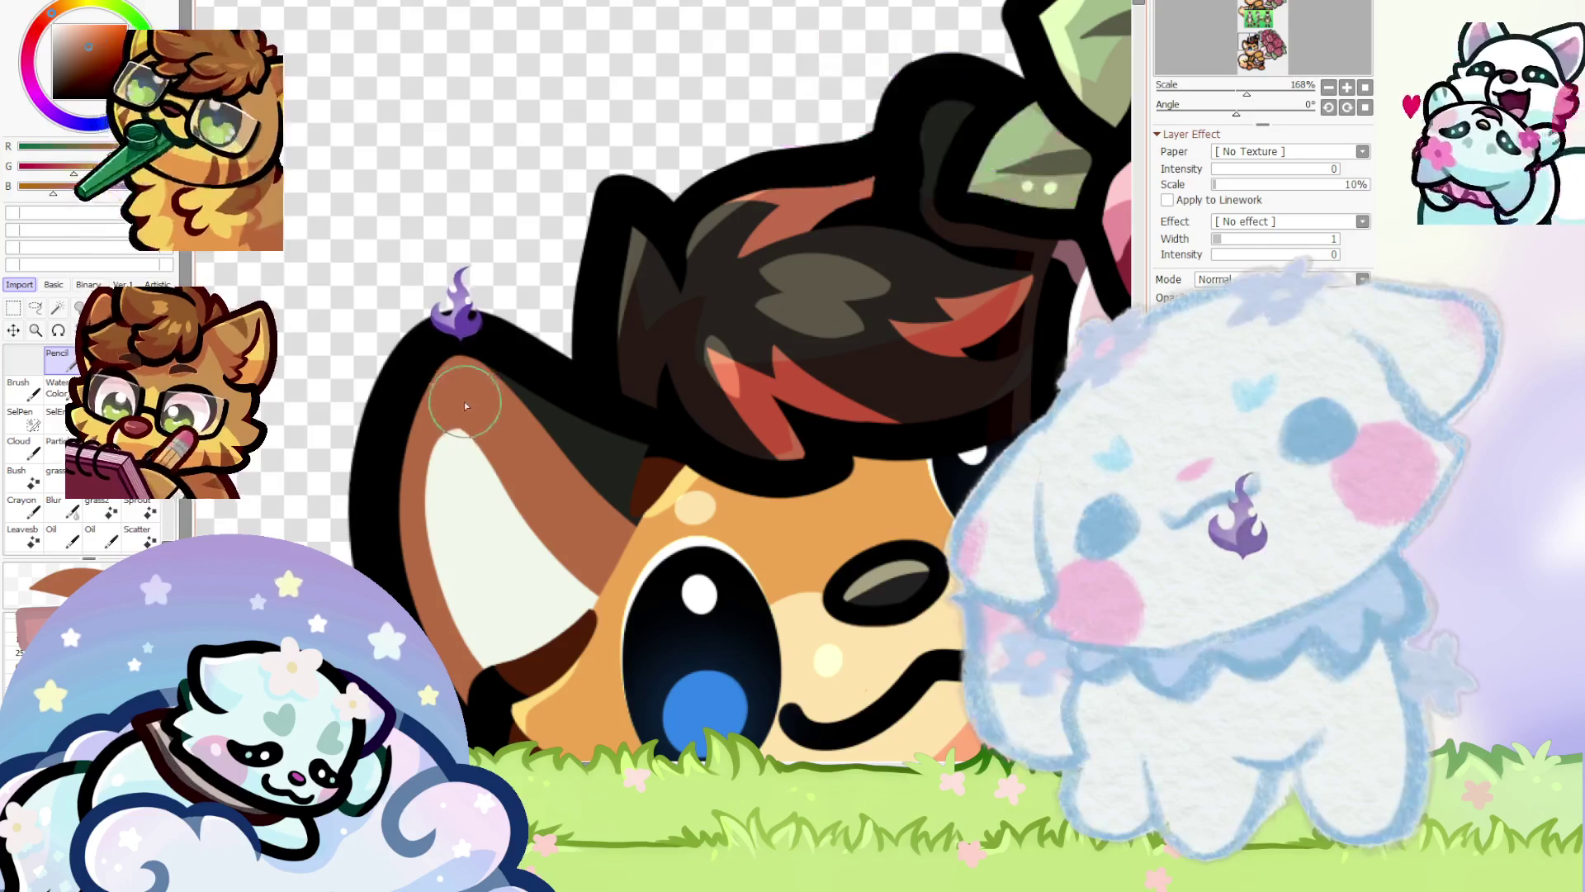
scroll(422, 402, "down", 4)
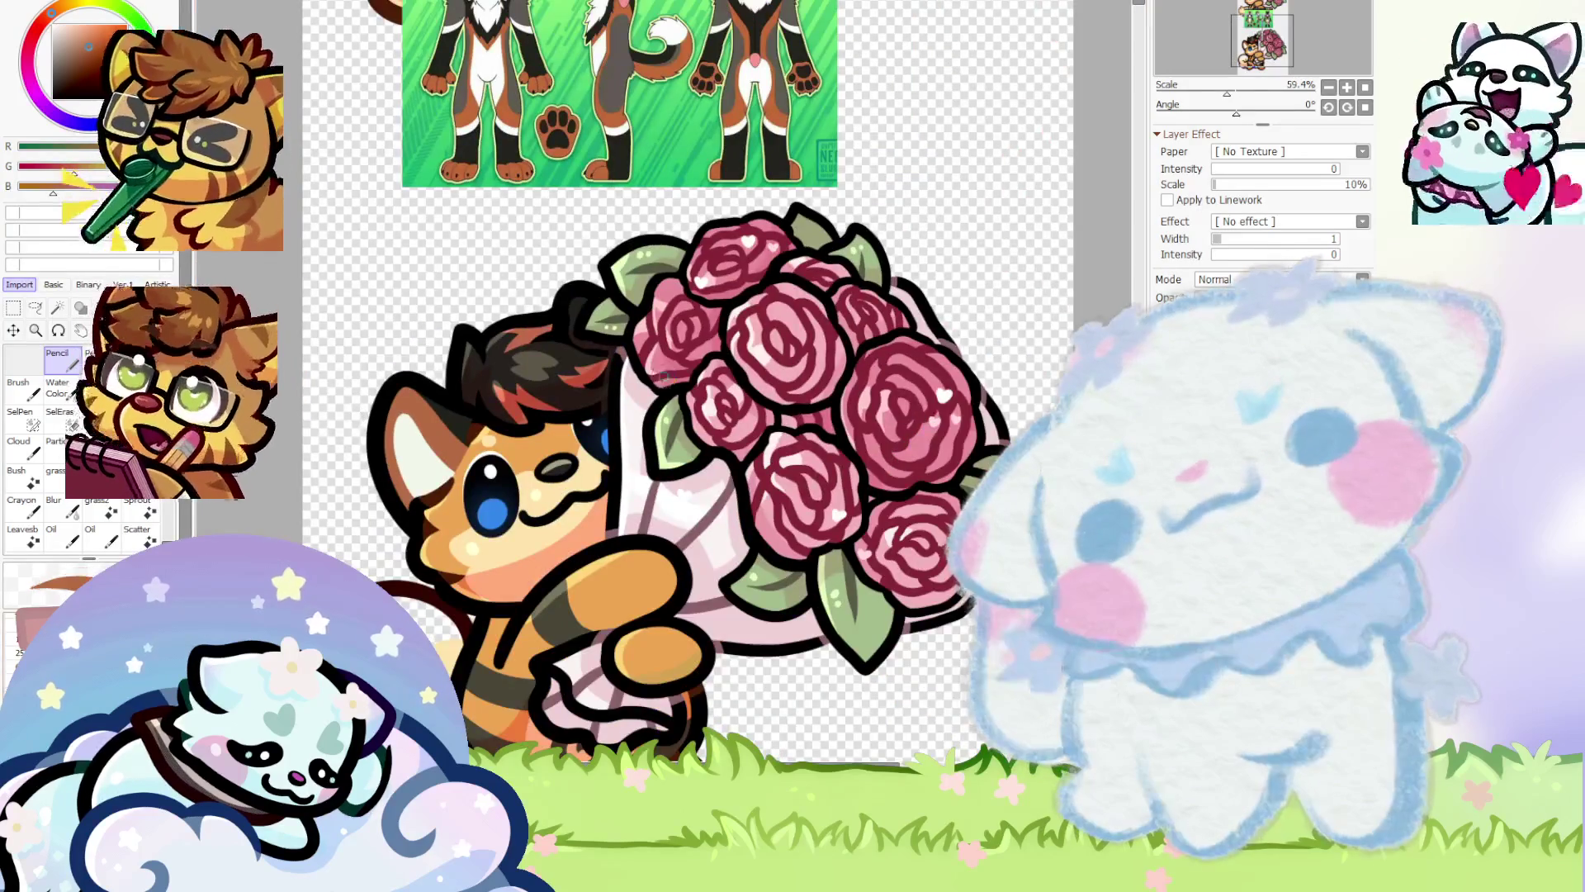
scroll(405, 406, "up", 8)
scroll(402, 409, "down", 8)
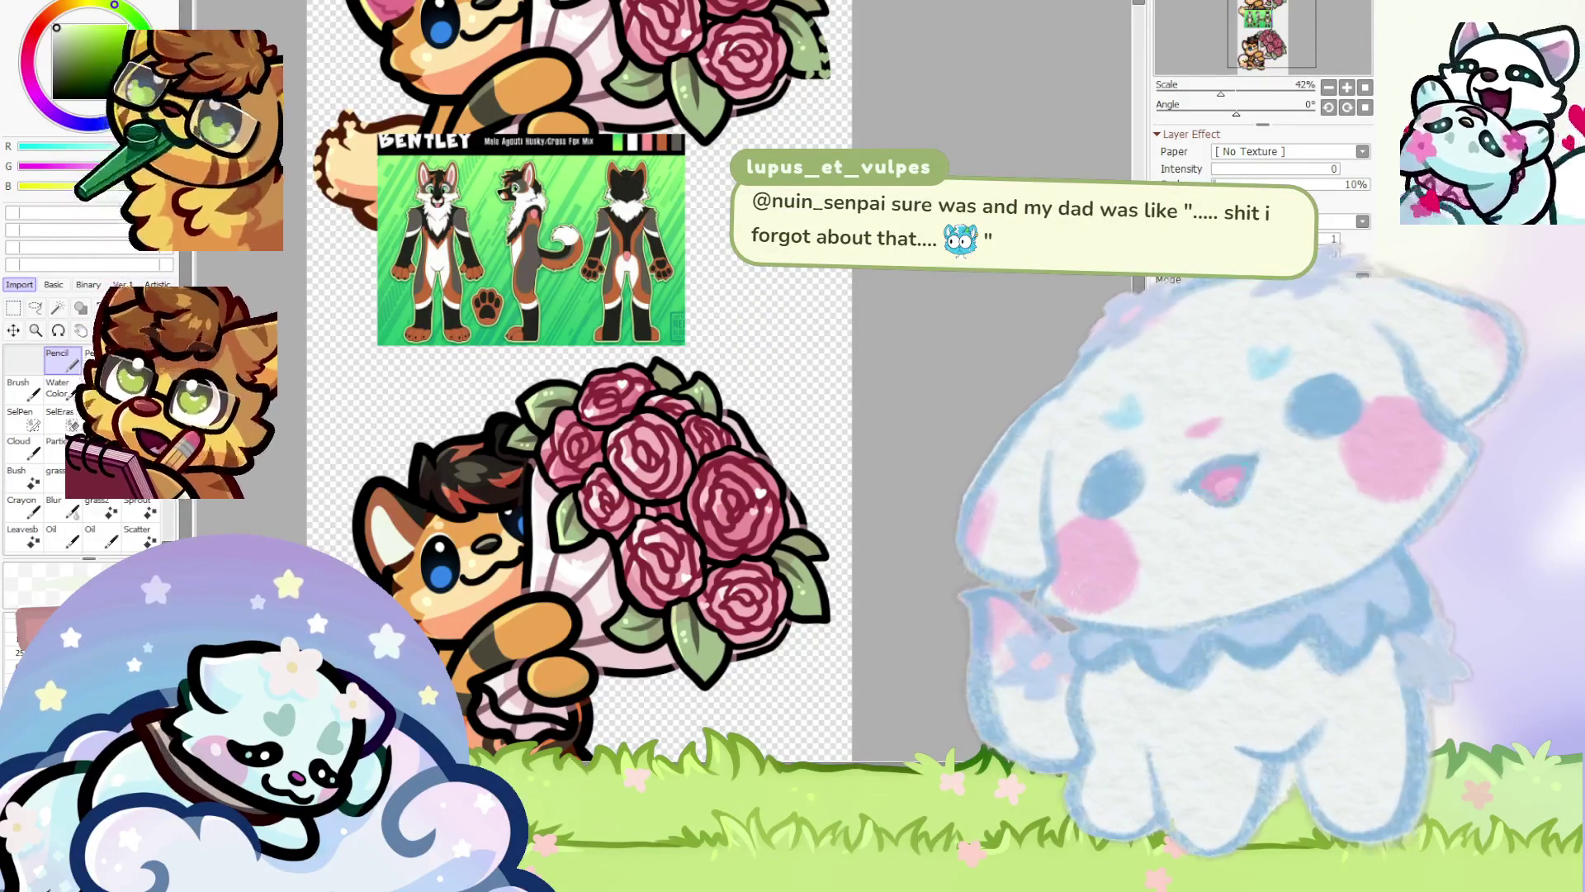
scroll(578, 379, "down", 2)
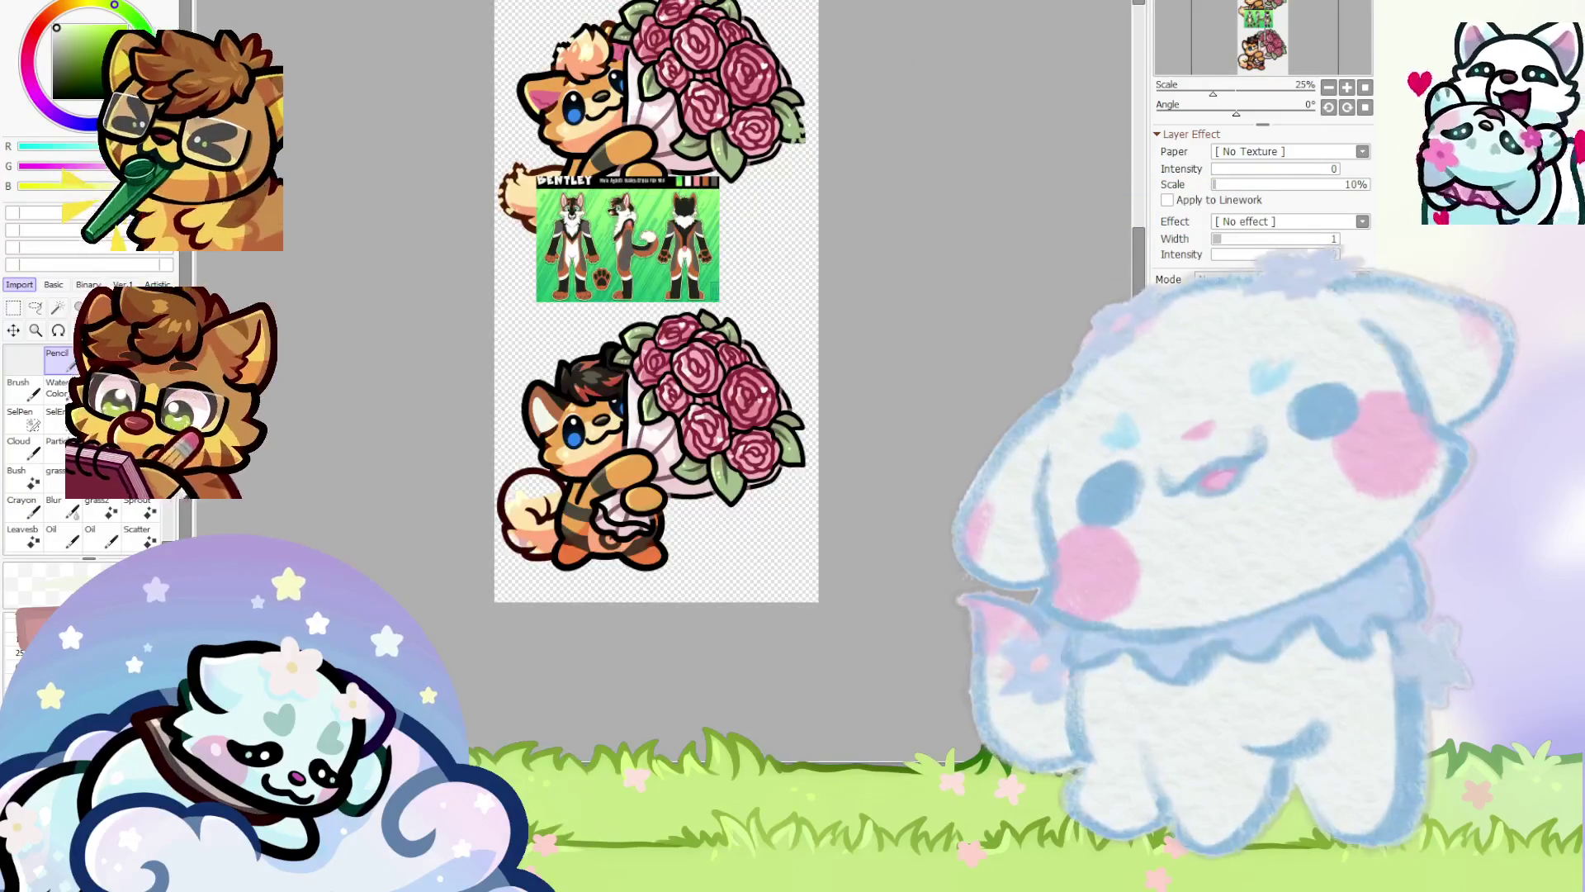
scroll(681, 484, "up", 3)
scroll(621, 341, "up", 1)
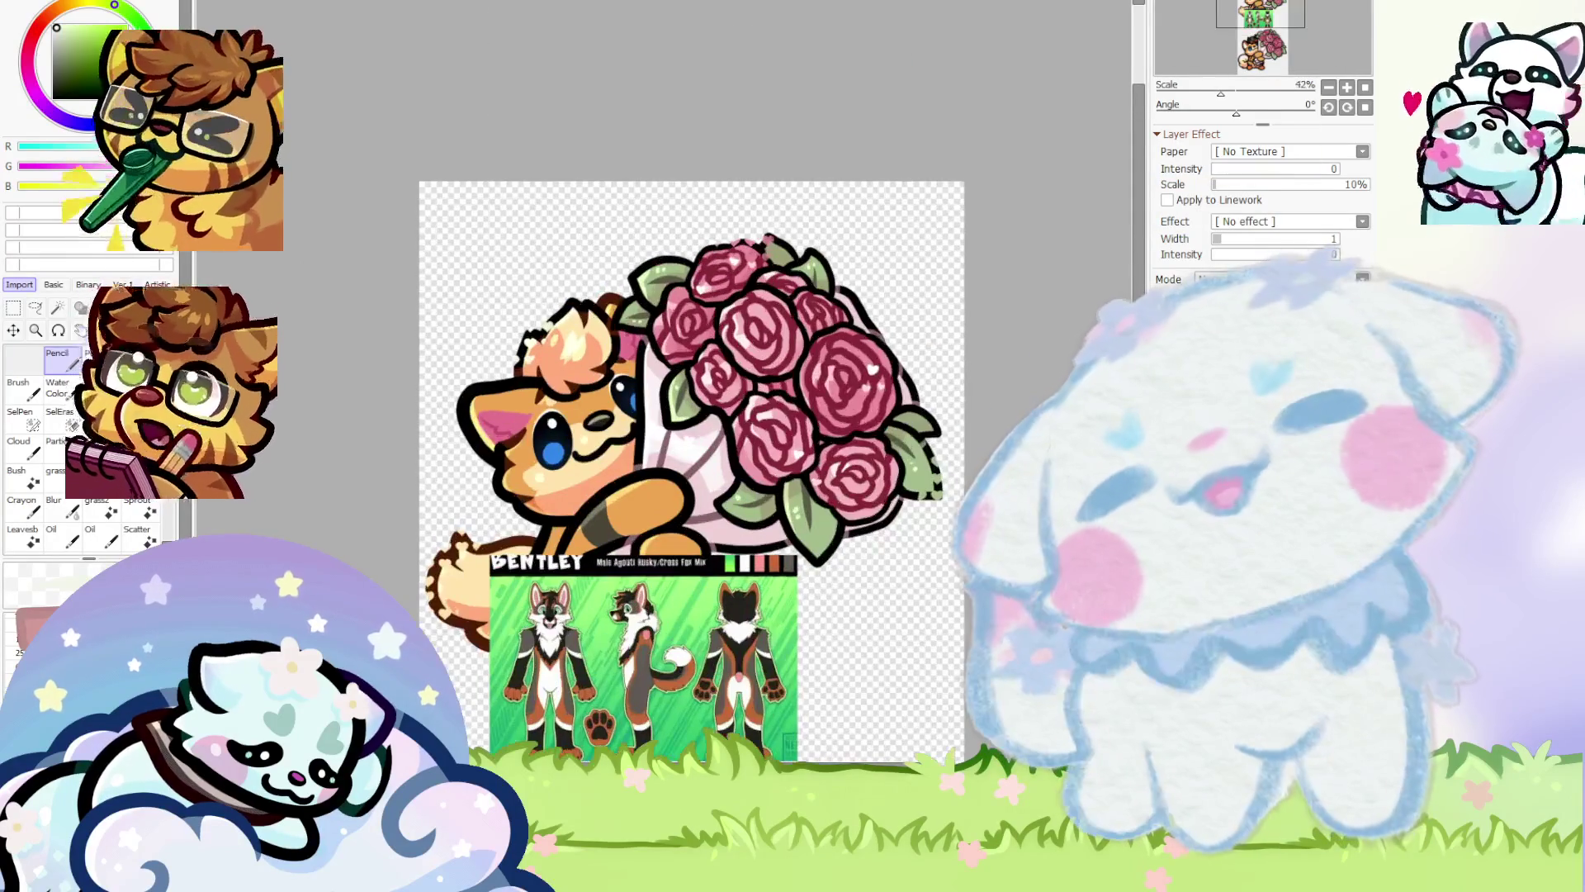
scroll(618, 634, "up", 8)
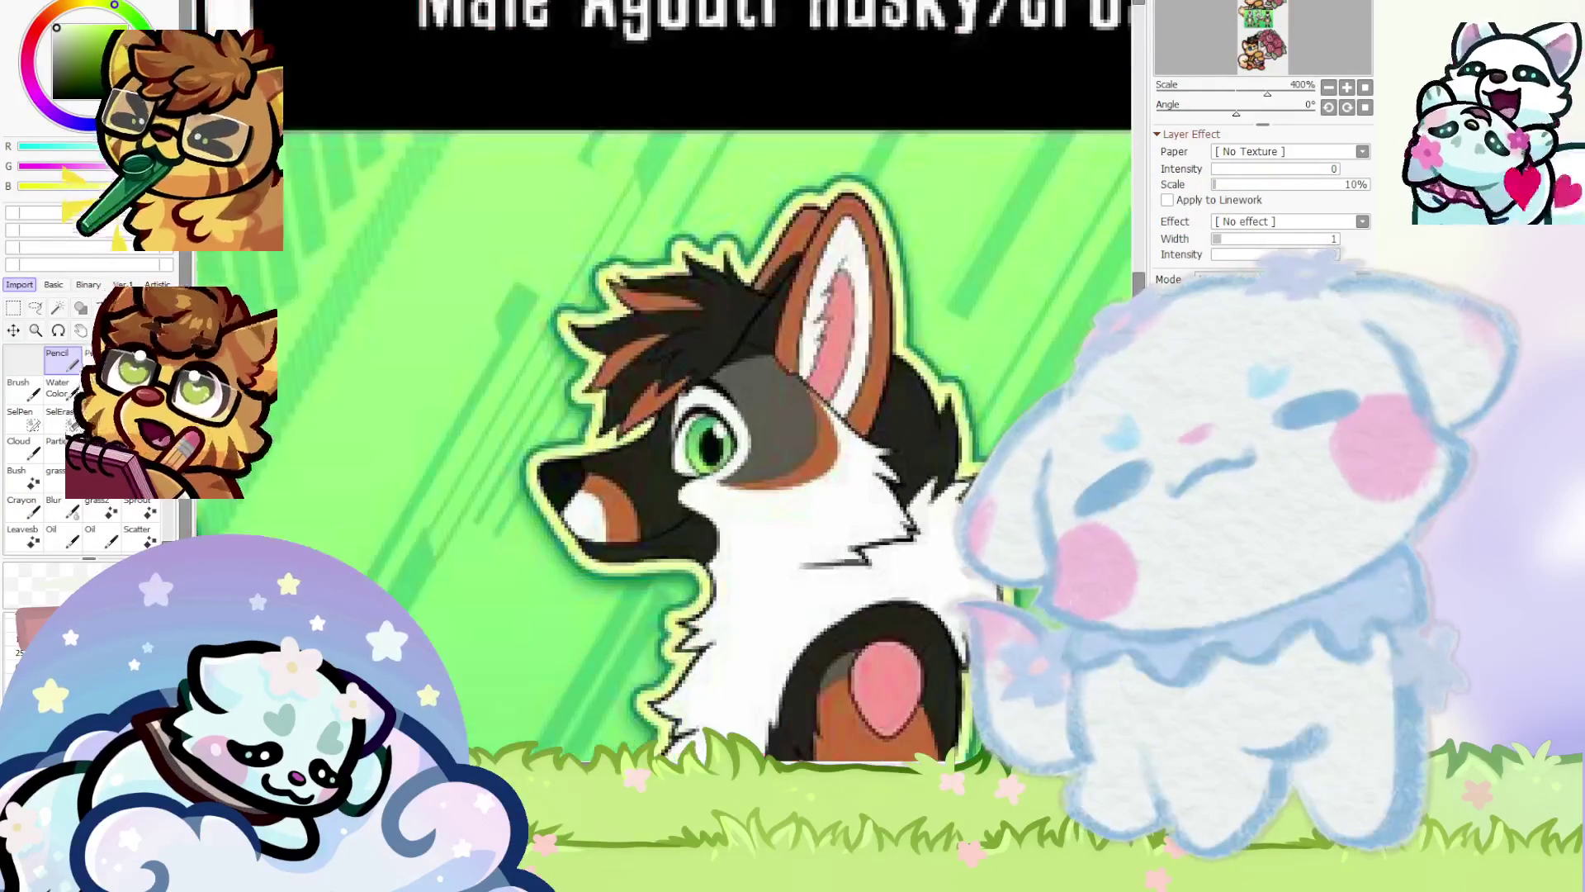
scroll(672, 307, "down", 10)
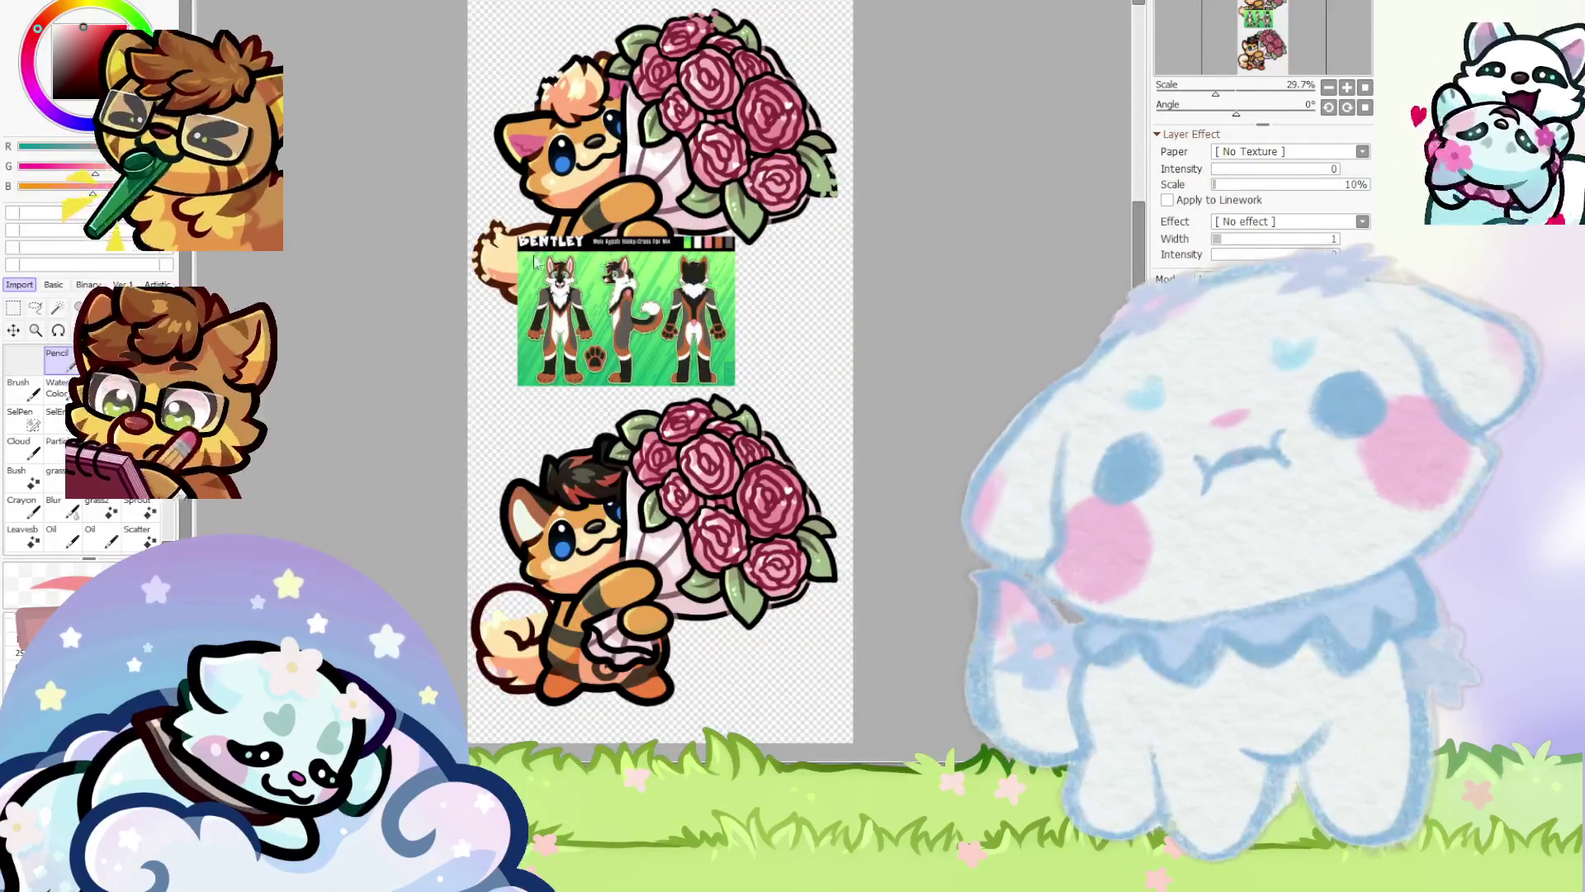
scroll(481, 240, "down", 2)
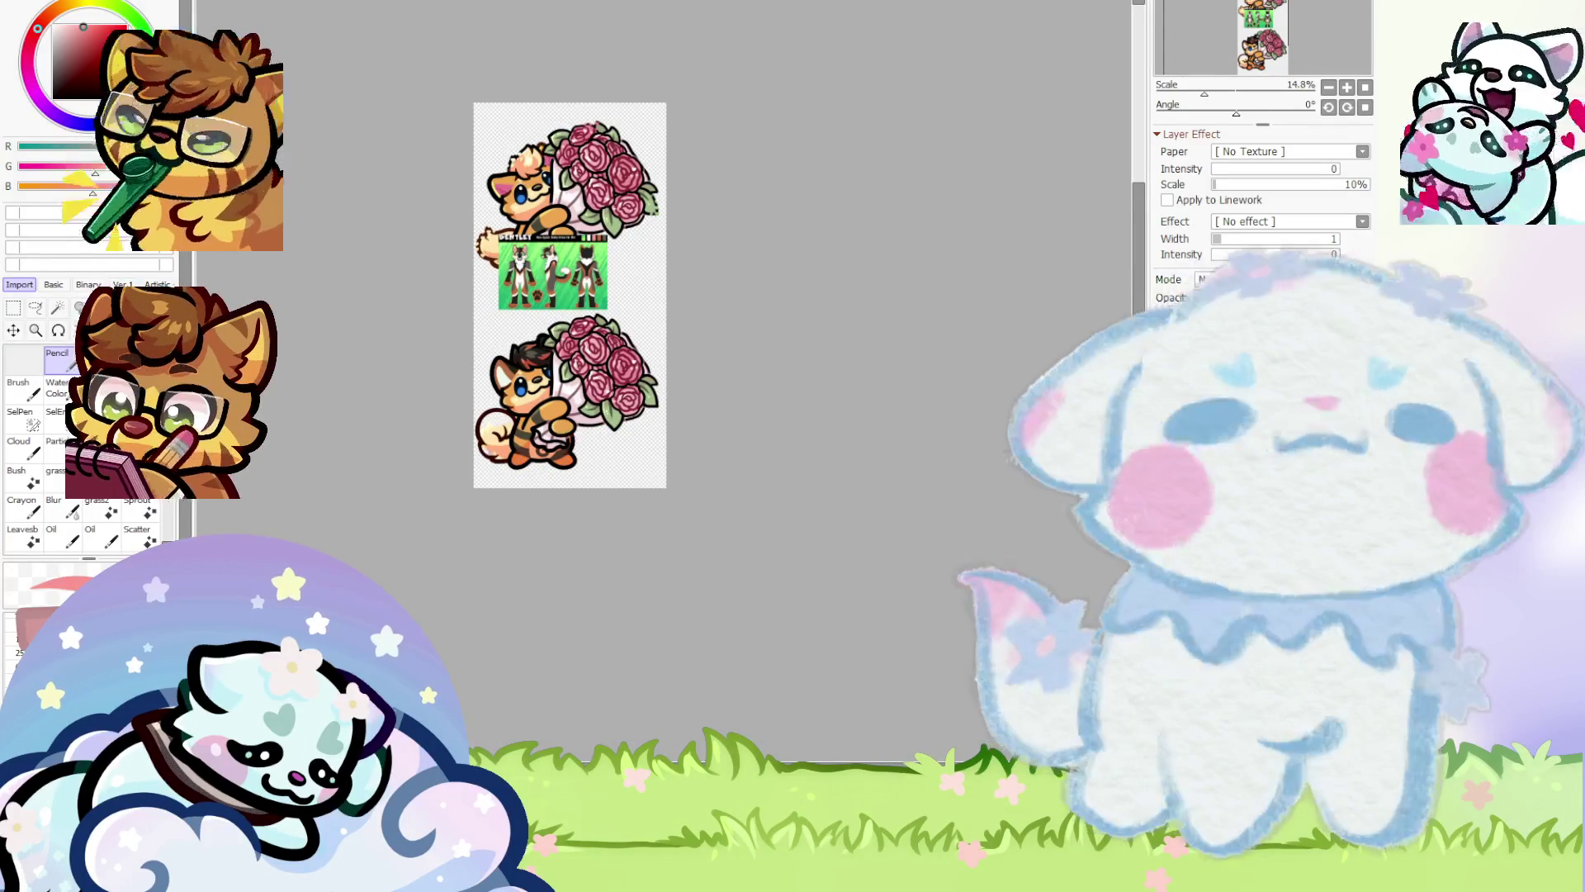